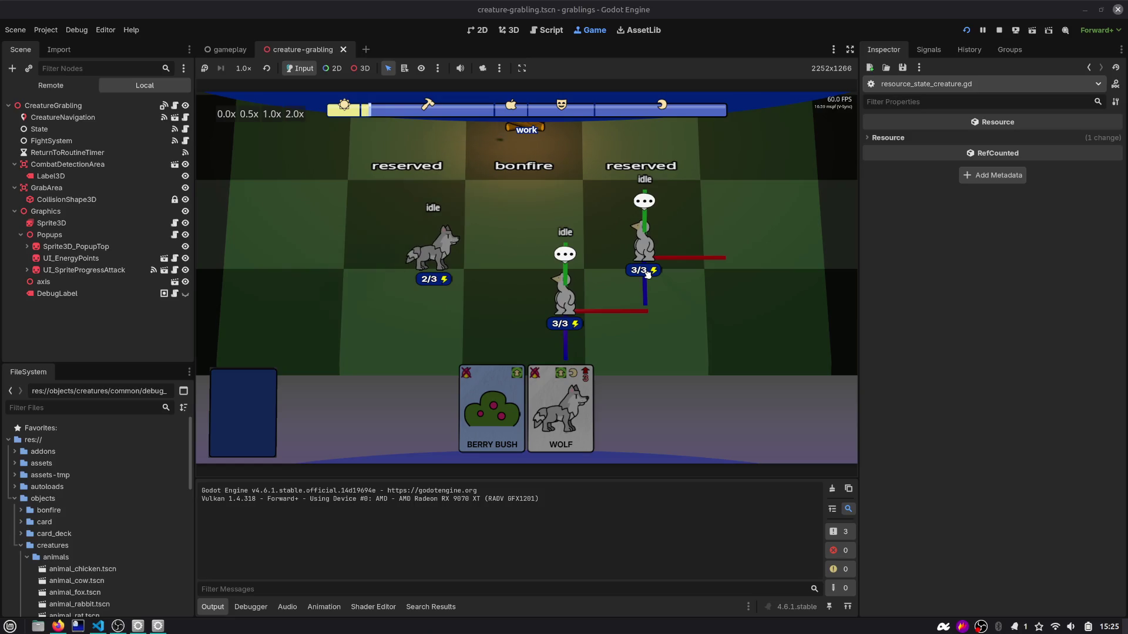
Step: Review the ResourceStateCreature script, then return to the CreatureGrabling script
left_click(546, 30)
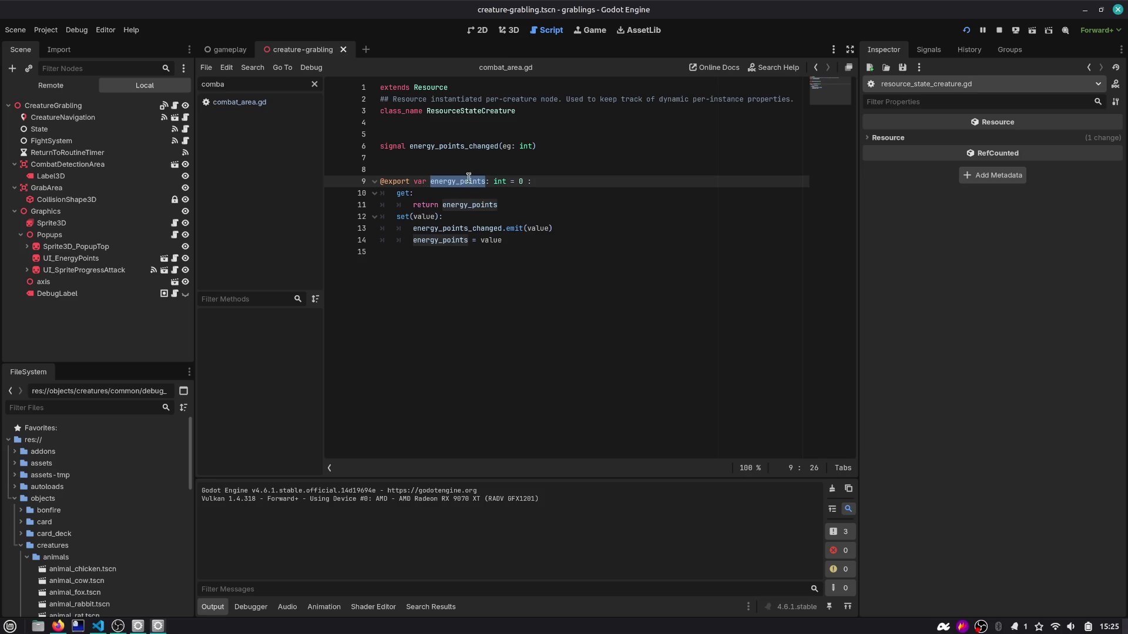
left_click_drag(430, 99, 558, 101)
left_click(545, 218)
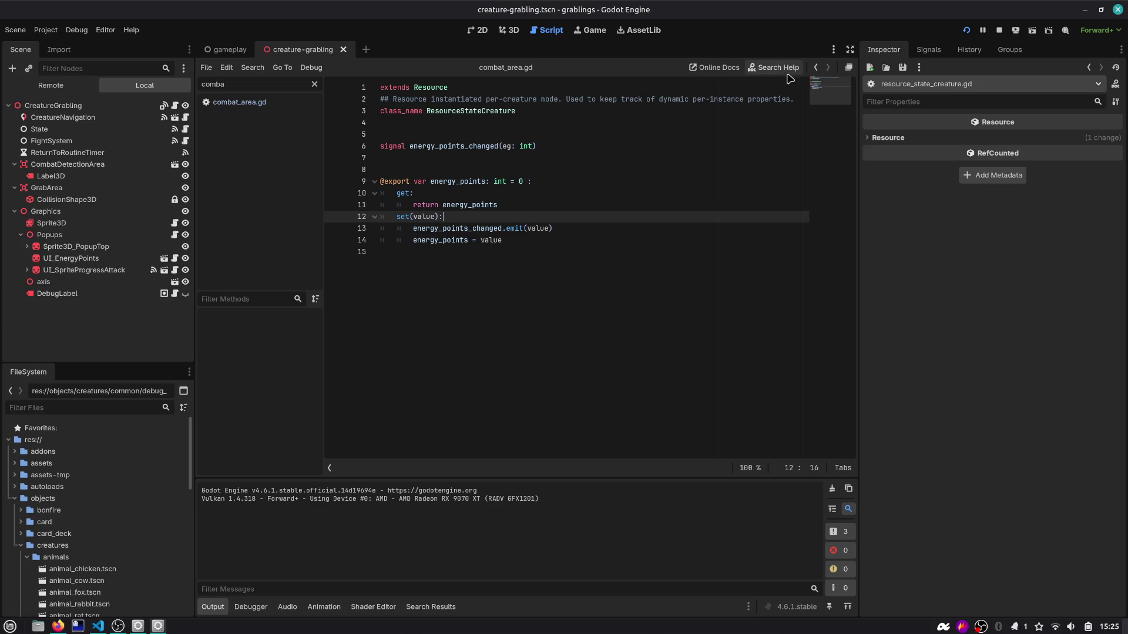
left_click(816, 69)
double_click(468, 112)
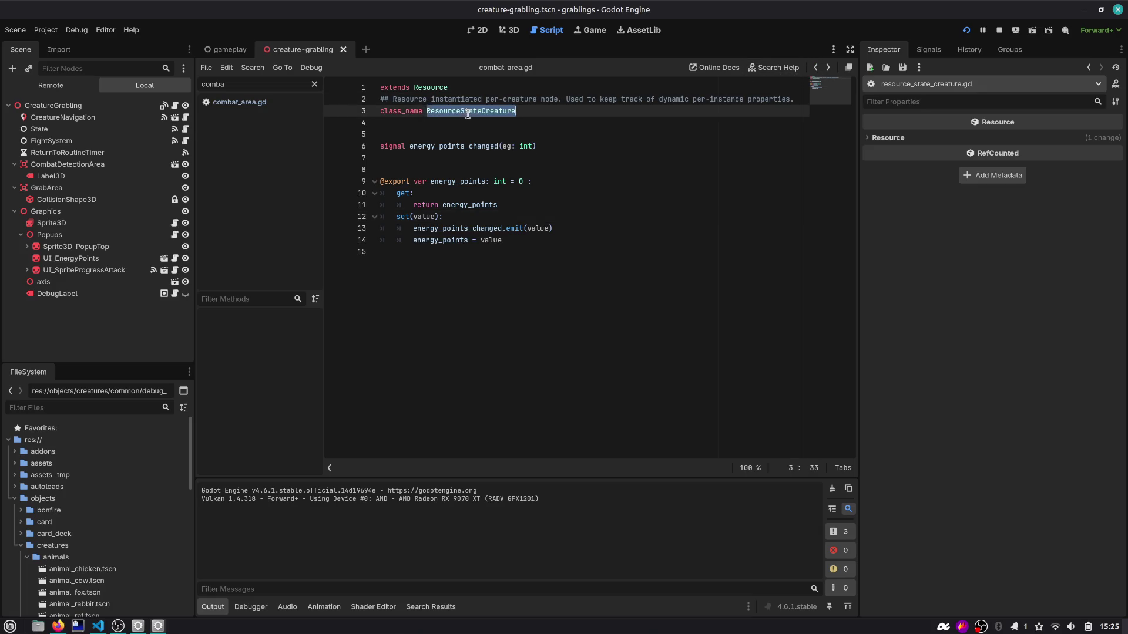
left_click(816, 69)
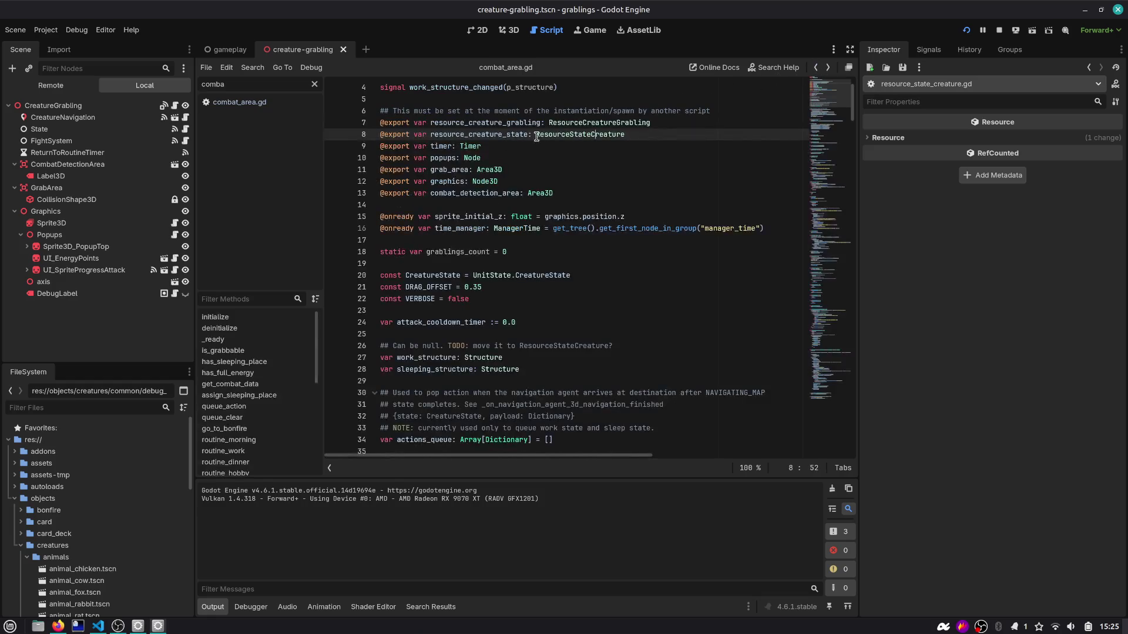
Step: Delete the resource_creature_state export on line 8 of CreatureGrabling
double_click(477, 135)
left_click(661, 134)
key("shift+Home")
key("ctrl+c")
scroll(661, 134, "up", 1)
key("BackSpace")
key("BackSpace")
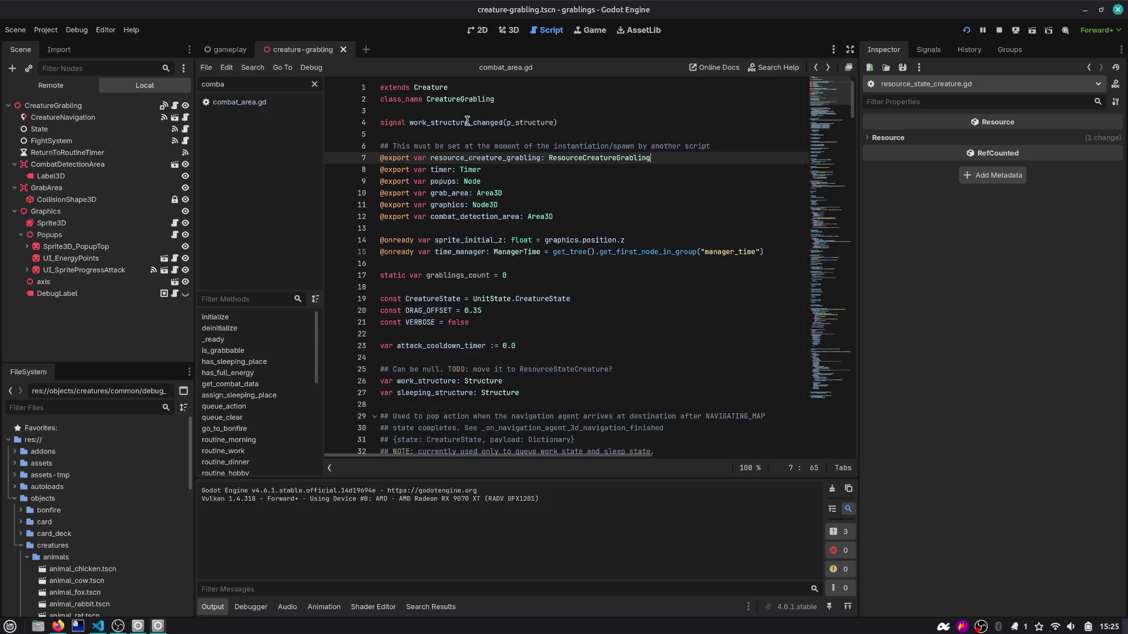
left_click(437, 88, "ctrl")
left_click(551, 192)
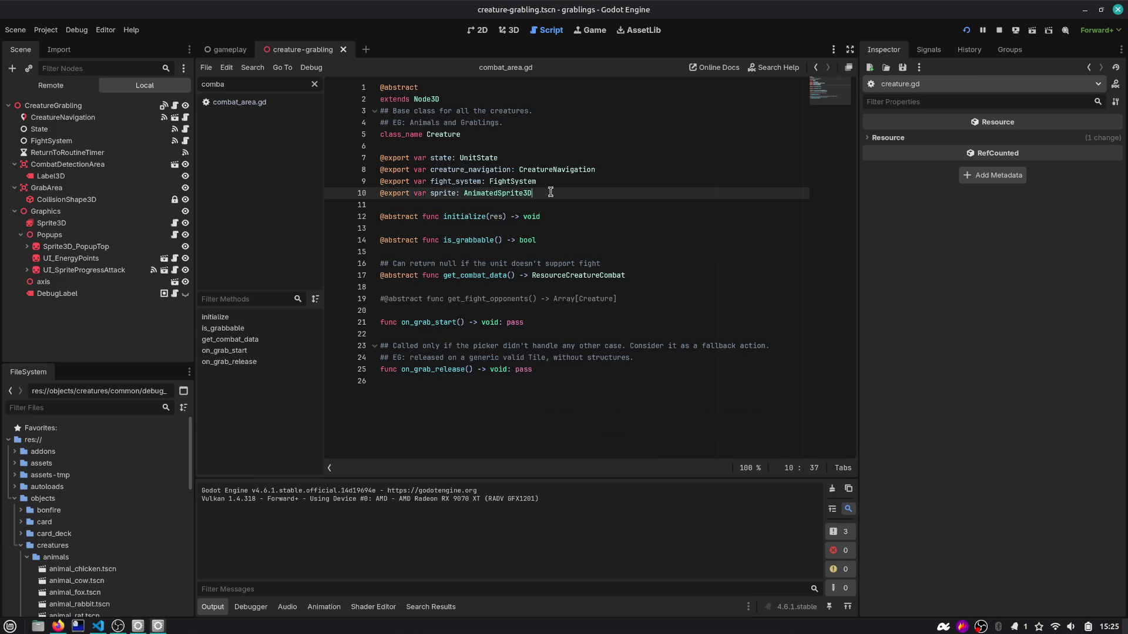
left_click(545, 182)
key("ctrl+shift+Return")
key("ctrl+v")
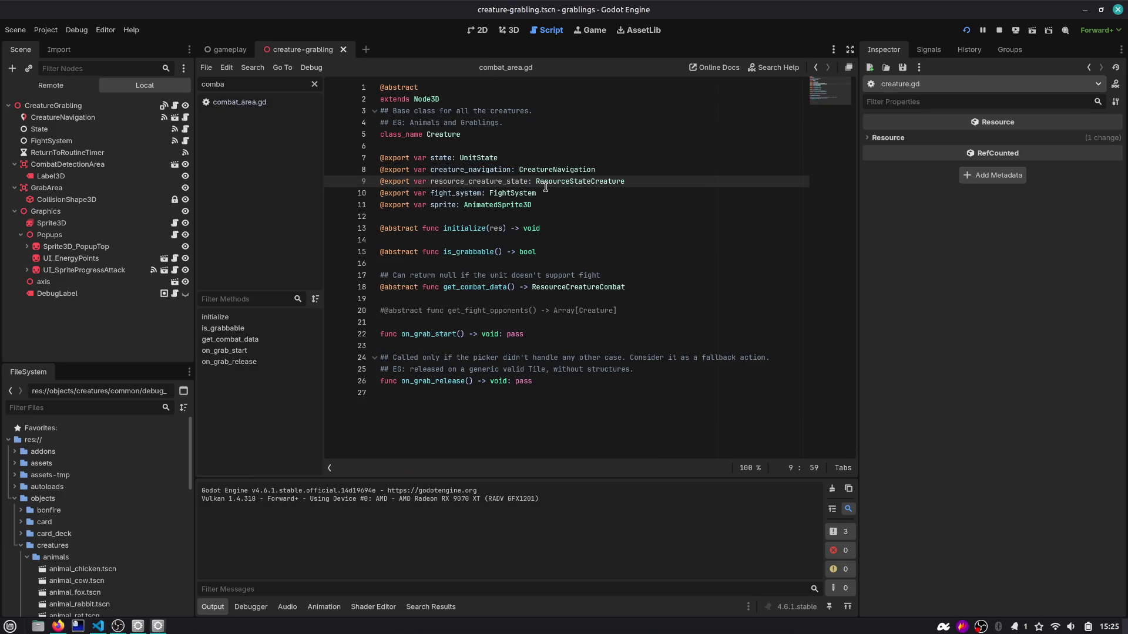
key("alt+Down")
key("alt+Up")
key("alt+Up")
key("alt+Up")
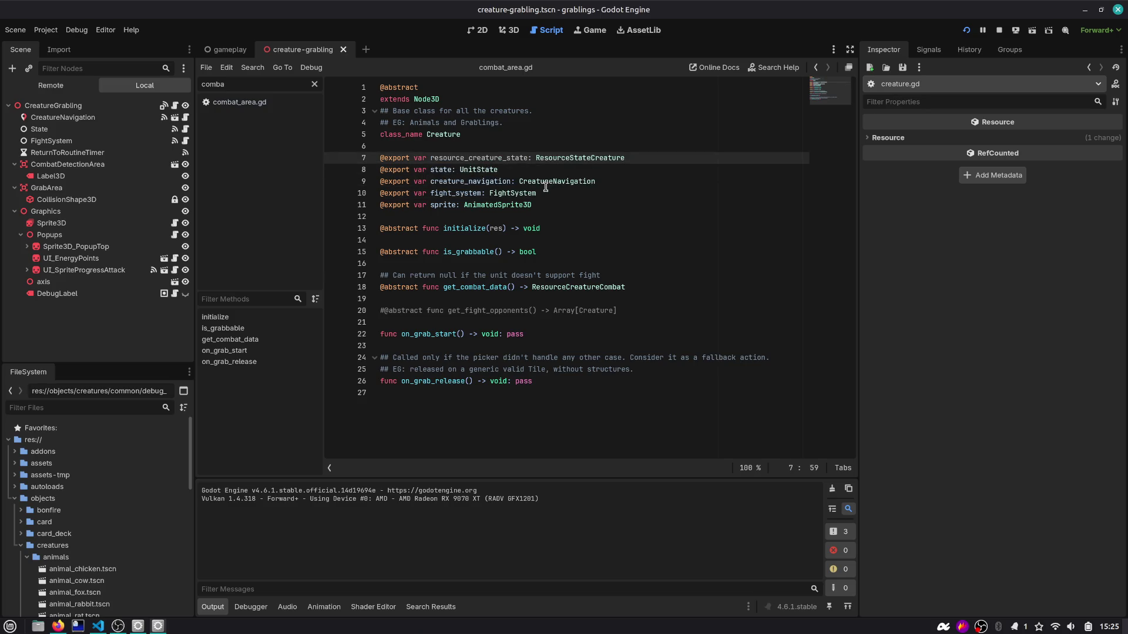
key("Return")
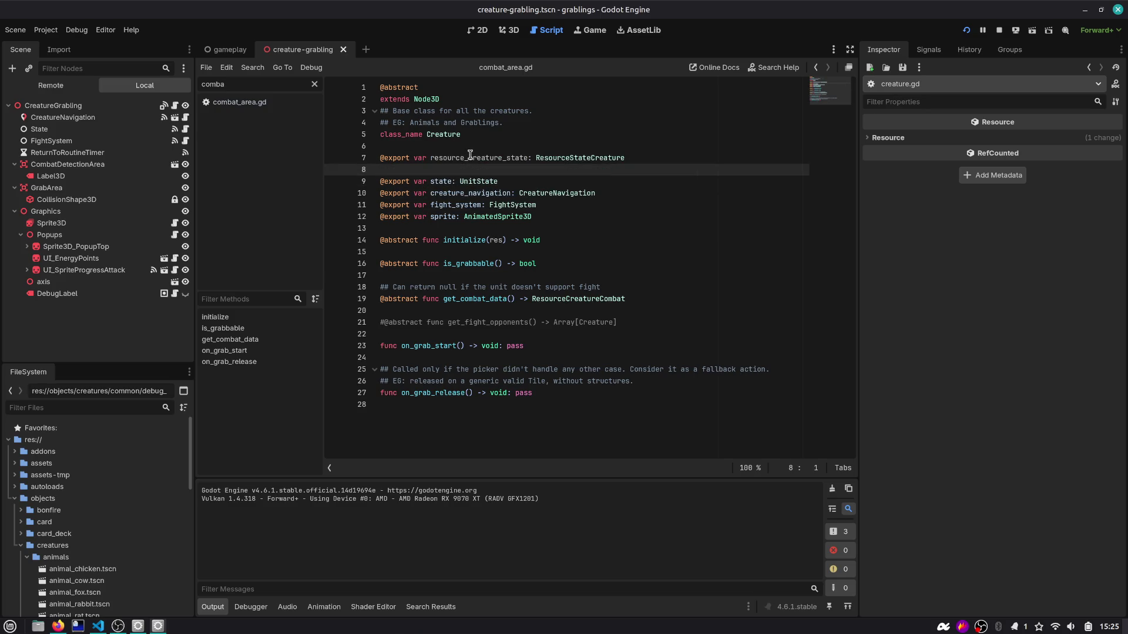
double_click(469, 157)
Step: Open creature_animal.gd through the quick script search
key("ctrl+alt+o")
type("wolf")
key("Down")
key("Down")
key("Up")
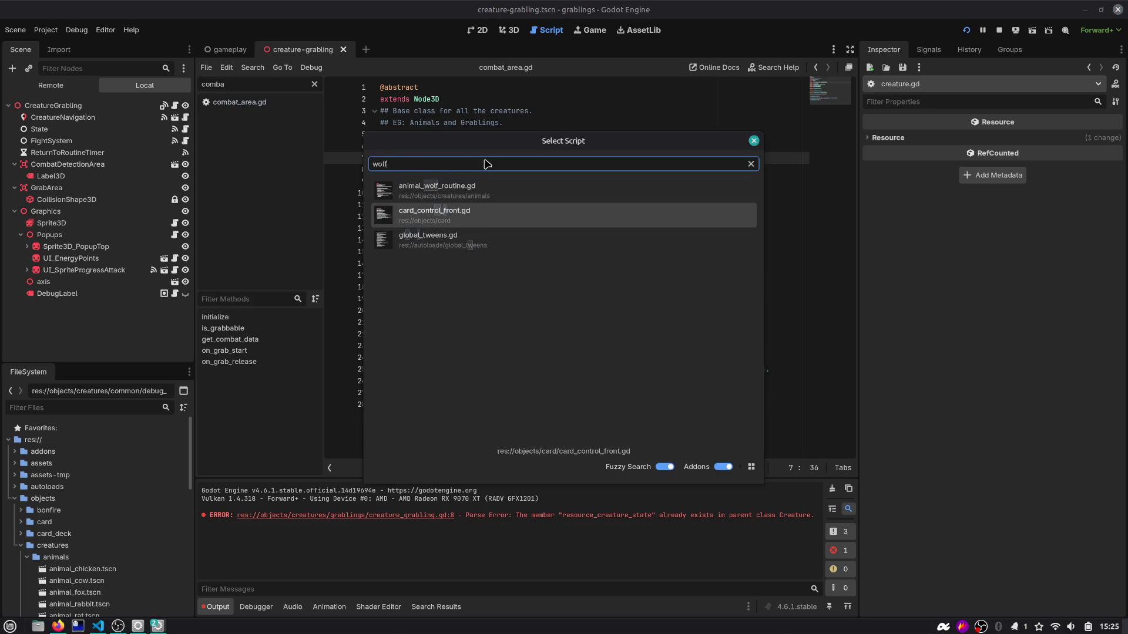
key("Up")
key("BackSpace")
key("BackSpace")
key("BackSpace")
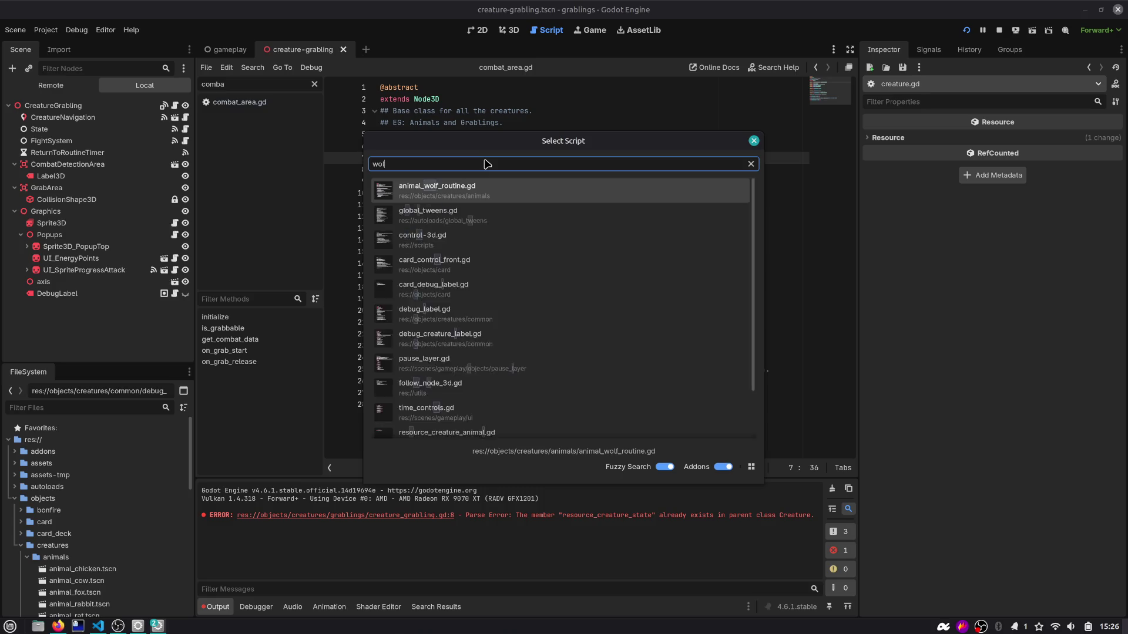
type("animal")
key("Down")
key("Return")
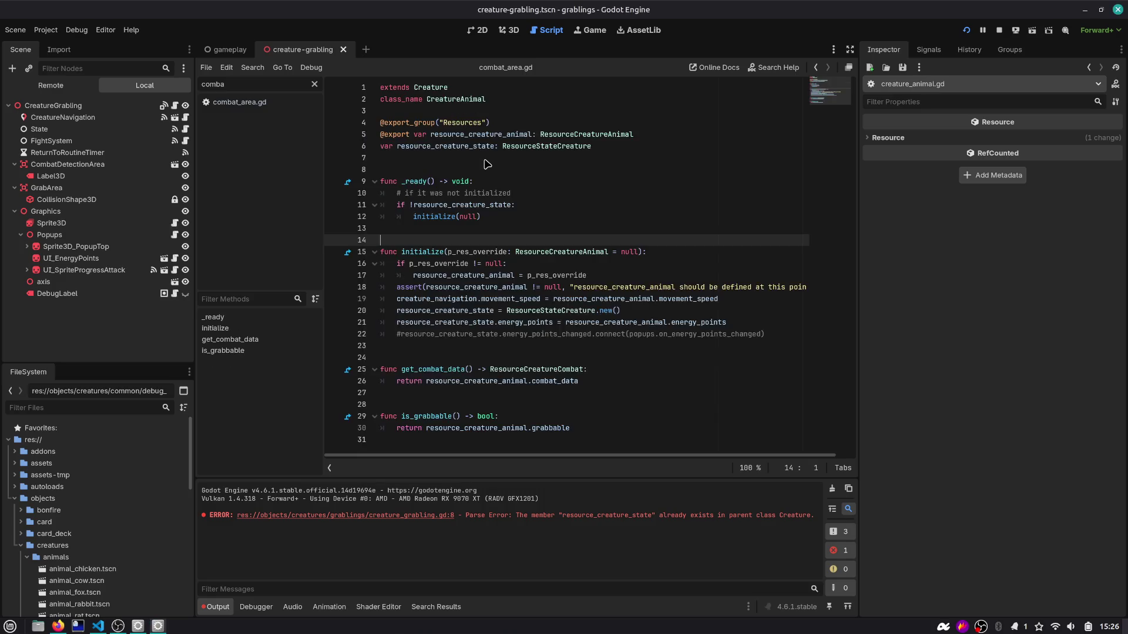
Step: Delete the duplicate resource_creature_state declaration on line 6 of creature_animal.gd
double_click(470, 149)
key("ctrl+c")
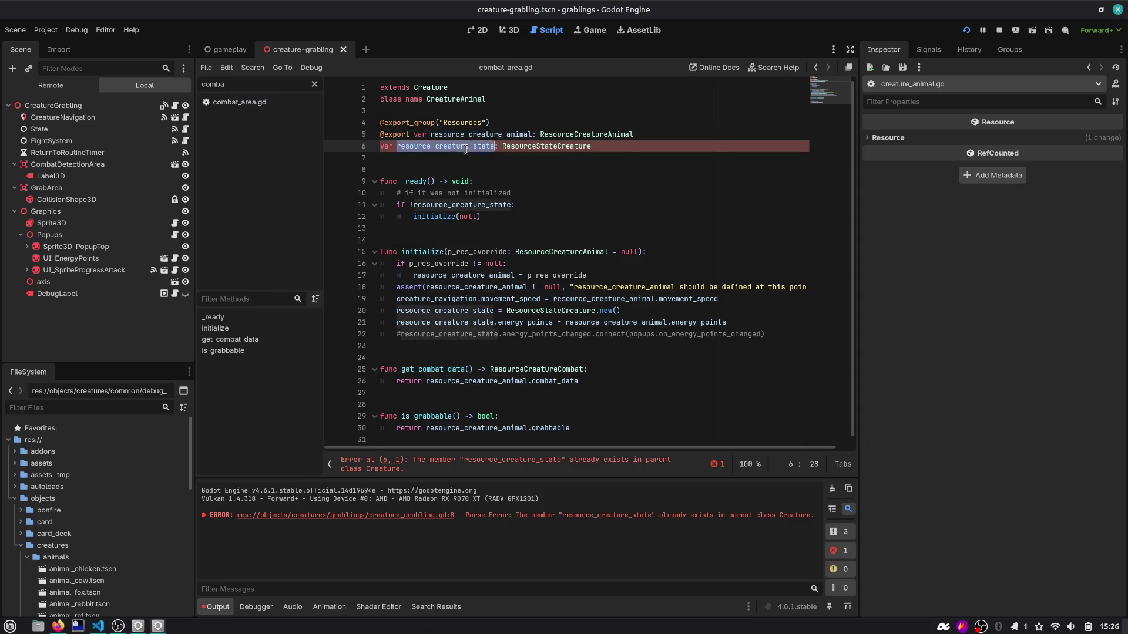
left_click(620, 146)
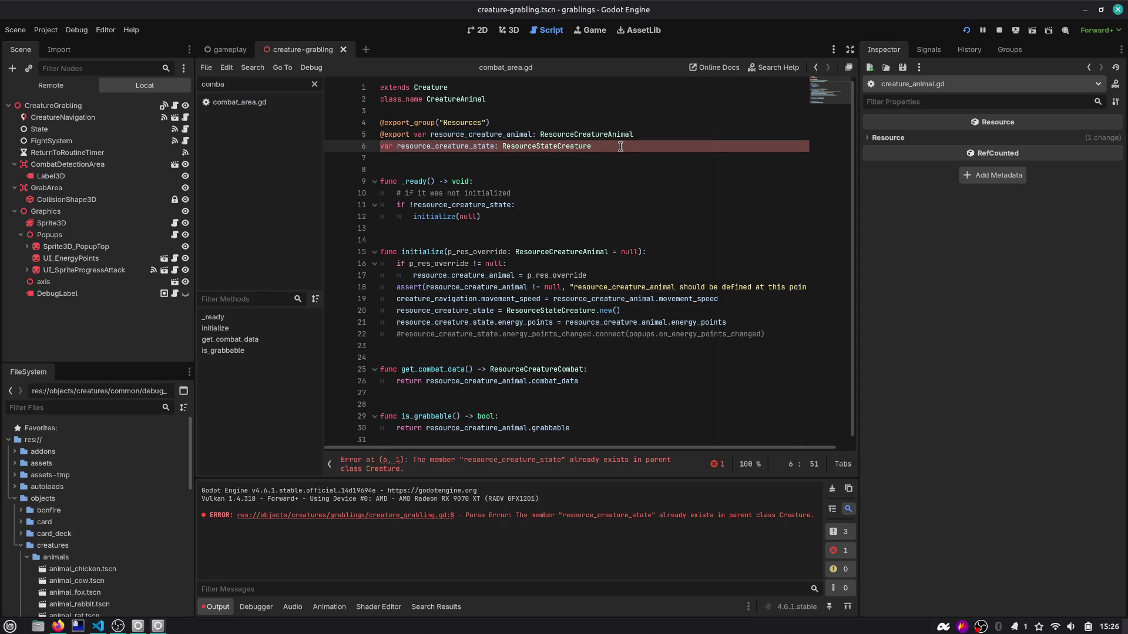
type("=")
key("BackSpace")
key("Return")
key("ctrl+v")
key("shift+Up")
key("BackSpace")
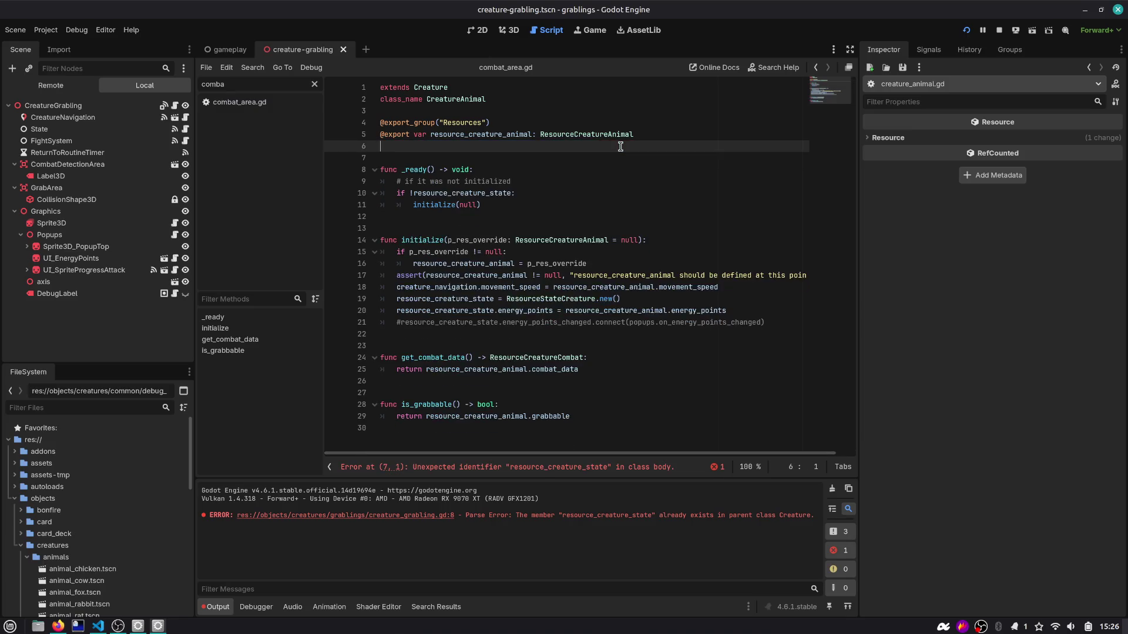
left_click(431, 88, "ctrl")
double_click(475, 159)
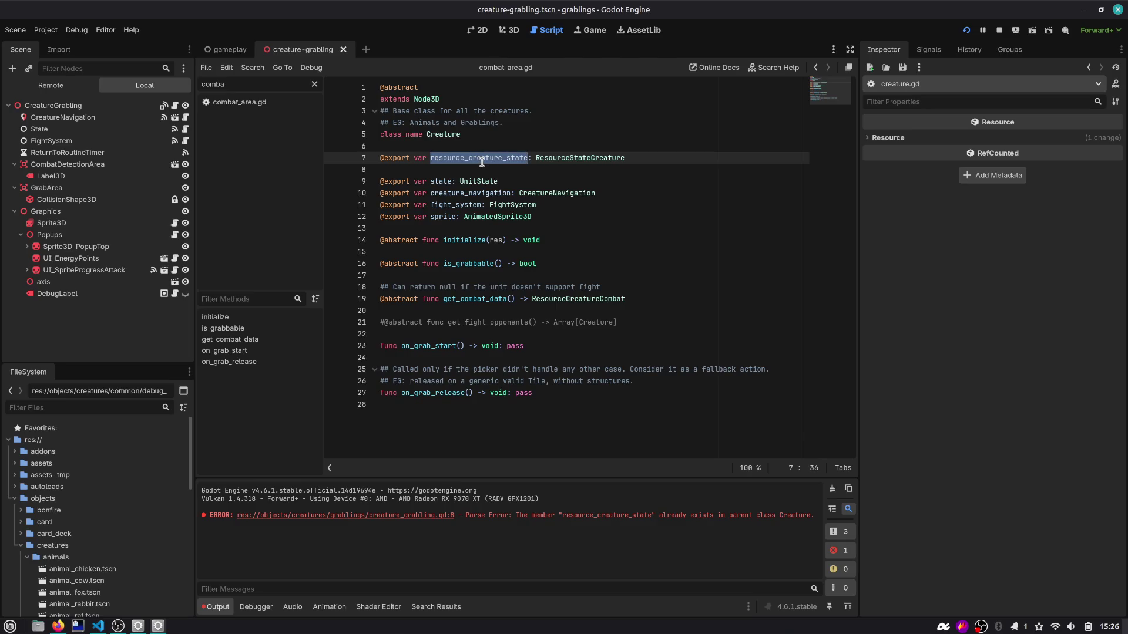
double_click(480, 157)
mouse_move(505, 219)
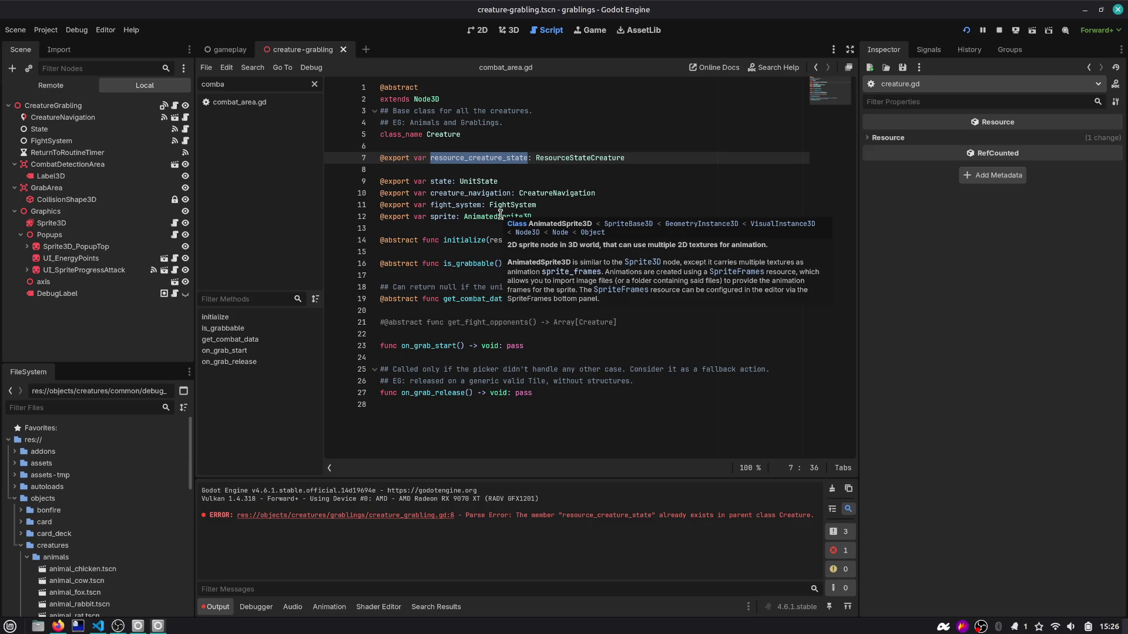
left_click(499, 218)
left_click_drag(556, 222, 349, 179)
left_click(555, 159)
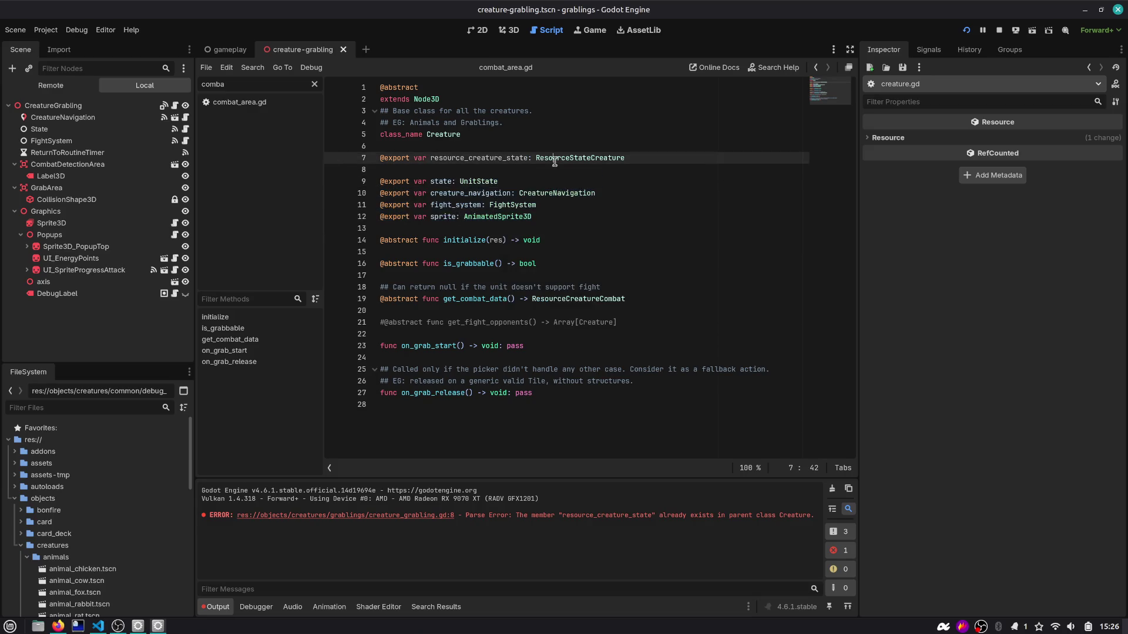
double_click(555, 158)
double_click(501, 159)
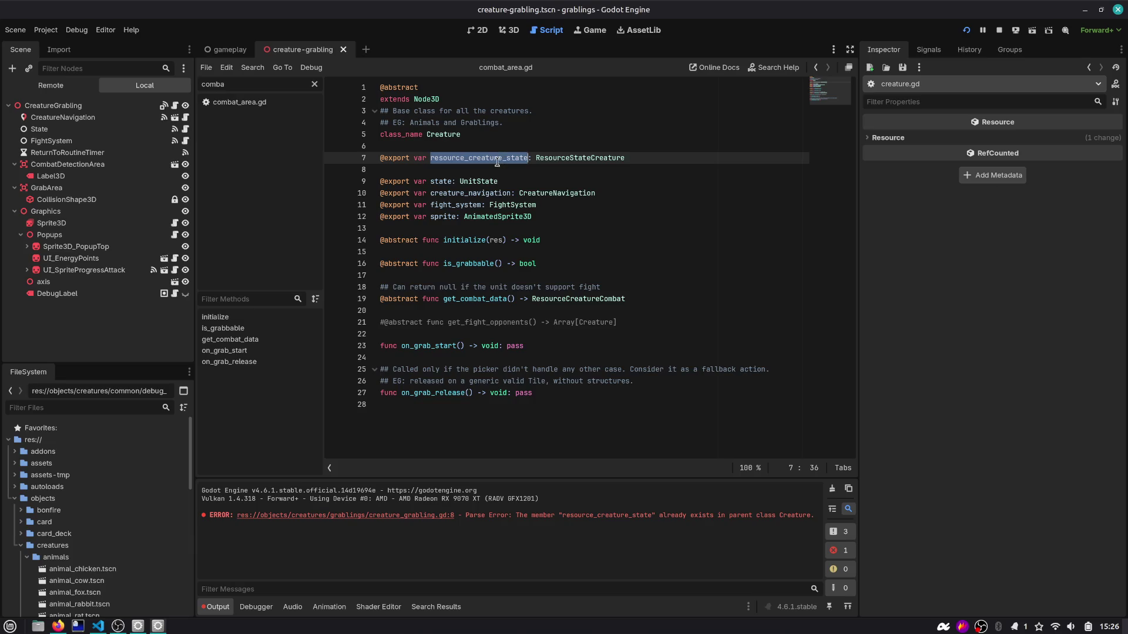
double_click(444, 193)
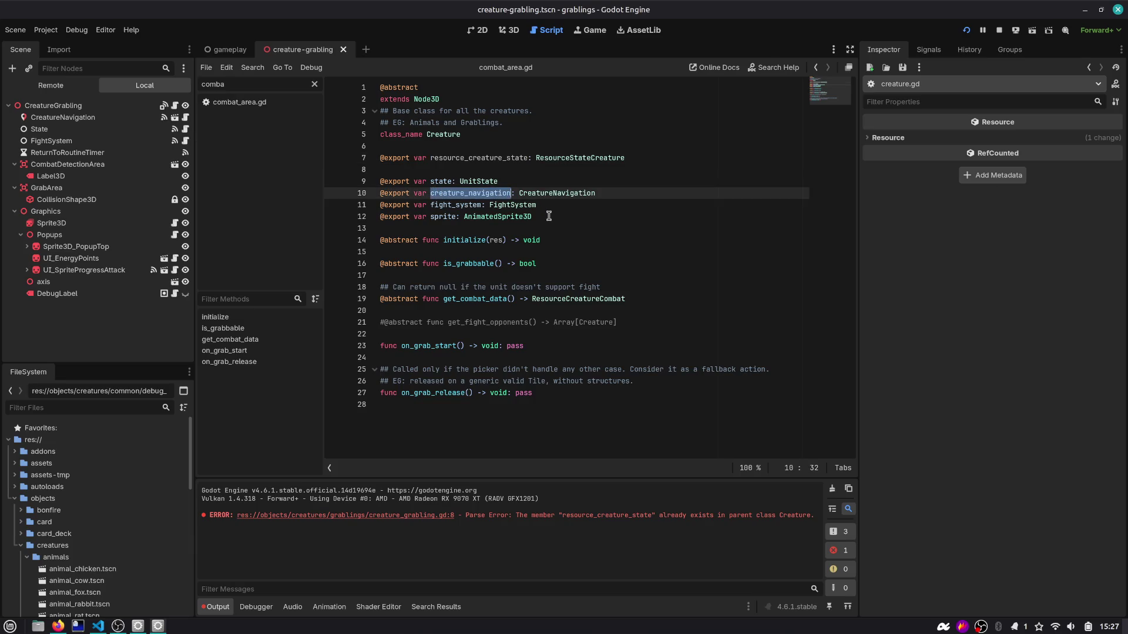
left_click_drag(546, 216, 339, 176)
left_click(500, 193)
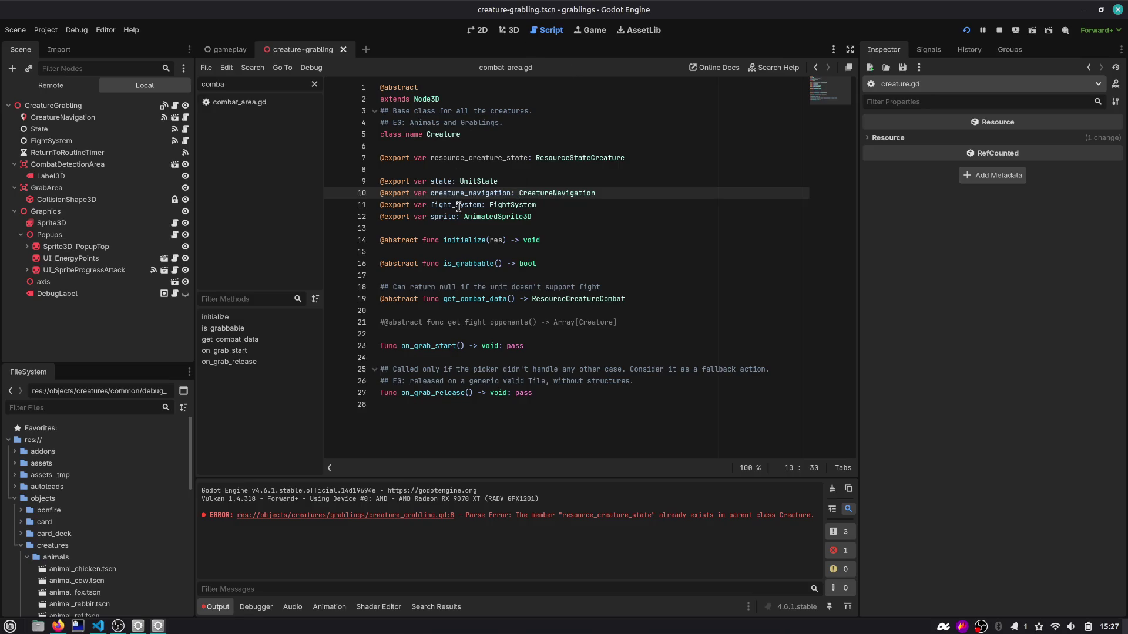
key("alt+Tab")
key("alt+Tab")
key("alt+Tab")
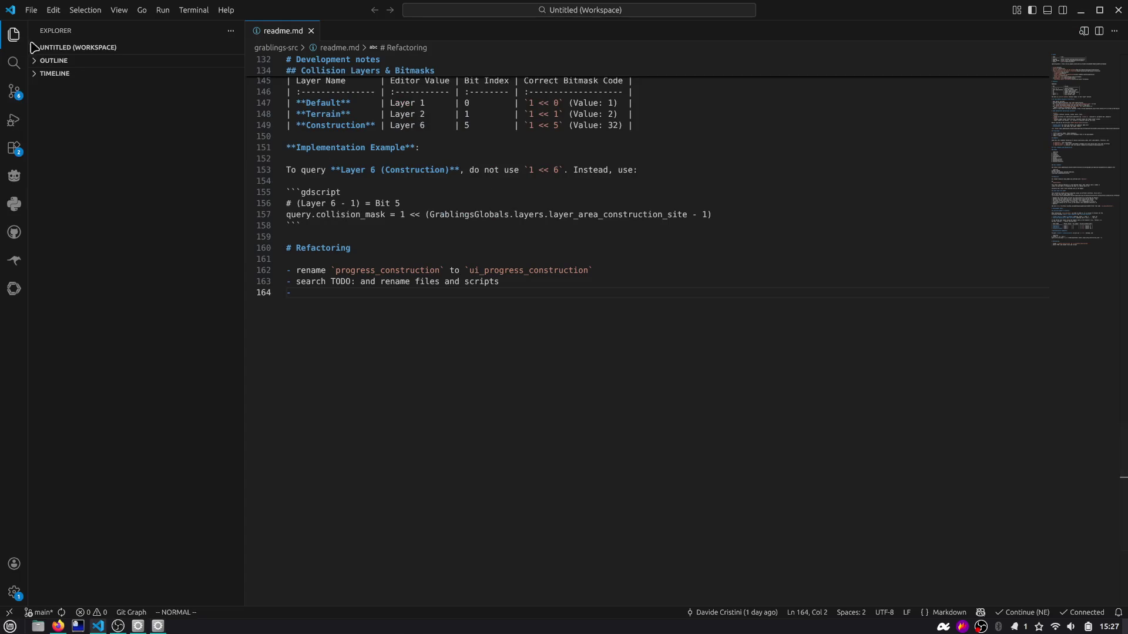
Step: Show the workspace file tree beside readme.md, scroll the readme, then return to Godot
left_click(52, 63)
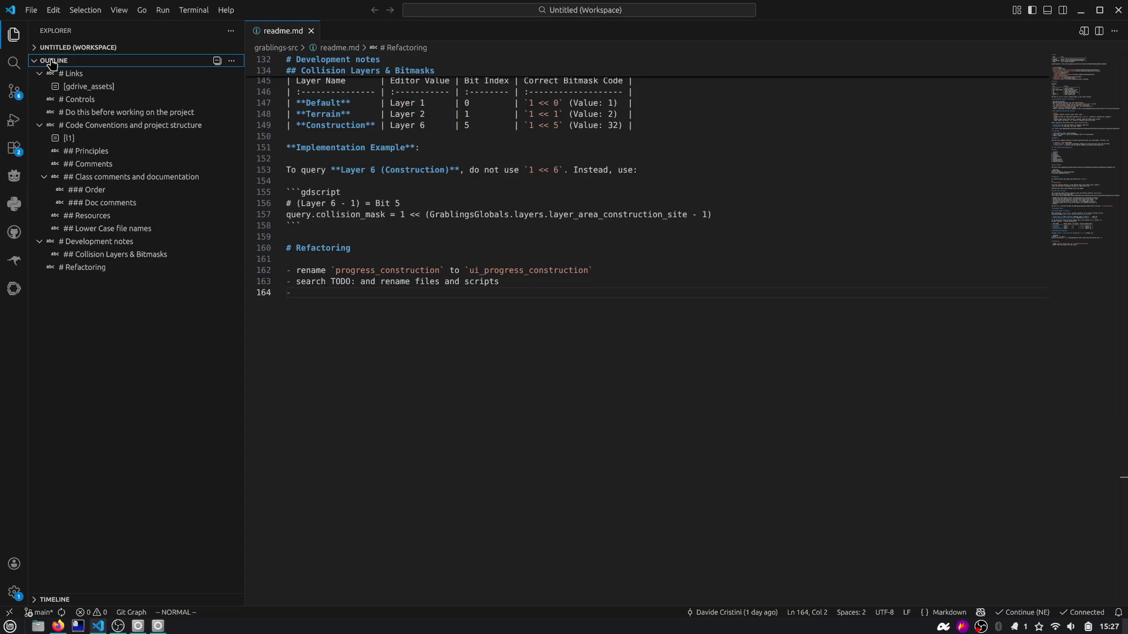
left_click(51, 61)
left_click(65, 47)
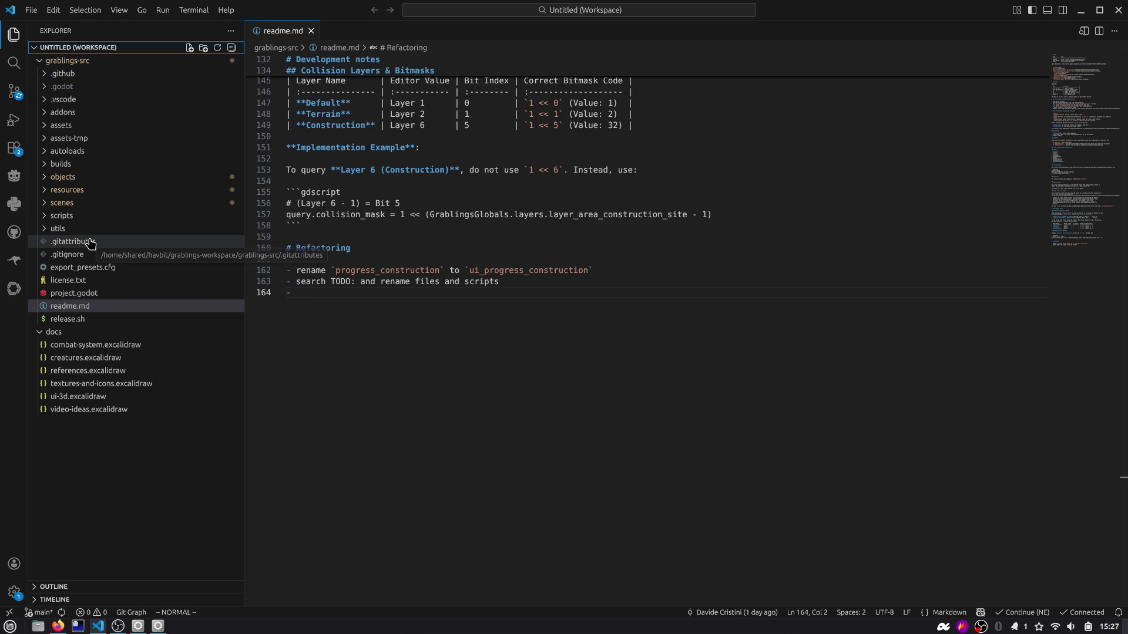
scroll(331, 189, "up", 9)
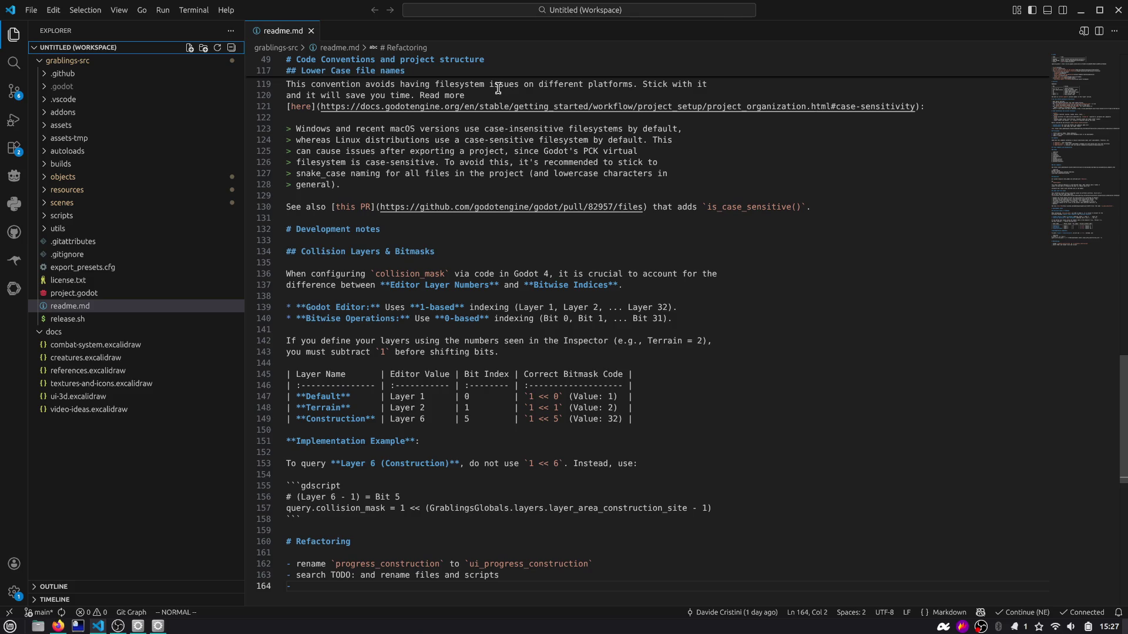
key("alt+Tab")
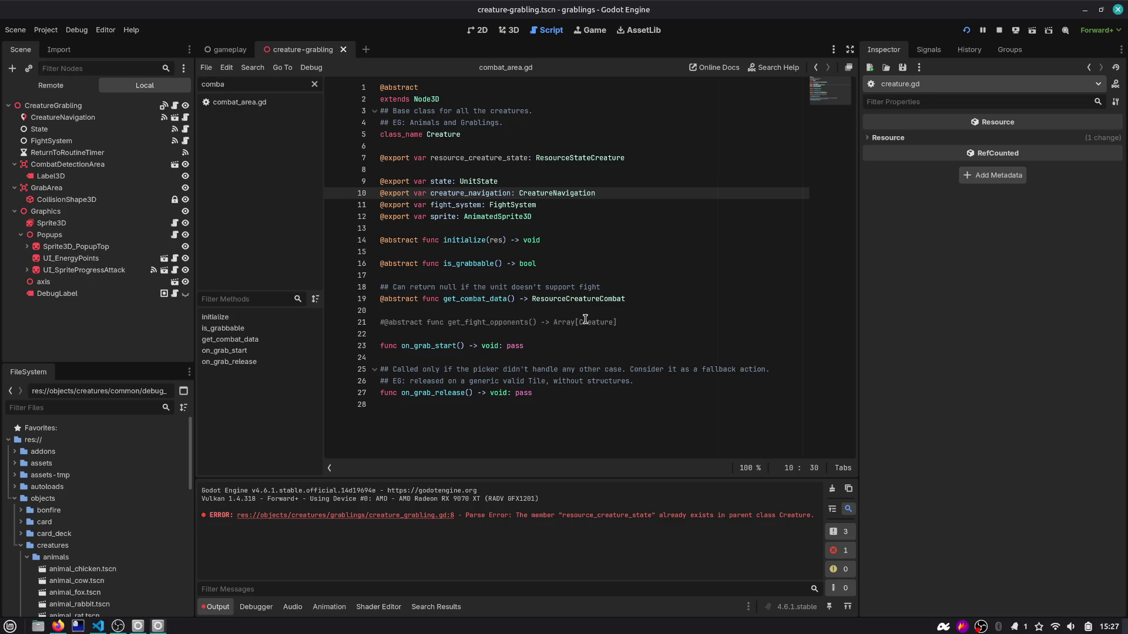
Step: Look over creature.gd's creature_navigation and FightSystem exports
left_click(497, 228)
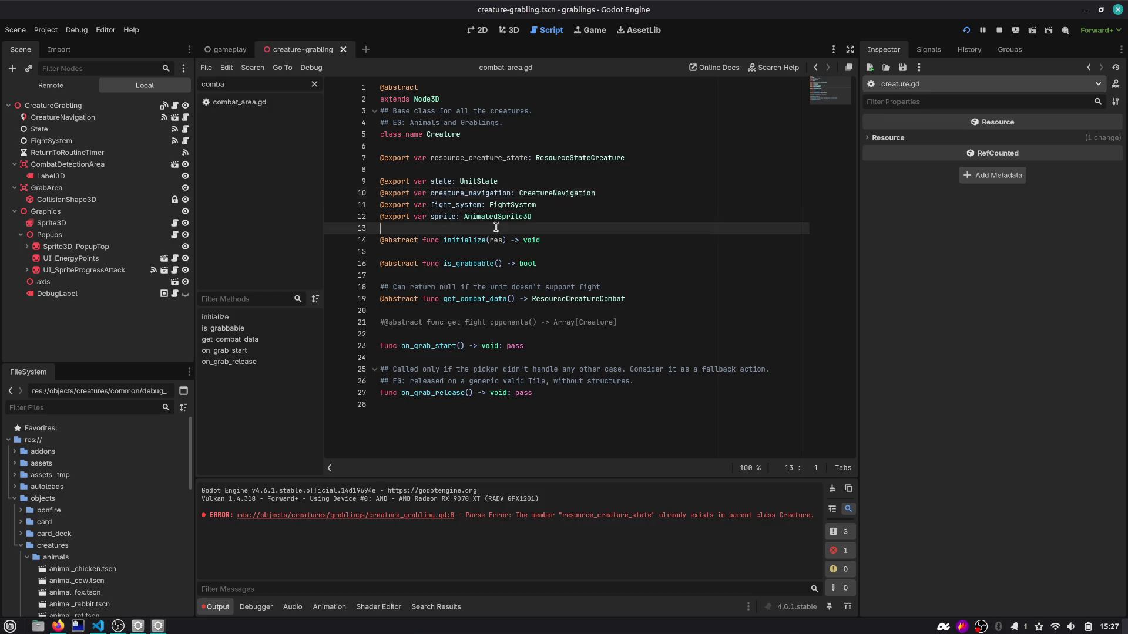
double_click(479, 193)
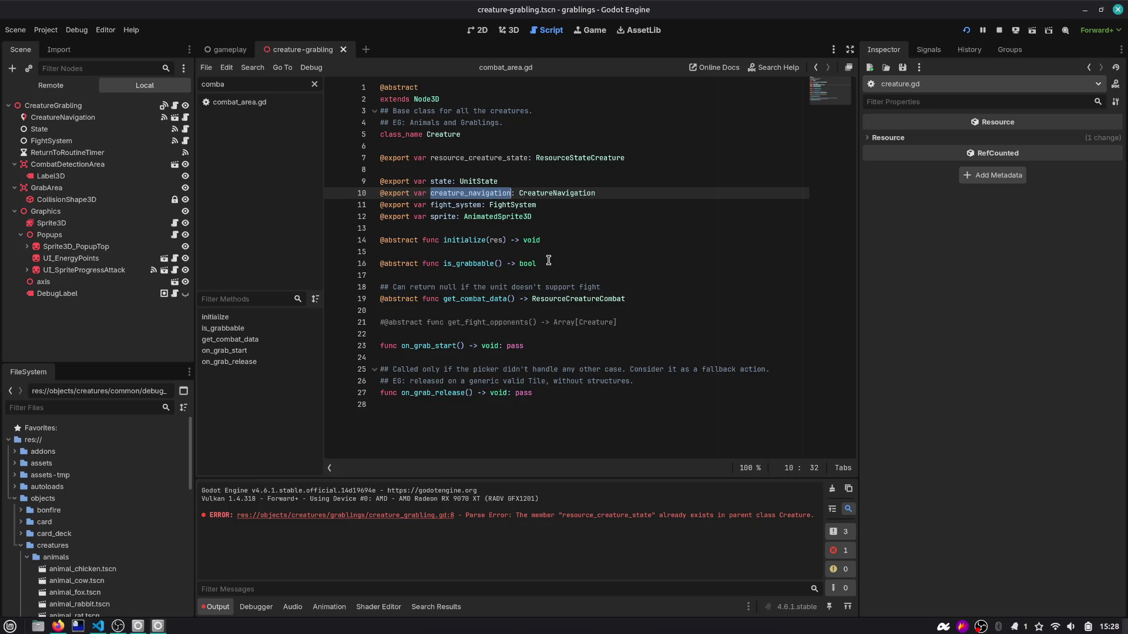
left_click(510, 227)
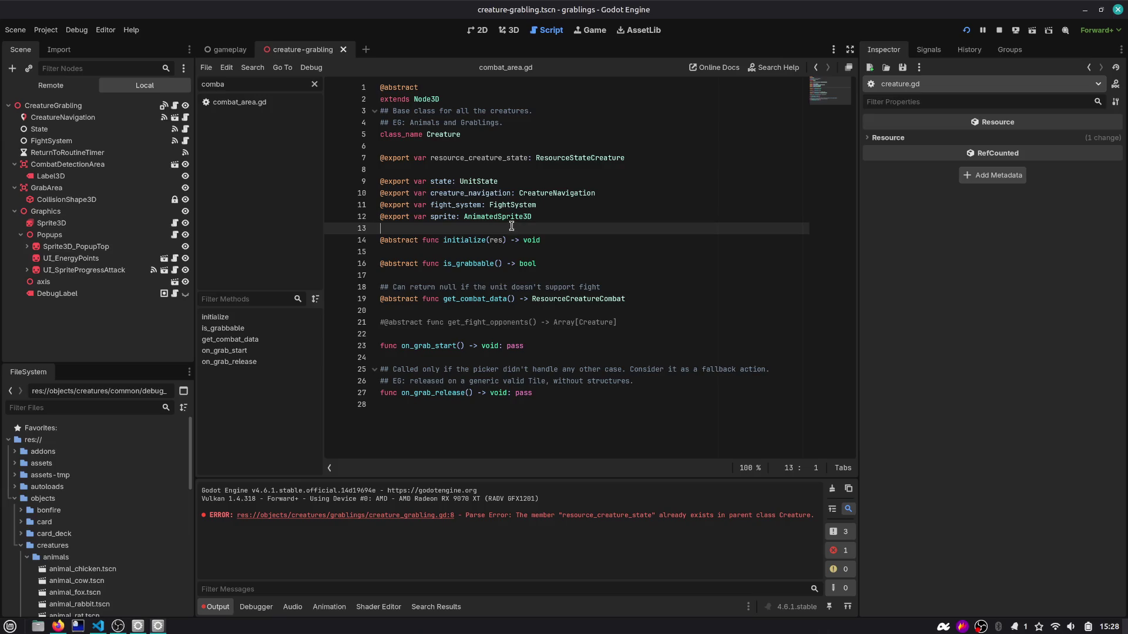
double_click(505, 204)
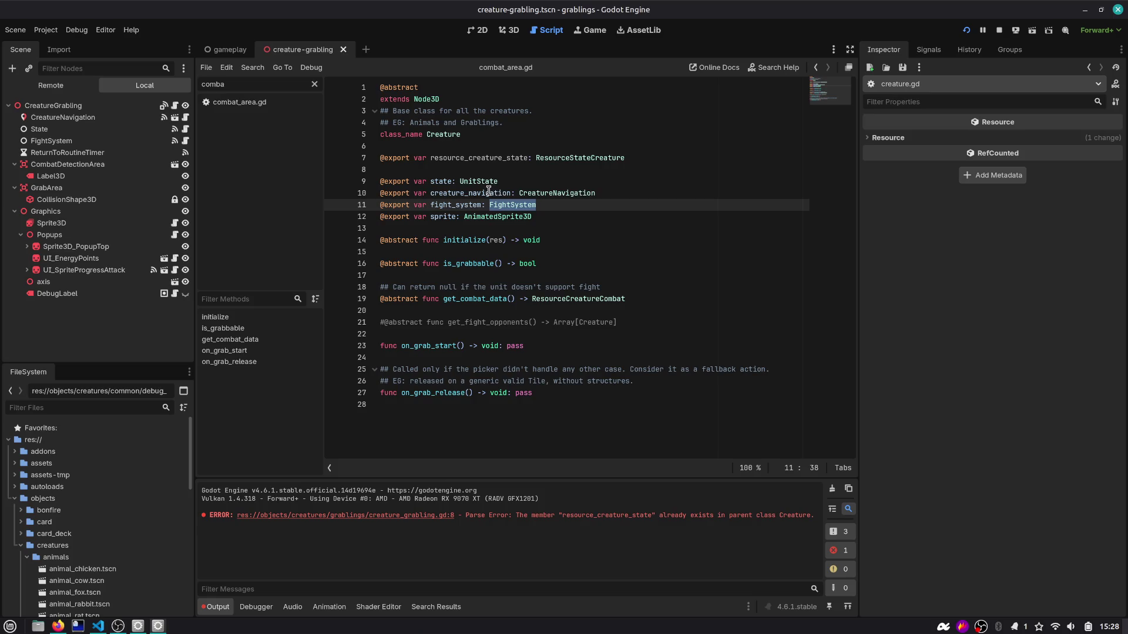
double_click(488, 192)
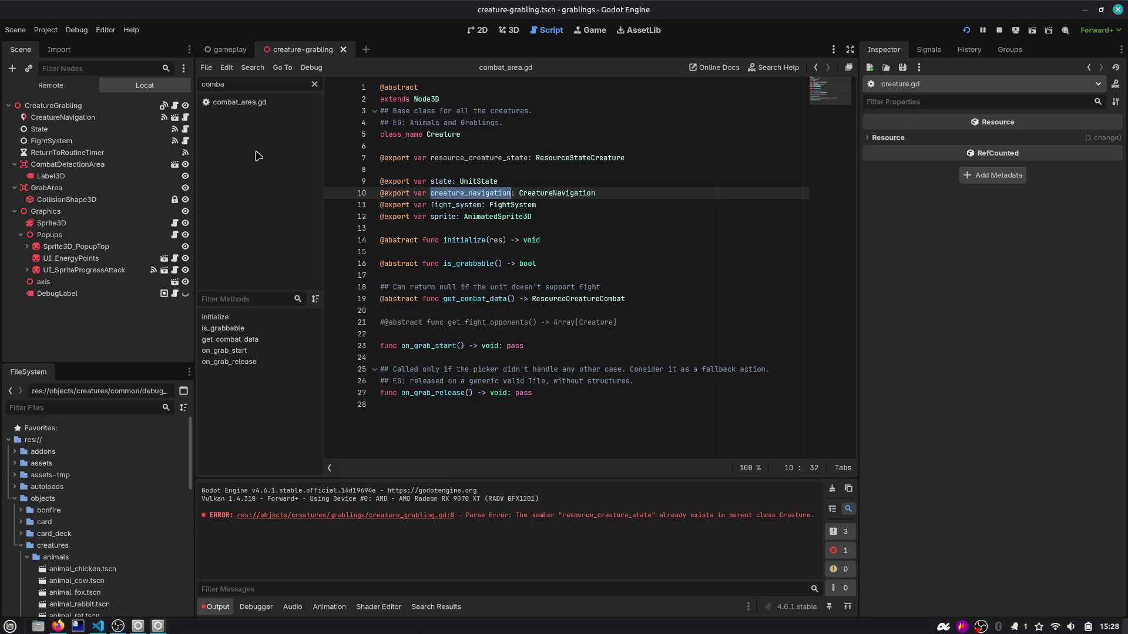
Step: Open combat_area.gd and select CreatureGrabling in its type check
left_click(257, 105)
left_click(534, 241)
double_click(493, 243)
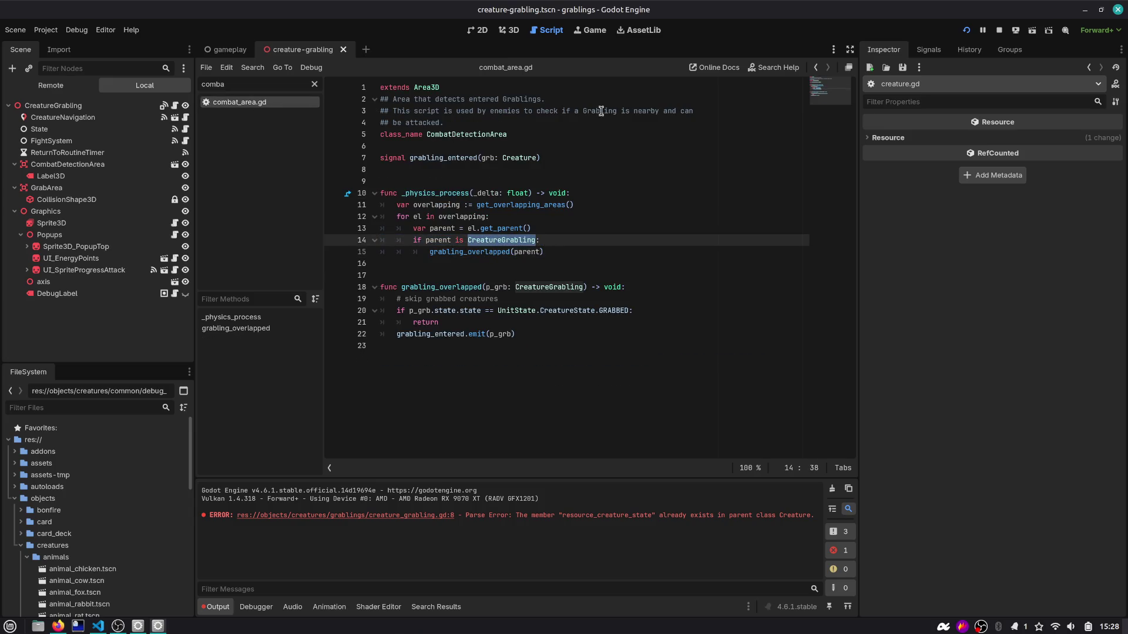
left_click(966, 30)
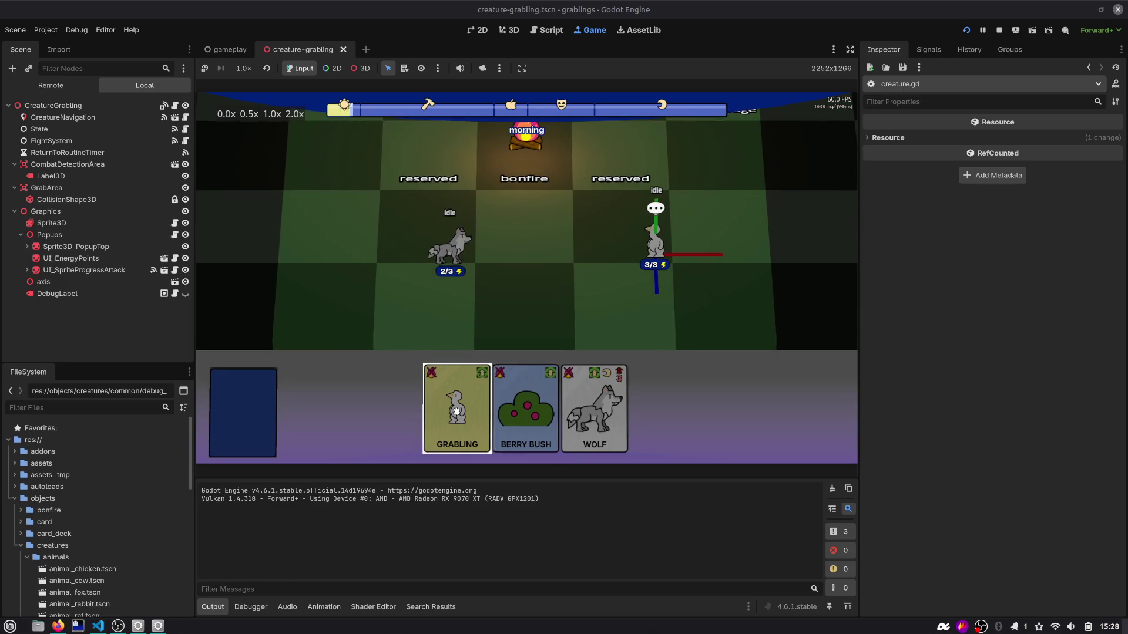
left_click_drag(457, 406, 333, 208)
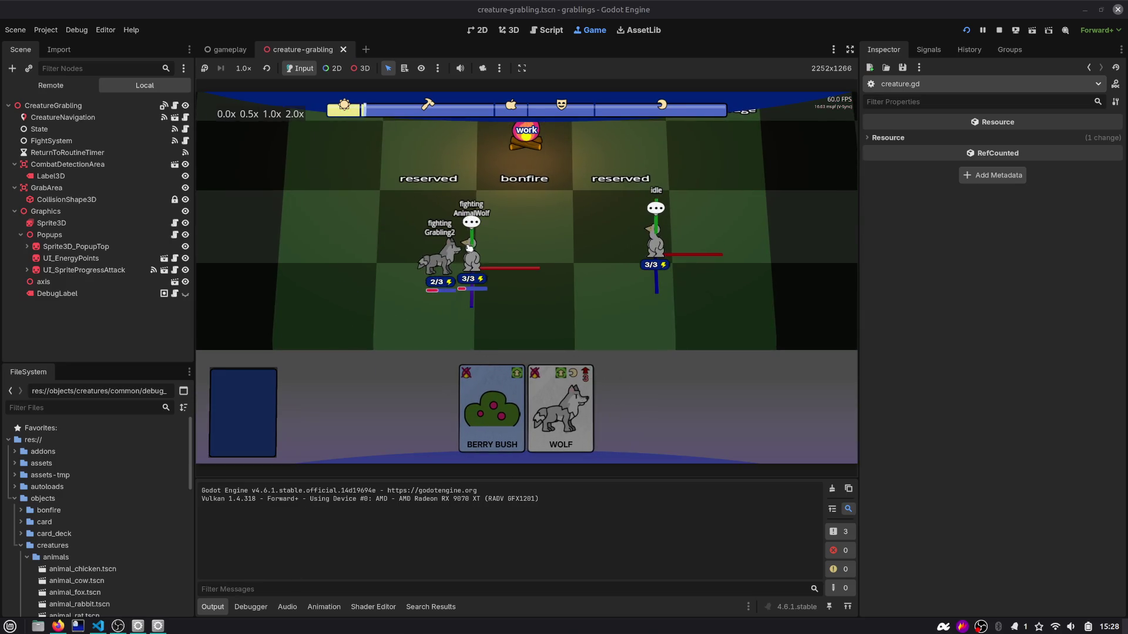
left_click(996, 31)
left_click(416, 217)
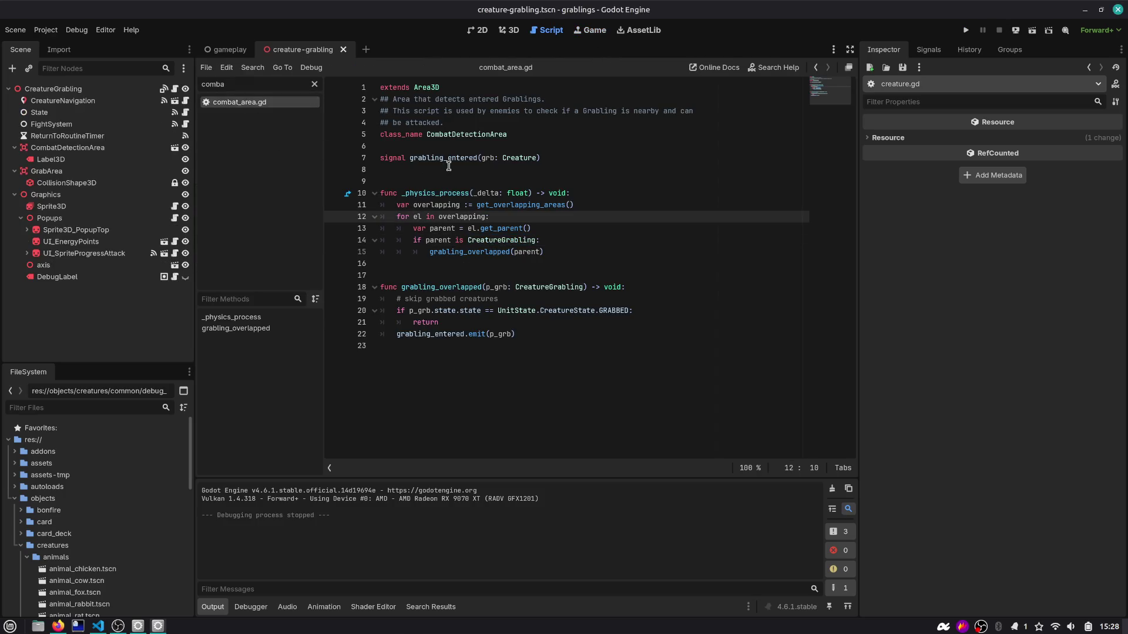
Step: Add 'creature.resource_creature_state.energy_points' on ai_fight.gd line 63 and jump to its declaration
key("ctrl+alt+o")
type("fight")
key("Return")
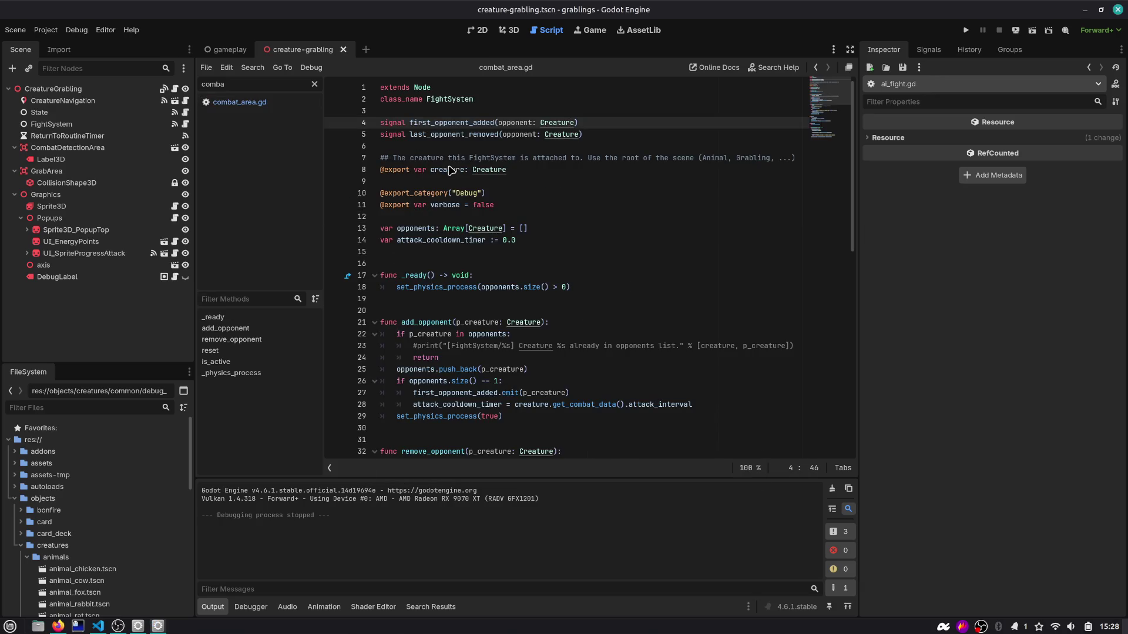
scroll(450, 170, "down", 12)
left_click(546, 357)
key("Return")
type("creature.resource_creature_state.")
key("Return")
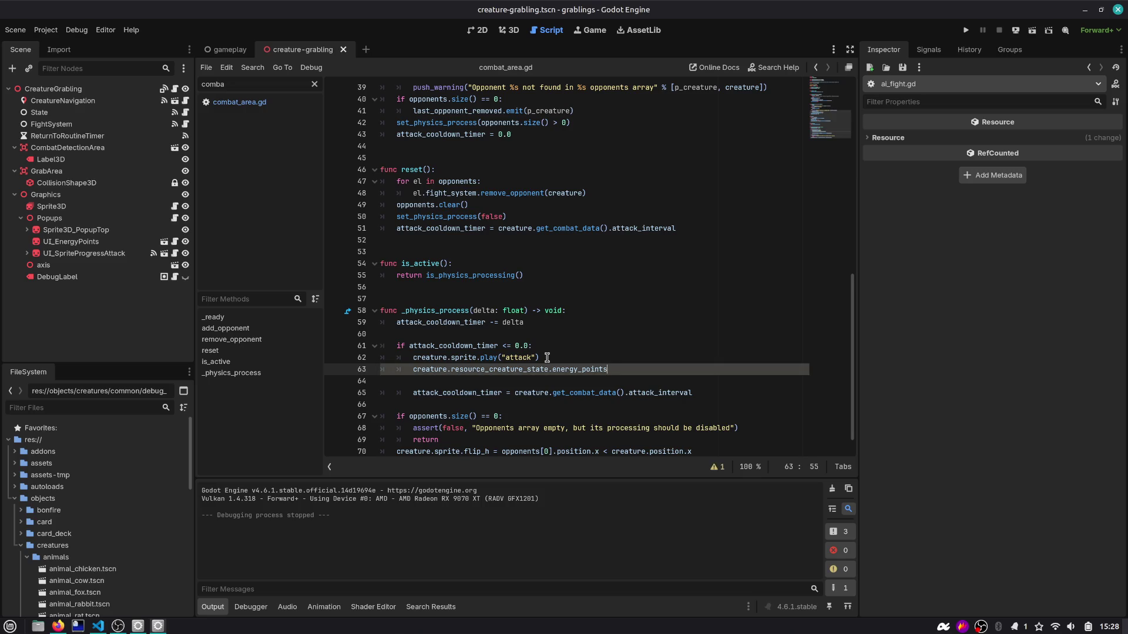
left_click(567, 369, "ctrl")
mouse_move(531, 241)
left_mouse_down()
mouse_move(376, 216)
mouse_move(317, 185)
left_mouse_up()
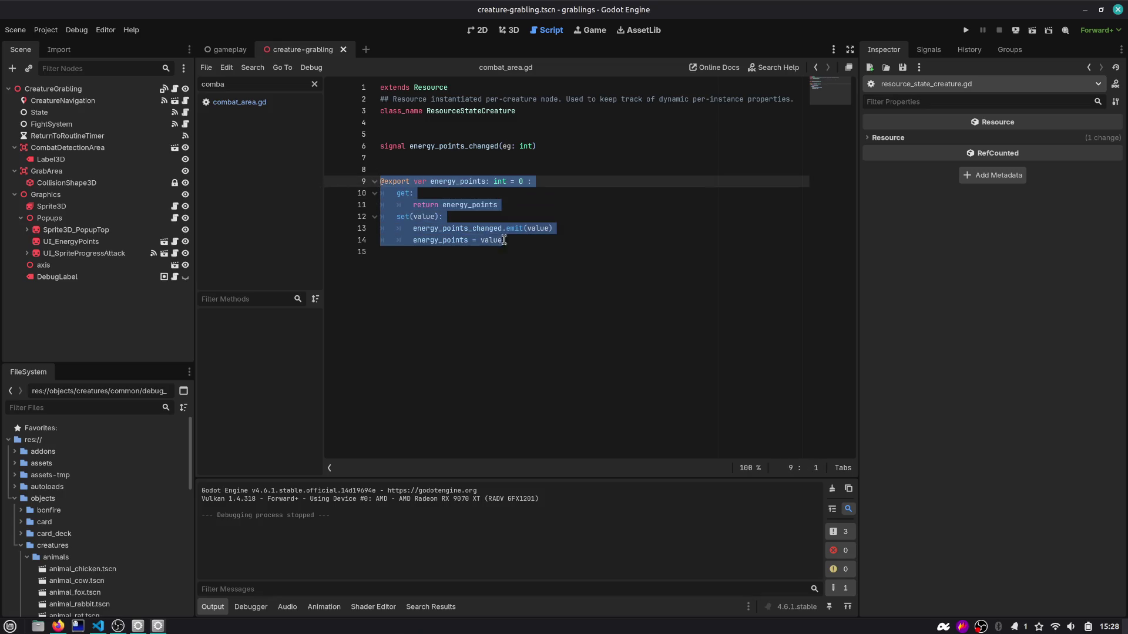
Step: Discard the unfinished damage function in ResourceStateCreature and save
left_click(495, 288)
key("Return")
key("Return")
type("func damage()")
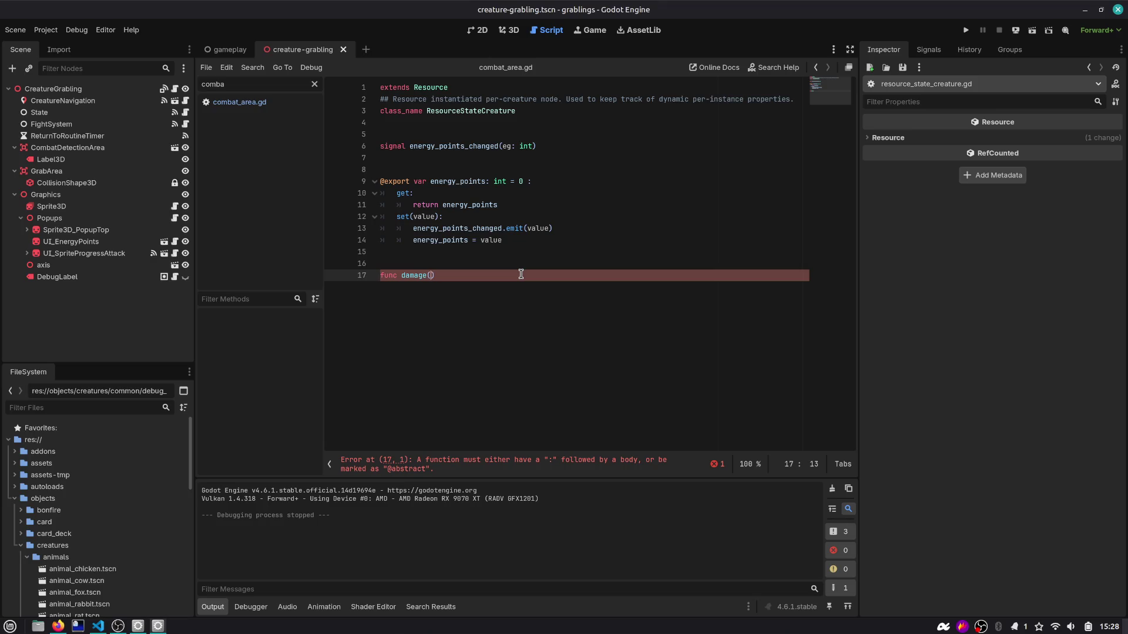
key("shift+Home")
key("BackSpace")
key("BackSpace")
key("BackSpace")
key("ctrl+s")
Step: Switch to the gameplay scene and go back to ai_fight.gd line 64
key("ctrl+Tab")
left_click(817, 70)
left_click(817, 70)
left_click(817, 70)
left_click(817, 70)
left_click(526, 345)
left_click(511, 381)
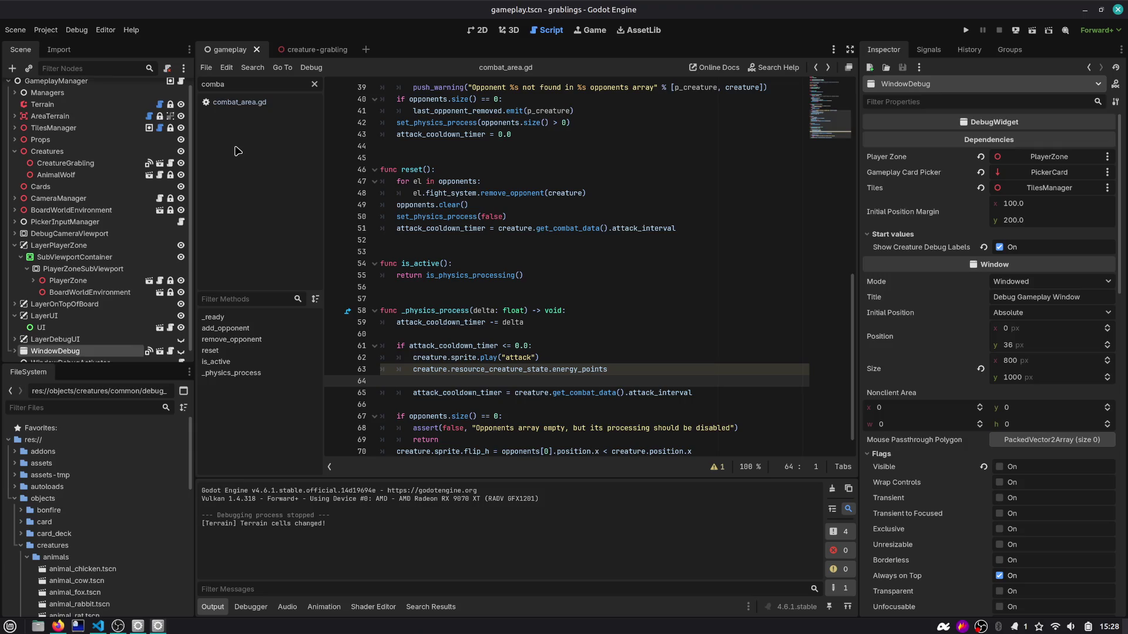
Step: Clear the script filter and hide the script list to widen the code
left_click(309, 84)
left_click(315, 86)
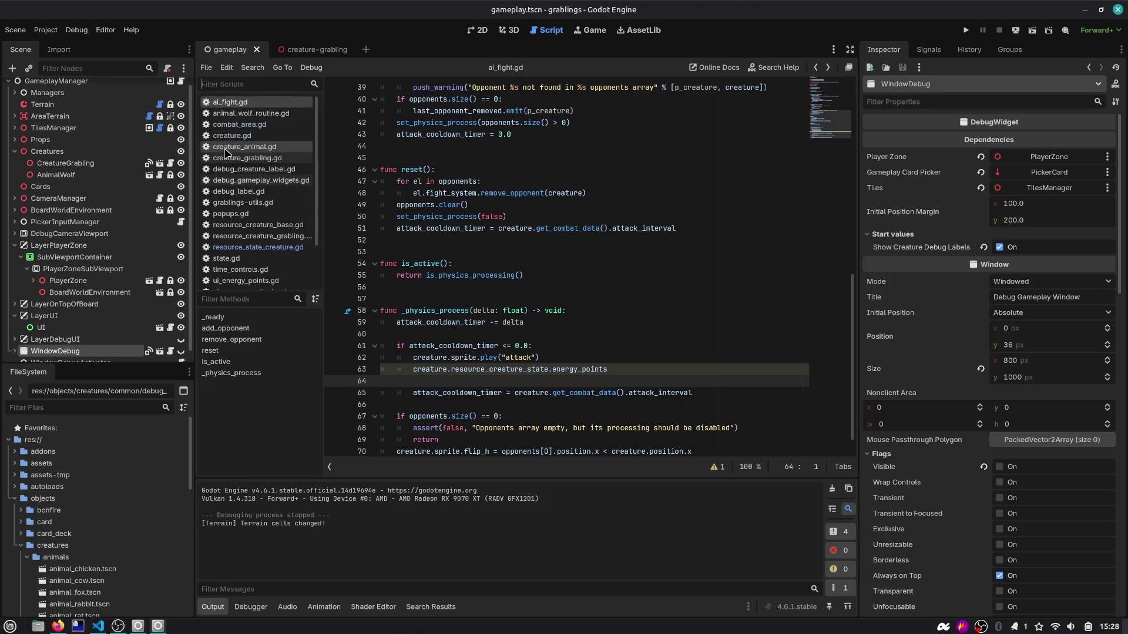
right_click(239, 101)
key("Escape")
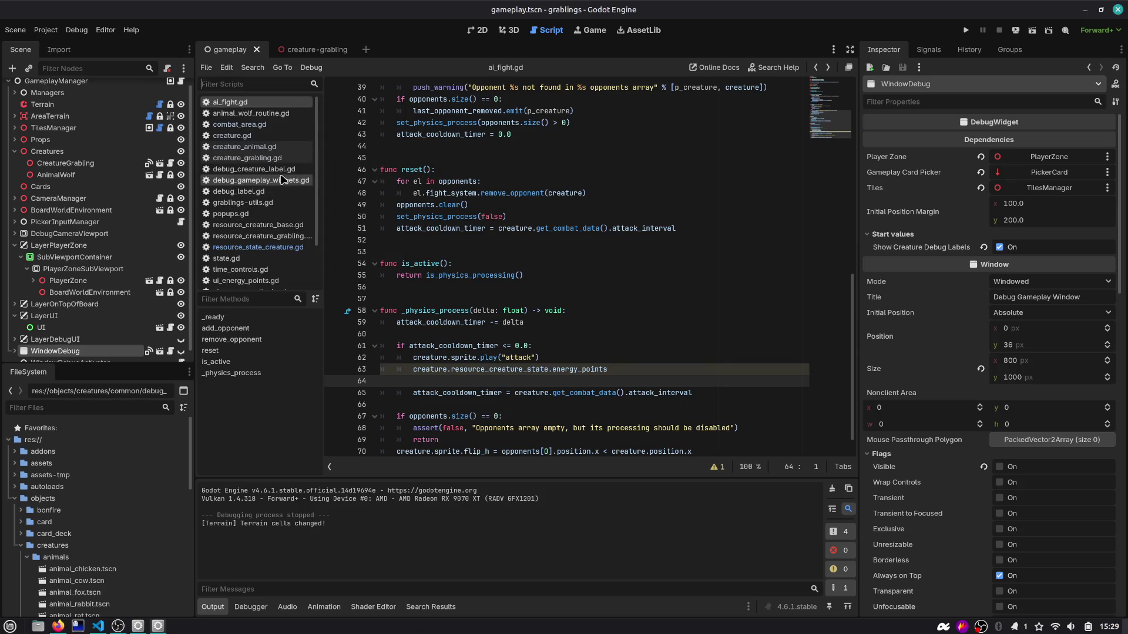
right_click(263, 103)
key("Escape")
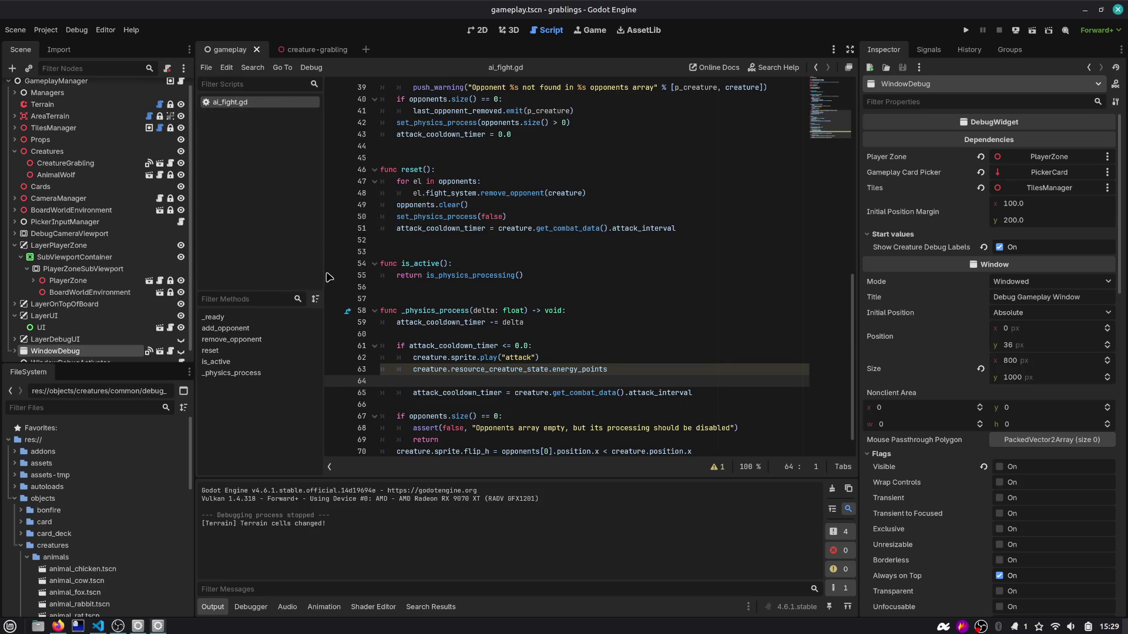
left_click(491, 401)
key("ctrl+backslash")
Step: Extend the energy_points line 63 into an unfinished '-=' subtraction
left_click(504, 370)
scroll(503, 370, "down", 1)
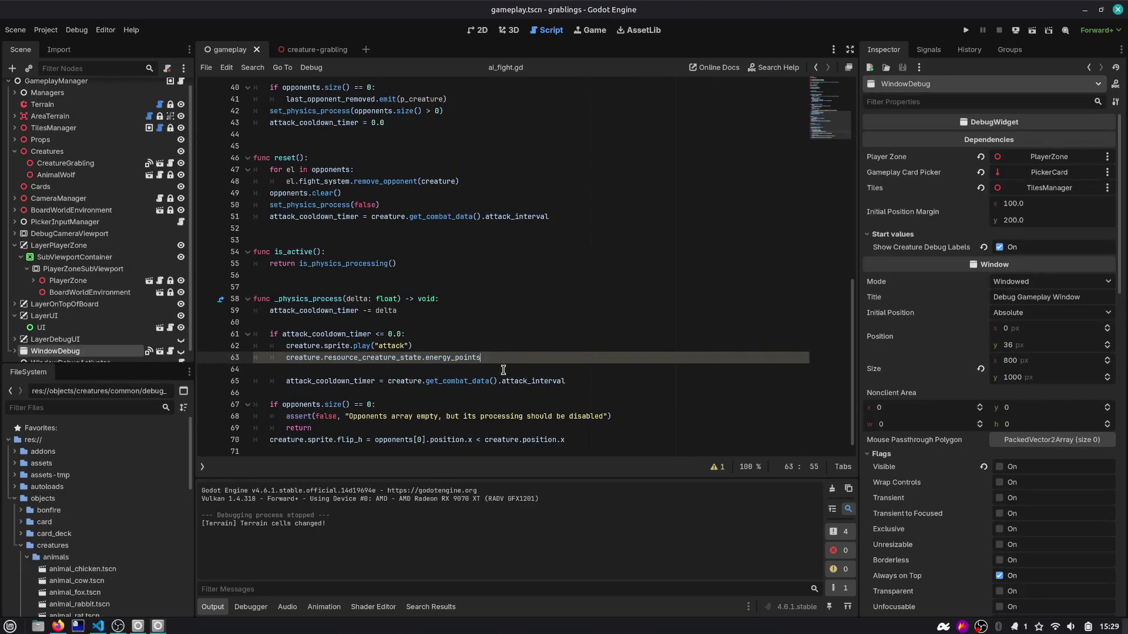
type("-= 1")
left_click(441, 382)
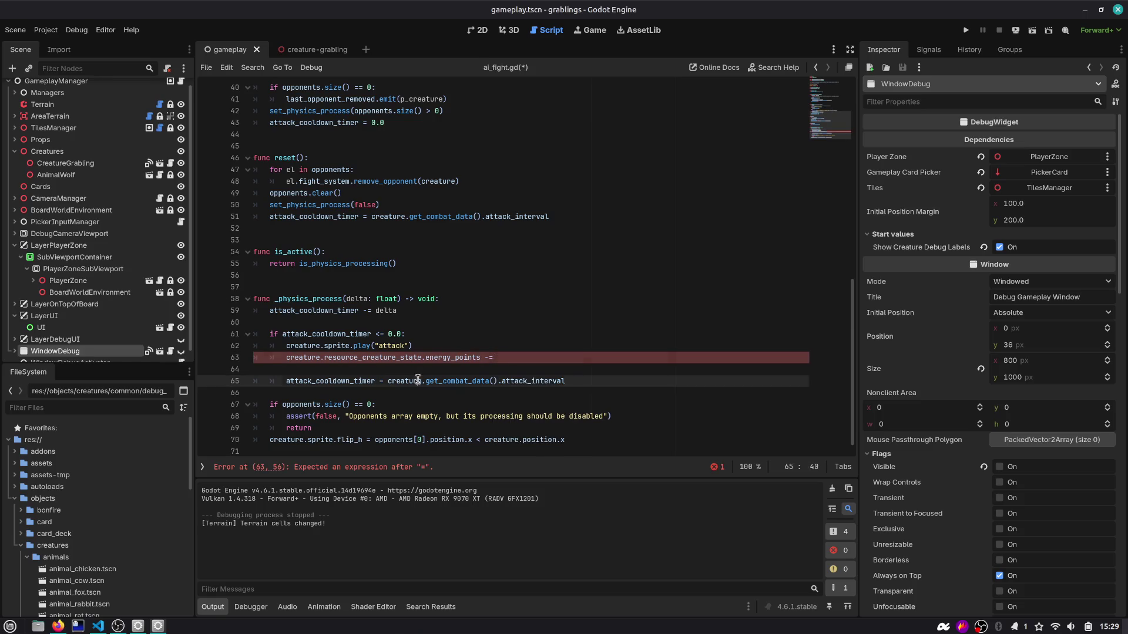
scroll(298, 110, "up", 13)
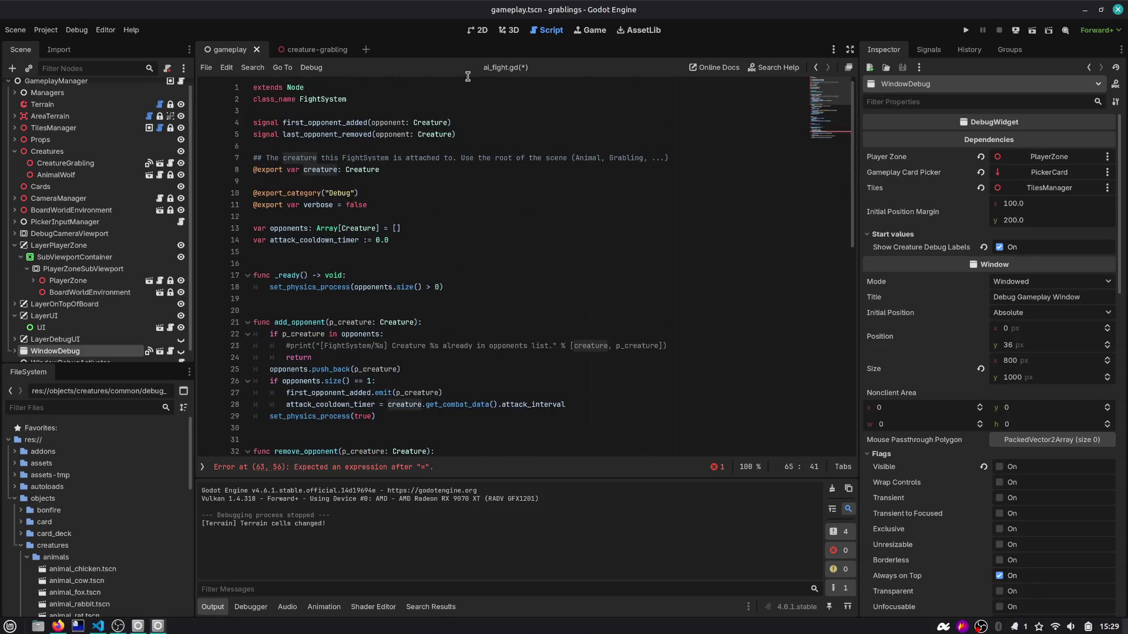
scroll(470, 79, "down", 13)
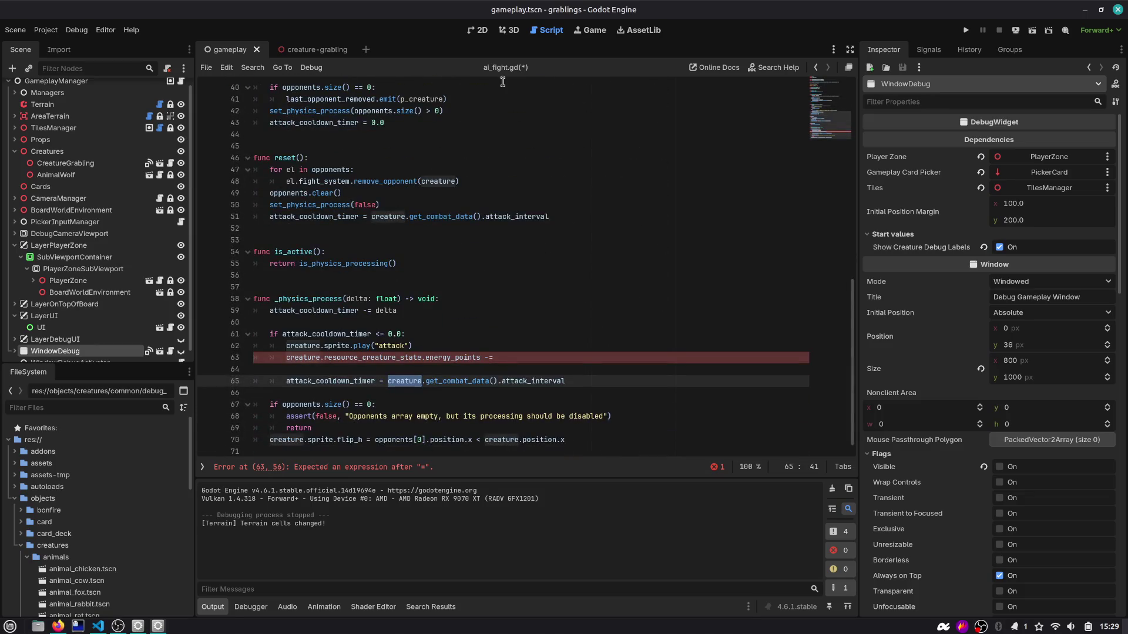
left_click(311, 52)
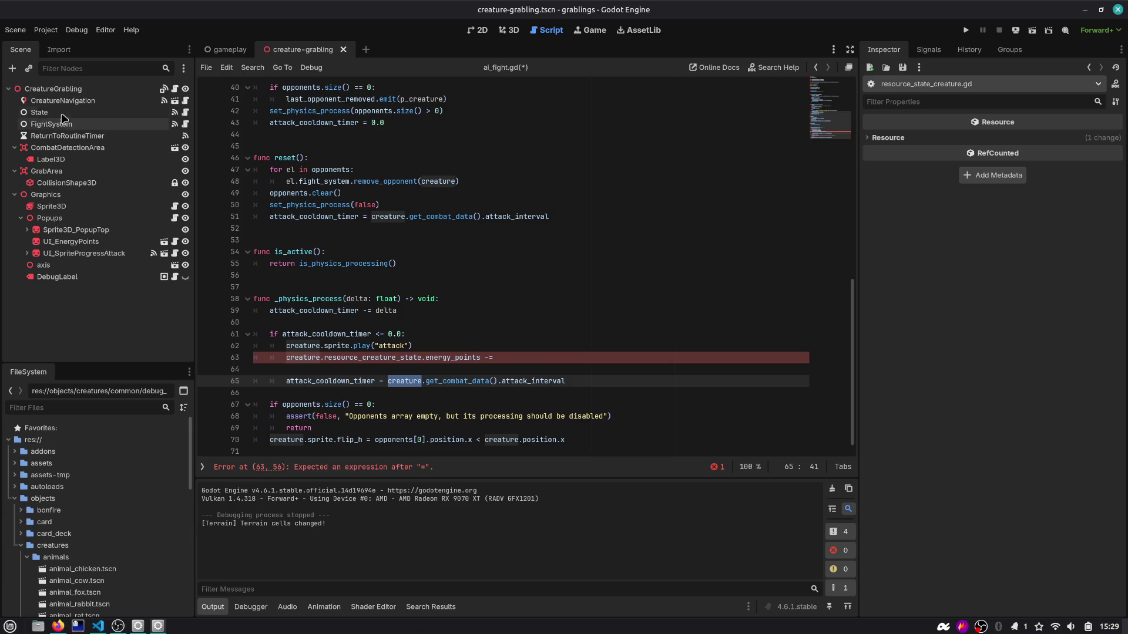
Step: Inspect the Grabling's FightSystem node settings
left_click(112, 125)
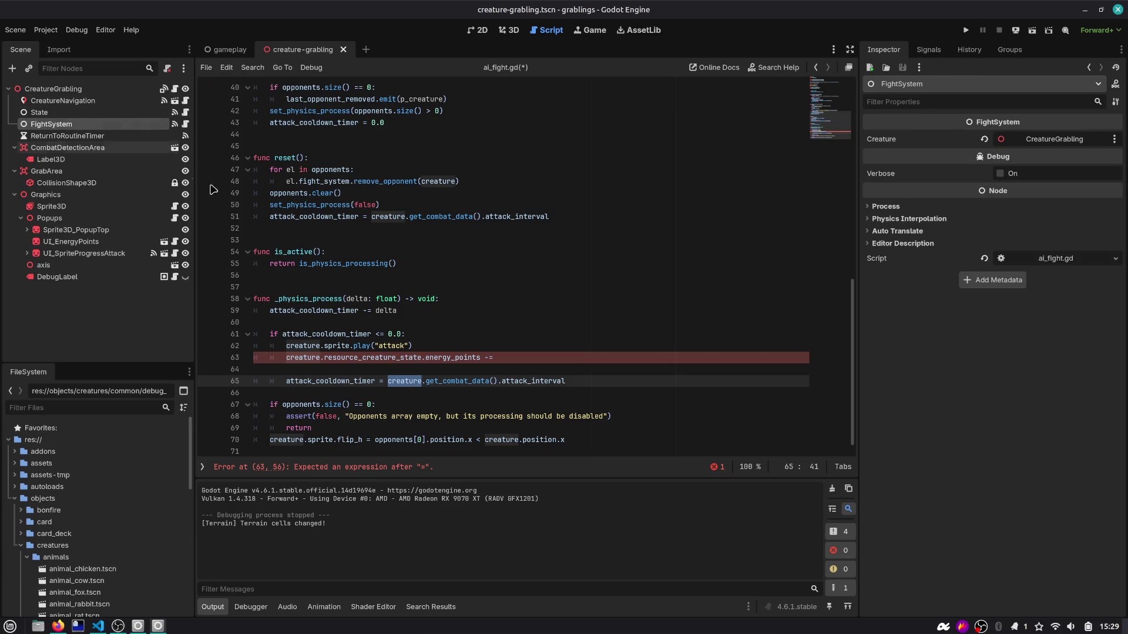
left_click(503, 357)
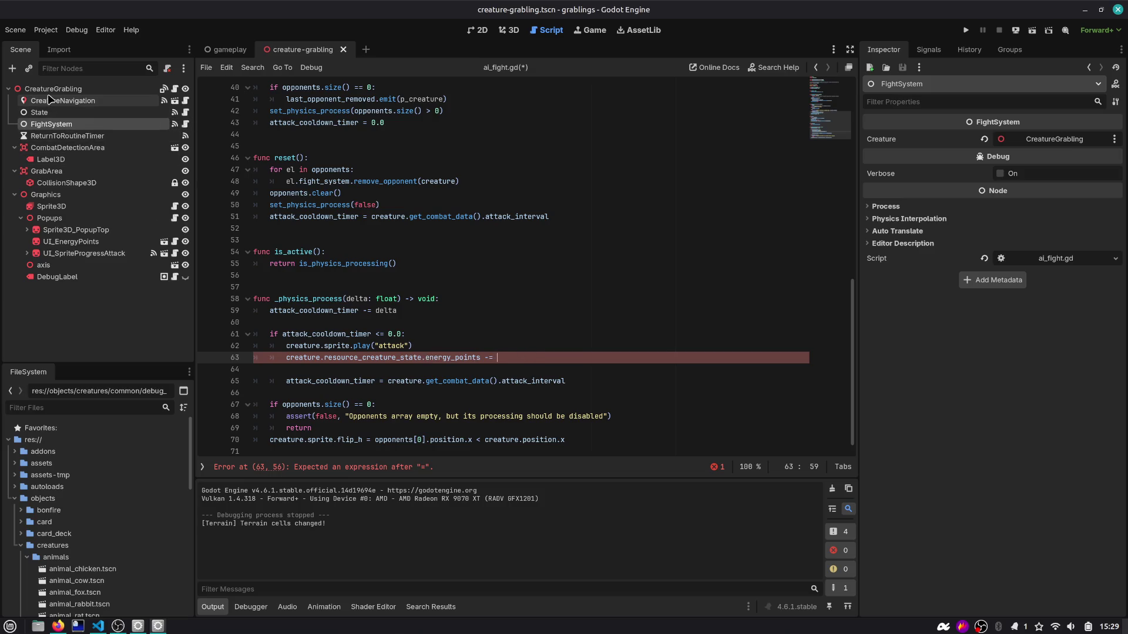
left_click(400, 139)
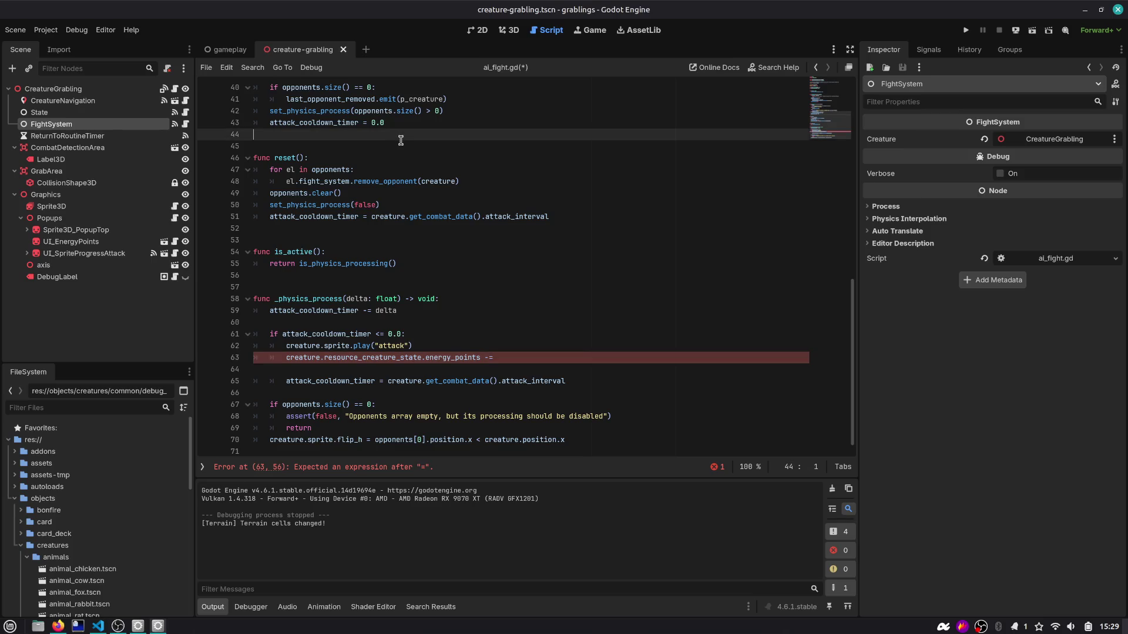
Step: Open the animal_wolf scene with a 'wolf' quick scene search
key("ctrl+shift+o")
type("wolf")
key("Return")
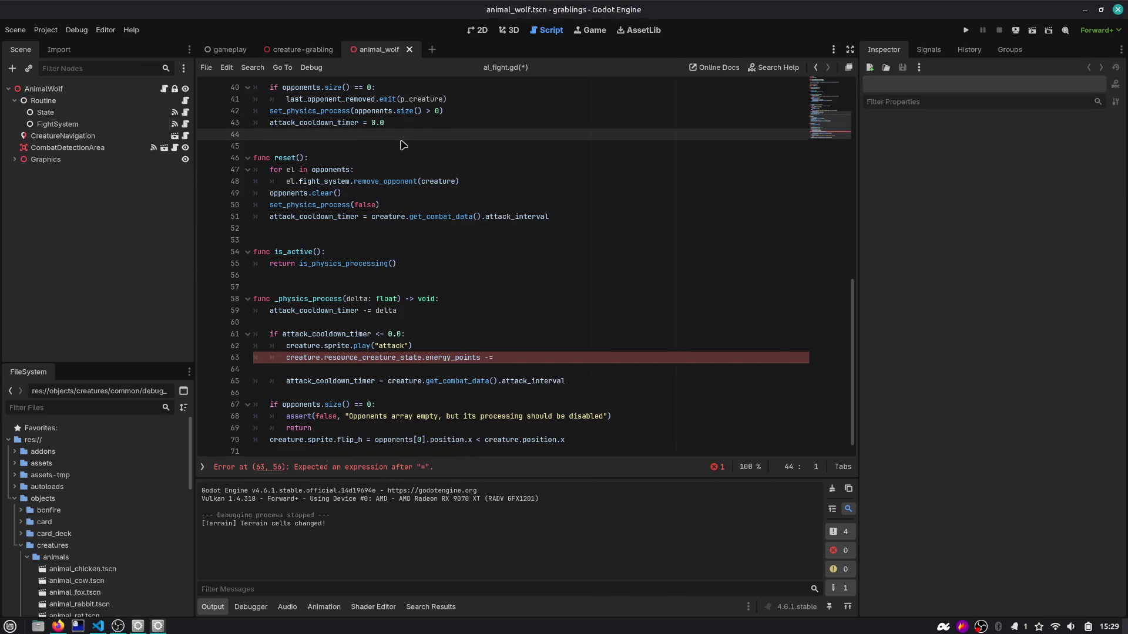
Step: Complete line 63 as 'energy_points -= creature_attack'
left_click(95, 124)
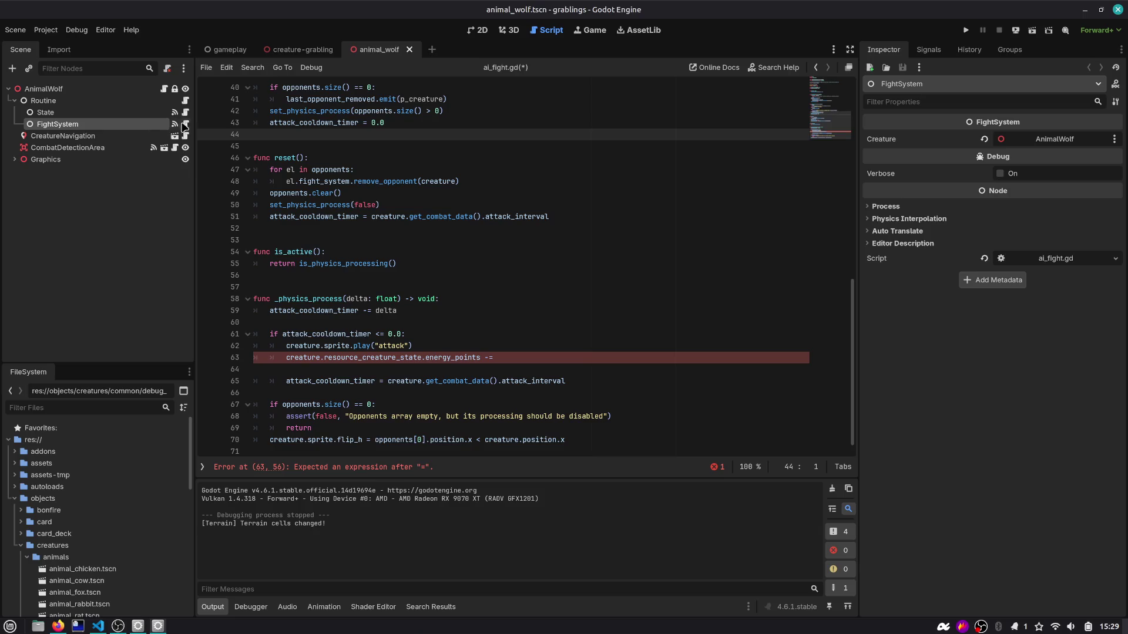
left_click(521, 358)
type("resource_creature_state")
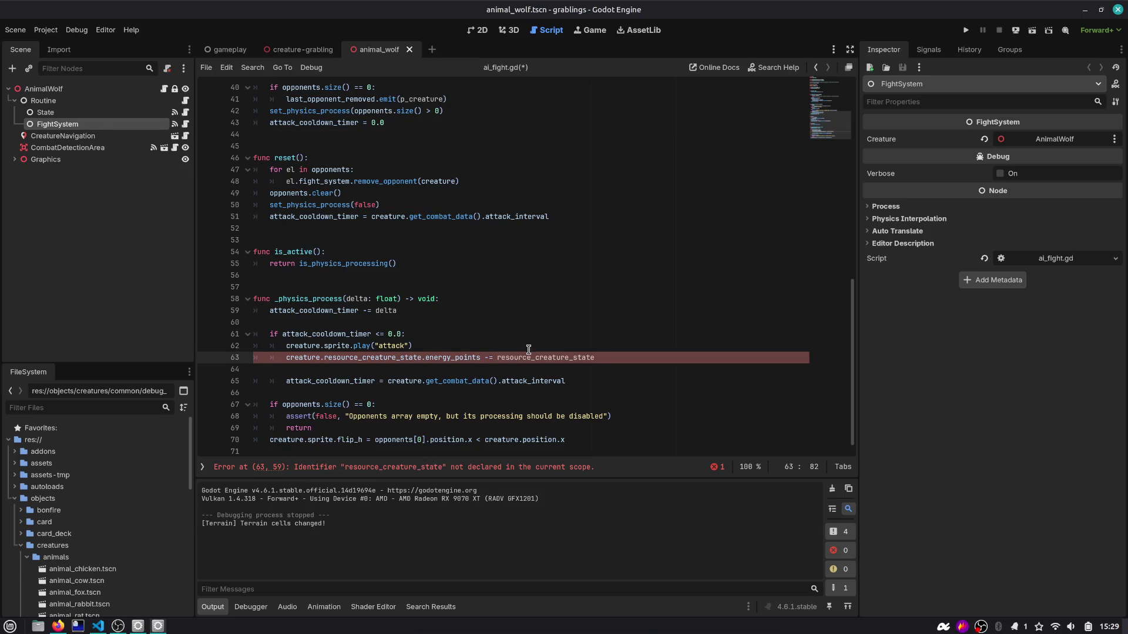
key("ctrl+shift+Left")
type("creature.")
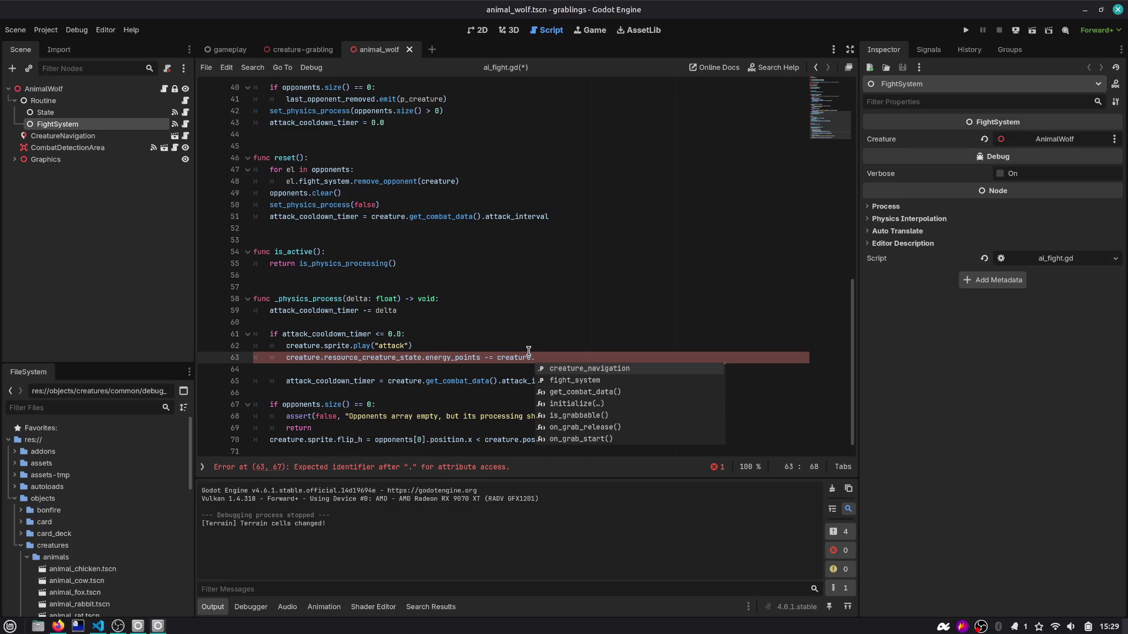
type("res")
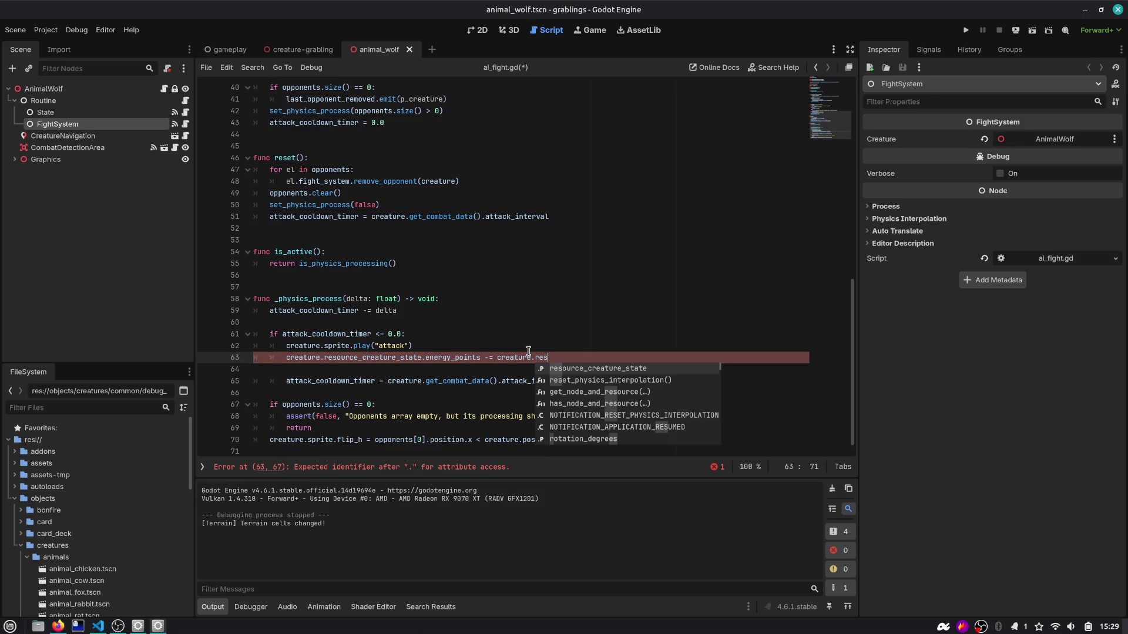
key("Return")
type(".")
key("ctrl+shift+Left")
key("ctrl+shift+Left")
key("ctrl+shift+Left")
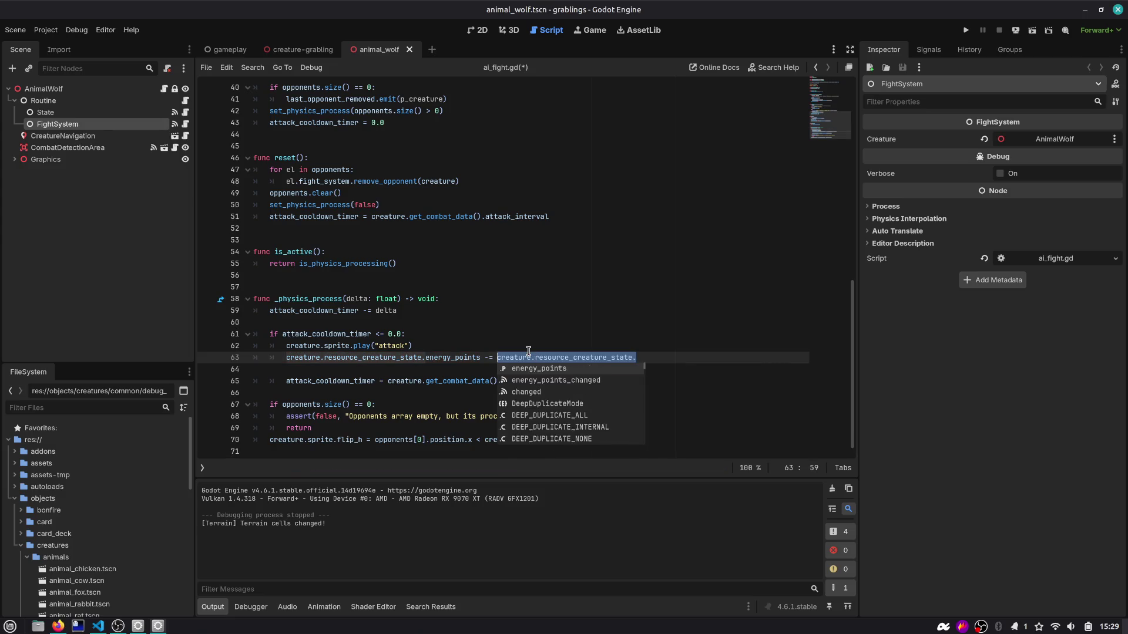
key("BackSpace")
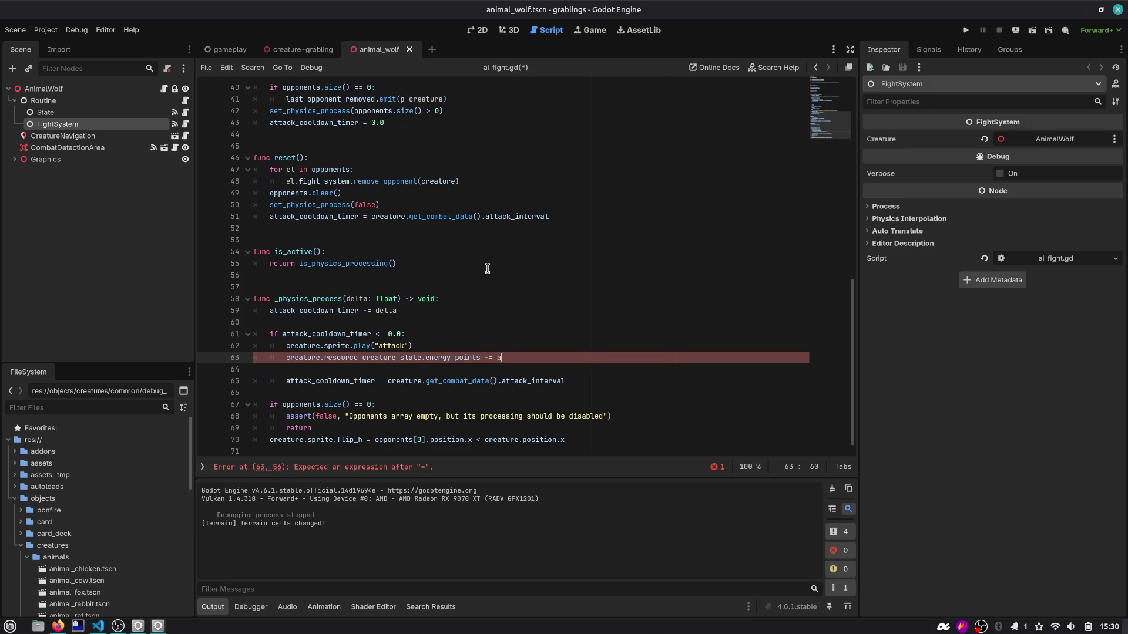
type("ck")
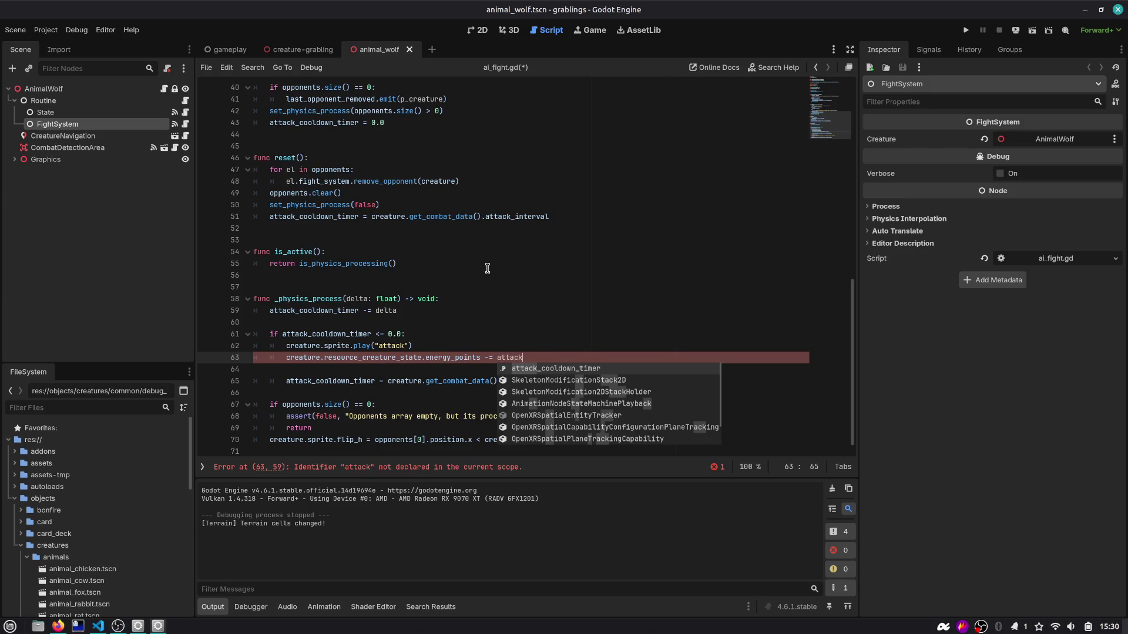
key("ctrl+Left")
type("creature_")
Step: Declare a creature_attack variable above the subtraction and save the FightSystem script
key("ctrl+shift+Return")
type("var")
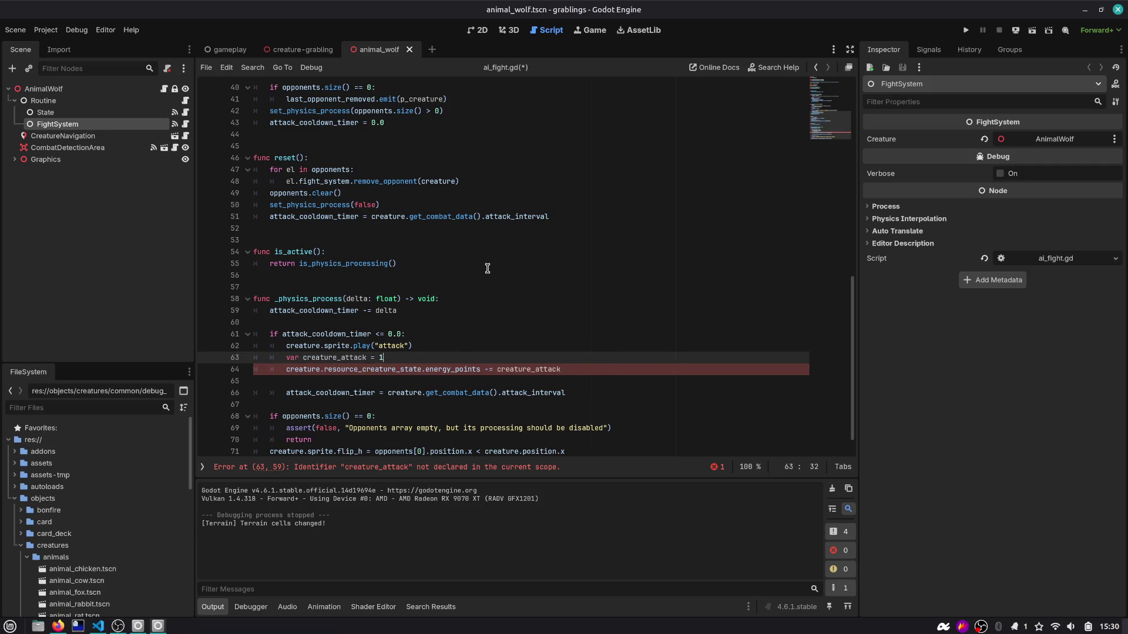
key("ctrl+s")
double_click(343, 361)
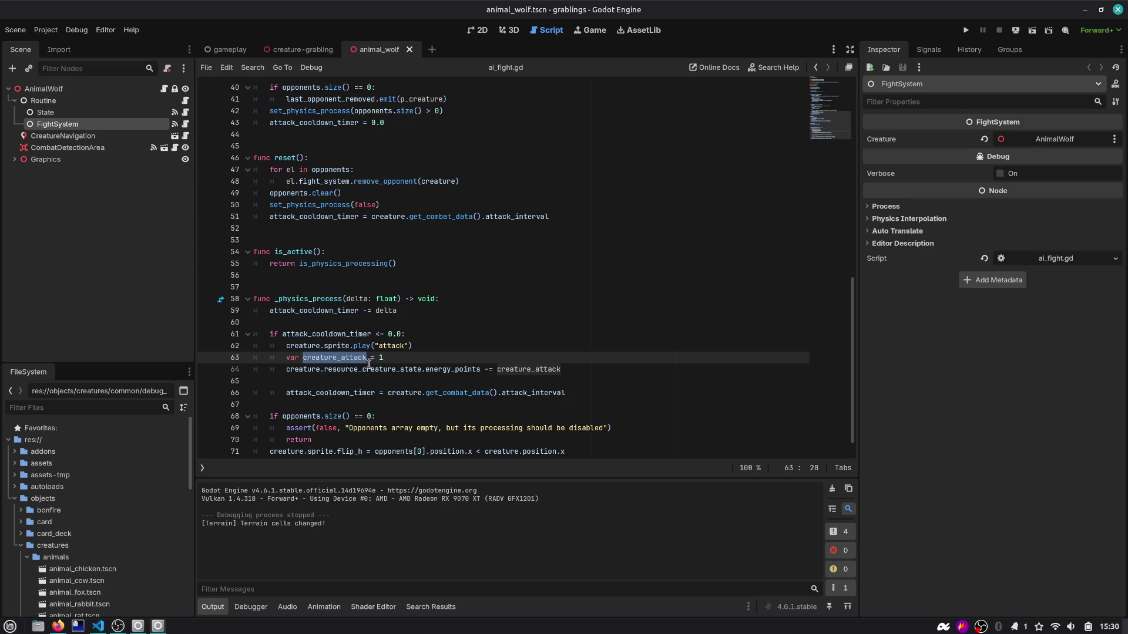
Step: Add 'if creature.resource_creature_state.energy_points <= 0:' with a pass placeholder
left_click(569, 370)
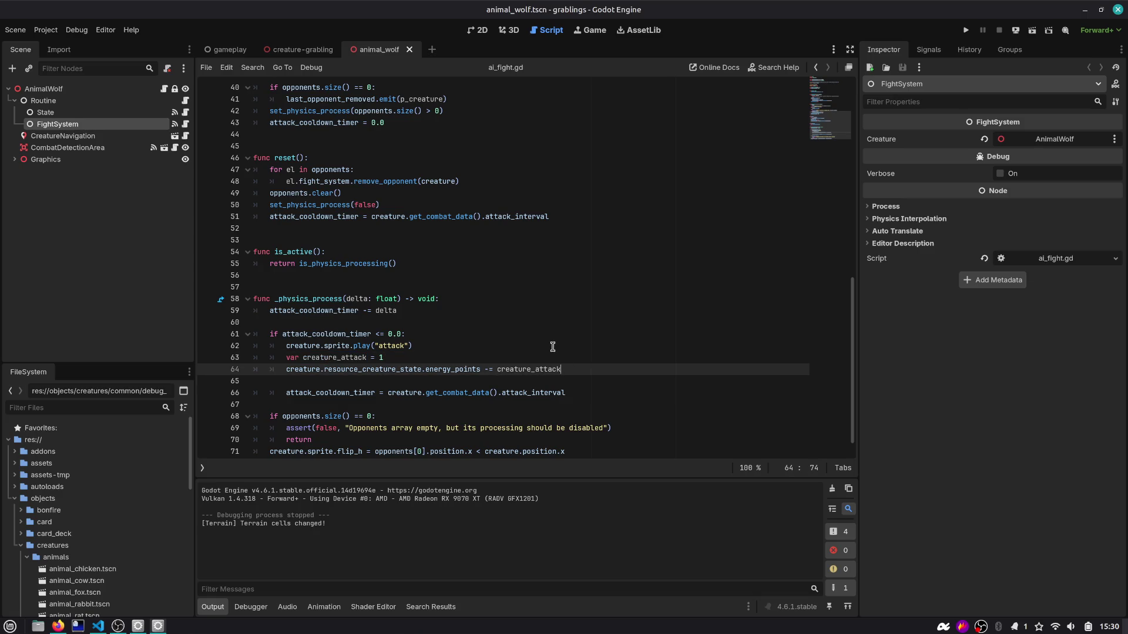
key("Return")
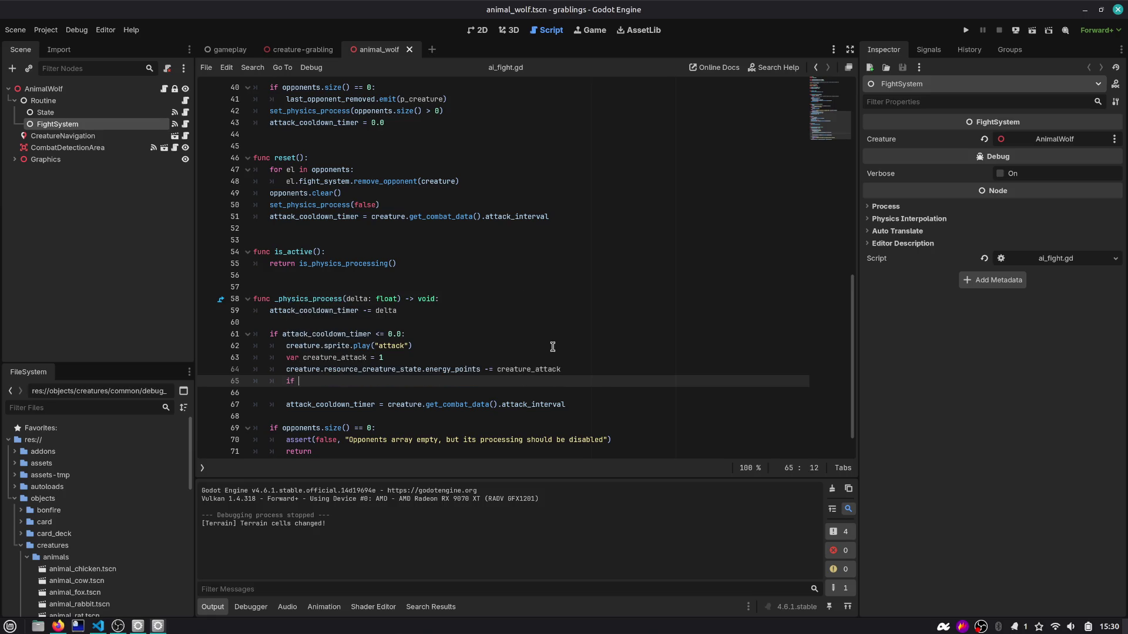
type("creature.resou")
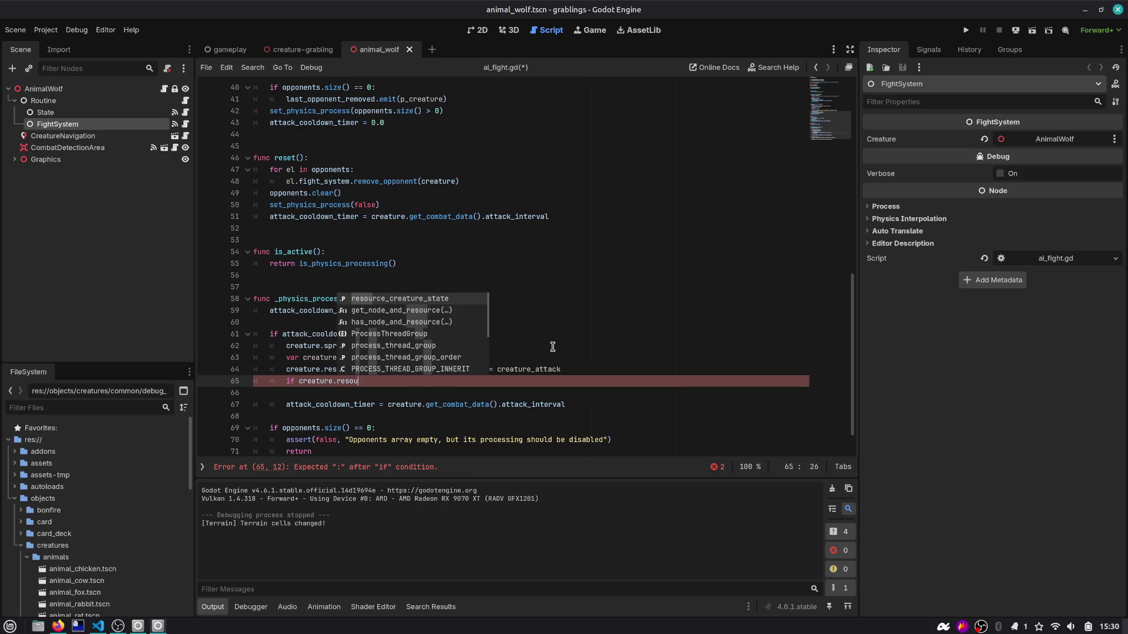
key("Return")
key("Return")
type("<= 0:")
key("Return")
type("pass # TODO")
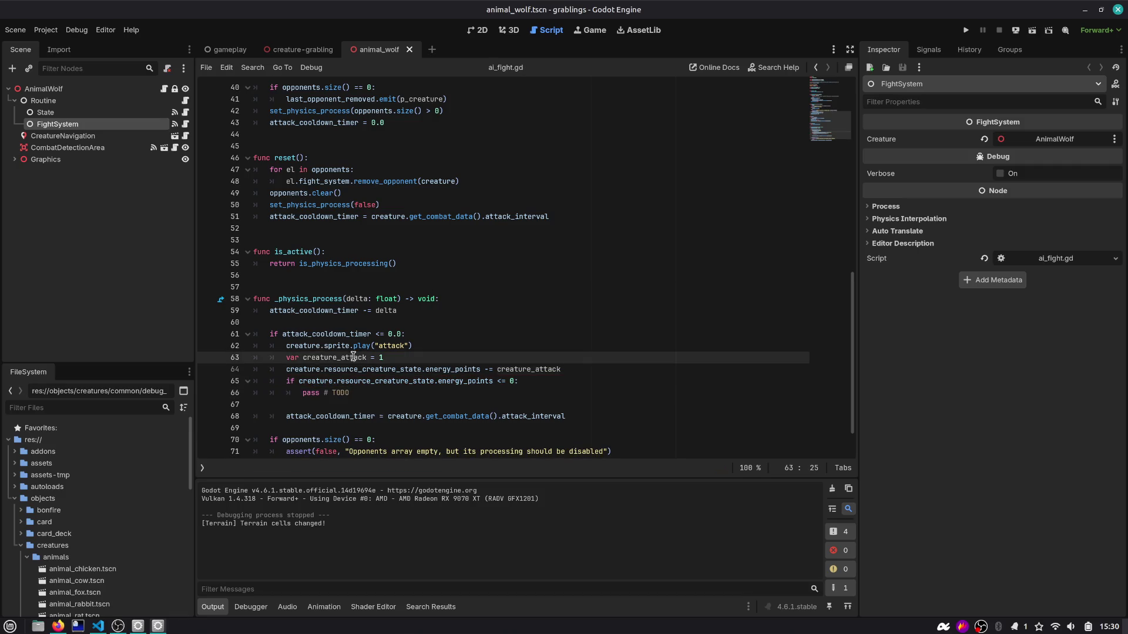
double_click(364, 357)
double_click(311, 346)
scroll(373, 368, "up", 13)
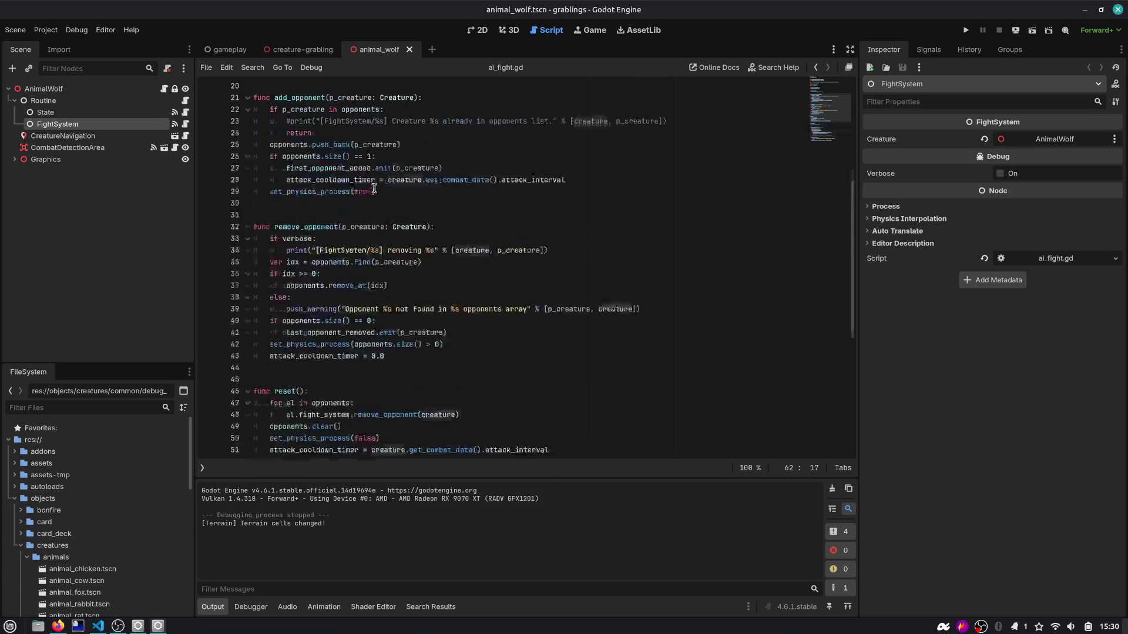
Step: Trace the Creature class and ResourceStateCreature script, then open AnimalWolf's attached script
left_click(365, 173, "ctrl")
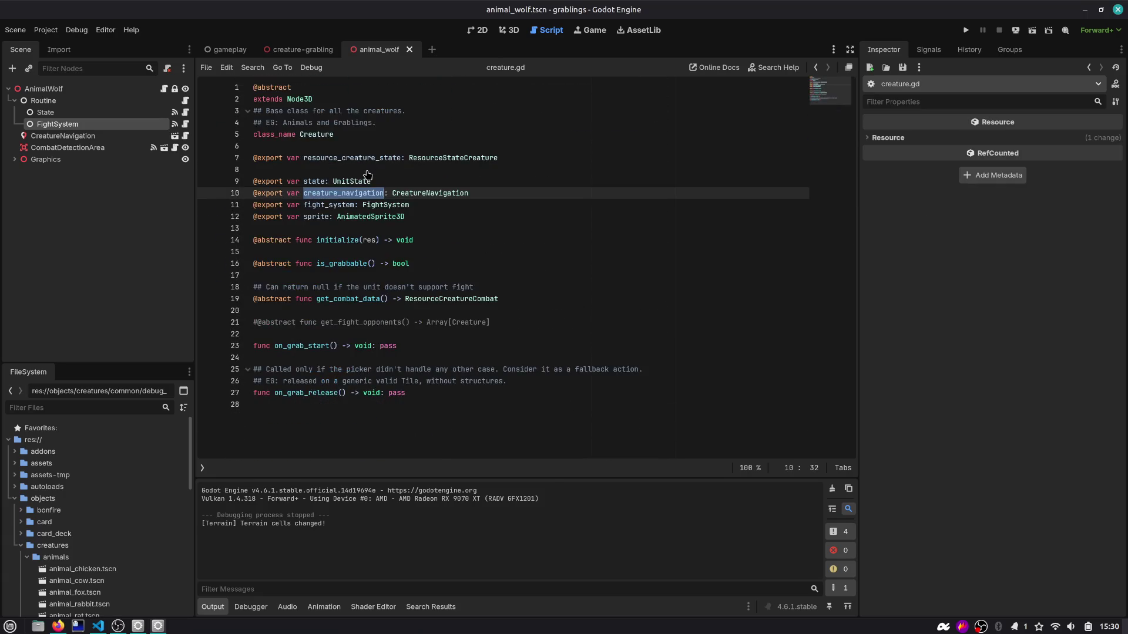
left_click(477, 165, "ctrl")
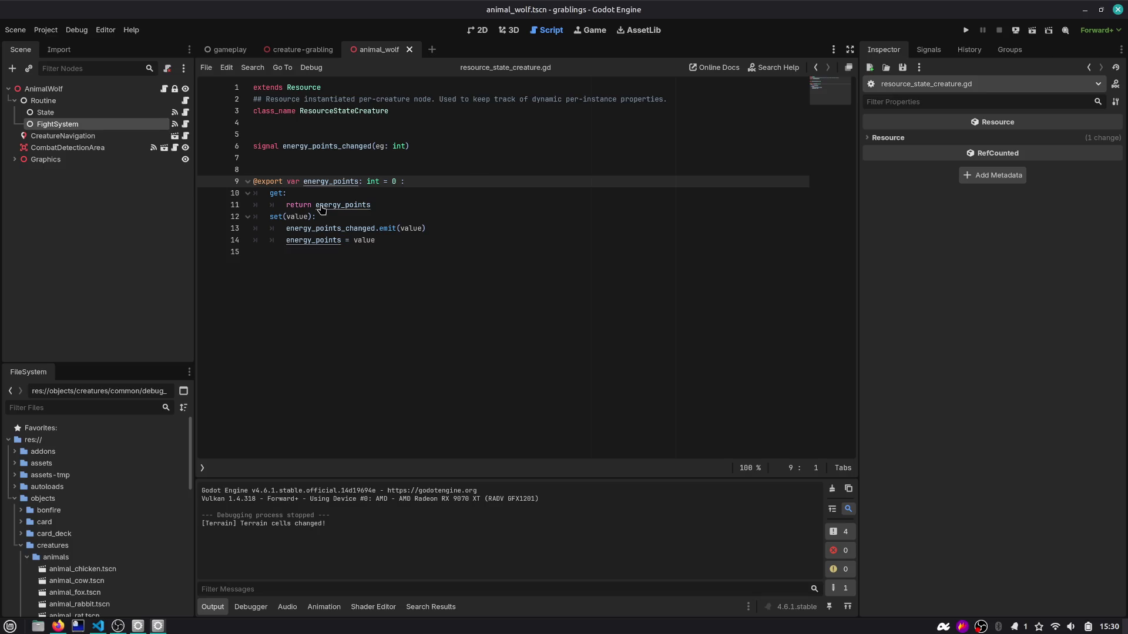
key("alt+Left")
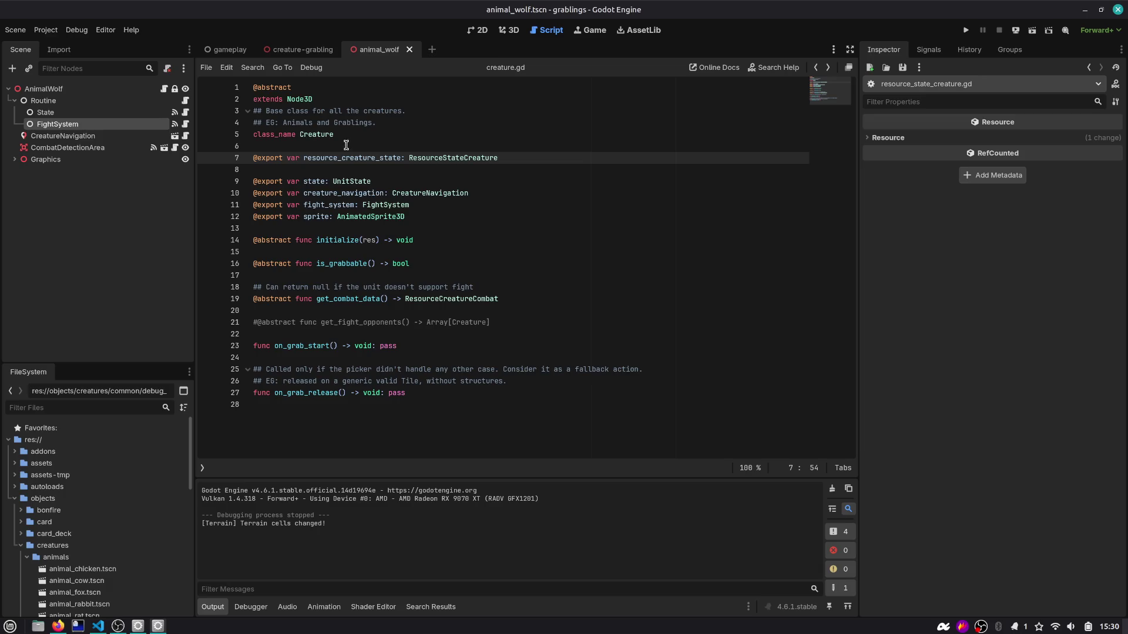
mouse_move(305, 54)
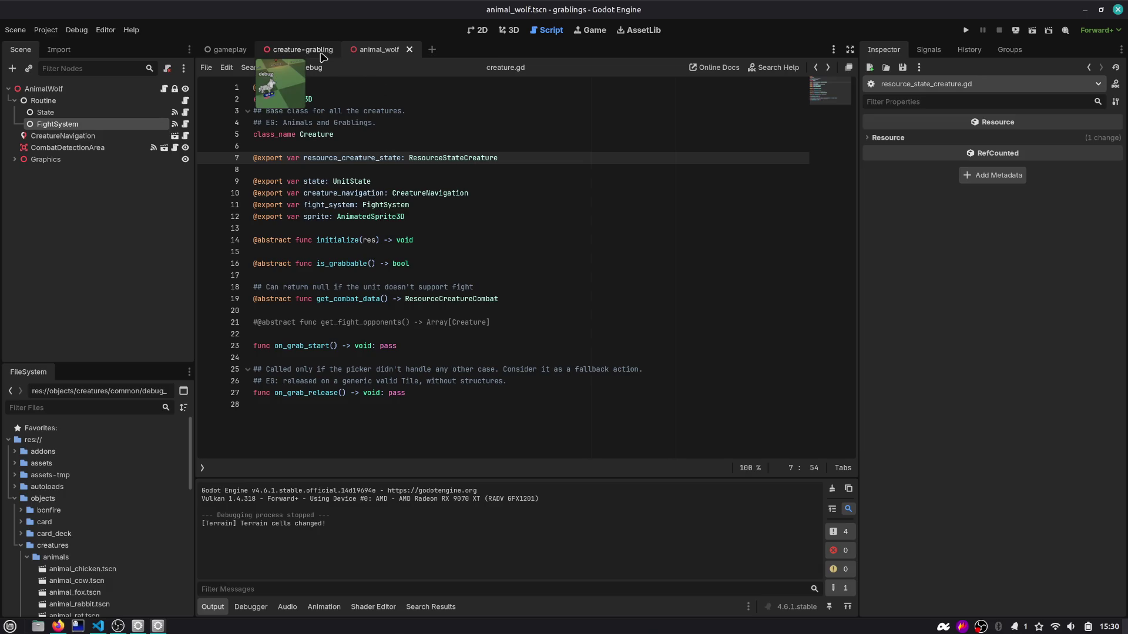
left_click(133, 89)
left_click(165, 89)
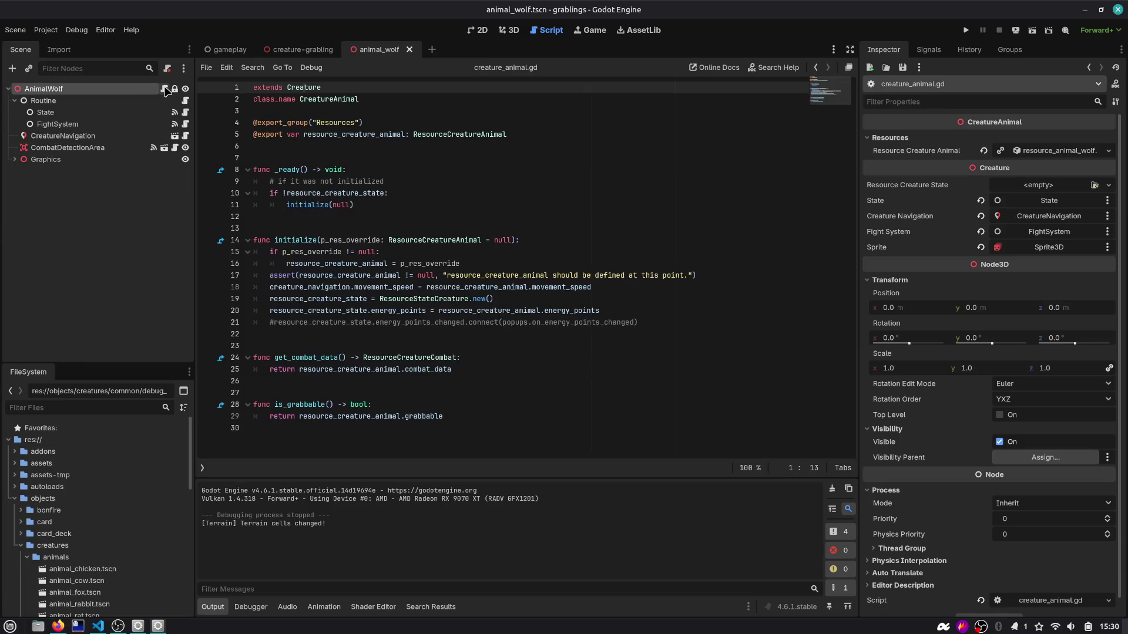
Step: Open the ResourceCreatureAnimal script, return to creature_animal.gd, and expand the wolf's animal resource in the Inspector
double_click(340, 135)
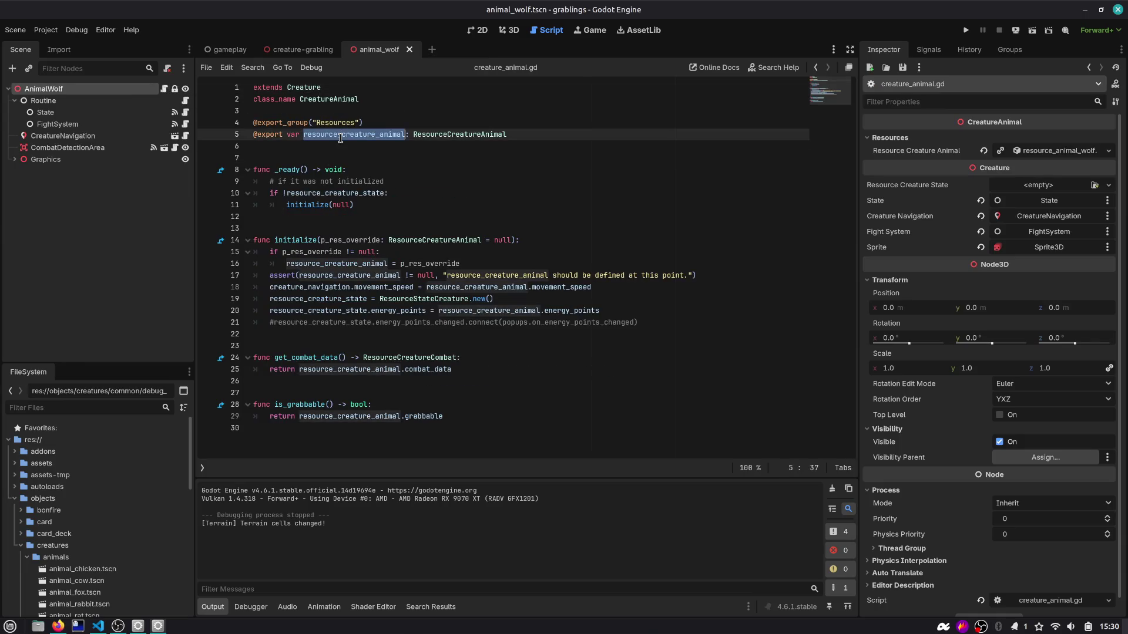
left_click(467, 137, "ctrl")
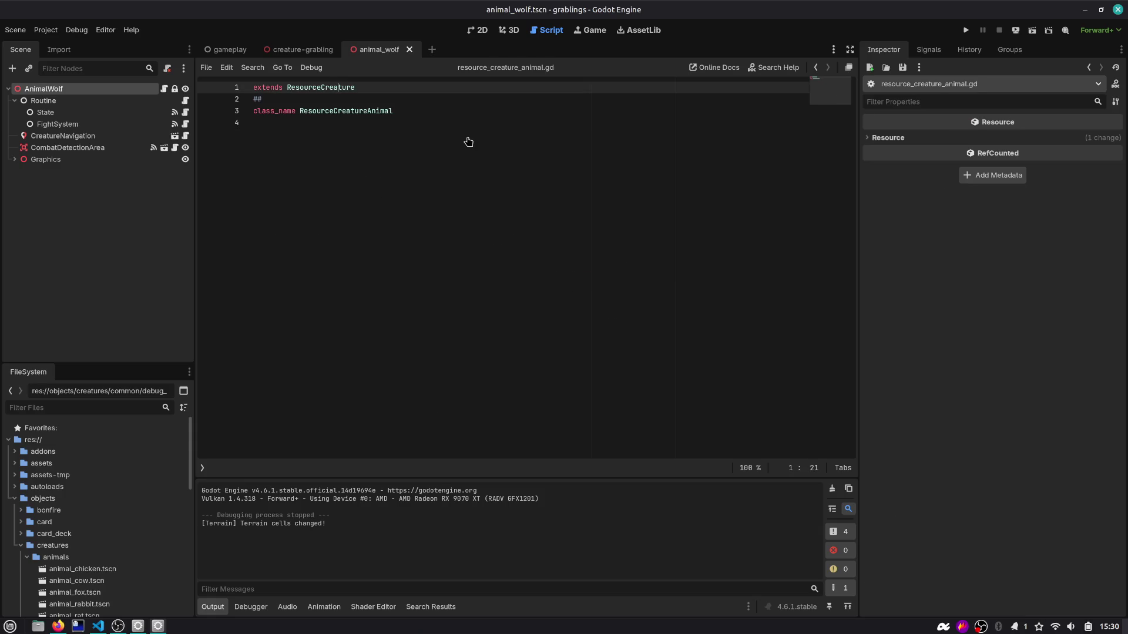
left_click(814, 71)
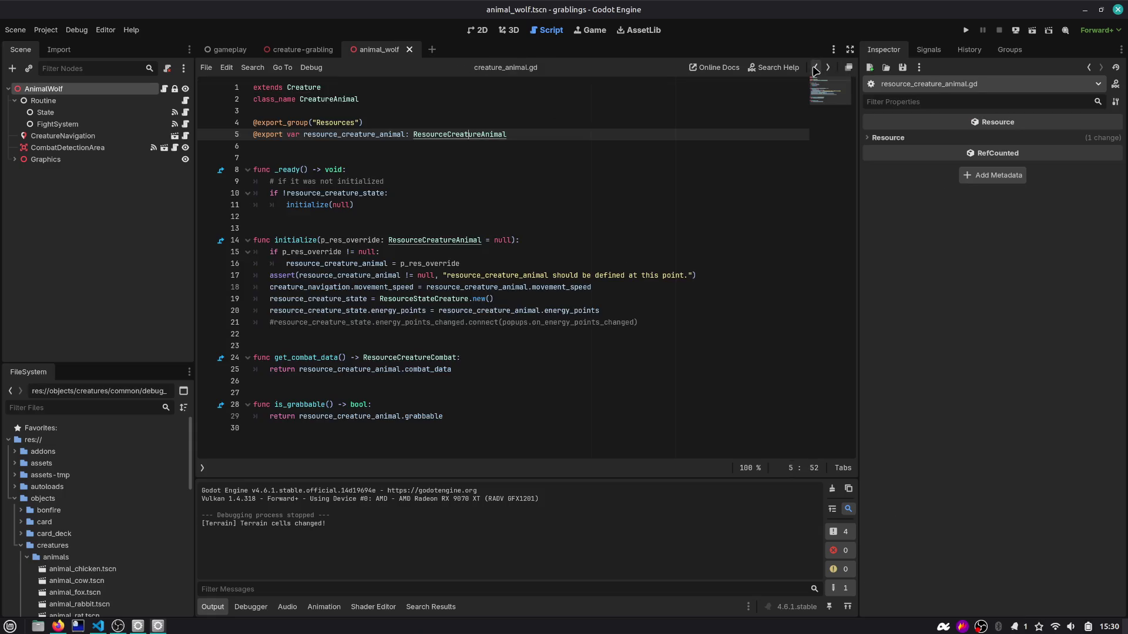
left_click(432, 215)
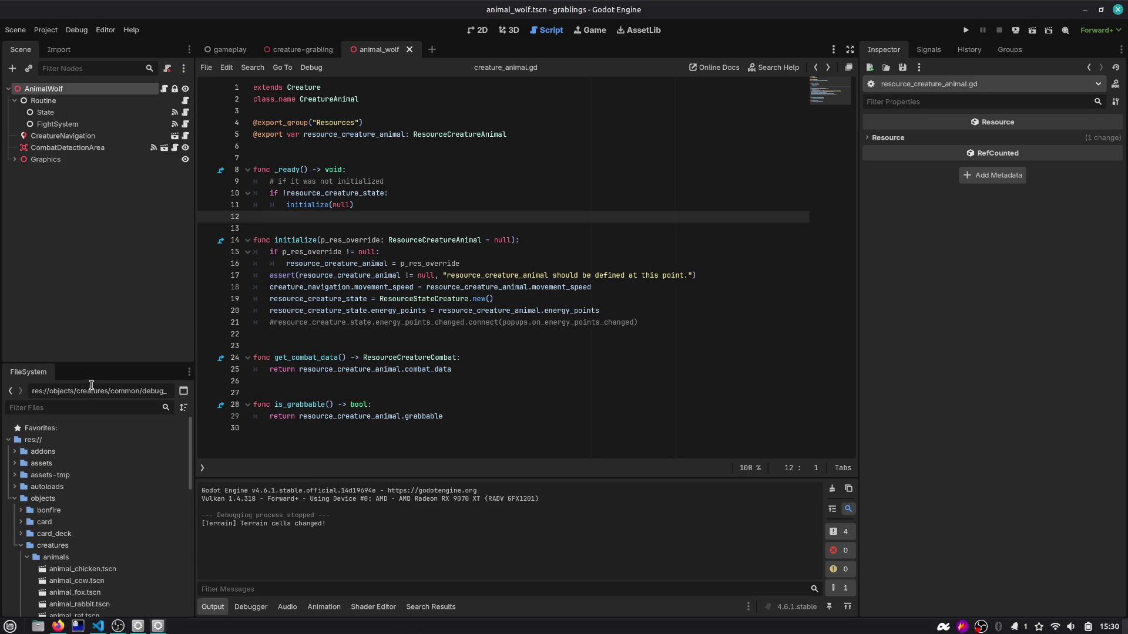
left_click_drag(93, 365, 93, 317)
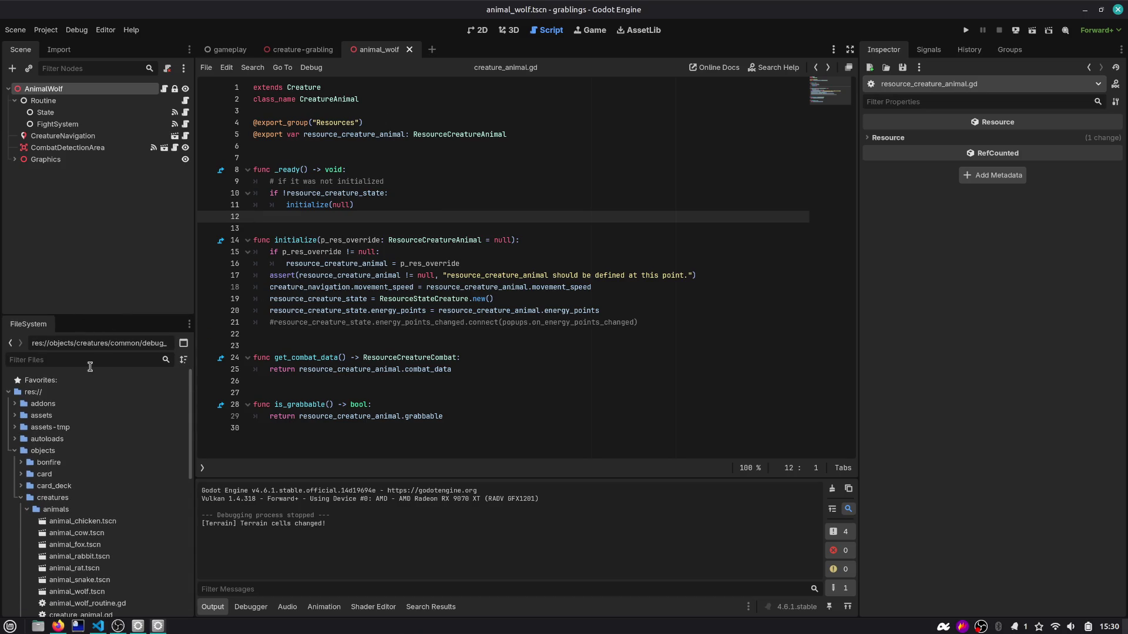
left_click(110, 87)
left_click(1057, 151)
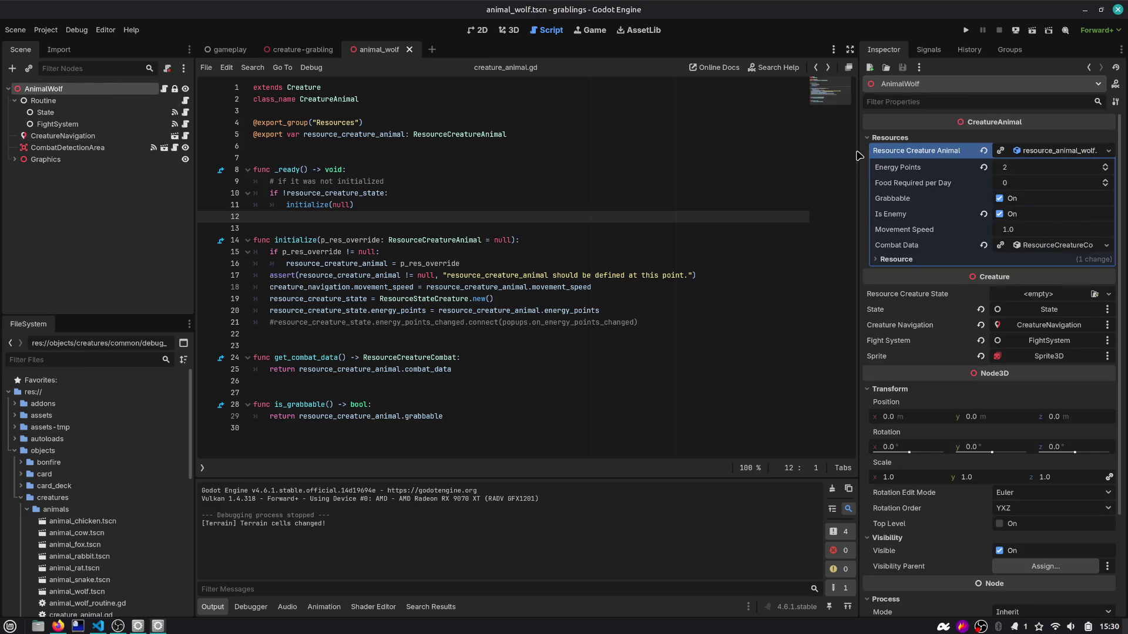
left_click_drag(859, 153, 802, 155)
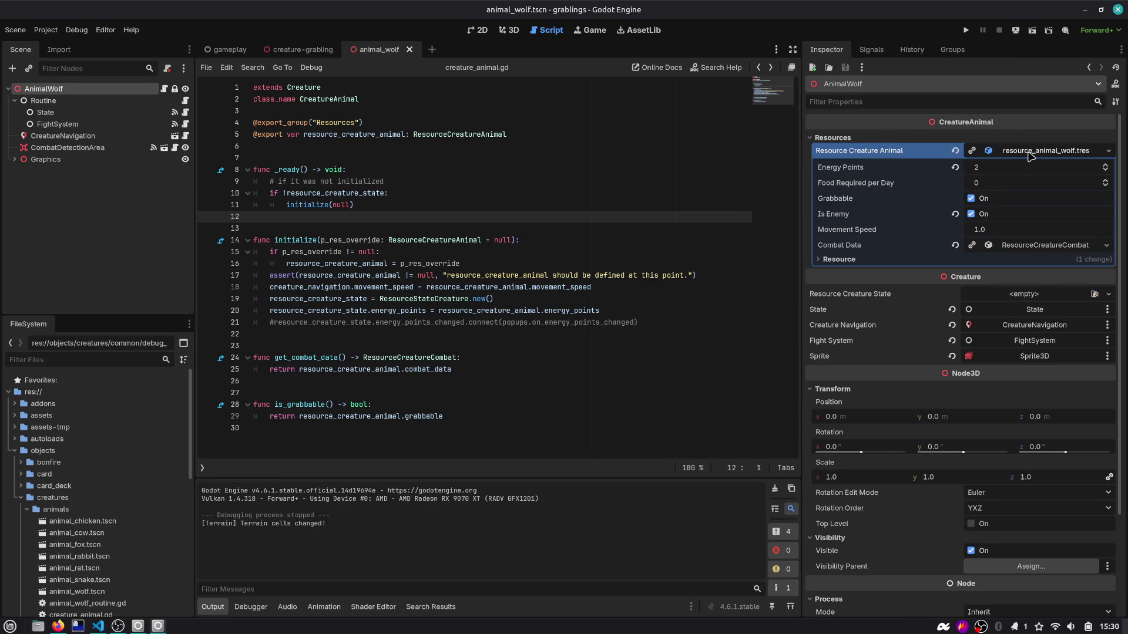
Step: Follow ResourceCreatureAnimal to the ResourceCreature base and its combat_data, then step back to creature_animal.gd
left_click(413, 134)
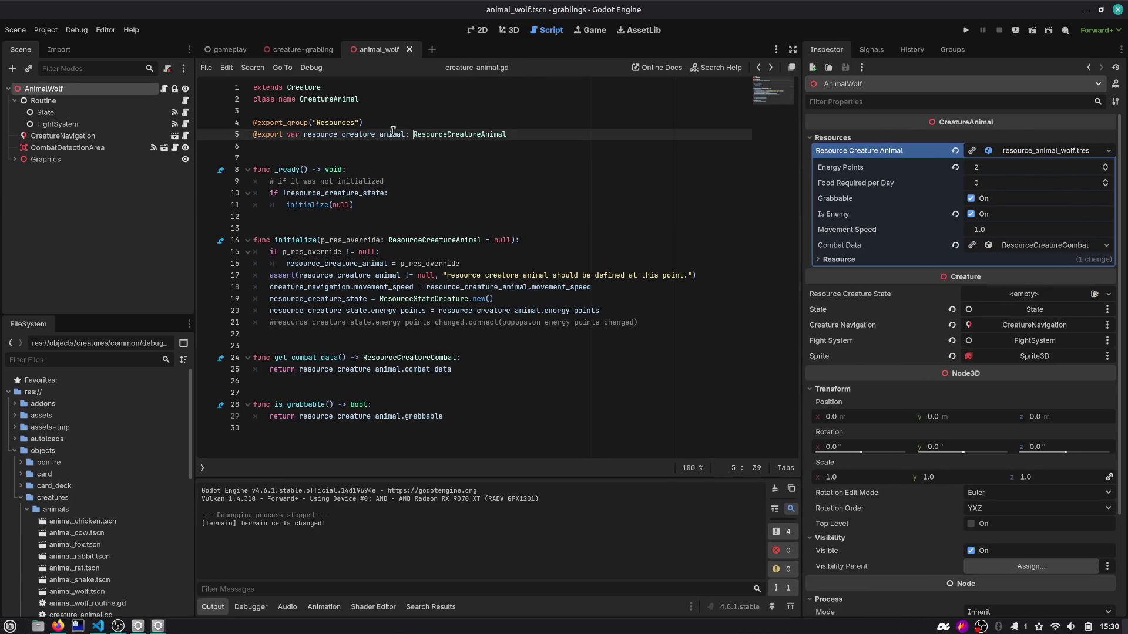
left_click(458, 135, "ctrl")
left_click(329, 90, "ctrl")
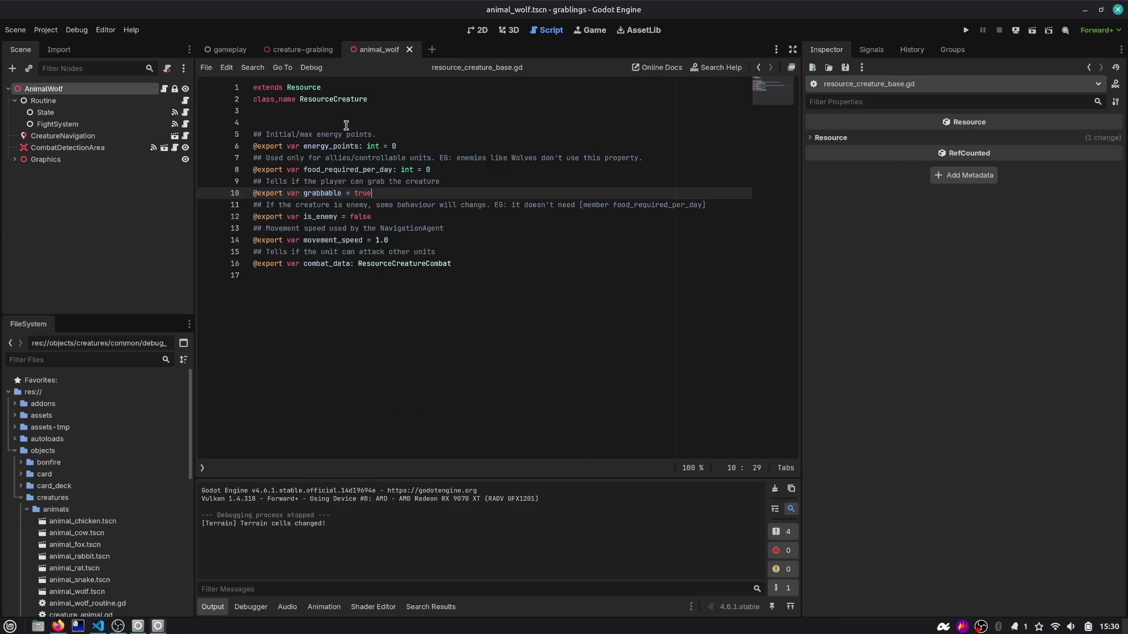
double_click(339, 99)
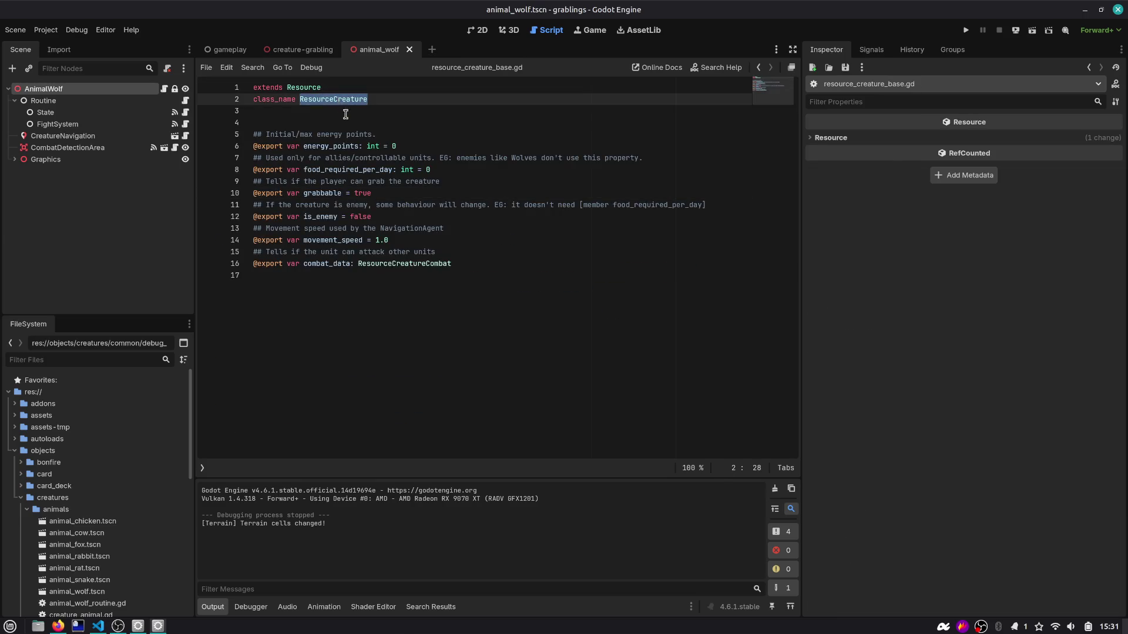
double_click(326, 264)
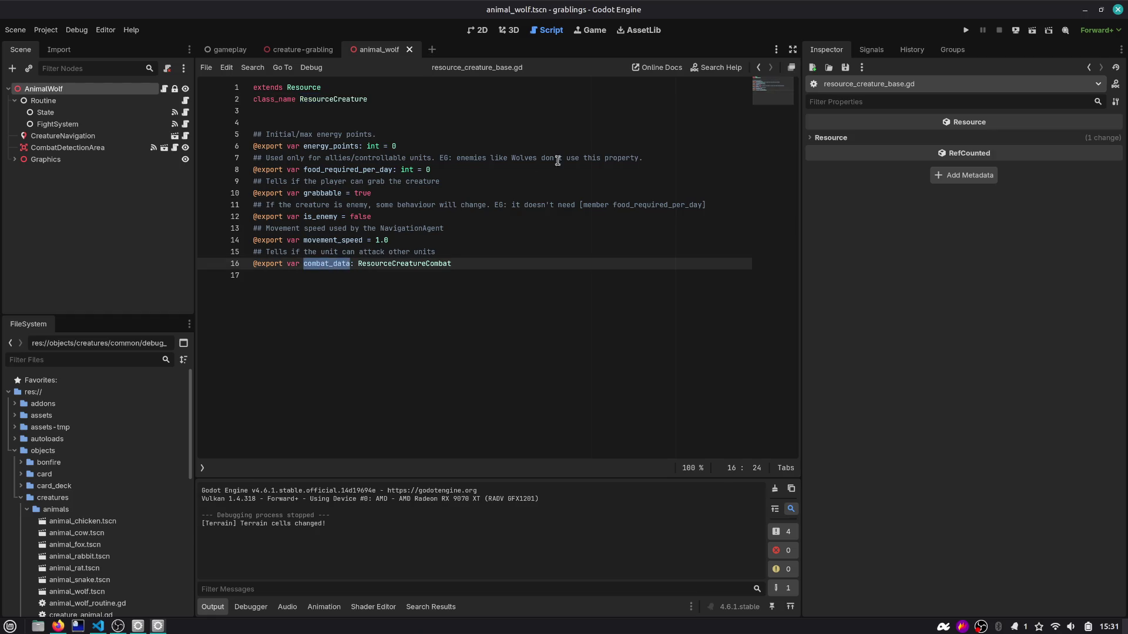
left_click(758, 68)
left_click(758, 68)
left_click(758, 68)
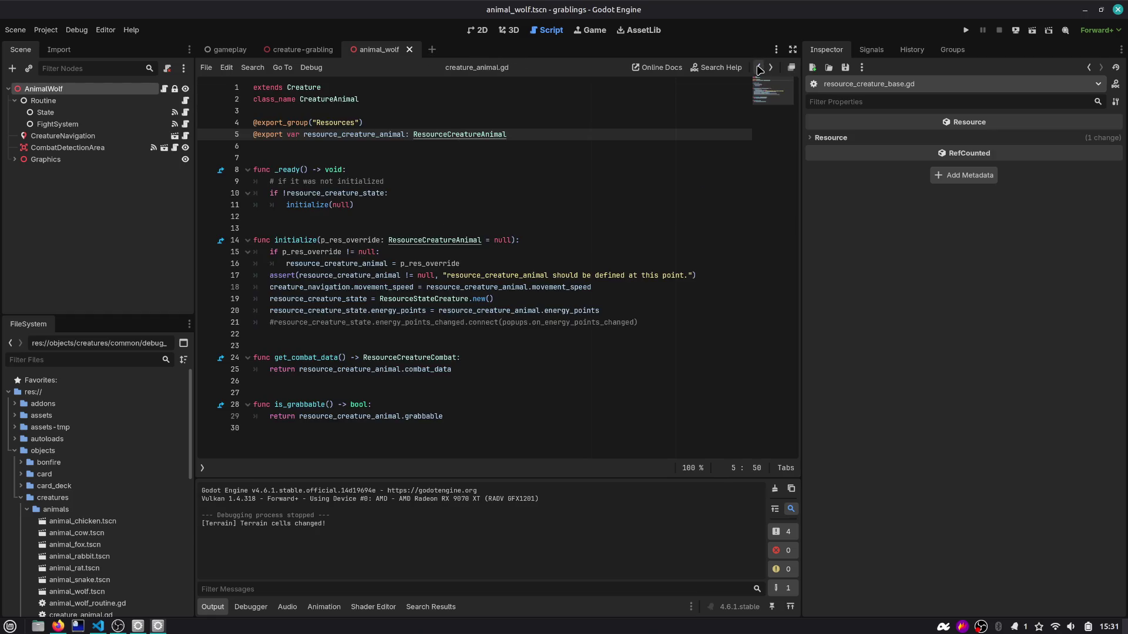
key("ctrl+backslash")
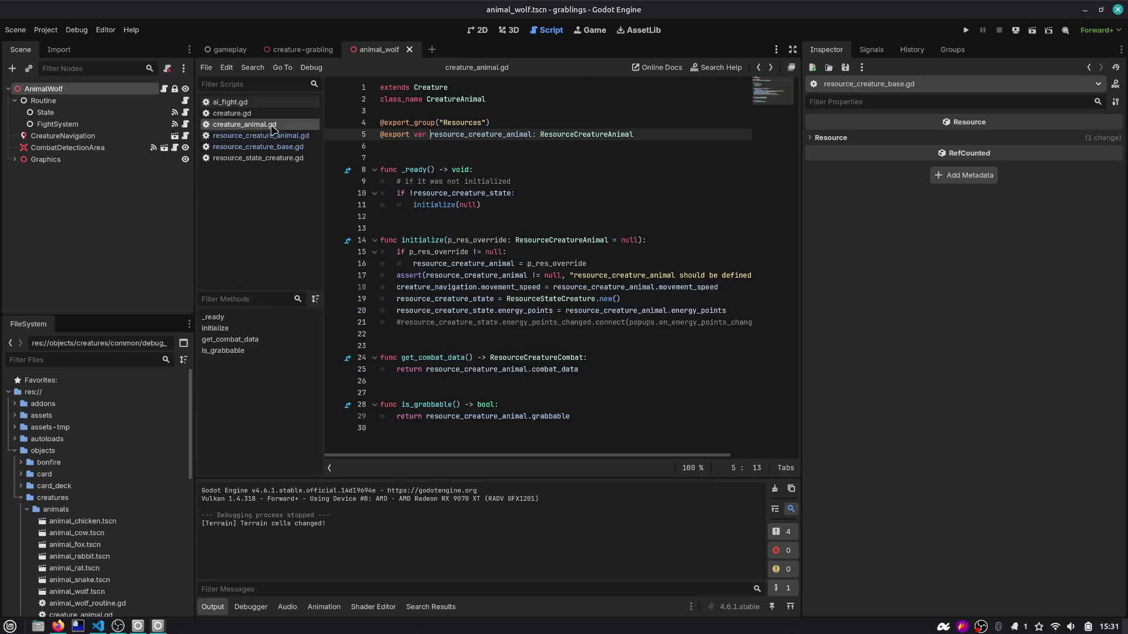
Step: In ai_fight.gd, select the creature.get_combat_data() call on line 28
left_click(232, 102)
key("ctrl+backslash")
scroll(407, 267, "down", 4)
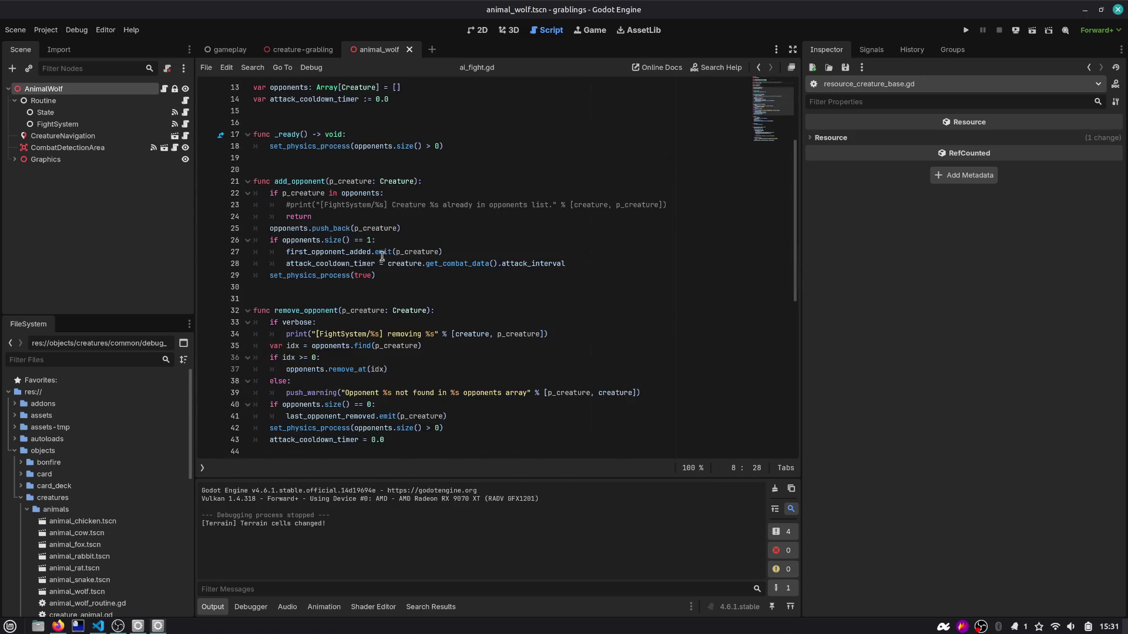
double_click(434, 266)
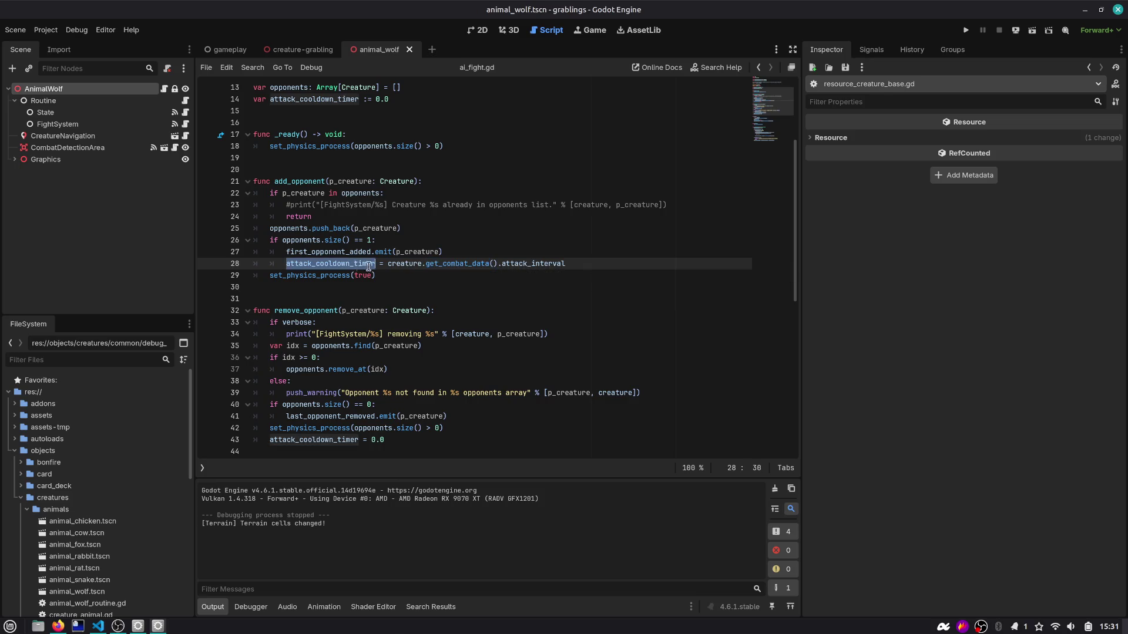
left_click_drag(388, 263, 499, 264)
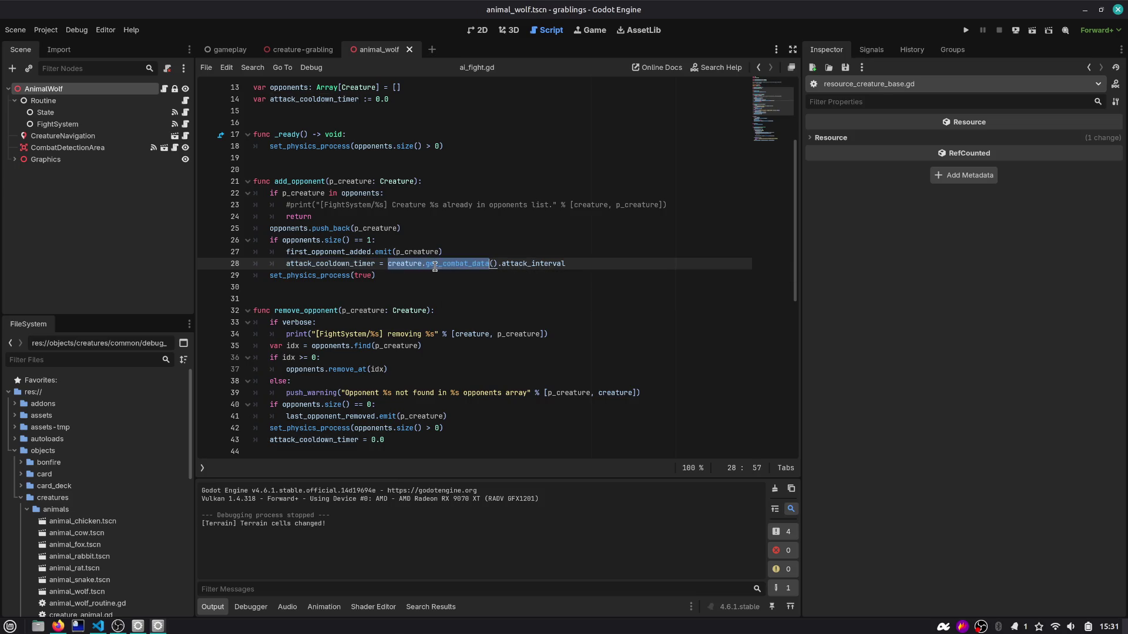
Step: Replace the creature_attack variable with creature.get_combat_data().attack_points and save the fight script
scroll(435, 276, "down", 10)
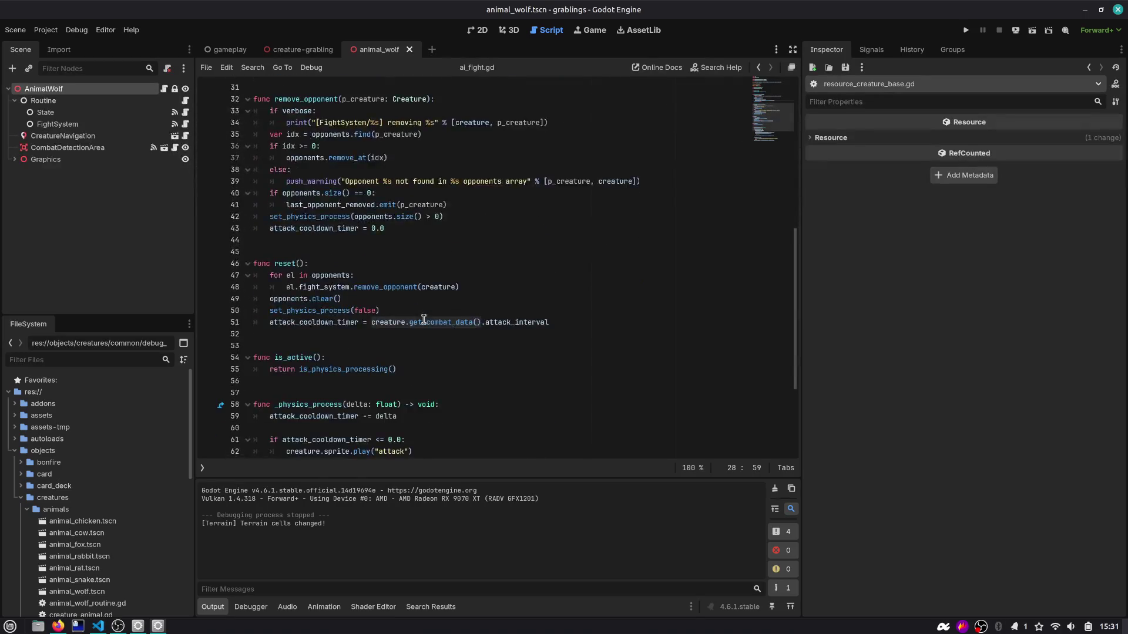
left_click(388, 322)
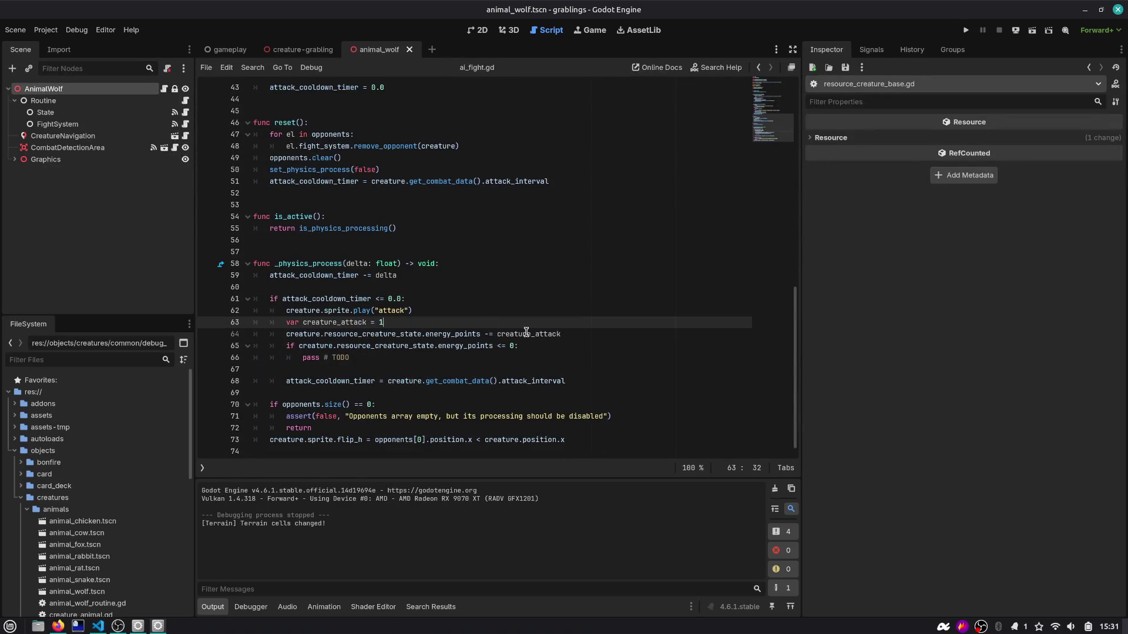
key("shift+Home")
key("BackSpace")
key("Down")
double_click(527, 334)
type("creature.get_combat_data()")
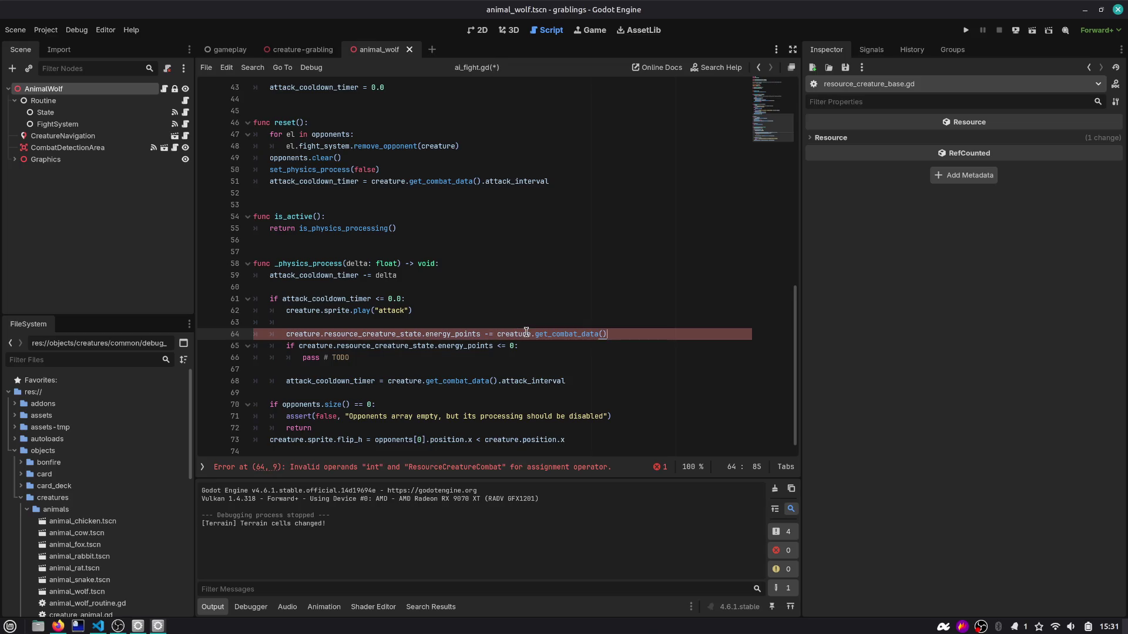
type(".")
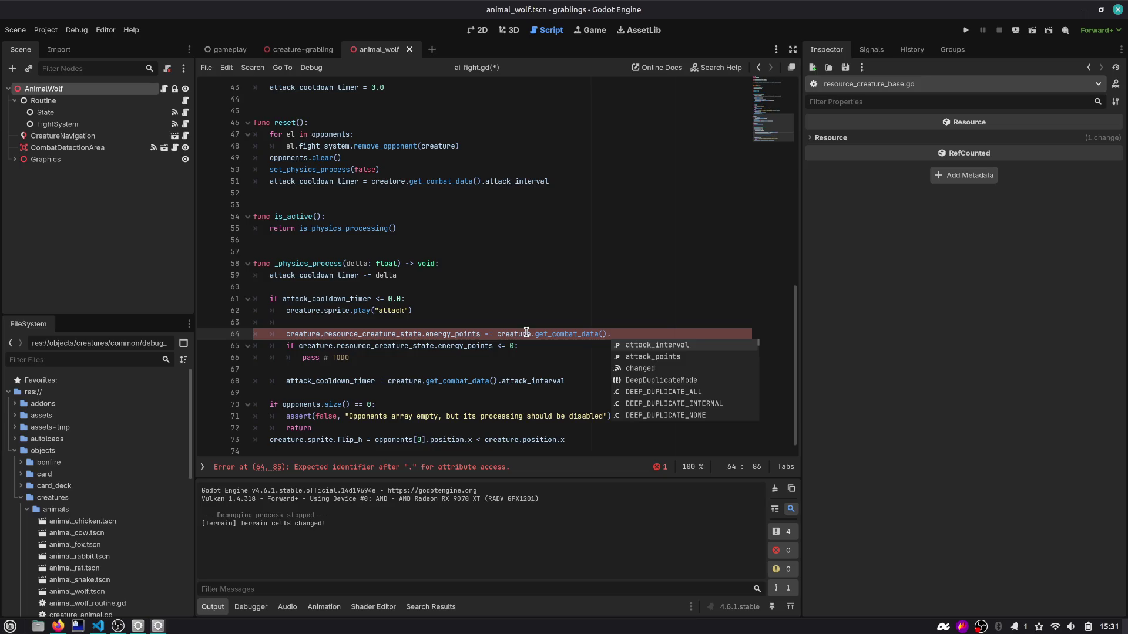
key("Down")
key("Return")
key("ctrl+s")
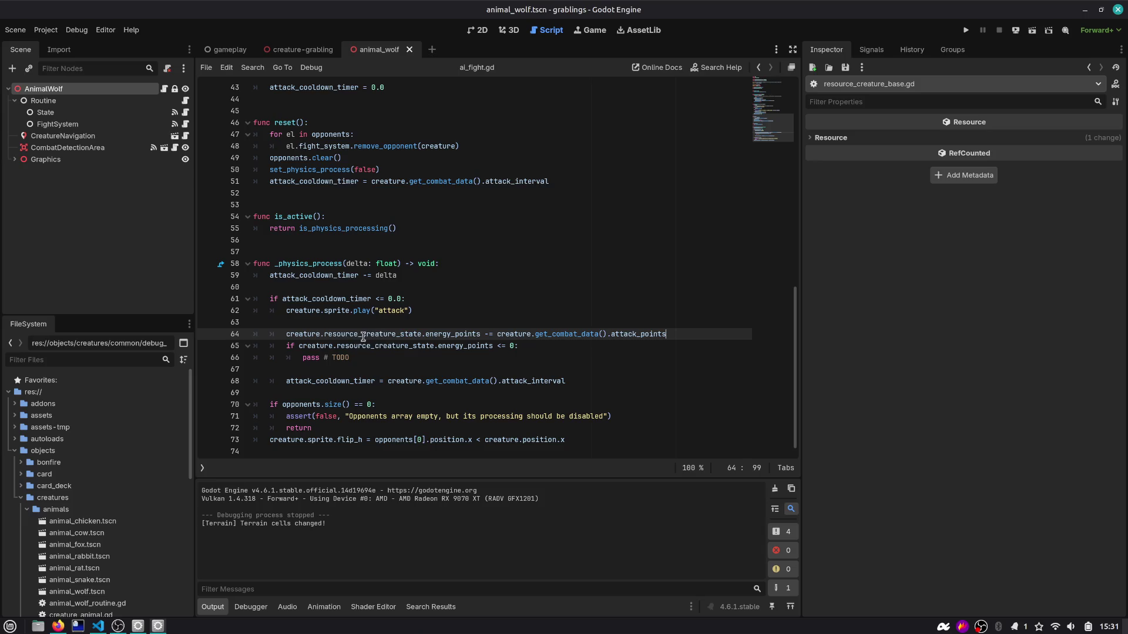
Step: Select the 'pass # TODO' placeholder on line 66, then start a search from the script's top
mouse_move(395, 357)
left_mouse_down()
mouse_move(269, 357)
mouse_move(303, 358)
left_mouse_up()
scroll(304, 352, "up", 14)
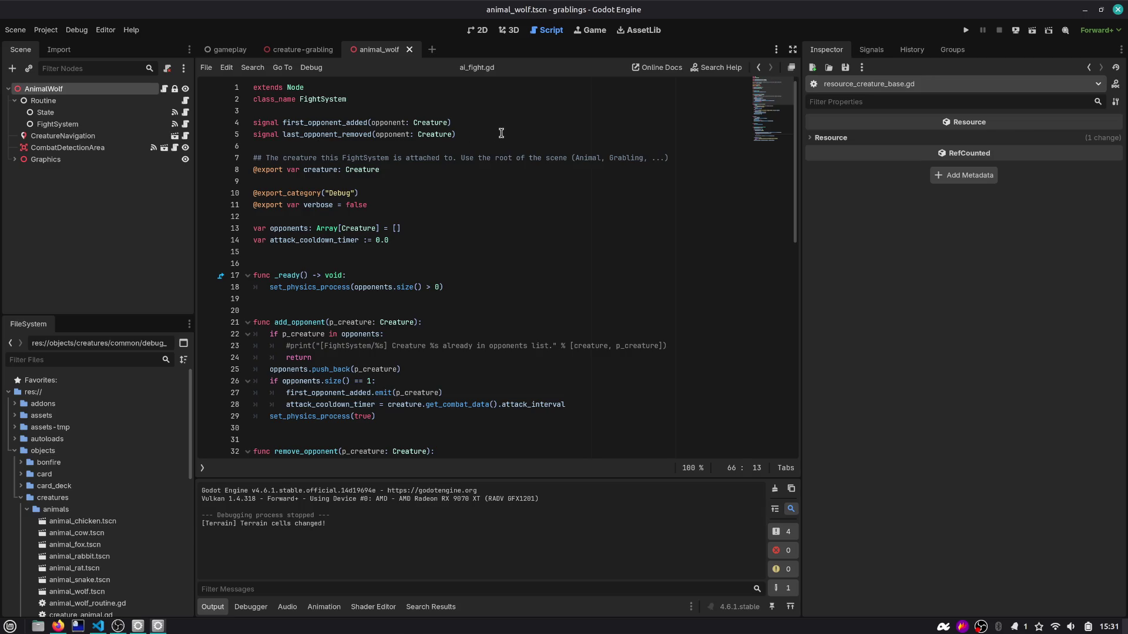
scroll(501, 135, "down", 14)
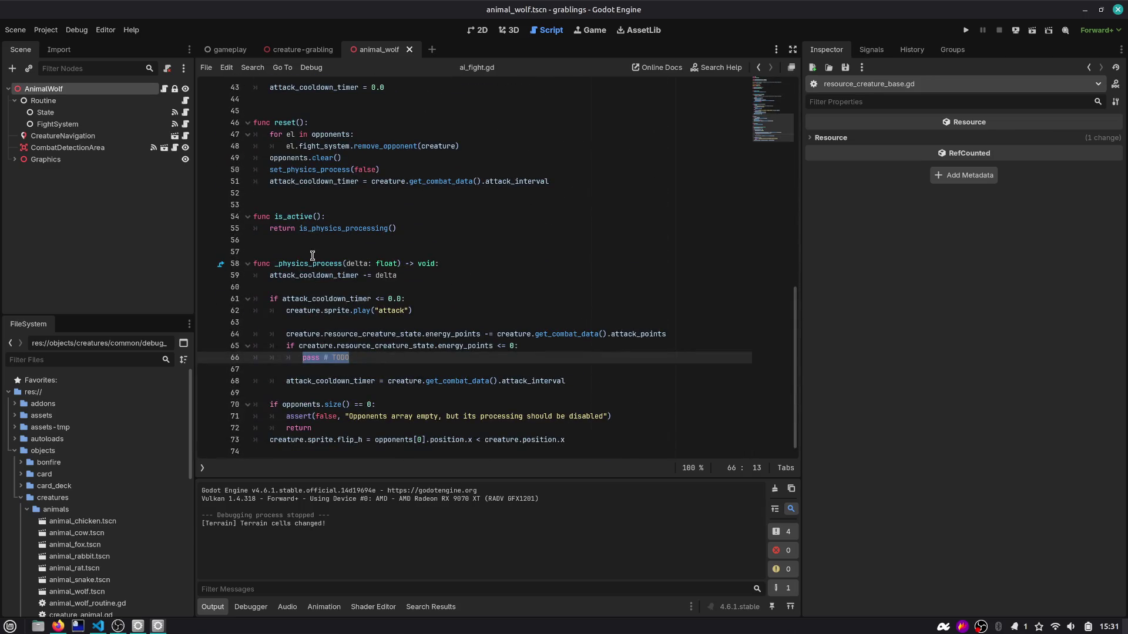
mouse_move(388, 341)
key("alt+Tab")
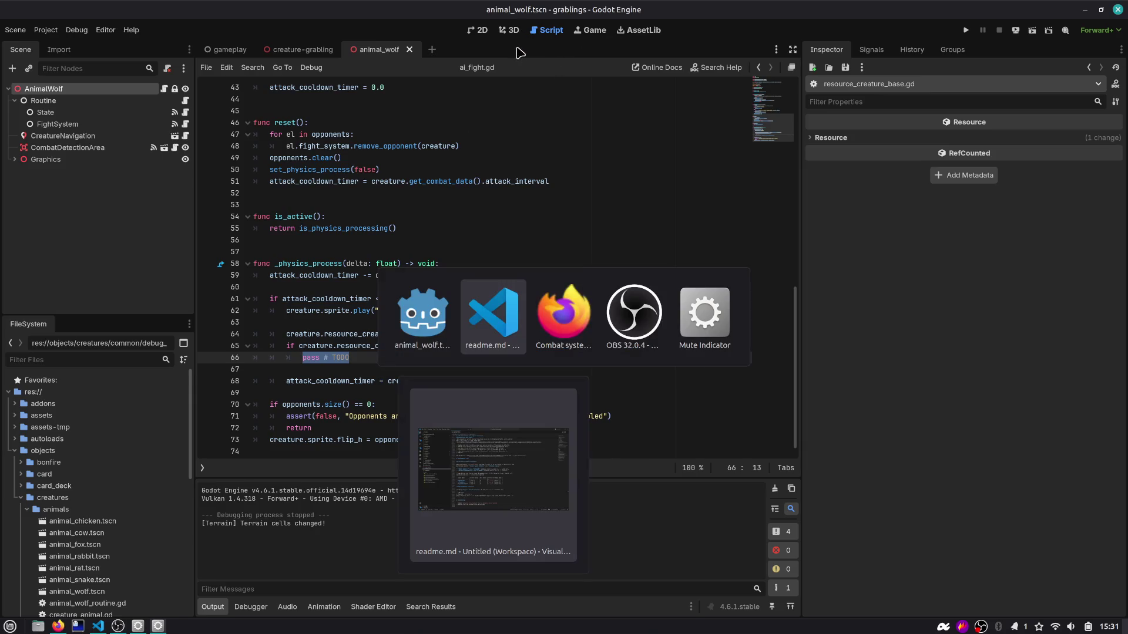
key("Escape")
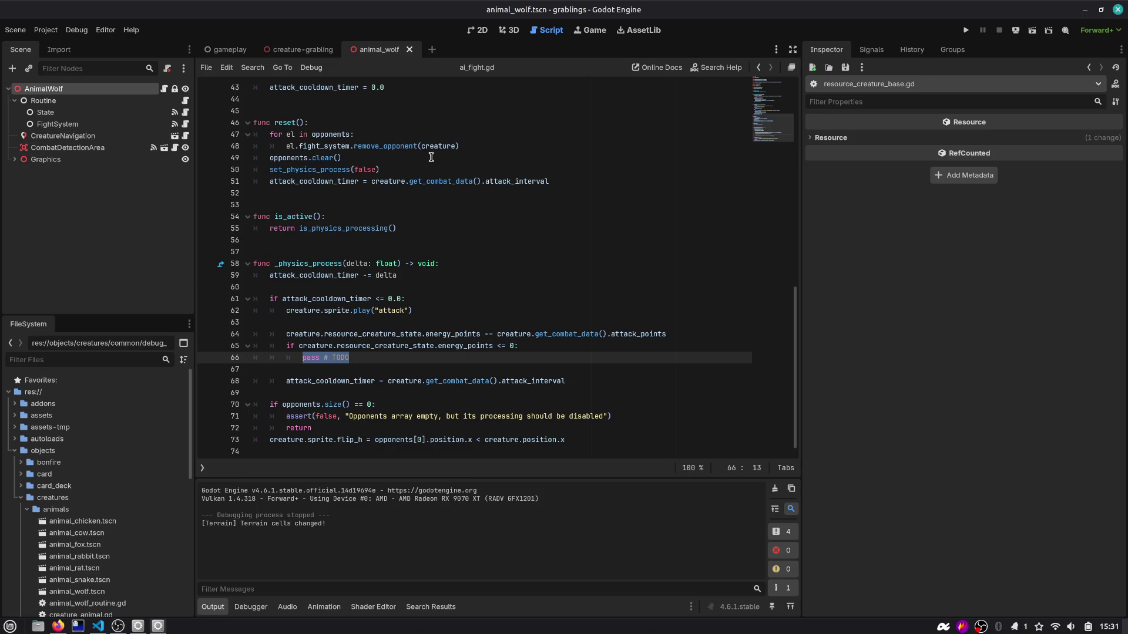
left_click(384, 362)
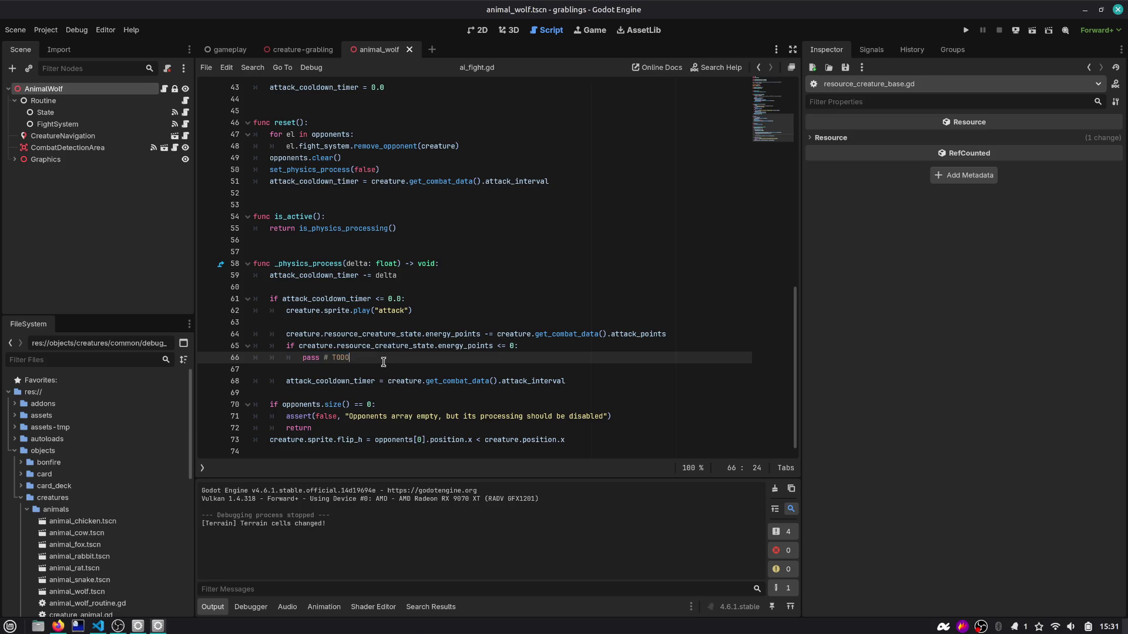
key("ctrl+shift+Left")
key("ctrl+shift+Left")
key("ctrl+shift+Left")
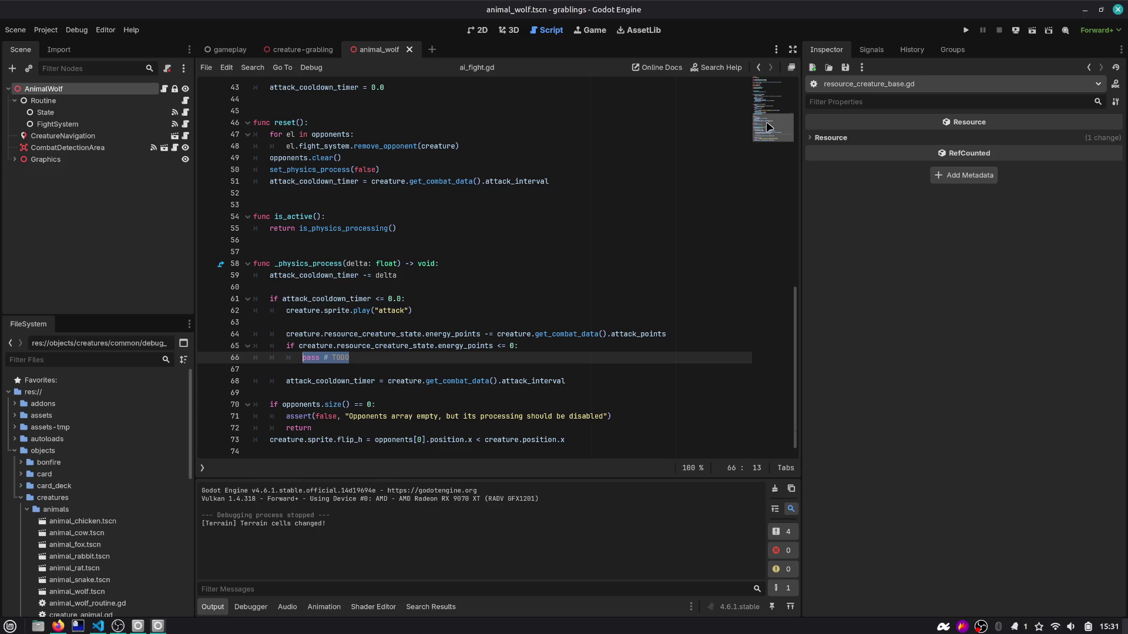
scroll(768, 127, "up", 10)
key("ctrl+f")
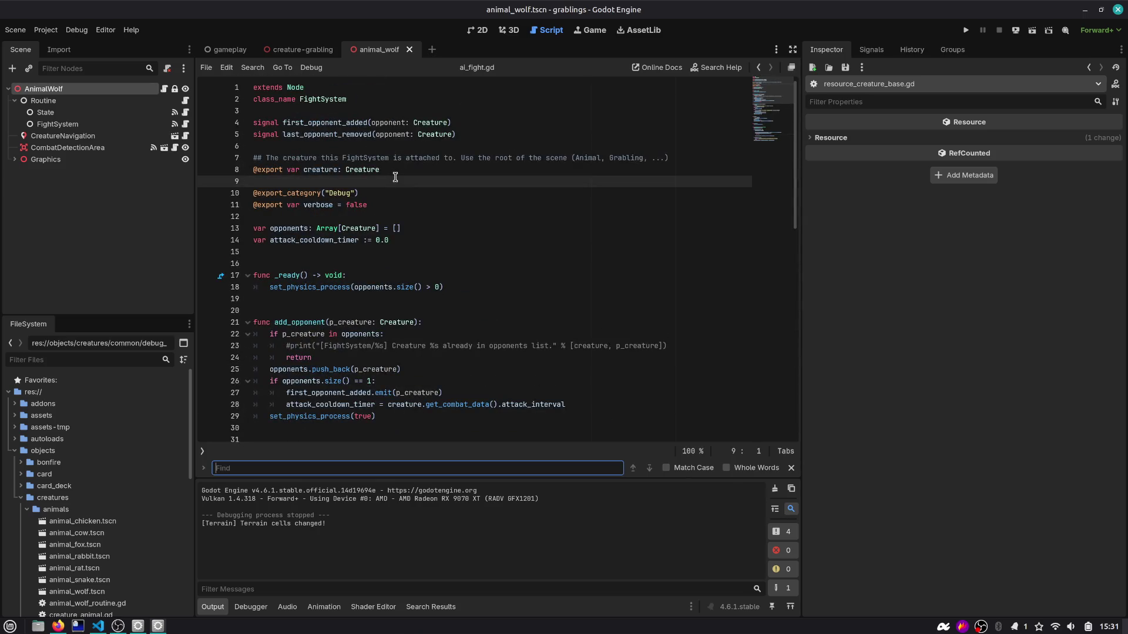
Step: Search the fight script for 'state'
type("change_")
key("ctrl+a")
type("state")
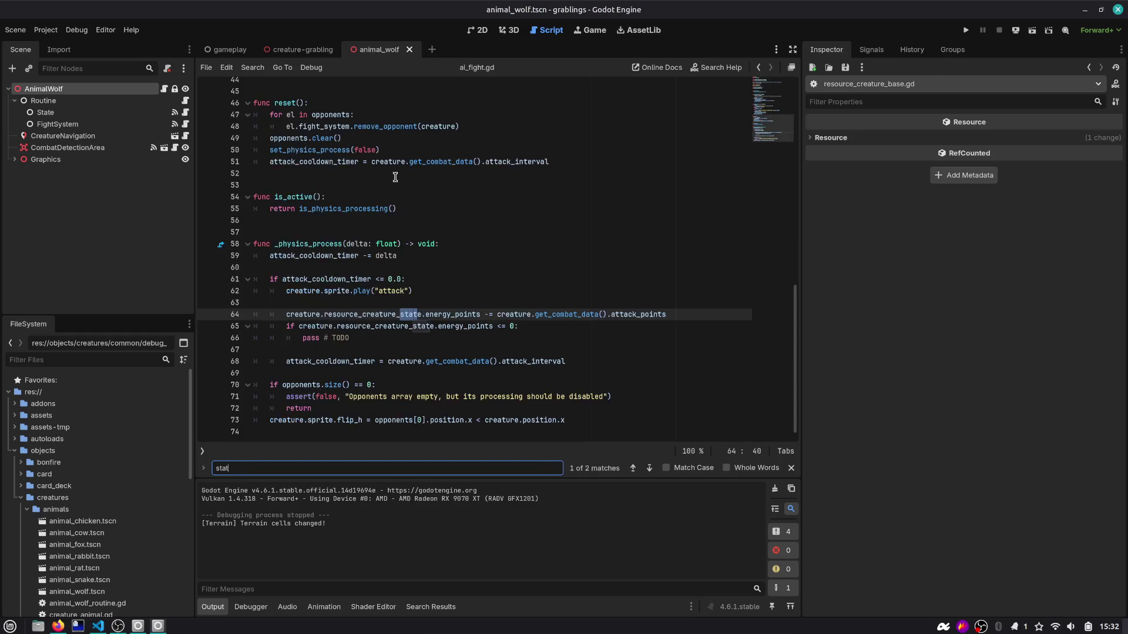
key("Return")
key("Return")
key("Return")
key("Return")
key("Escape")
Step: Open the Routine node's script animal_wolf_routine.gd and search it for 'change_state'
left_click(125, 102)
left_click(119, 113)
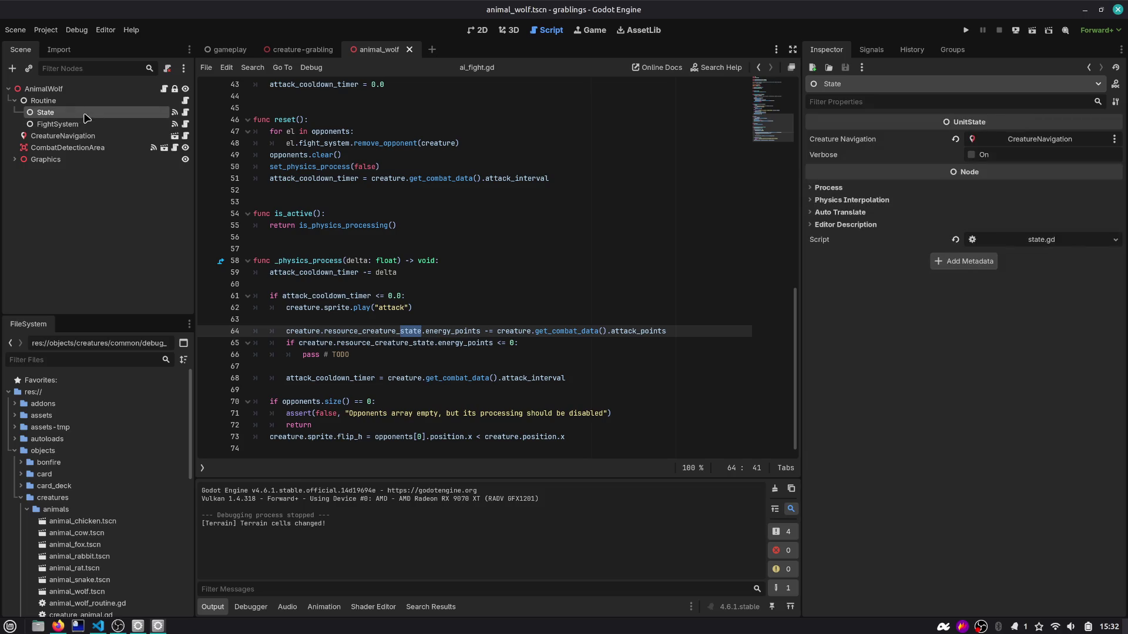
left_click(185, 100)
left_click(440, 169)
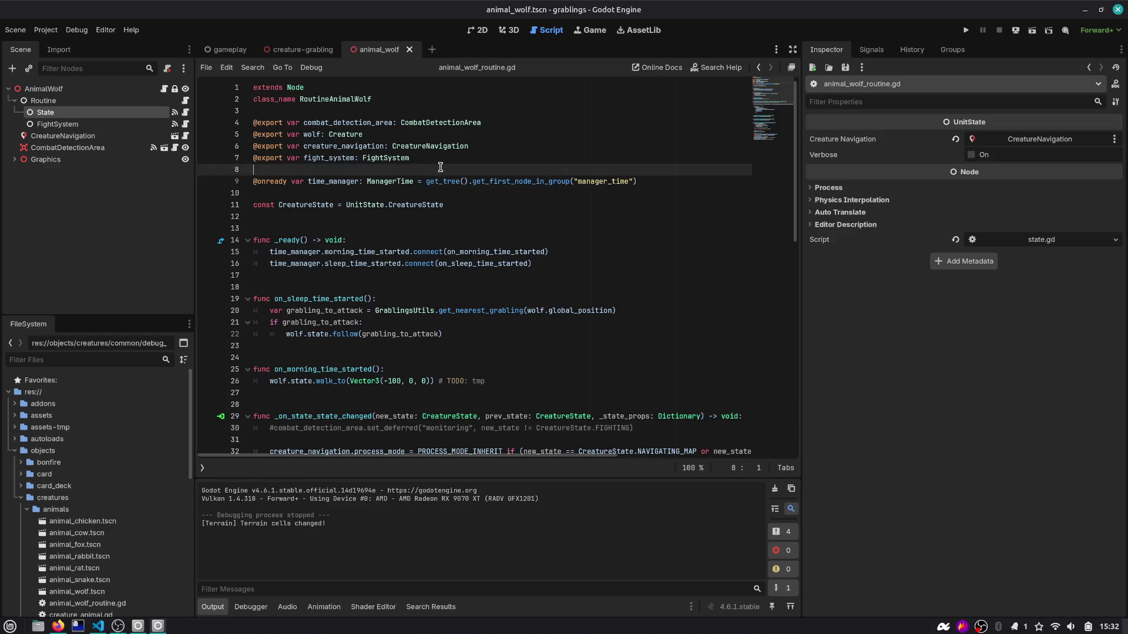
key("ctrl+f")
type("change_state")
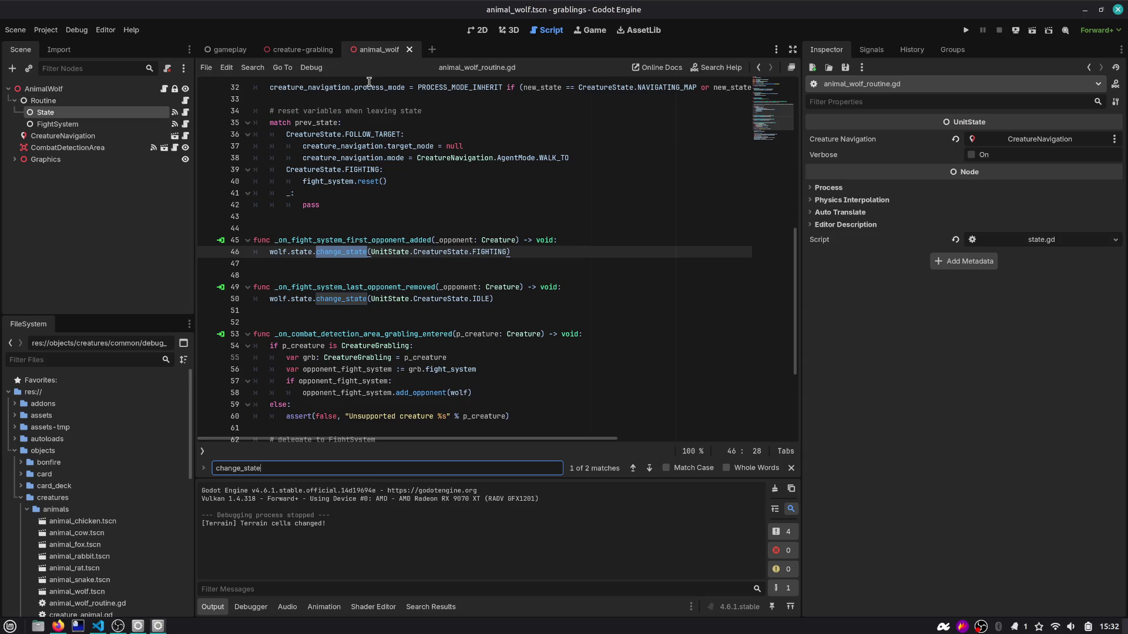
mouse_move(369, 85)
Step: Select the change_state call on line 46 of animal_wolf_routine.gd
left_click_drag(193, 160, 198, 160)
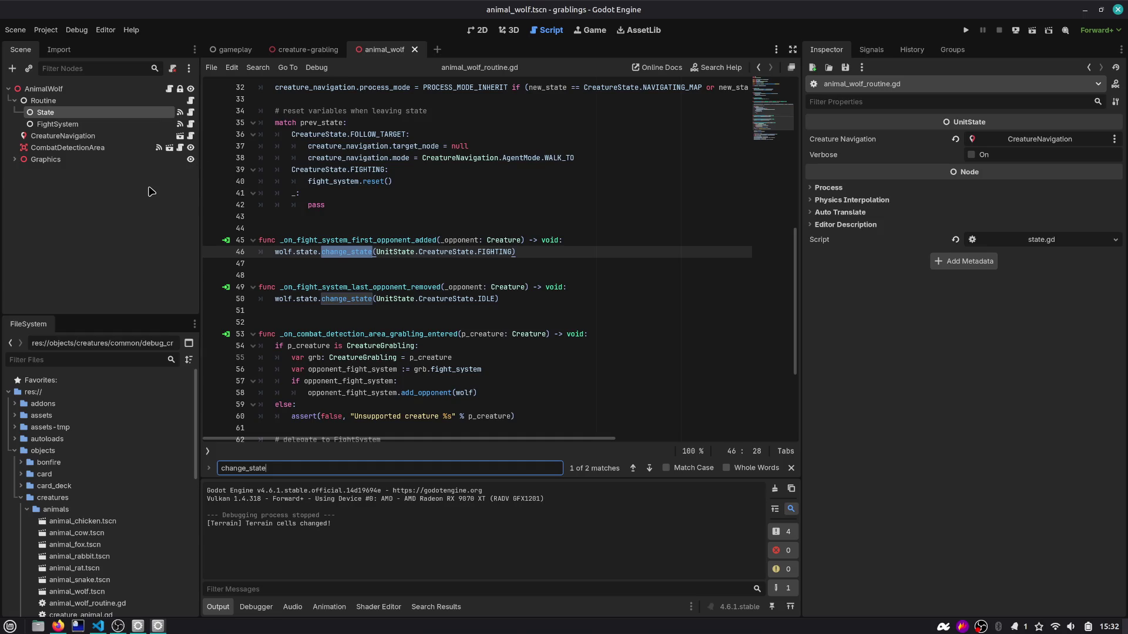
left_click(367, 253)
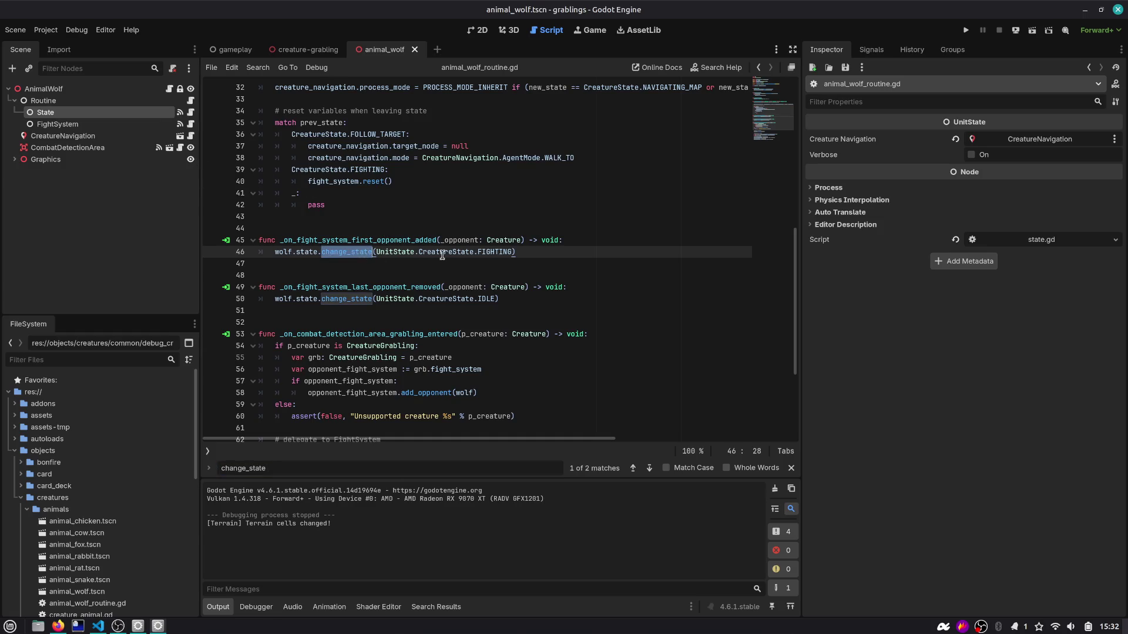
left_click(333, 253)
double_click(333, 252)
scroll(353, 307, "down", 1)
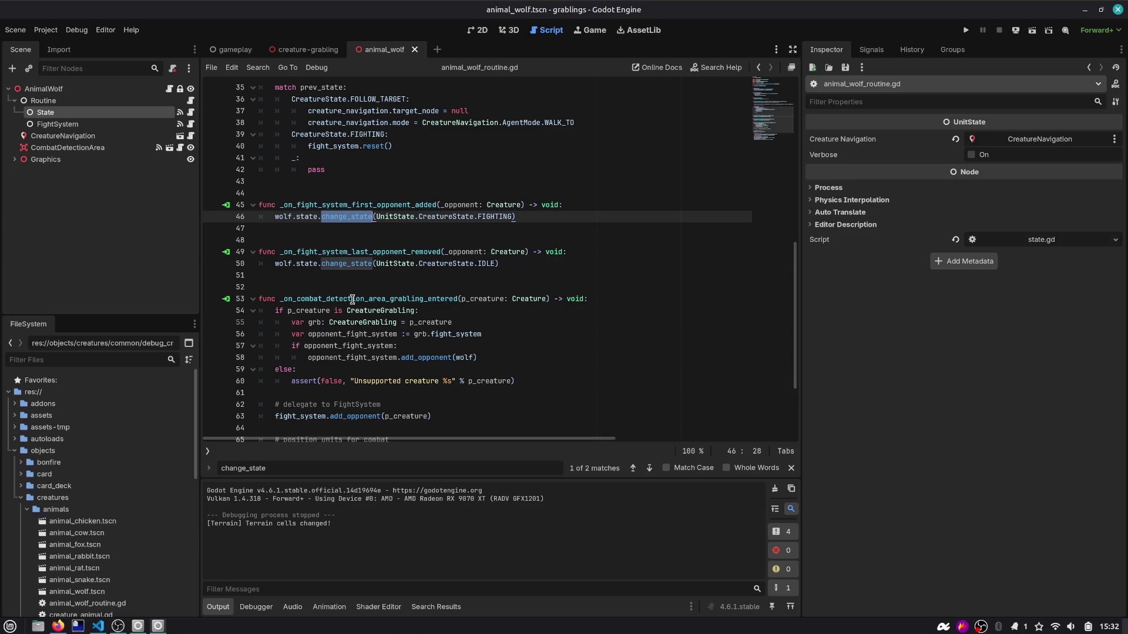
scroll(352, 300, "up", 10)
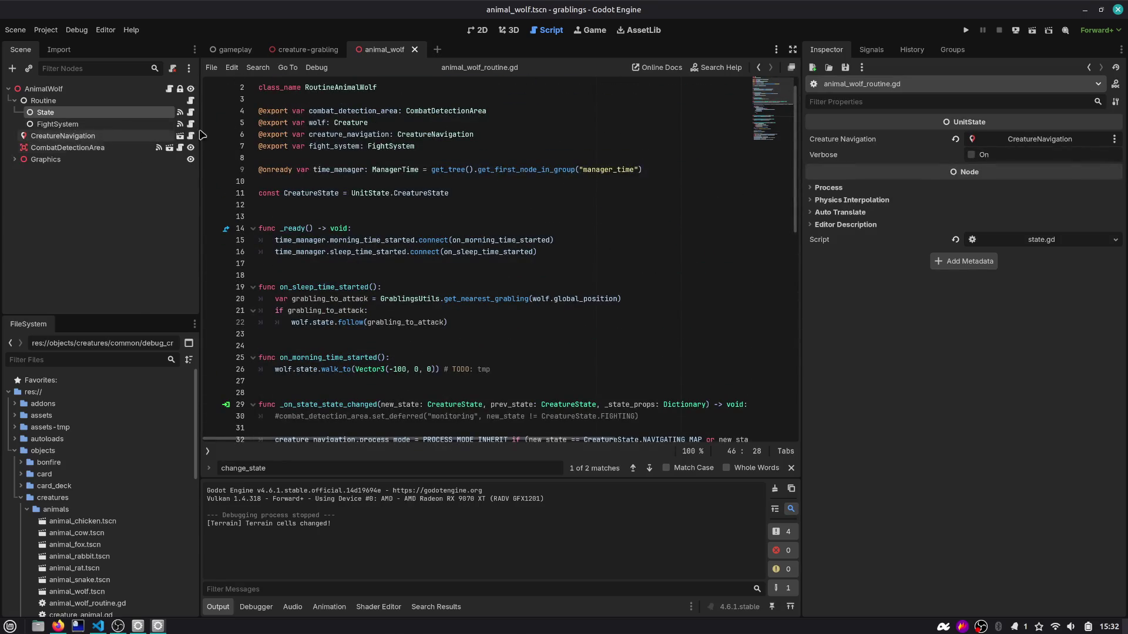
Step: Open the FightSystem script from the fight_system export and go to empty line 6
left_click(339, 158)
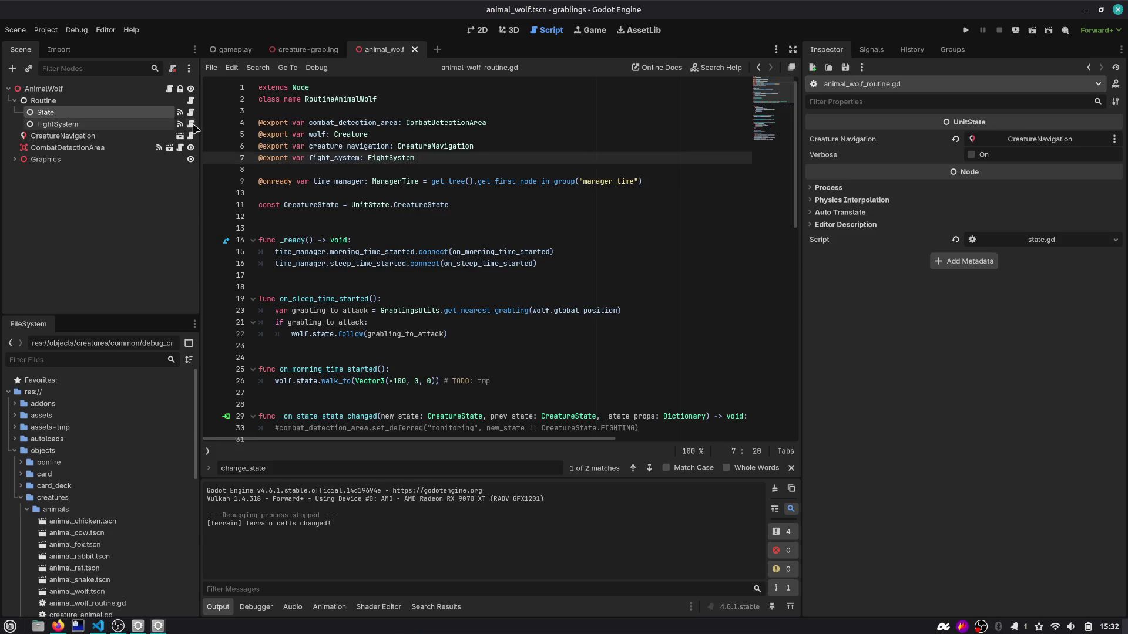
left_click(394, 157, "ctrl")
scroll(376, 147, "up", 6)
left_click(375, 148)
Step: Declare 'signal opponent_defeated(opponent: Creature)' on line 6 of ai_fight.gd
type("signal opop")
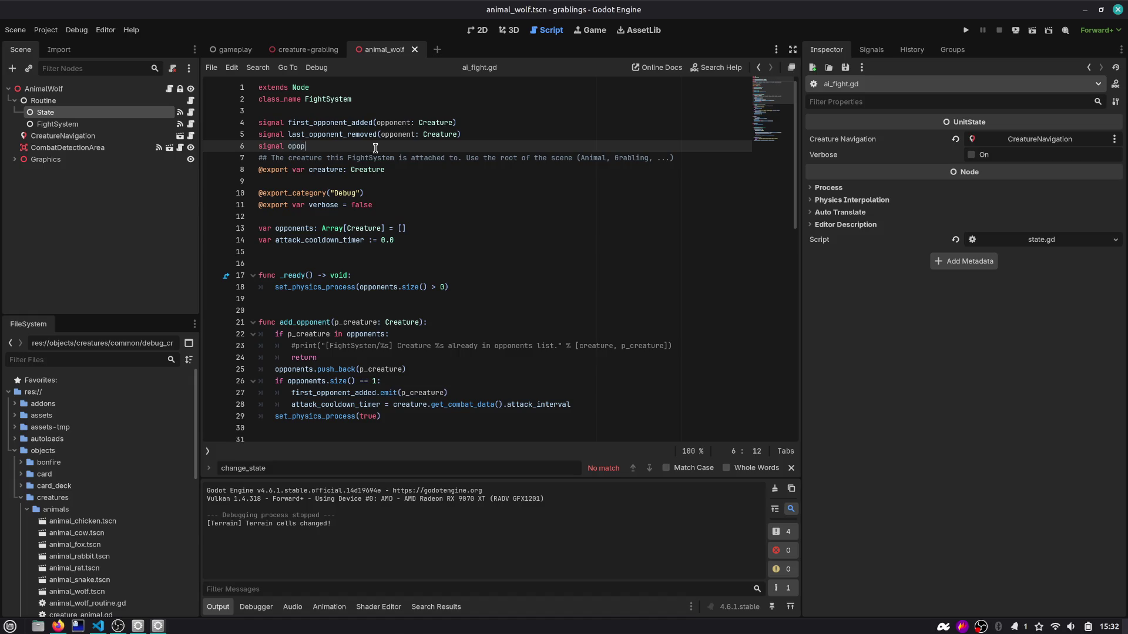
key("BackSpace")
key("BackSpace")
type("ponent_defeated(opponent: Creature)")
key("Return")
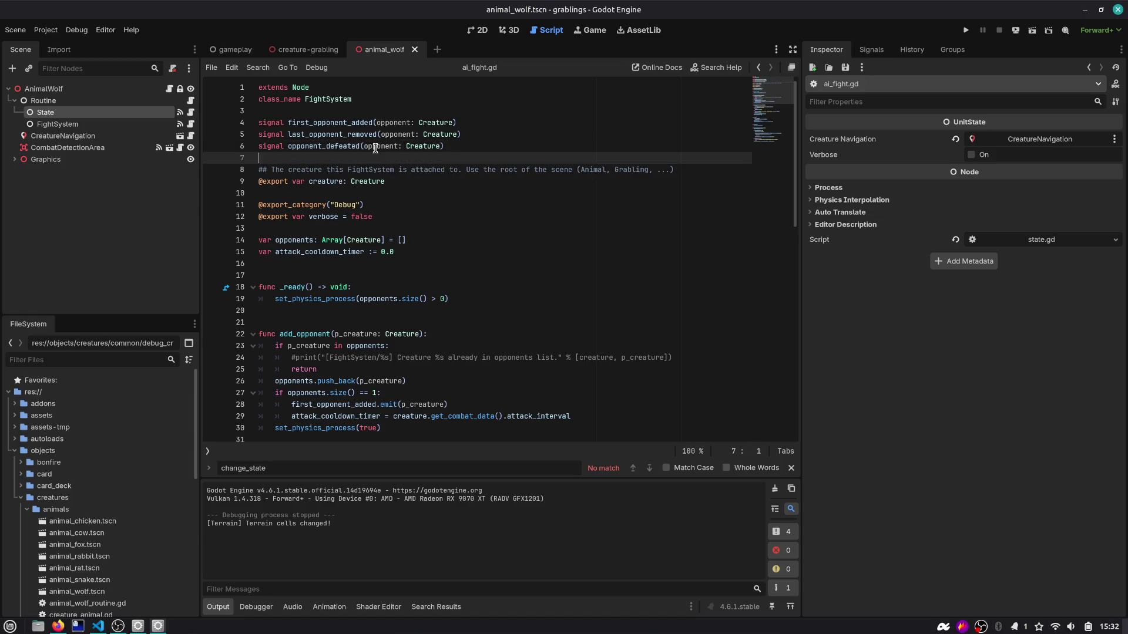
left_click(360, 147)
Step: Replace the 'pass # TODO' placeholder with opponent_defeated.emit()
scroll(367, 244, "down", 9)
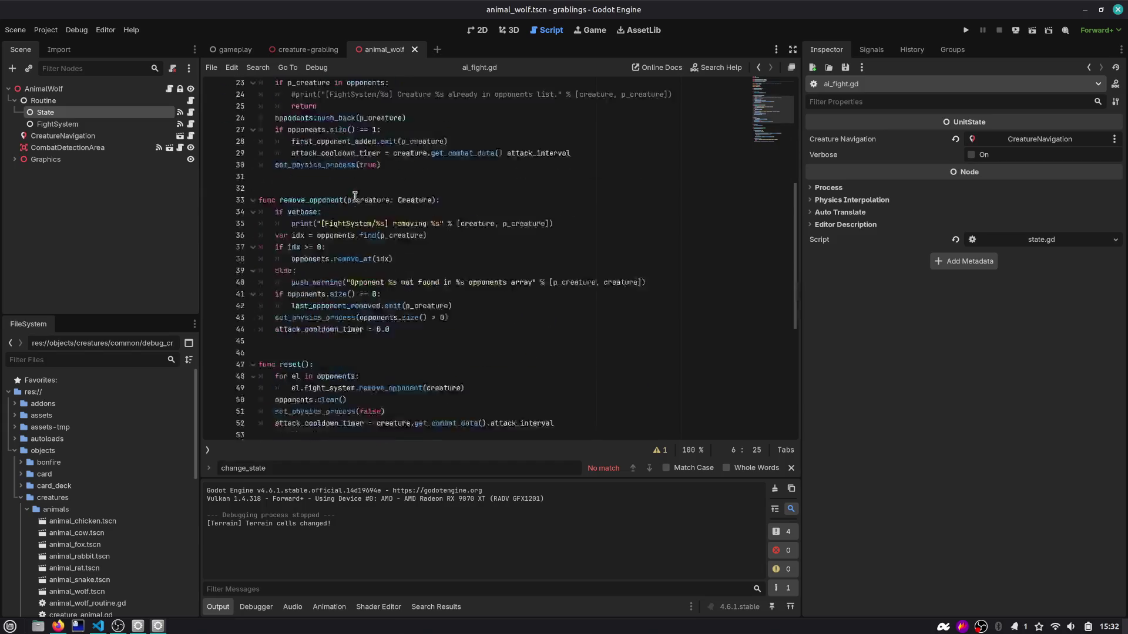
scroll(363, 246, "down", 5)
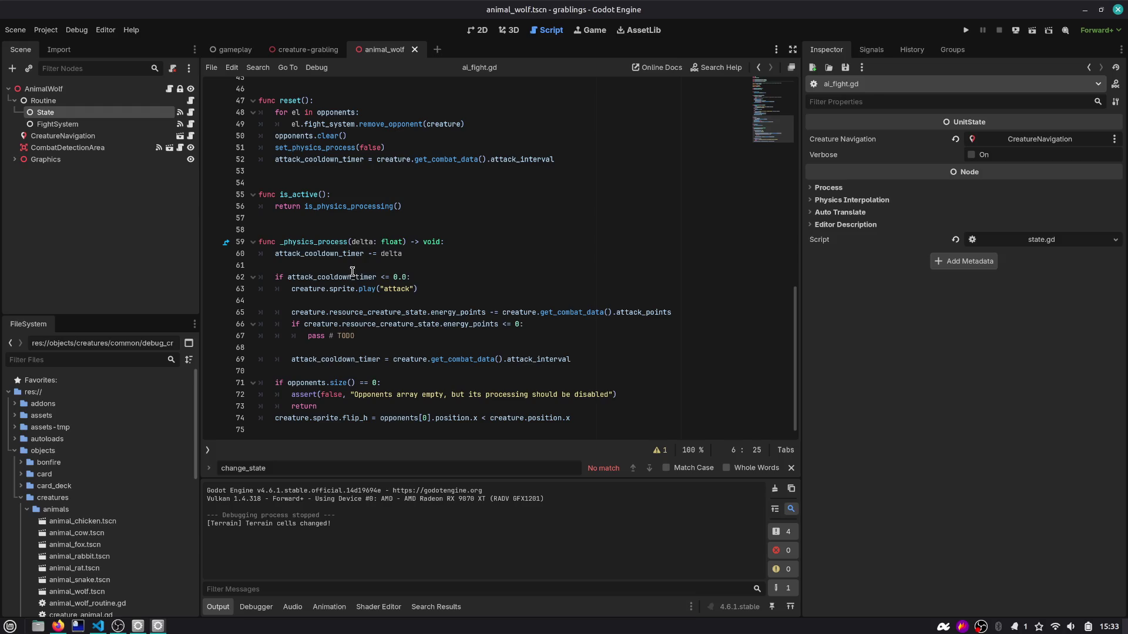
left_click(510, 336)
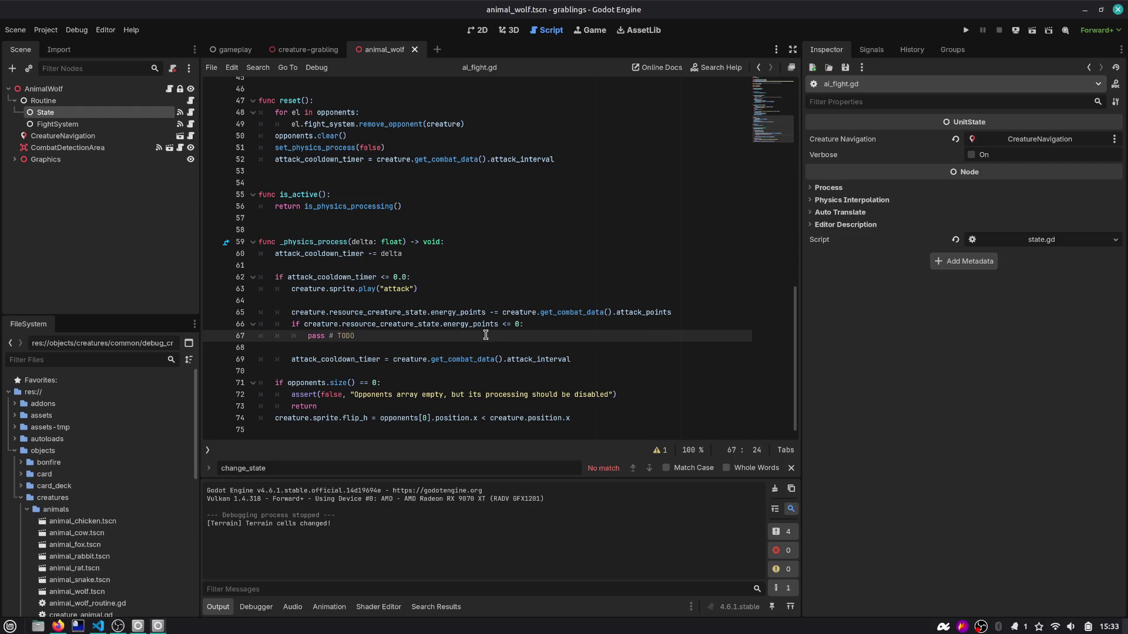
key("shift+Home")
type("opponent_defeated.")
type("emi")
key("Return")
Step: Look over the opponents references on lines 71 and 74, ending on blank line 57
scroll(486, 335, "up", 1)
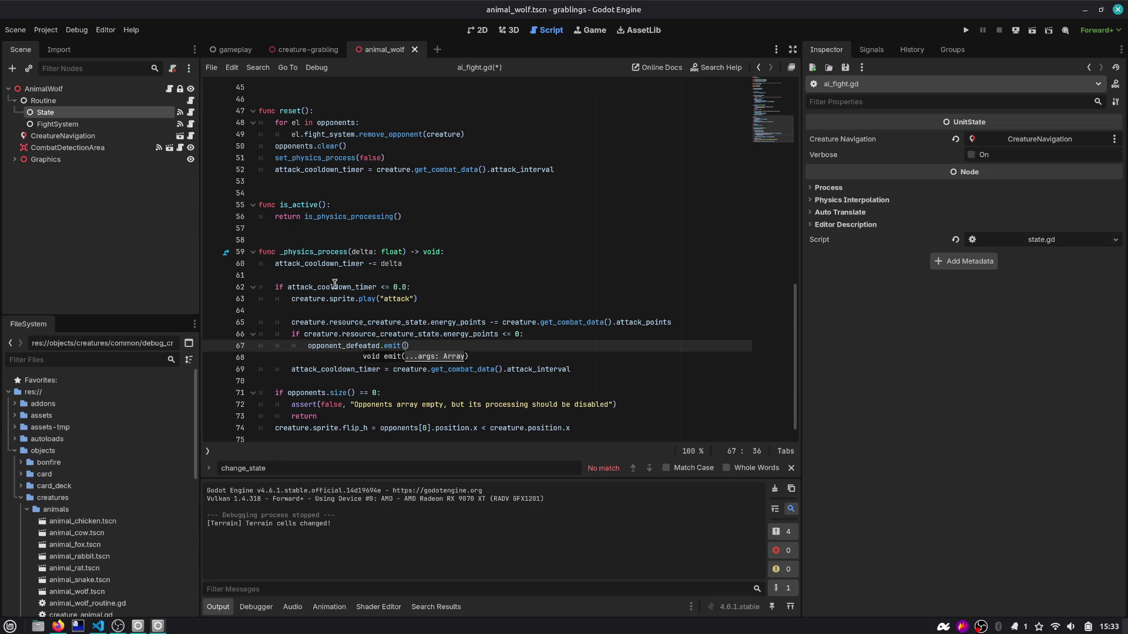
left_click(323, 309)
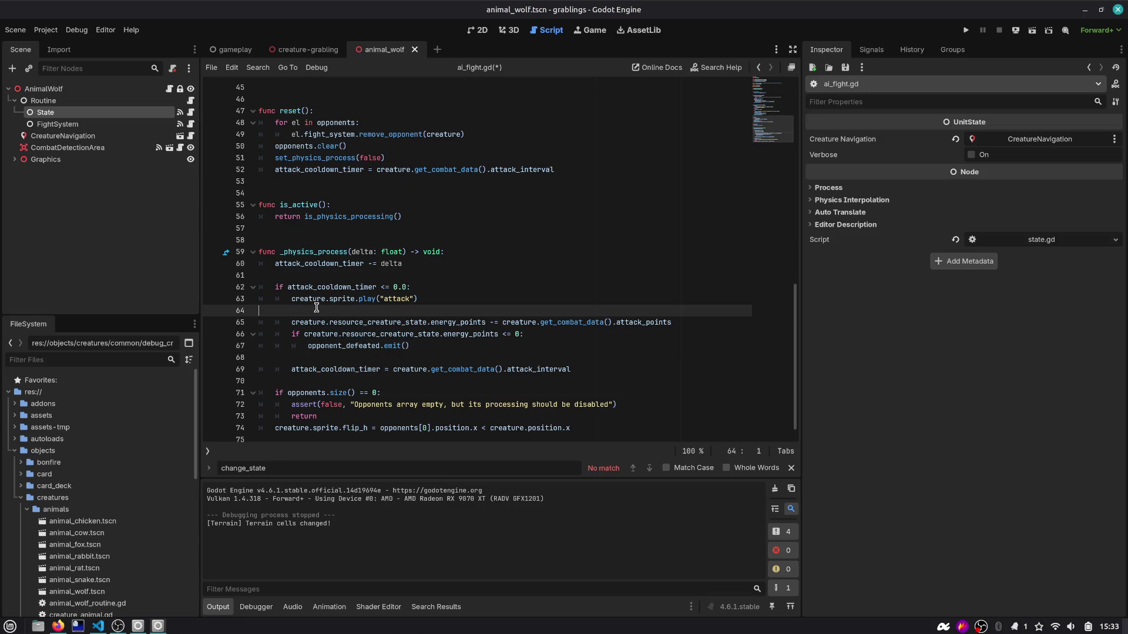
double_click(306, 392)
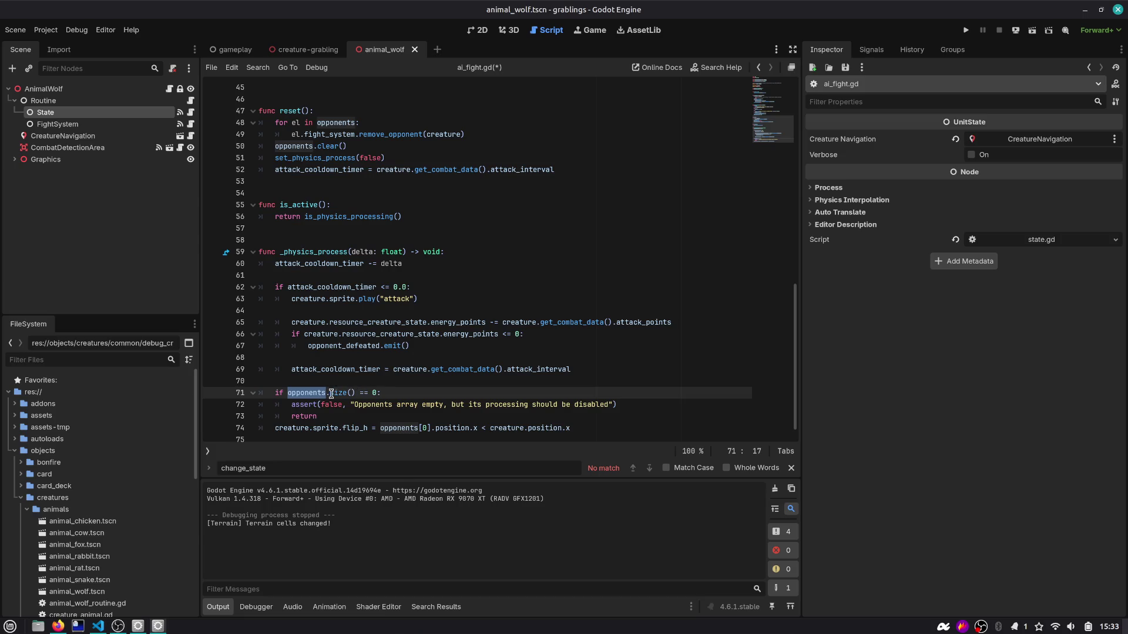
key("Left")
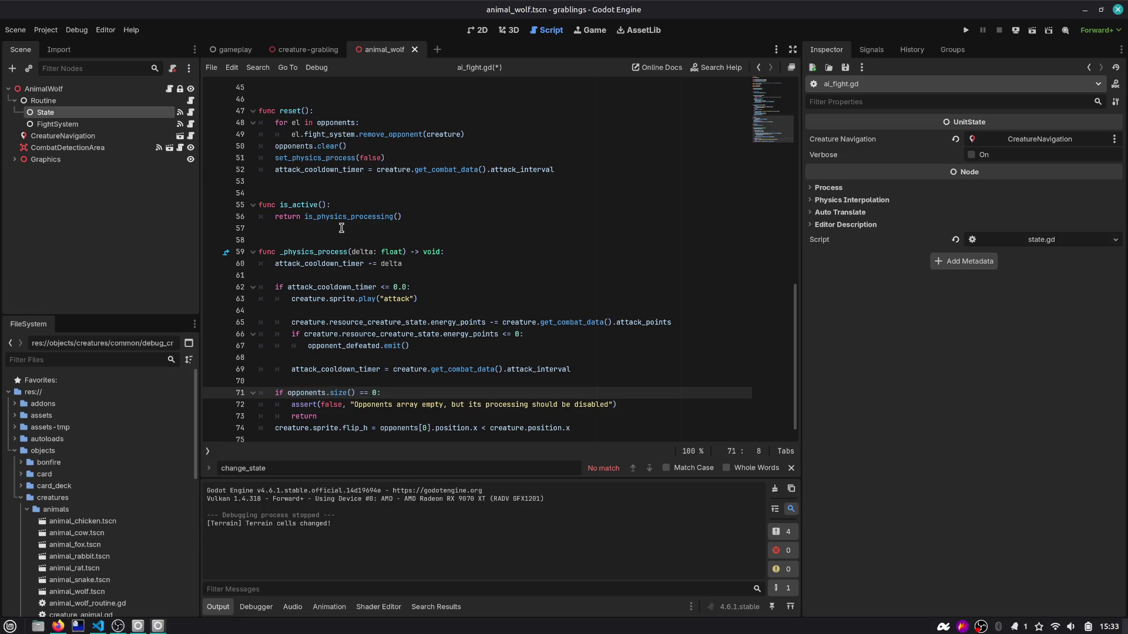
left_click(342, 229)
double_click(309, 393)
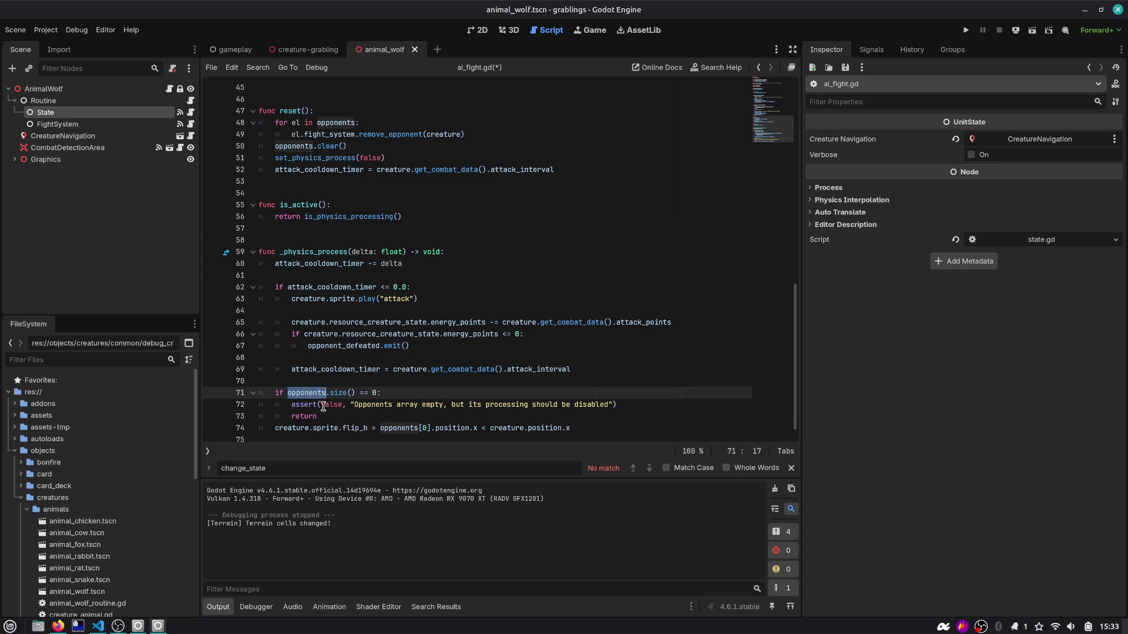
left_click(397, 428)
double_click(396, 428)
key("shift+Right")
key("shift+Right")
key("shift+Right")
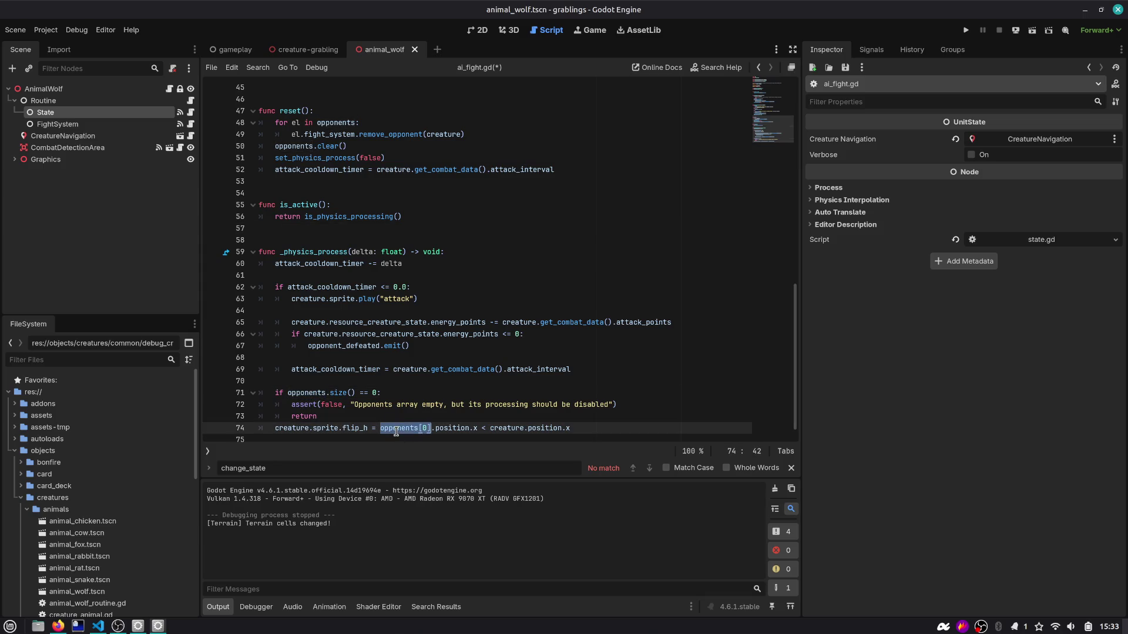
left_click(347, 229)
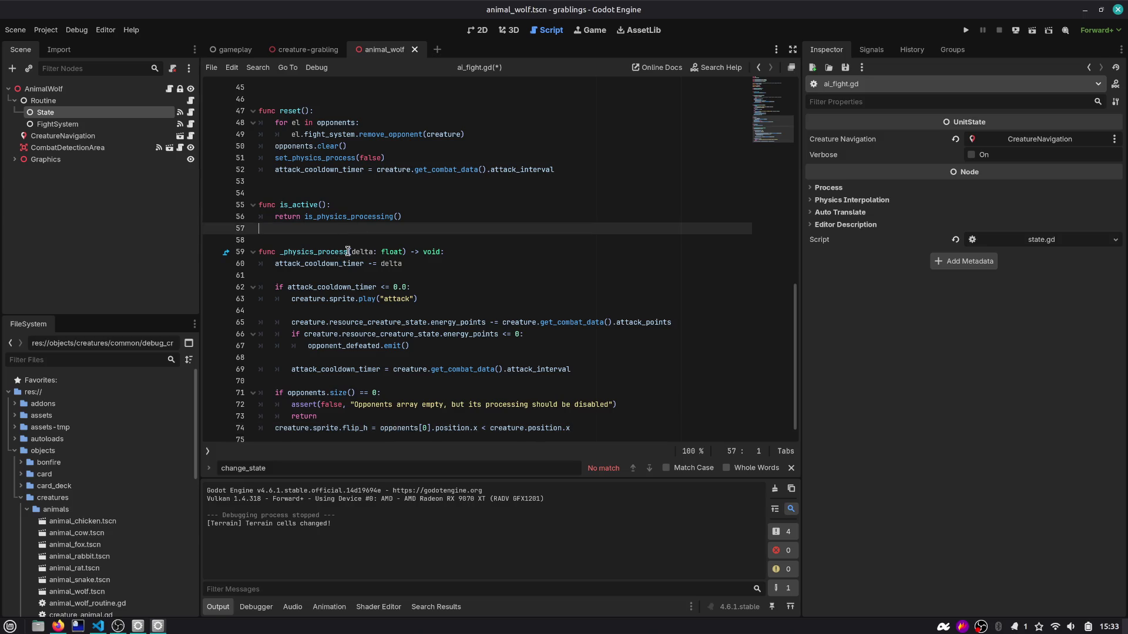
key("Return")
key("Return")
type("func get_current_")
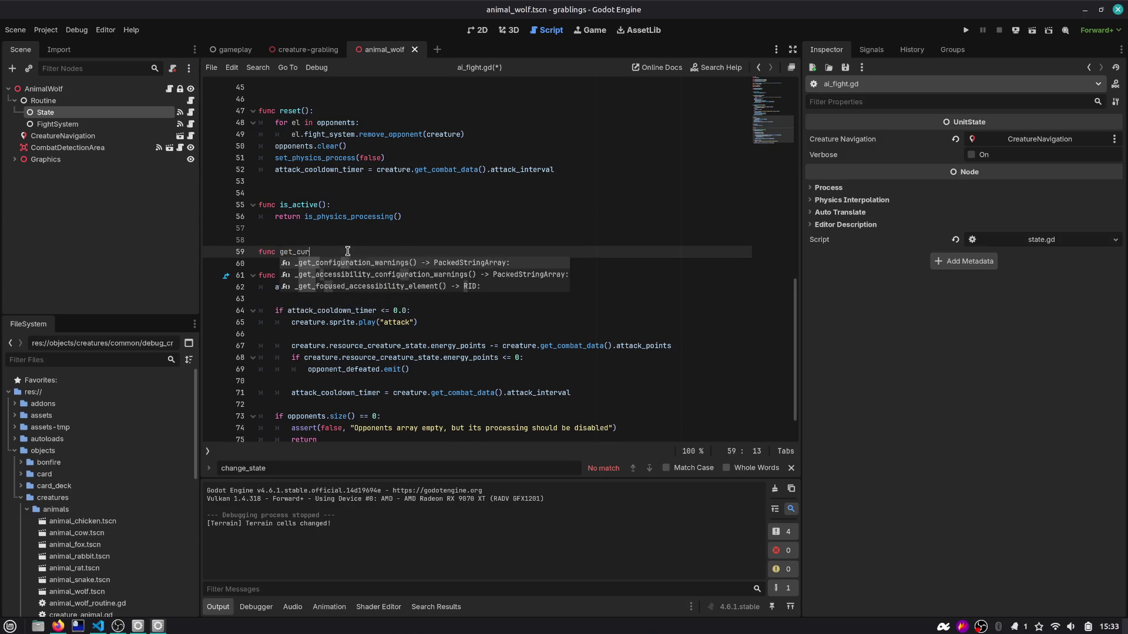
type("opponent")
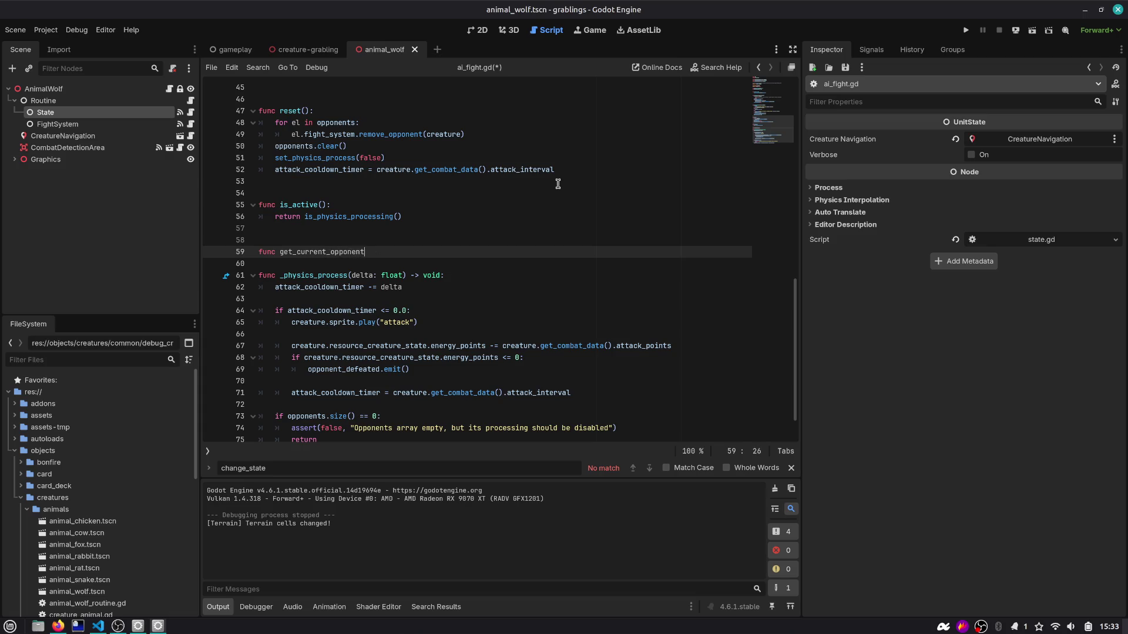
type("() -> Creature:")
key("Return")
type("return opponents[0]")
left_click(361, 275)
key("Return")
double_click(354, 251)
key("ctrl+c")
scroll(354, 251, "down", 2)
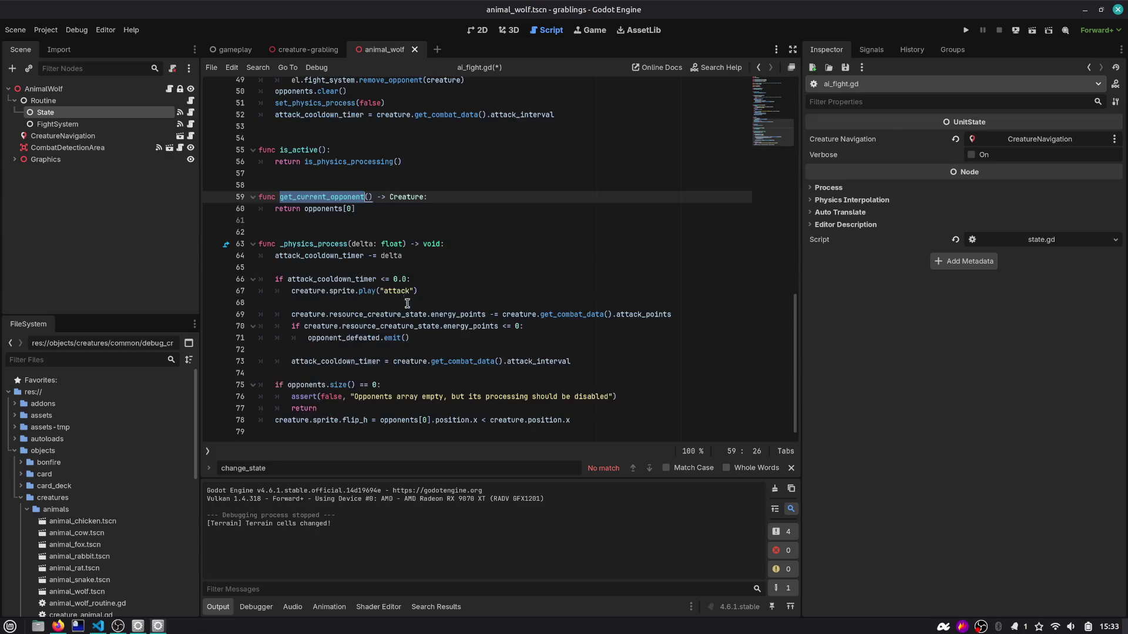
double_click(393, 420)
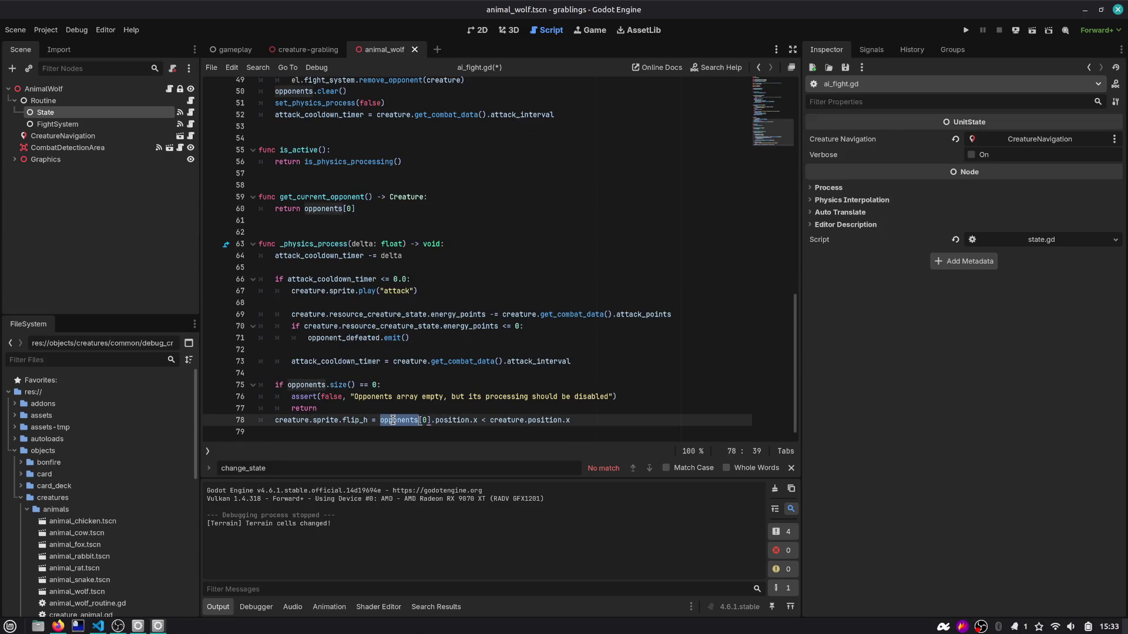
key("ctrl+v")
type("()")
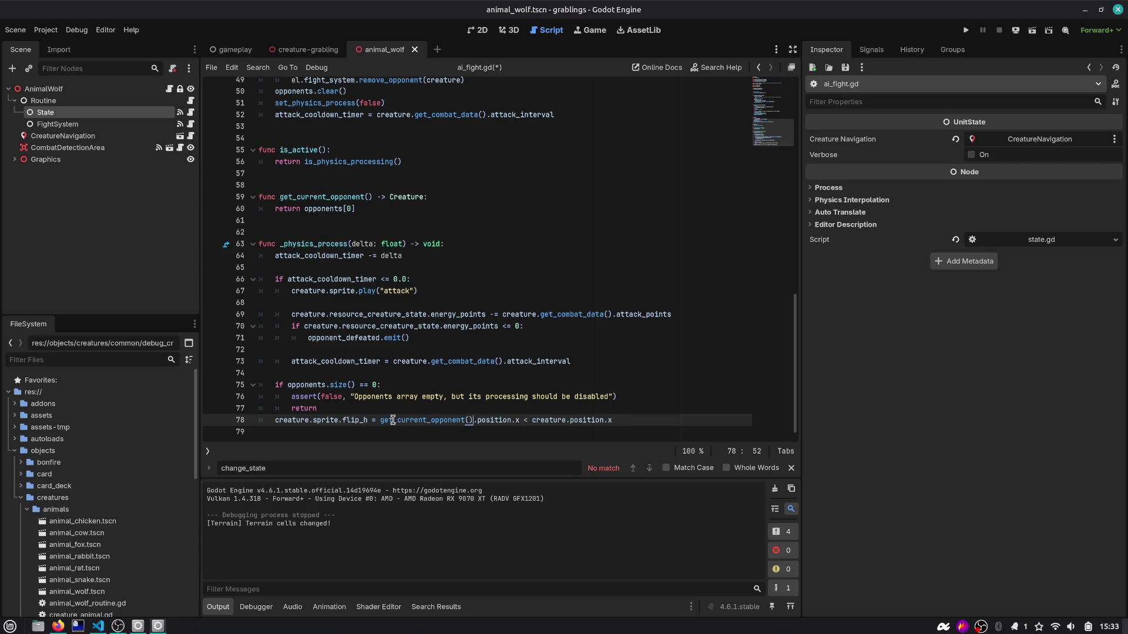
scroll(392, 419, "up", 1)
key("Up")
key("Up")
key("Up")
key("Up")
key("Down")
key("Up")
key("Up")
key("Up")
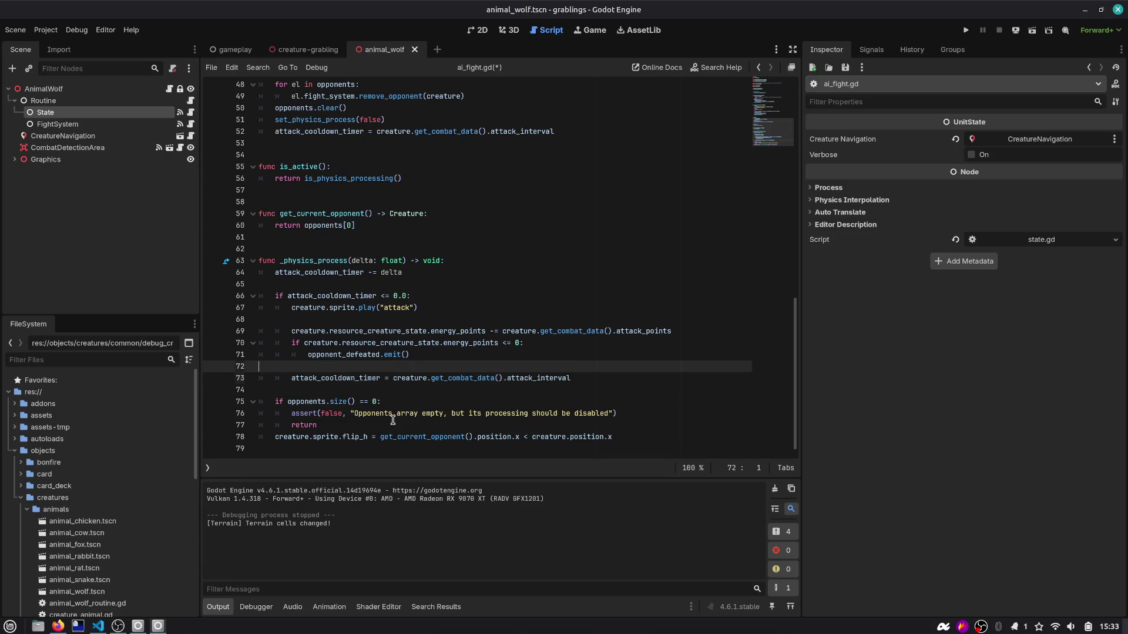
key("Down")
type("get_current_opponent()")
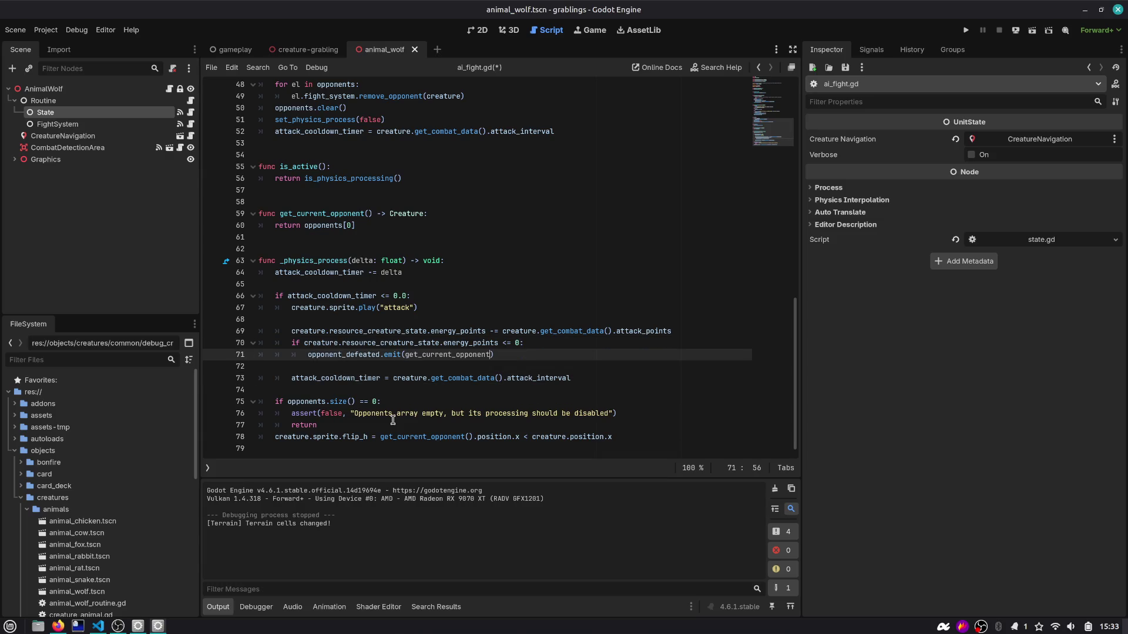
key("ctrl+s")
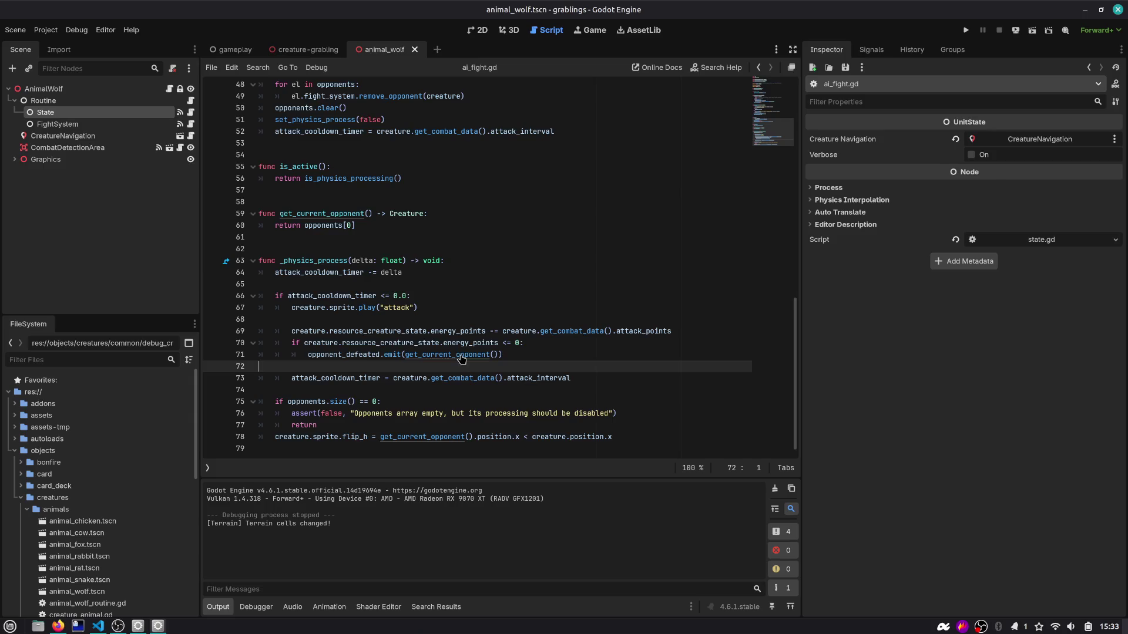
left_click(446, 355, "ctrl")
double_click(332, 261)
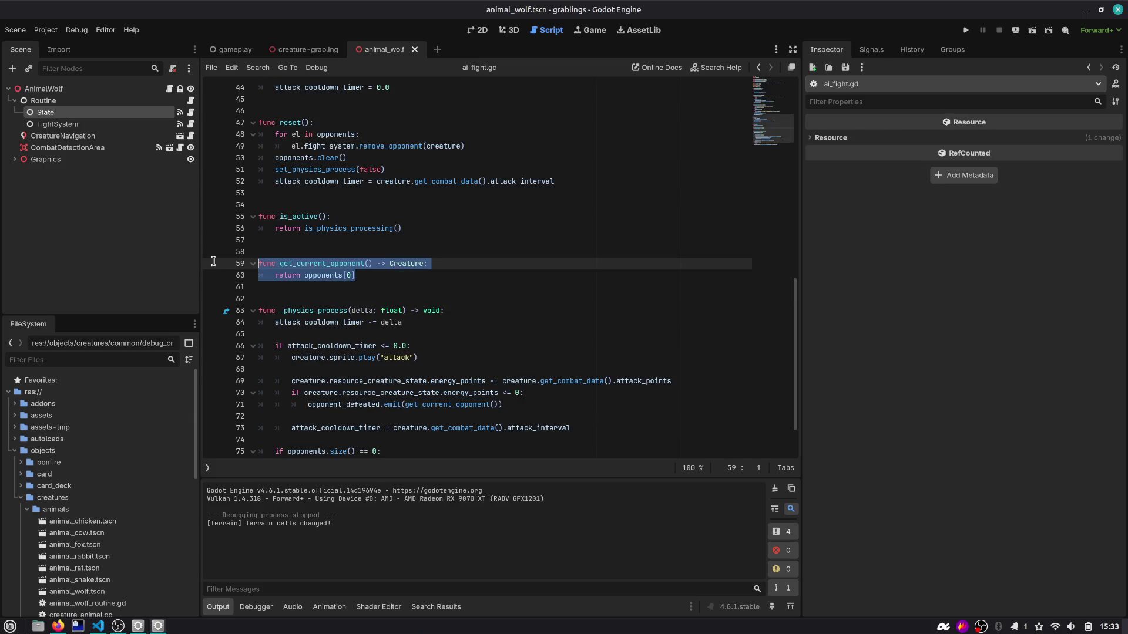
scroll(323, 260, "down", 2)
double_click(330, 228)
double_click(343, 358)
double_click(458, 358)
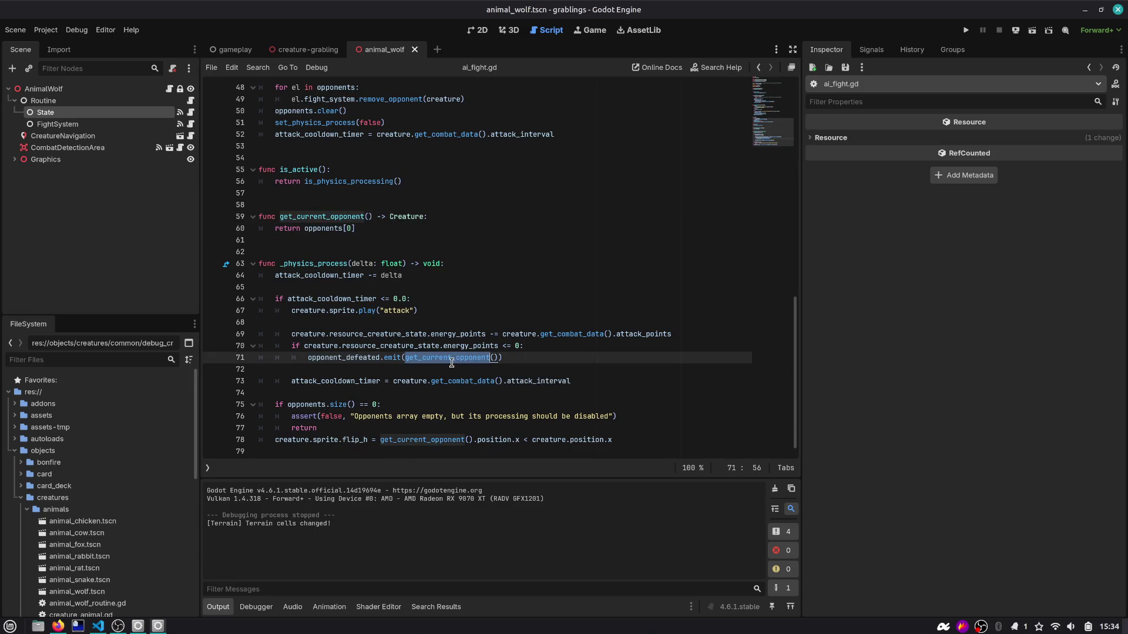
left_click(436, 223)
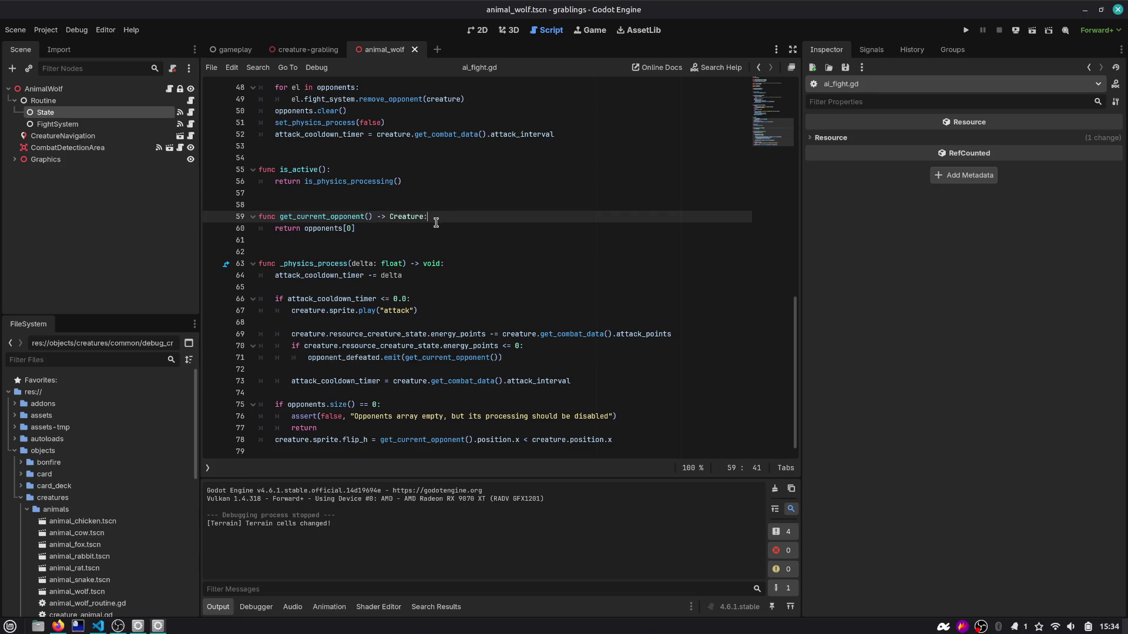
key("Return")
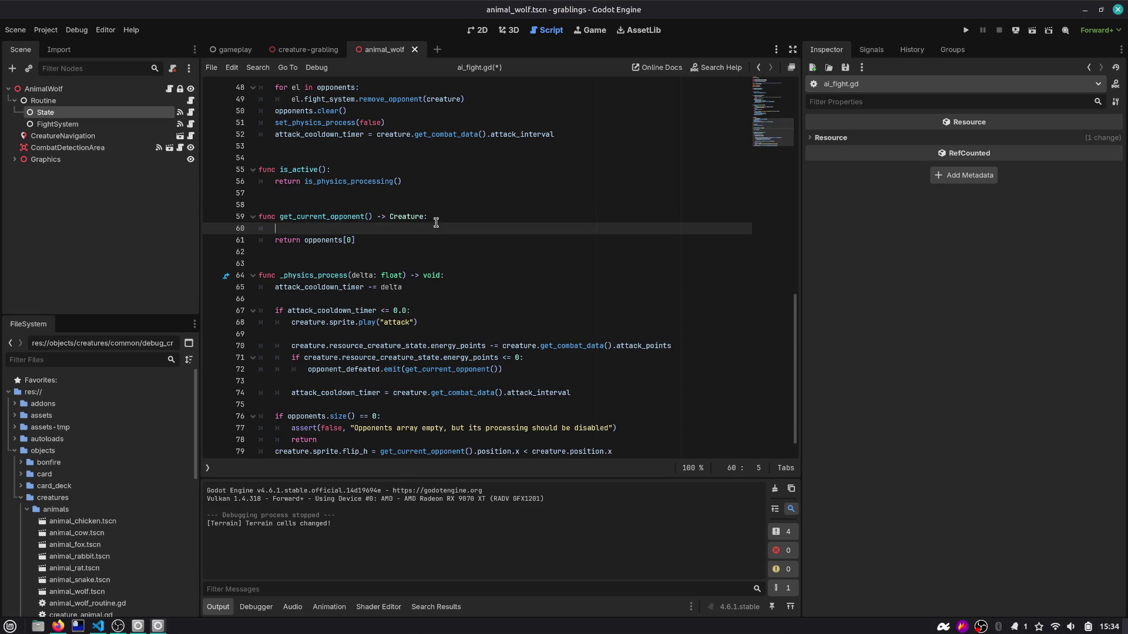
key("ctrl+shift+k")
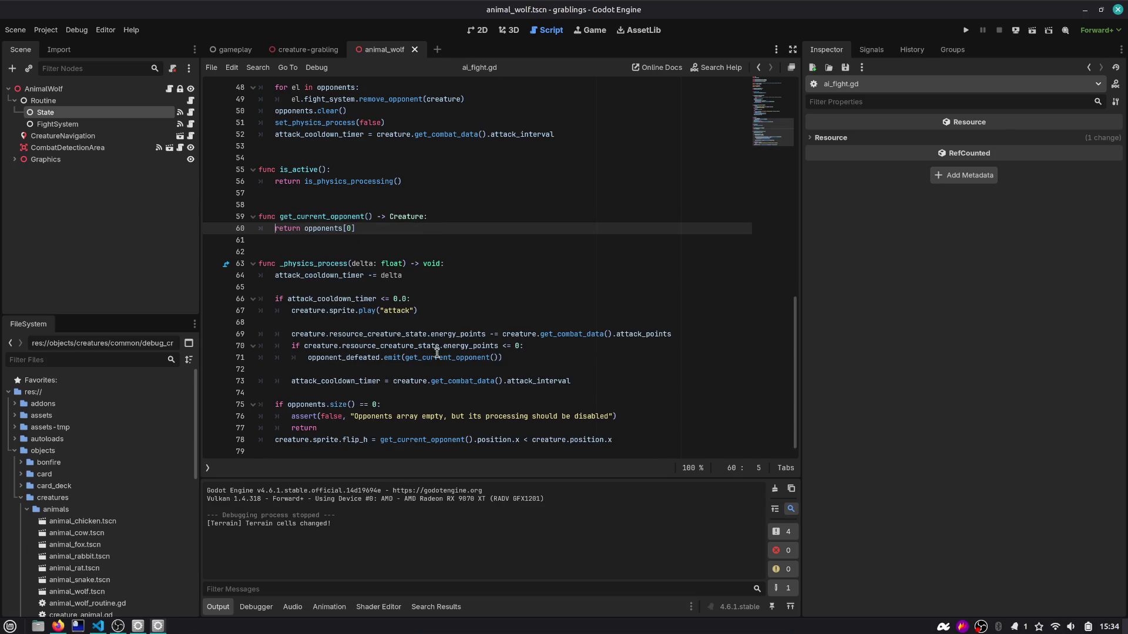
left_click(467, 339)
double_click(476, 334)
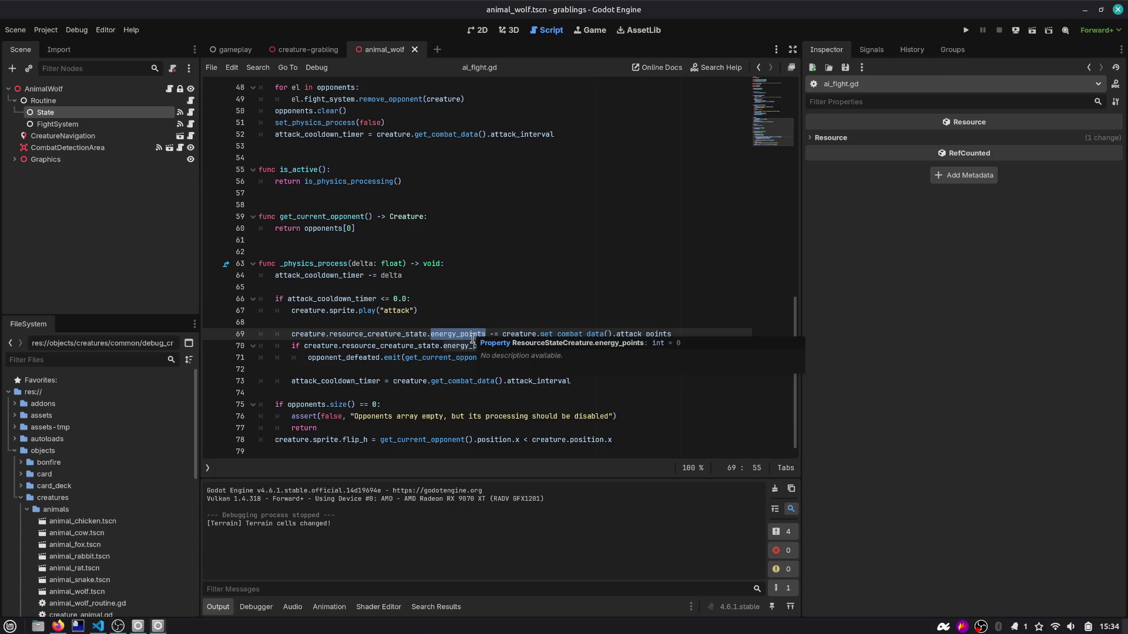
left_click(510, 357)
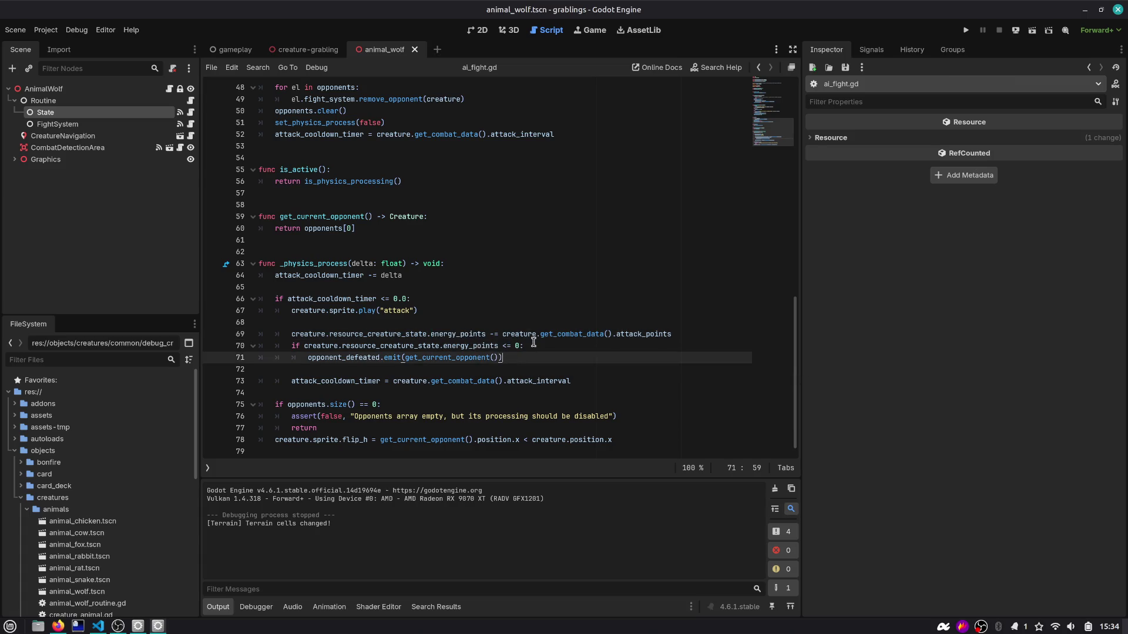
Step: Add a state.kill() call below the opponent_defeated emit and save
key("Return")
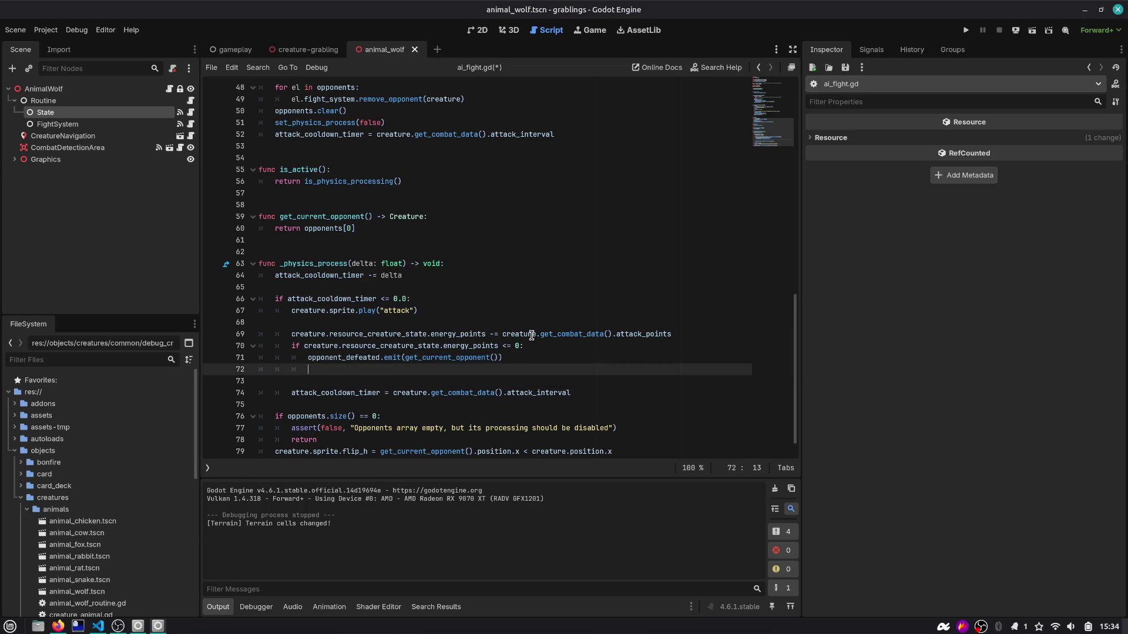
type("creature.")
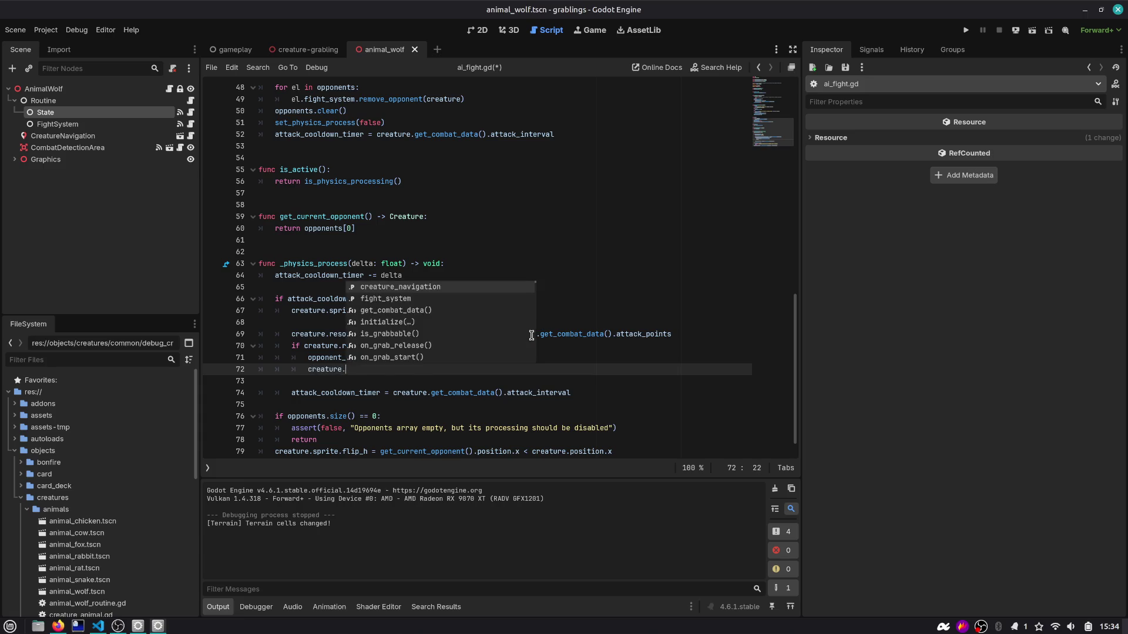
type("state.kill()(")
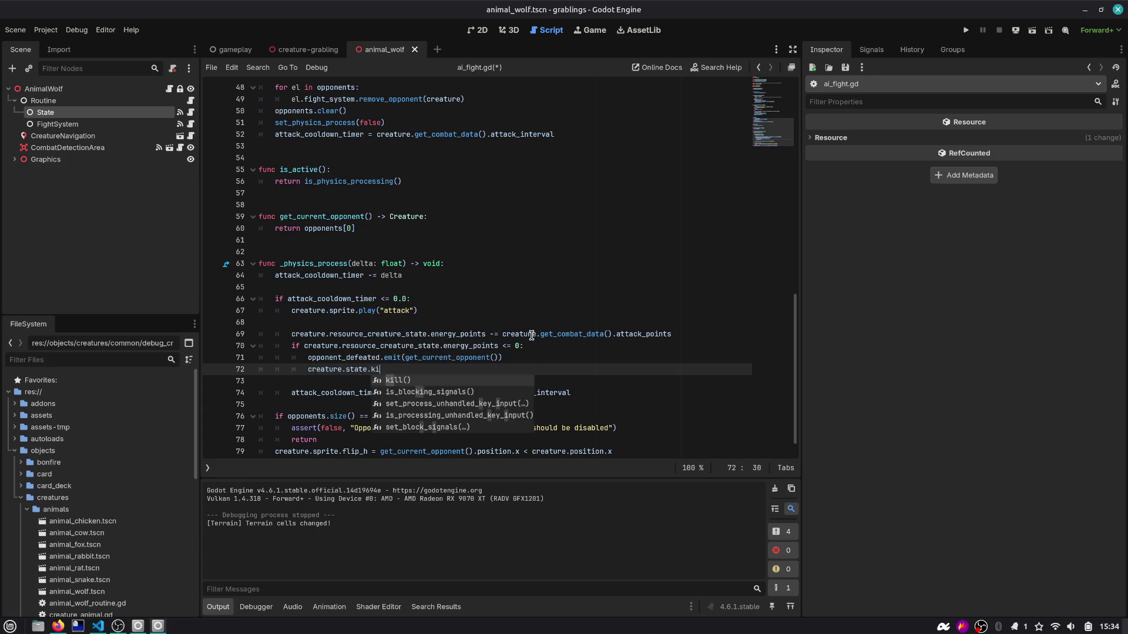
key("ctrl+s")
key("ctrl+Left")
key("ctrl+Left")
key("ctrl+Left")
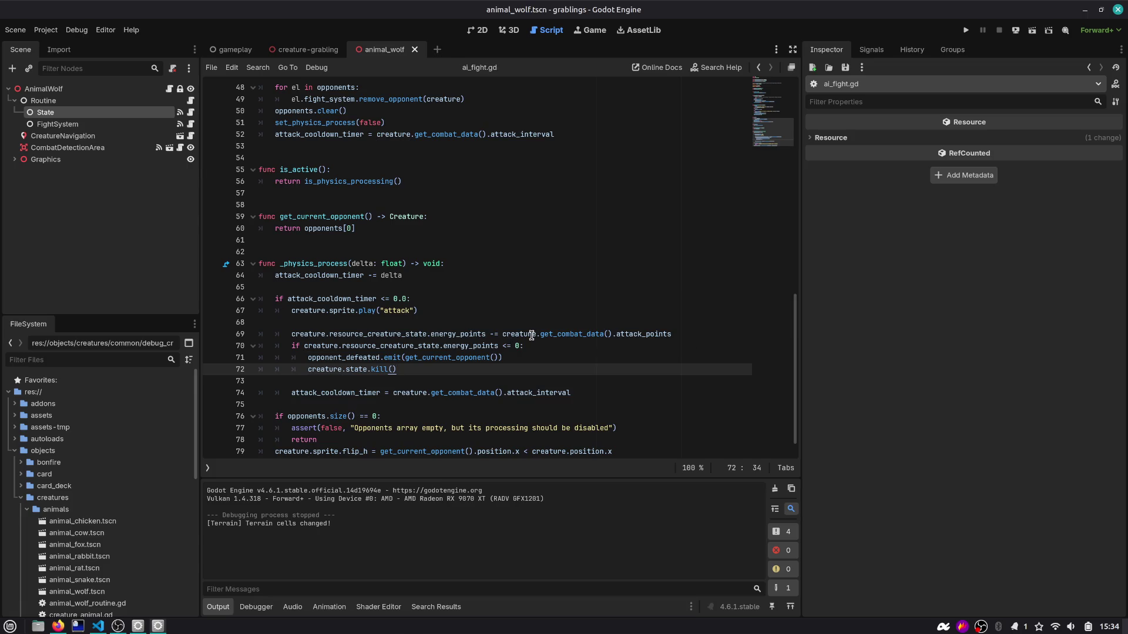
key("ctrl+Left")
key("ctrl+shift+Right")
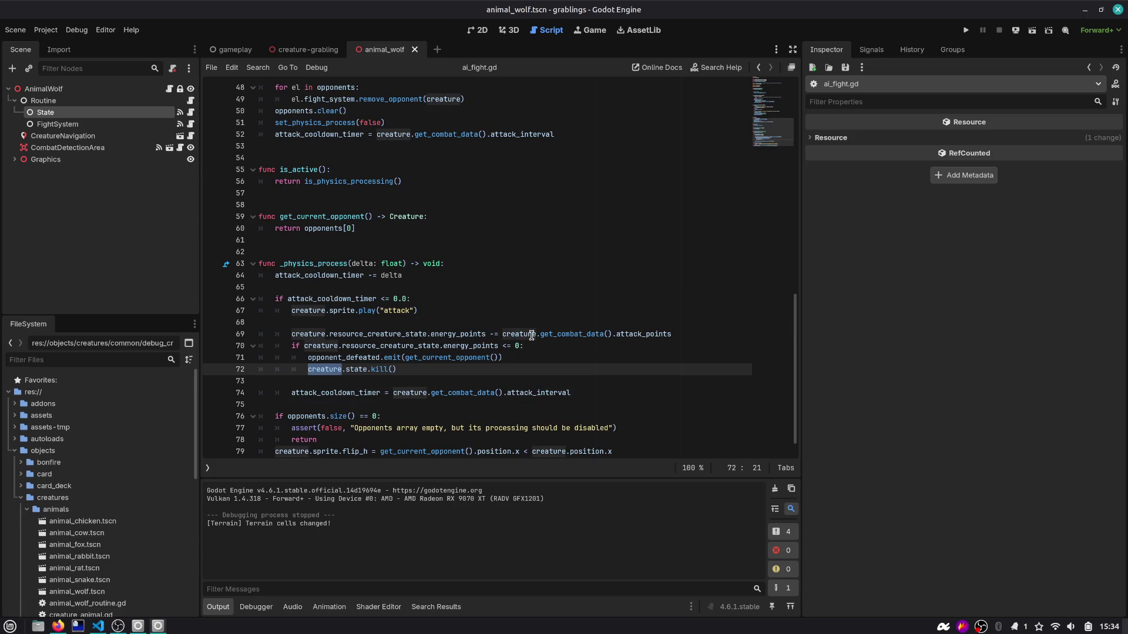
Step: Store get_current_opponent() in 'var opponent: Creature' and pass opponent to the emit and kill calls
key("Up")
key("Up")
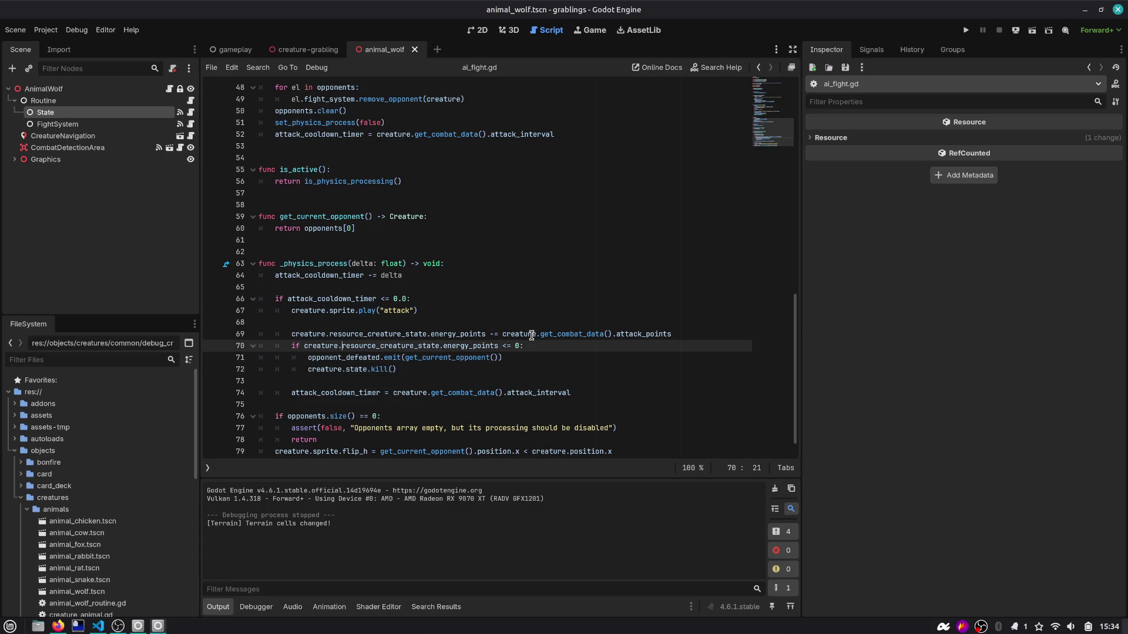
key("Return")
type("var opponent")
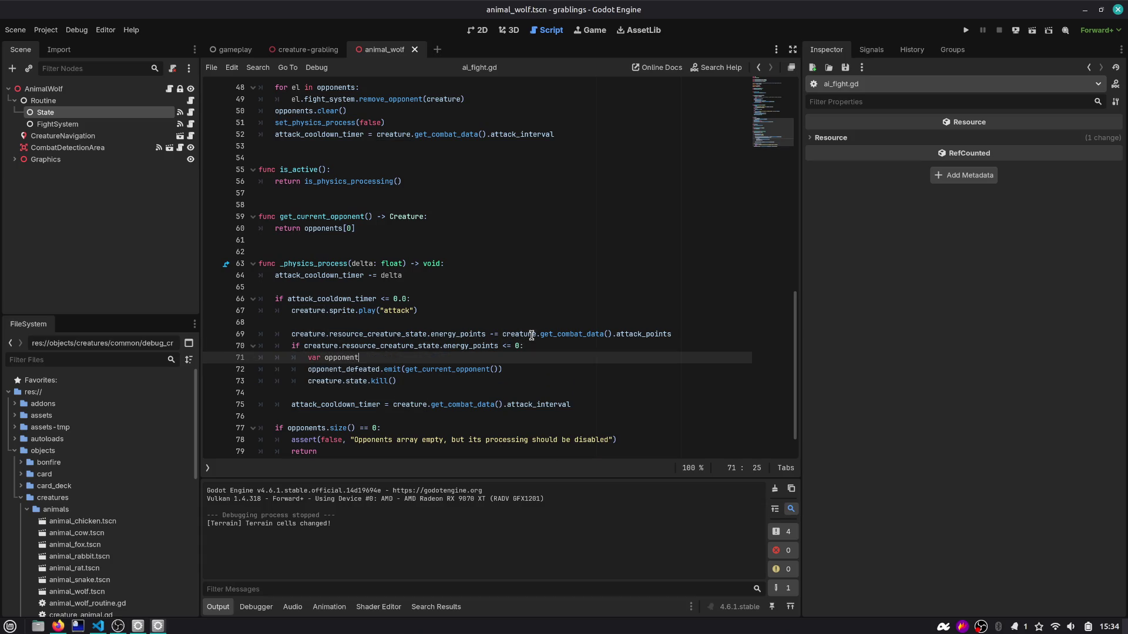
type(": Creature = get_c")
key("Return")
key("Down")
key("Left")
key("ctrl+shift+Left")
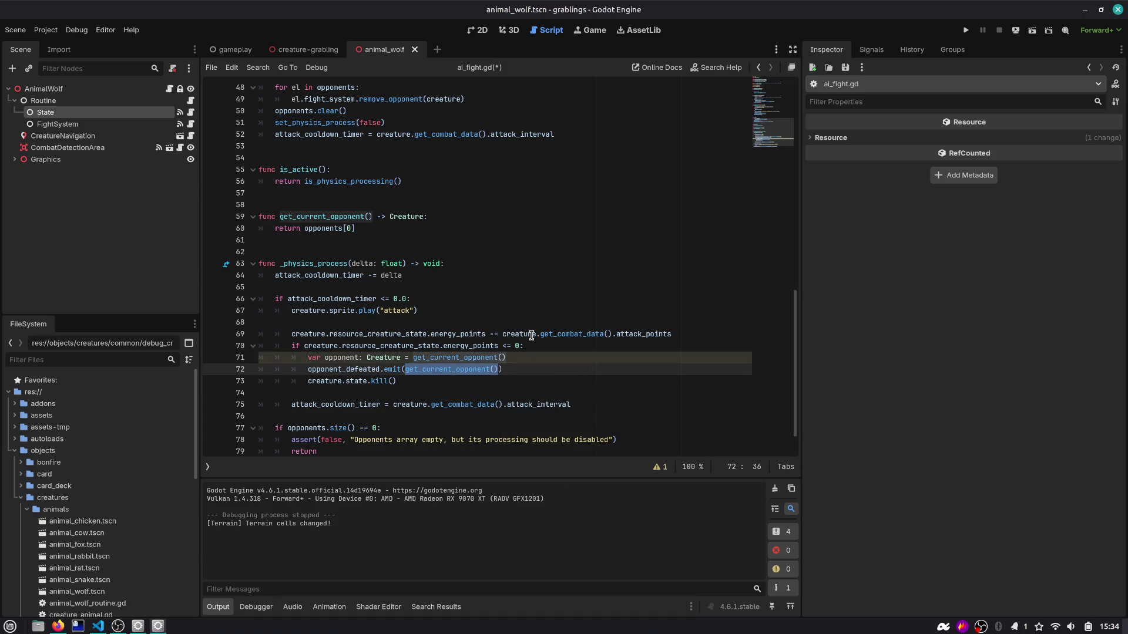
type("opponent")
key("Escape")
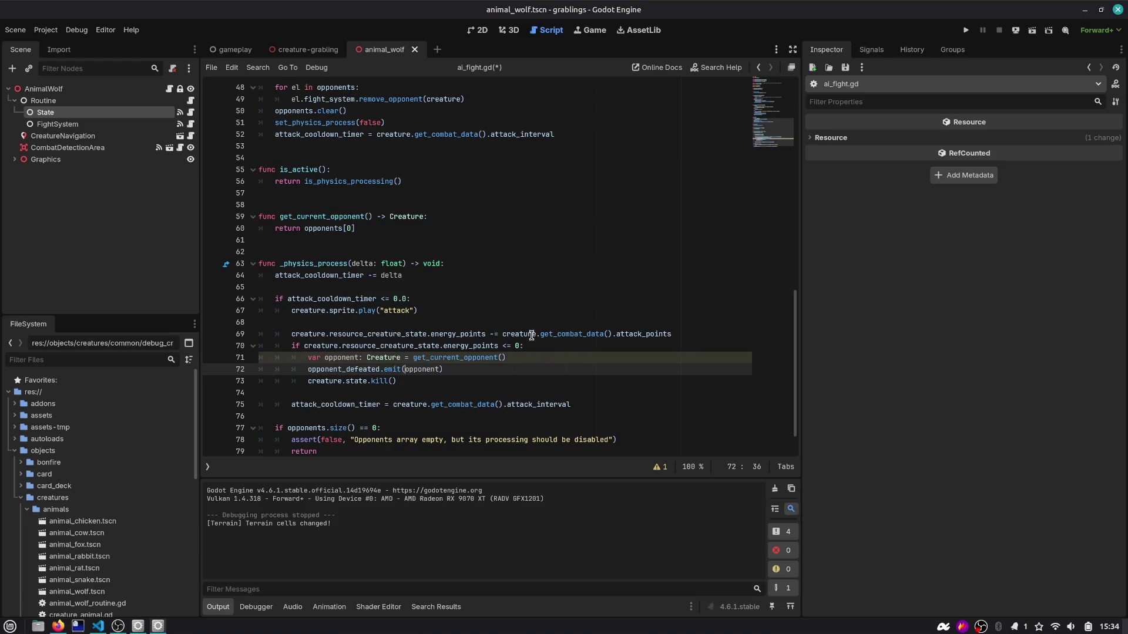
key("Down")
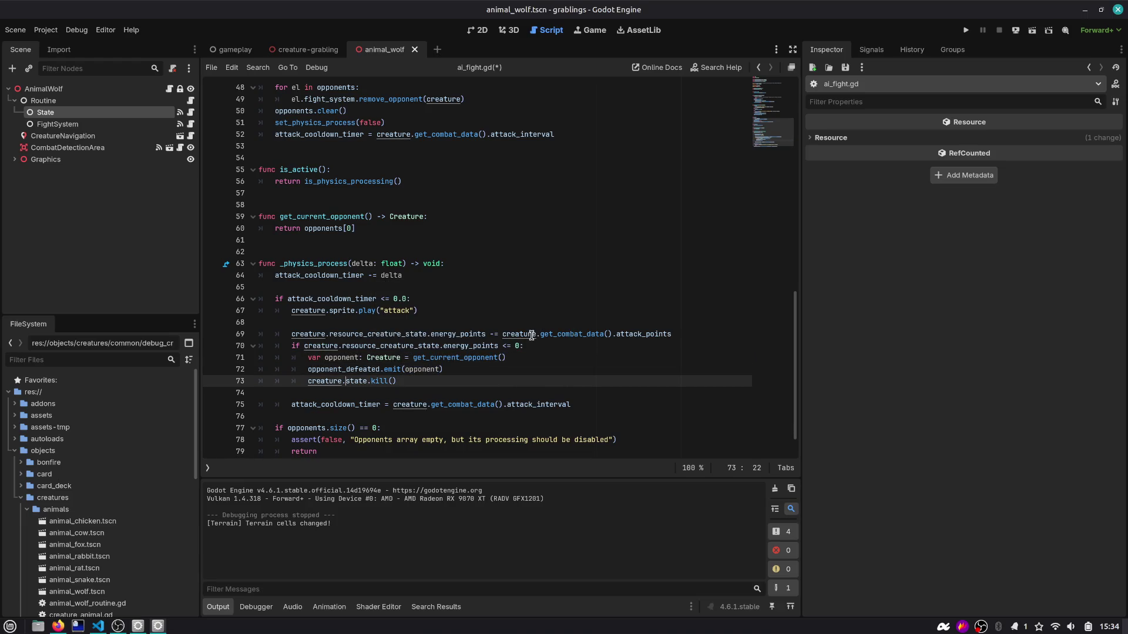
type("opponent")
key("ctrl+s")
Step: Check the opponent and opponent_defeated references, then add a blank line after the kill call
triple_click(392, 380)
left_click(392, 381)
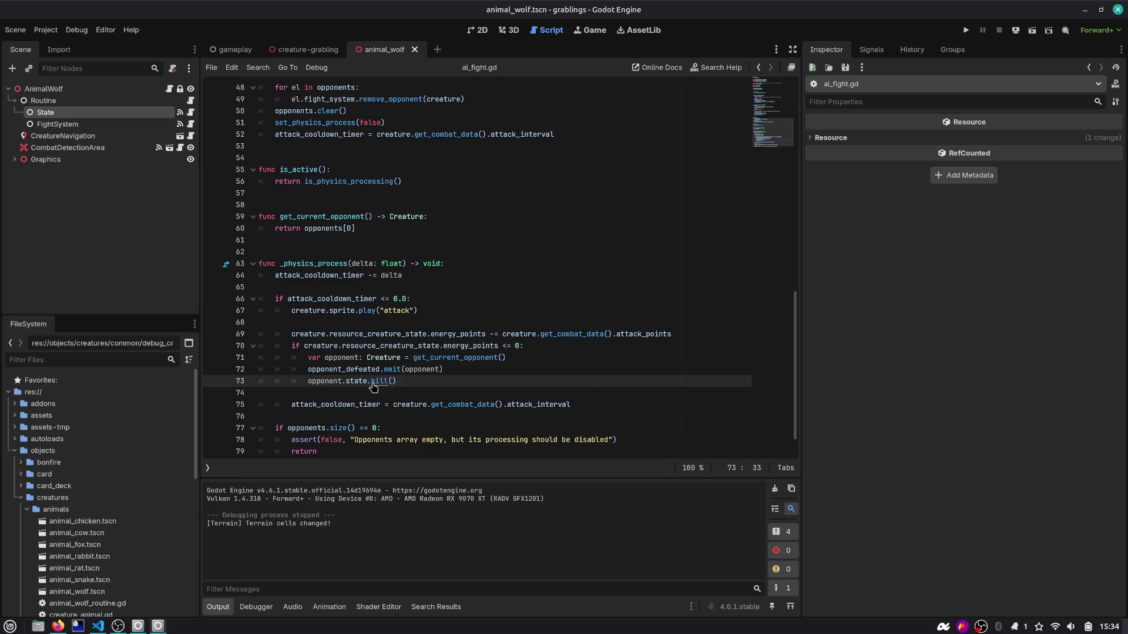
double_click(352, 357)
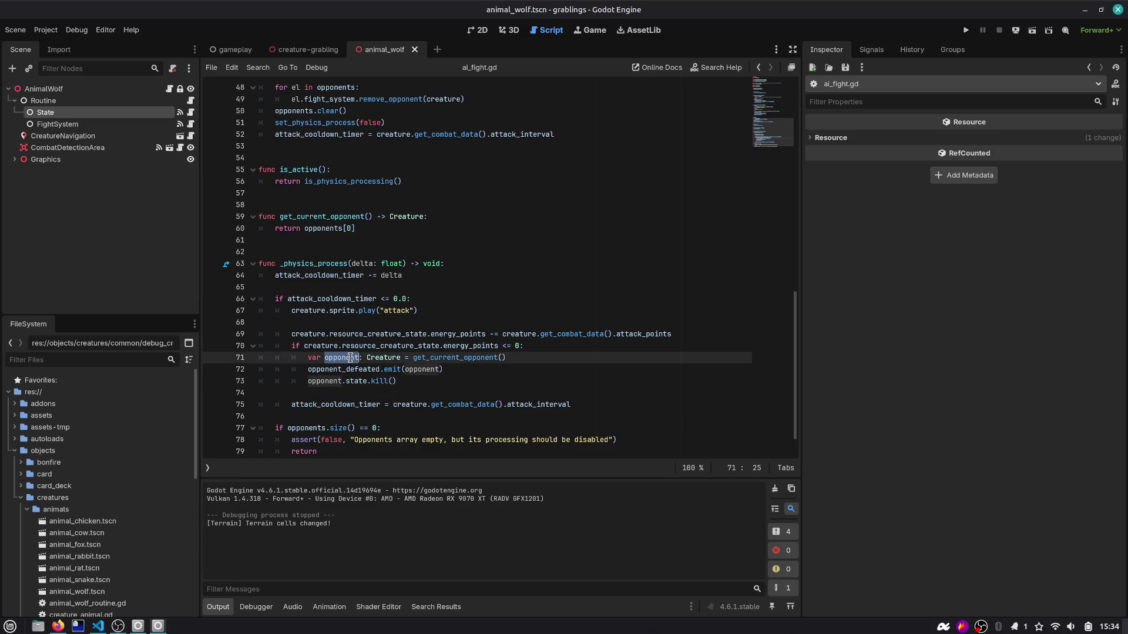
scroll(364, 359, "down", 1)
double_click(319, 347)
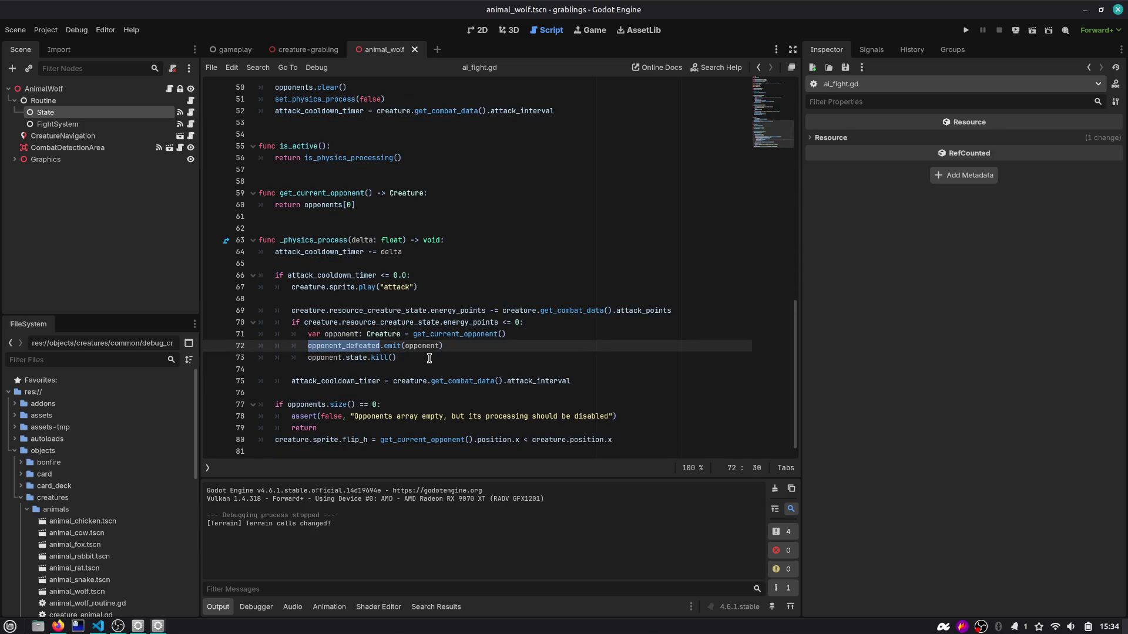
left_click(525, 336)
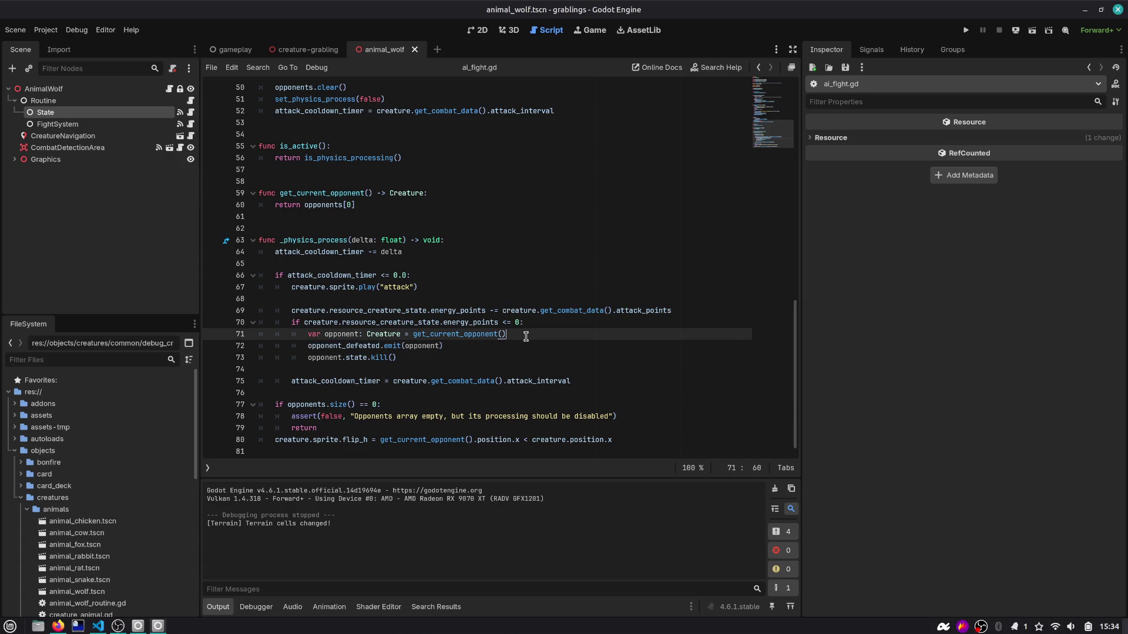
key("Down")
key("Down")
key("Return")
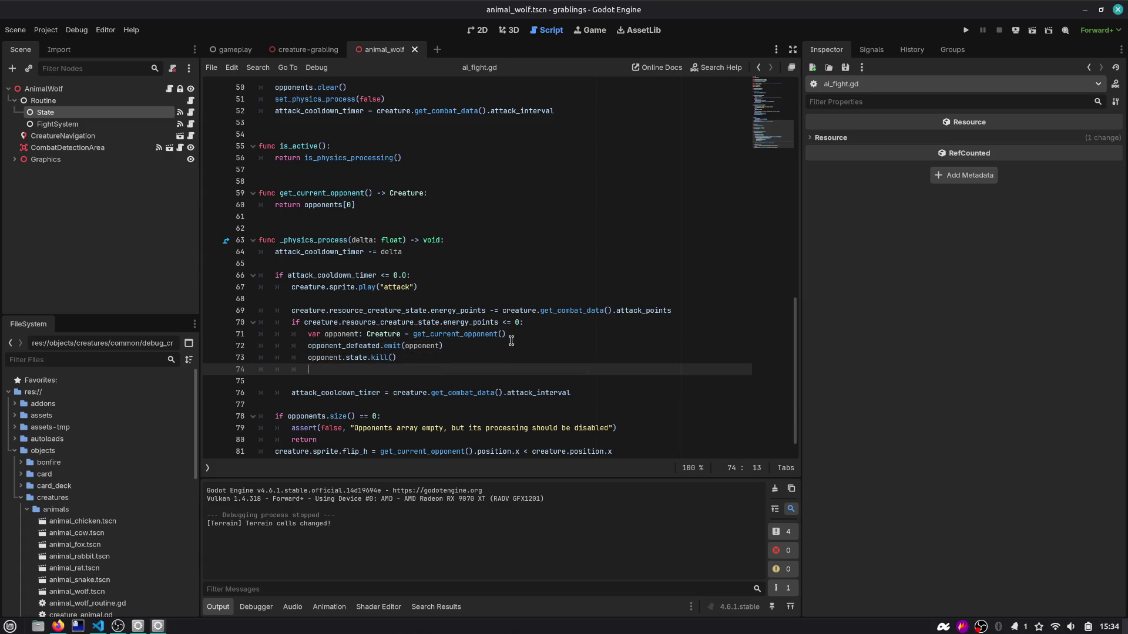
Step: Add remove_opponent(opponent) after the kill call, save, and delete the extra blank lines
scroll(511, 340, "up", 6)
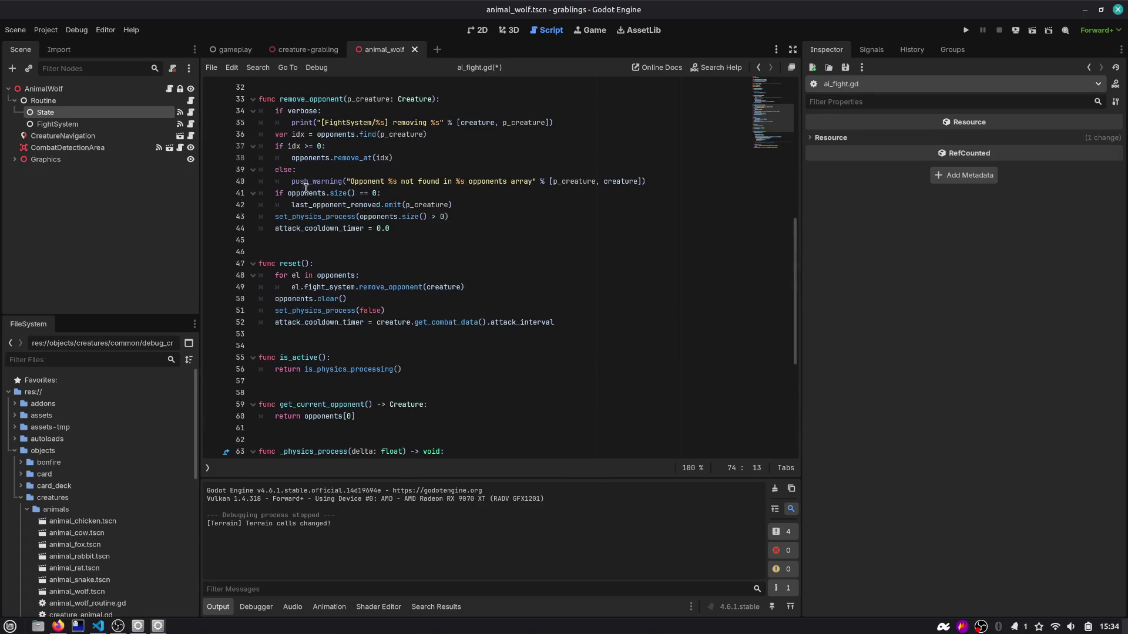
double_click(312, 100)
key("ctrl+c")
scroll(374, 309, "down", 6)
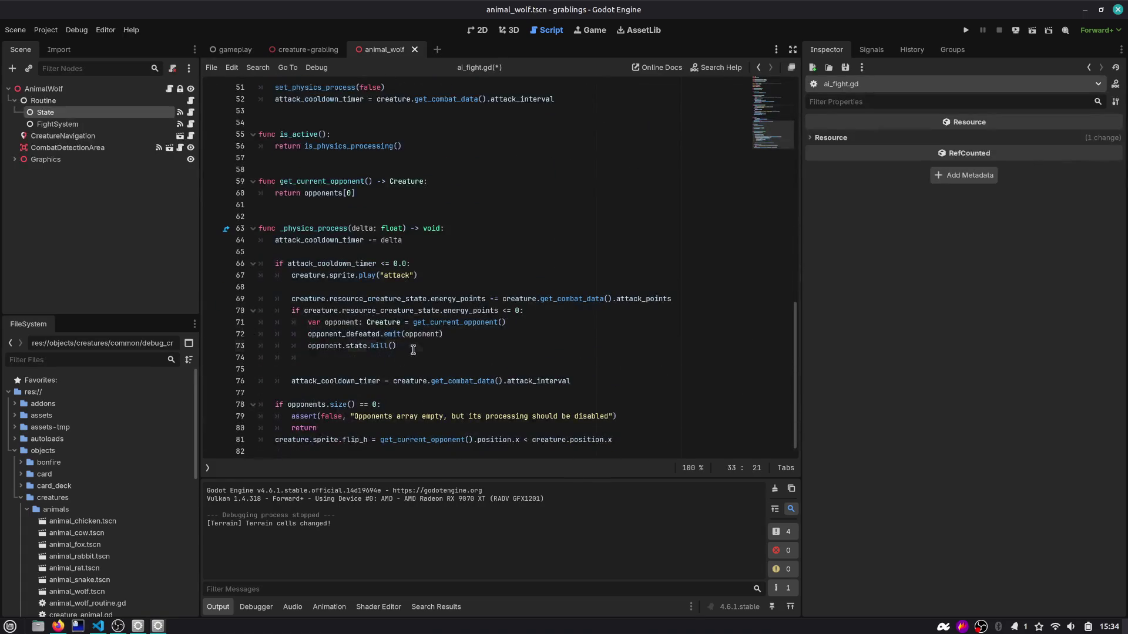
left_click(409, 357)
key("ctrl+v")
type(")(opponent")
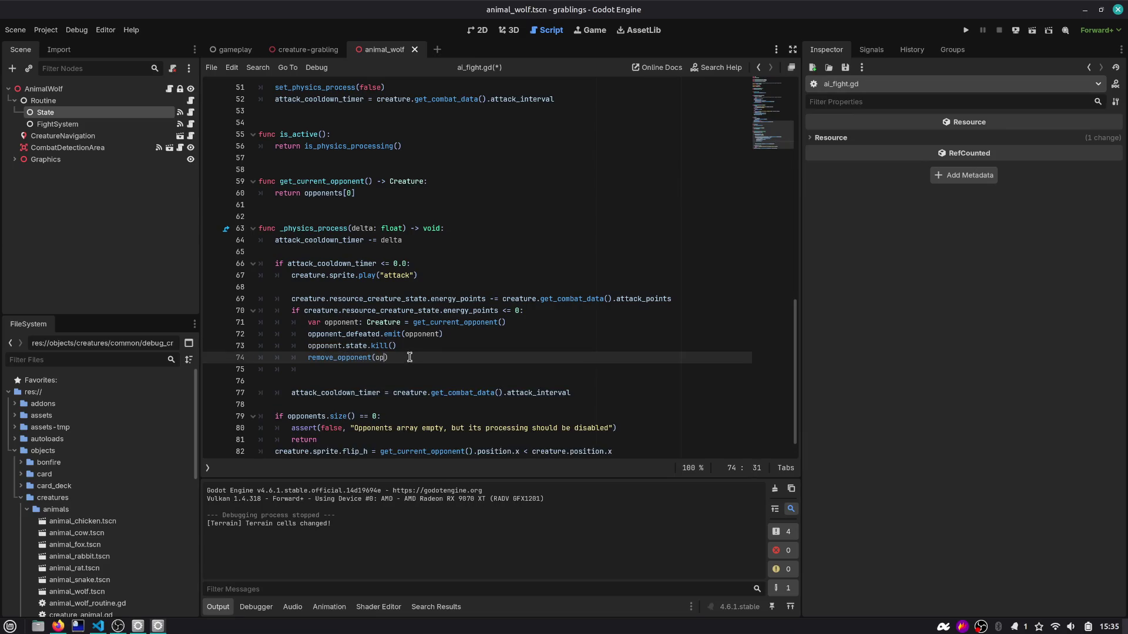
key("ctrl+s")
left_click(363, 368)
key("Delete")
key("Delete")
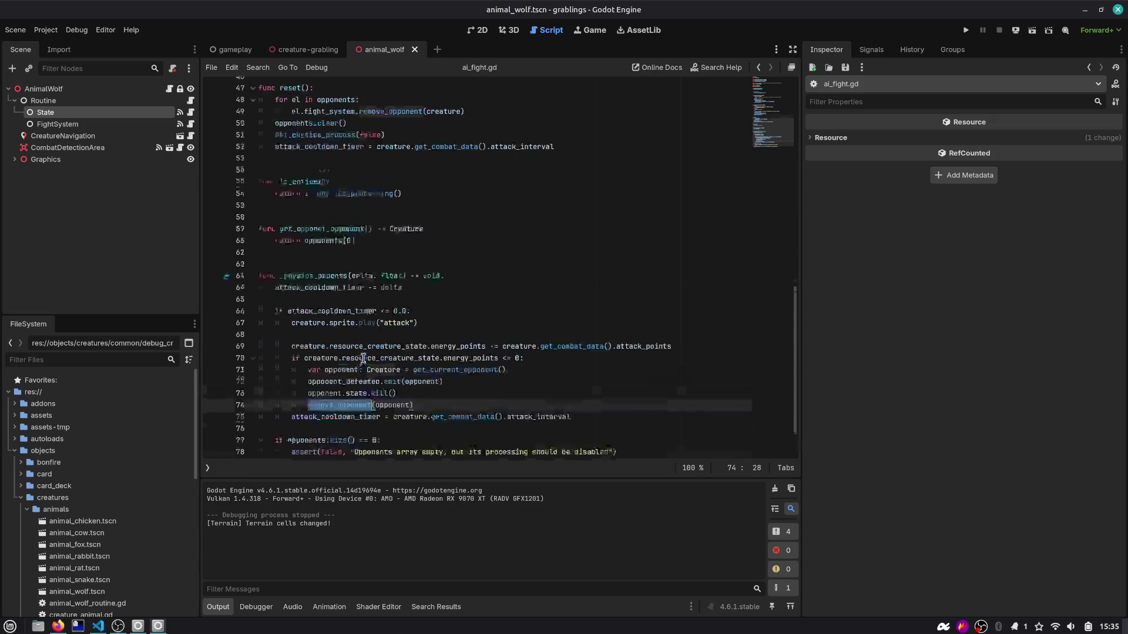
left_click(362, 359, "ctrl")
scroll(313, 149, "up", 1)
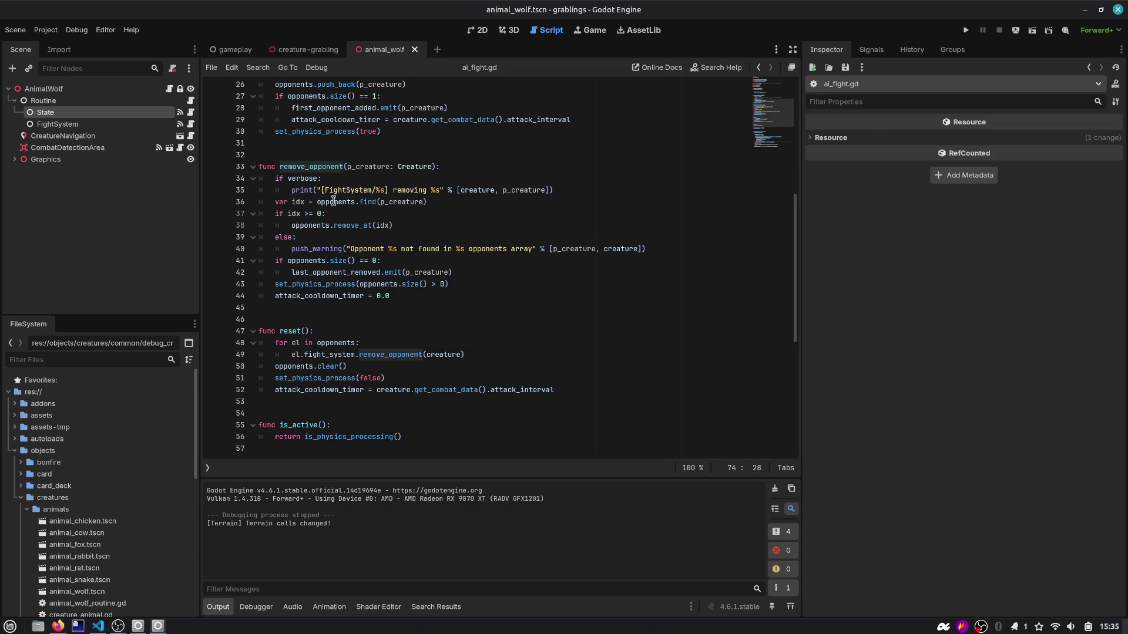
left_click_drag(276, 179, 391, 194)
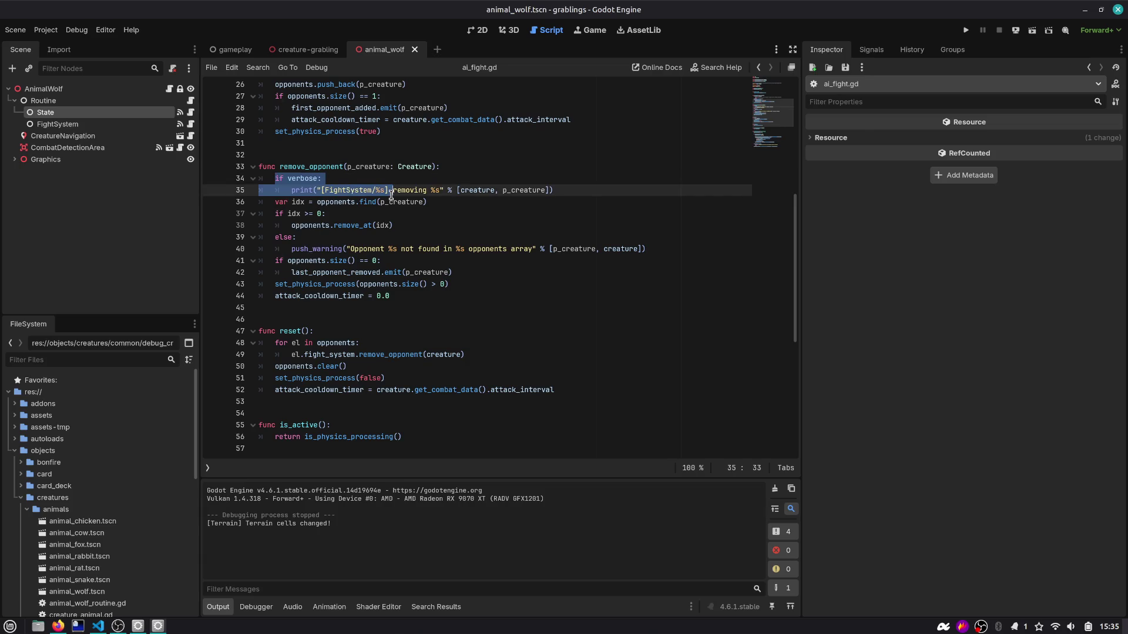
double_click(401, 202)
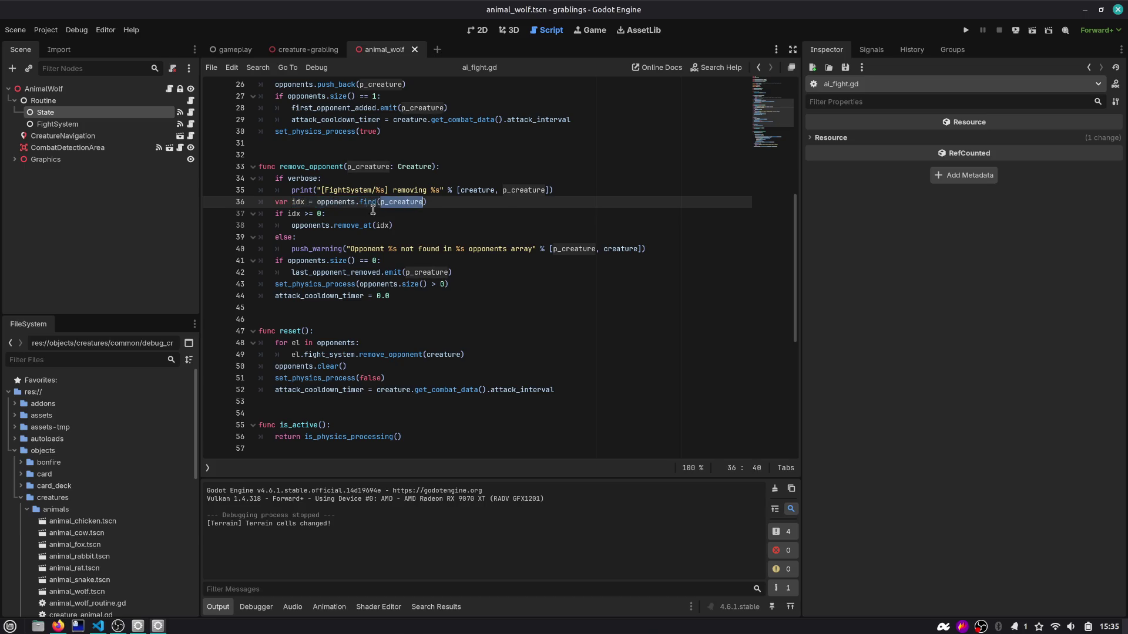
double_click(367, 225)
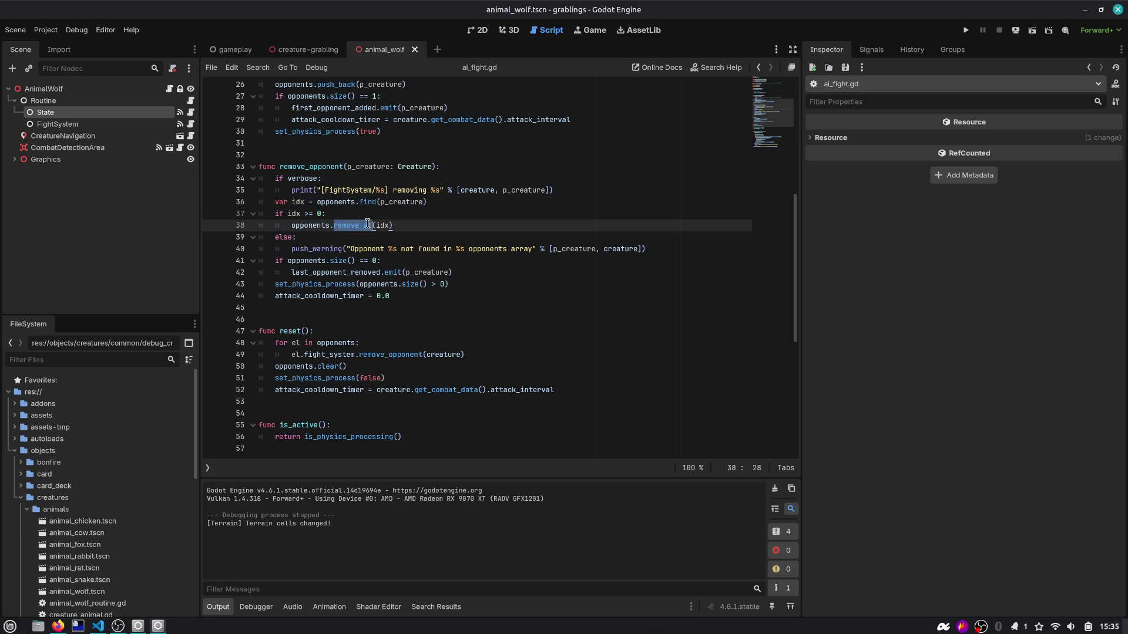
double_click(303, 226)
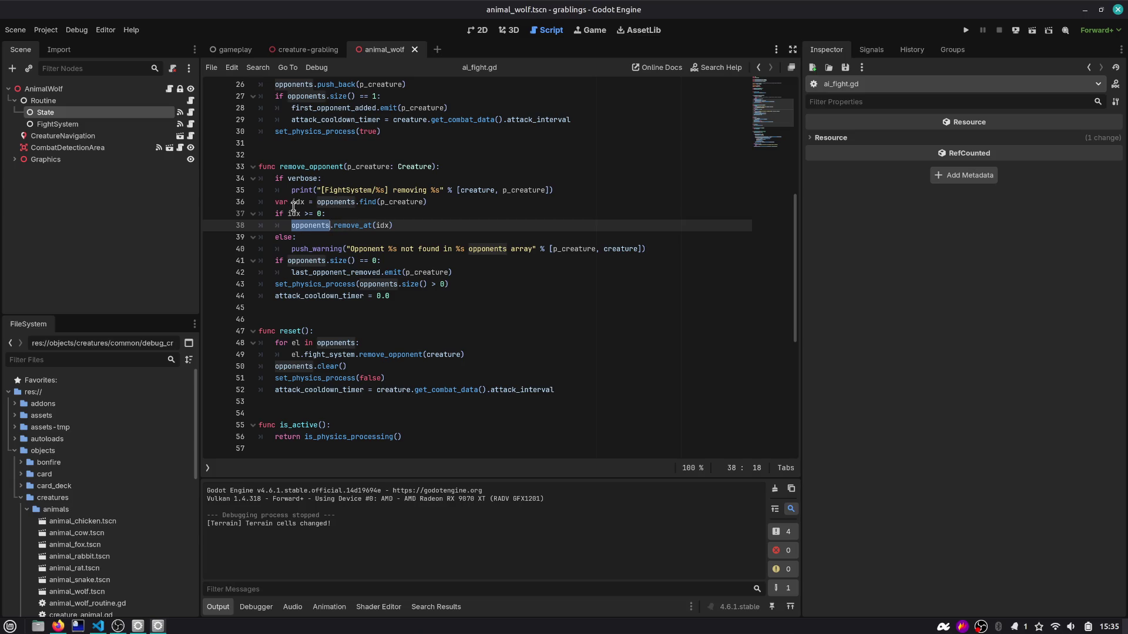
left_click_drag(383, 263, 443, 273)
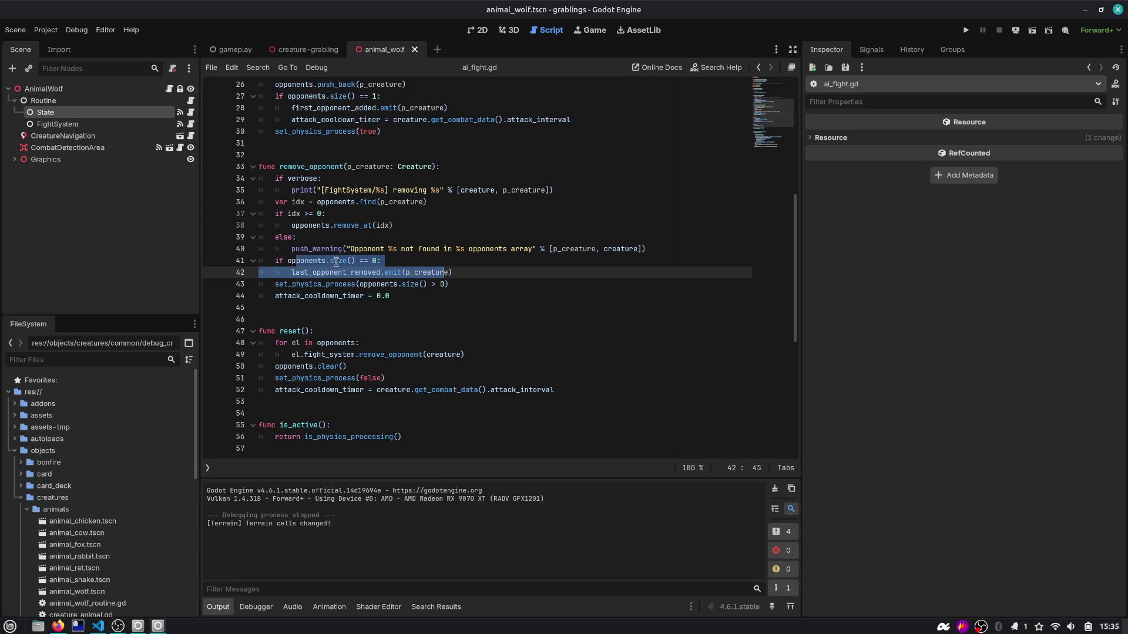
left_click(392, 271)
left_click(409, 260)
double_click(339, 272)
double_click(288, 285)
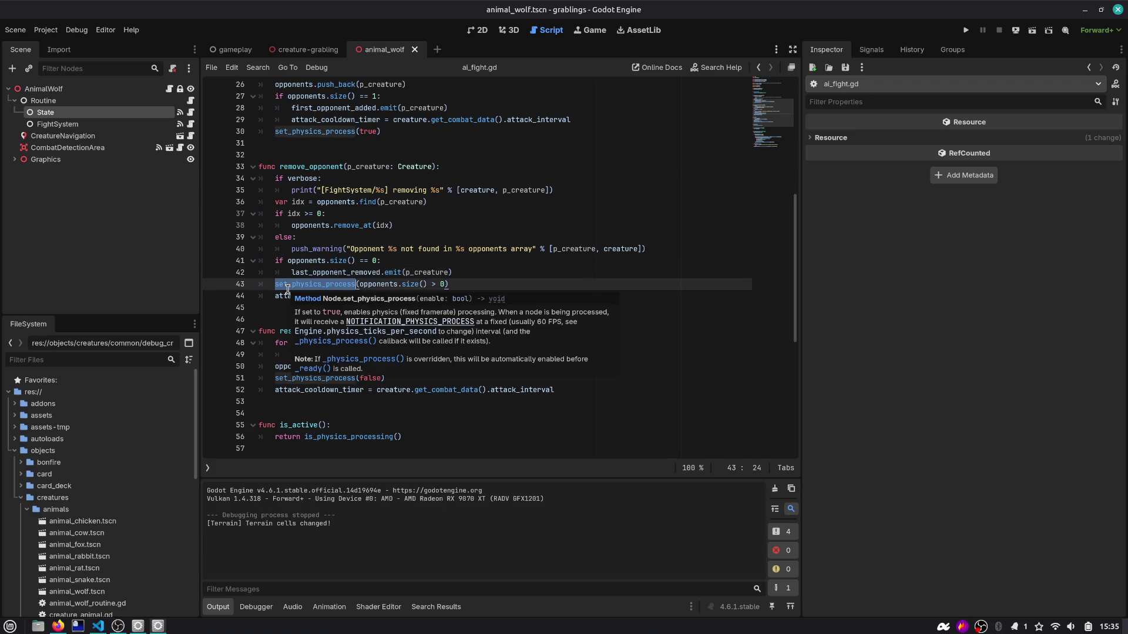
double_click(329, 297)
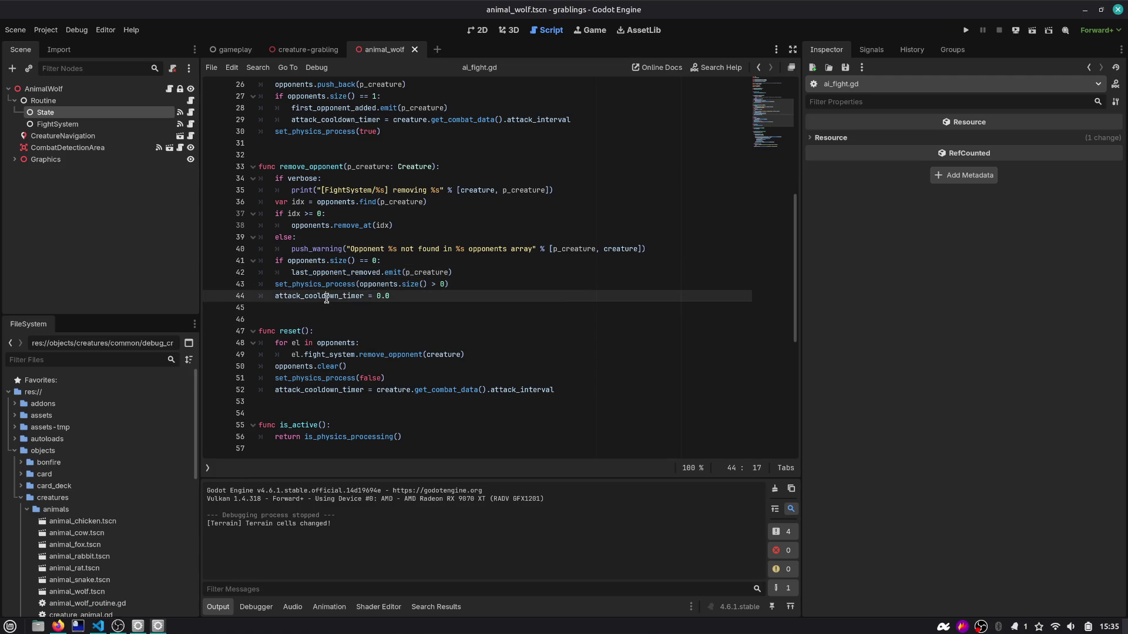
scroll(401, 294, "up", 10)
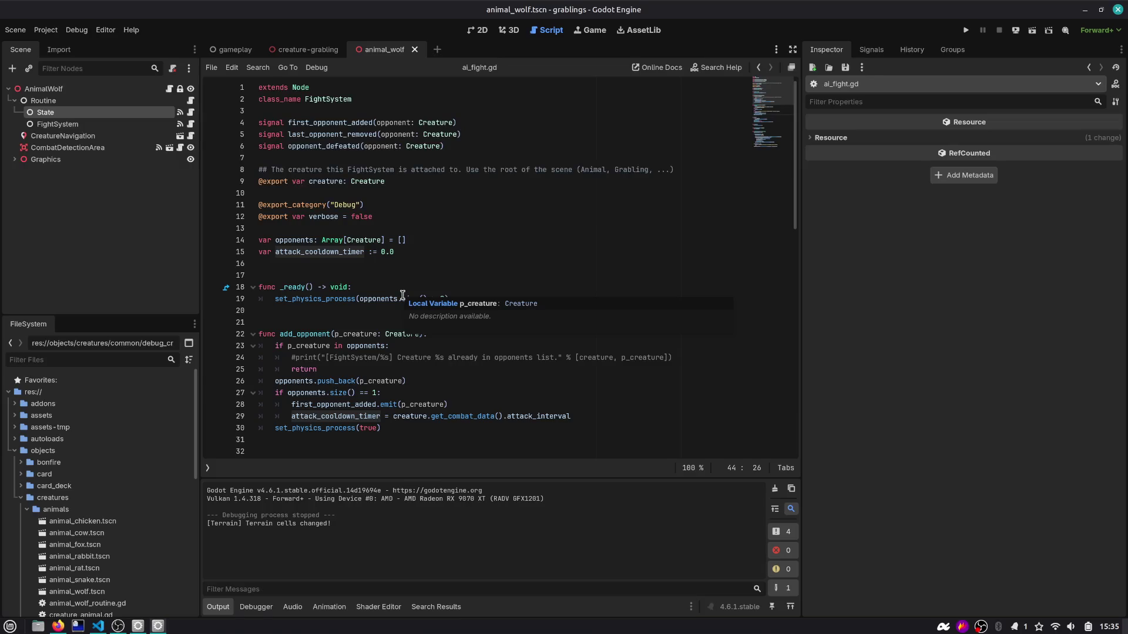
scroll(402, 293, "down", 10)
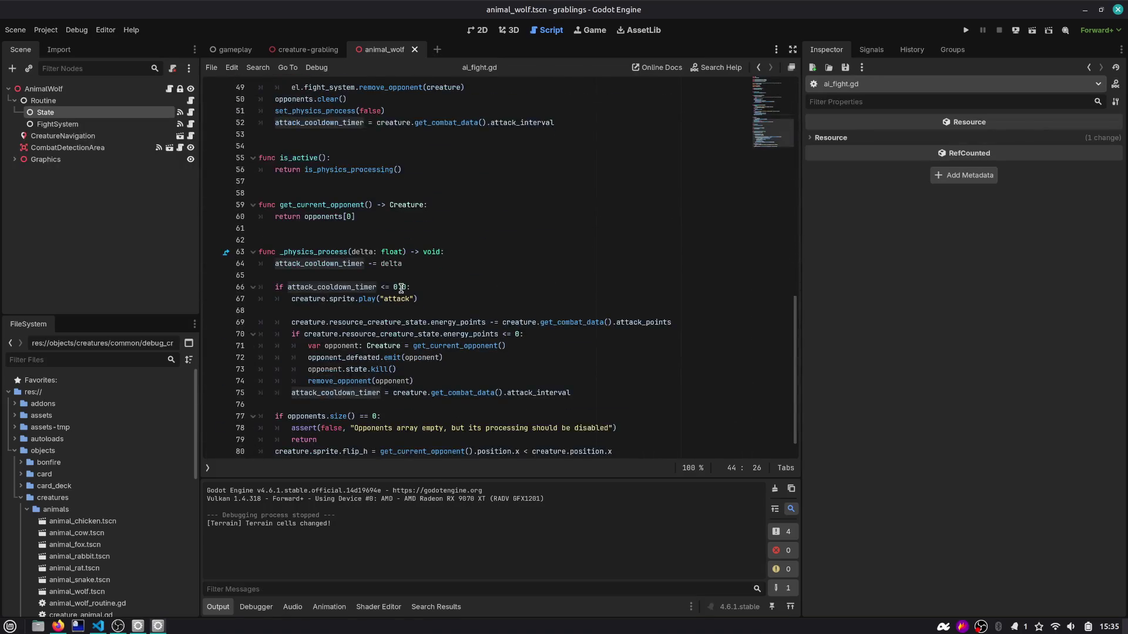
double_click(347, 368)
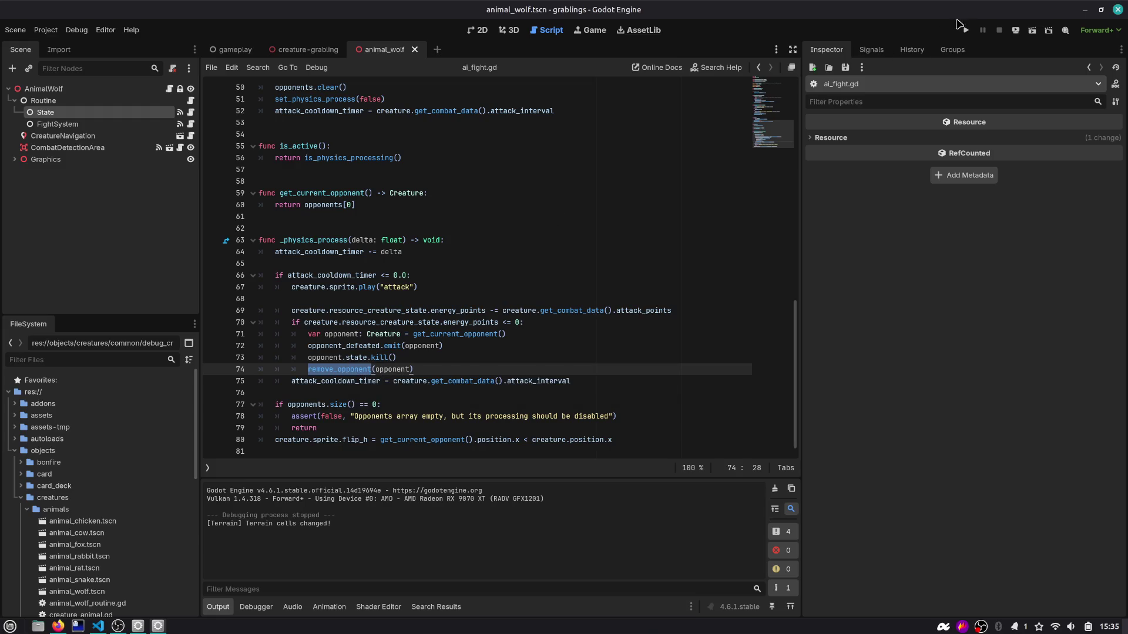
scroll(614, 189, "up", 10)
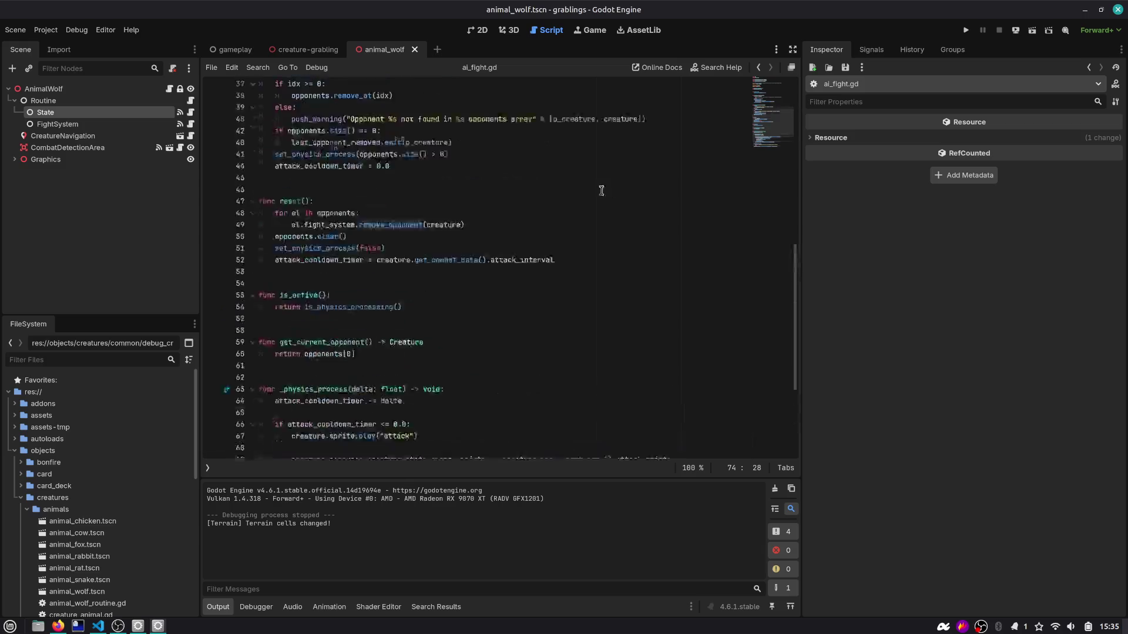
scroll(600, 186, "down", 10)
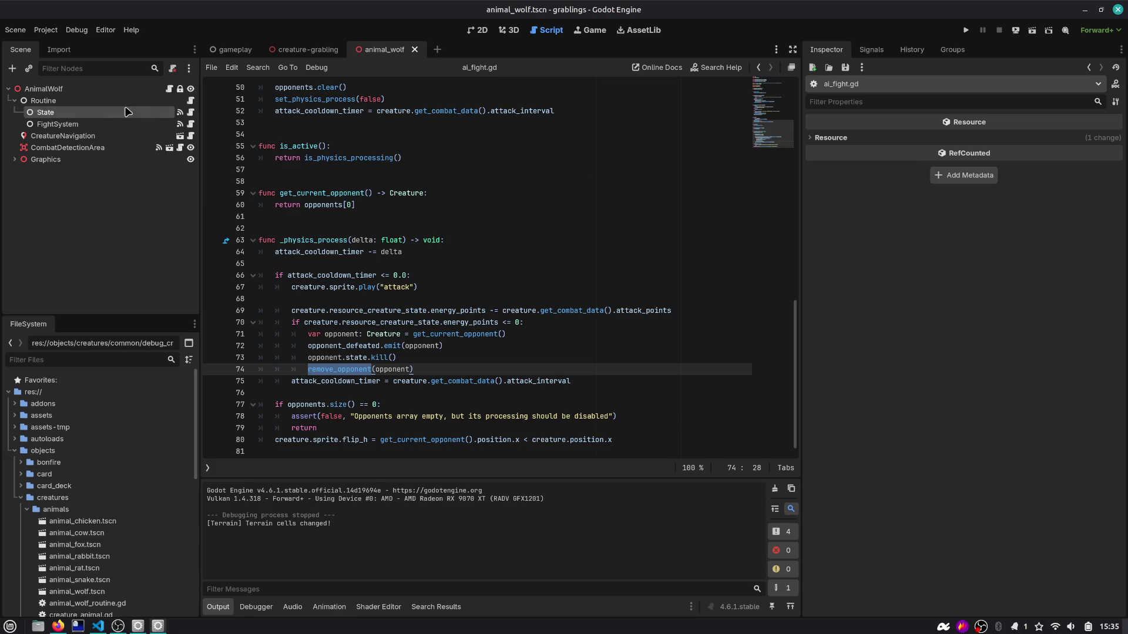
Step: Open the UI_EnergyPoints script in creature-grabling and search all files for set_energy_points
left_click(323, 50)
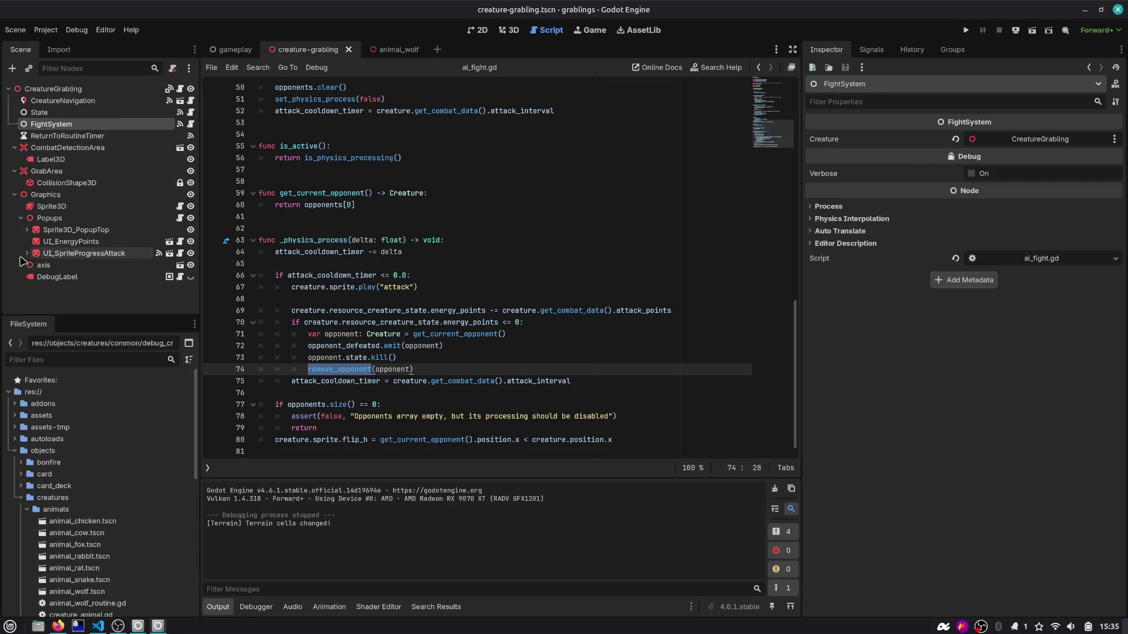
left_click(119, 247)
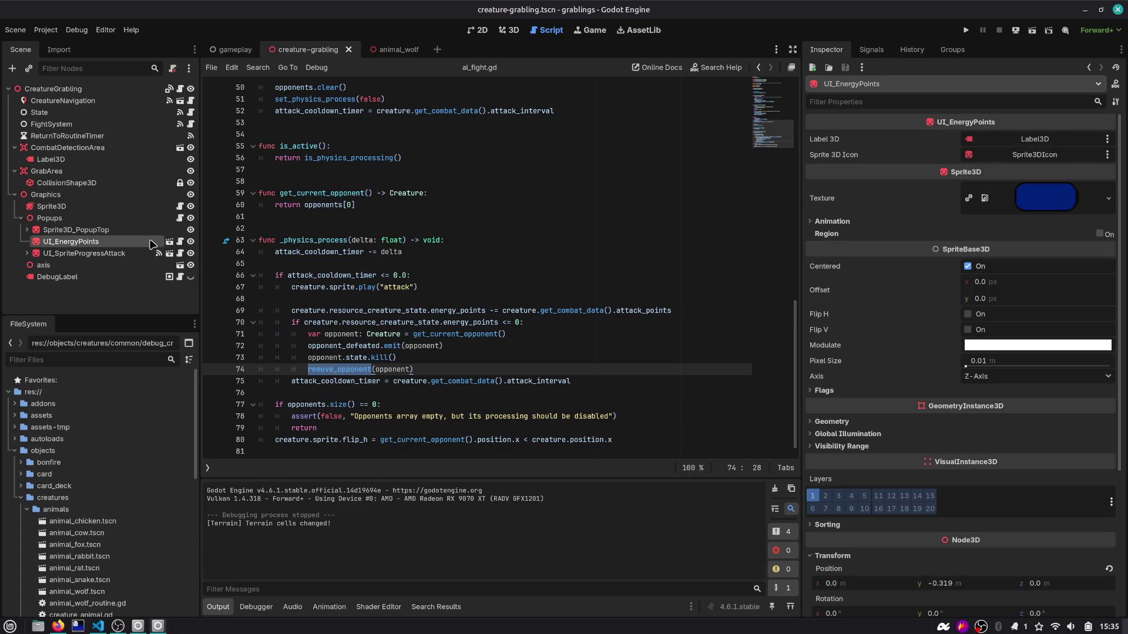
left_click(180, 241)
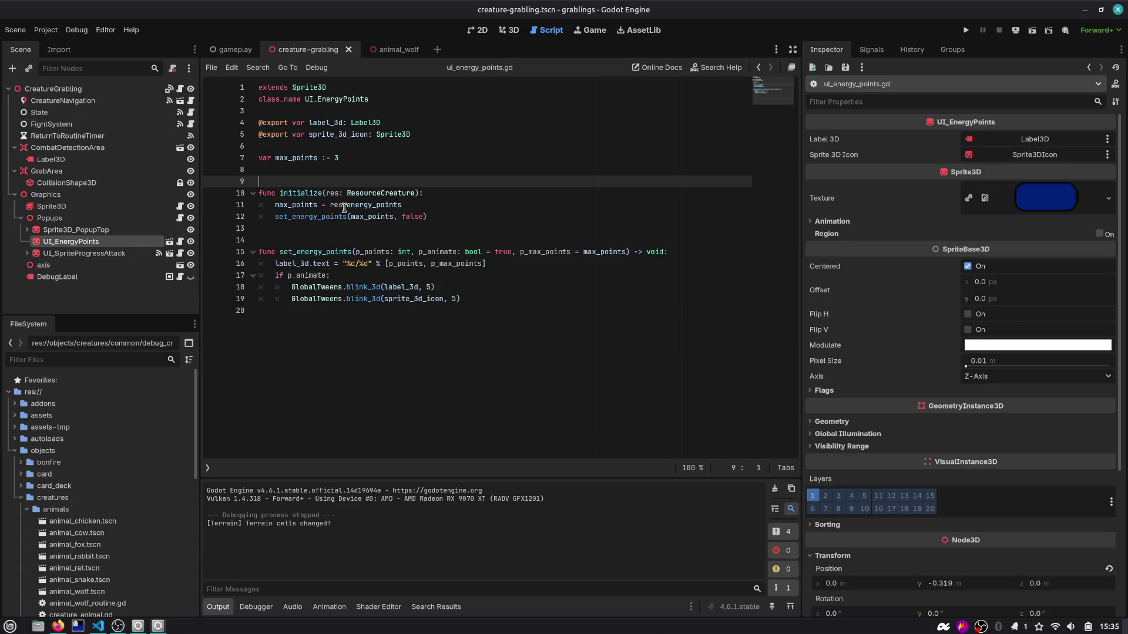
double_click(310, 251)
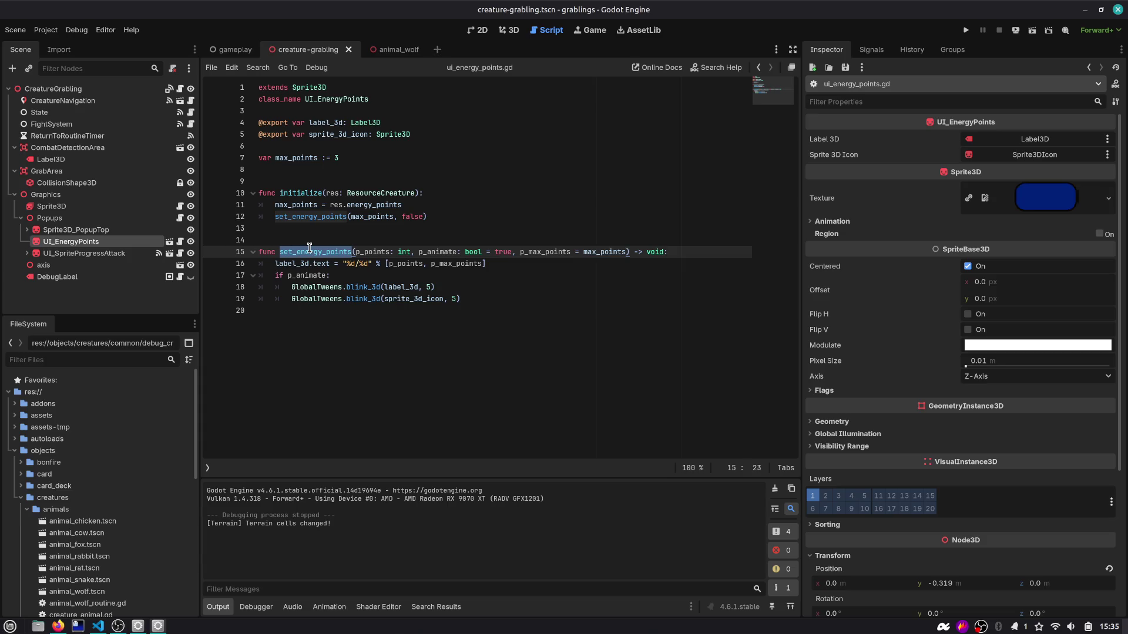
key("ctrl+shift+f")
key("Return")
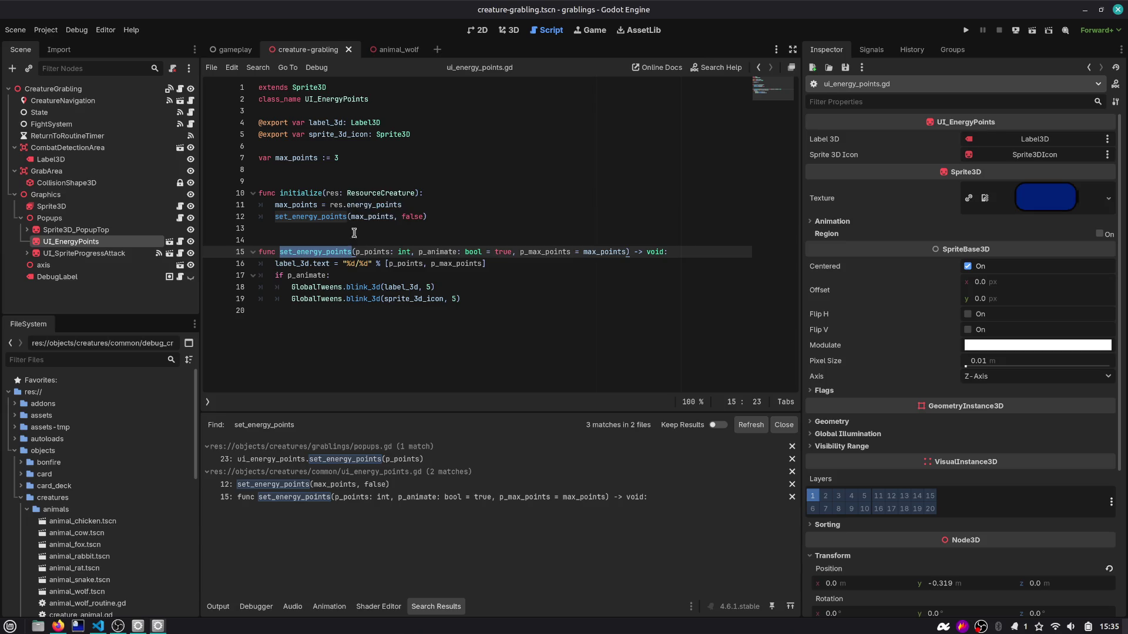
Step: Open the popups.gd match and inspect the on_energy_points_changed handler calling ui_energy_points.set_energy_points
left_click(339, 463)
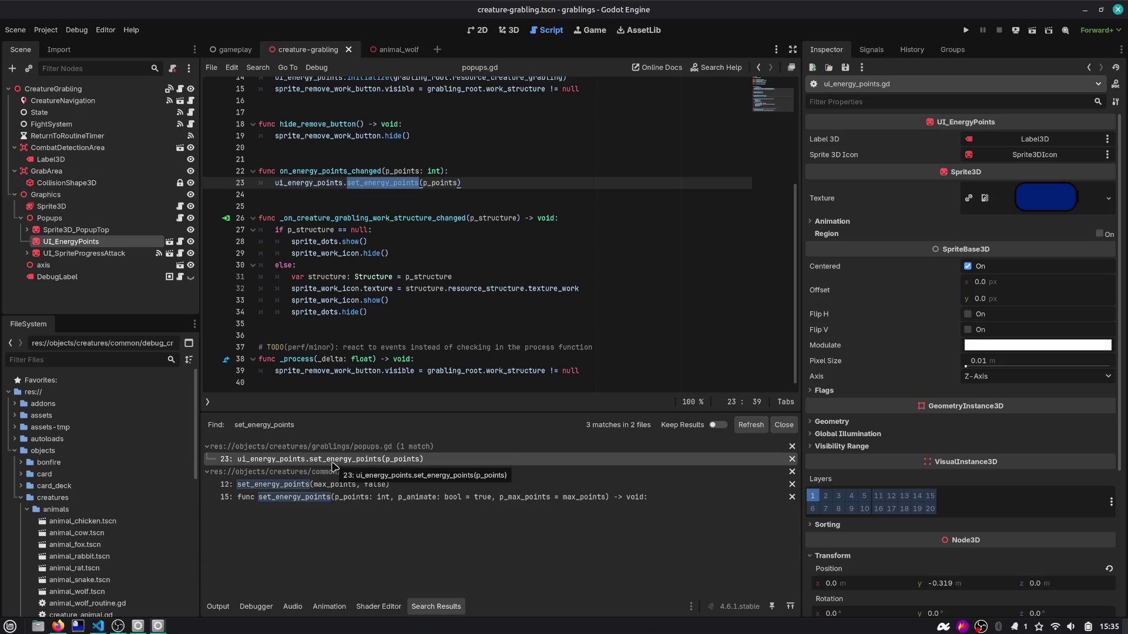
scroll(384, 240, "up", 3)
left_click(322, 289)
double_click(321, 289)
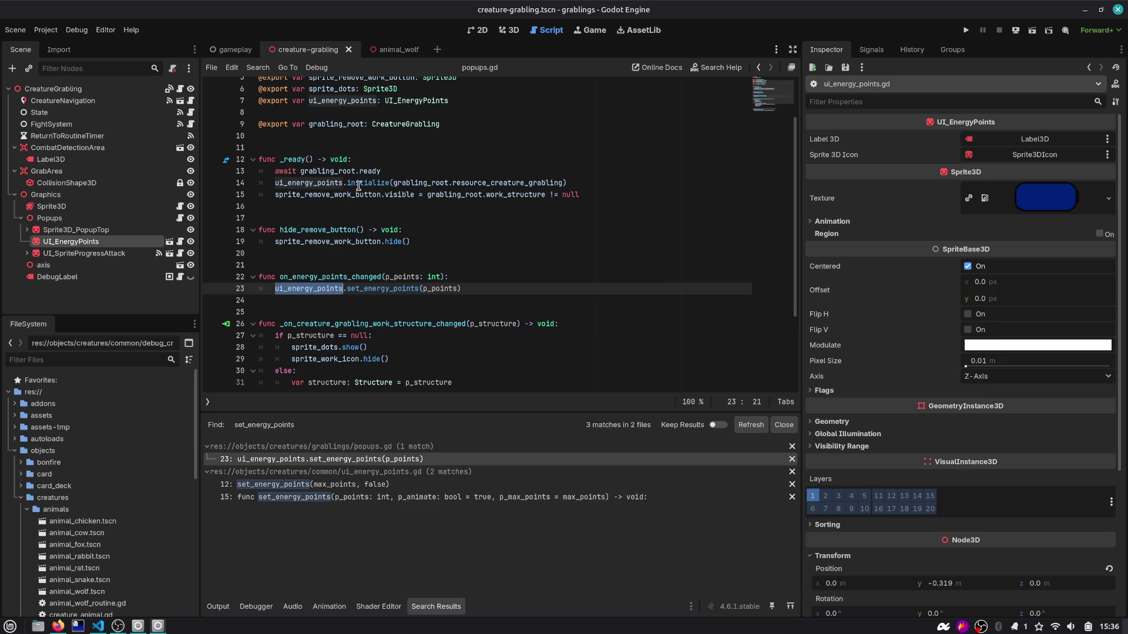
double_click(364, 277)
key("ctrl+f")
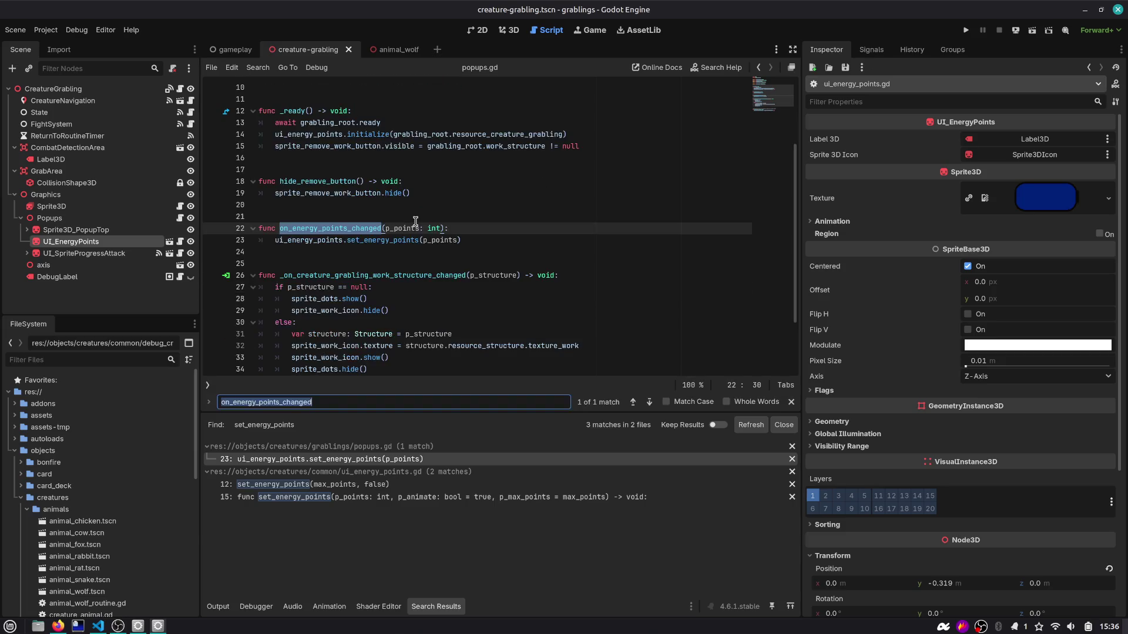
Step: Search the whole project for on_energy_points_changed and open the creature_grabling.gd line 43 match
key("ctrl+shift+f")
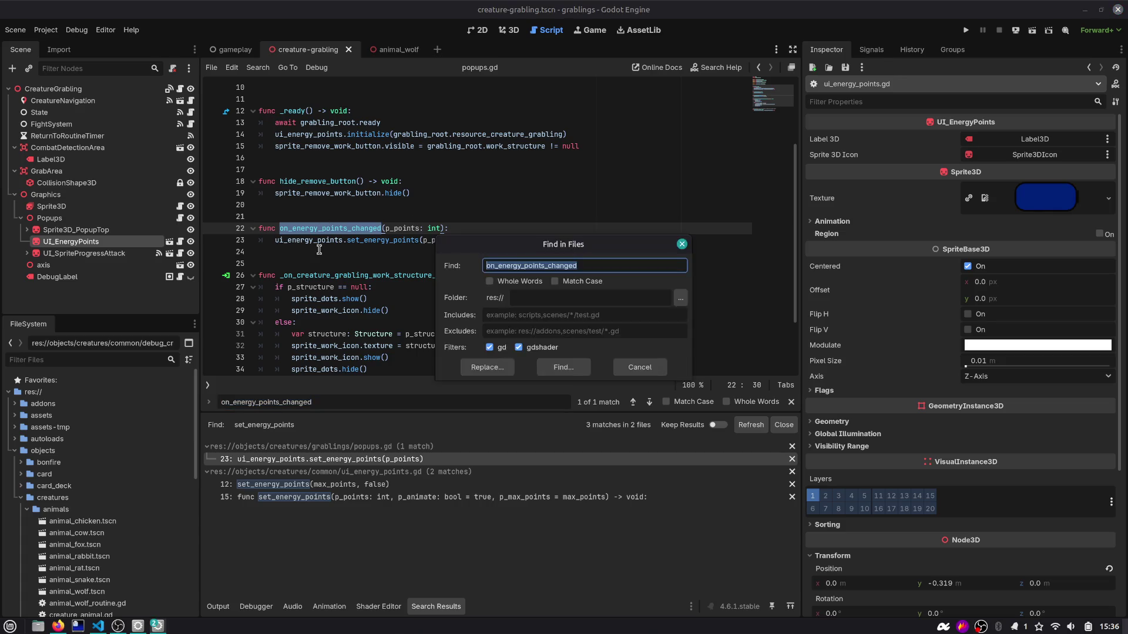
key("Return")
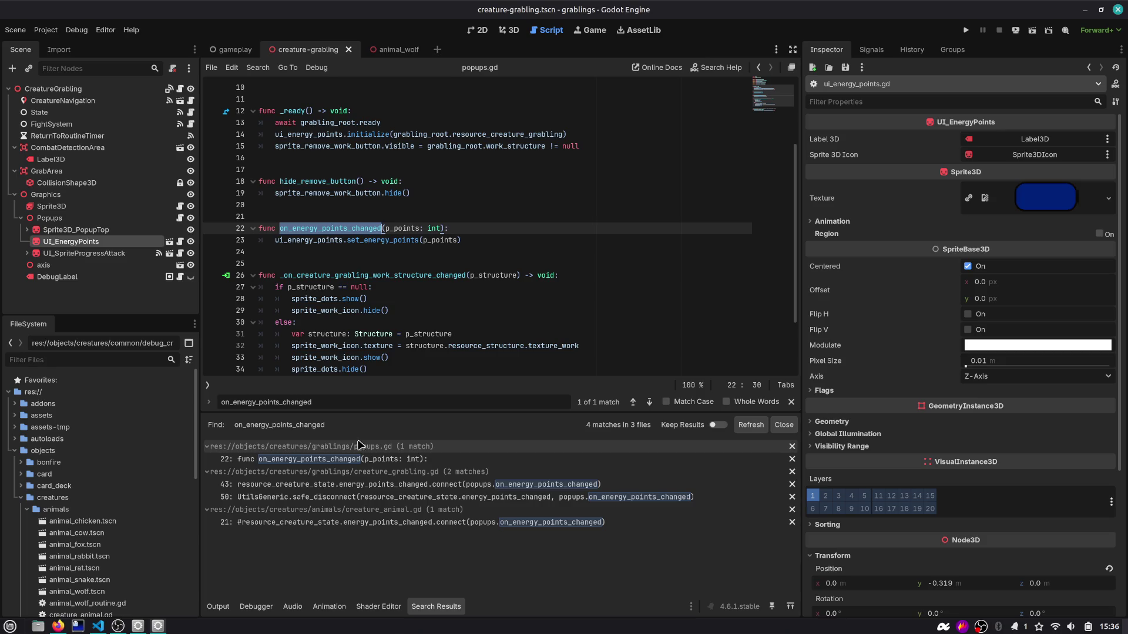
left_click(394, 487)
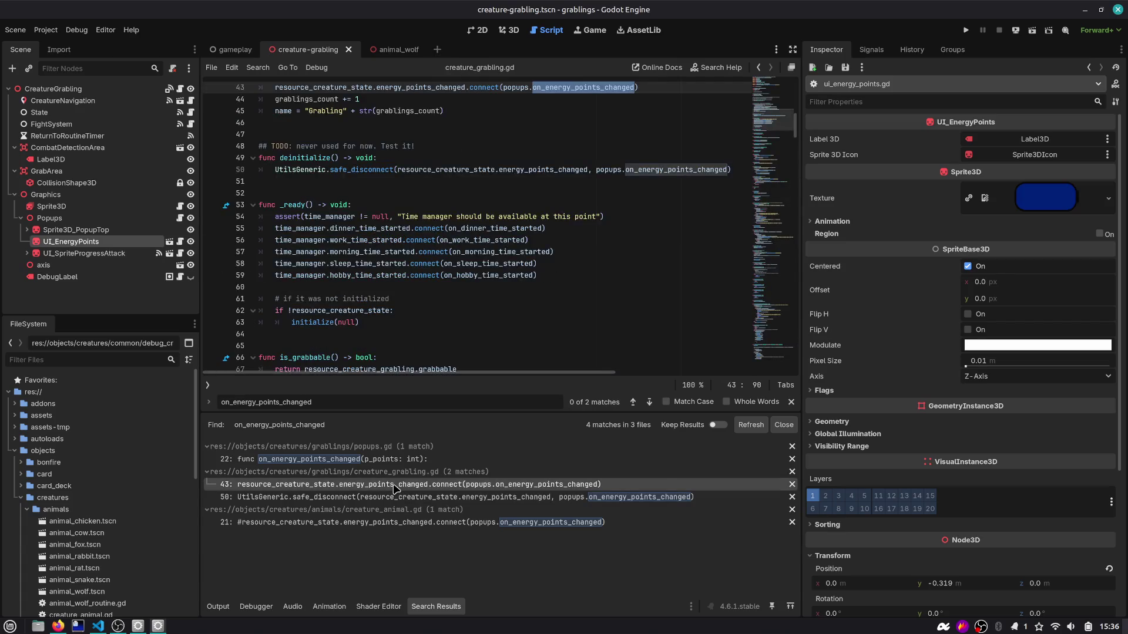
Step: Select the energy_points_changed connect line in creature_grabling.gd, then switch to the animal_wolf scene
scroll(461, 311, "up", 4)
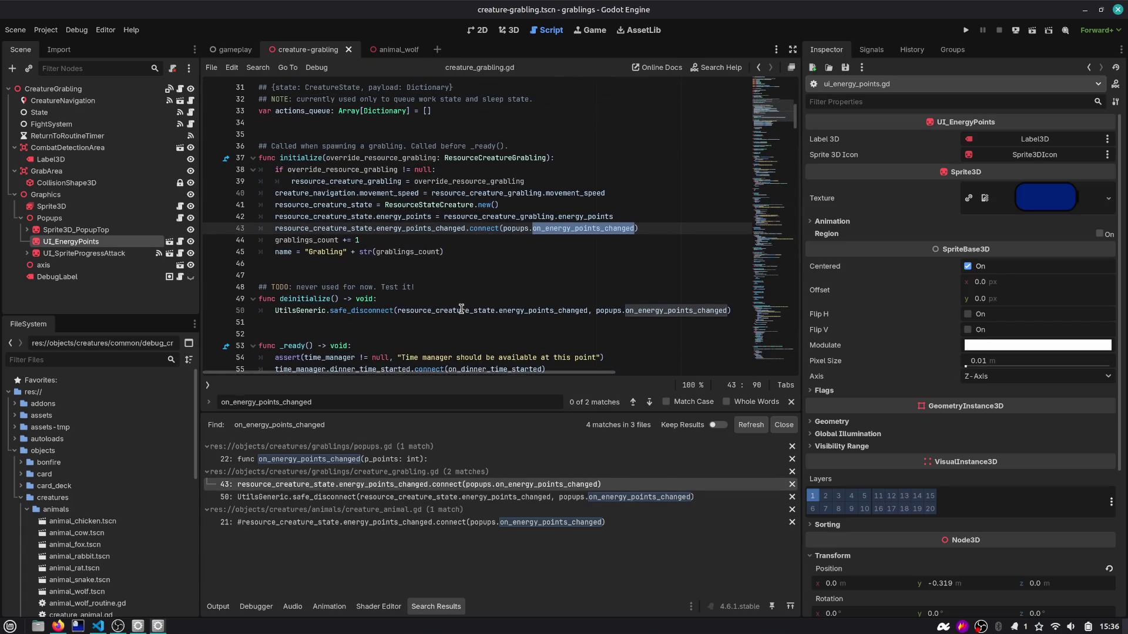
left_click(343, 229)
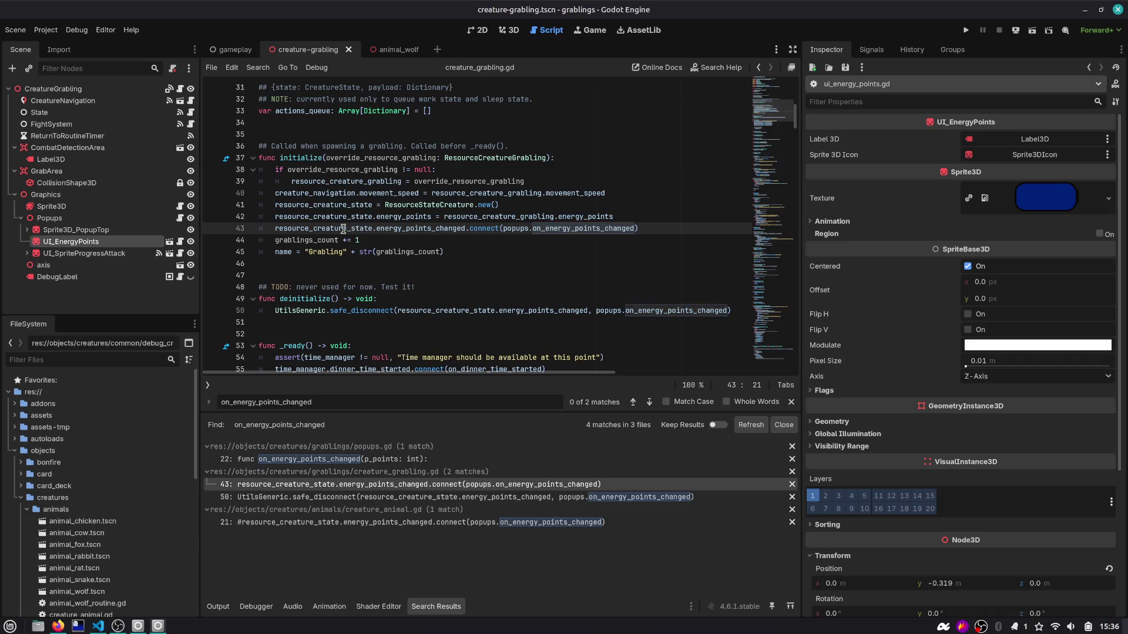
double_click(344, 229)
double_click(562, 229)
left_click_drag(647, 229, 254, 235)
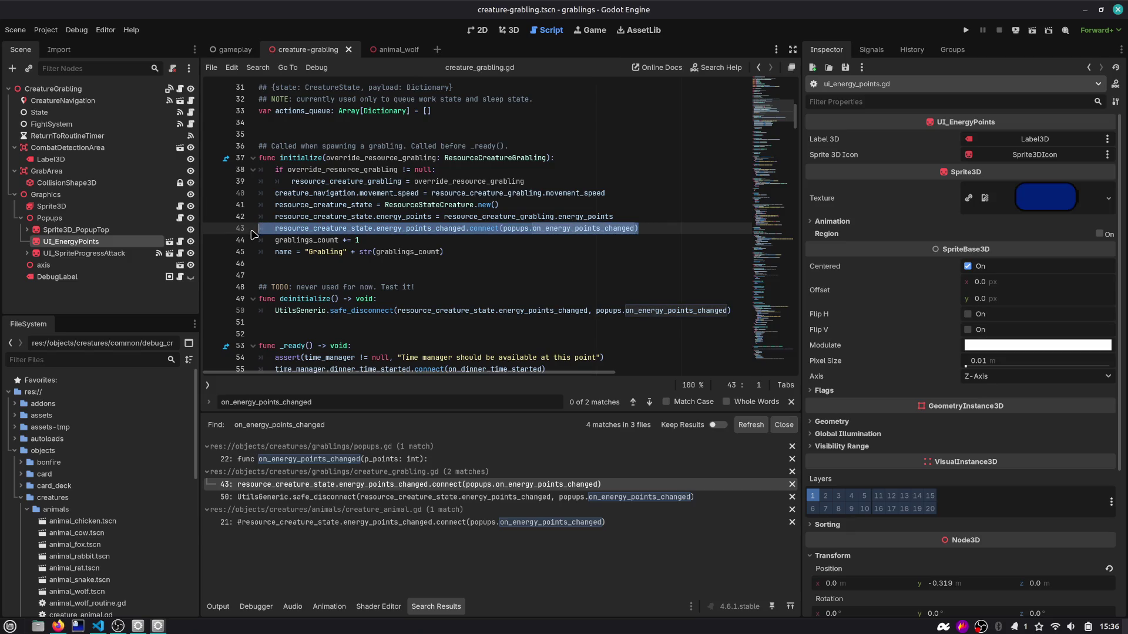
left_click(394, 50)
Step: Paste an active, correctly indented copy of the commented popups connect line into initialize
scroll(370, 235, "down", 1)
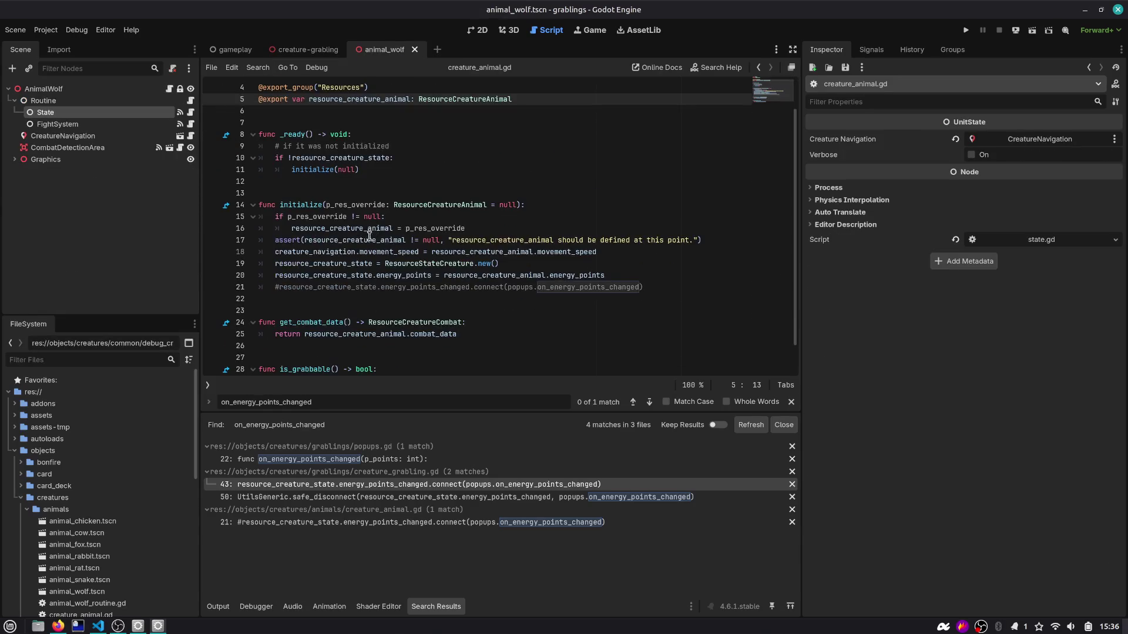
left_click(392, 277)
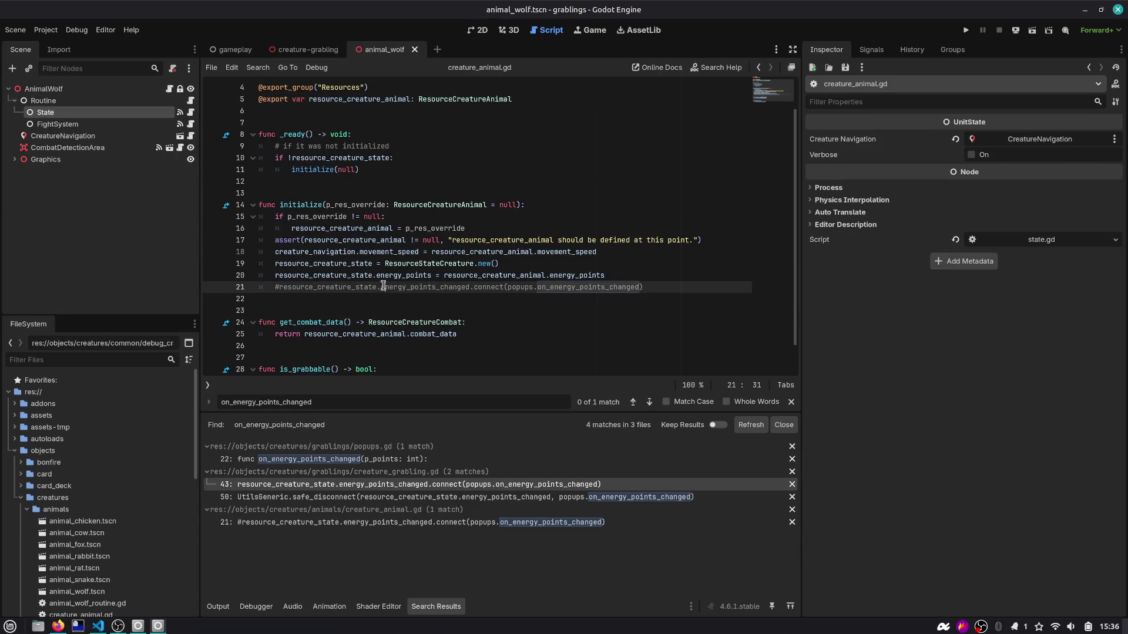
left_click(531, 285)
key("ctrl+v")
key("shift+Tab")
double_click(564, 287)
key("Left")
key("Left")
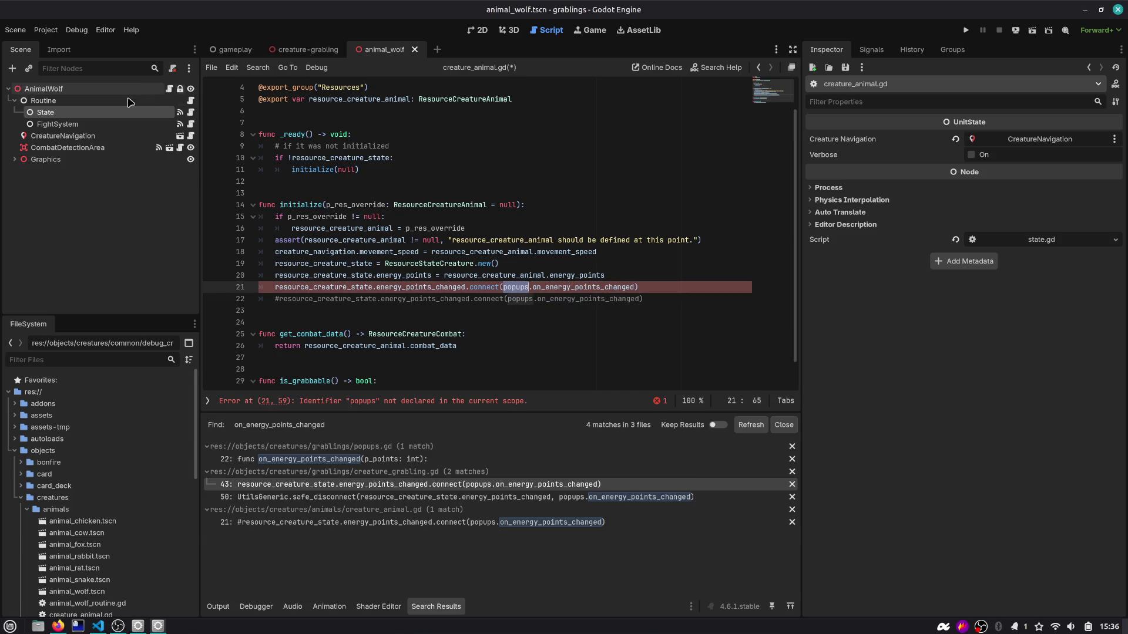
Step: Add an exported ui_energy_points variable of type UI_EnergyPoints below the class name
left_click(13, 159)
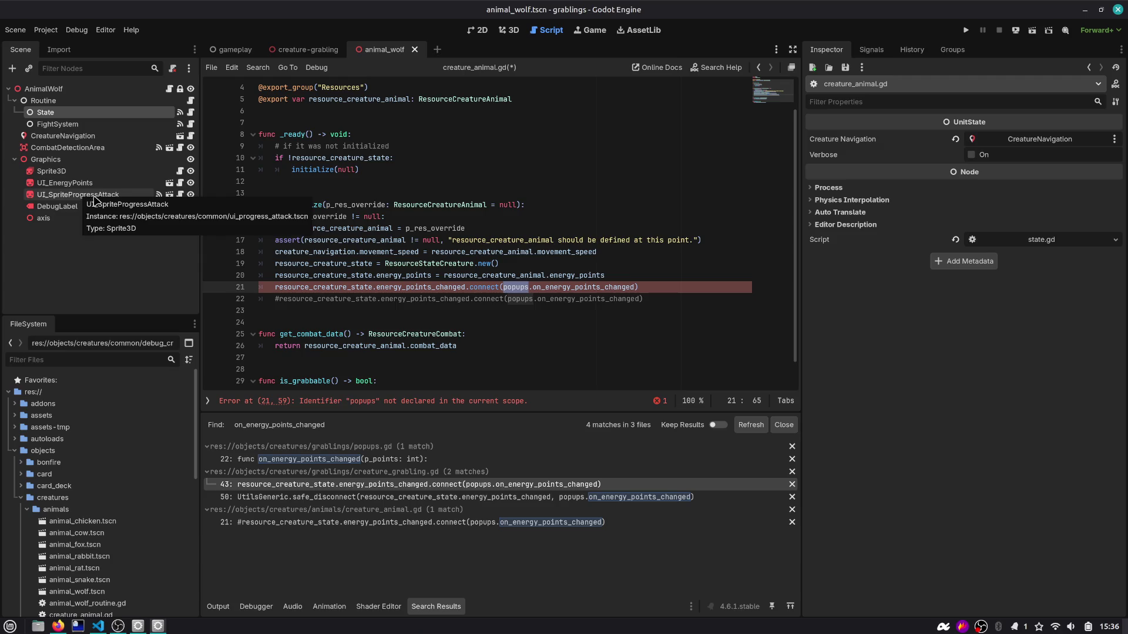
mouse_move(62, 183)
left_mouse_down()
mouse_move(281, 139)
mouse_move(302, 114)
mouse_move(307, 76)
mouse_move(307, 111)
left_mouse_up()
left_click(435, 99)
key("Return")
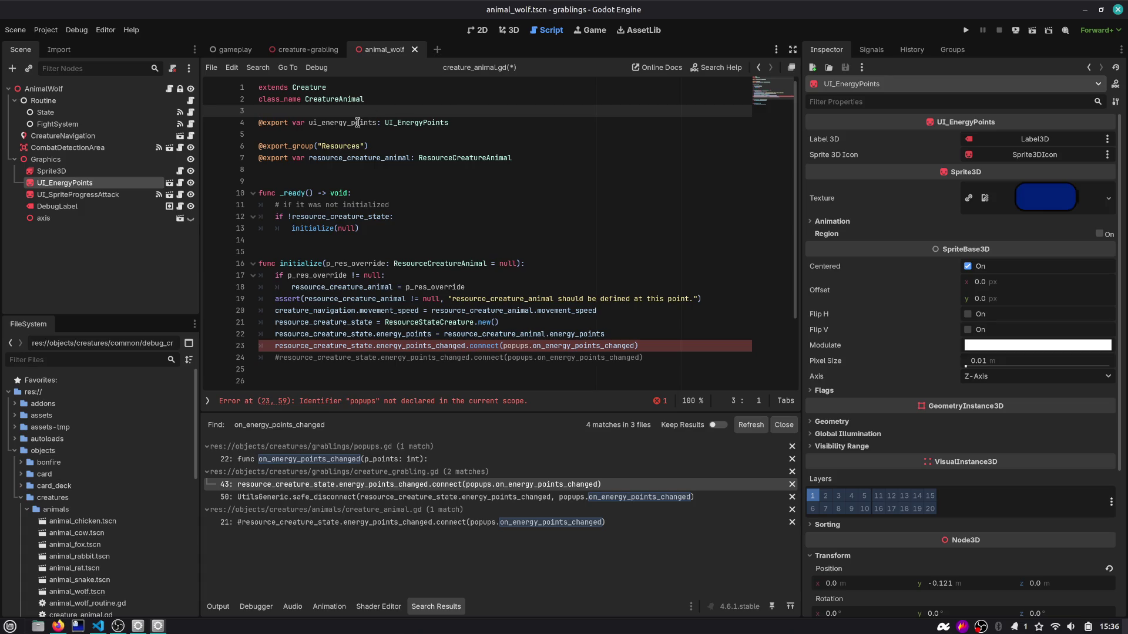
double_click(358, 122)
key("ctrl+c")
Step: Replace popups with ui_energy_points in the line 23 connect call and save
double_click(520, 347)
key("ctrl+v")
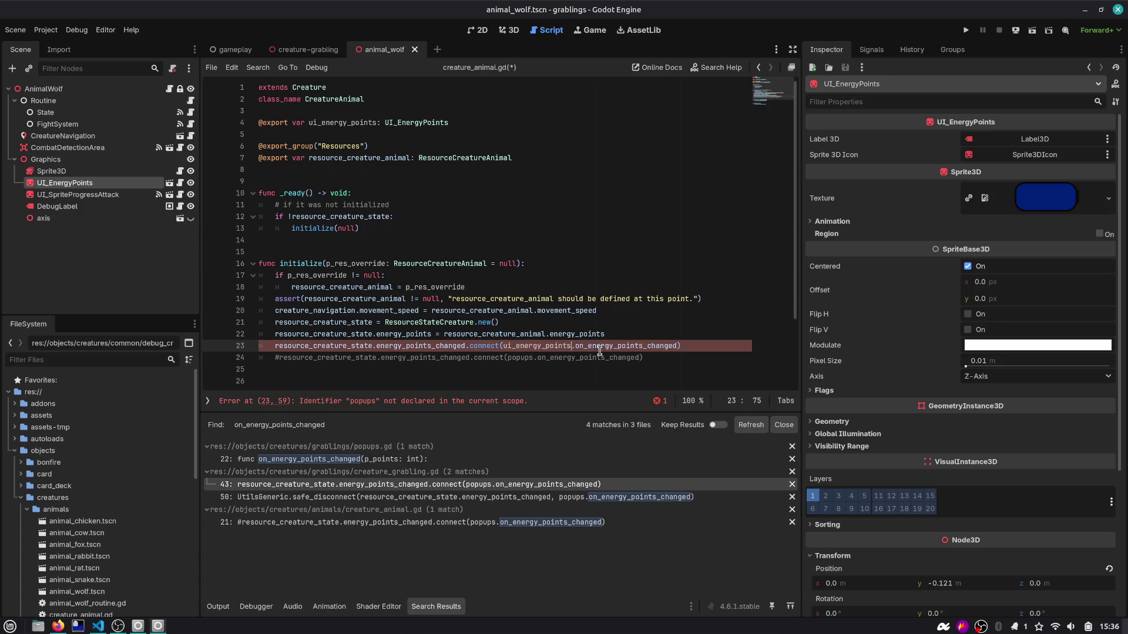
left_click(625, 347)
key("ctrl+s")
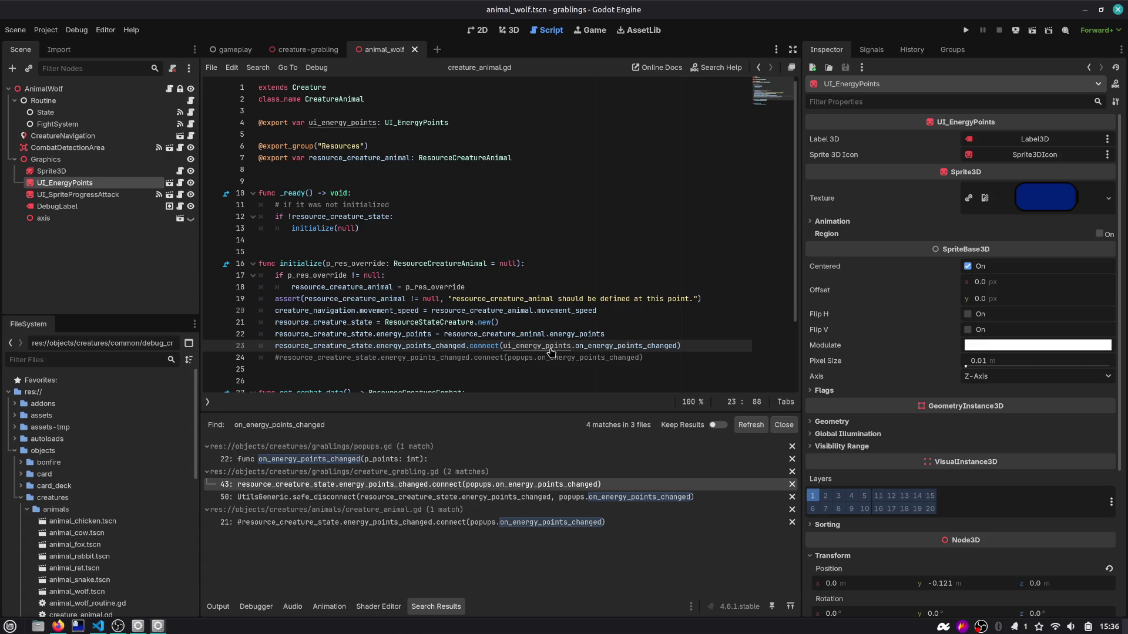
Step: Check the UI_EnergyPoints type definition, then return to the empty line after initialize
left_click(417, 123, "ctrl")
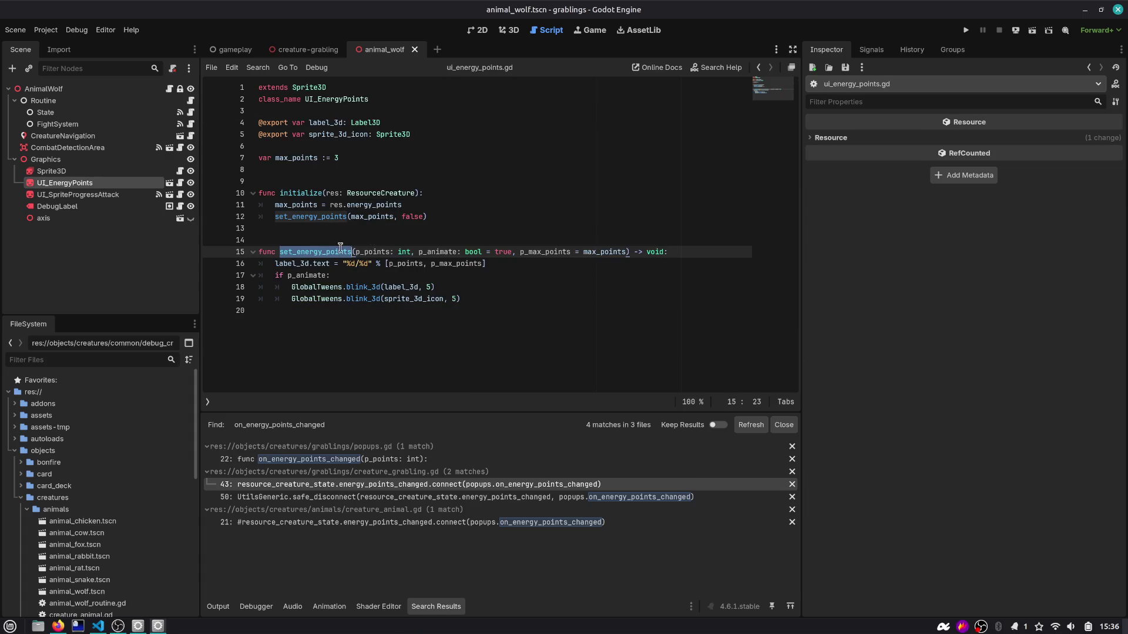
left_click(758, 68)
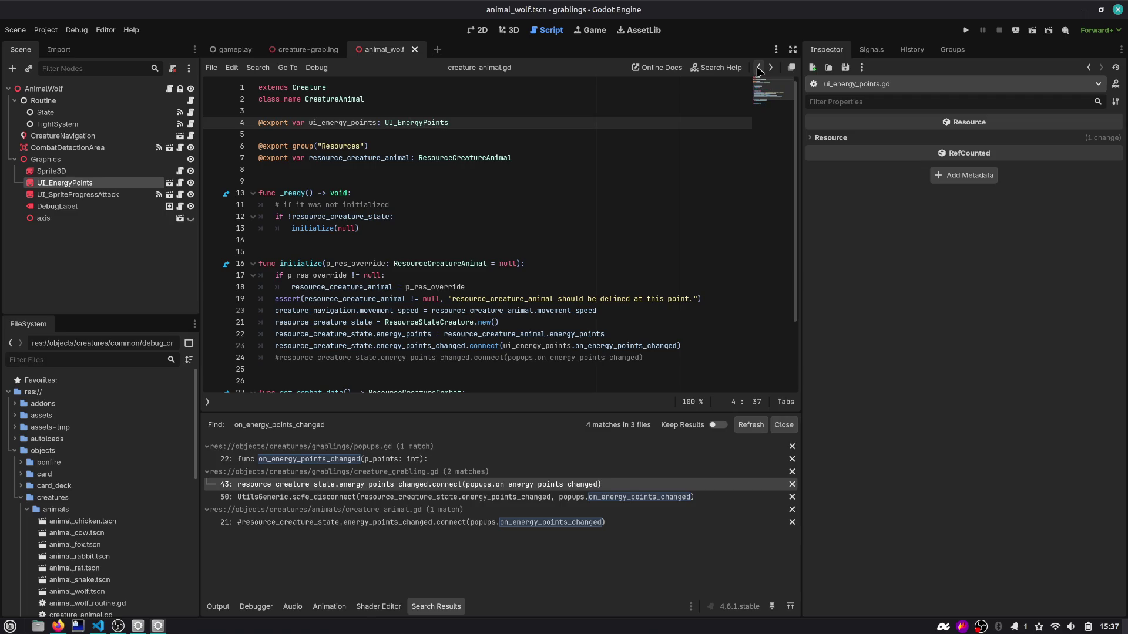
double_click(525, 347)
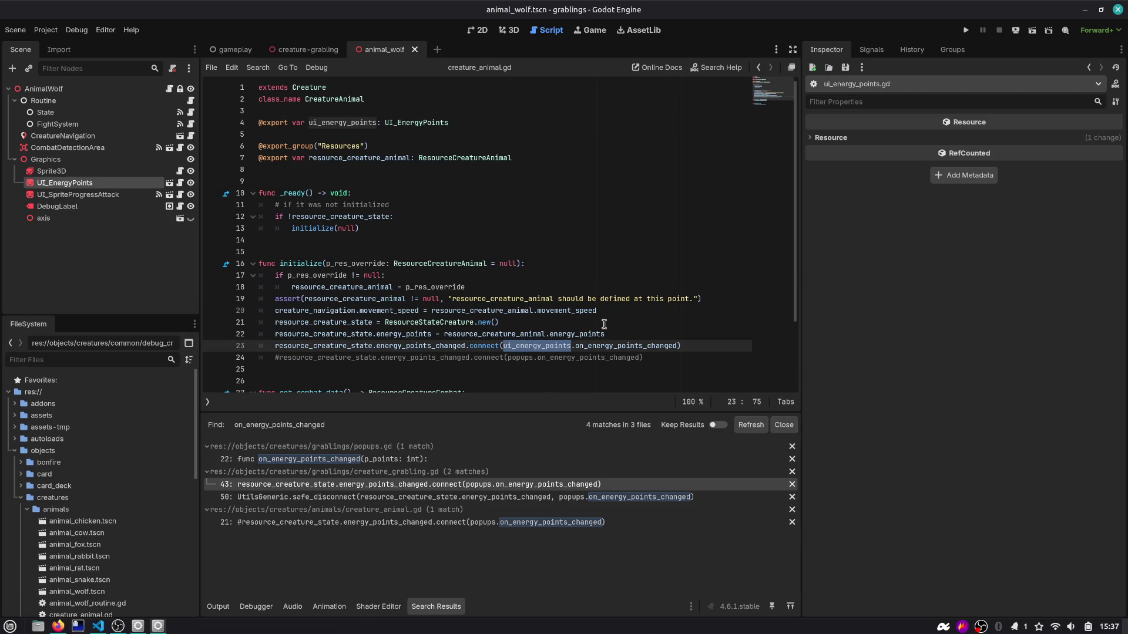
scroll(603, 324, "down", 3)
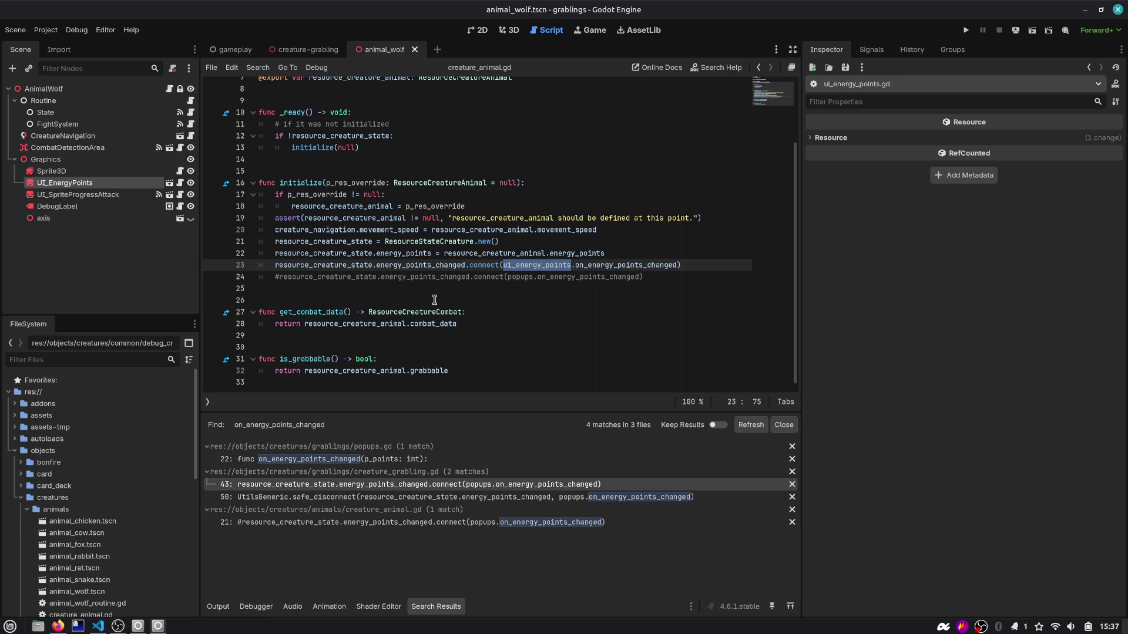
left_click(478, 296)
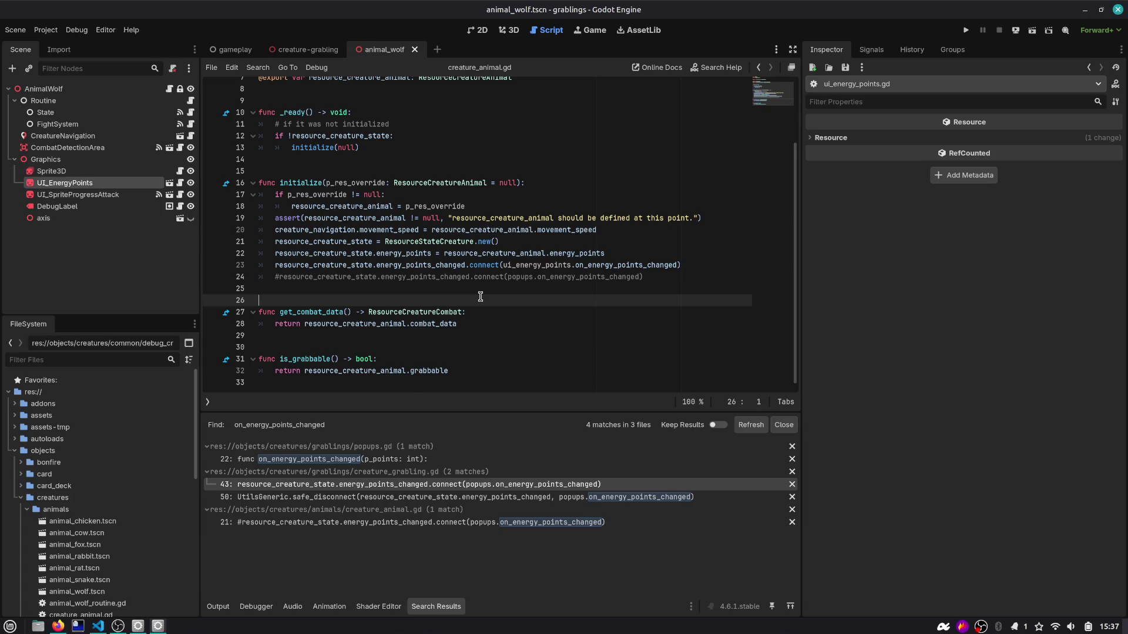
Step: Declare a new func on_energy_points_changed() below initialize
key("Return")
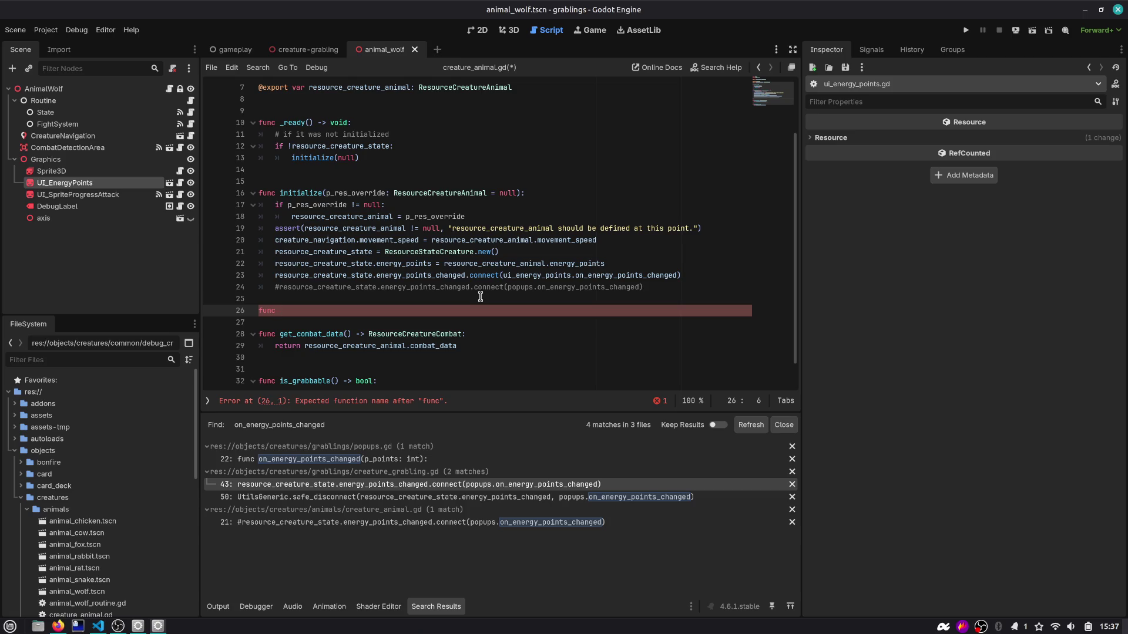
type("func")
mouse_move(470, 281)
key("ctrl+v")
key("ctrl+z")
type("on")
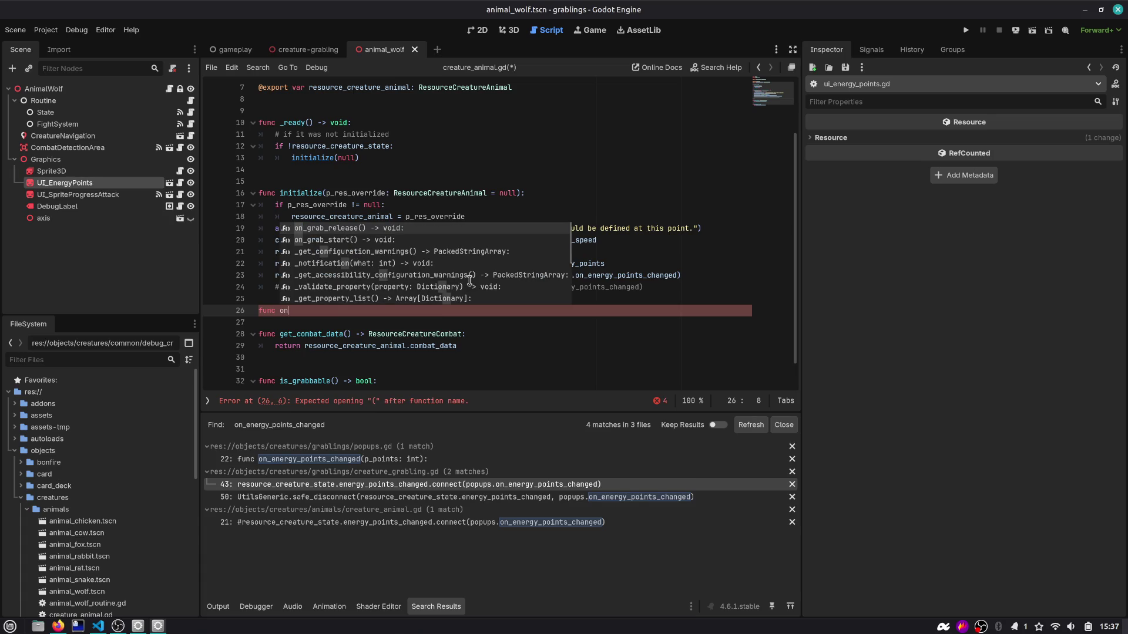
type("_energy_po")
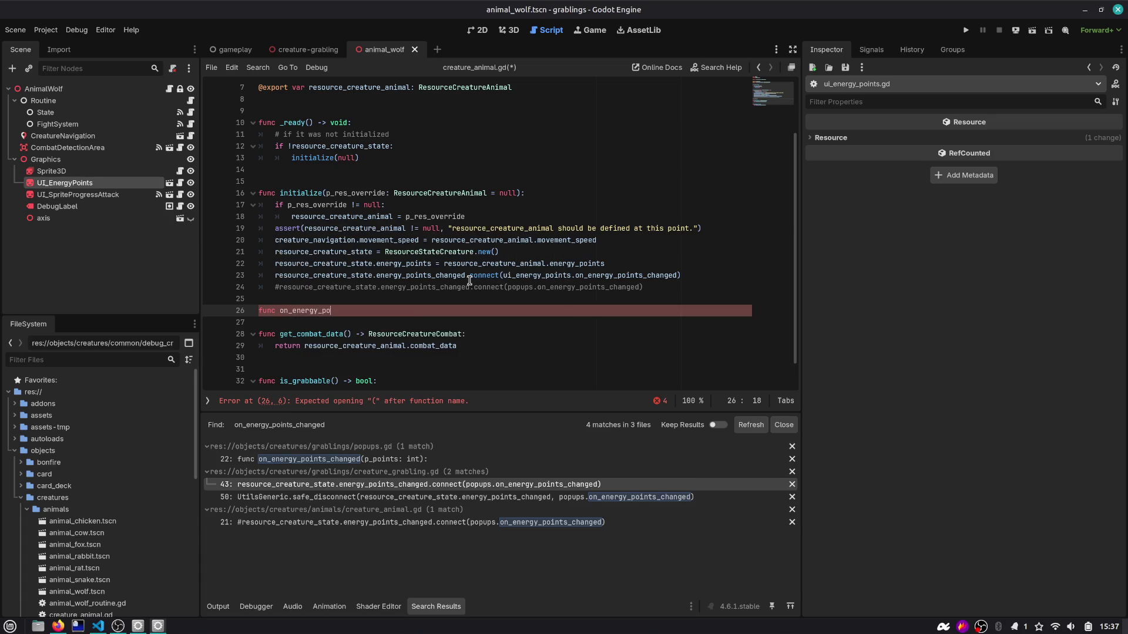
type("ints_changed(")
key("Return")
Step: Retarget line 23's connect to on_energy_points_changed and call ui_energy_points.set_energy_points in the handler
key("Up")
key("Up")
key("Up")
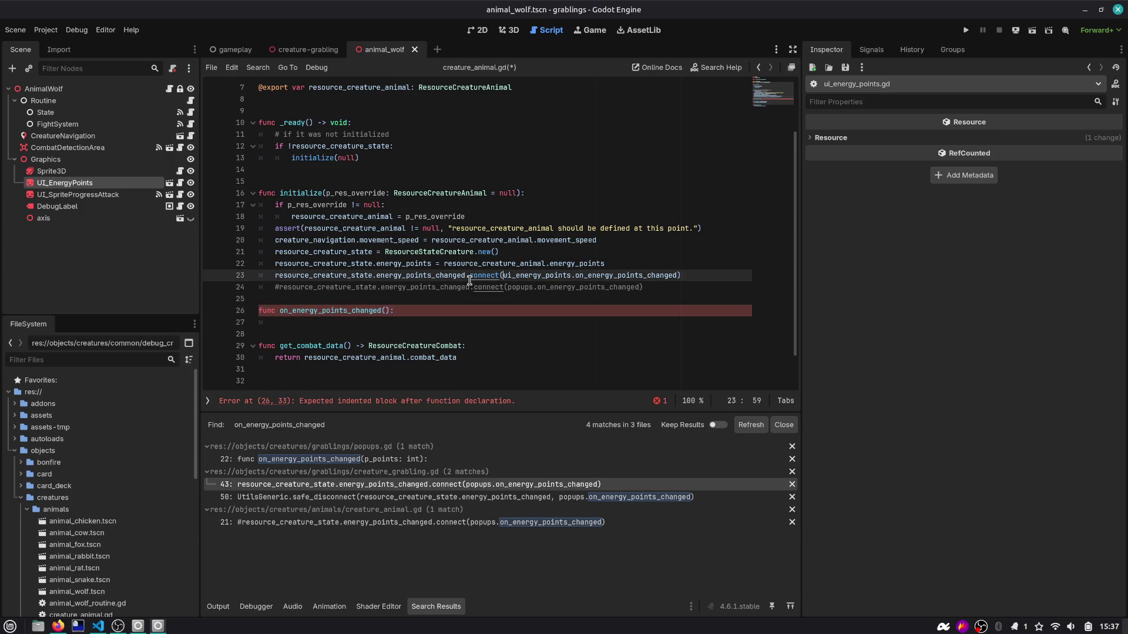
key("ctrl+shift+Right")
key("Delete")
key("Delete")
key("Down")
key("Down")
key("Down")
key("Return")
key("ctrl+v")
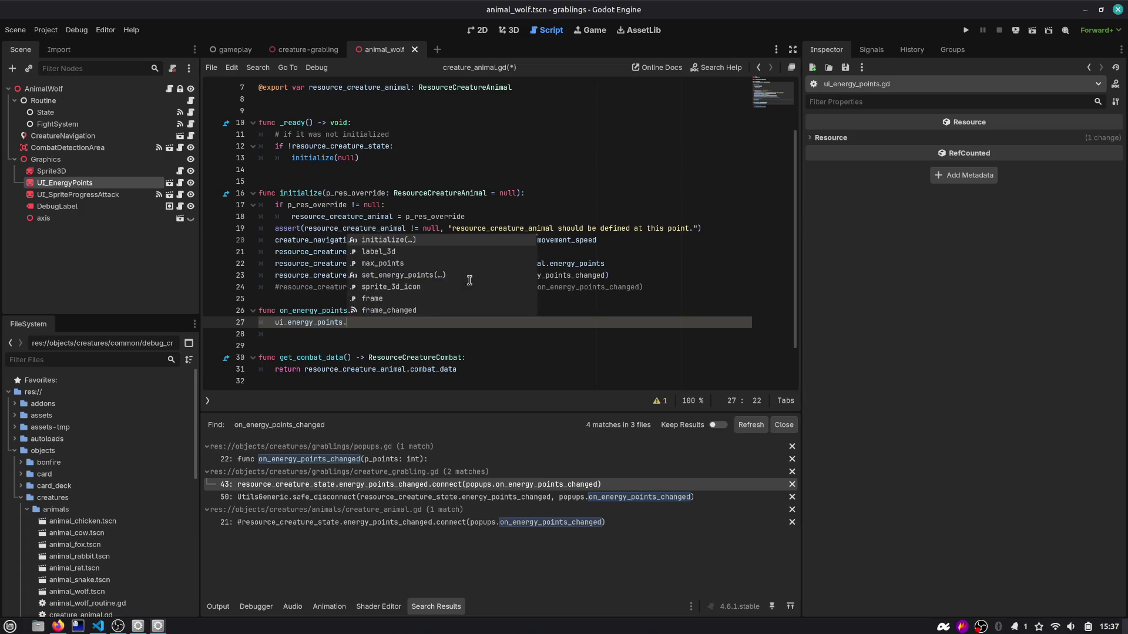
key("Down")
key("Down")
key("Down")
key("Return")
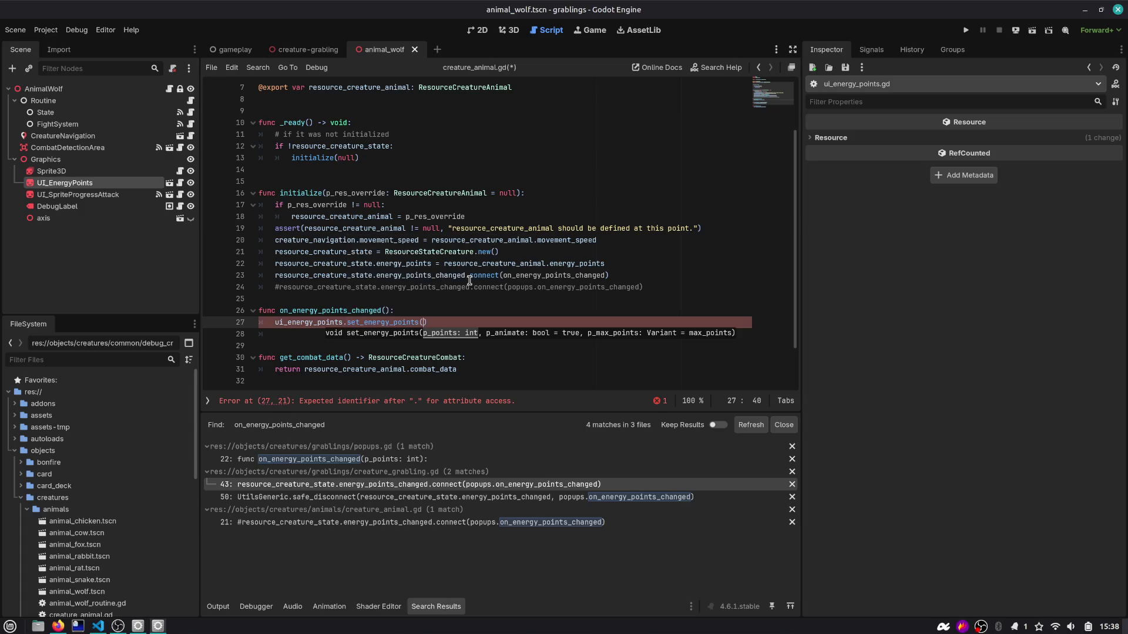
Step: Pass the resource_creature_state reference as the set_energy_points argument and save
left_click(470, 276)
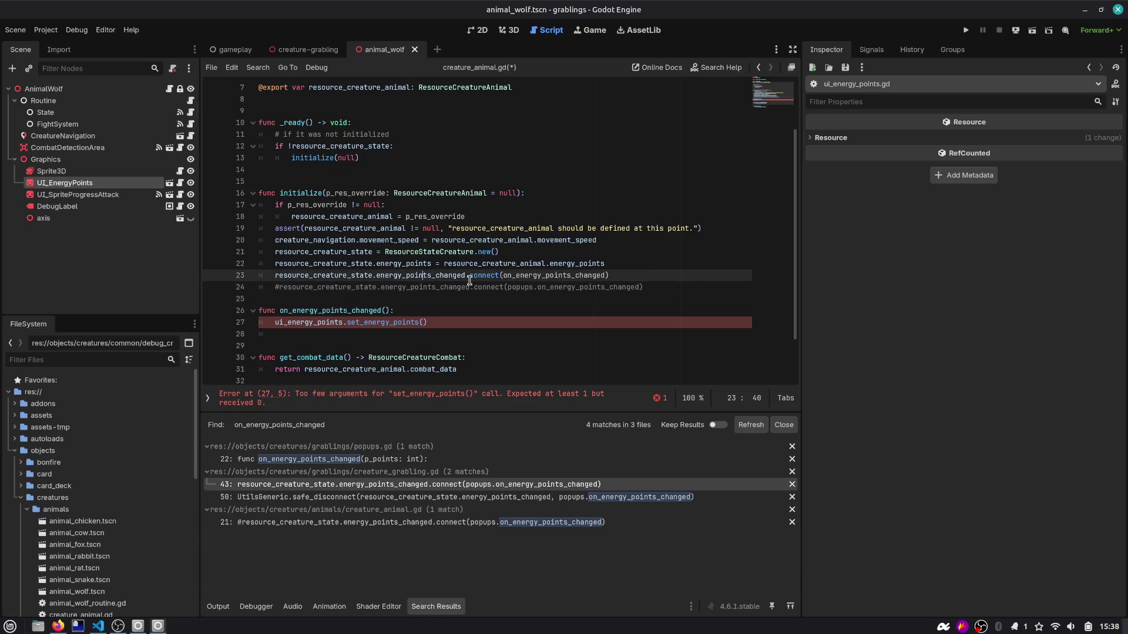
key("shift+Home")
key("ctrl+c")
key("Down")
key("Down")
key("Down")
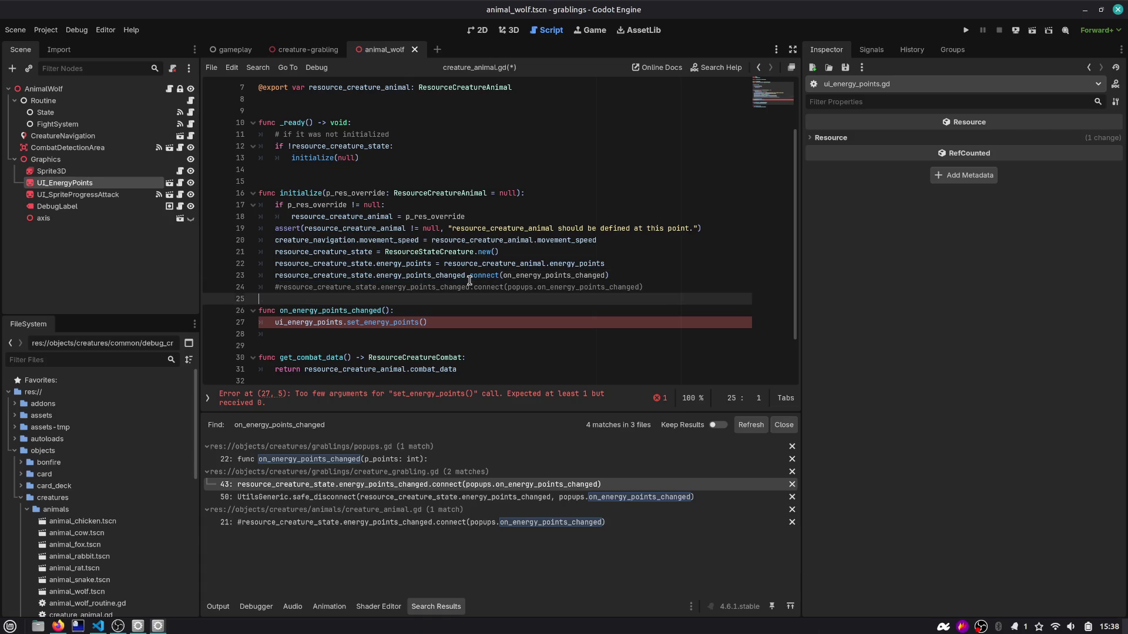
key("Left")
key("ctrl+v")
key("ctrl+s")
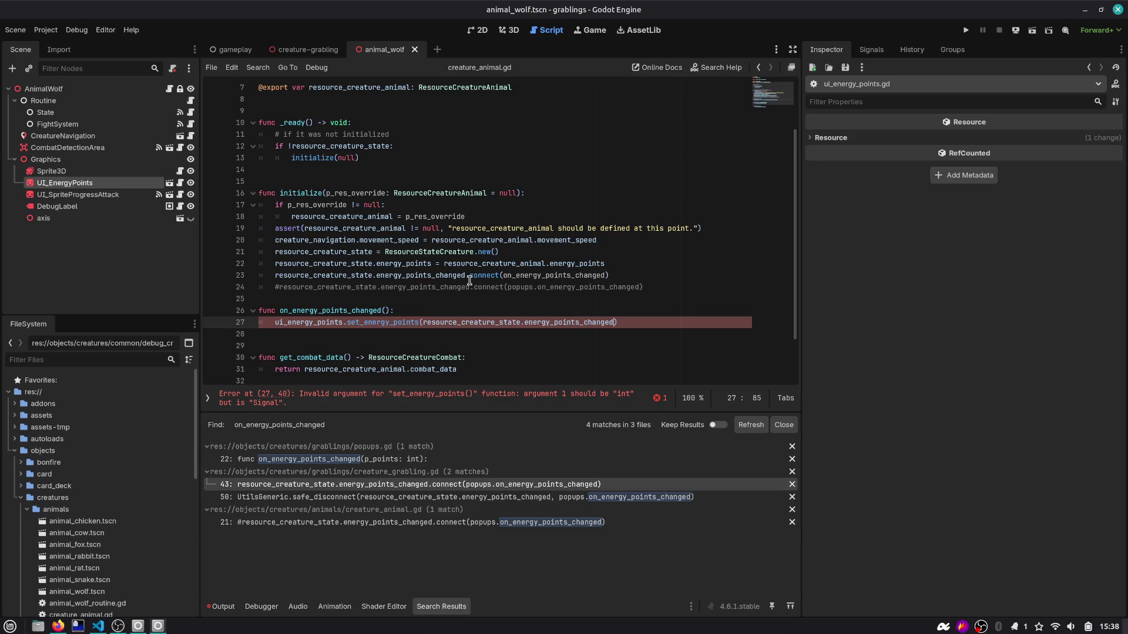
Step: Change the argument to resource_creature_state.energy_points, add a blank line above the handler, and save
key("Up")
key("Up")
key("Return")
key("Down")
key("Down")
key("End")
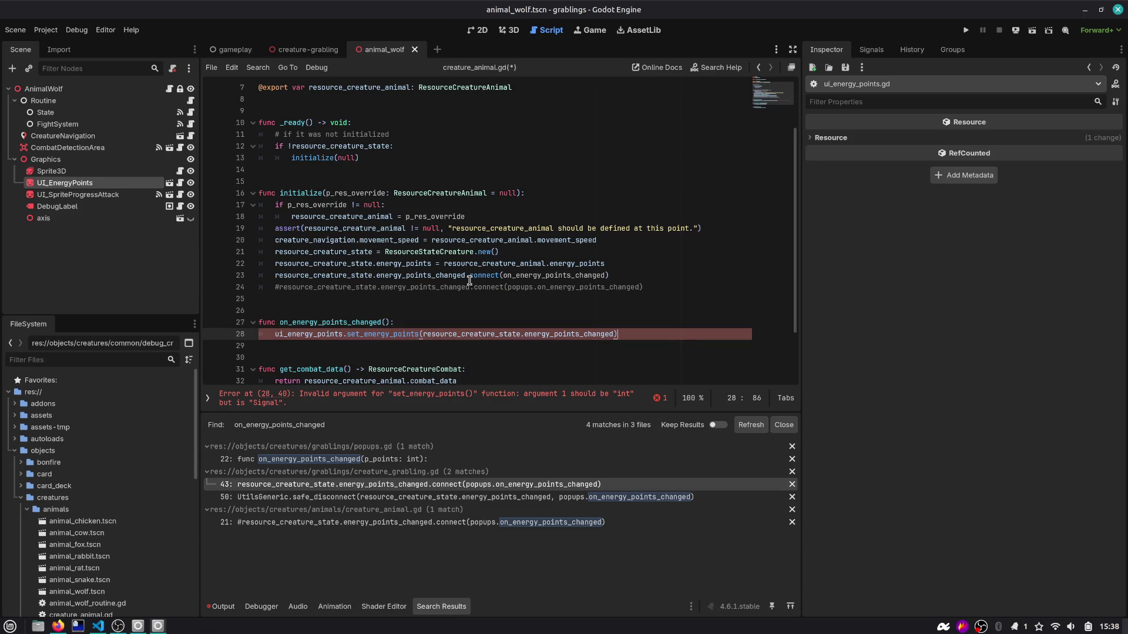
key("ctrl+BackSpace")
type("en")
key("Return")
key("ctrl+s")
scroll(477, 326, "down", 2)
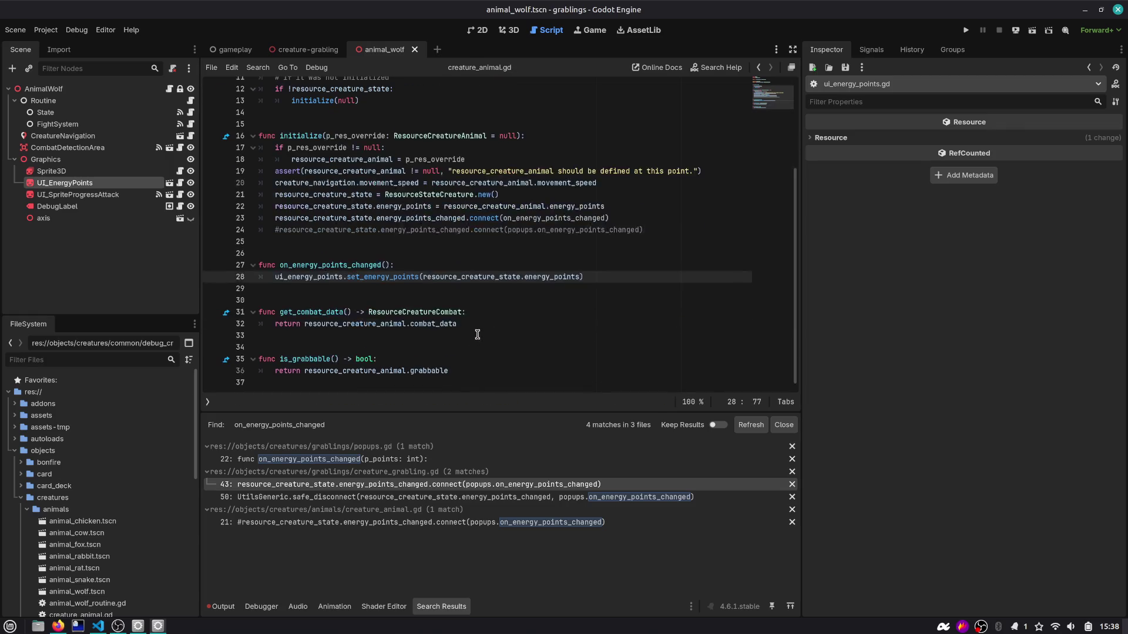
left_click(414, 218)
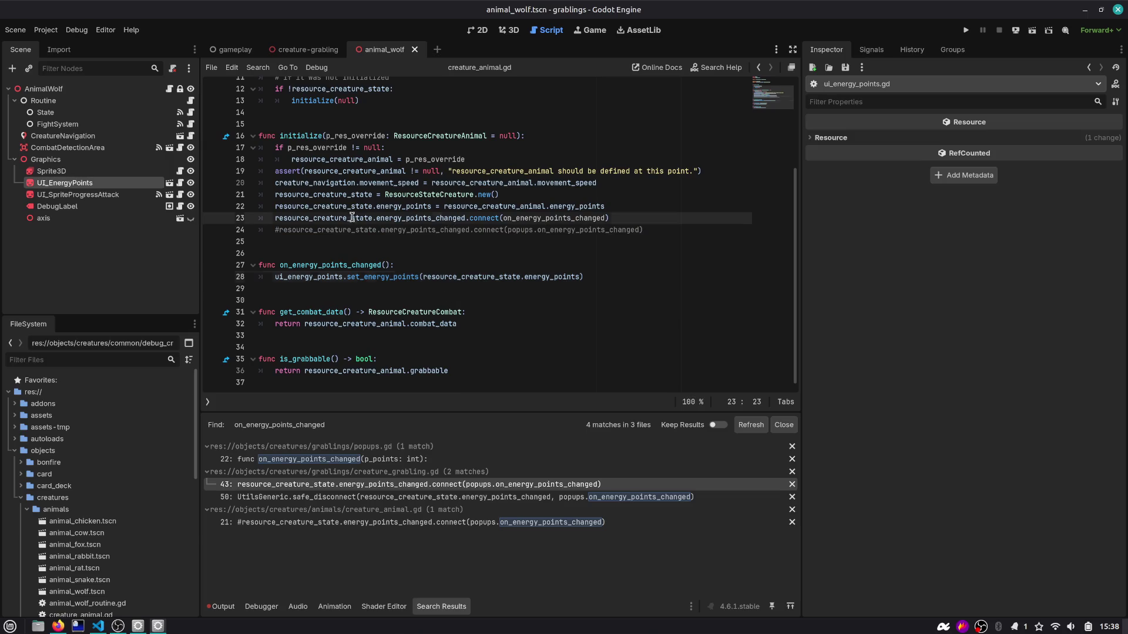
double_click(414, 218)
Step: Run the project and examine the 'Opponents array empty' assertion on ai_fight.gd line 78
left_click(965, 30)
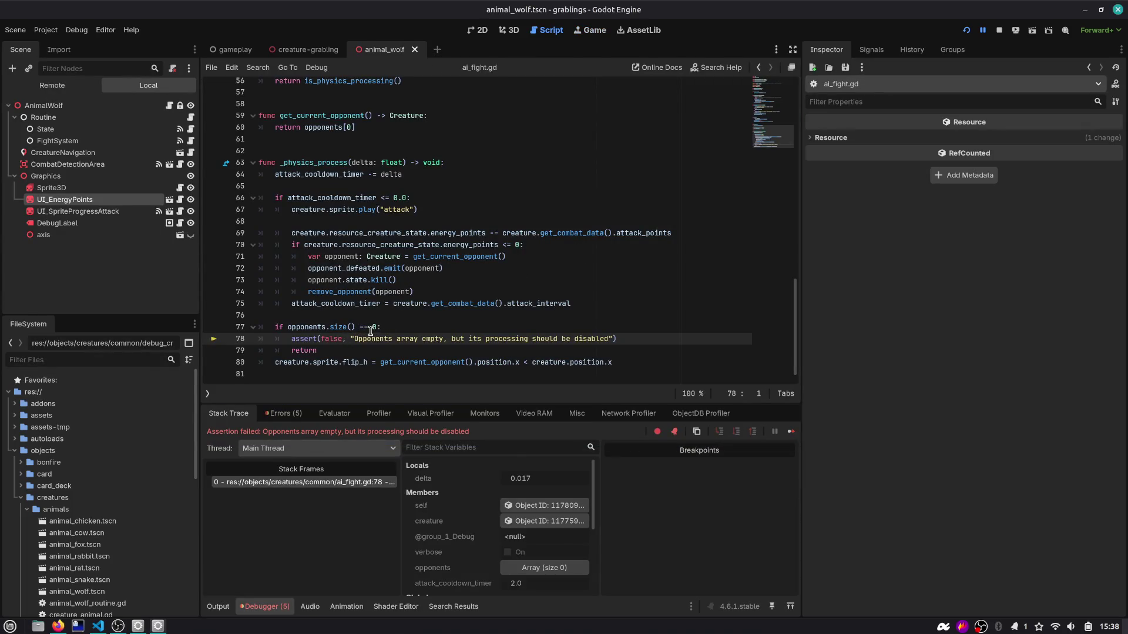
left_click_drag(371, 339, 566, 339)
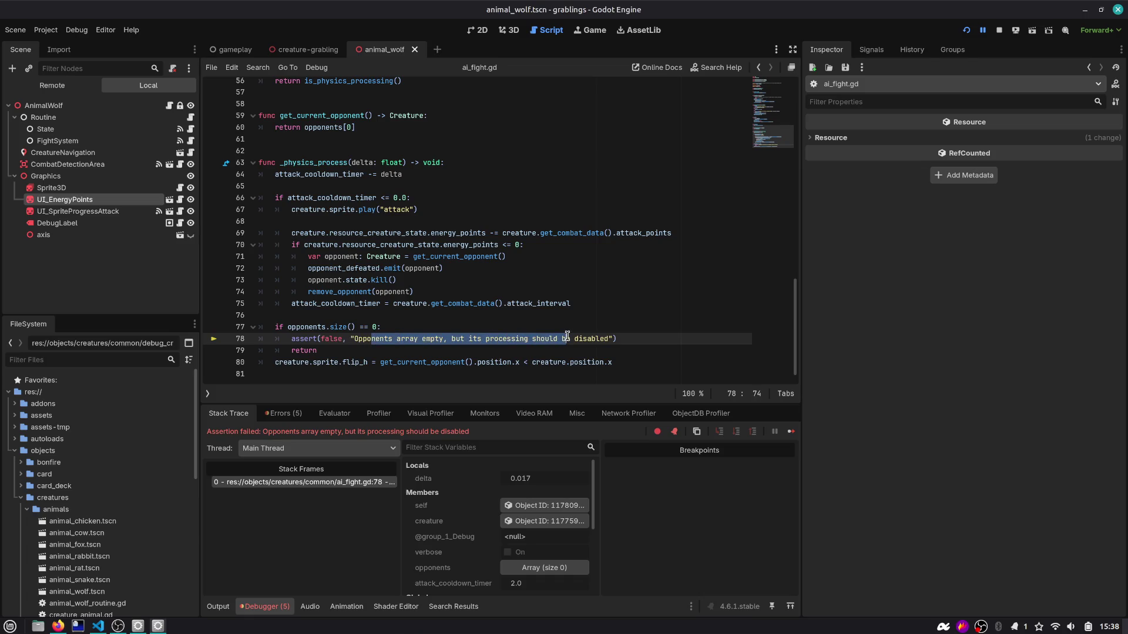
double_click(325, 197)
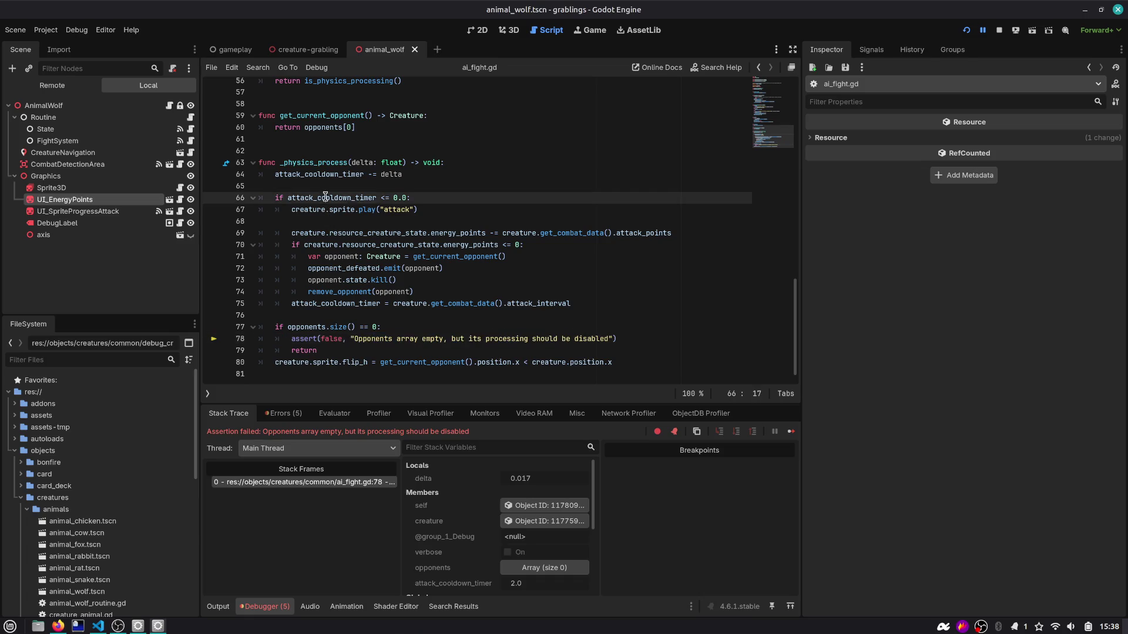
mouse_move(324, 199)
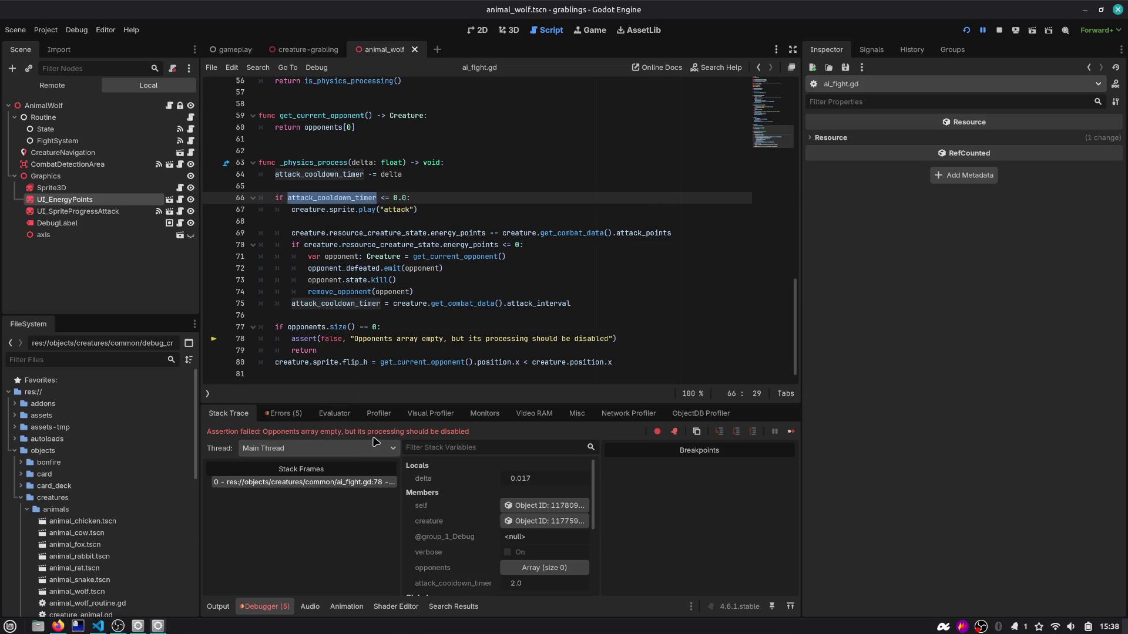
Step: Inspect _physics_process, attack_cooldown_timer and add_opponent in ai_fight.gd, then restart the game with F5
scroll(352, 229, "up", 1)
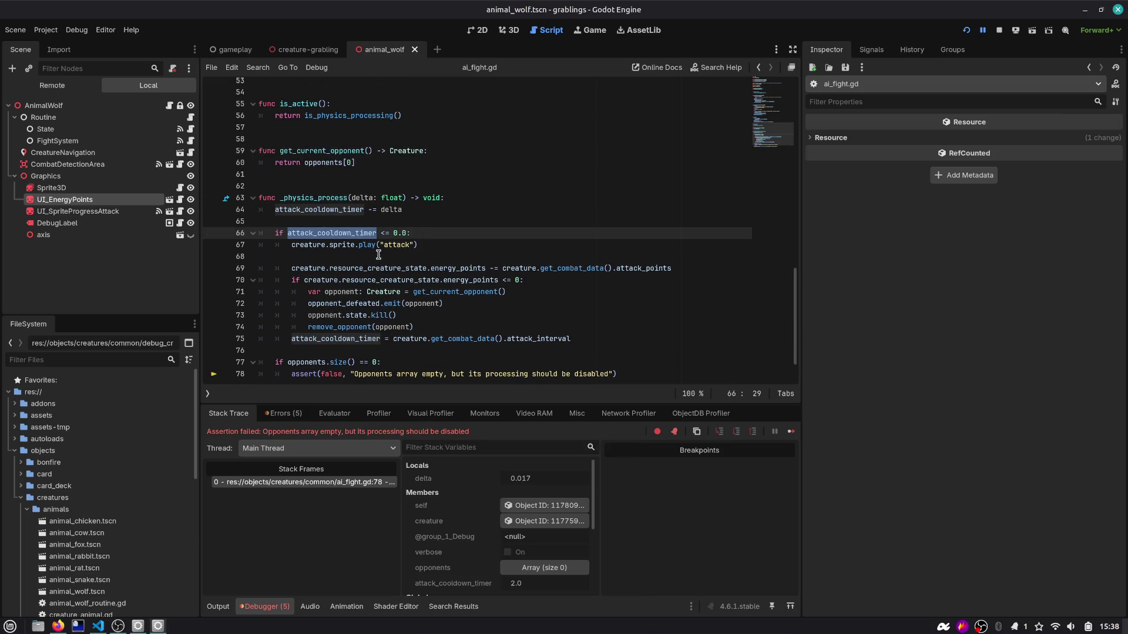
scroll(357, 231, "down", 3)
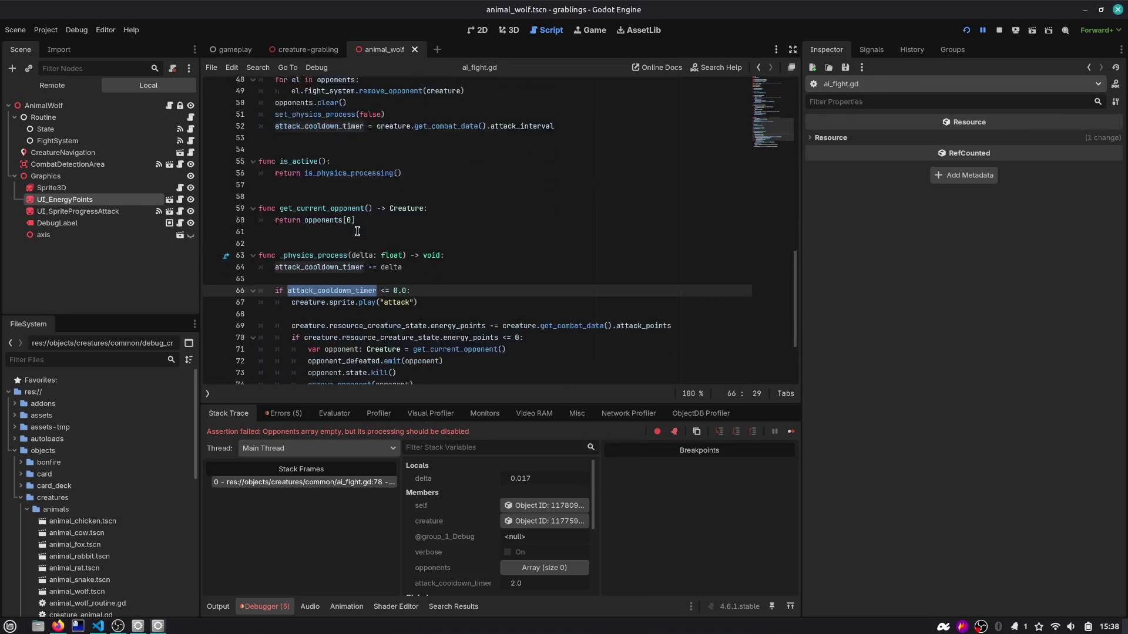
double_click(329, 233)
double_click(320, 245)
scroll(320, 261, "up", 9)
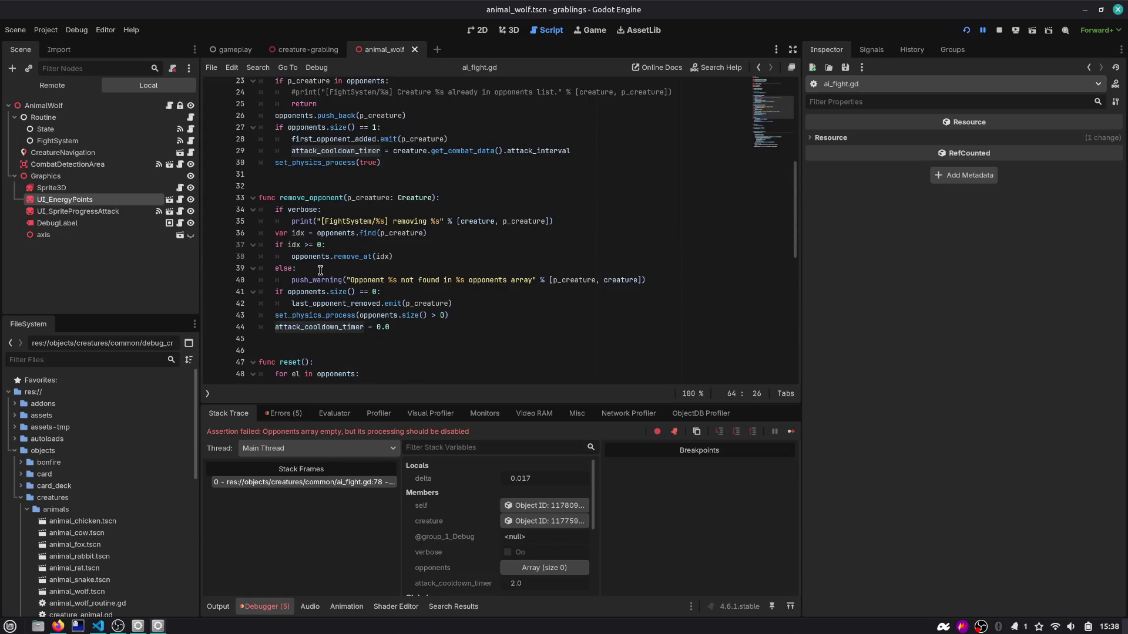
scroll(321, 270, "up", 6)
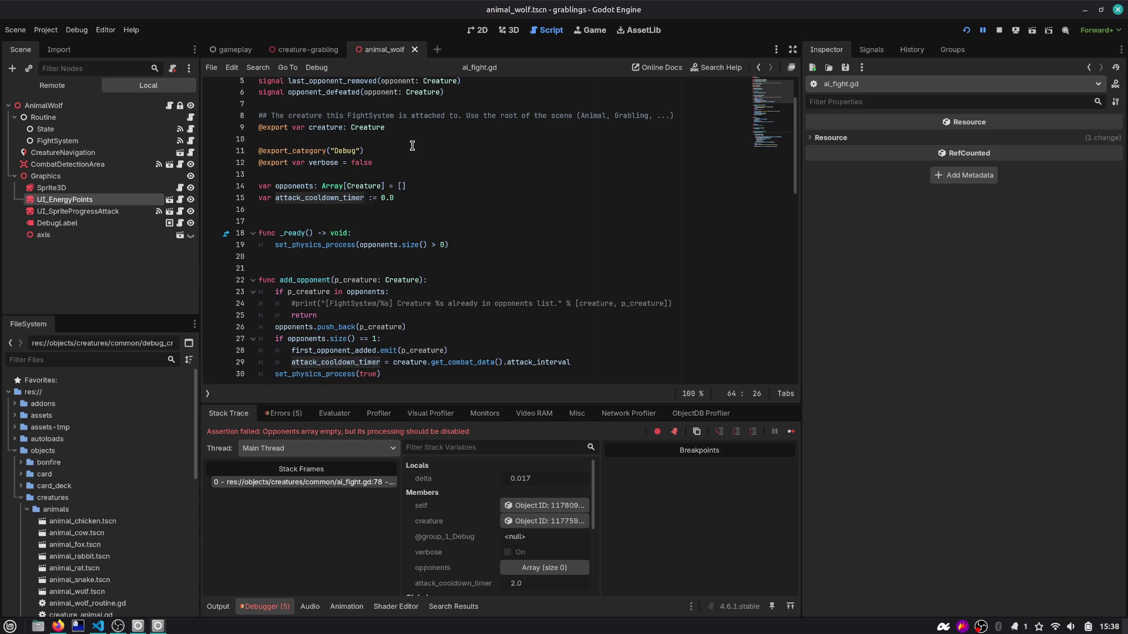
scroll(578, 170, "down", 2)
double_click(325, 212)
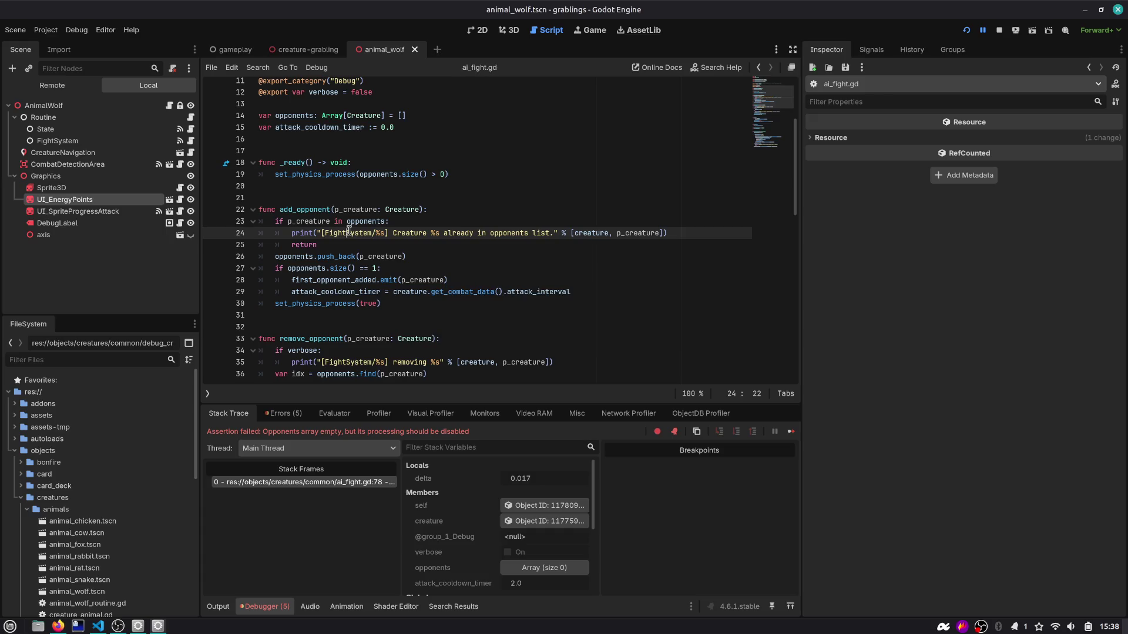
key("F5")
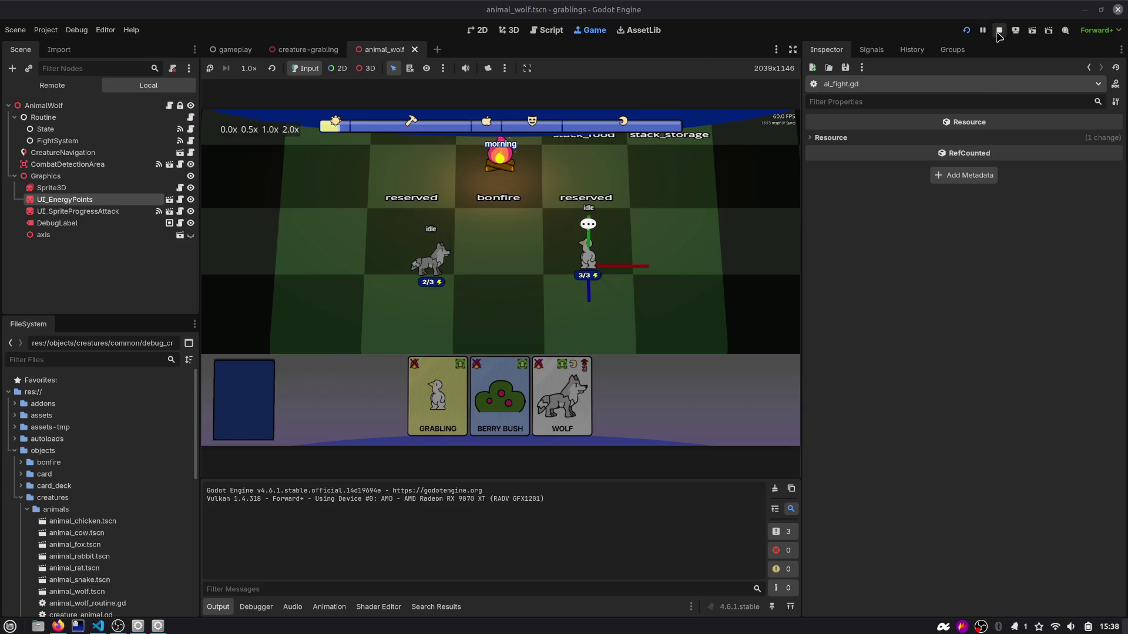
Step: Stop the game, toggle the axis node in creature-grabling, rerun, and drag the grabling beside the wolf
left_click(998, 30)
left_click(307, 49)
left_click(191, 265)
left_click(965, 30)
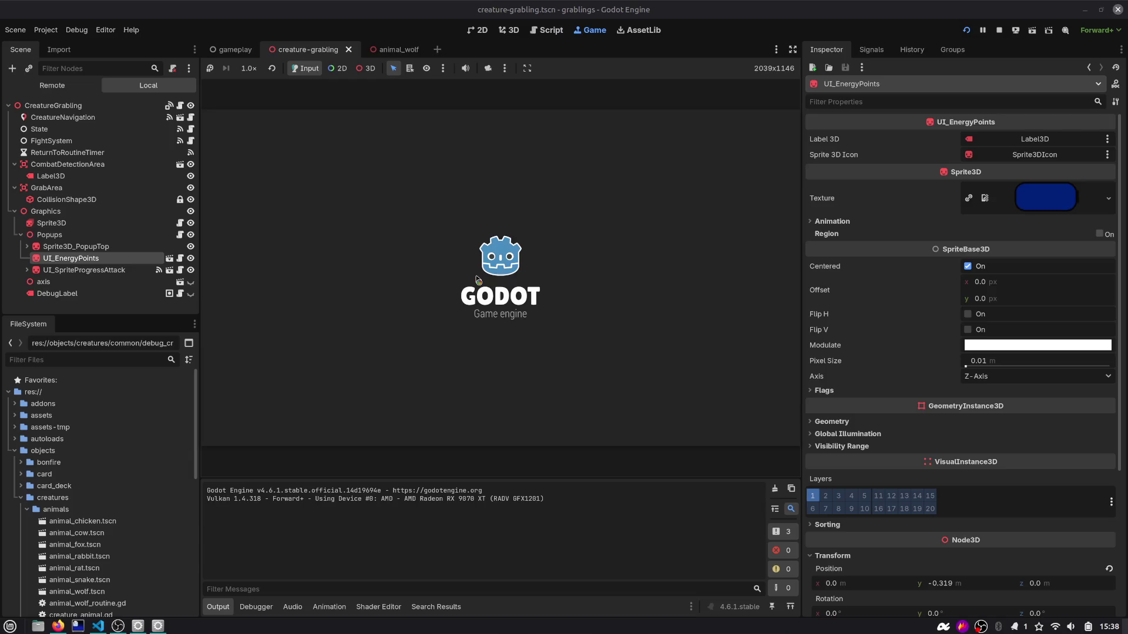
mouse_move(668, 187)
left_mouse_down()
mouse_move(534, 207)
mouse_move(491, 195)
left_mouse_up()
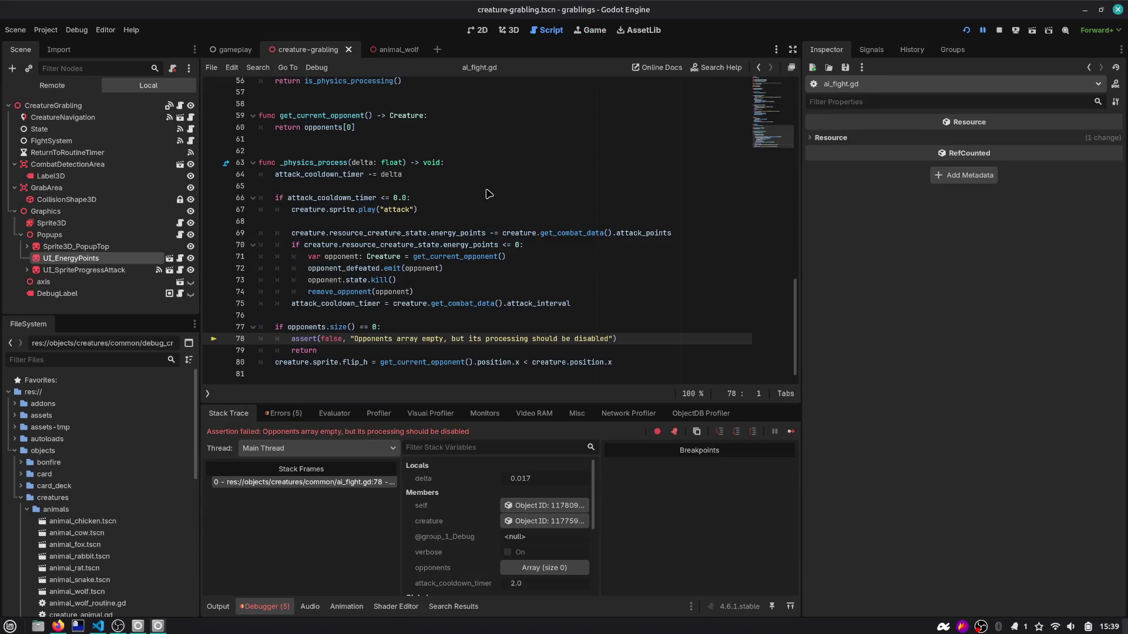
Step: Inspect the opponents array on line 77, review the 'already in opponents list' output, and restart
double_click(317, 327)
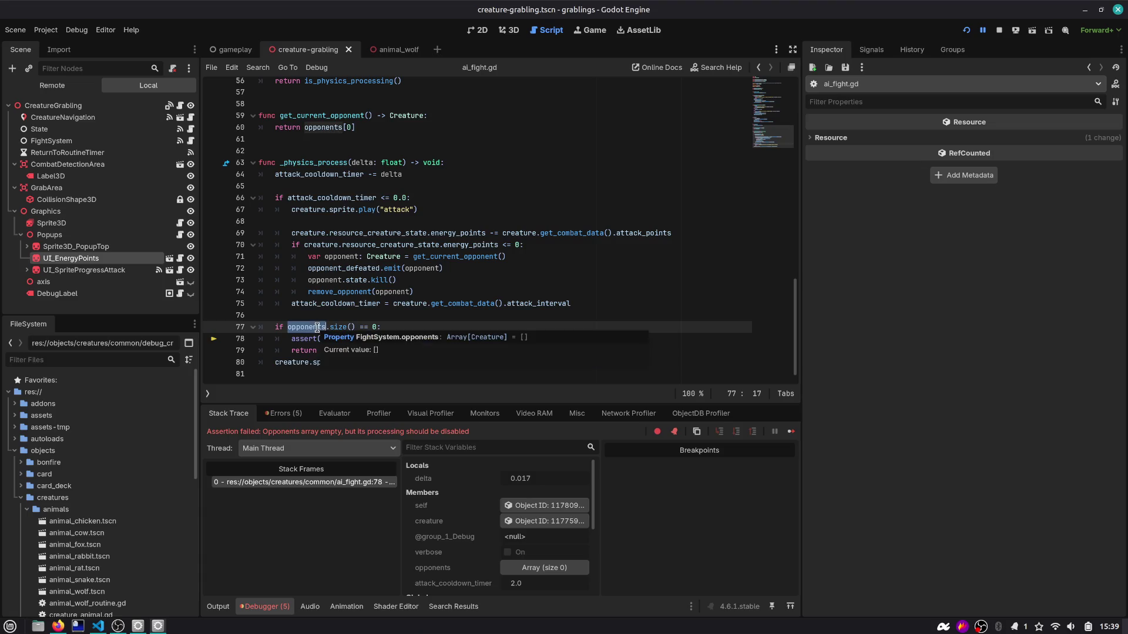
left_click(410, 326)
left_click(218, 606)
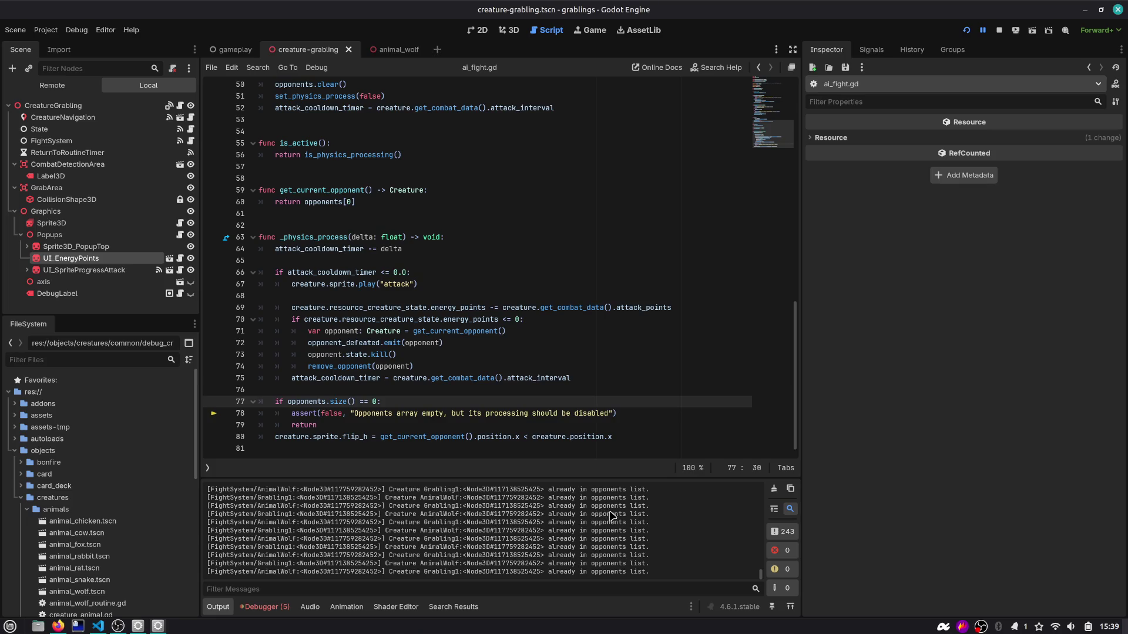
left_click(965, 32)
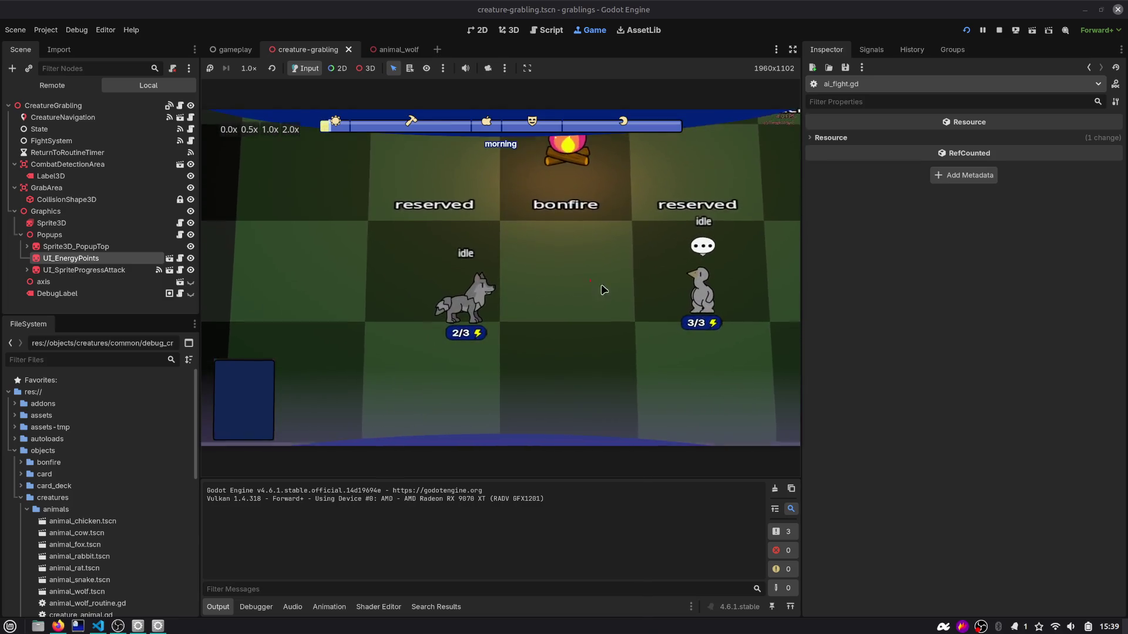
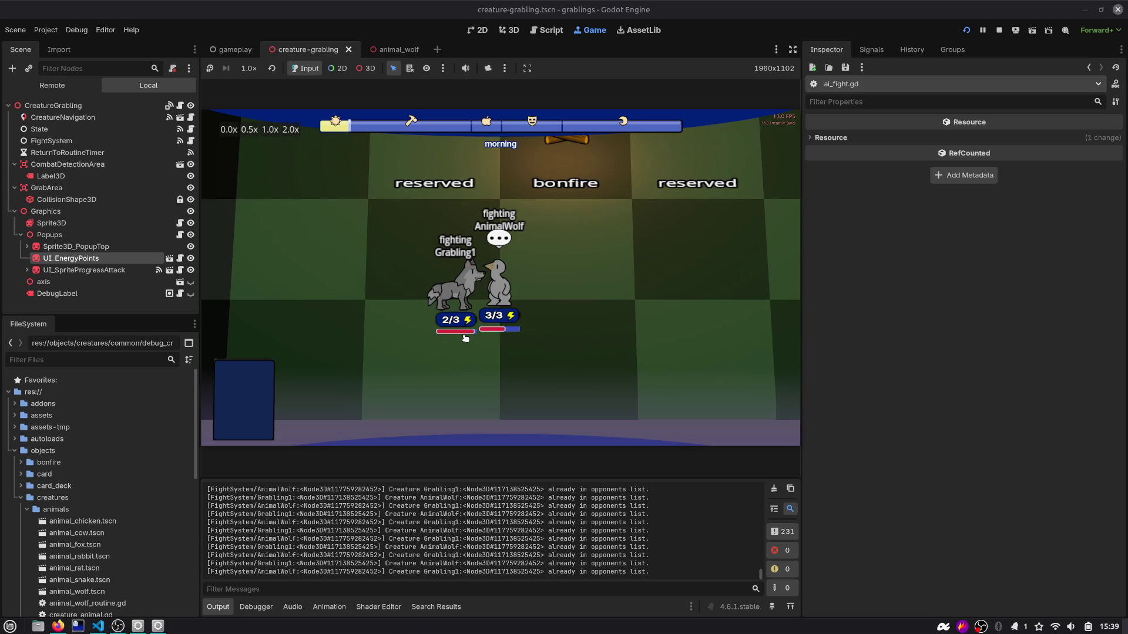
Step: Delete the stray 'p' in ai_fight.gd's assert, check opponents and attack_cooldown_timer, then switch to animal_wolf
key("BackSpace")
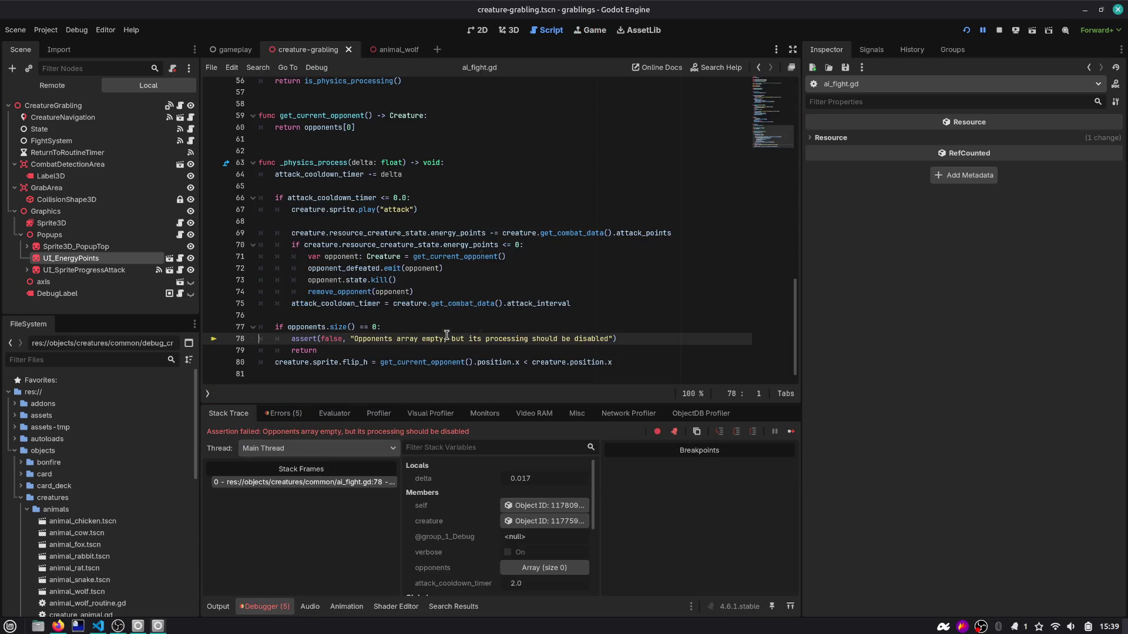
left_click(438, 351)
double_click(320, 327)
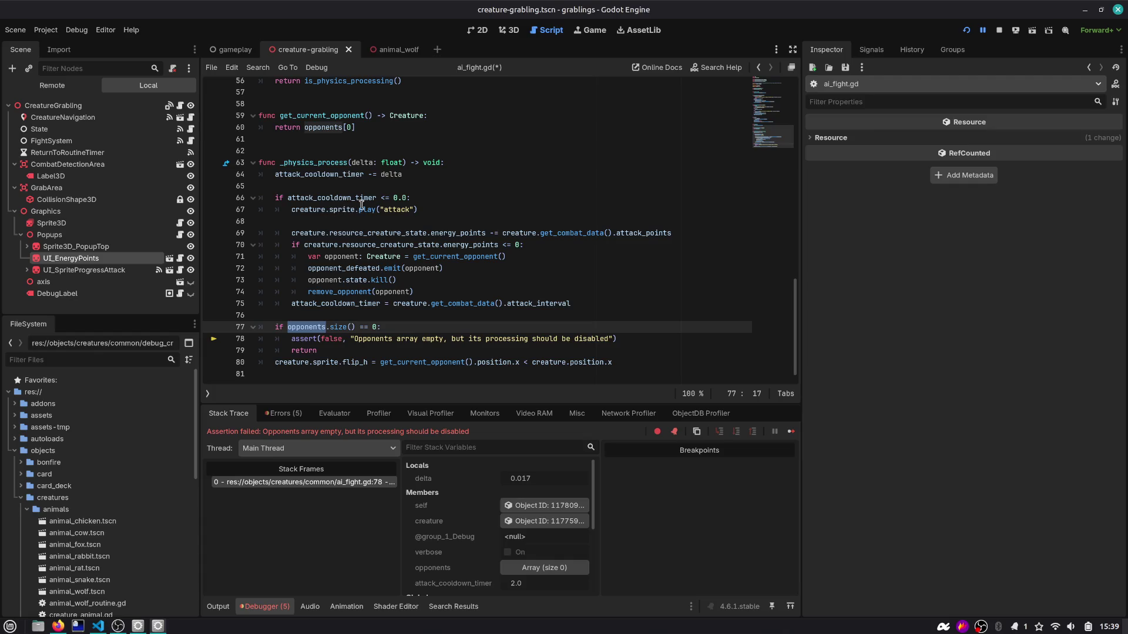
double_click(337, 199)
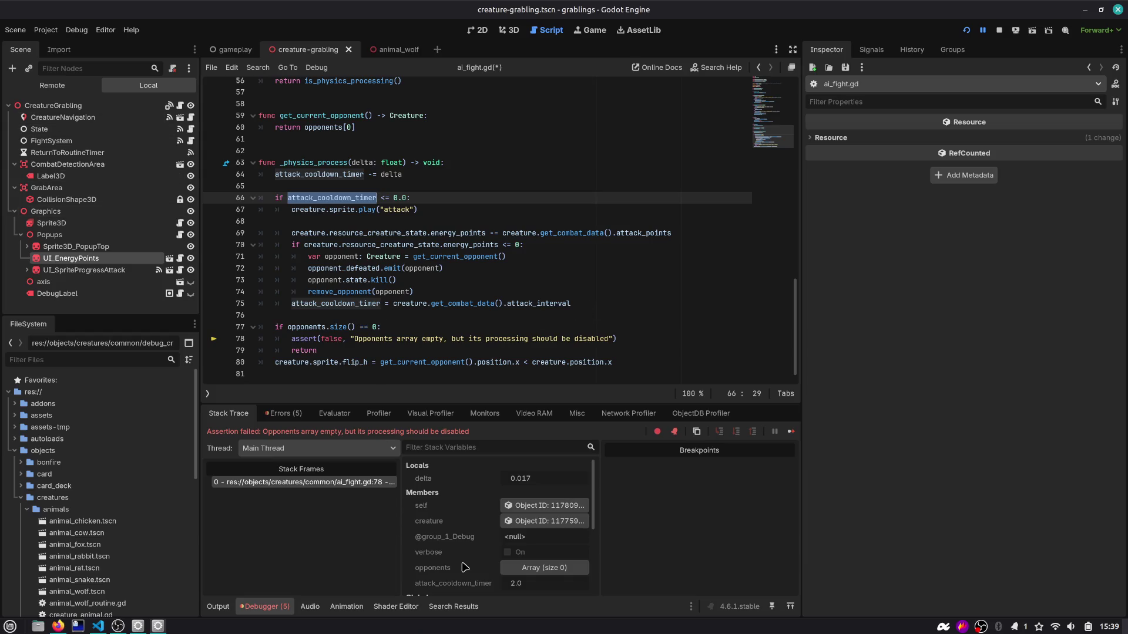
left_click(390, 50)
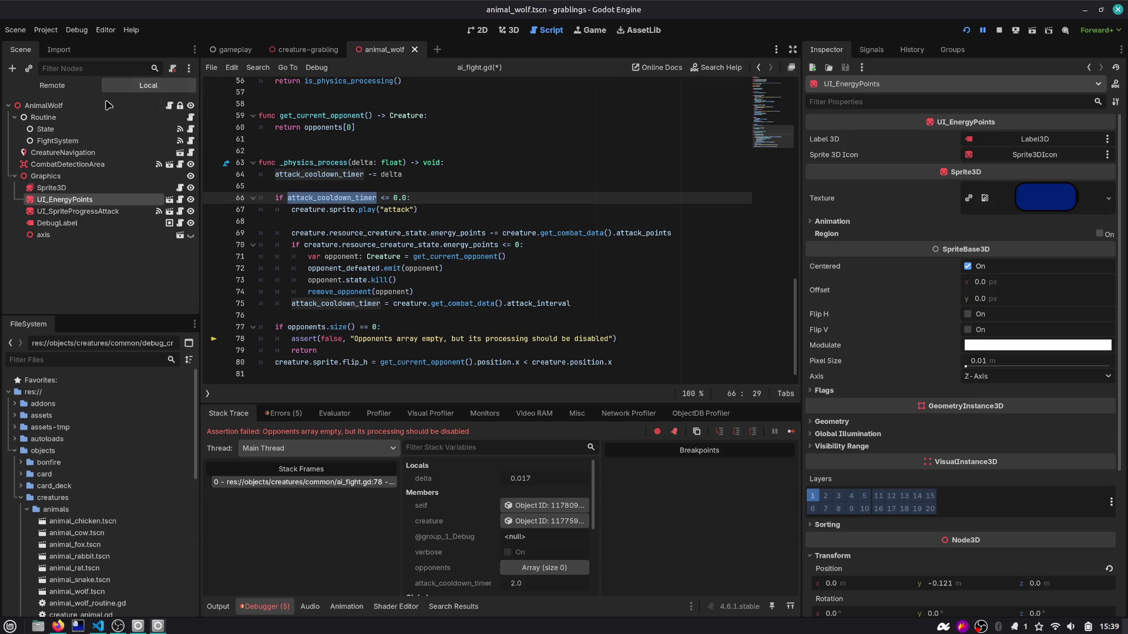
Step: Set the wolf's Combat Data Attack Points to 1 and run the project
left_click(1013, 262)
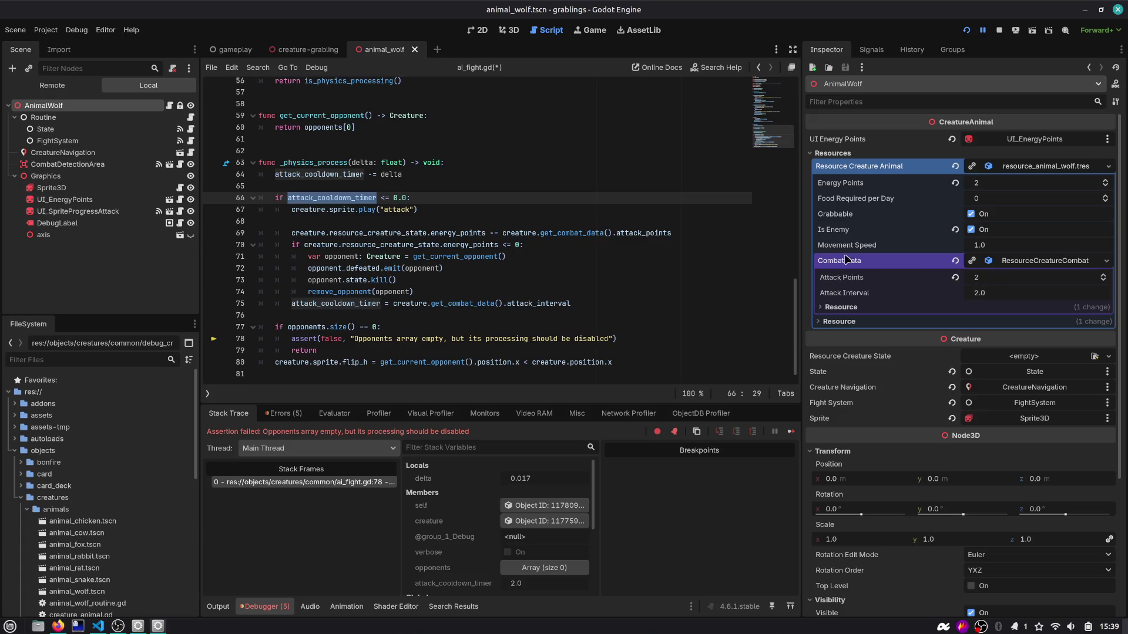
left_click(982, 281)
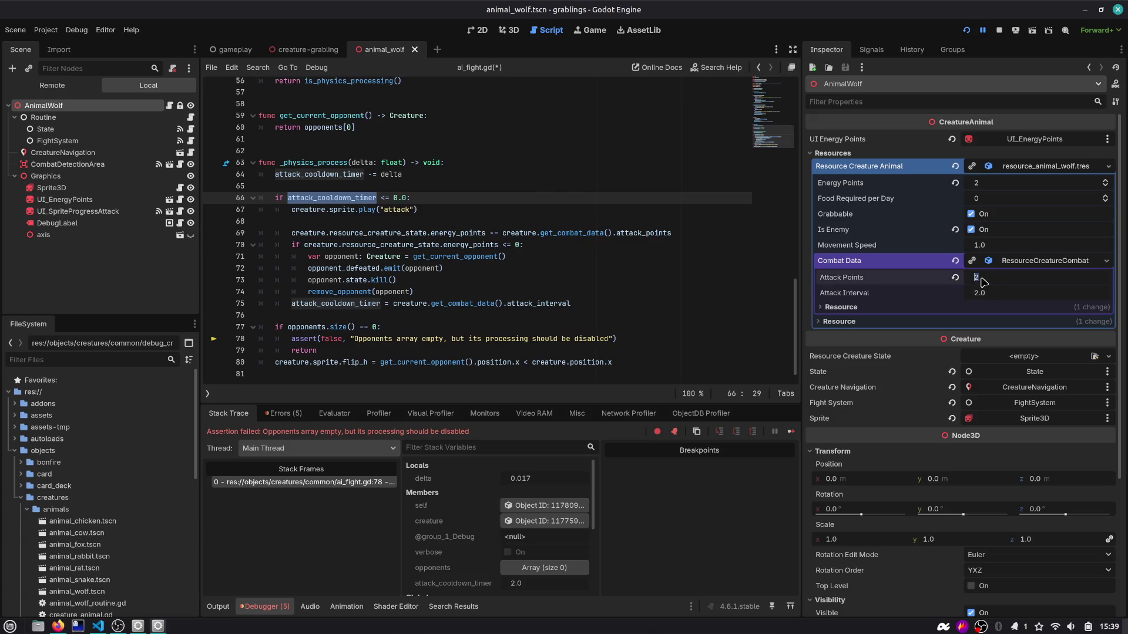
type("1")
key("Tab")
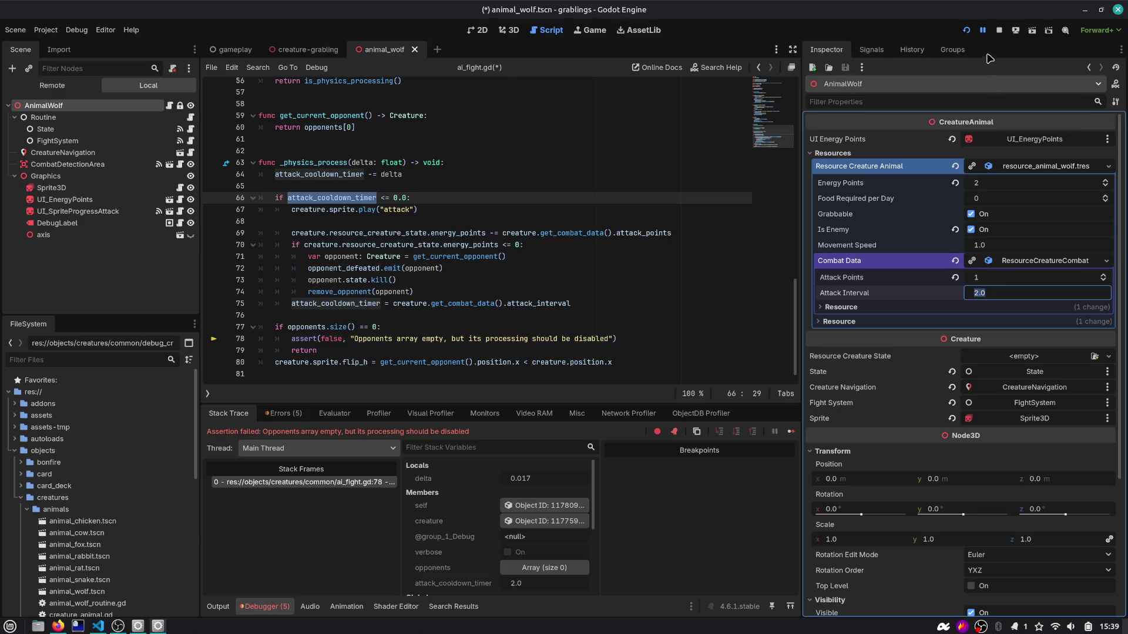
left_click(966, 30)
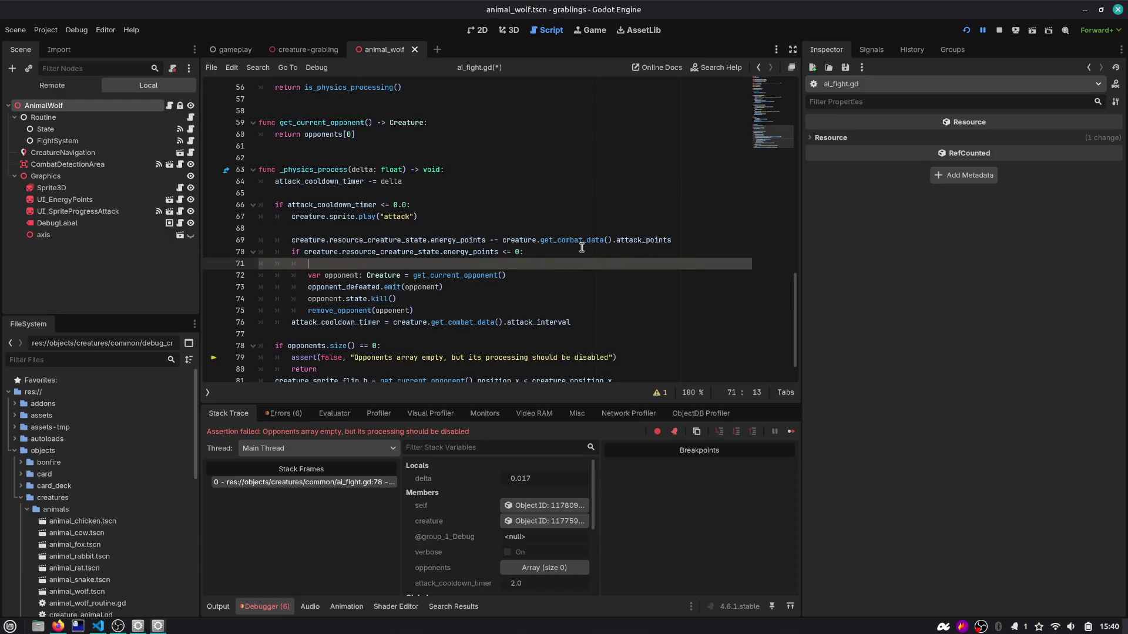
Step: Move the var opponent declaration above the energy subtraction on line 69
key("ctrl+Right")
key("ctrl+Right")
key("ctrl+Right")
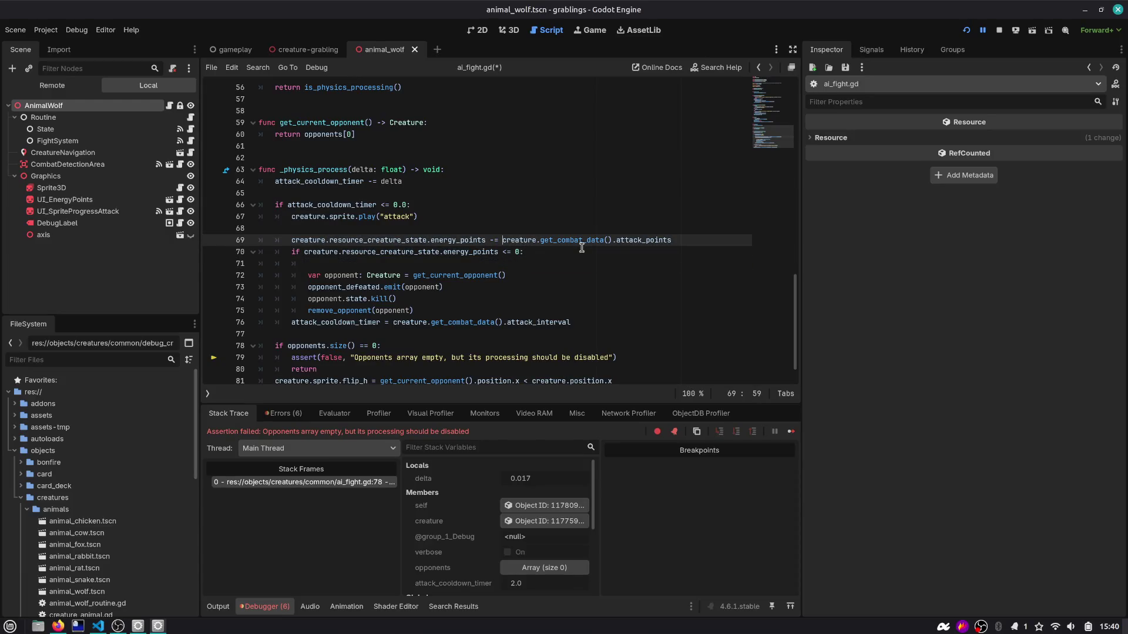
key("ctrl+shift+Right")
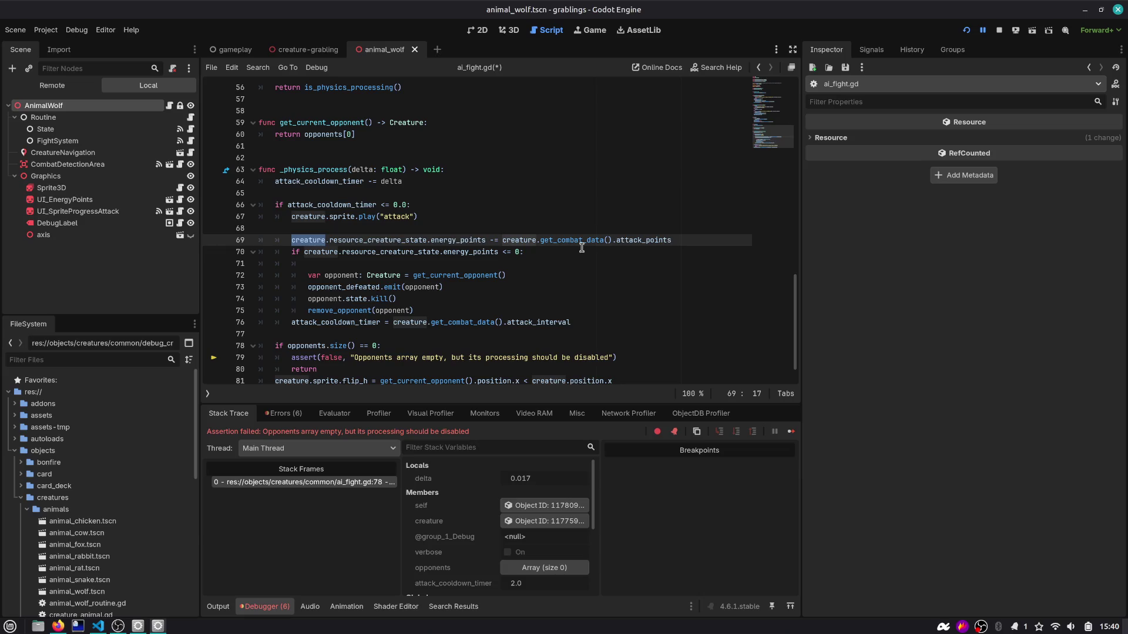
key("Down")
key("Down")
key("Down")
key("End")
key("shift+Home")
key("ctrl+x")
key("Up")
key("Up")
key("Up")
key("ctrl+v")
key("Home")
key("Tab")
key("Down")
key("Up")
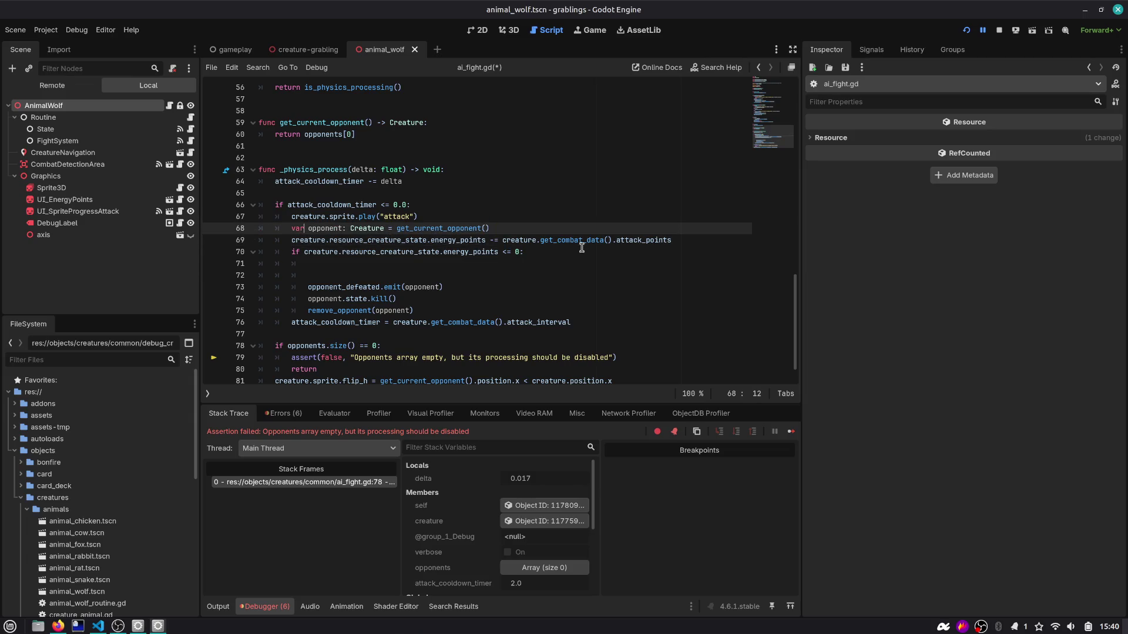
Step: Replace creature with opponent in the energy subtraction and delete the leftover blank line
key("Down")
key("ctrl+d")
type("opponent")
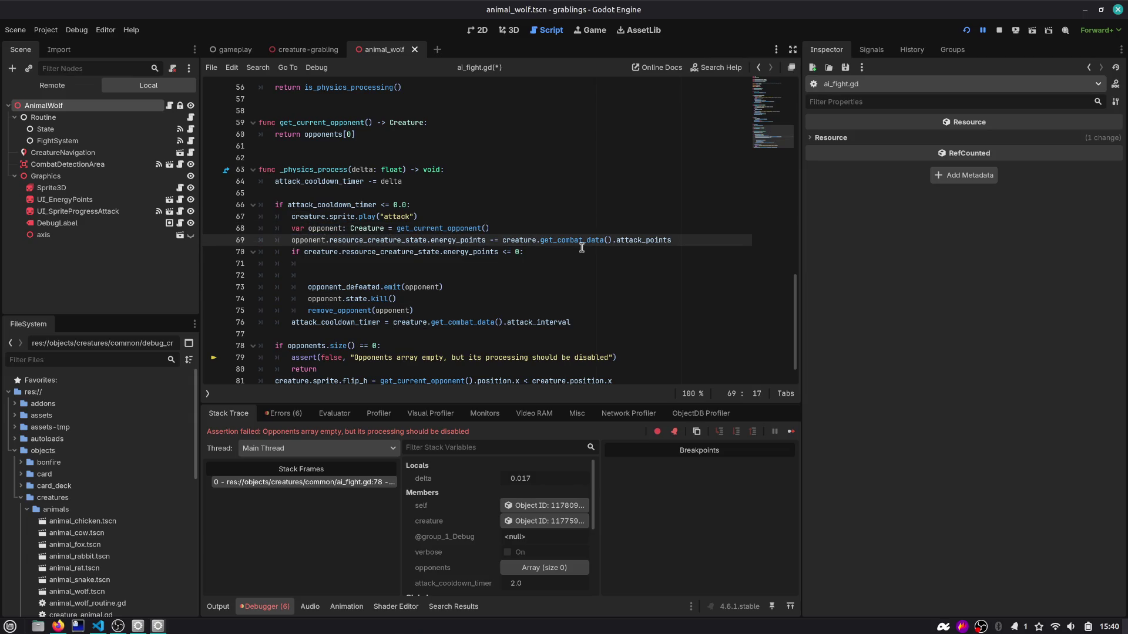
key("Down")
key("Down")
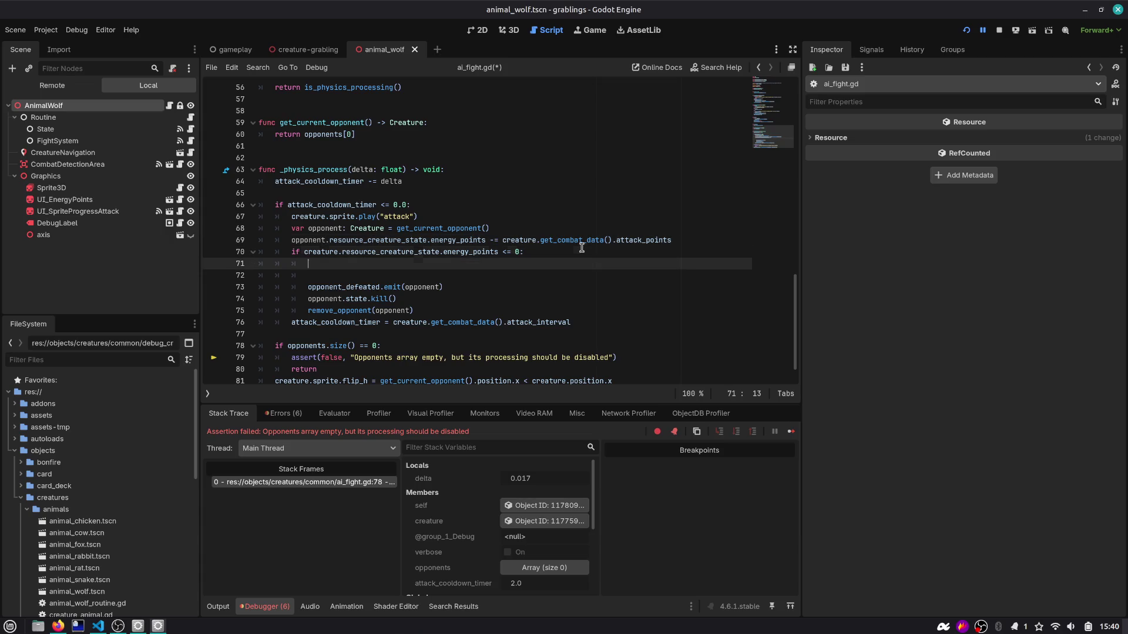
key("Delete")
key("ctrl+shift+k")
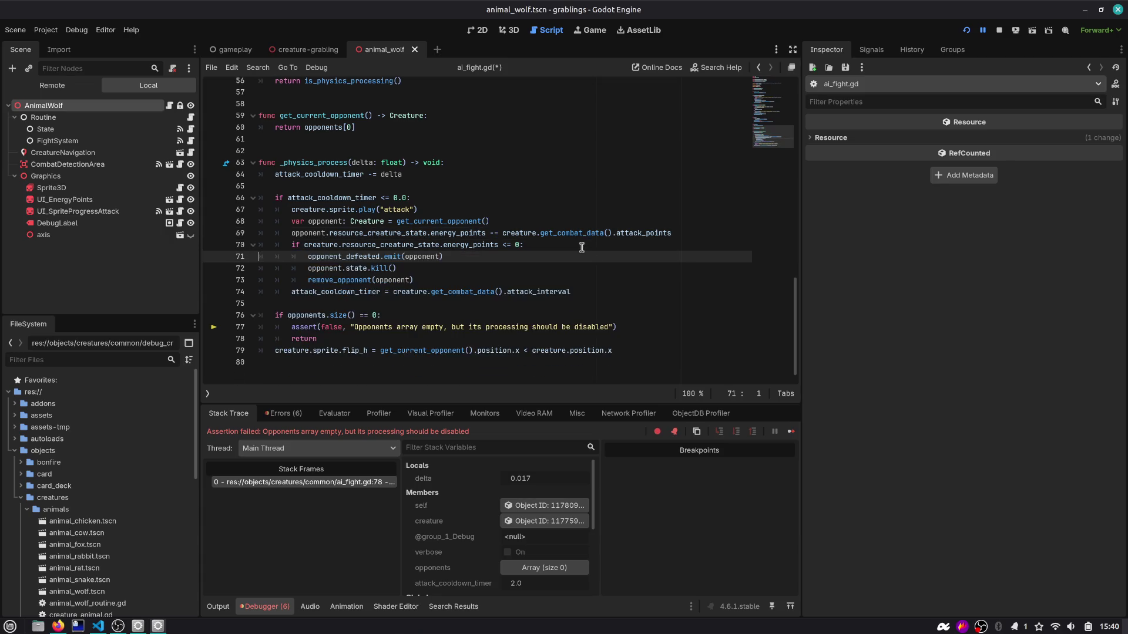
Step: Move the remove_opponent call above the kill call
key("ctrl+shift+Right")
key("Right")
key("Right")
double_click(348, 280)
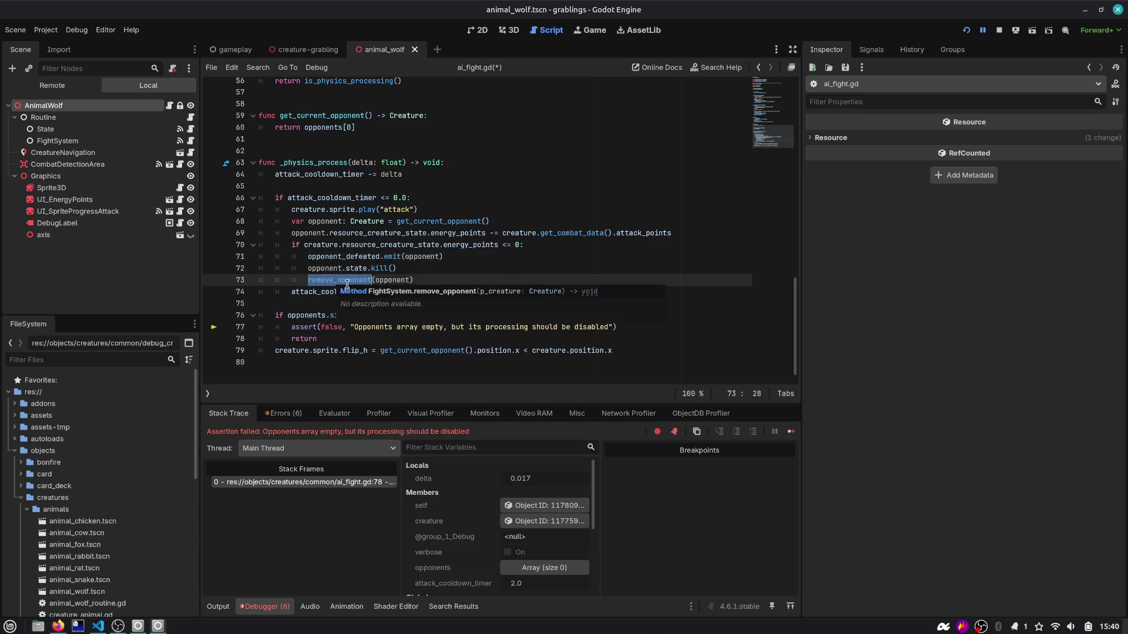
left_click(442, 273)
key("Down")
key("alt+Up")
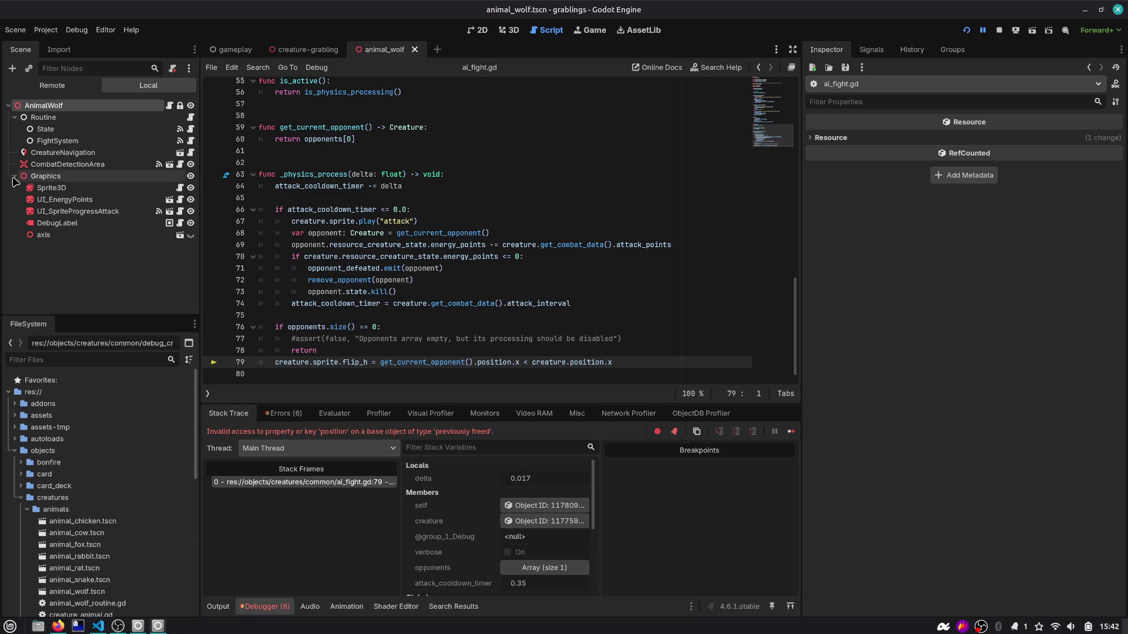
Step: Open combat_area.gd from the CombatDetectionArea node and go to the end of line 20
double_click(343, 281)
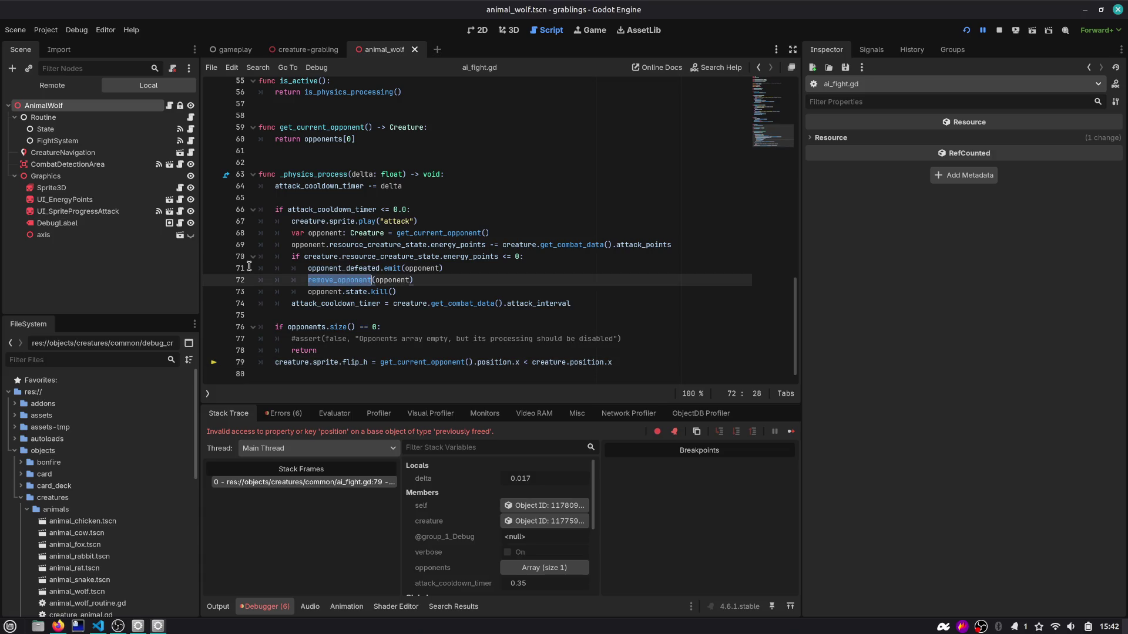
left_click(15, 176)
left_click(16, 175)
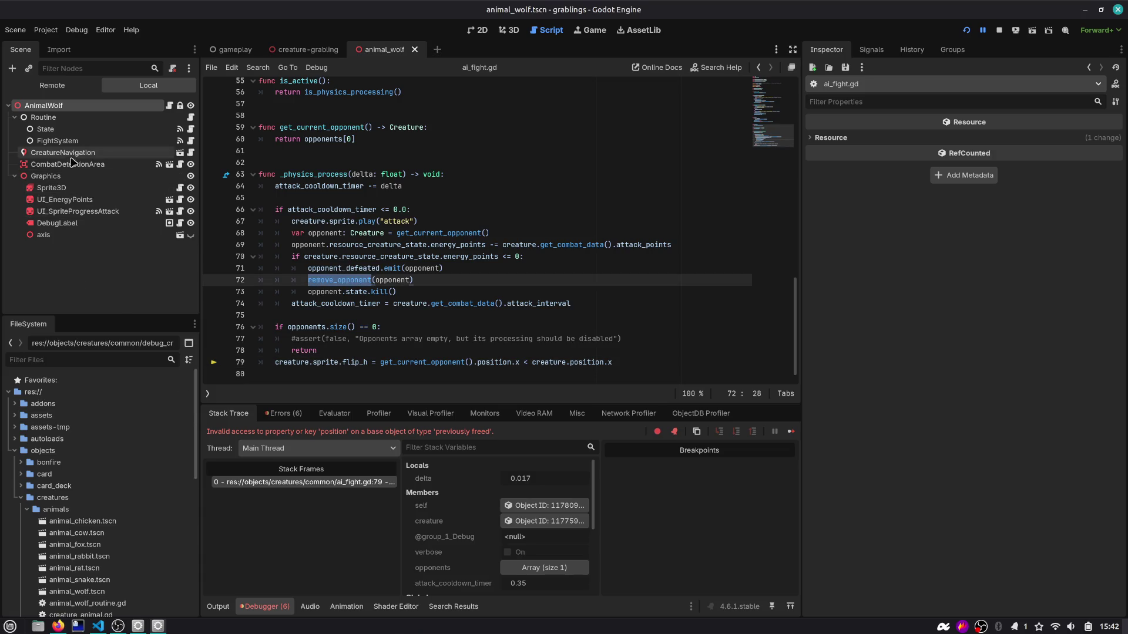
left_click(180, 164)
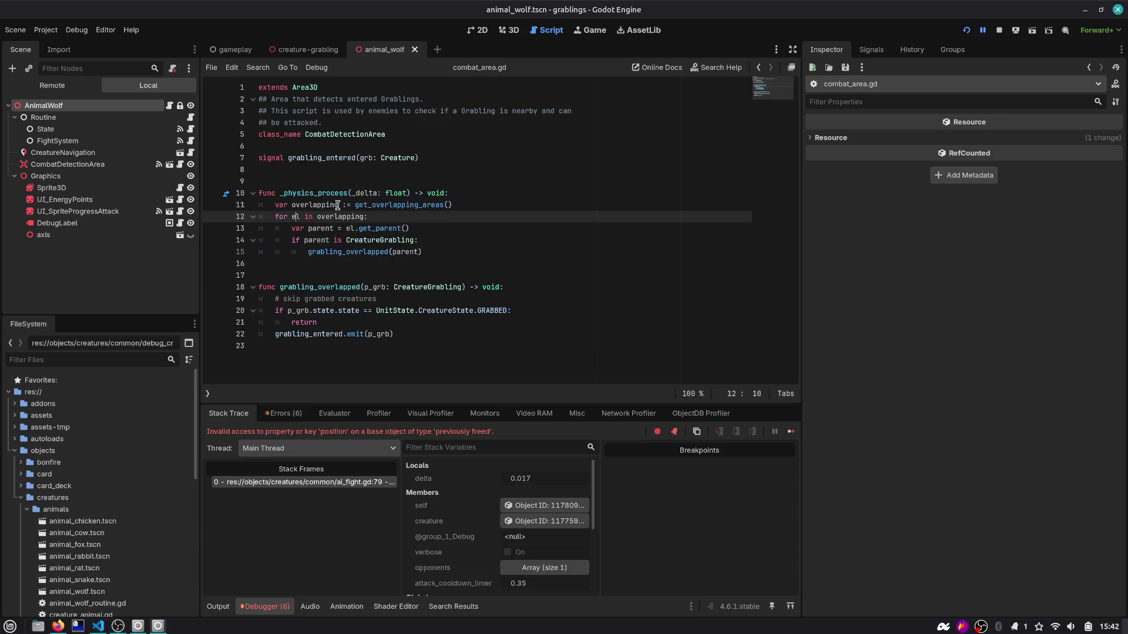
left_click(409, 311)
key("End")
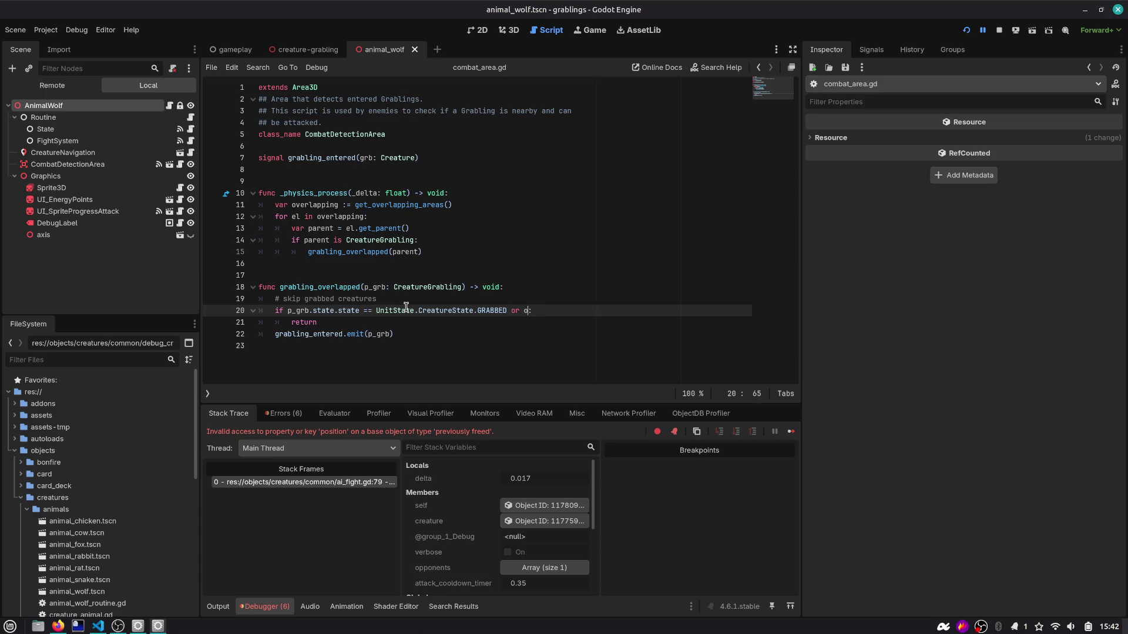
Step: Append 'or p_grb.state.state == UnitState.CreatureState.DYING' to the skip check and run the game
type("_grb.sta")
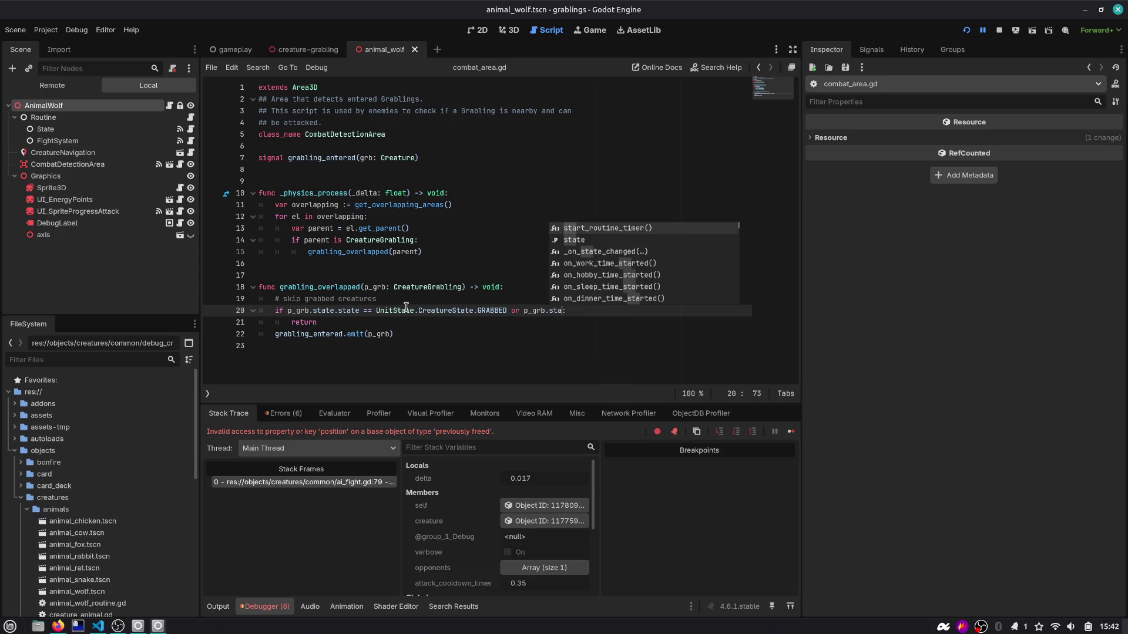
type("te.state == Un")
key("Return")
type("Cr")
key("Return")
type(".KI")
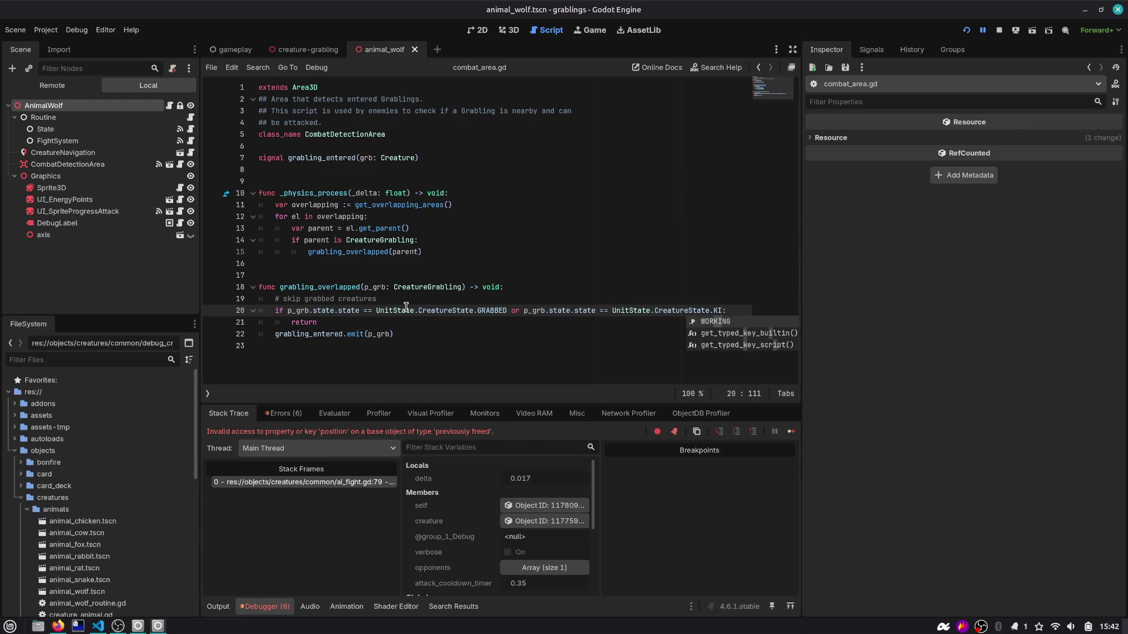
key("BackSpace")
key("BackSpace")
type("D")
key("Return")
key("F5")
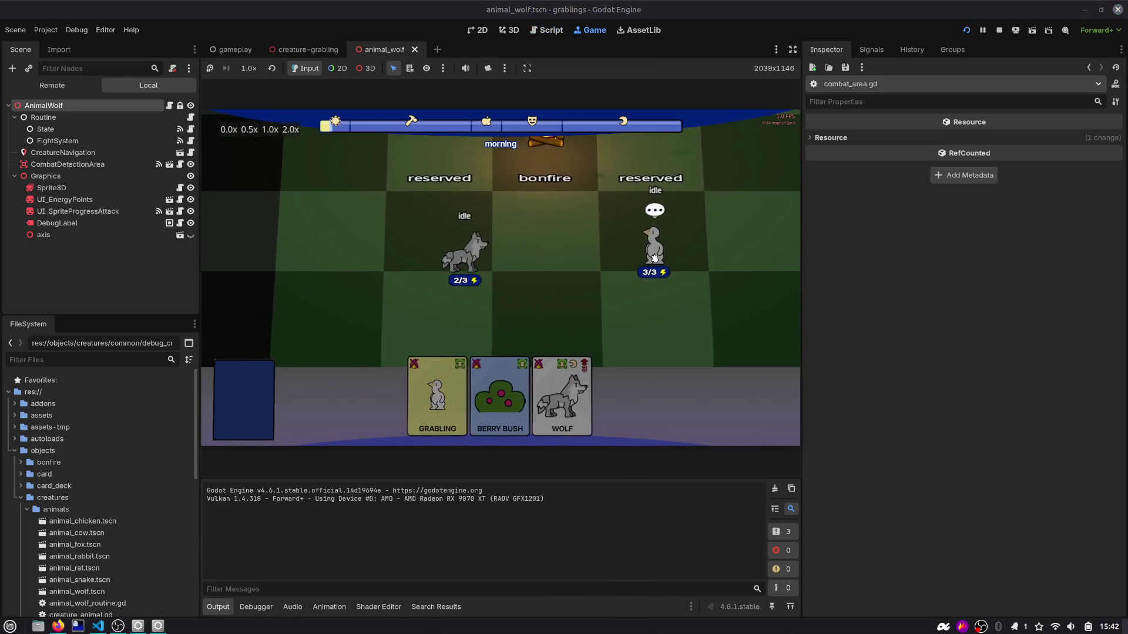
Step: Drag the grabling beside the wolf to fight, then open the first Debugger error's code
left_click_drag(642, 256, 479, 259)
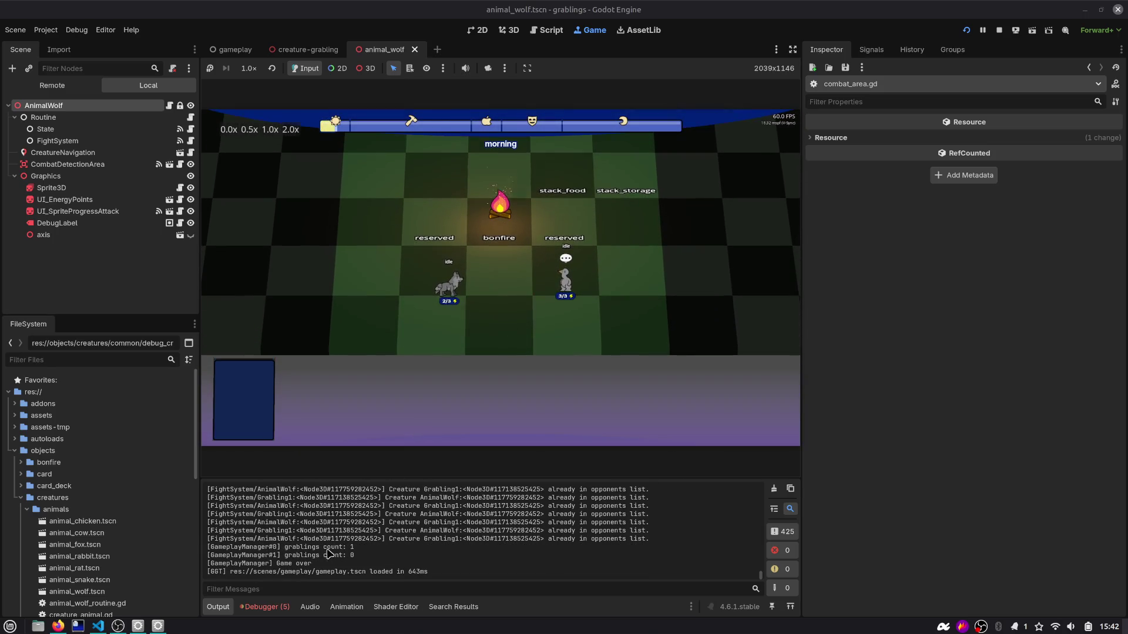
left_click(266, 607)
left_click(278, 414)
double_click(318, 461)
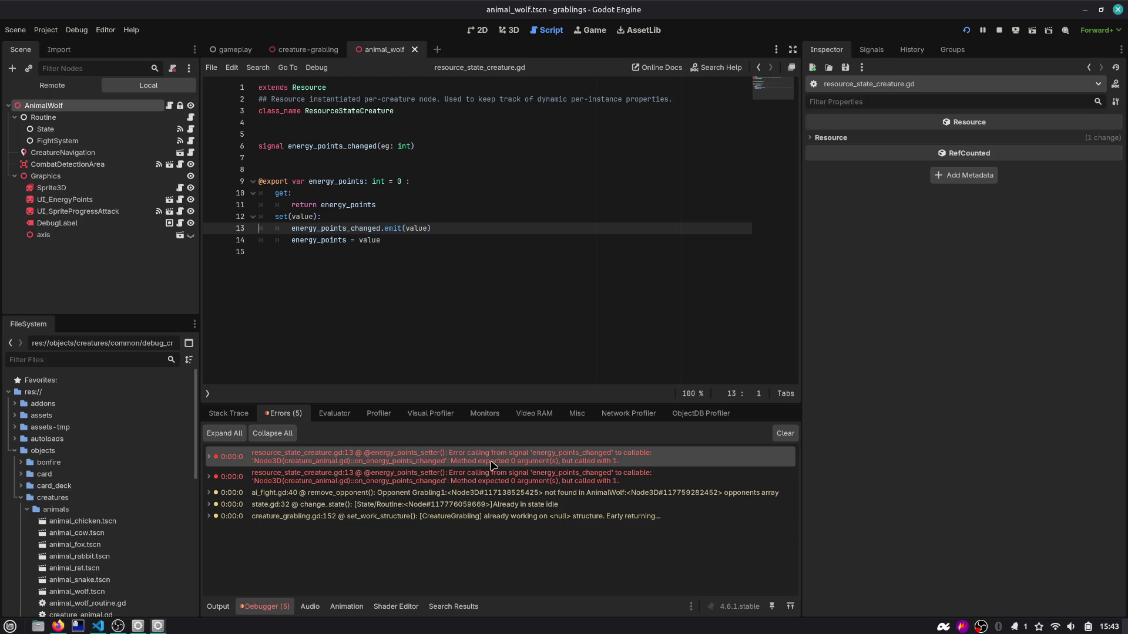
Step: Give on_energy_points_changed a p_points: int parameter, pass it to set_energy_points, and rerun the game
left_click(170, 105)
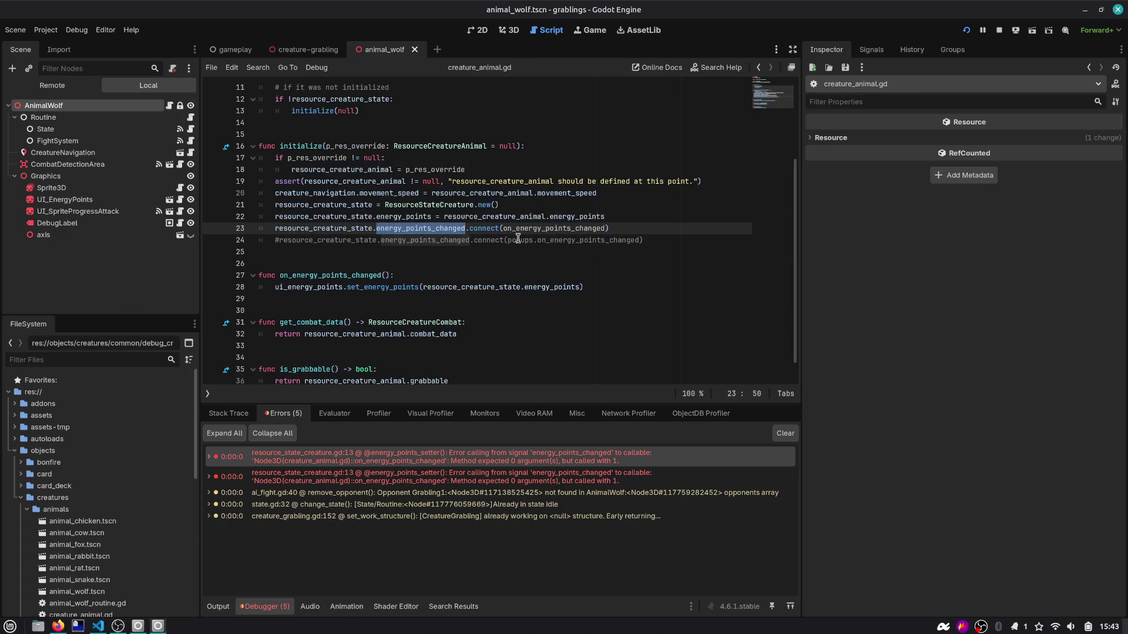
left_click(385, 275)
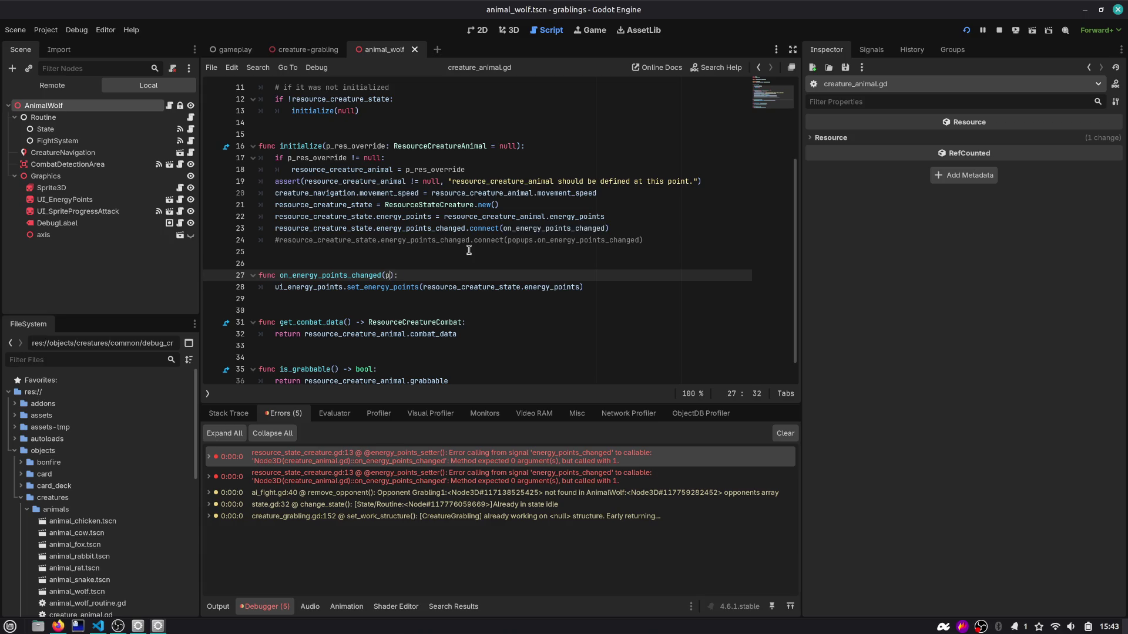
key("Escape")
key("Down")
key("shift+End")
key("ctrl+z")
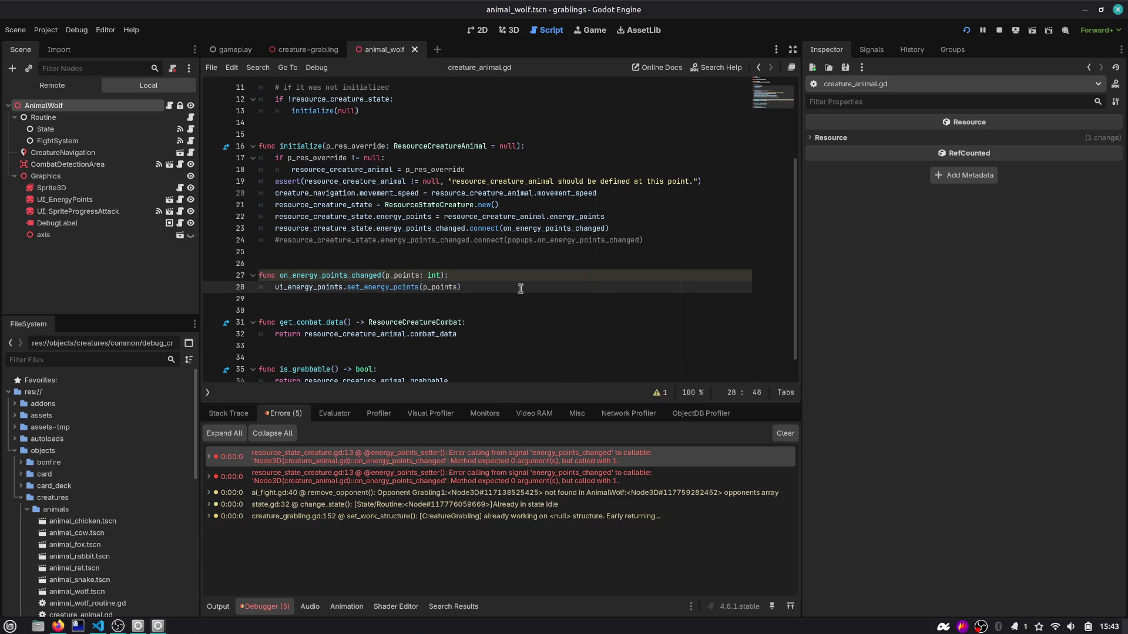
key("F5")
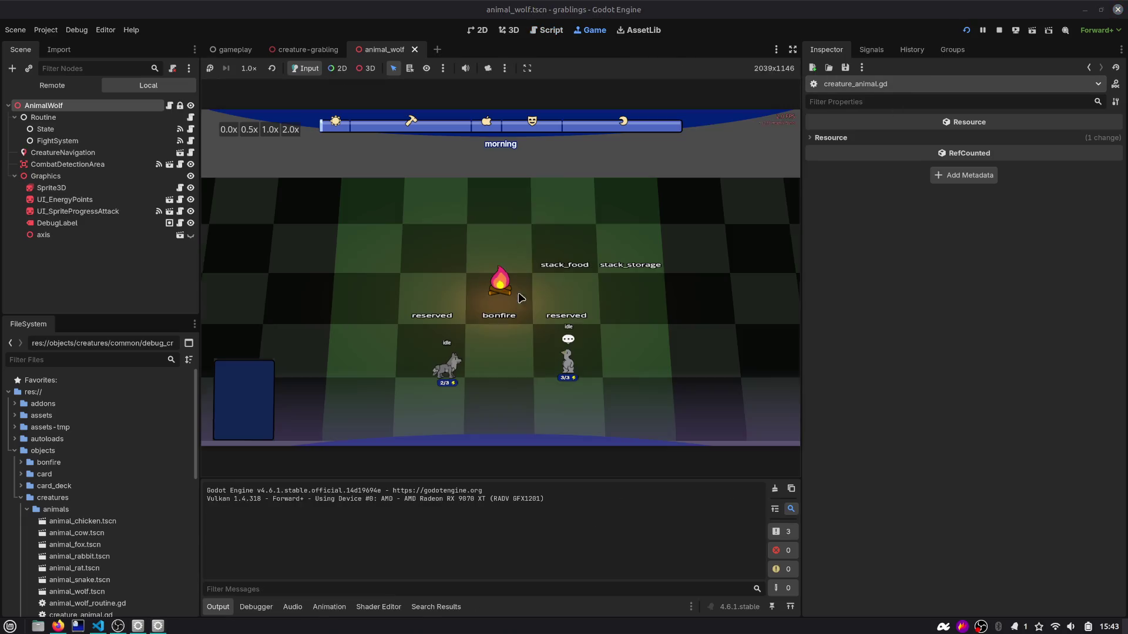
Step: Drag the grabling next to the wolf to fight until Game Over, then stop the game
mouse_move(638, 258)
left_mouse_down()
mouse_move(461, 258)
mouse_move(460, 323)
left_mouse_up()
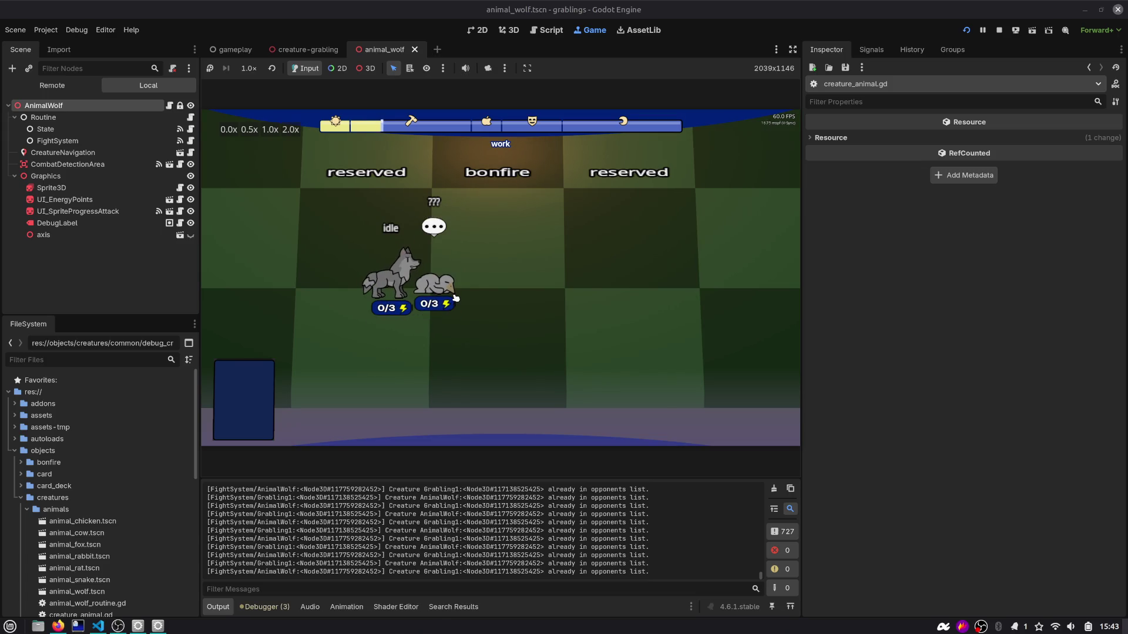
left_click(998, 30)
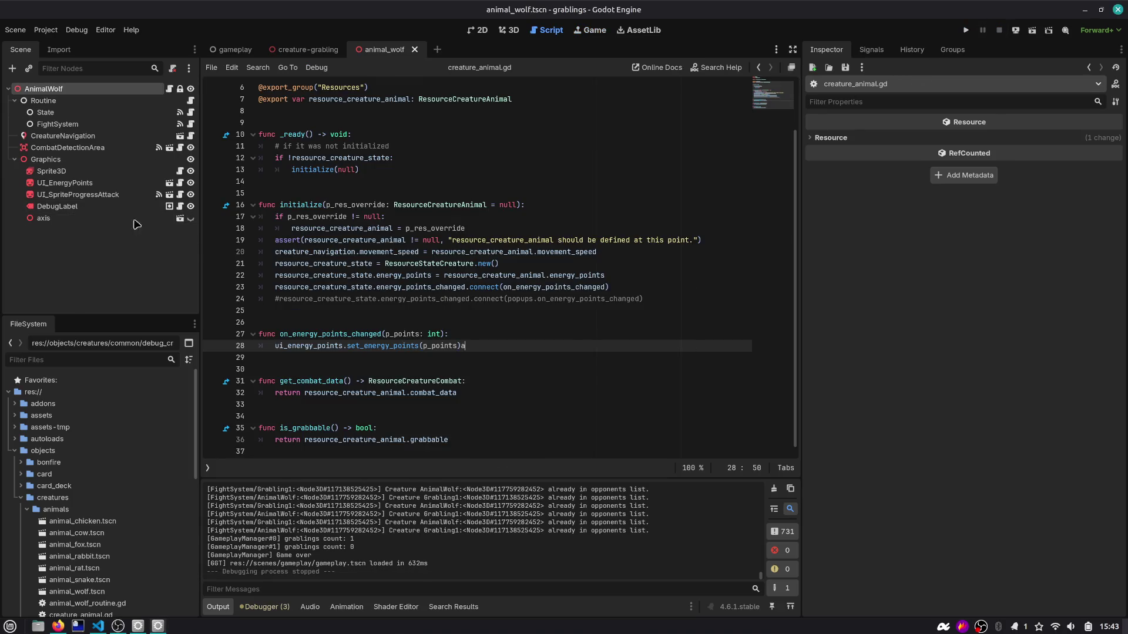
Step: Delete the stray 'a' on line 28, set AnimalWolf's Energy Points to 5, and test-run the game
key("BackSpace")
left_click(149, 91)
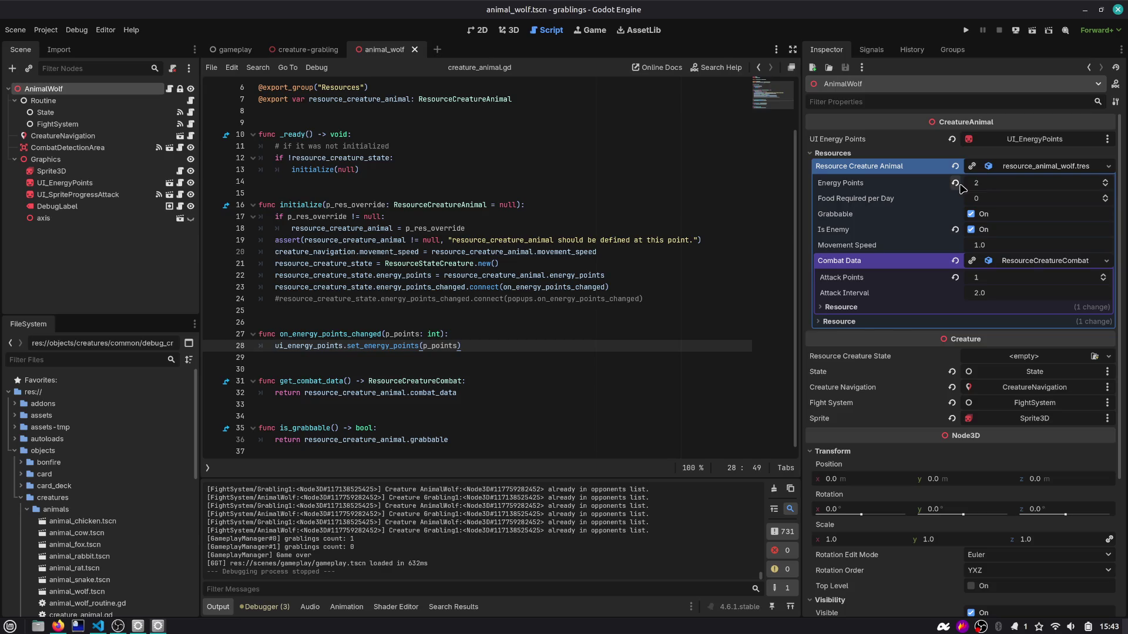
left_click(997, 183)
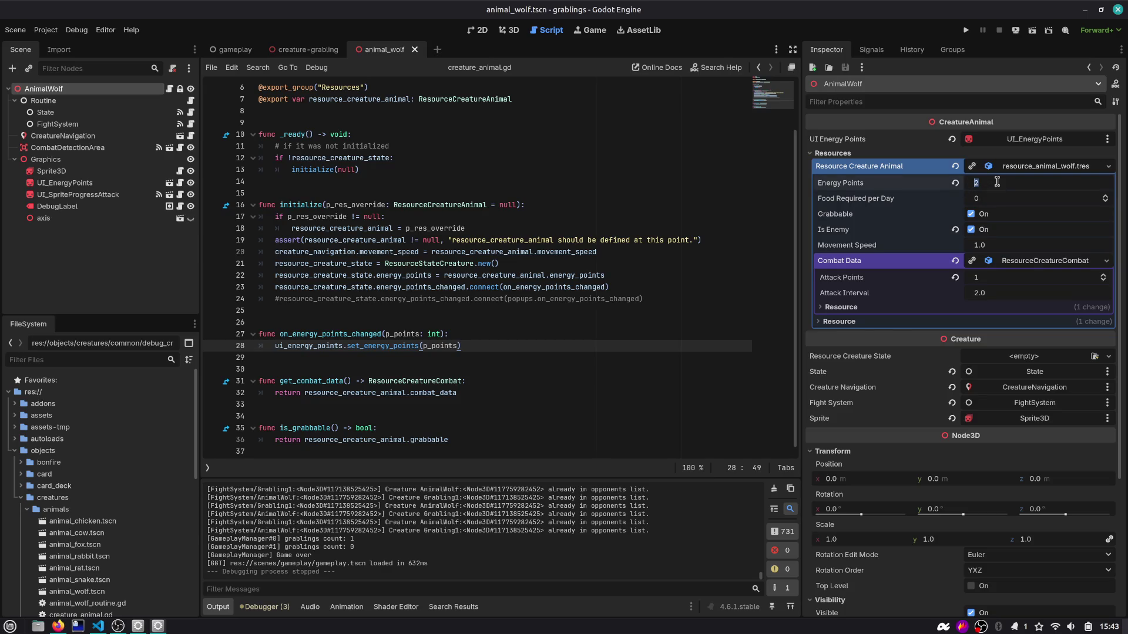
type("5")
key("Return")
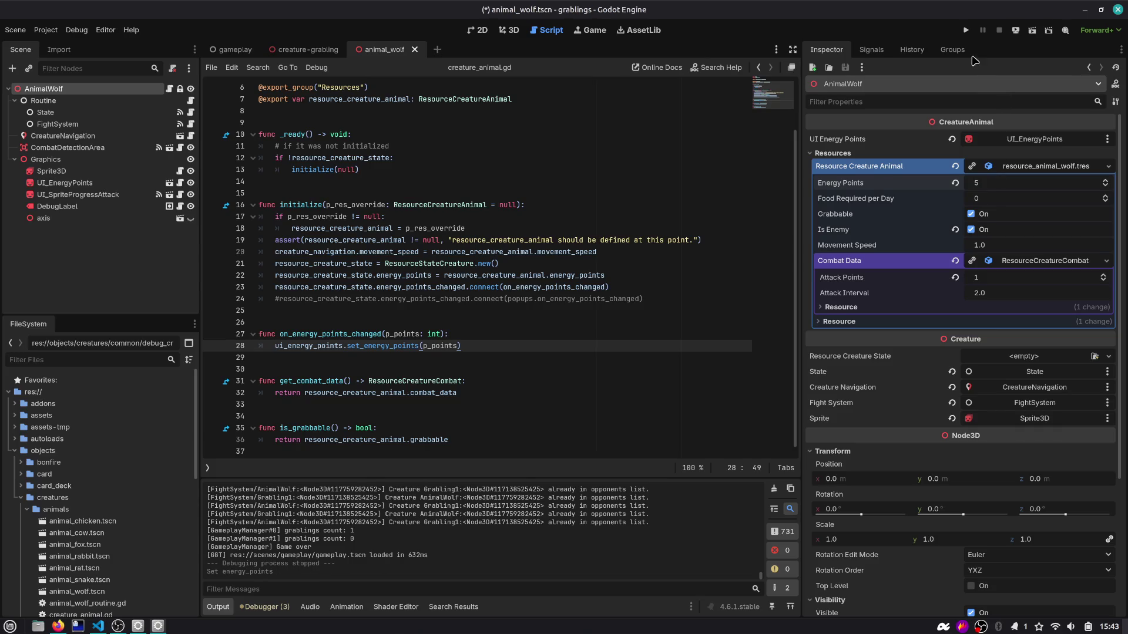
left_click(965, 30)
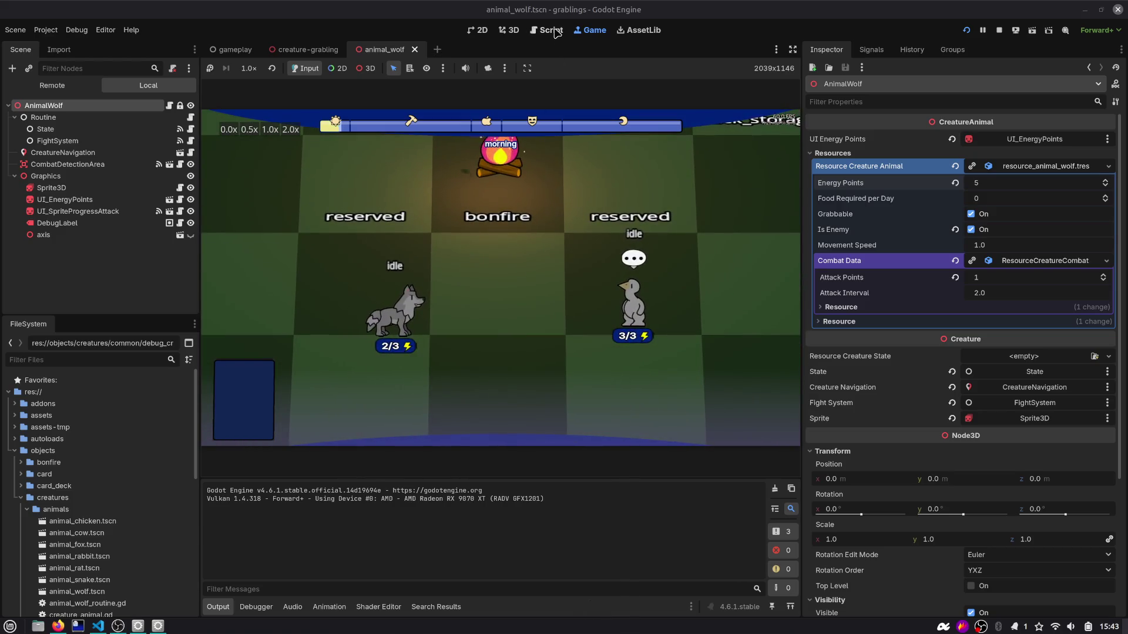
key("F8")
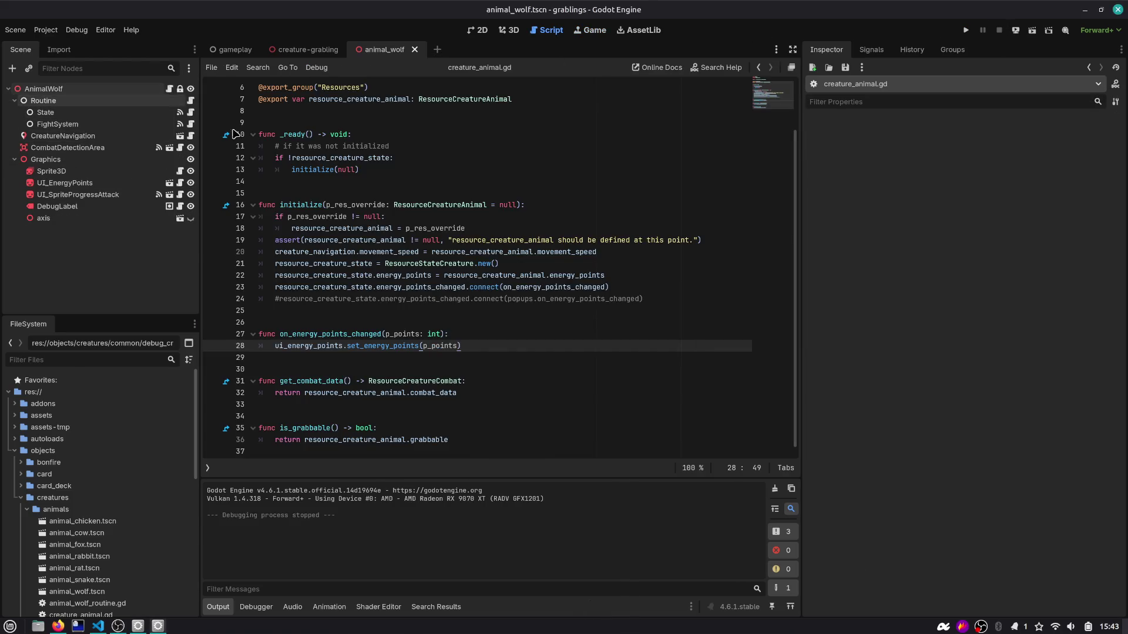
Step: Open the UI_SpriteProgressAttack script, then the UI_EnergyPoints script from the Scene dock
mouse_move(367, 262)
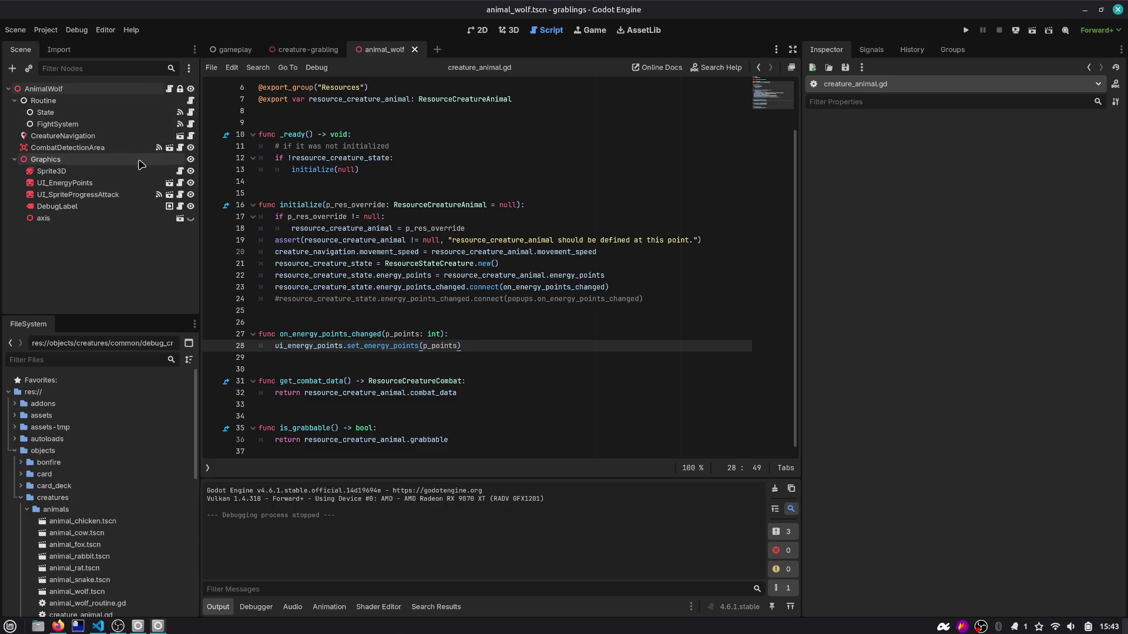
left_click(180, 195)
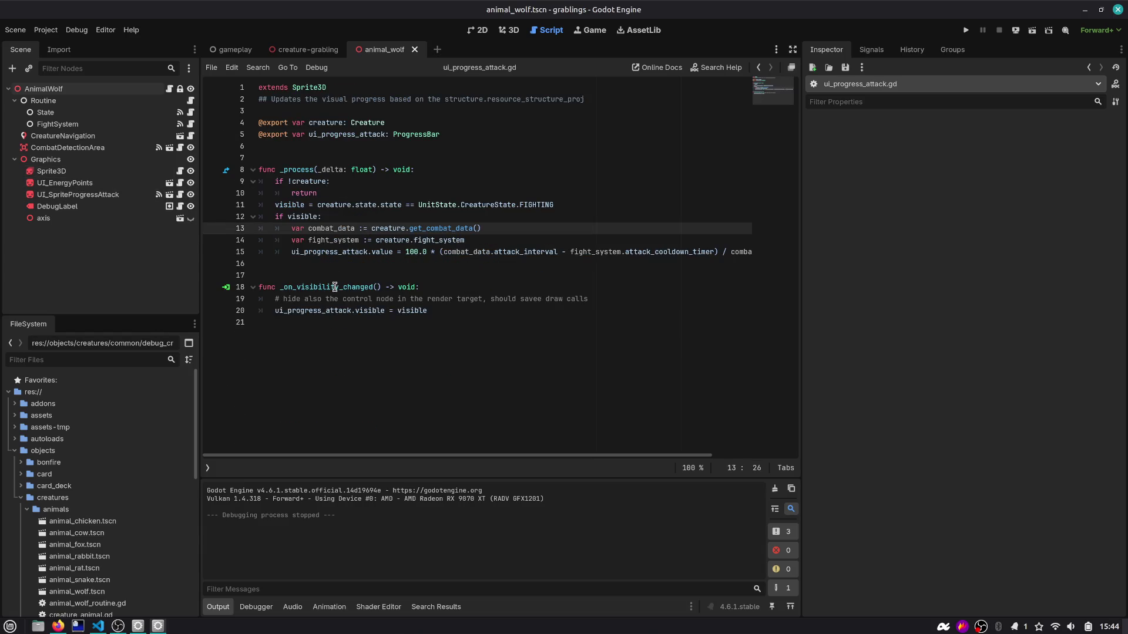
left_click(65, 182)
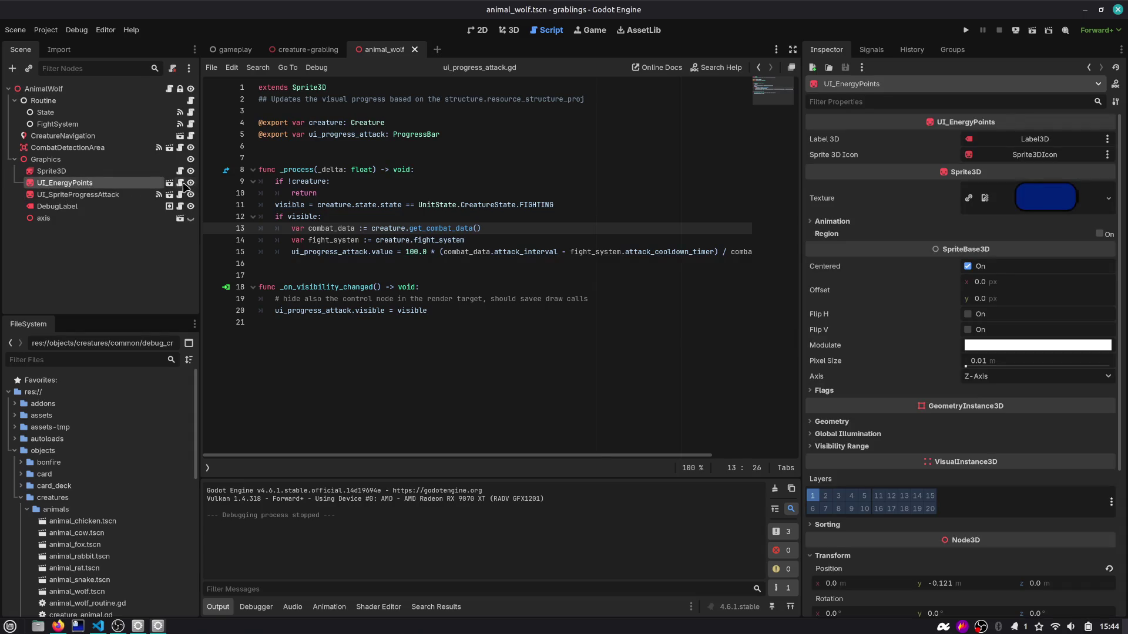
left_click(181, 183)
Step: Inspect set_energy_points' p_max_points parameter with its max_points default, and the initialize function
left_click(527, 253)
double_click(536, 253)
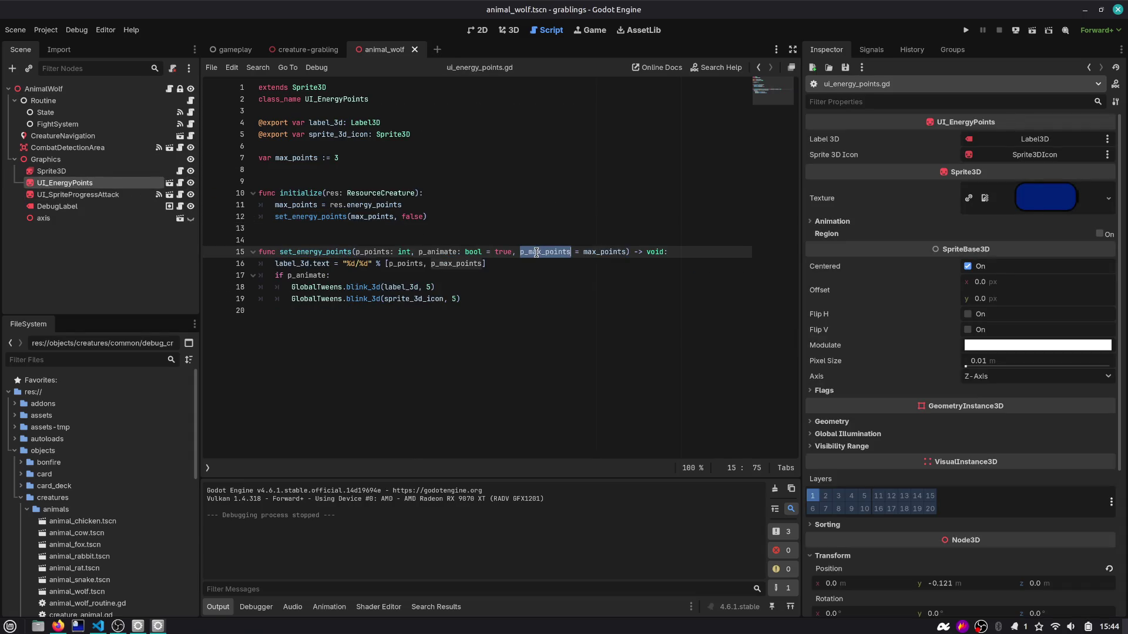
double_click(600, 253)
mouse_move(600, 253)
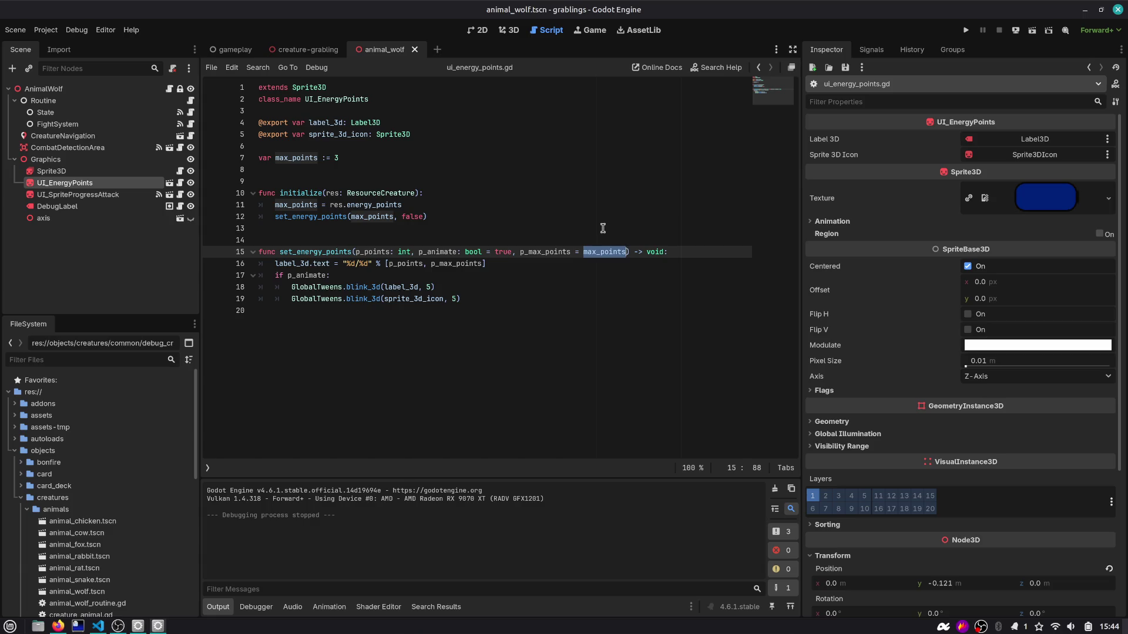
key("ctrl+shift+Left")
key("ctrl+shift+Left")
key("ctrl+shift+Left")
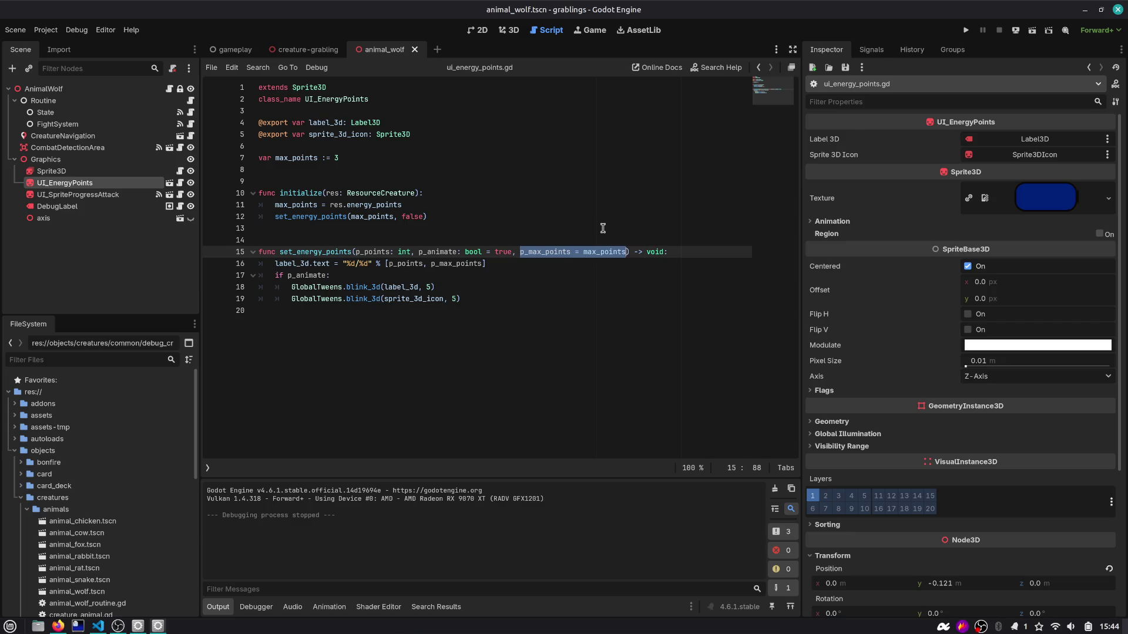
double_click(299, 193)
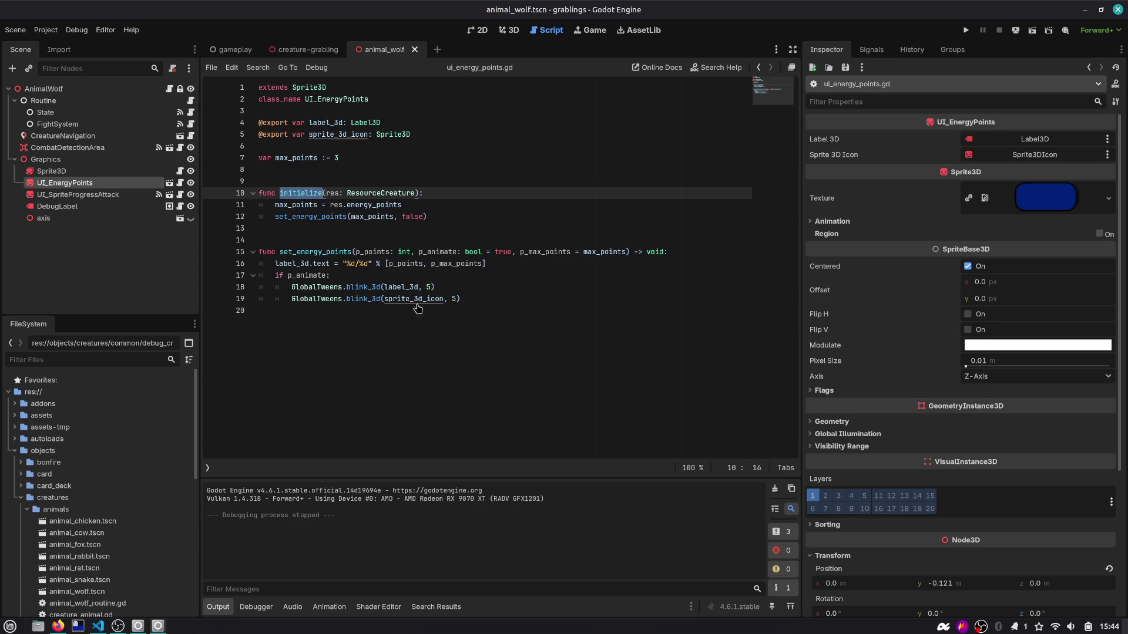
left_click(464, 264)
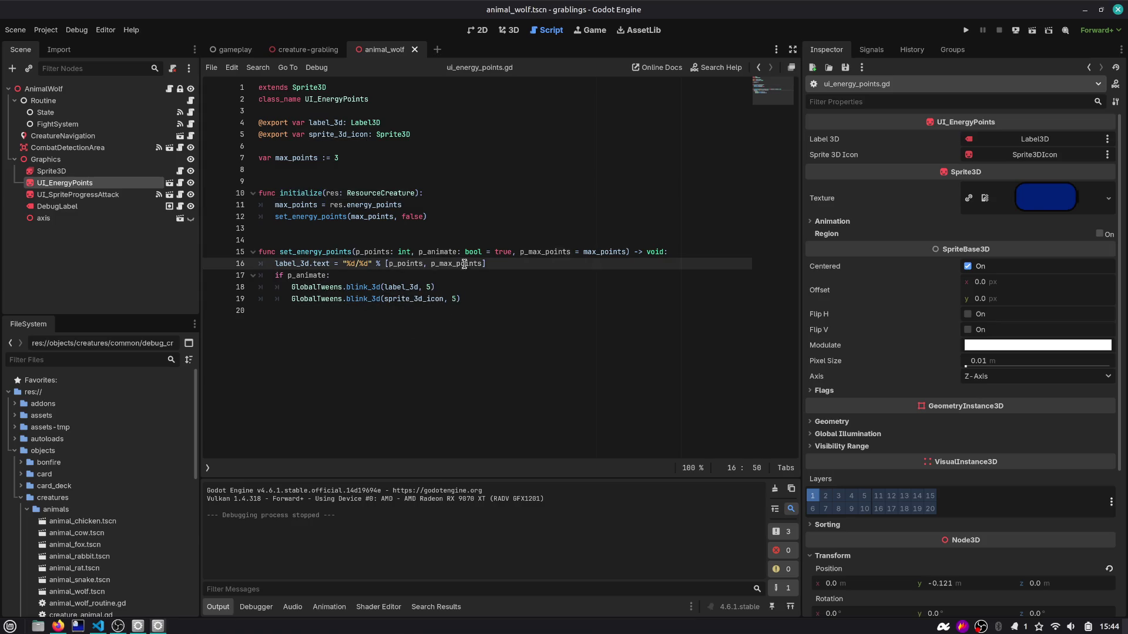
double_click(305, 194)
left_click(444, 189)
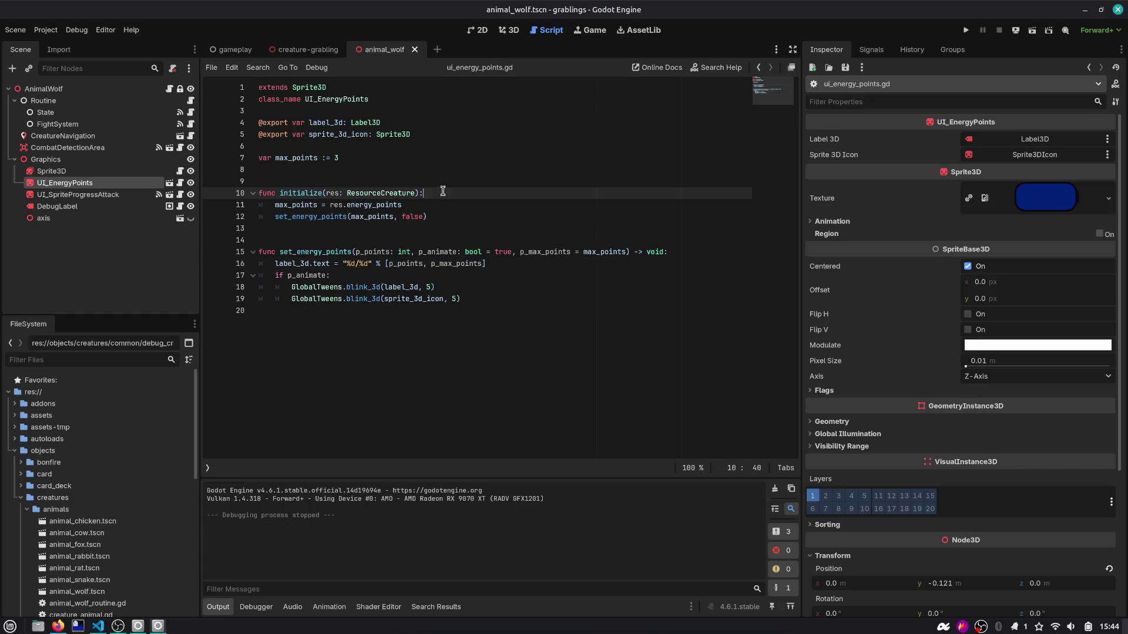
Step: Add push_warning("HALO") to initialize, run the game, and inspect the warning's call stack
key("Return")
key("Return")
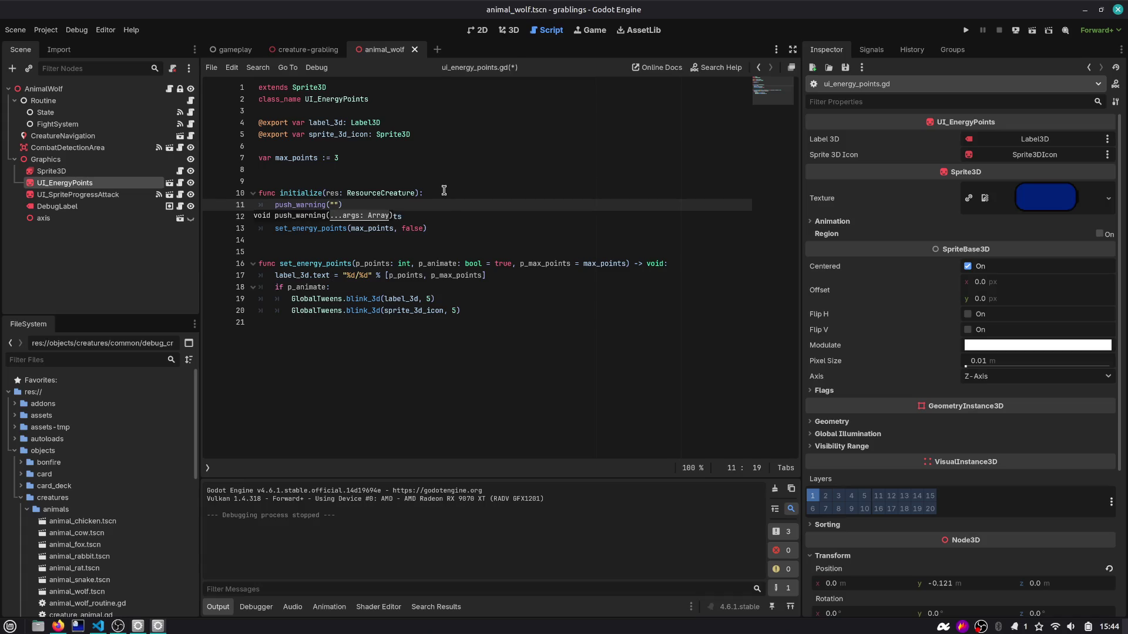
key("F5")
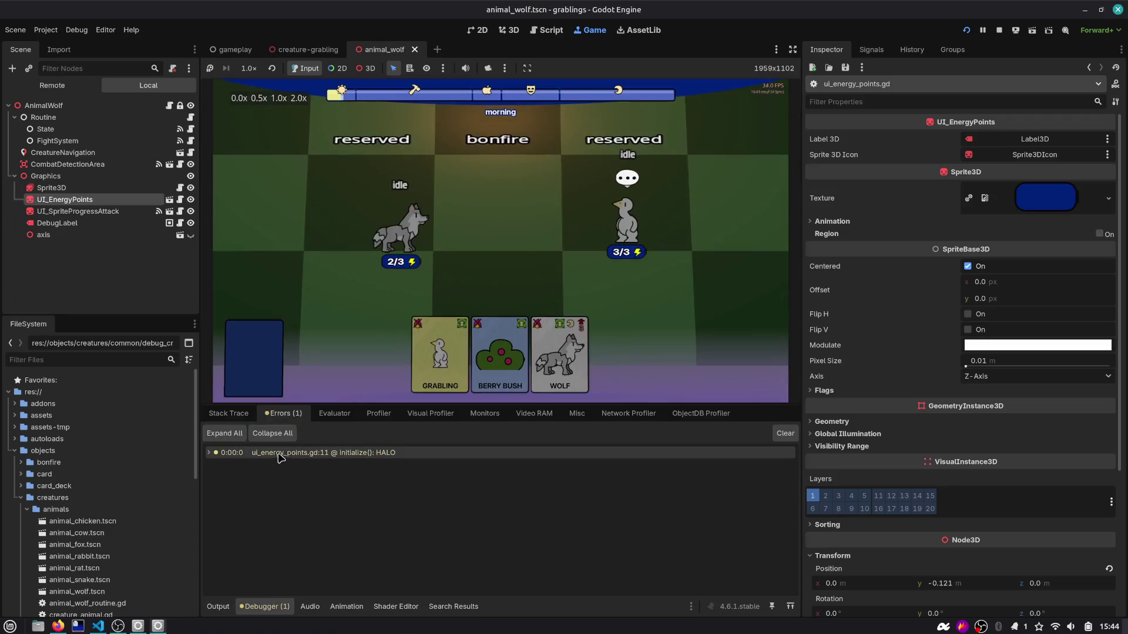
left_click(280, 453)
double_click(225, 454)
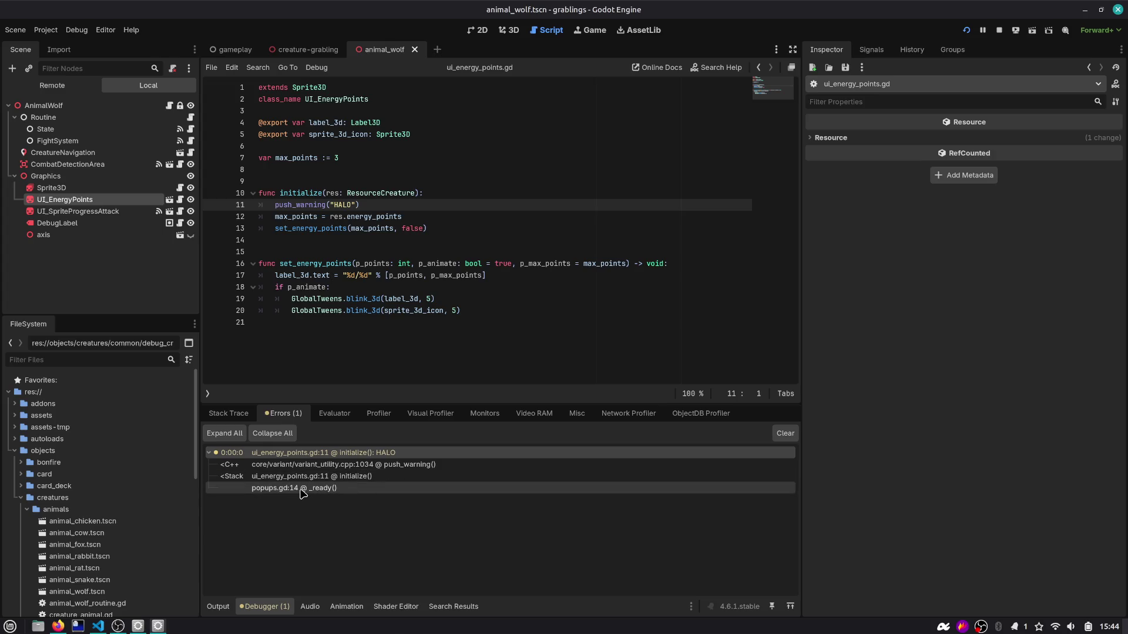
left_click(302, 469)
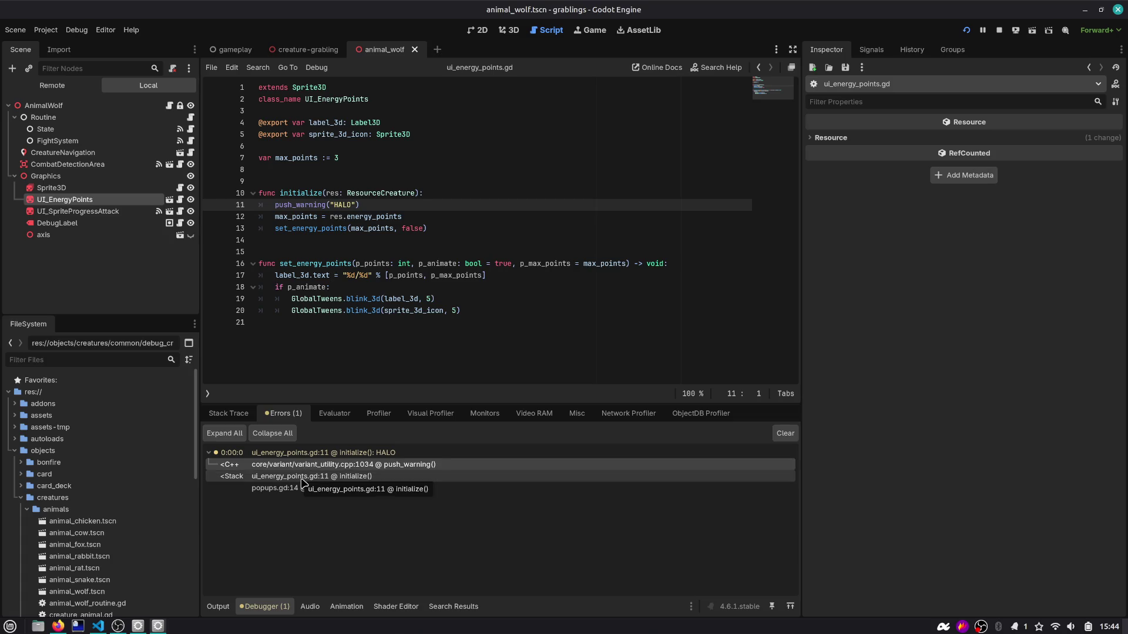
key("F8")
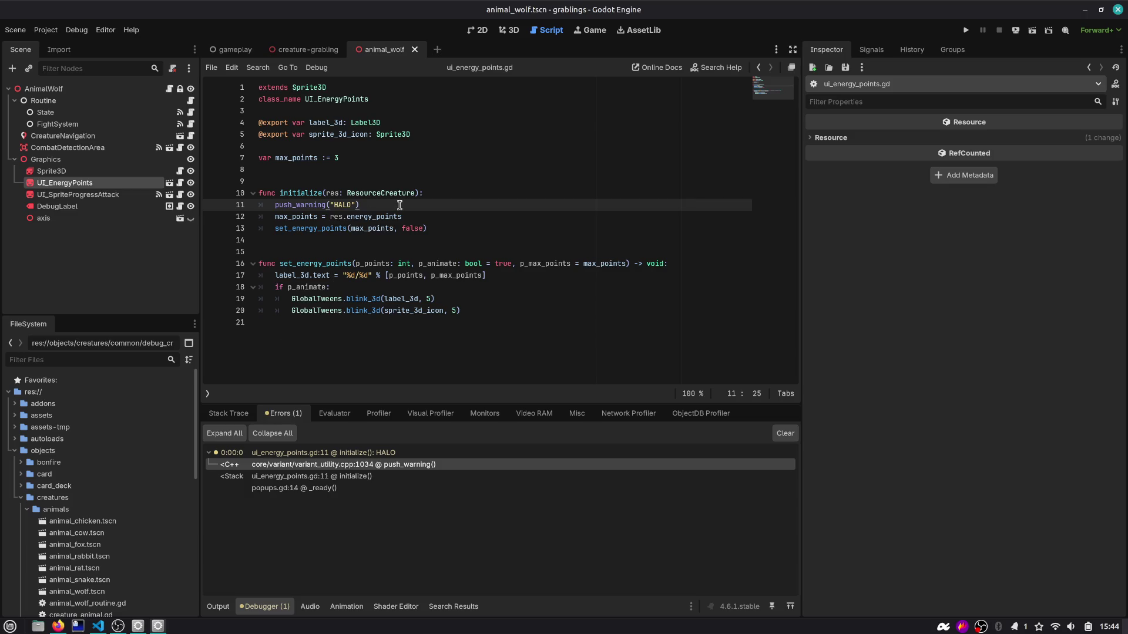
Step: Set a breakpoint on line 11, rerun to hit it, inspect self, and stop the project
key("Return")
key("BackSpace")
key("BackSpace")
key("F5")
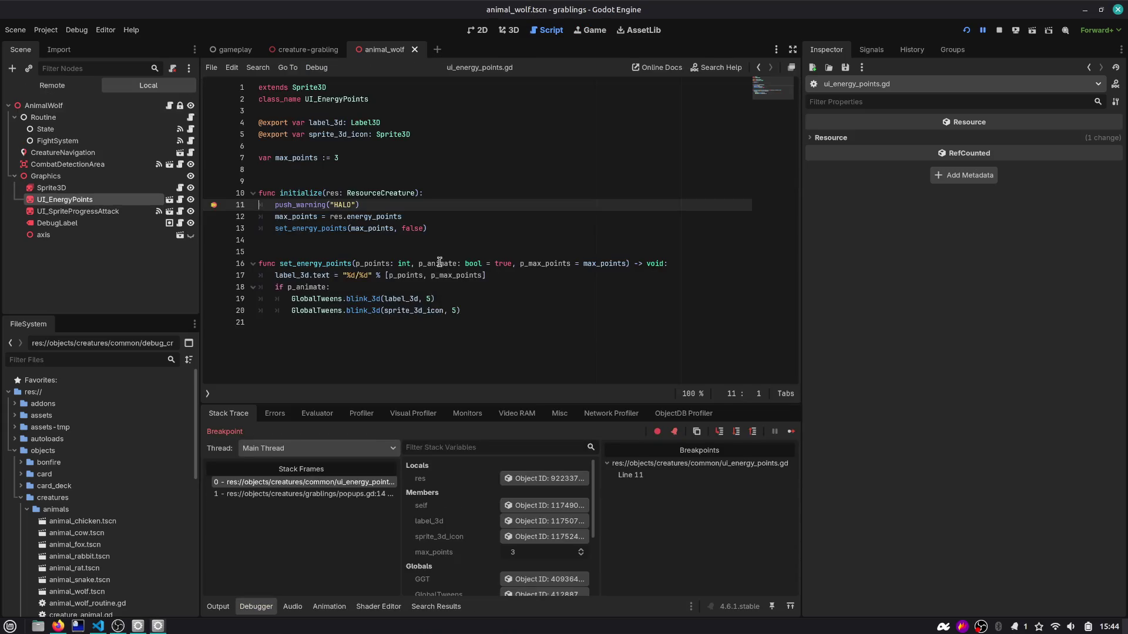
left_click(545, 505)
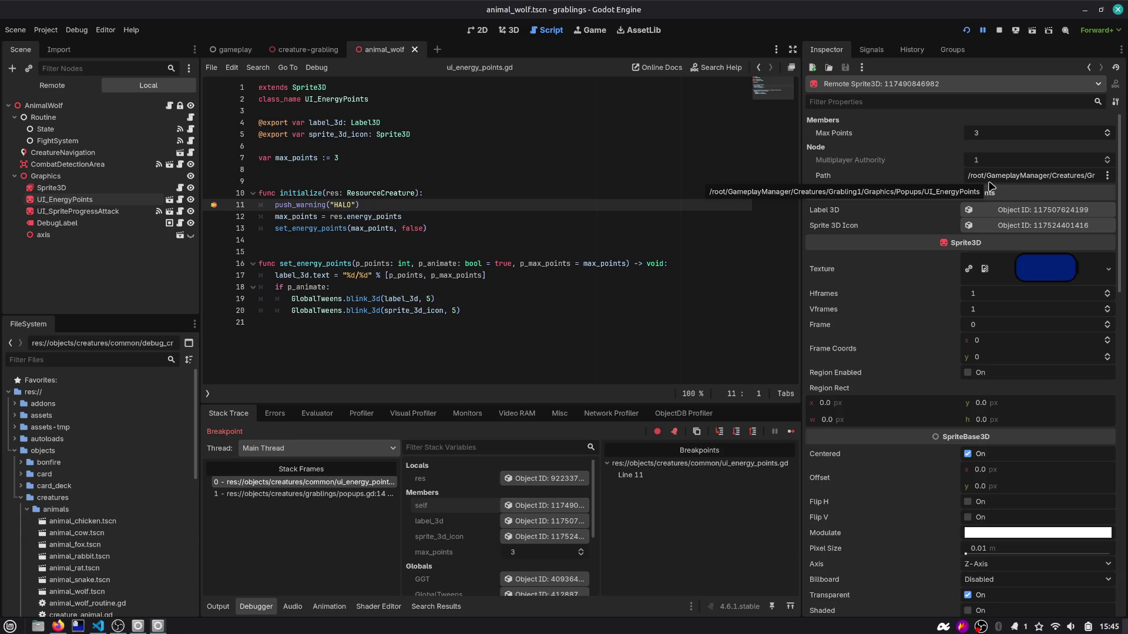
left_click(998, 34)
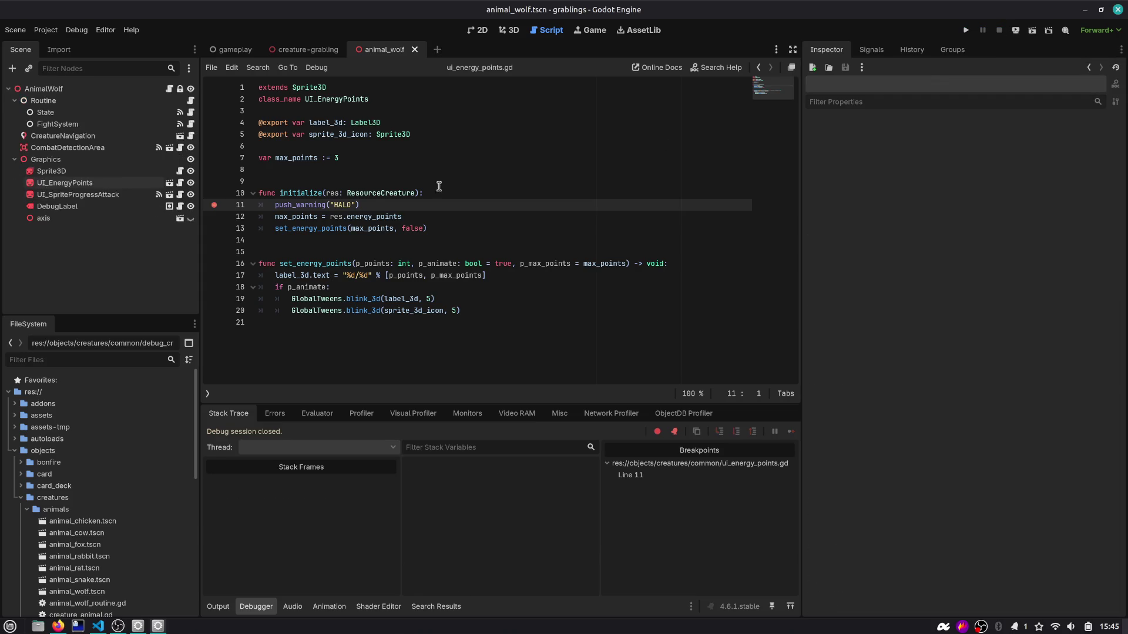
Step: Remove the breakpoint on line 11 and restore the HALO warning line
key("ctrl+shift+k")
double_click(304, 195)
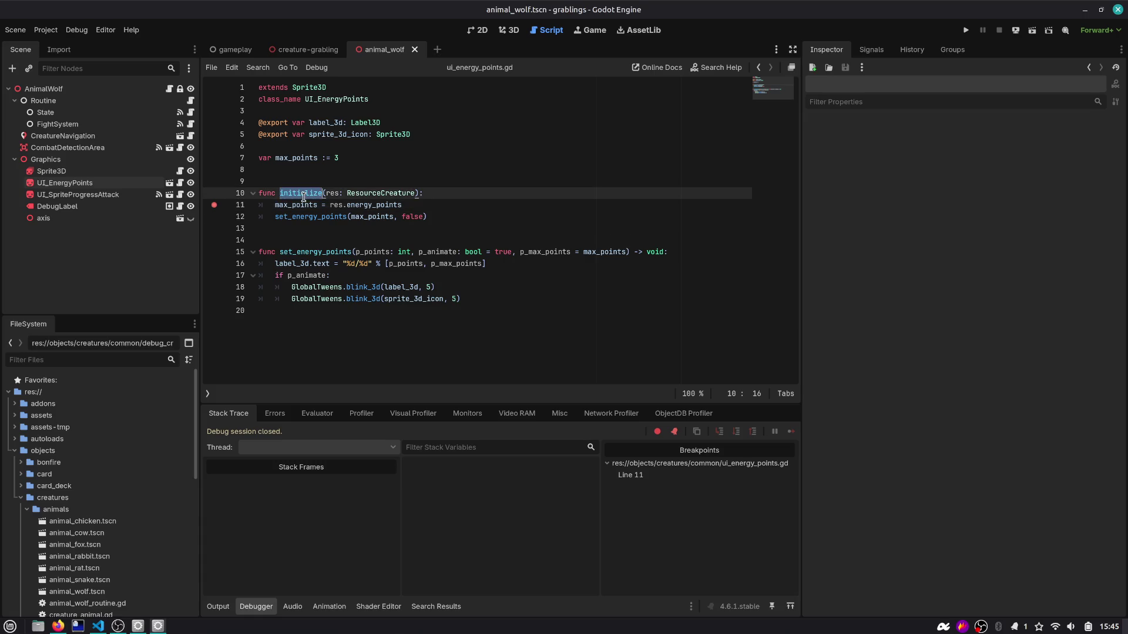
left_click(214, 205)
key("ctrl+z")
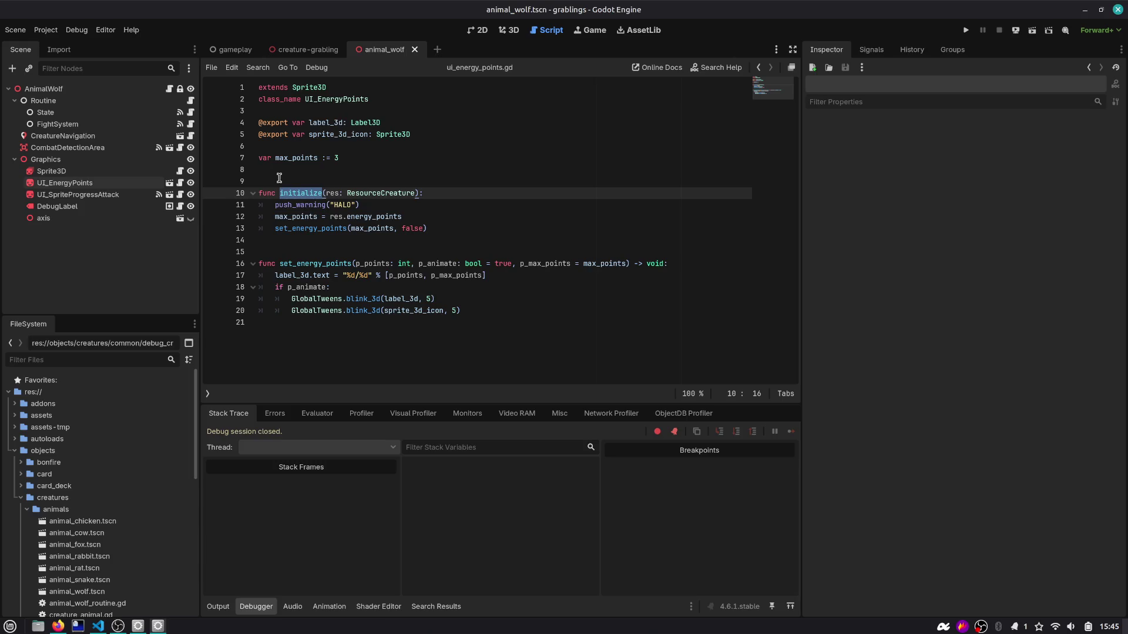
left_click(376, 205)
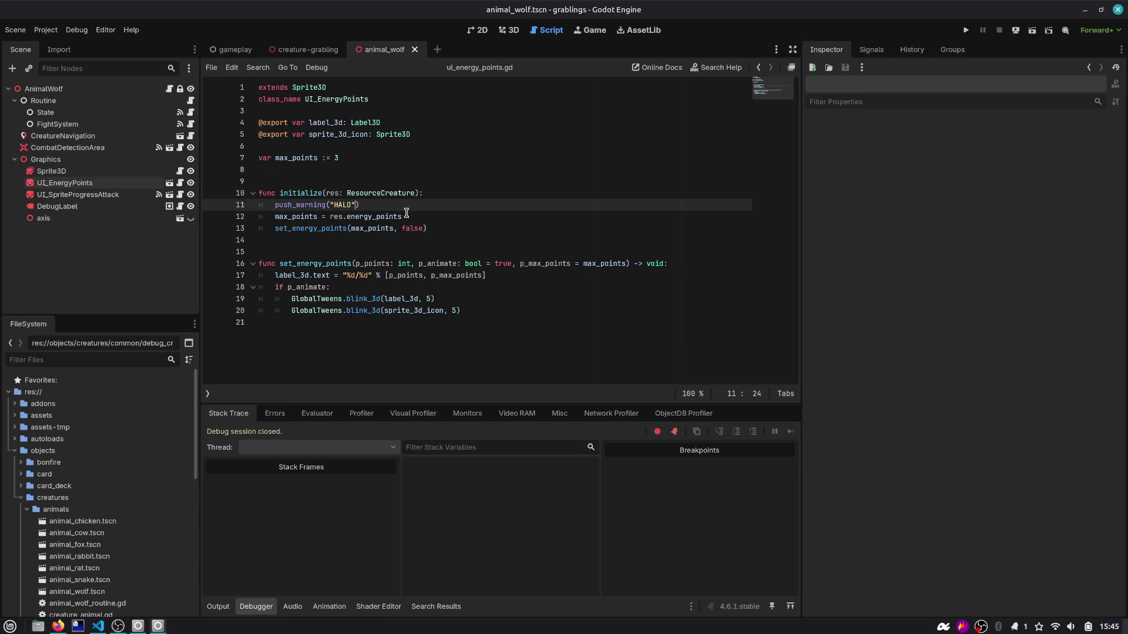
Step: Append get_path() to the HALO warning, save, and check get_path's documentation
type(", get_")
type("pat")
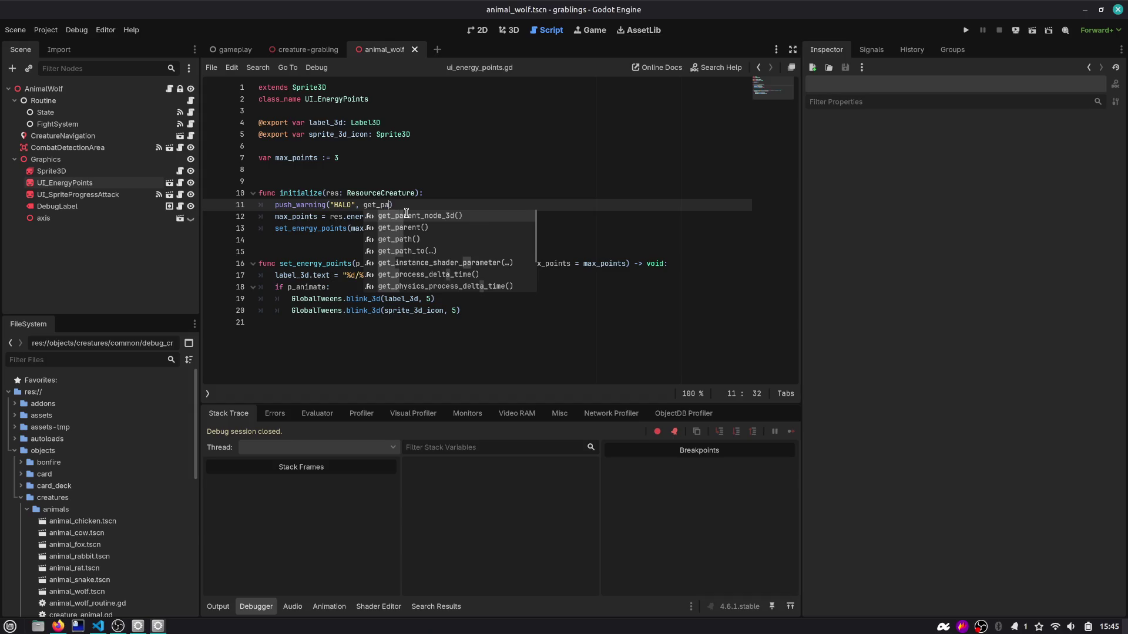
key("Return")
key("ctrl+s")
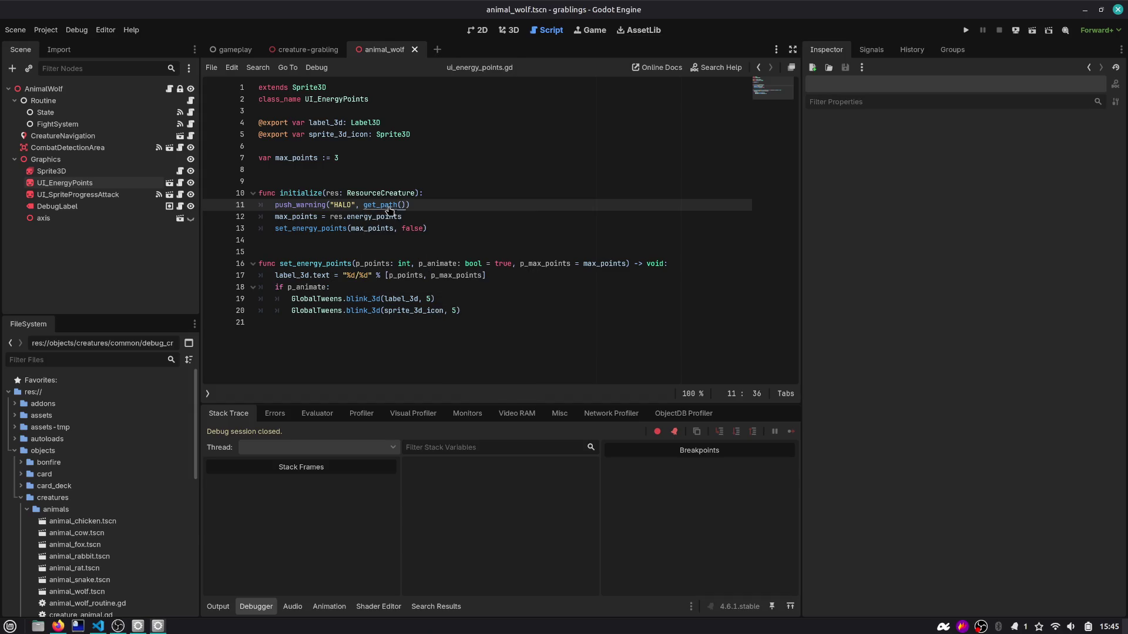
left_click(388, 207, "ctrl")
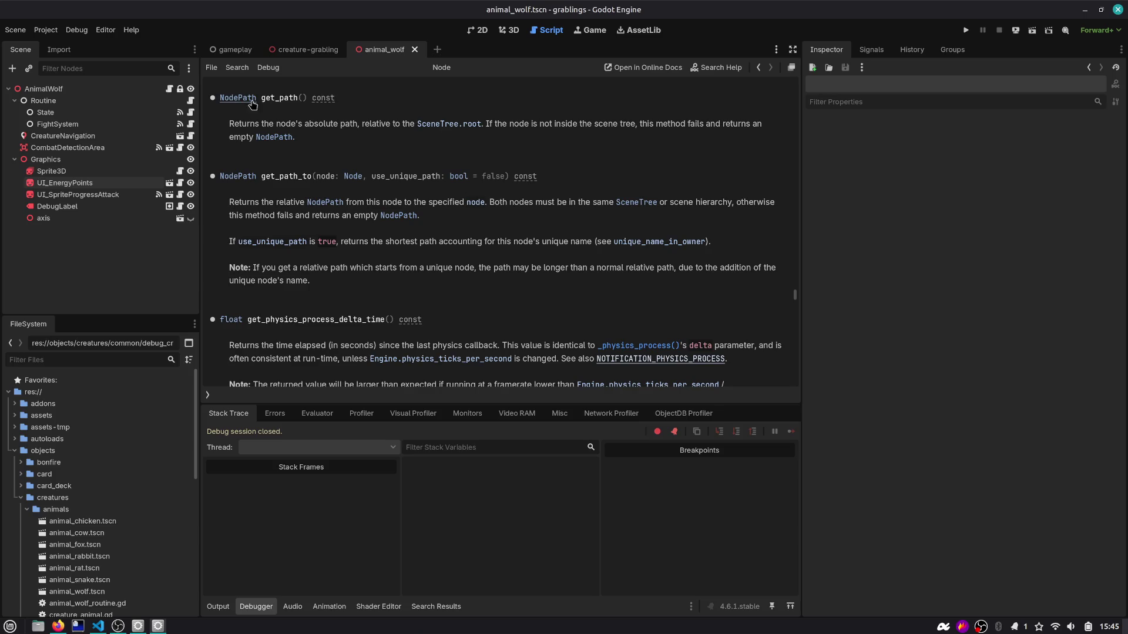
left_click(758, 67)
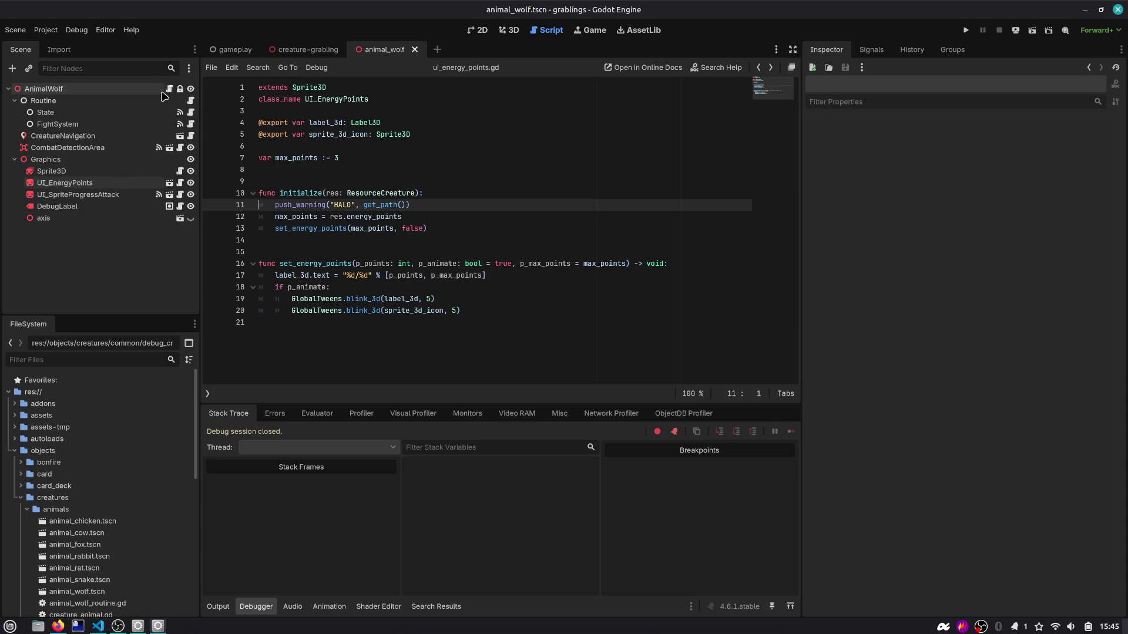
left_click(171, 89)
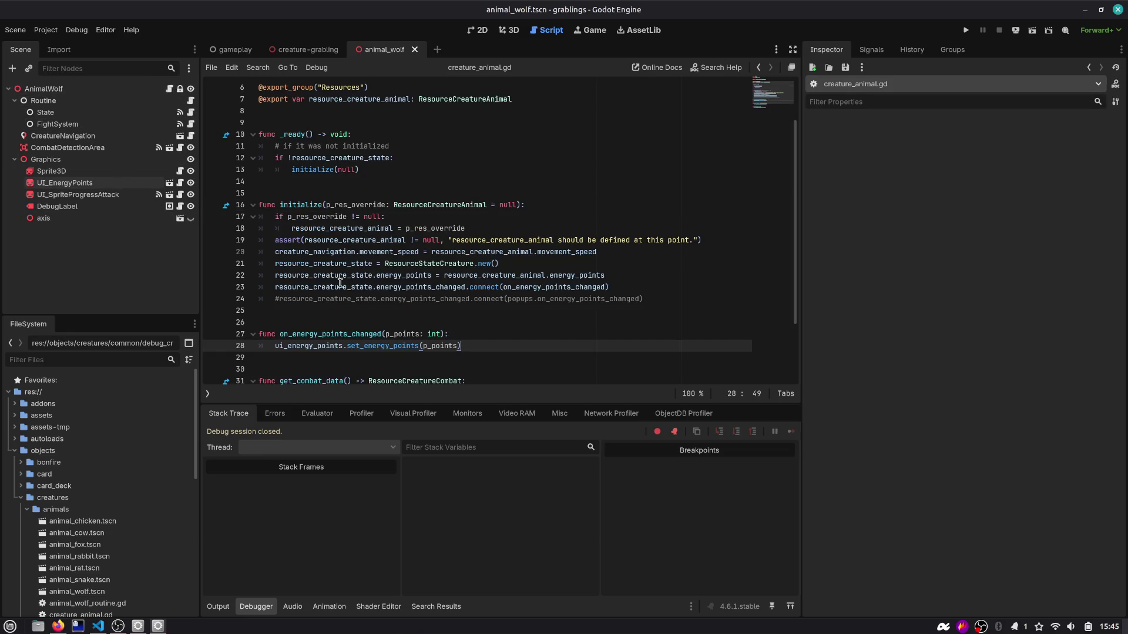
Step: Show the open-scripts list and switch to creature_grabling.gd
scroll(274, 163, "up", 2)
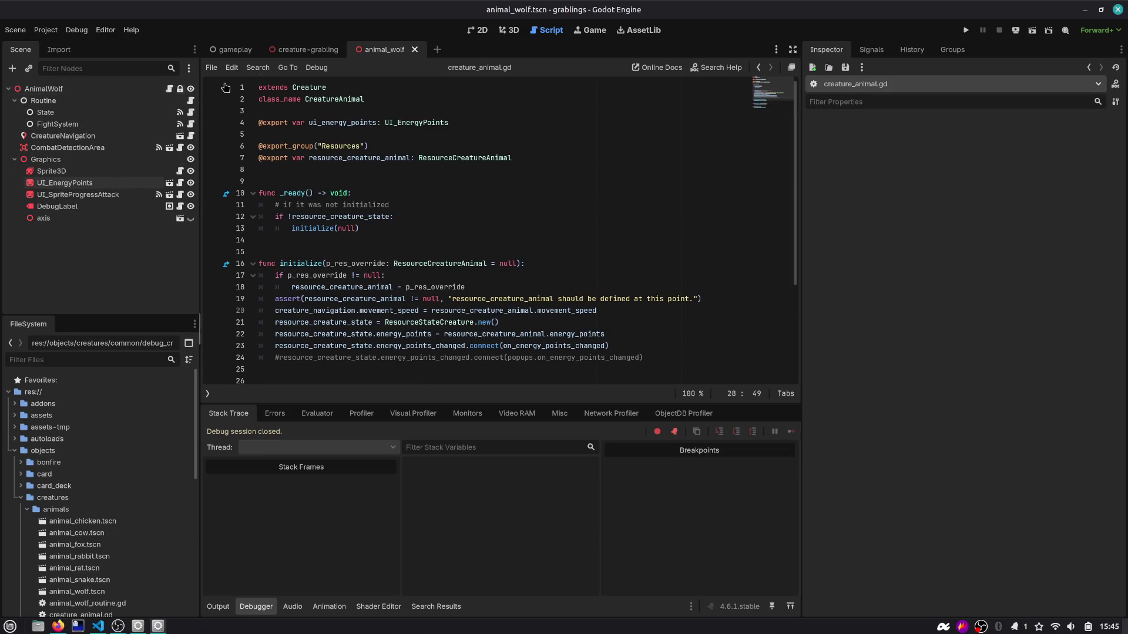
left_click(478, 162)
key("ctrl+backslash")
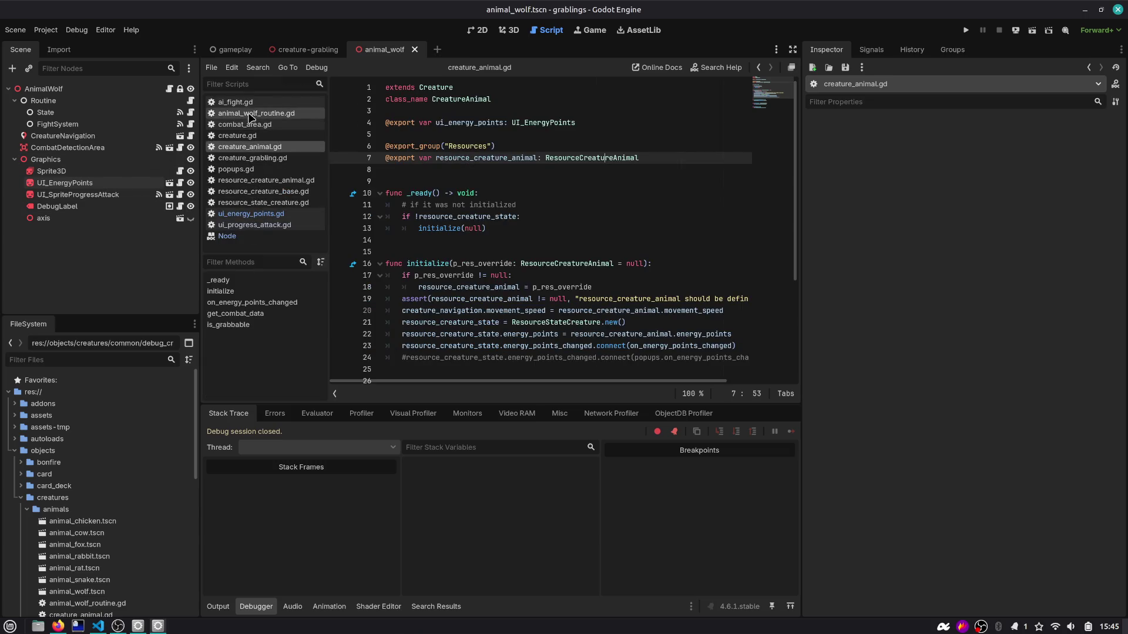
left_click(261, 158)
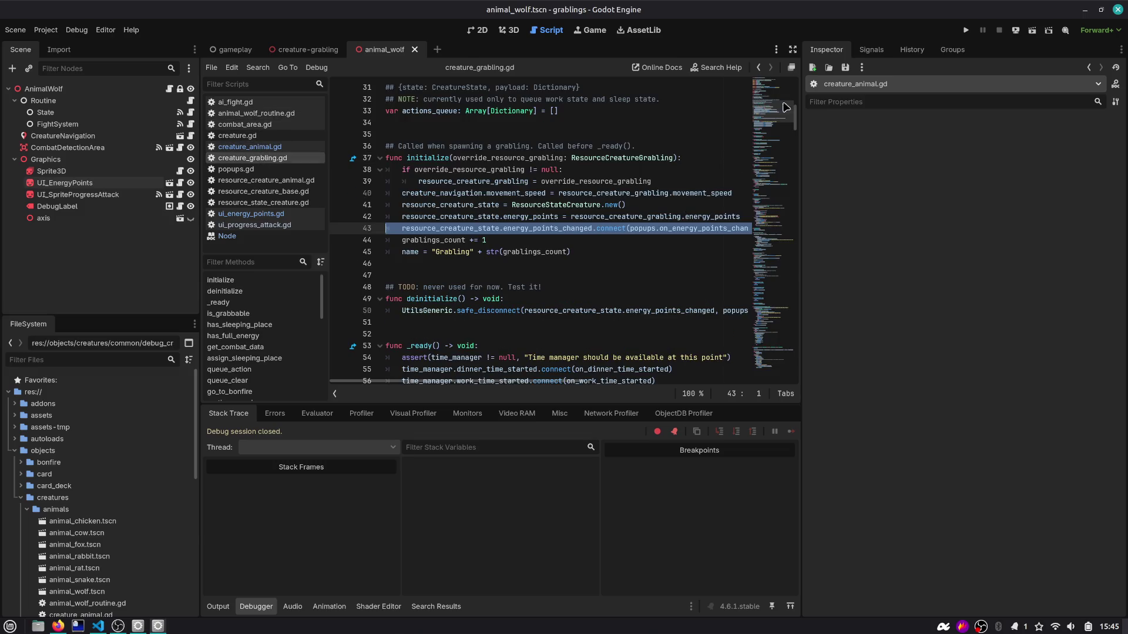
Step: Search creature_grabling.gd for 'init' and inspect energy_points_changed on line 43
scroll(785, 107, "up", 10)
key("ctrl+f")
type(".ui")
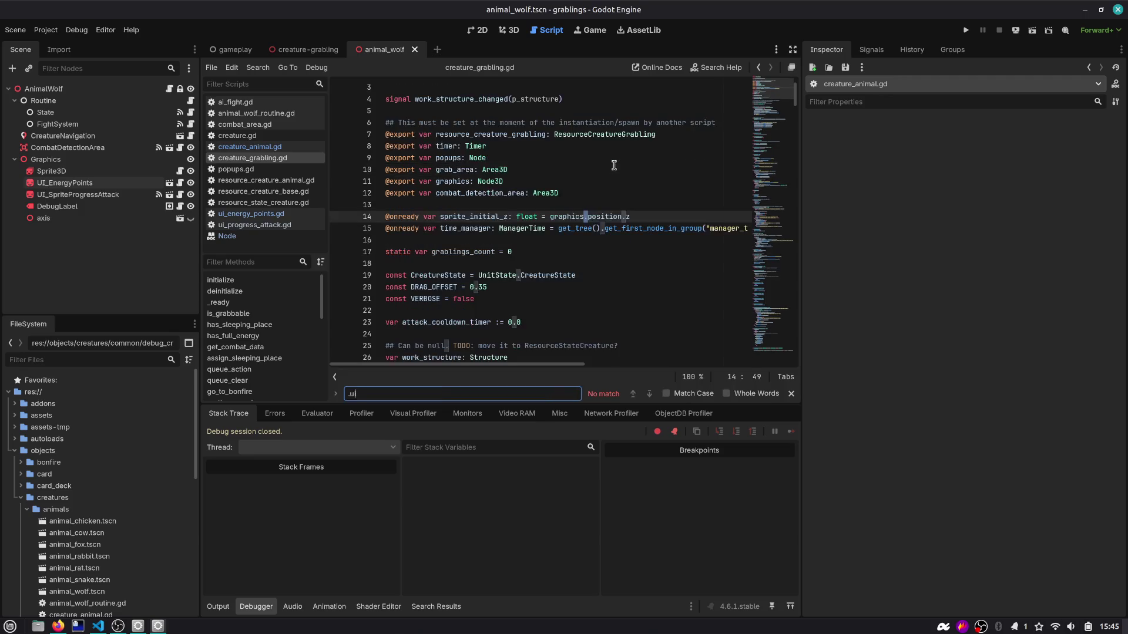
key("BackSpace")
type("initia")
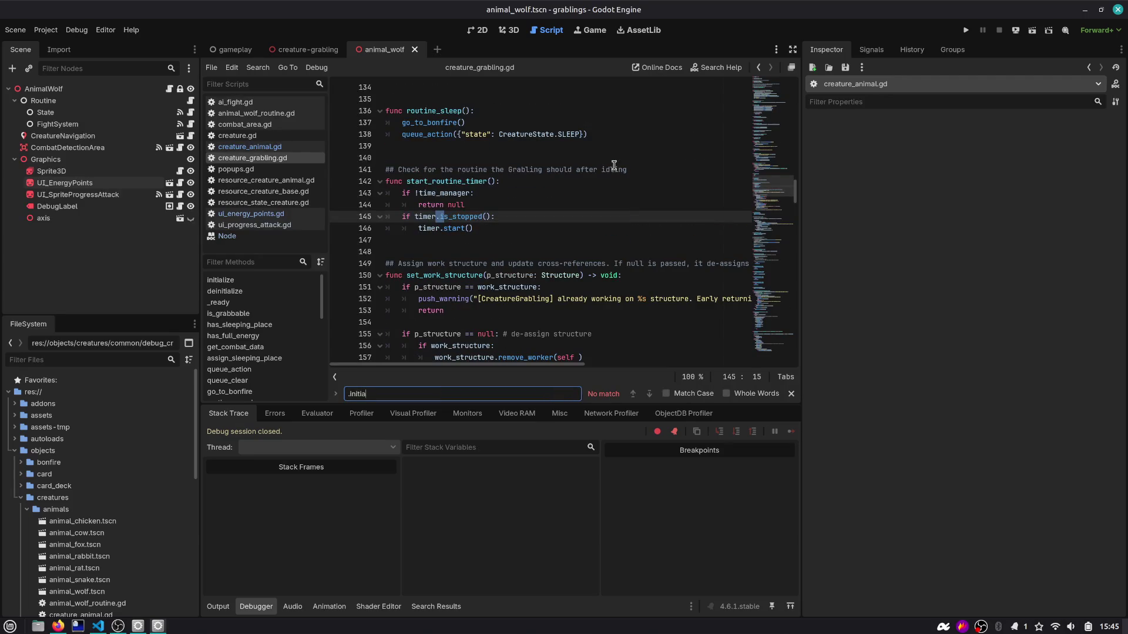
key("Escape")
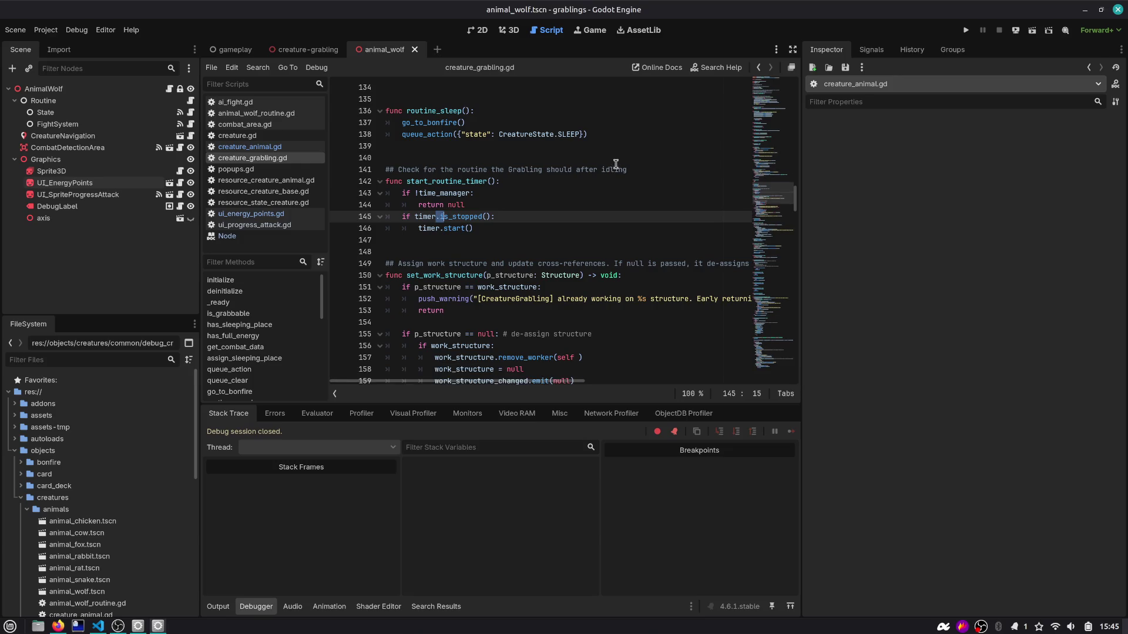
scroll(615, 164, "up", 20)
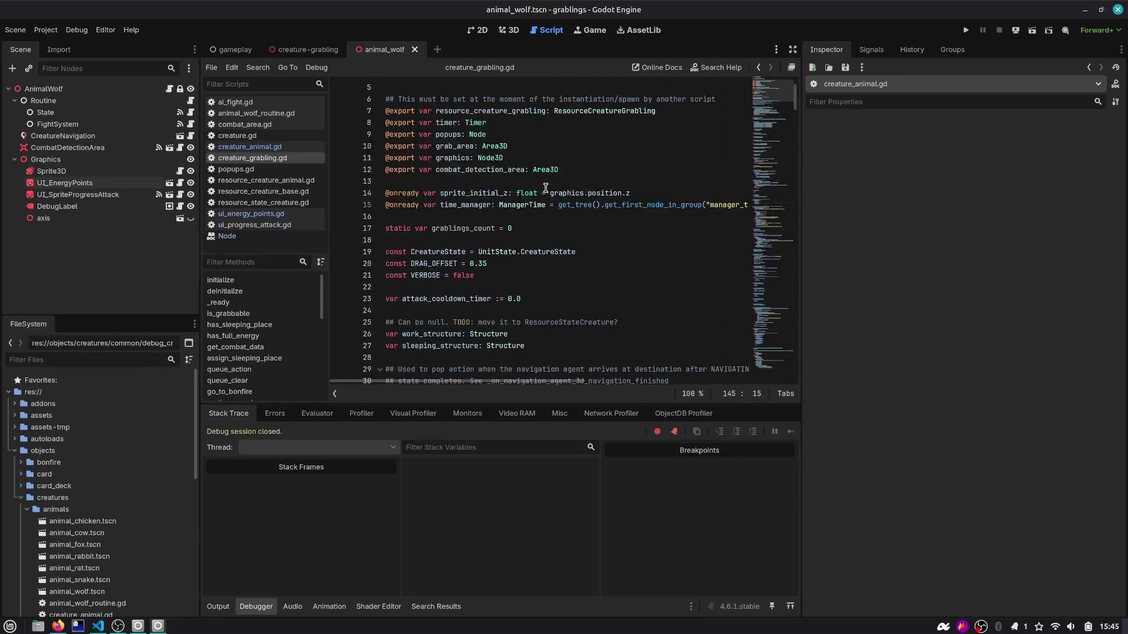
scroll(545, 187, "down", 9)
left_click(442, 233)
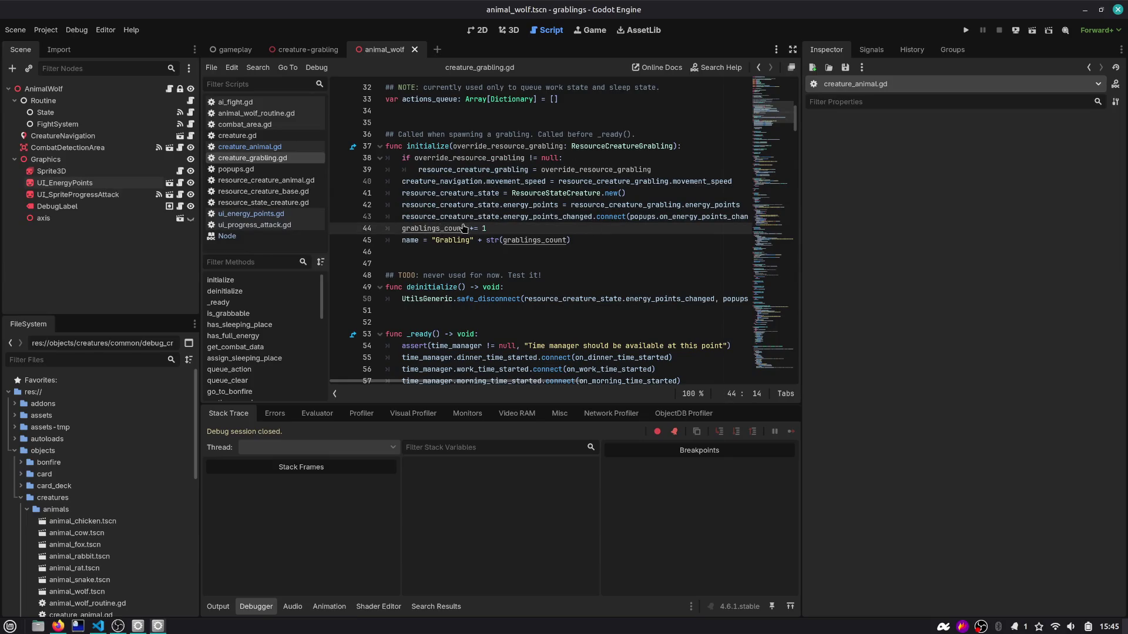
double_click(528, 217)
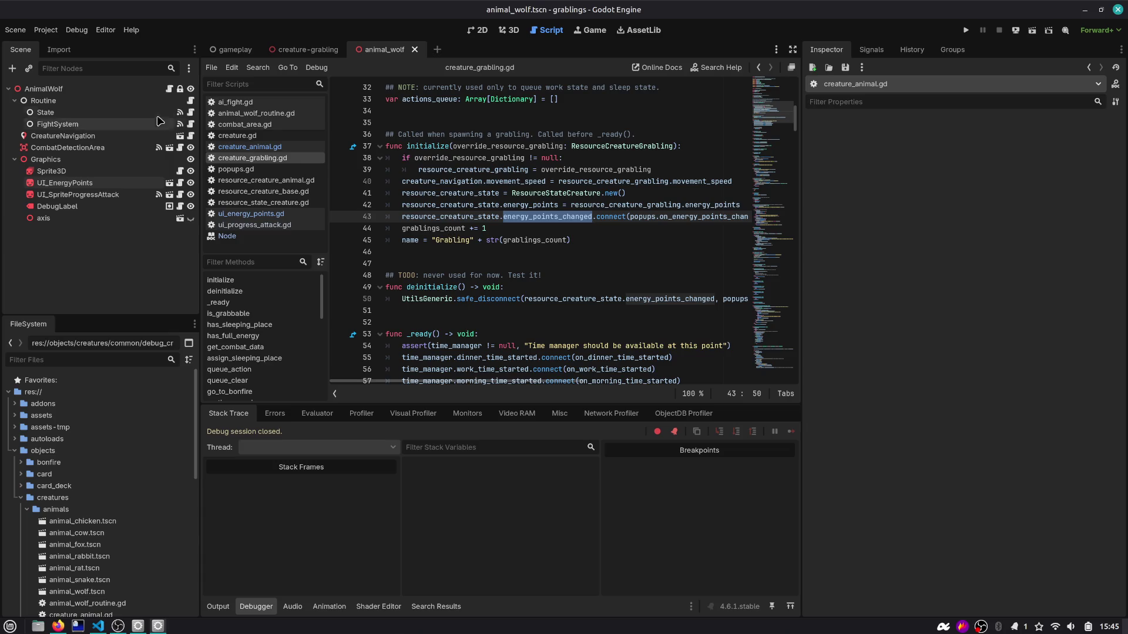
Step: Review ai_fight.gd from the creature-grabling scene, then run the game
left_click(306, 49)
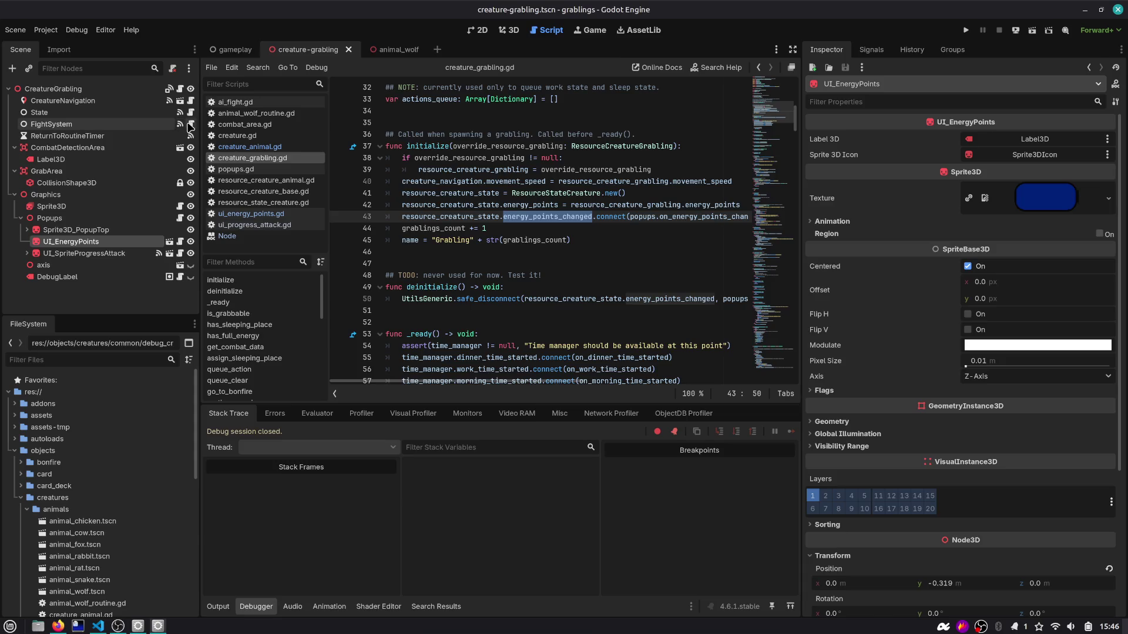
left_click(190, 125)
scroll(435, 197, "up", 15)
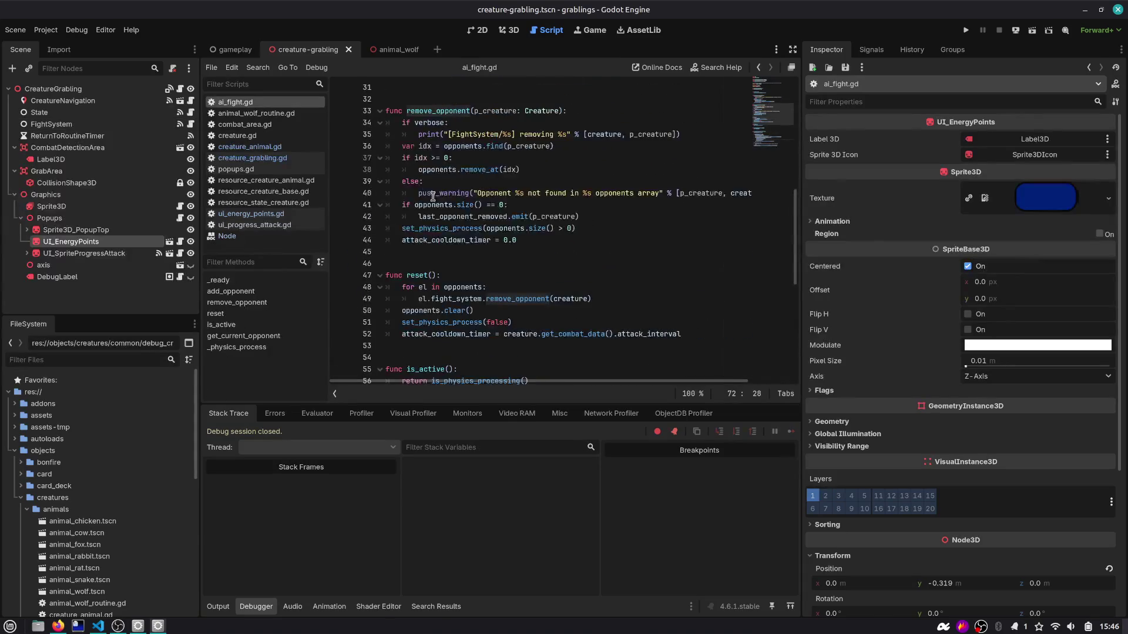
scroll(464, 276, "down", 5)
scroll(464, 276, "down", 7)
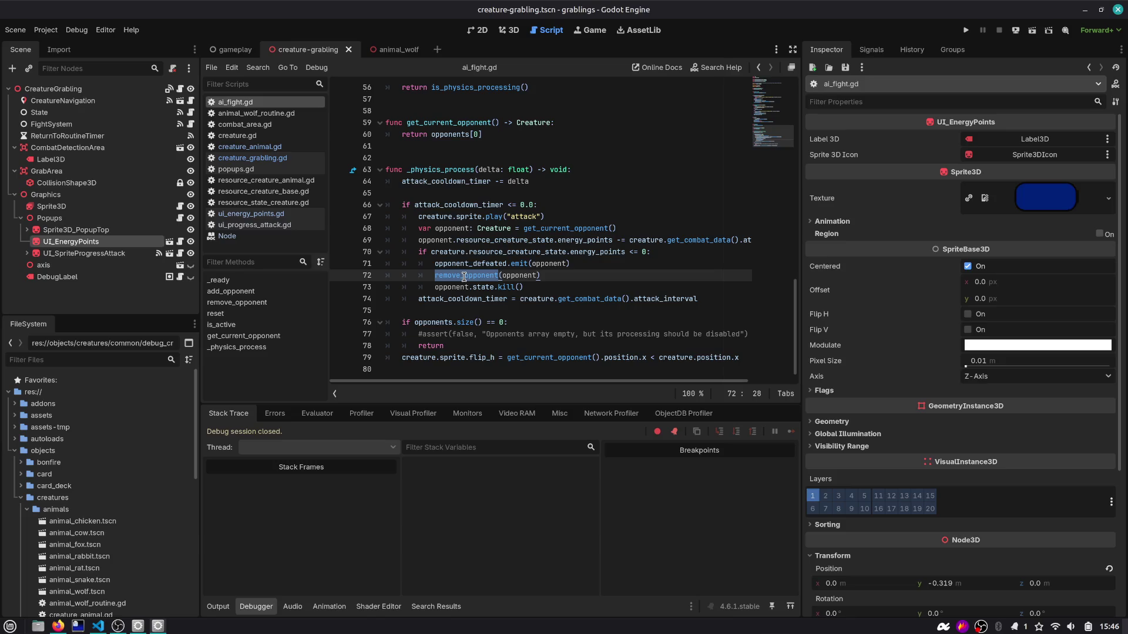
left_click(965, 30)
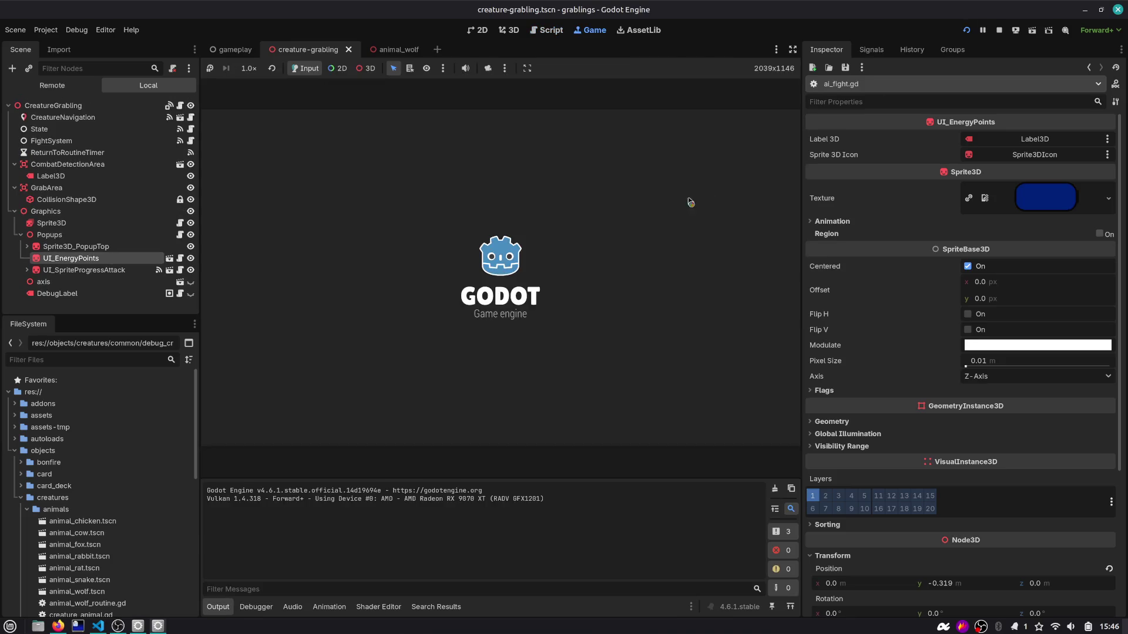
Step: Trace the HALO warning in Debugger > Errors to popups.gd and copy its line-14 initialize call
left_click(264, 607)
left_click(283, 413)
left_click(213, 453)
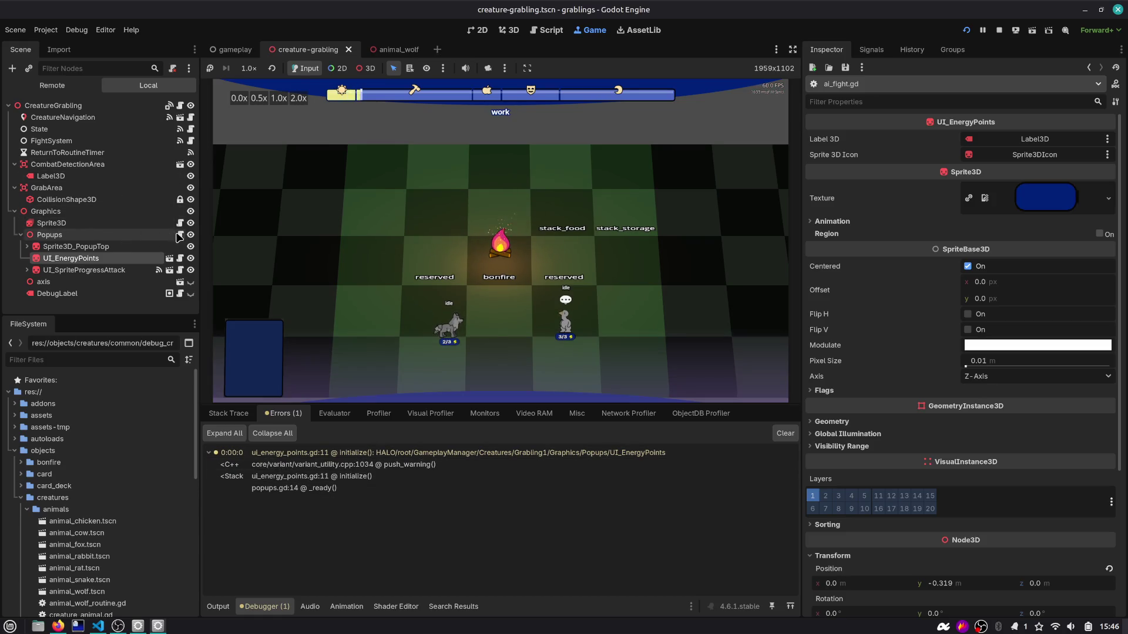
left_click(180, 235)
scroll(716, 132, "up", 3)
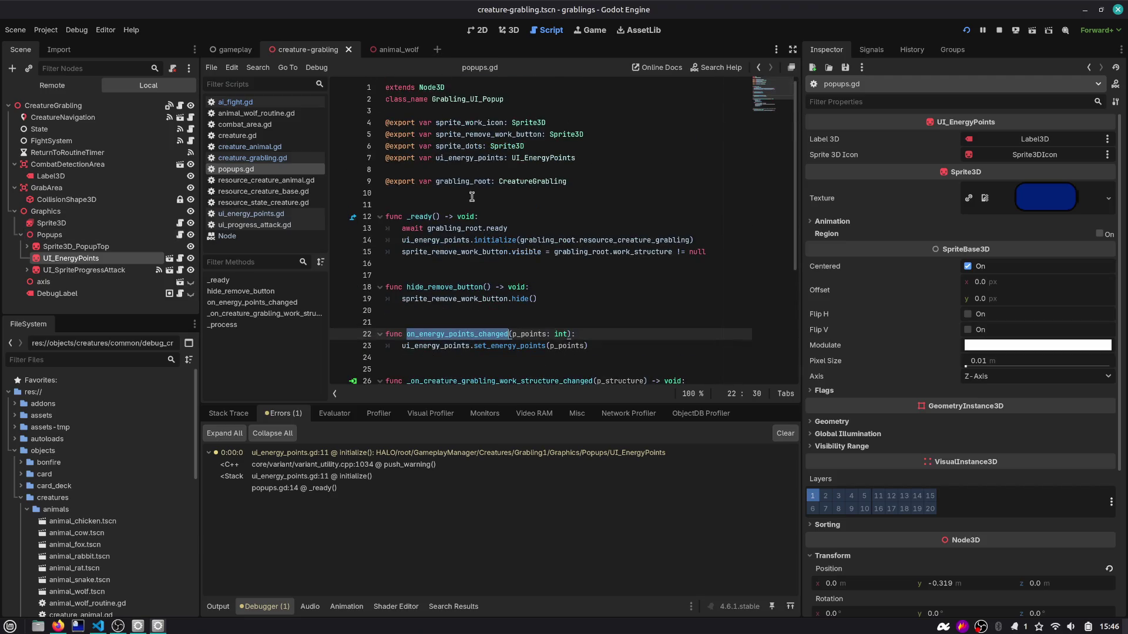
double_click(484, 241)
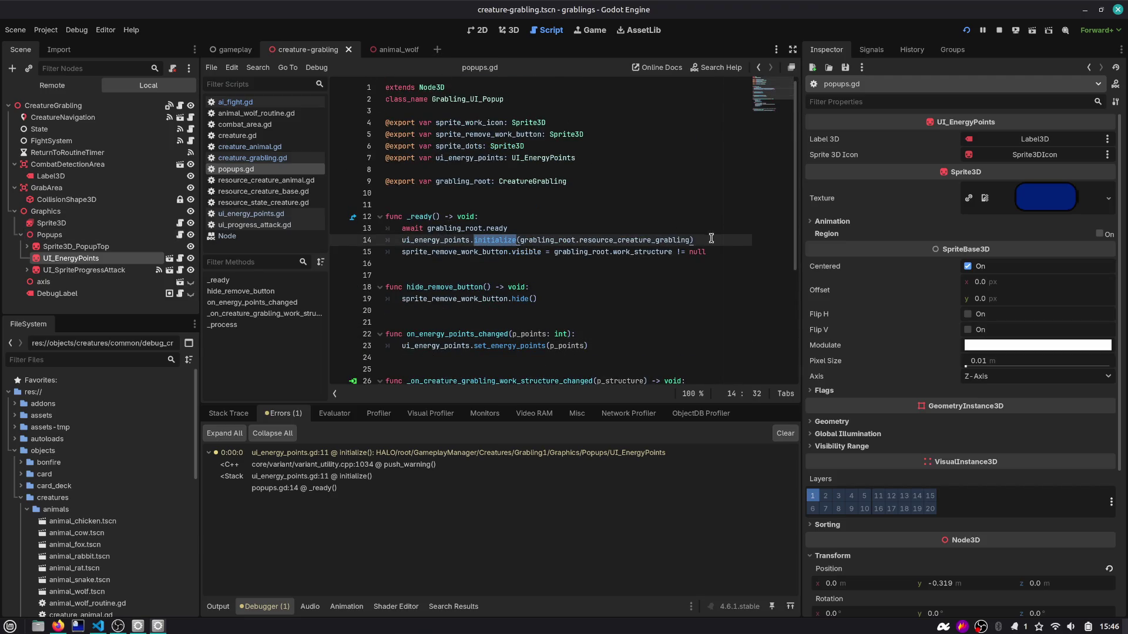
left_click_drag(711, 240, 309, 245)
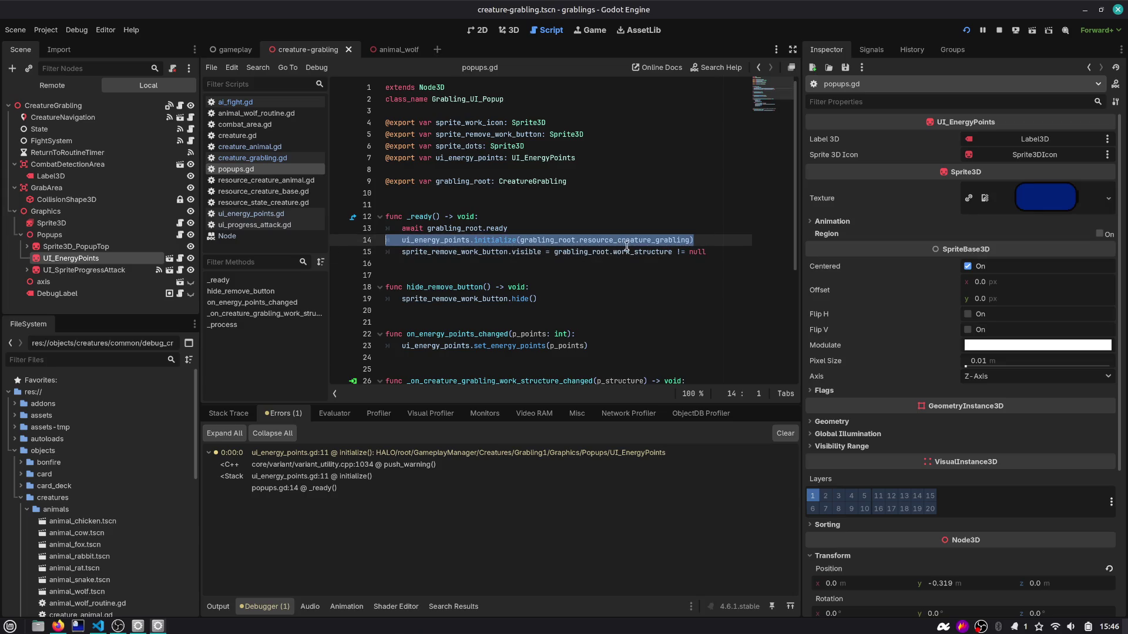
Step: Paste that energy-points initialize call into creature_animal.gd's initialize and fix its indentation
left_click(393, 50)
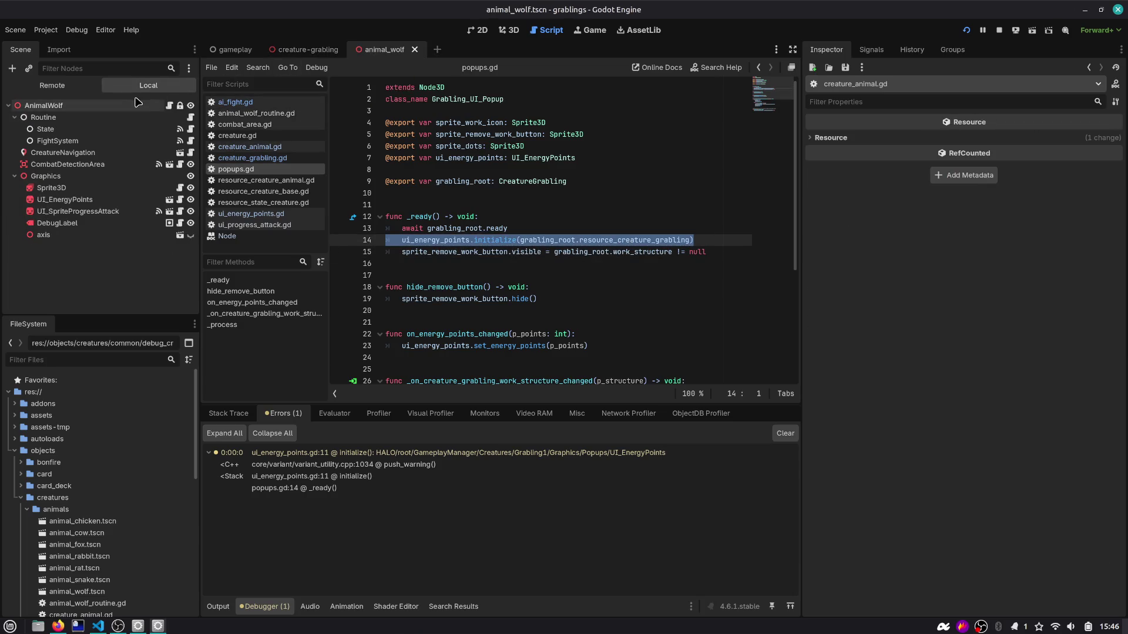
left_click(170, 106)
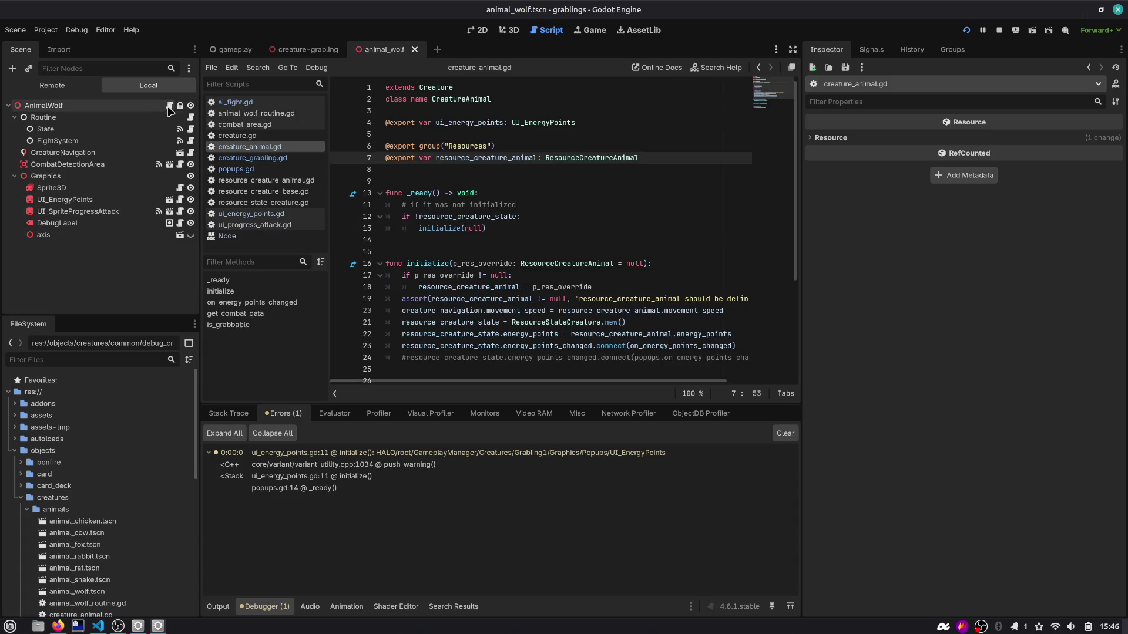
left_click(517, 213)
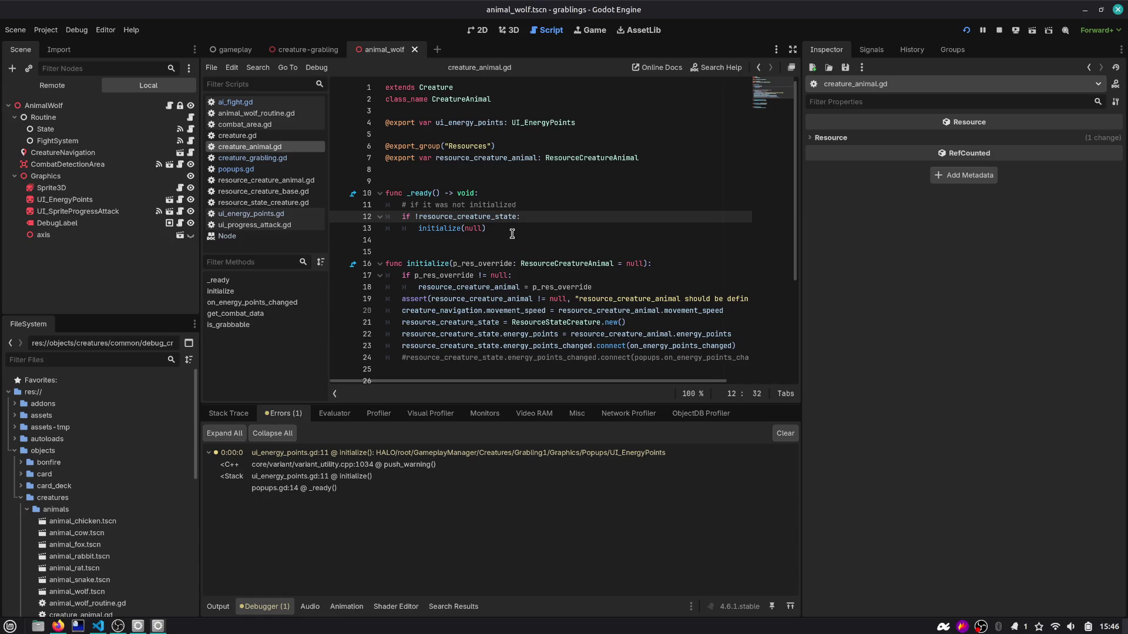
left_click(435, 230)
key("ctrl+z")
scroll(417, 318, "down", 3)
key("Home")
key("BackSpace")
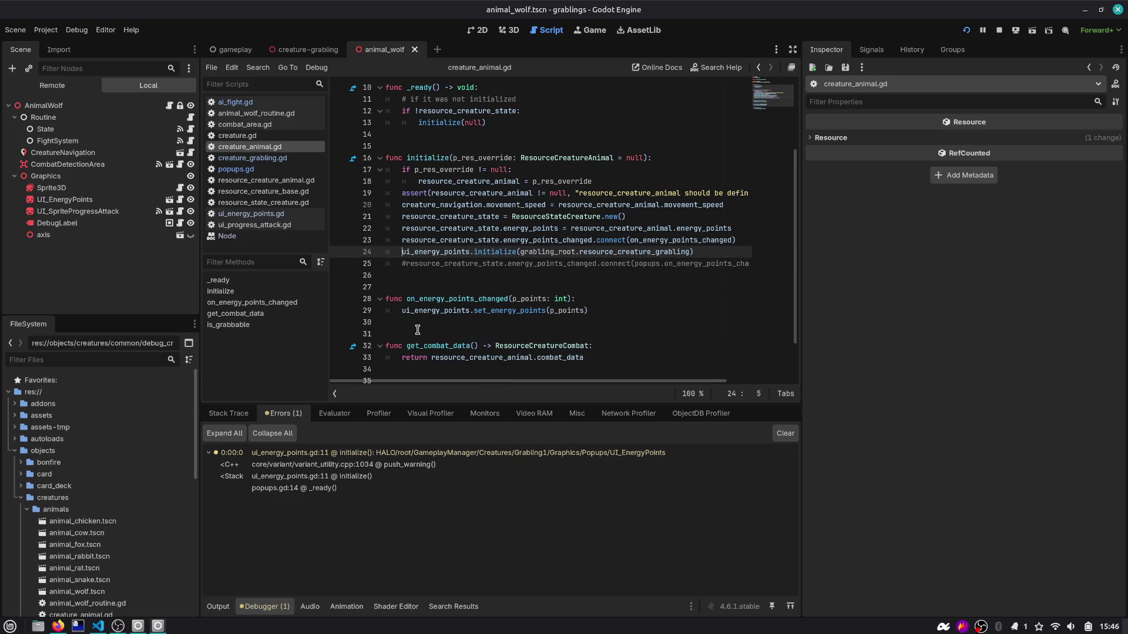
Step: Drop grabling_root. from the pasted call and pass resource_creature_animal as its argument
scroll(418, 329, "up", 3)
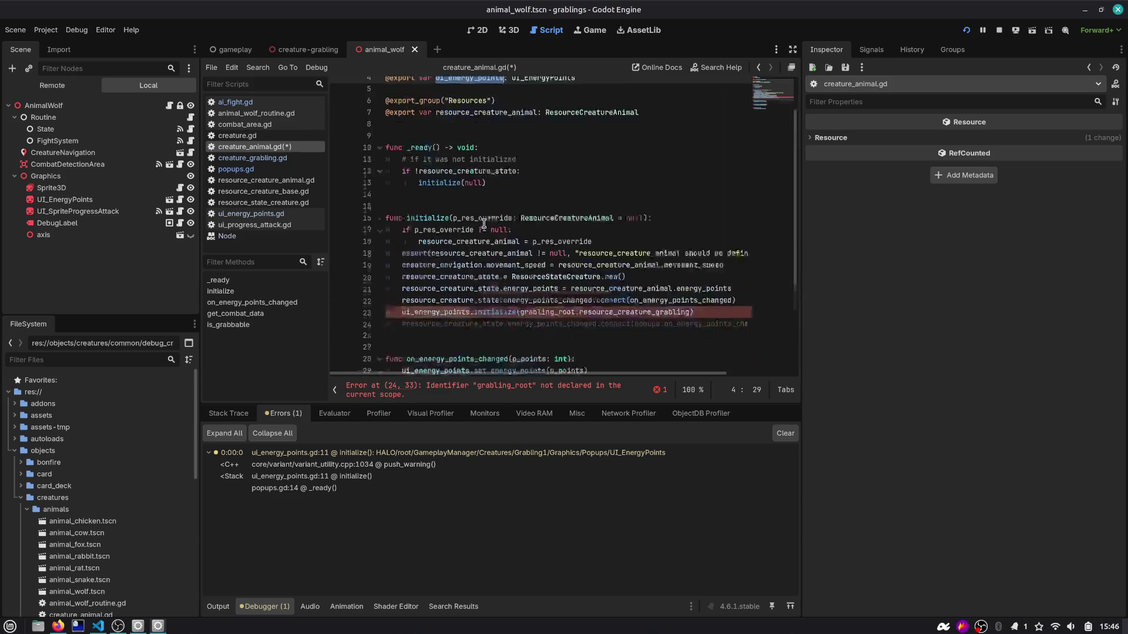
scroll(480, 176, "down", 3)
left_click_drag(520, 251, 576, 251)
key("Delete")
key("Delete")
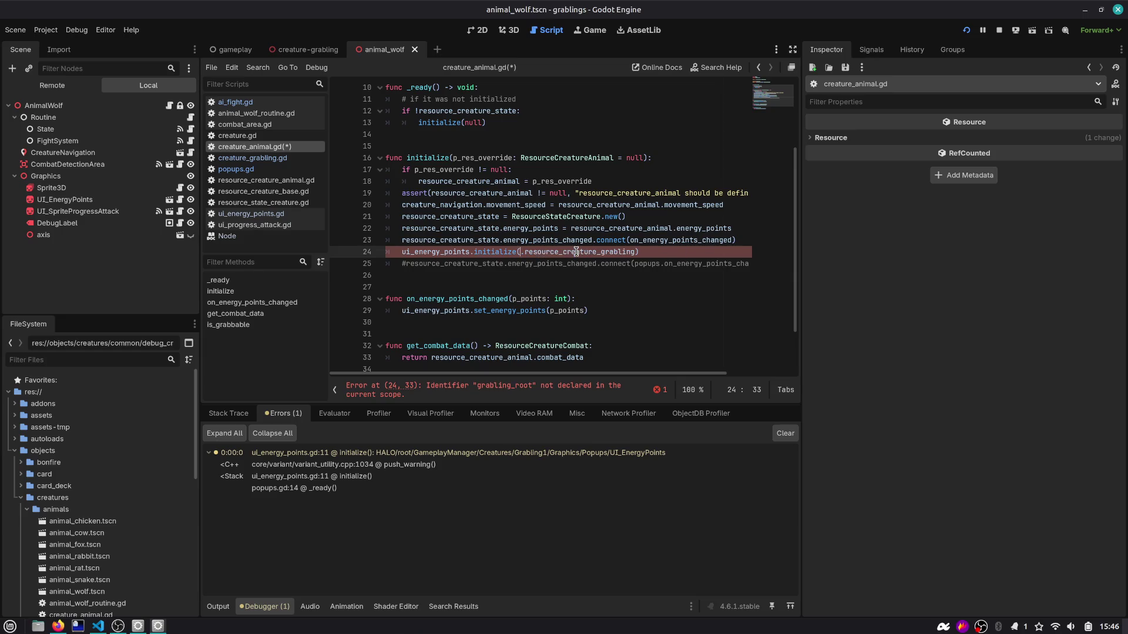
double_click(576, 251)
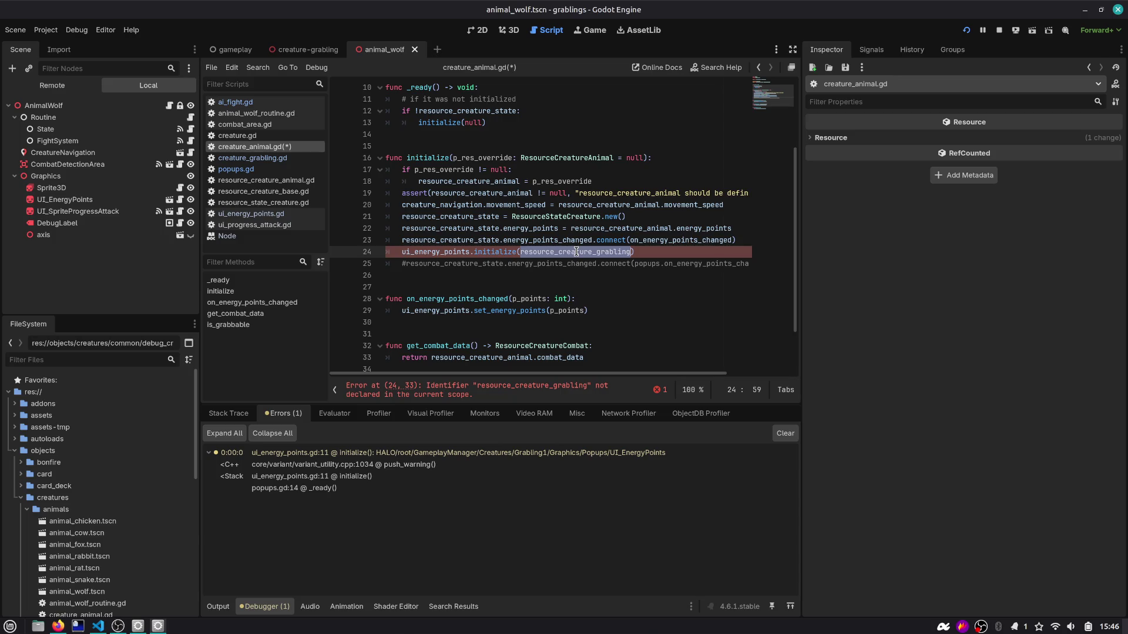
type("resou")
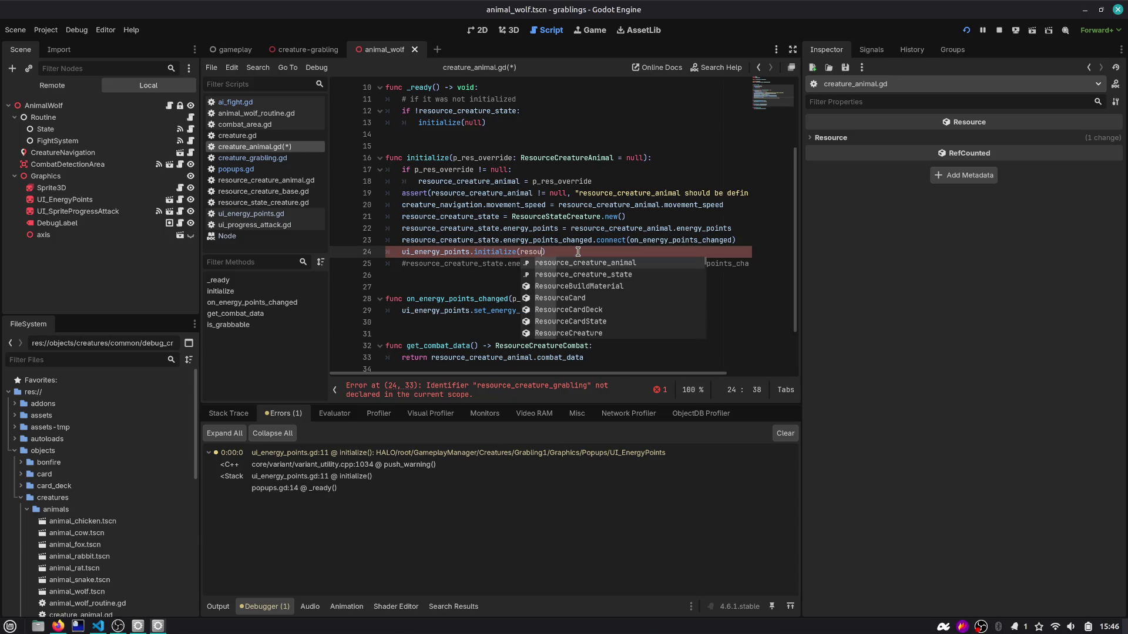
key("Return")
left_click(494, 251, "ctrl")
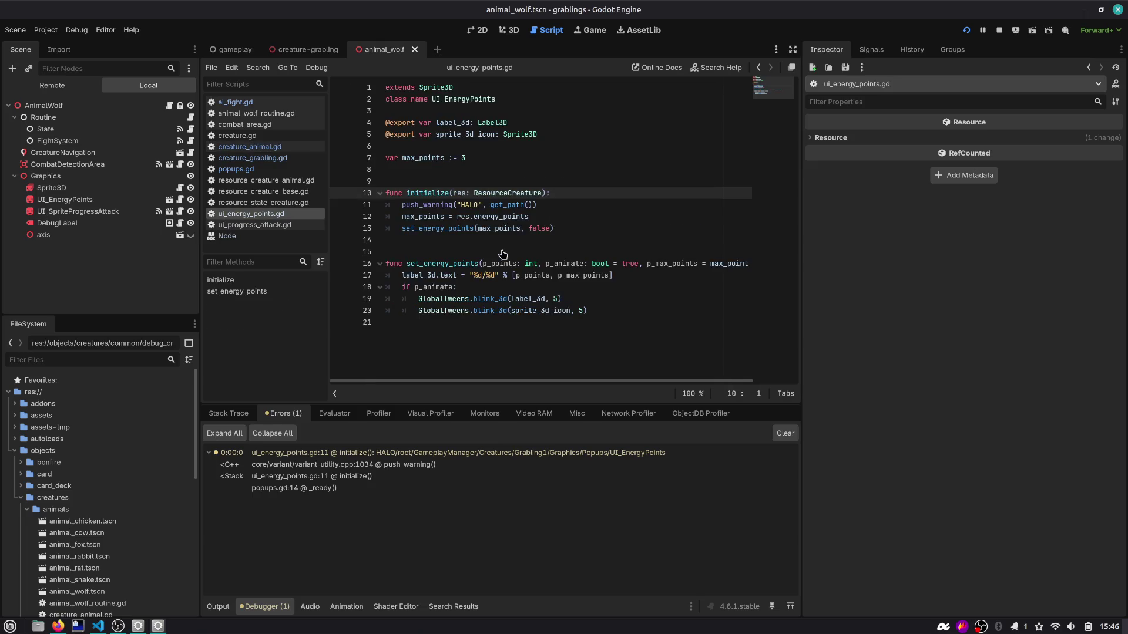
Step: Play-test the grey bird fighting the wolf, then delete the HALO warning line from initialize
left_click(490, 204)
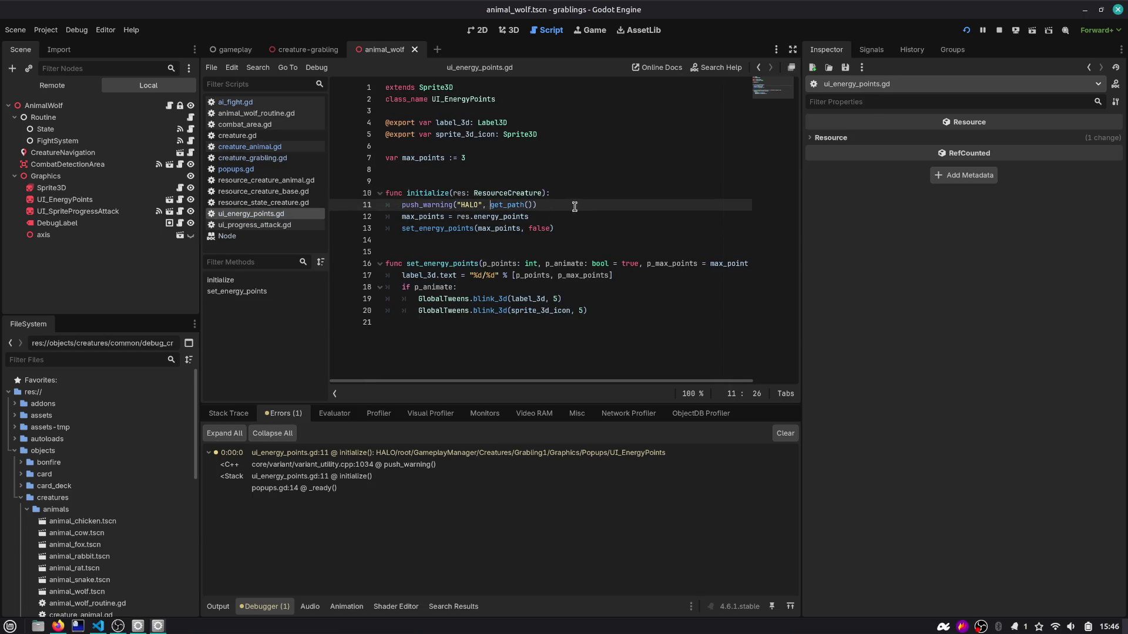
left_click(965, 31)
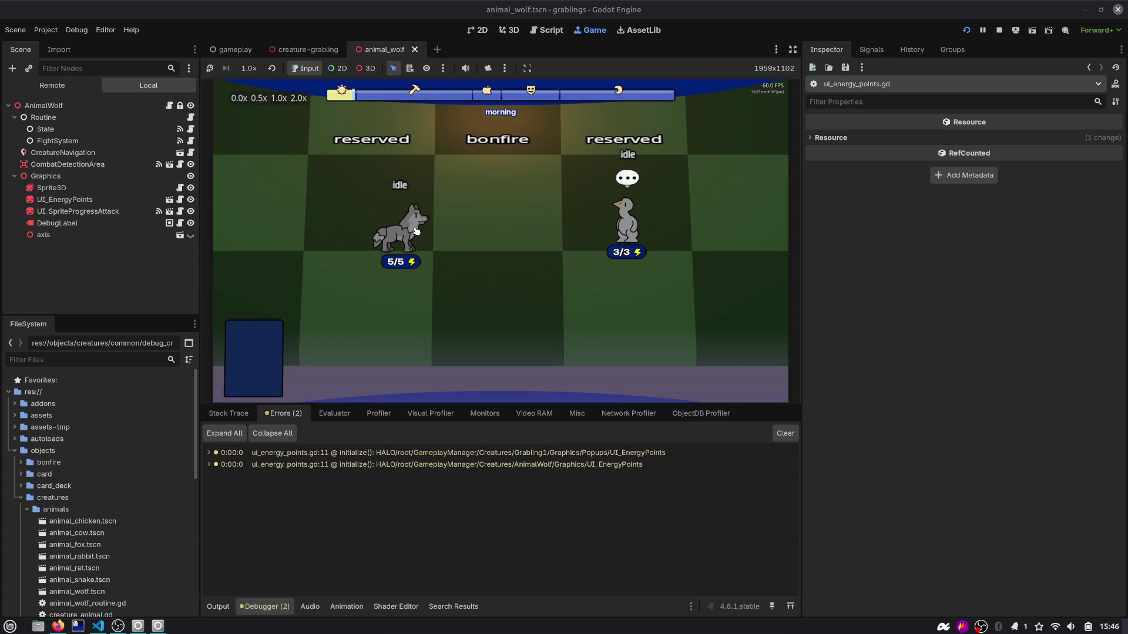
mouse_move(626, 224)
left_mouse_down()
mouse_move(473, 222)
mouse_move(437, 253)
left_mouse_up()
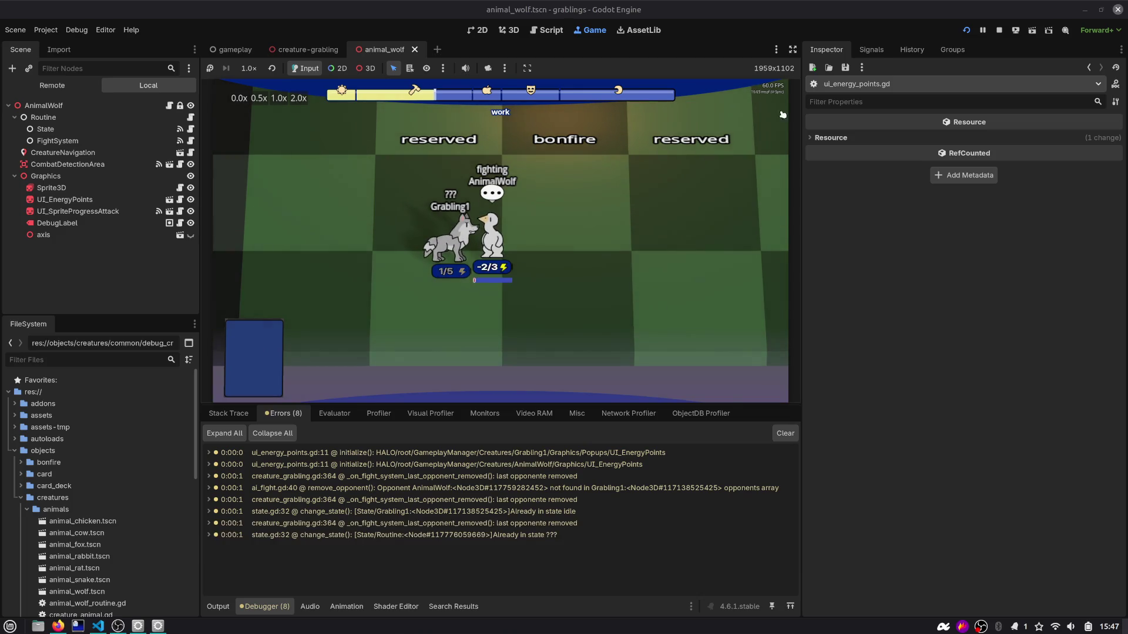
left_click(999, 30)
left_click(546, 205)
key("ctrl+shift+k")
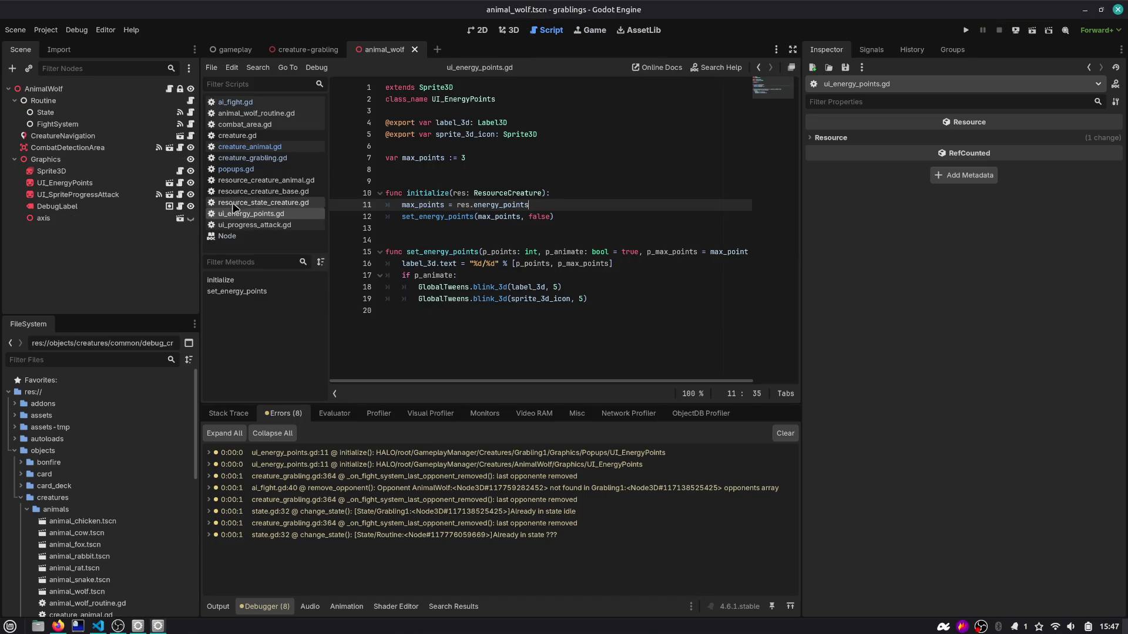
Step: Close ui_progress_attack.gd and the Node script, then open ai_fight.gd
middle_click(243, 235)
middle_click(244, 229)
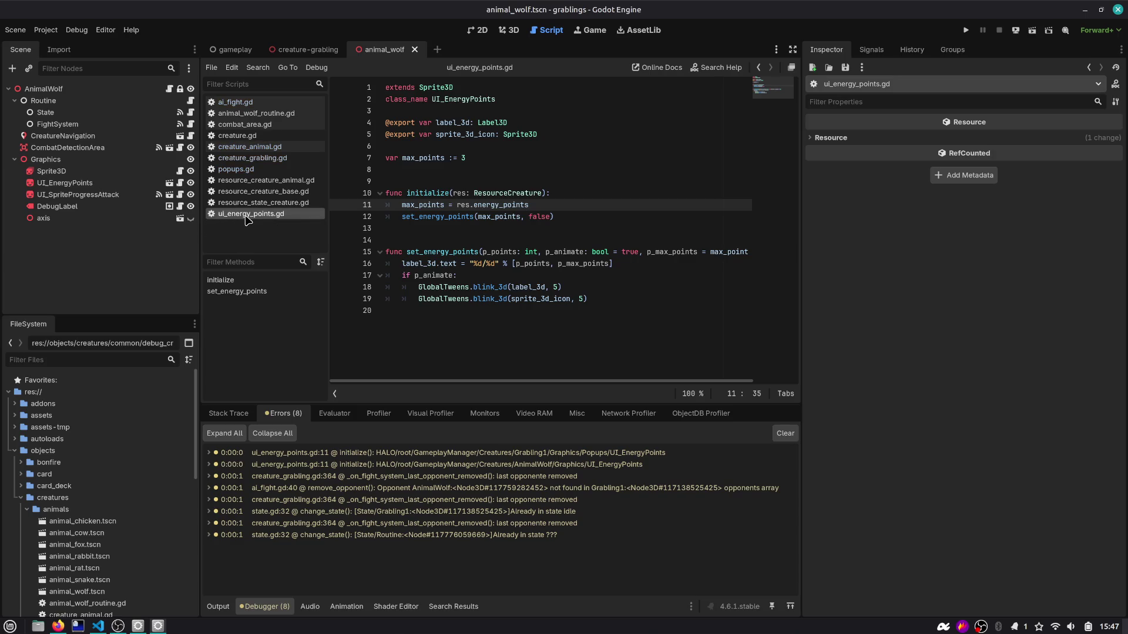
left_click(179, 124)
Step: Inspect the line-70 energy check and the opponent.state.kill() line, then rerun the game
mouse_move(650, 252)
left_mouse_down()
mouse_move(664, 252)
mouse_move(410, 254)
left_mouse_up()
left_click(528, 287)
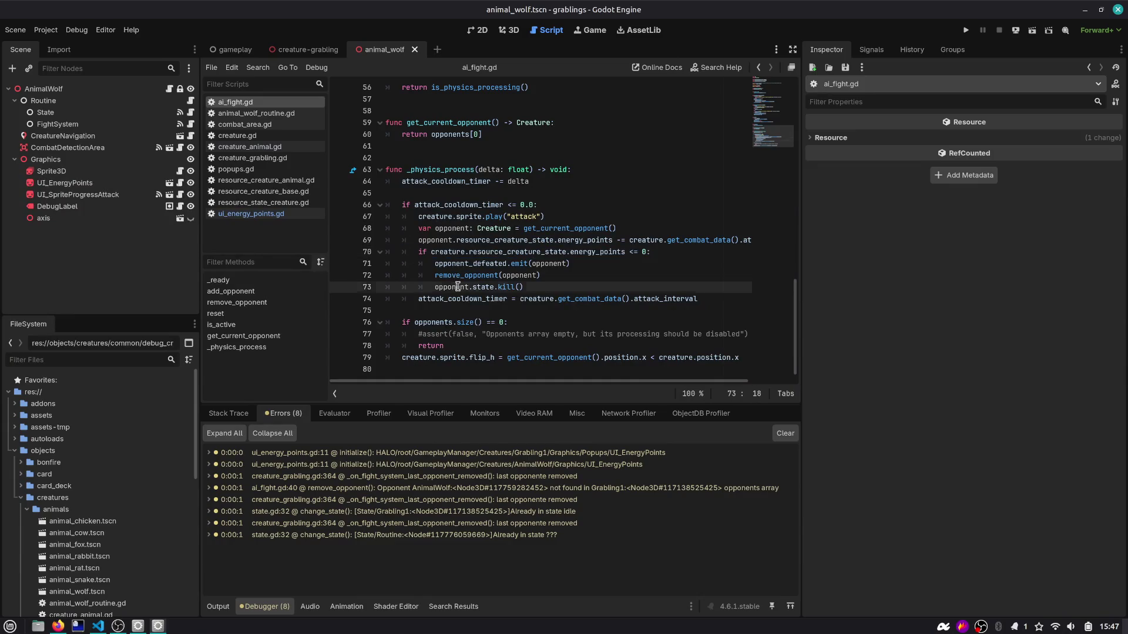
left_click_drag(546, 287, 365, 287)
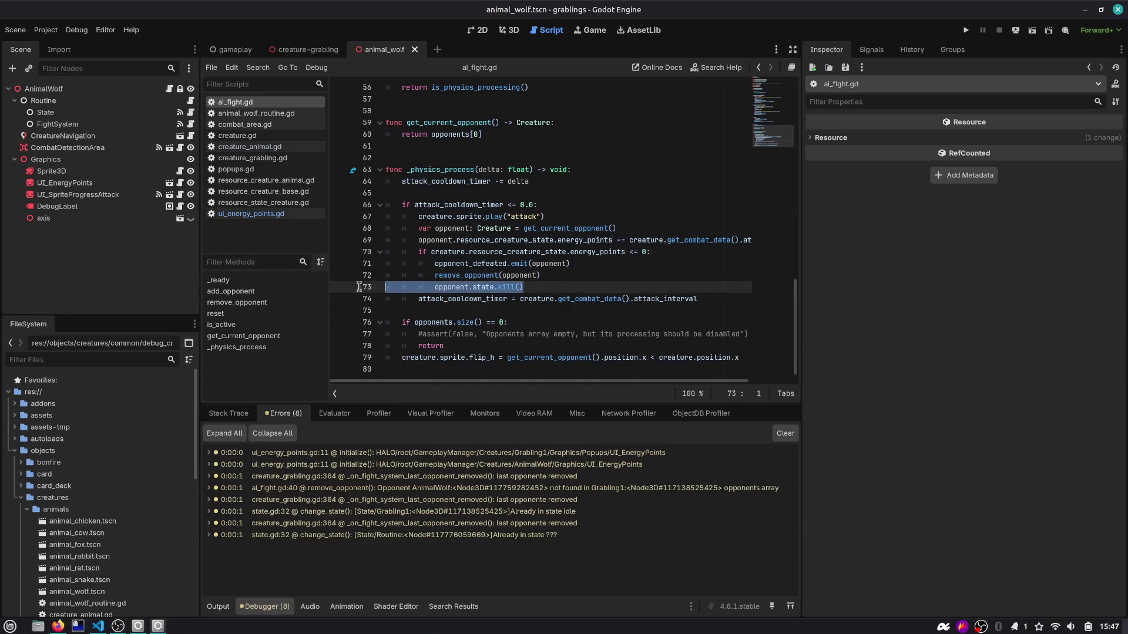
double_click(455, 252)
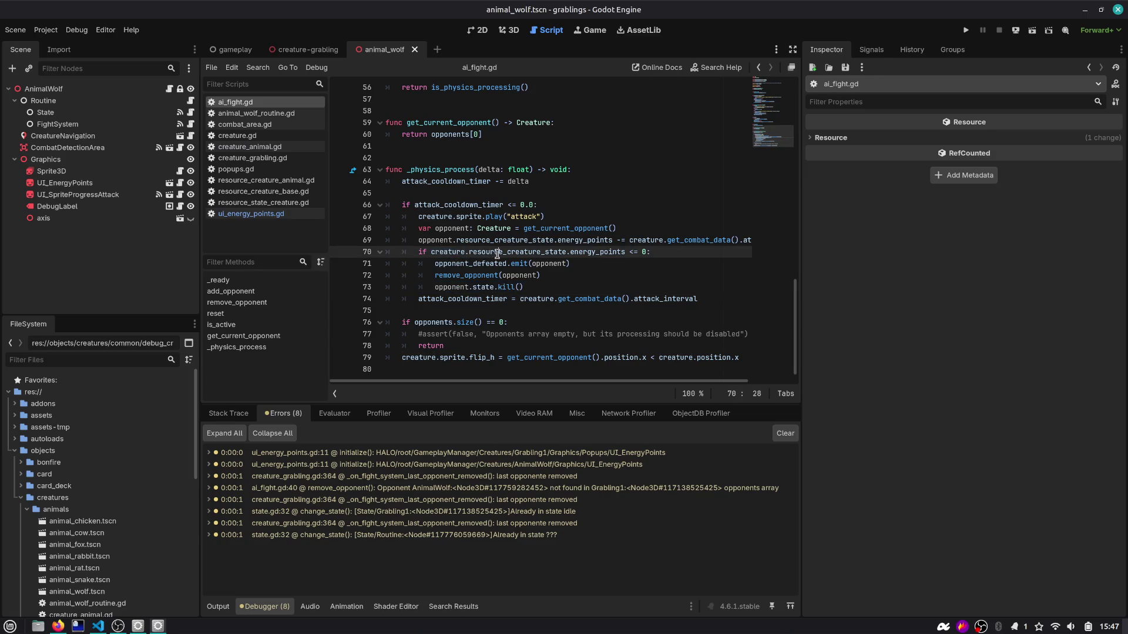
double_click(535, 254)
double_click(618, 252)
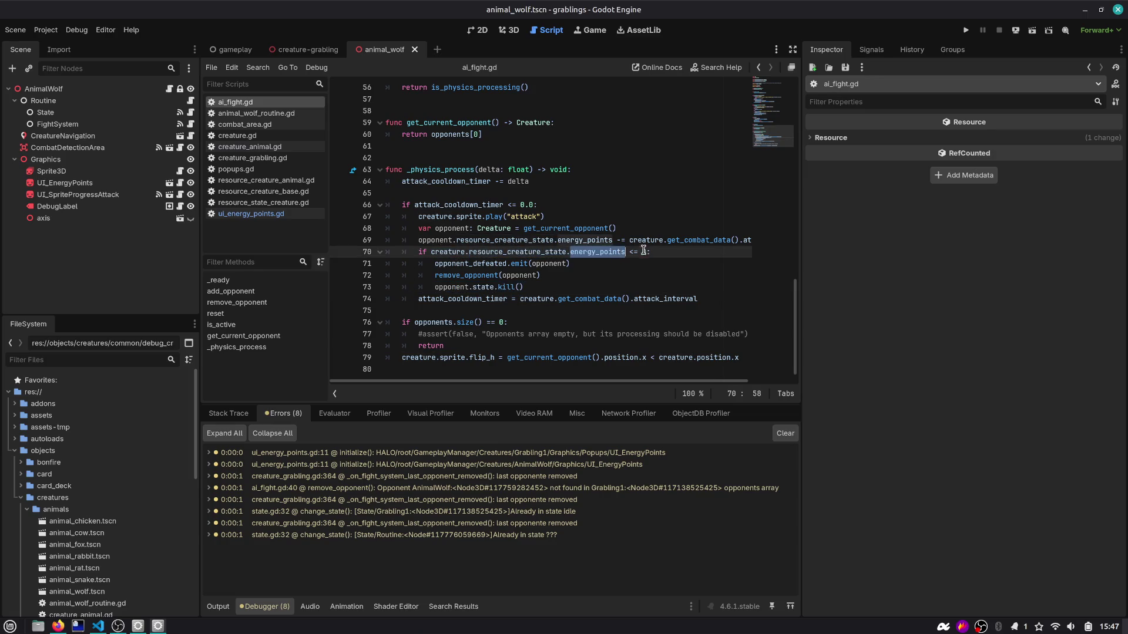
left_click(965, 30)
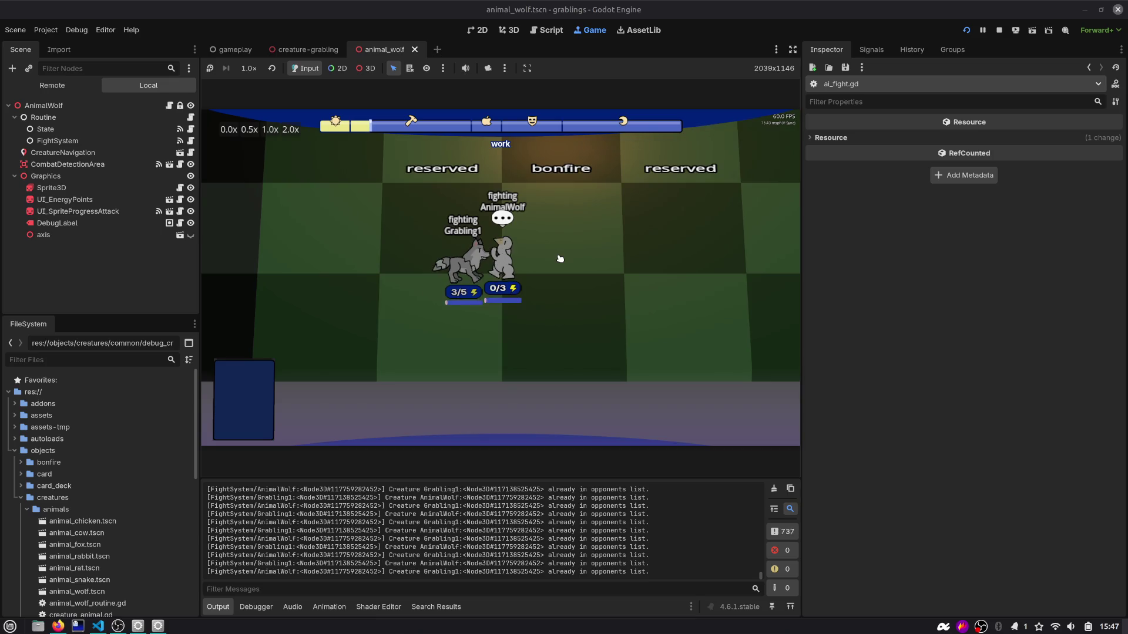
Step: Drag the grabling out of the wolf fight, stop the game, and return to _physics_process
left_click_drag(501, 258, 579, 241)
left_click(998, 30)
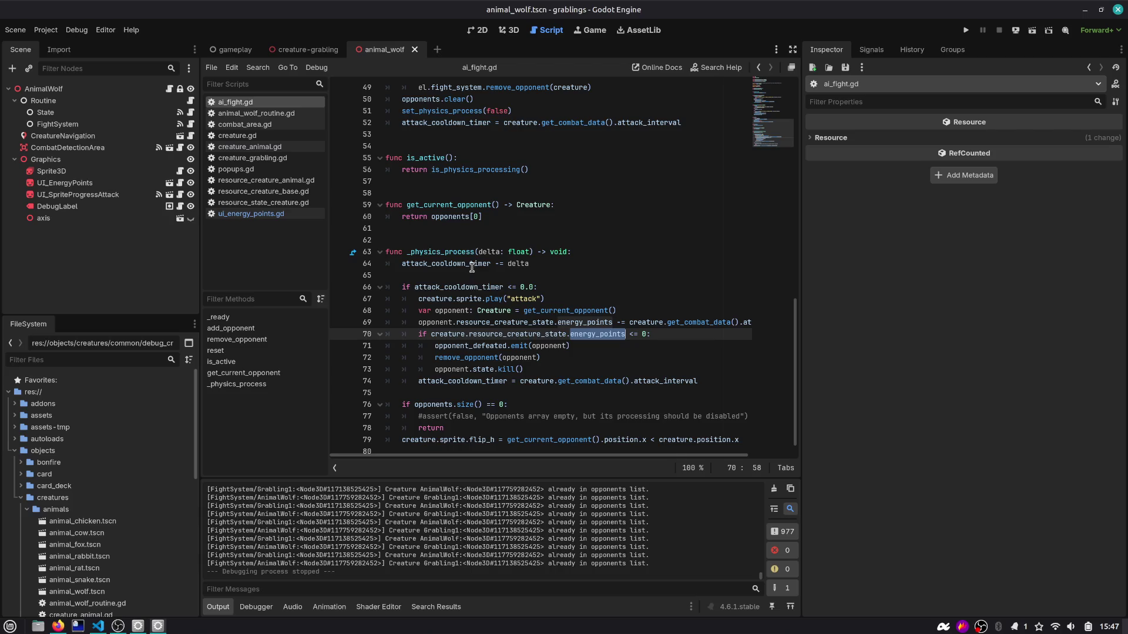
scroll(463, 303, "down", 1)
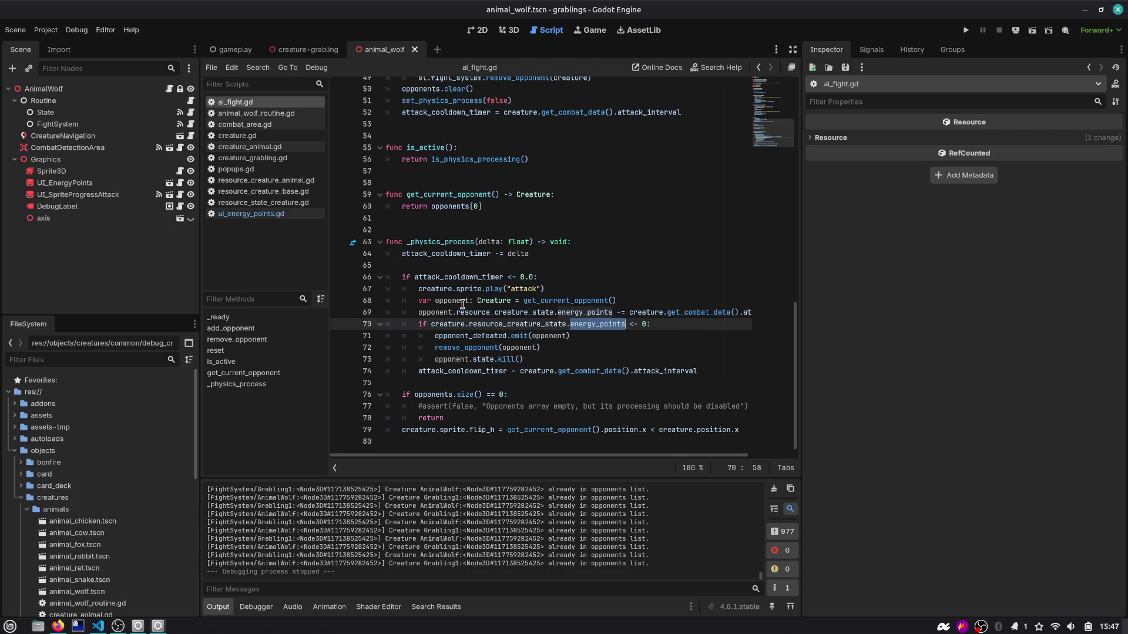
left_click(463, 290)
Step: Search the project for '[FightSyst' prints and jump to the line-24 match in add_opponent
key("ctrl+shift+f")
type("[FightSyst")
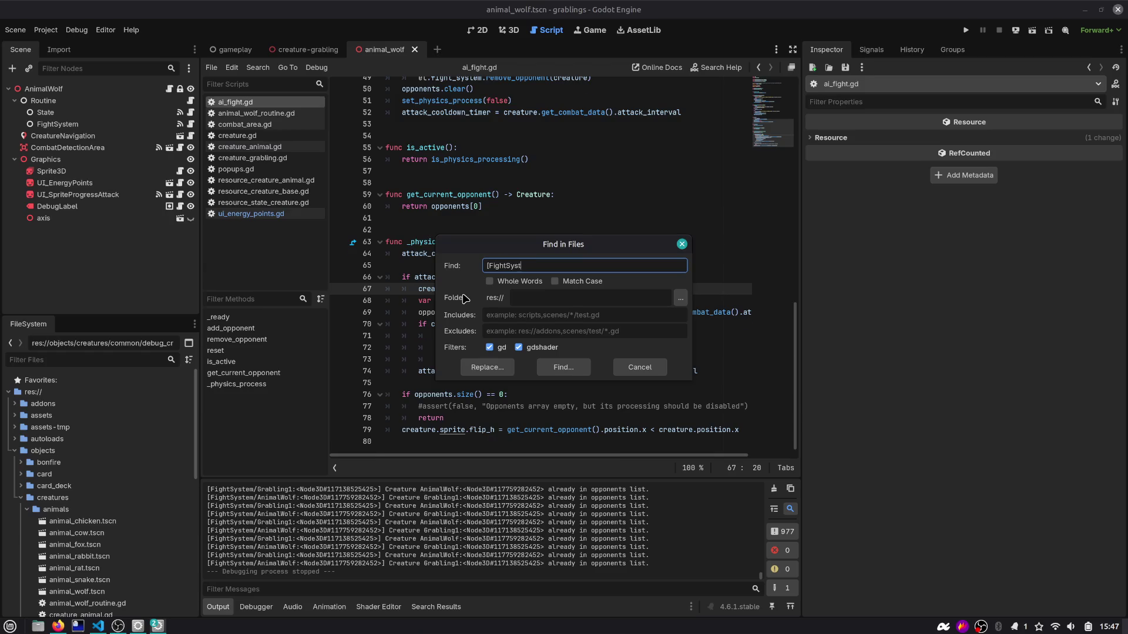
key("Return")
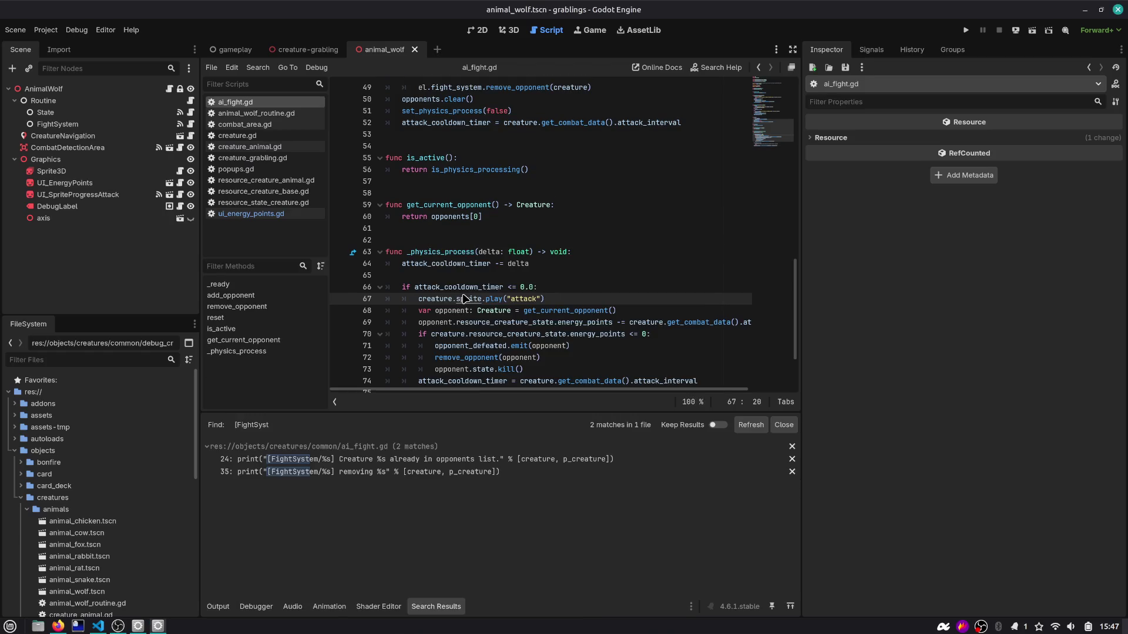
left_click(356, 473)
scroll(454, 256, "up", 3)
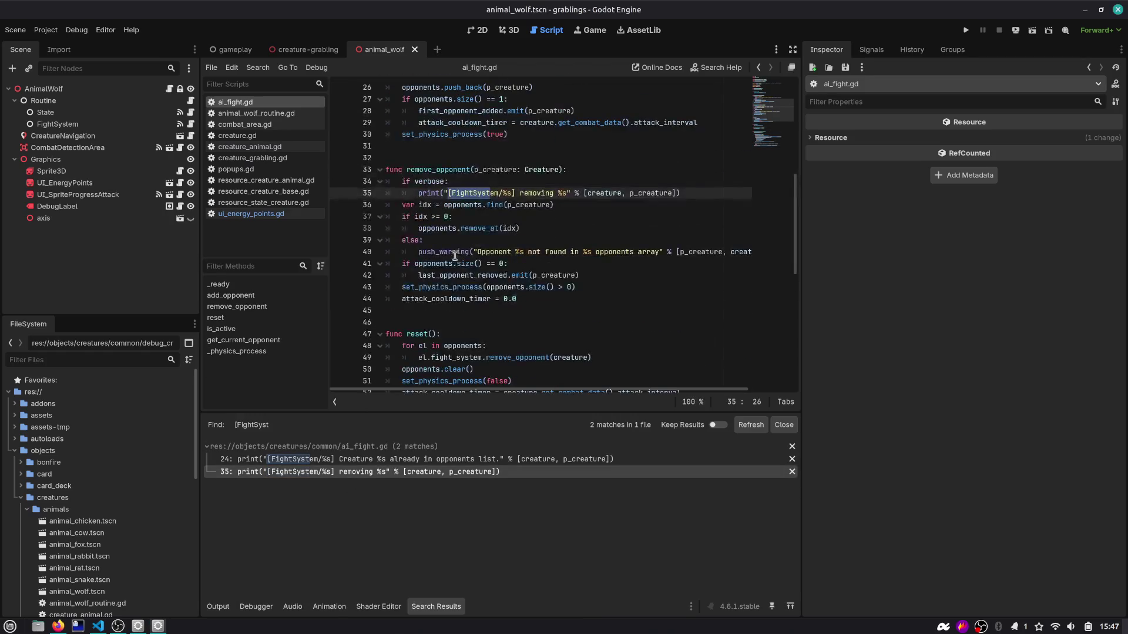
left_click(389, 458)
scroll(526, 184, "up", 3)
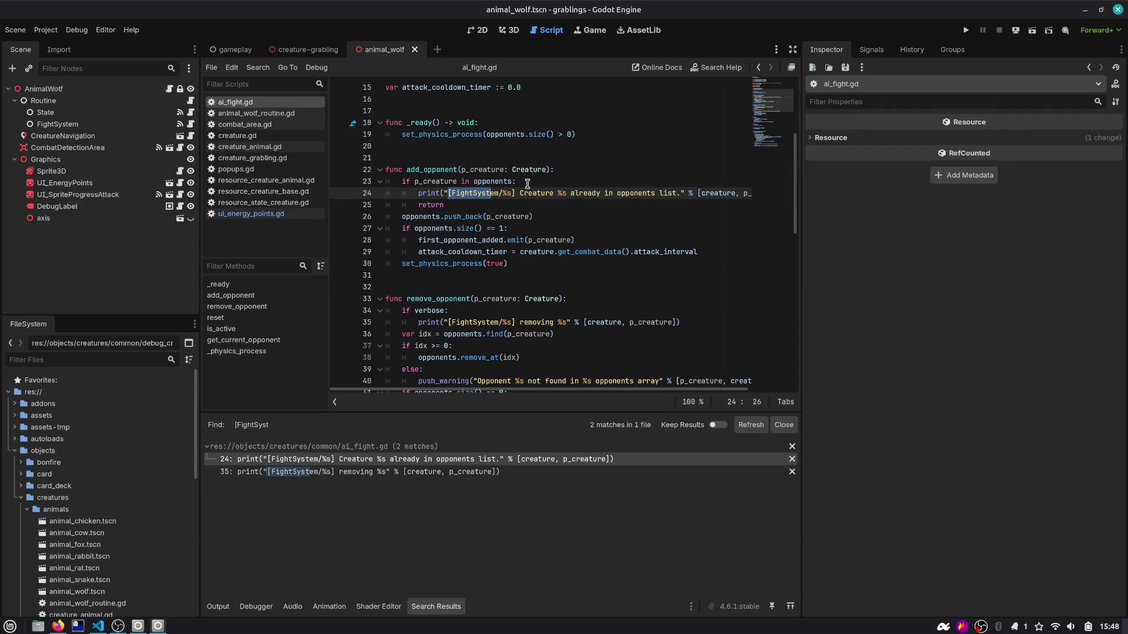
left_click(457, 199)
Step: Select the empty-opponents check on lines 76–78 and the get_current_opponent call on line 79
scroll(469, 204, "down", 5)
scroll(471, 203, "down", 5)
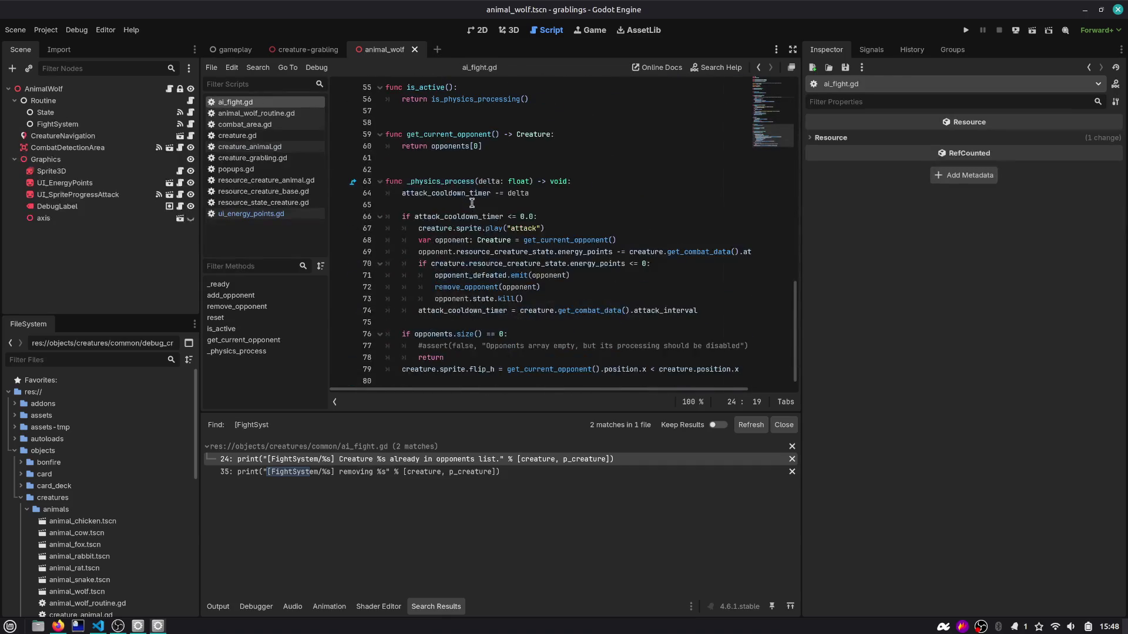
left_click(444, 339)
left_click(513, 333)
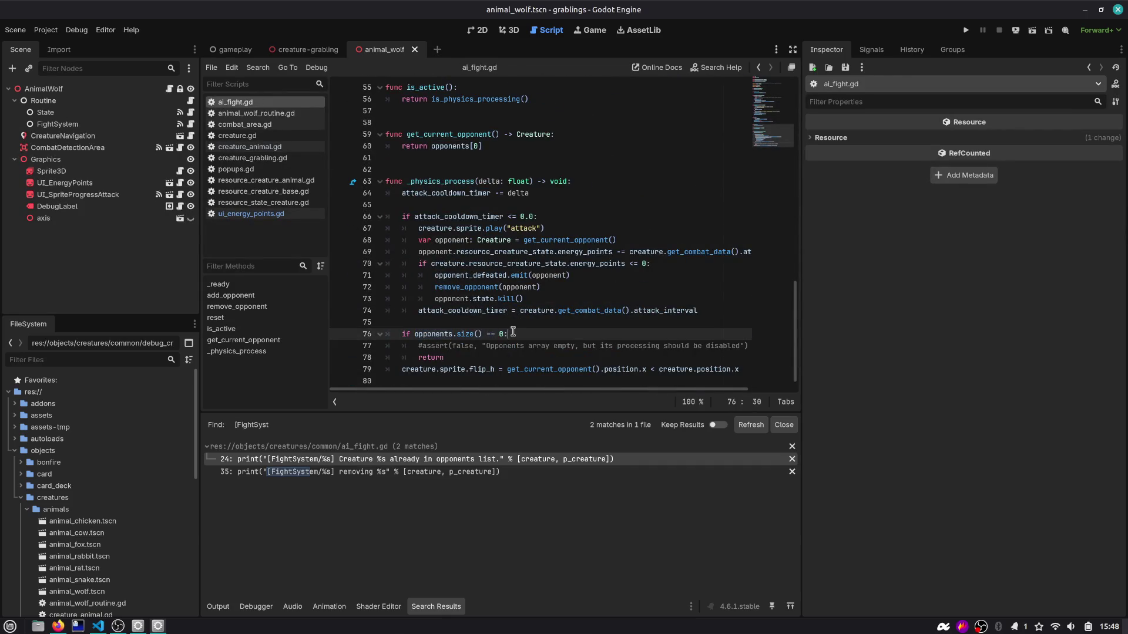
left_click_drag(471, 356, 329, 338)
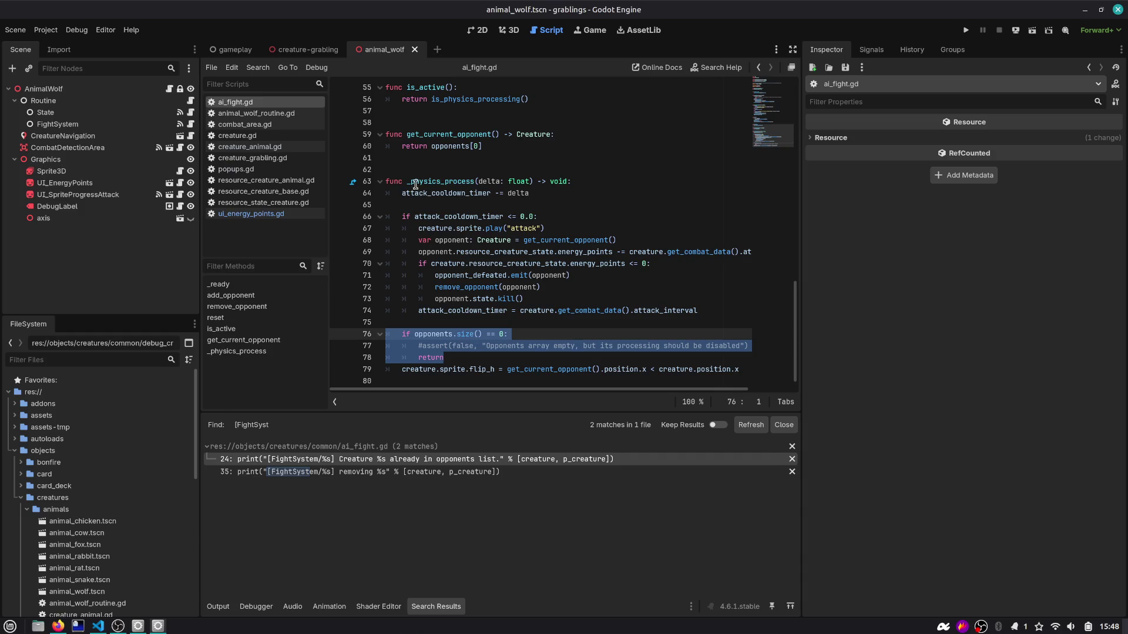
left_click(589, 368)
double_click(566, 370)
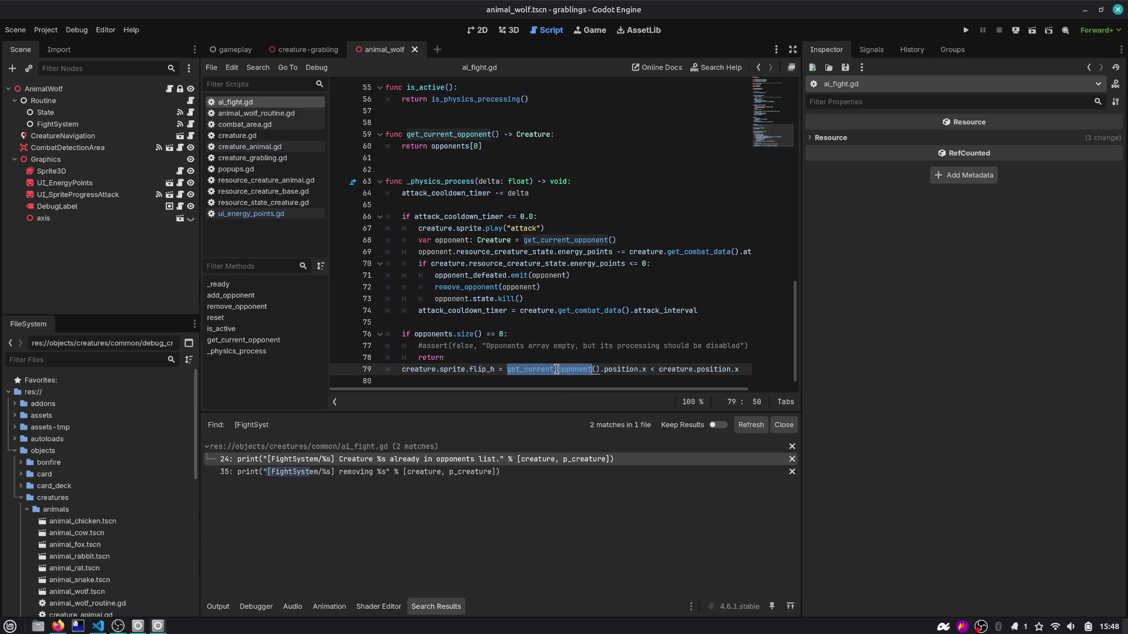
Step: Move the var opponent declaration above the attack-timer check in _physics_process
left_click(538, 354)
key("shift+Up")
key("shift+Up")
key("shift+Home")
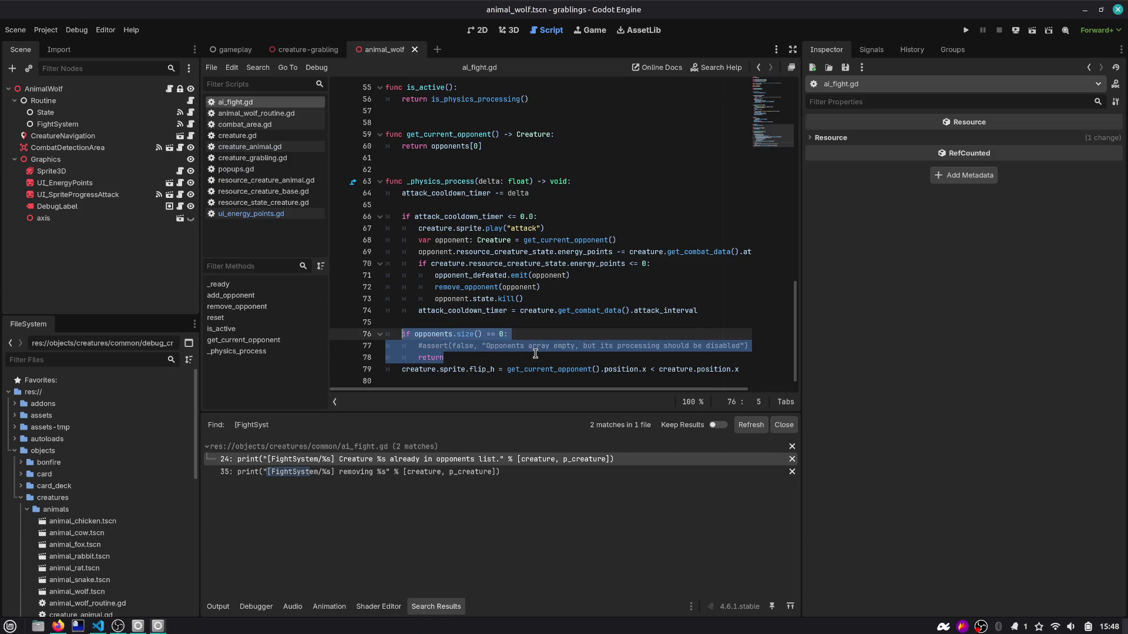
type("var")
key("Up")
key("Up")
key("Up")
key("ctrl+shift+k")
key("Up")
key("Up")
type("var opponent: Creature = get_current_opponent()")
key("Return")
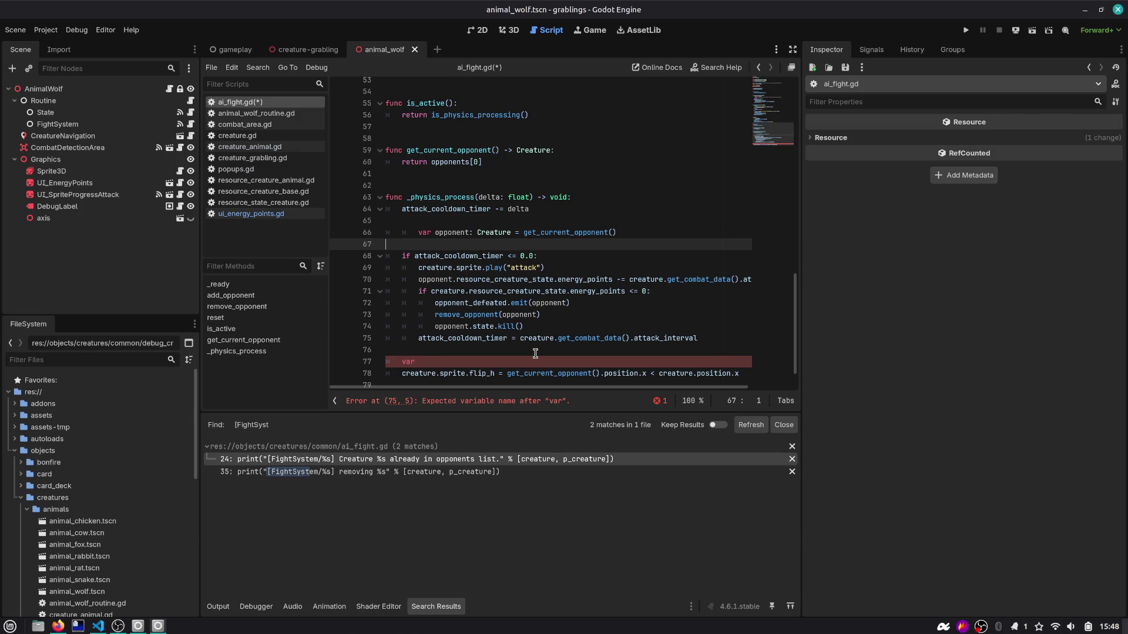
key("Down")
key("Down")
key("Down")
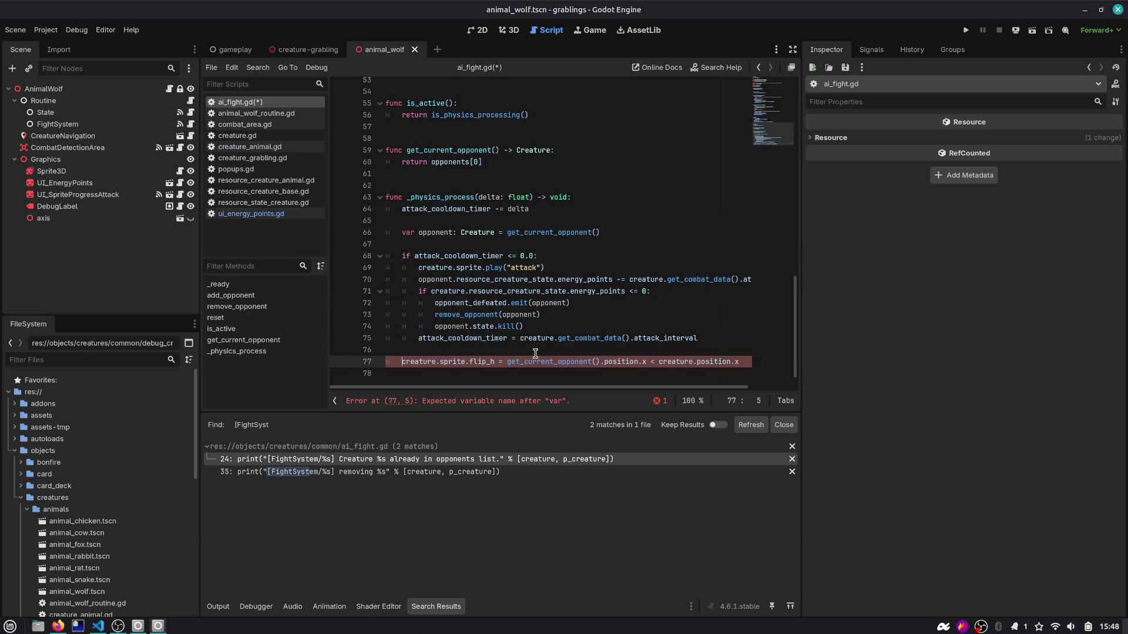
key("ctrl+shift+k")
Step: Replace get_current_opponent() with opponent, add an 'if !opponent: return' guard, and save
key("ctrl+shift+Right")
key("ctrl+shift+Right")
type("opop")
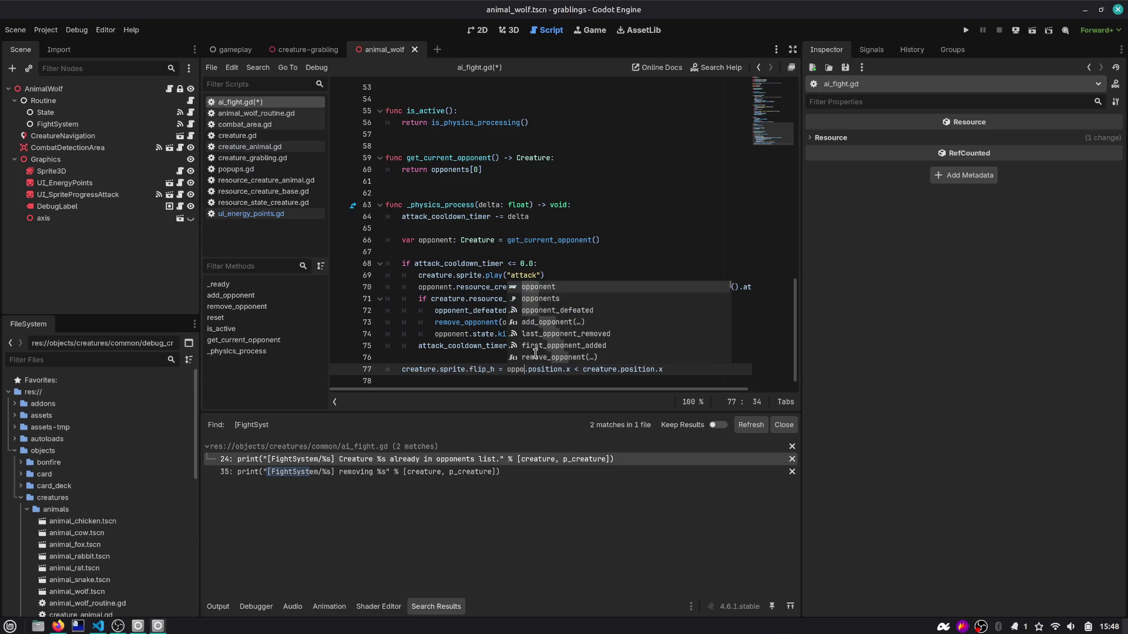
key("Return")
key("Up")
key("Up")
key("Up")
key("Up")
key("Up")
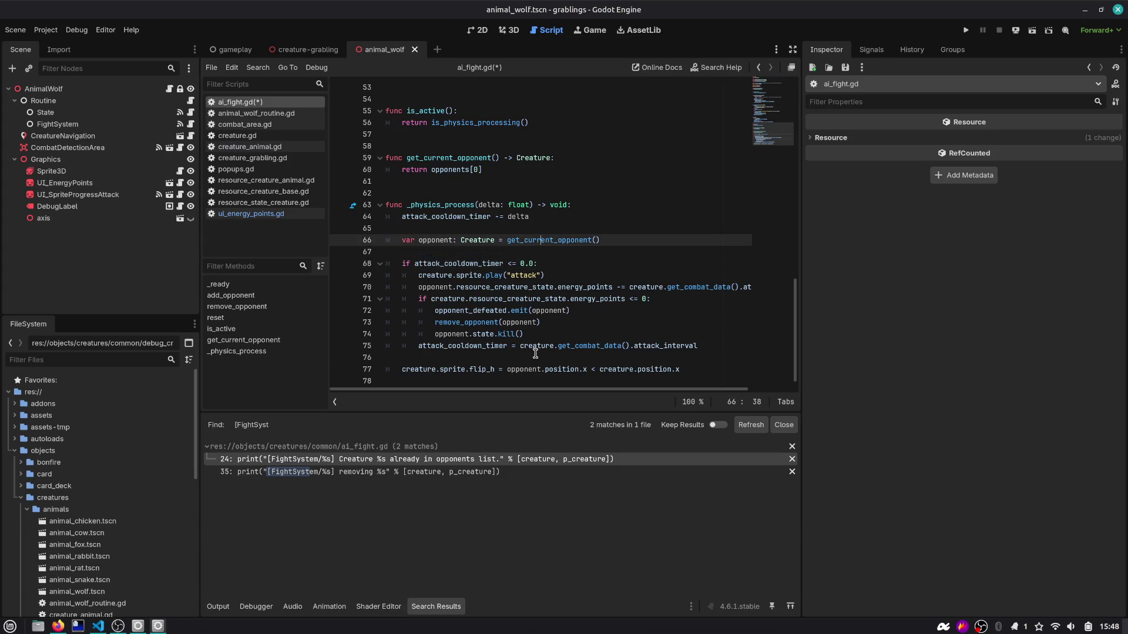
key("End")
key("Return")
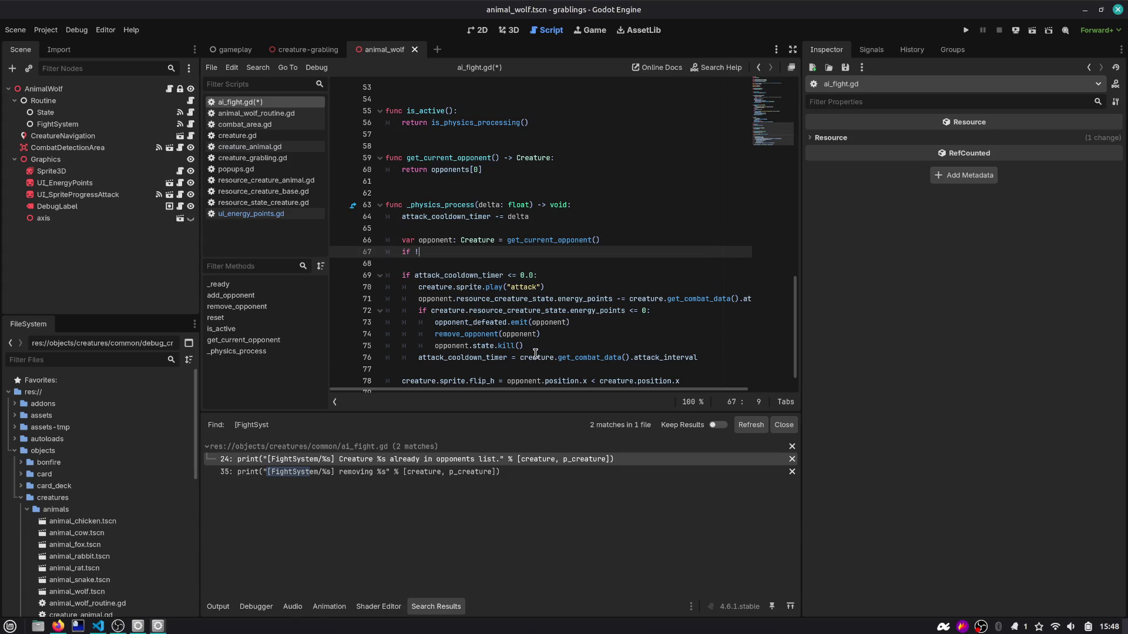
type("op")
key("Return")
type(":")
key("Return")
type("r")
key("Return")
key("ctrl+s")
key("Down")
key("Down")
key("Down")
key("Up")
key("Up")
key("Up")
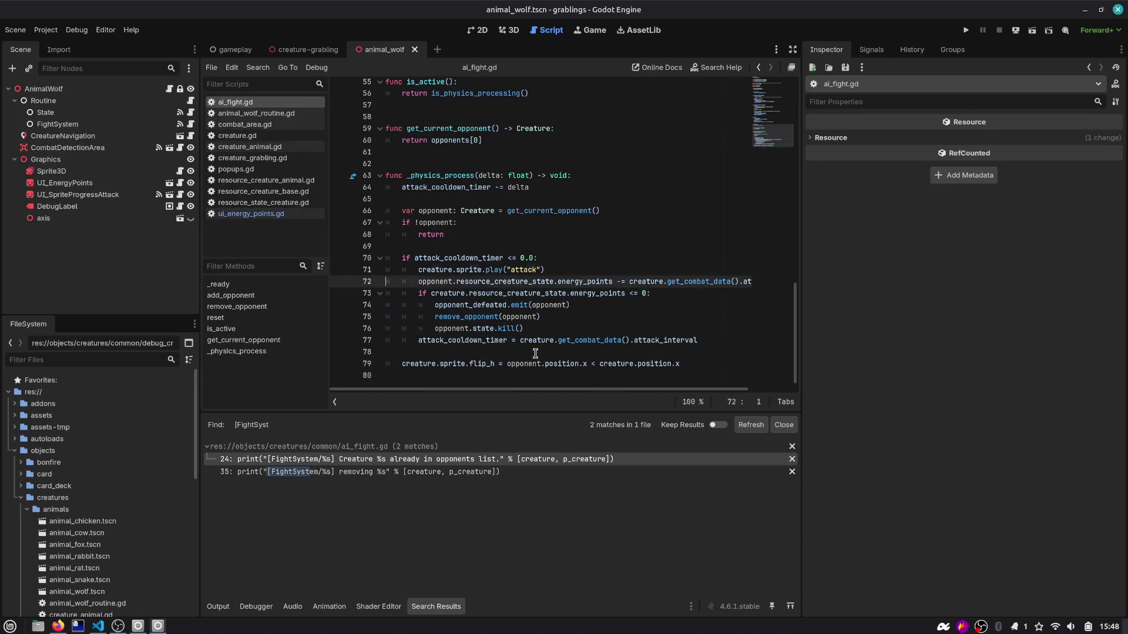
Step: Review attack_cooldown_timer and opponent_defeated, then follow kill() on line 76 to state.gd
left_click(465, 180)
scroll(481, 215, "up", 1)
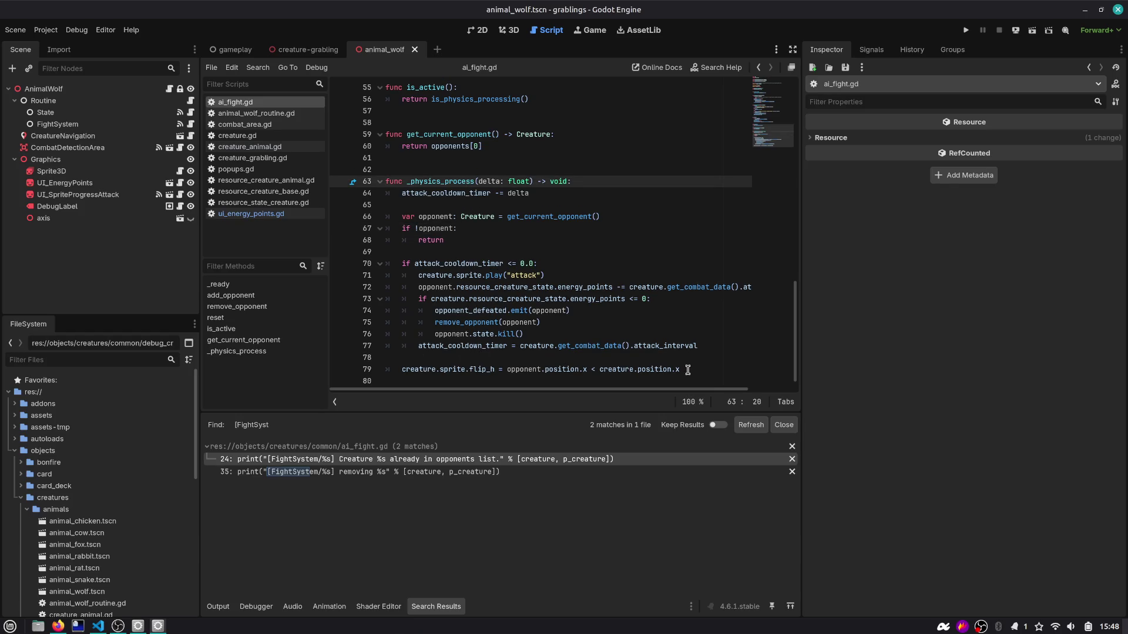
scroll(696, 369, "down", 1)
left_click_drag(693, 364, 346, 360)
double_click(448, 258)
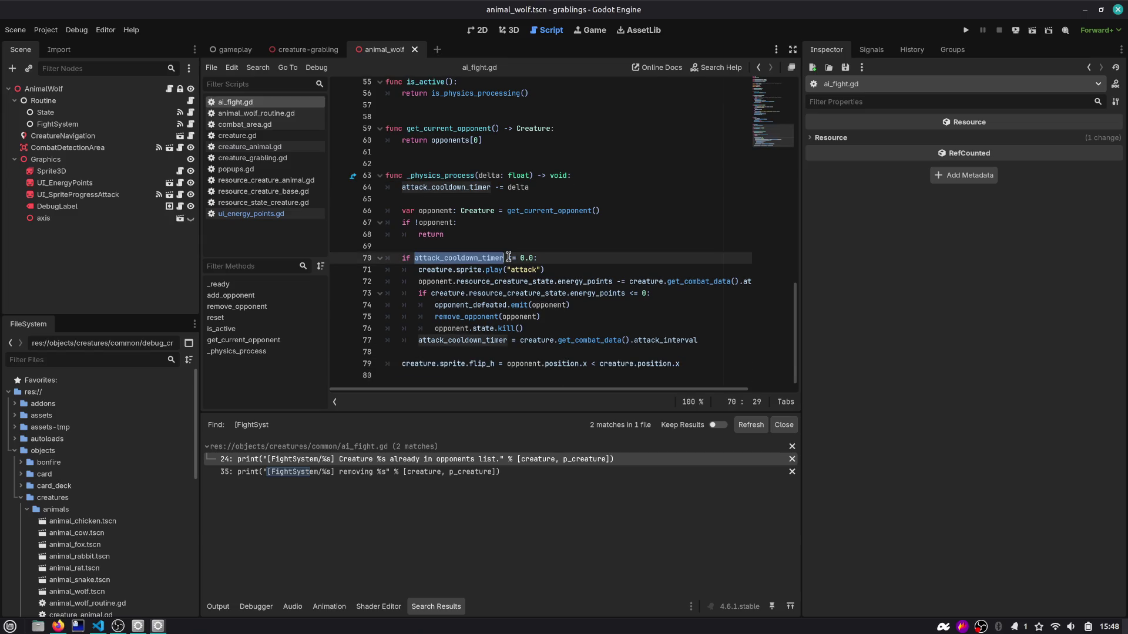
double_click(427, 282)
double_click(457, 305)
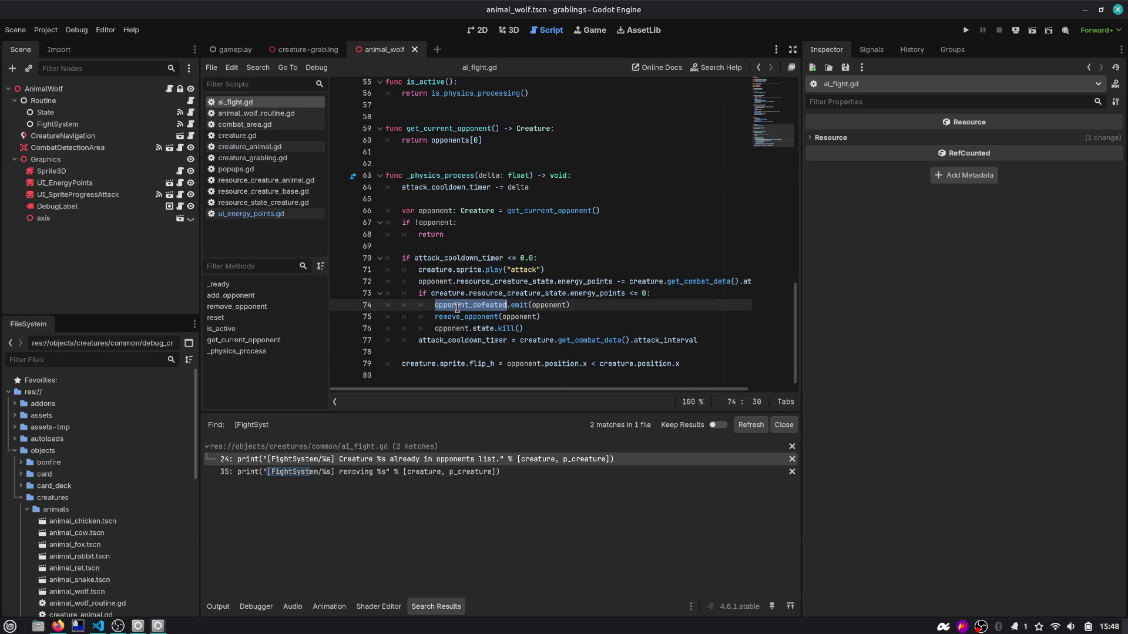
double_click(458, 329)
left_click(479, 328)
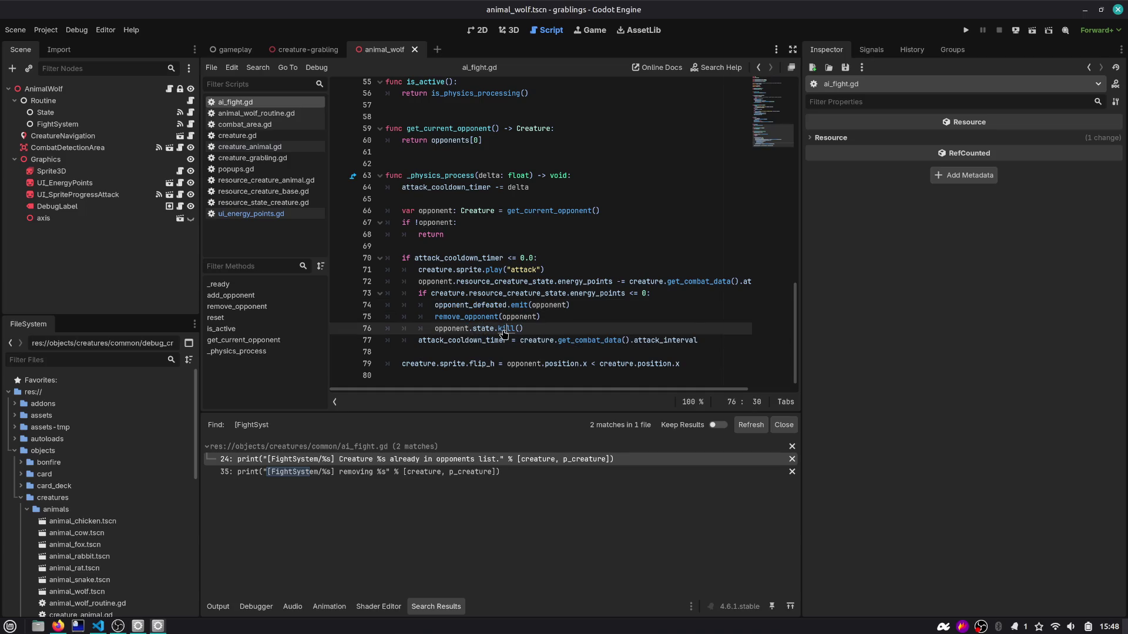
left_click(504, 329, "ctrl")
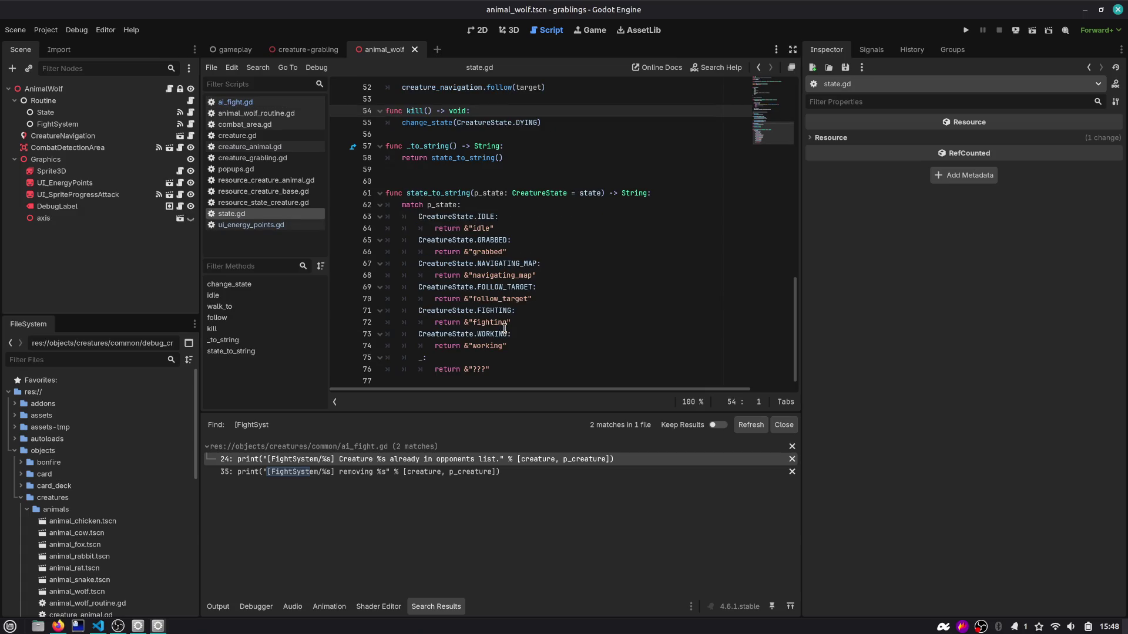
Step: Inspect kill()'s change_state call, then open creature_grabling.gd from the creature-grabling scene
double_click(435, 263)
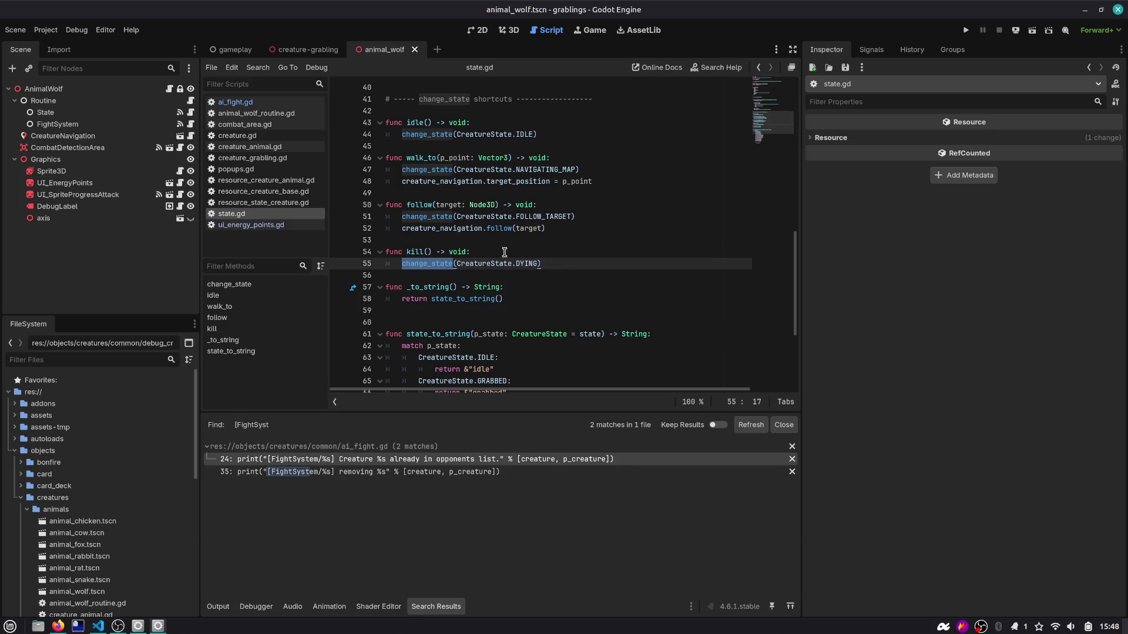
scroll(519, 258, "down", 4)
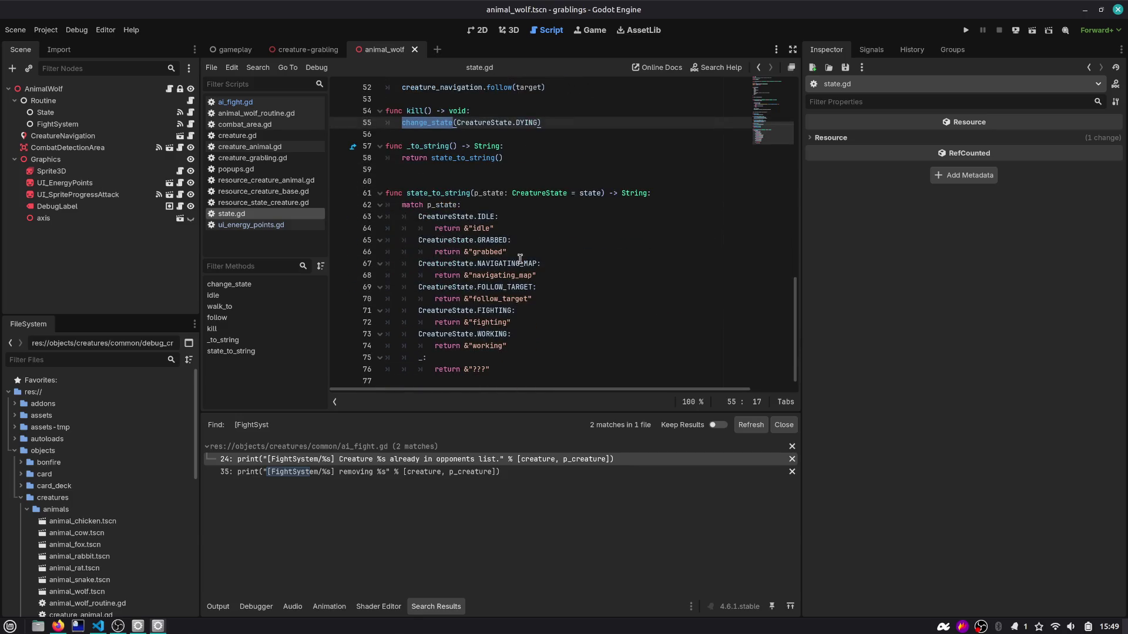
scroll(520, 258, "up", 6)
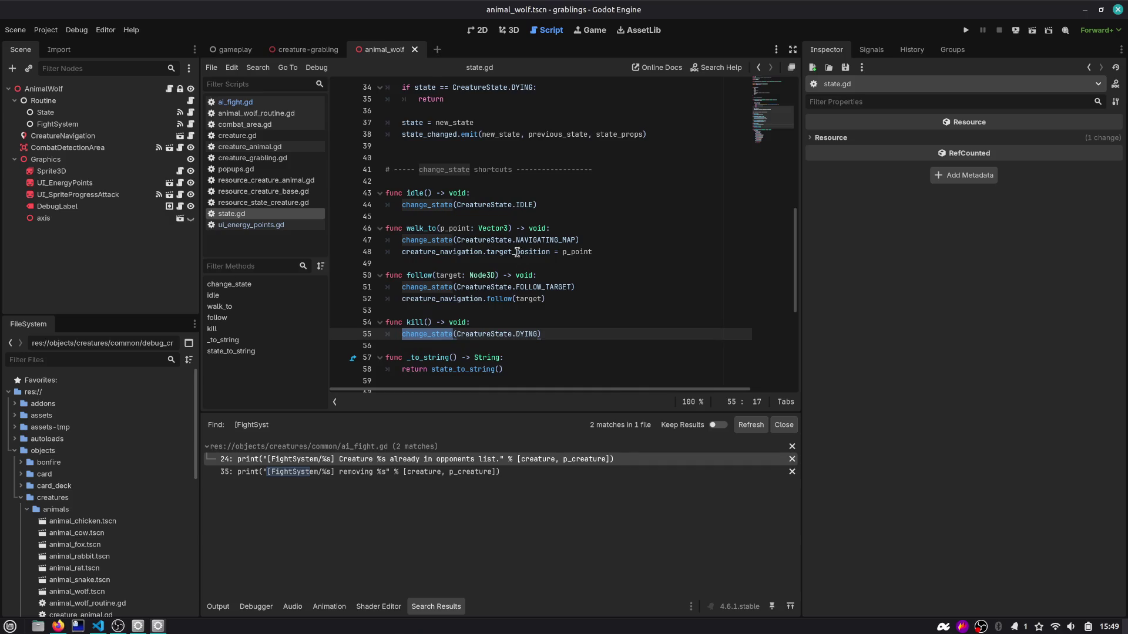
left_click(307, 50)
left_click(180, 91)
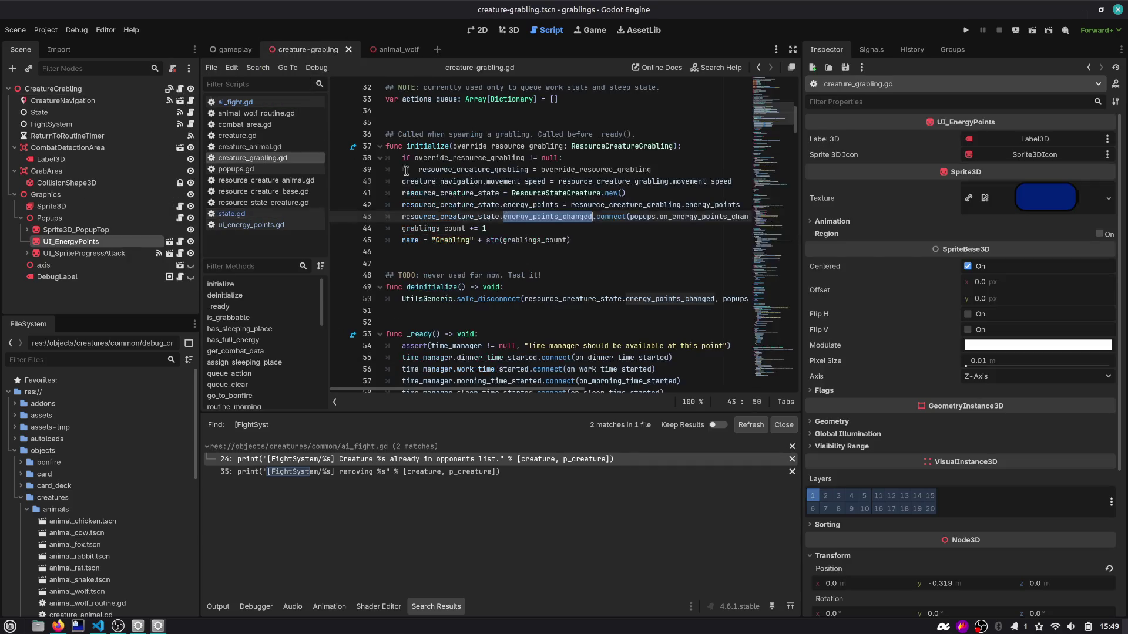
key("alt+Tab")
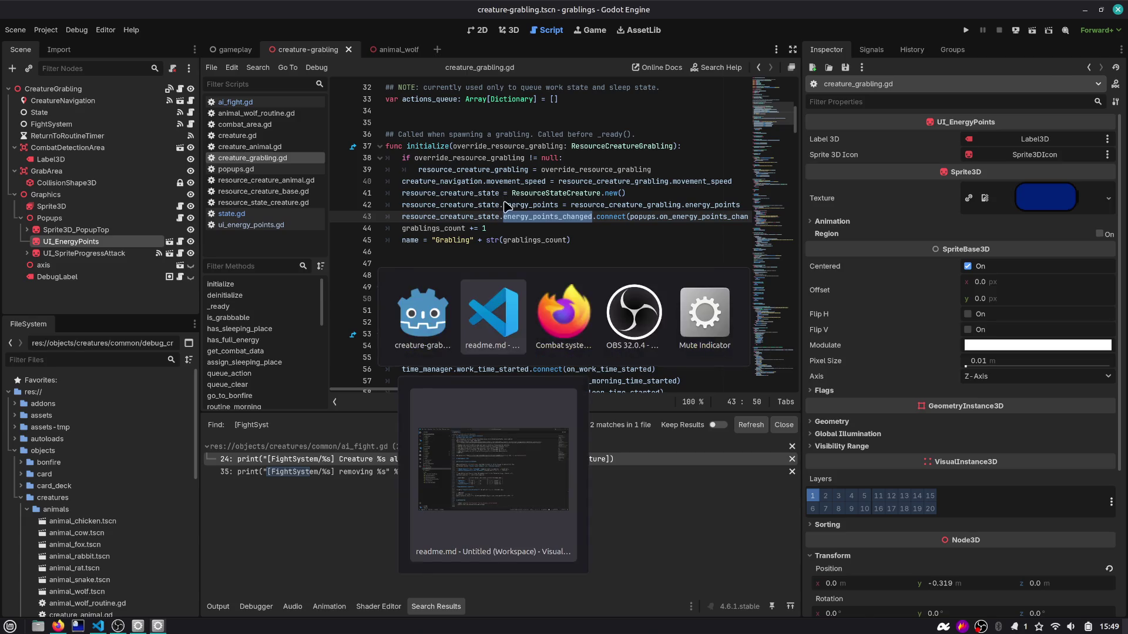
Step: Check the diffs of creature.gd and animal_wolf.tscn in Source Control and stage both
left_click(14, 91)
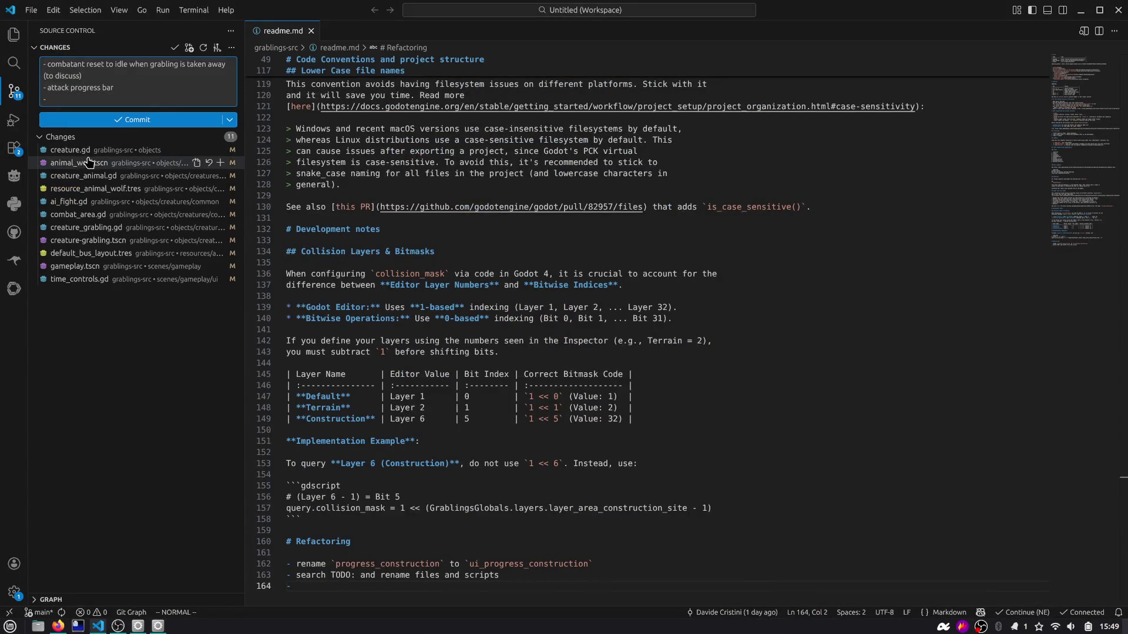
left_click(128, 151)
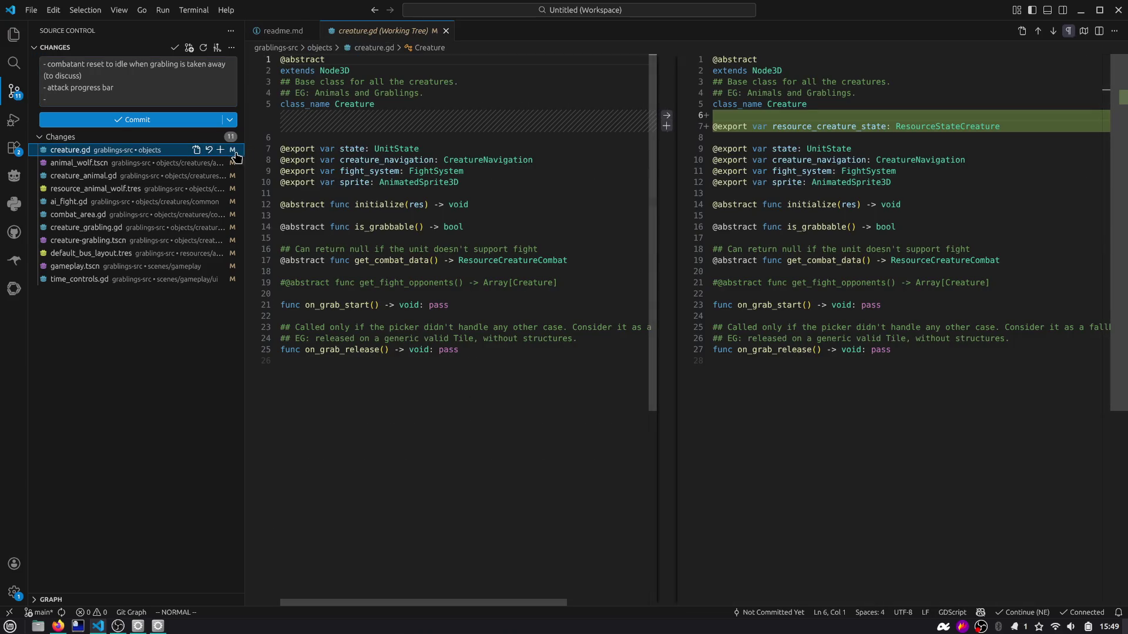
left_click(220, 150)
left_click(129, 176)
left_click(221, 175)
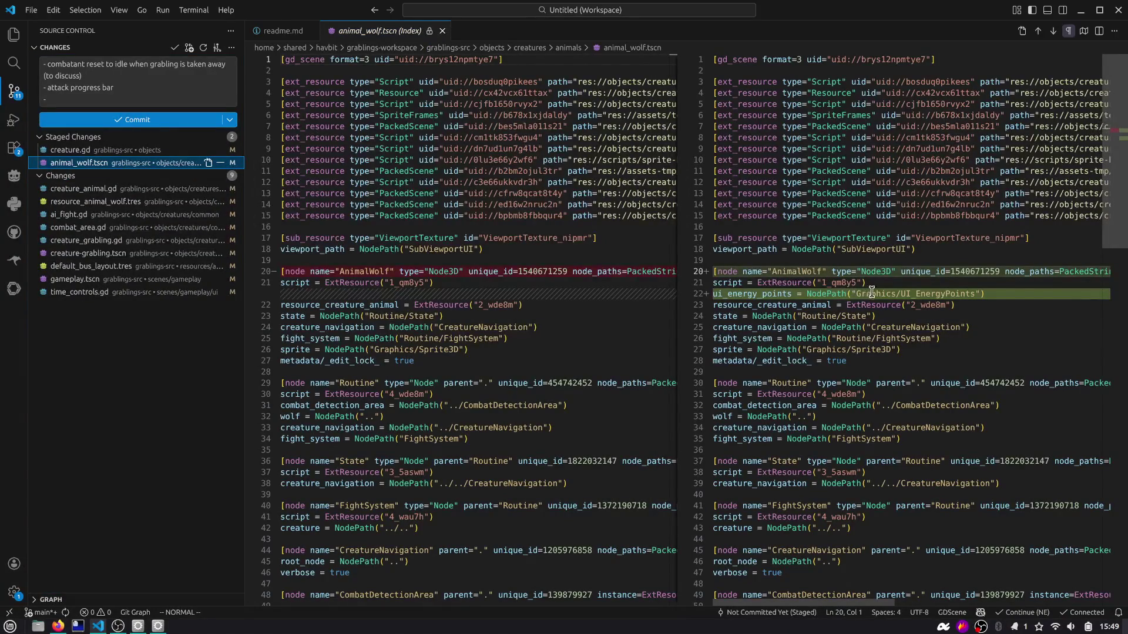
Step: Review and stage creature_animal.gd and resource_animal_wolf.tres
left_click(188, 189)
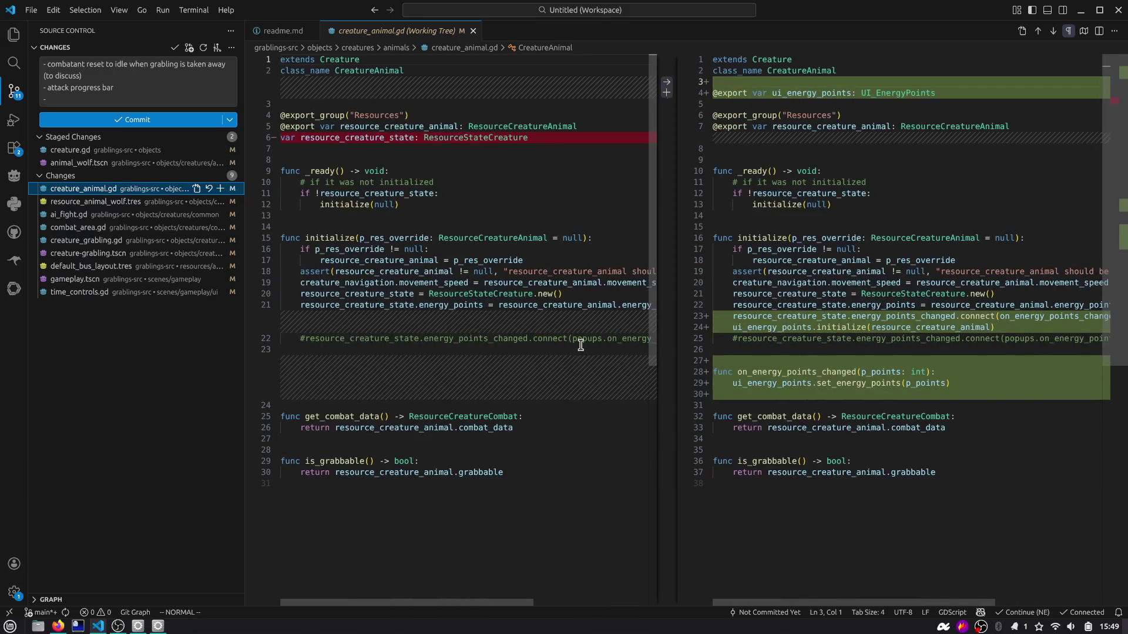
left_click(220, 193)
left_click(139, 204)
left_click(220, 202)
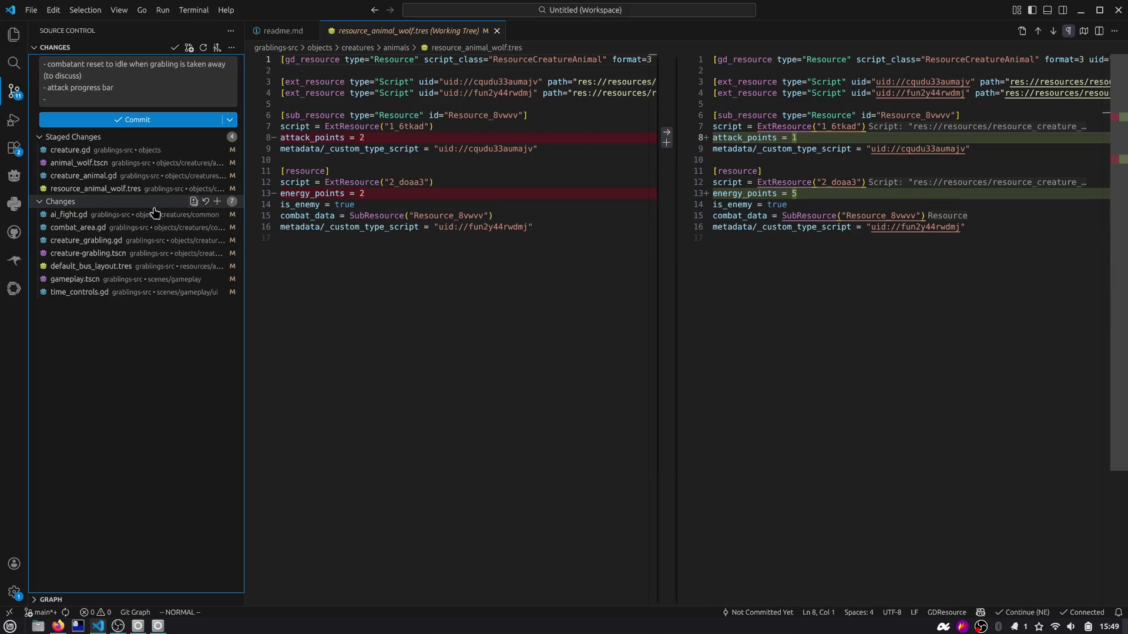
Step: Scroll through the ai_fight.gd diff and widen the new-version pane
left_click(112, 216)
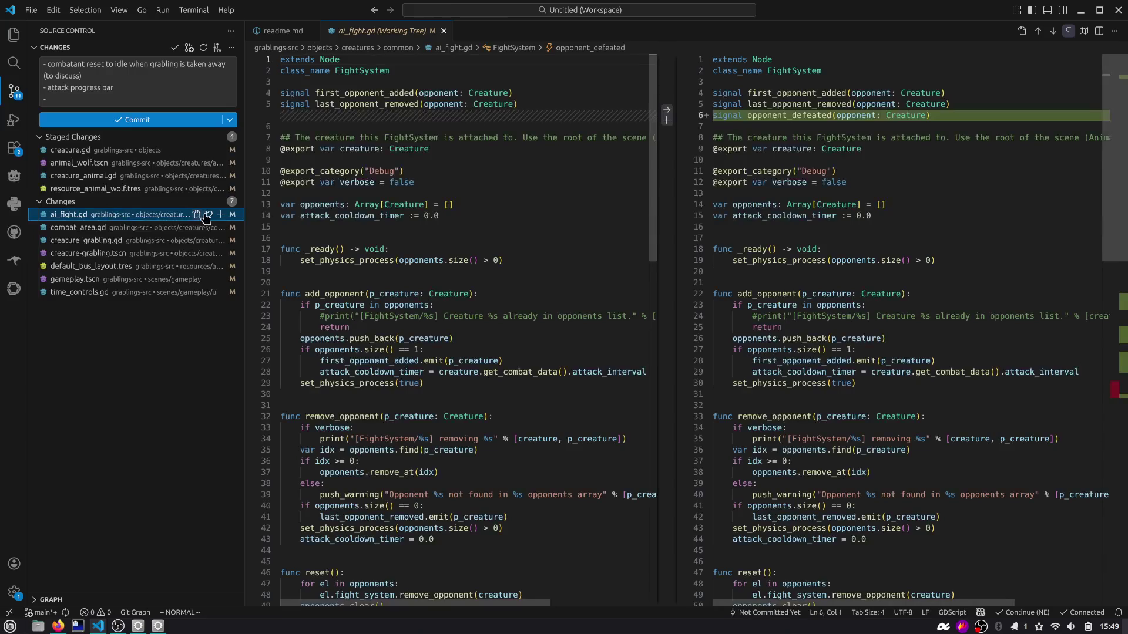
scroll(455, 213, "down", 10)
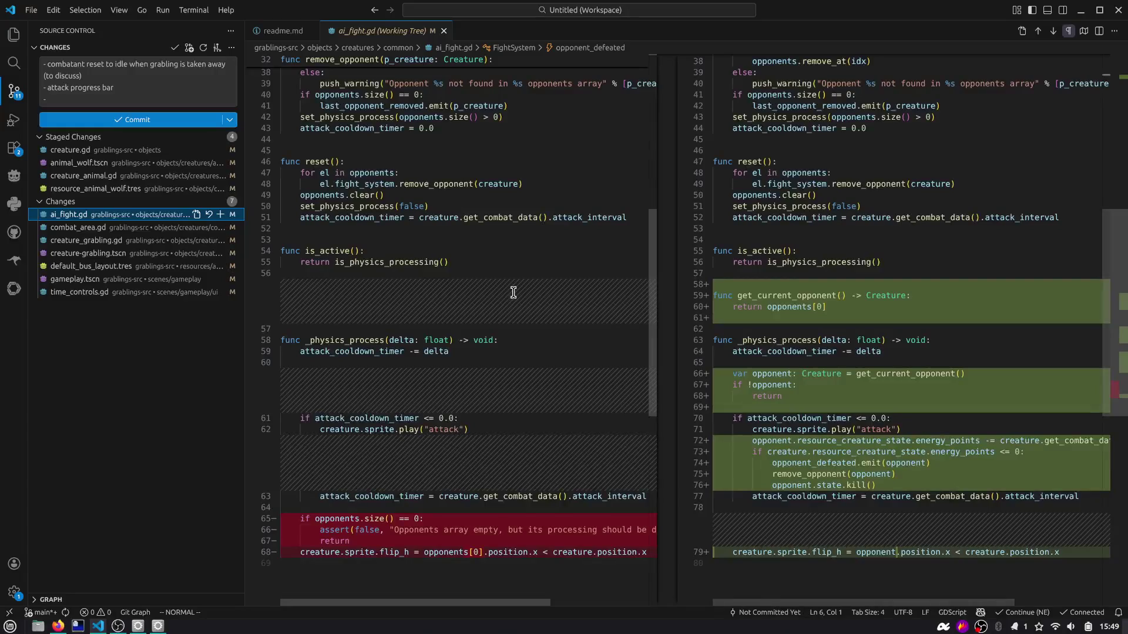
scroll(512, 289, "down", 2)
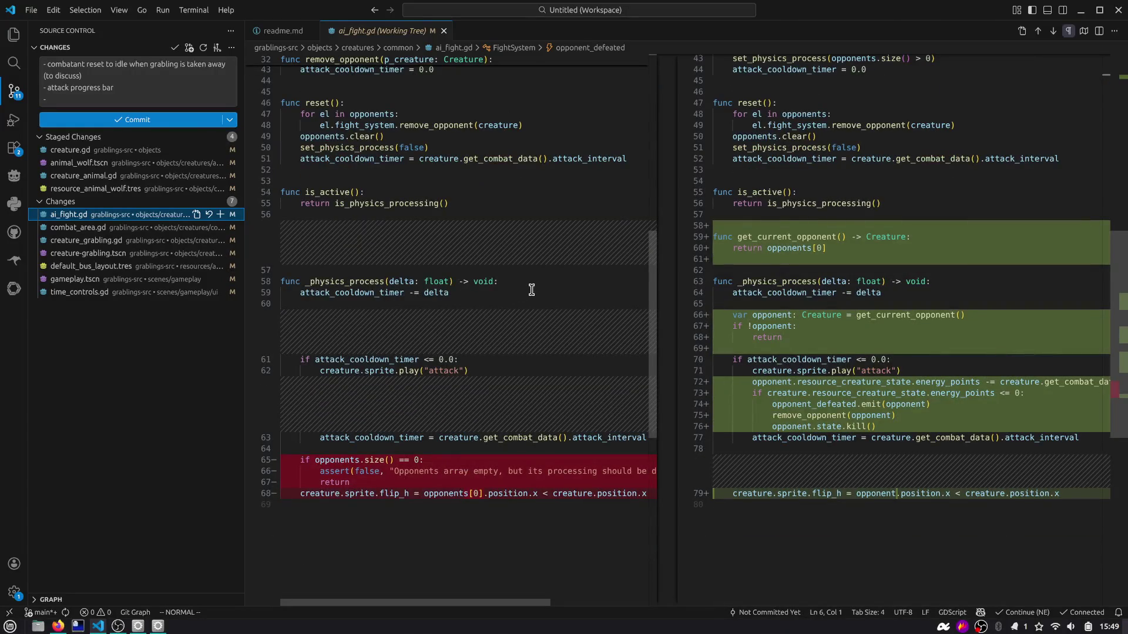
scroll(538, 302, "down", 2)
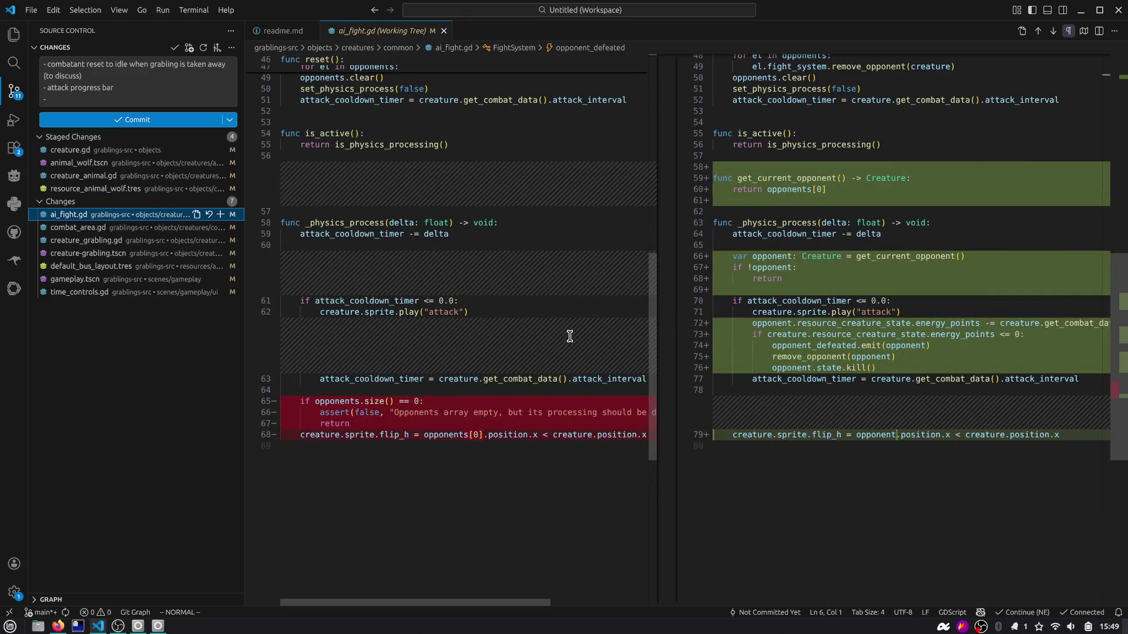
scroll(851, 405, "right", 2)
scroll(652, 329, "left", 3)
left_click_drag(674, 335, 576, 326)
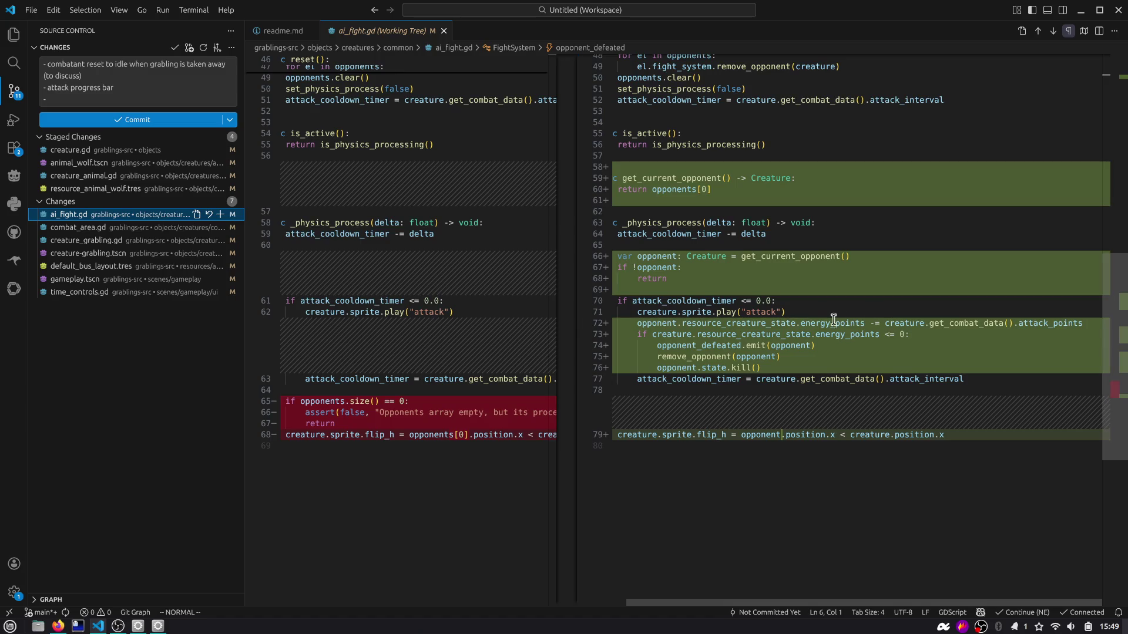
Step: Inspect ai_fight.gd lines 72–76 (combat data, energy check, remove_opponent, kill), then view combat_area.gd's diff
left_click_drag(681, 325, 1018, 323)
mouse_move(656, 335)
left_mouse_down()
mouse_move(920, 335)
mouse_move(919, 349)
left_mouse_up()
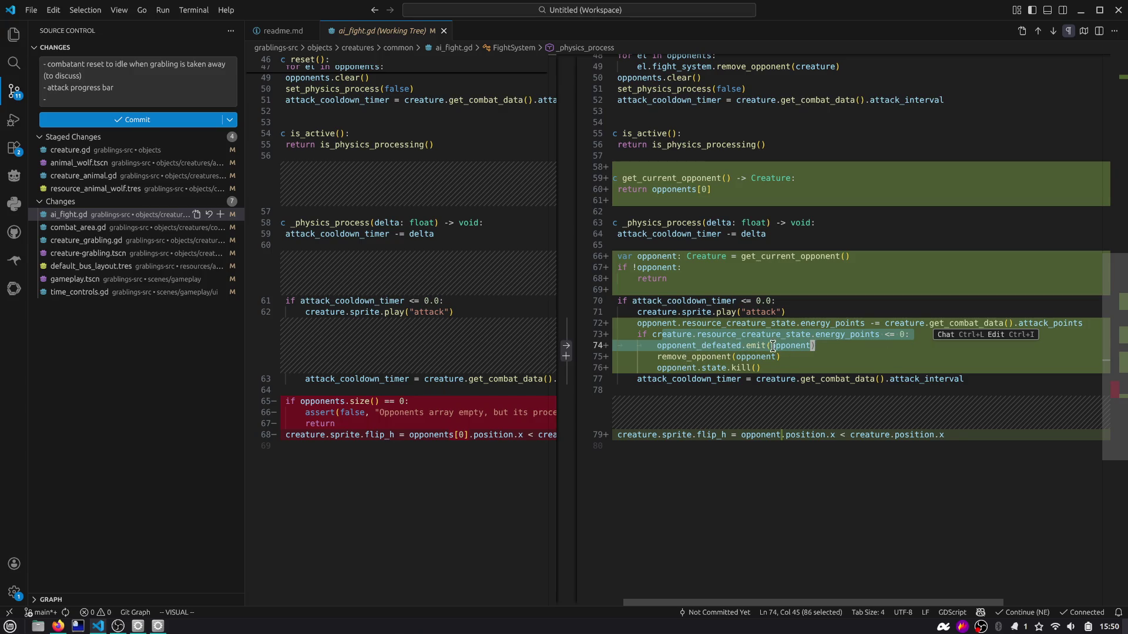
double_click(714, 346)
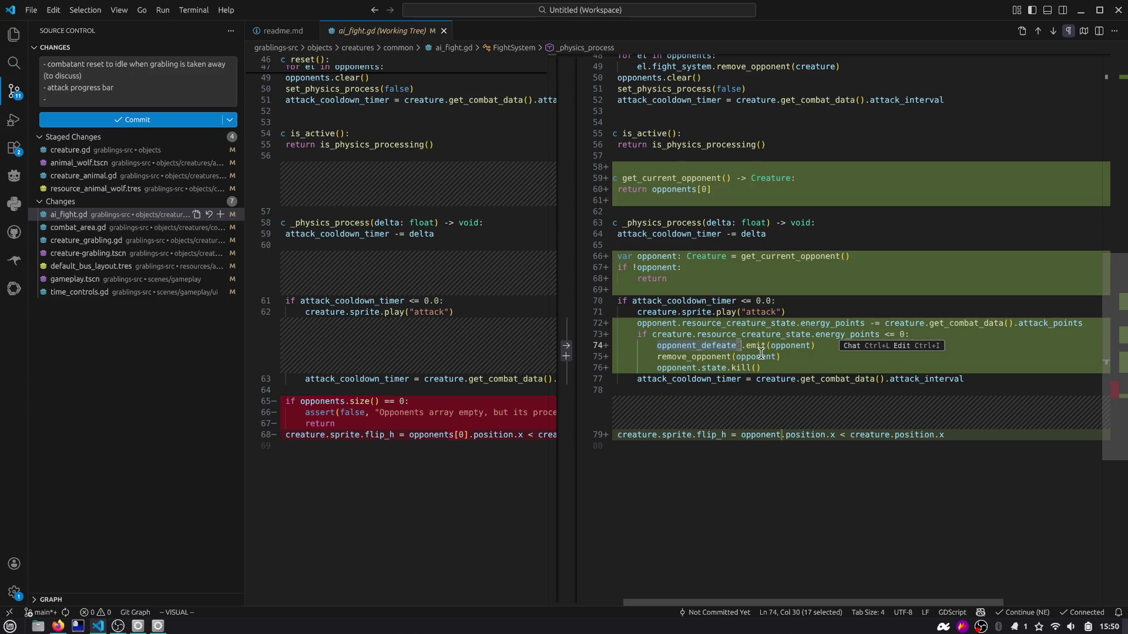
left_click_drag(662, 356, 785, 356)
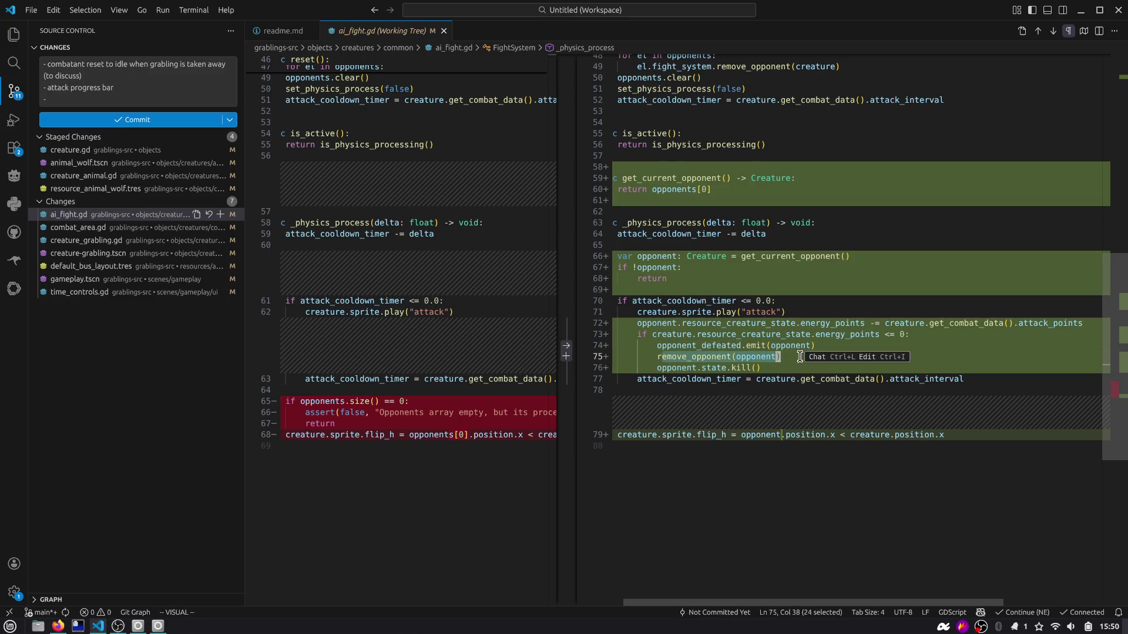
double_click(756, 356)
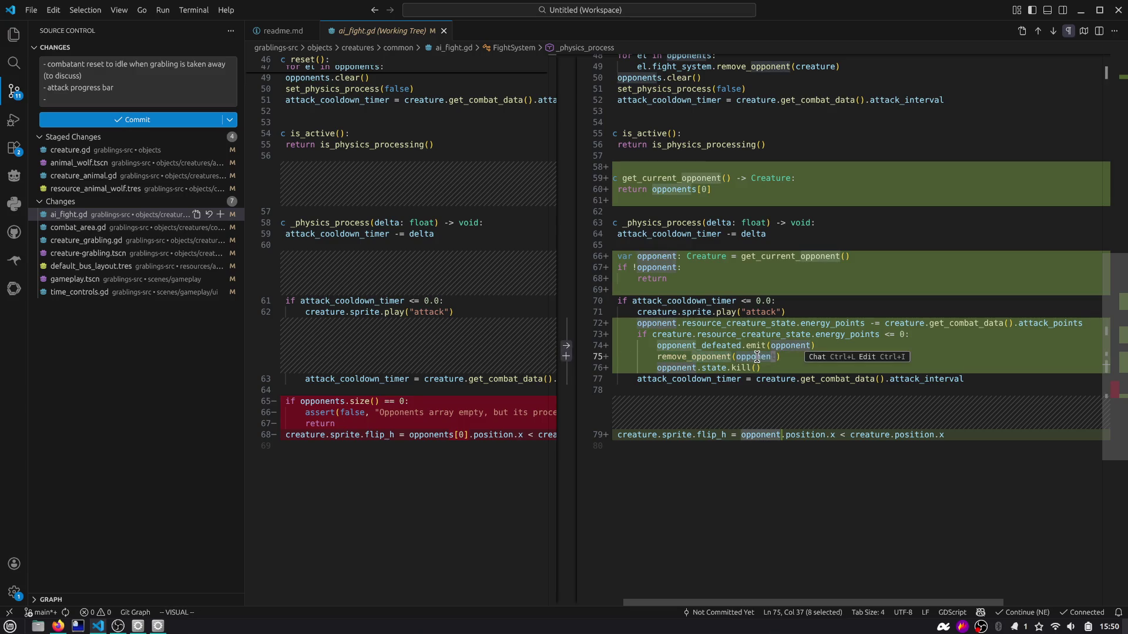
left_click(716, 368)
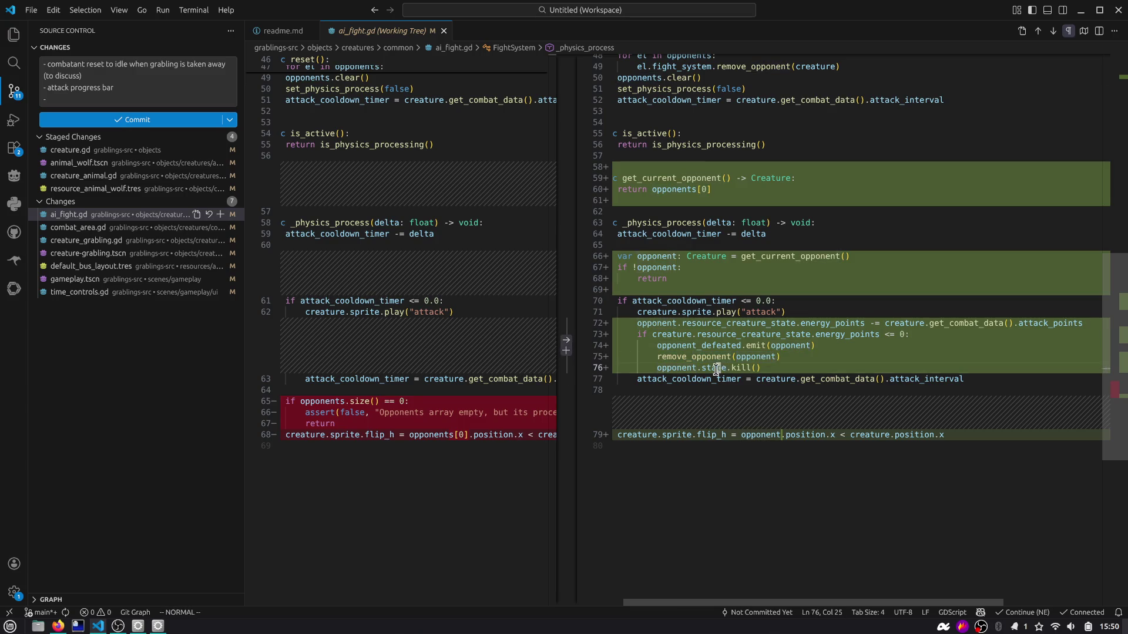
left_click(758, 368)
left_click(117, 227)
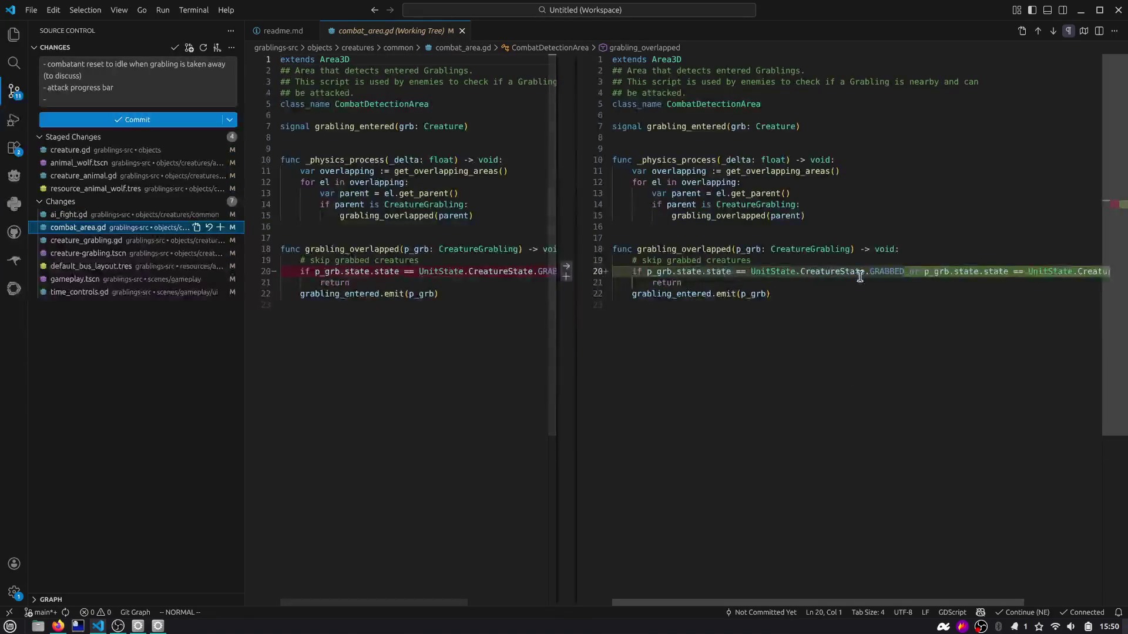
Step: Add print("Grabling entered") at line 22 of combat_area.gd and stage ai_fight.gd
scroll(859, 276, "right", 3)
mouse_move(1016, 268)
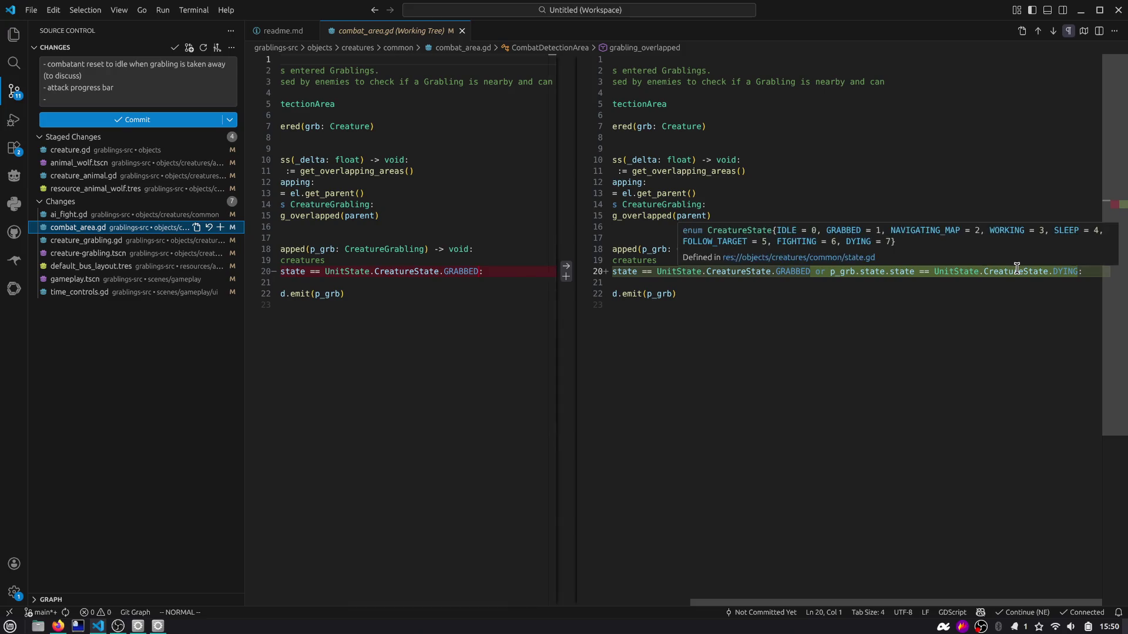
scroll(1017, 268, "left", 3)
left_click(777, 285)
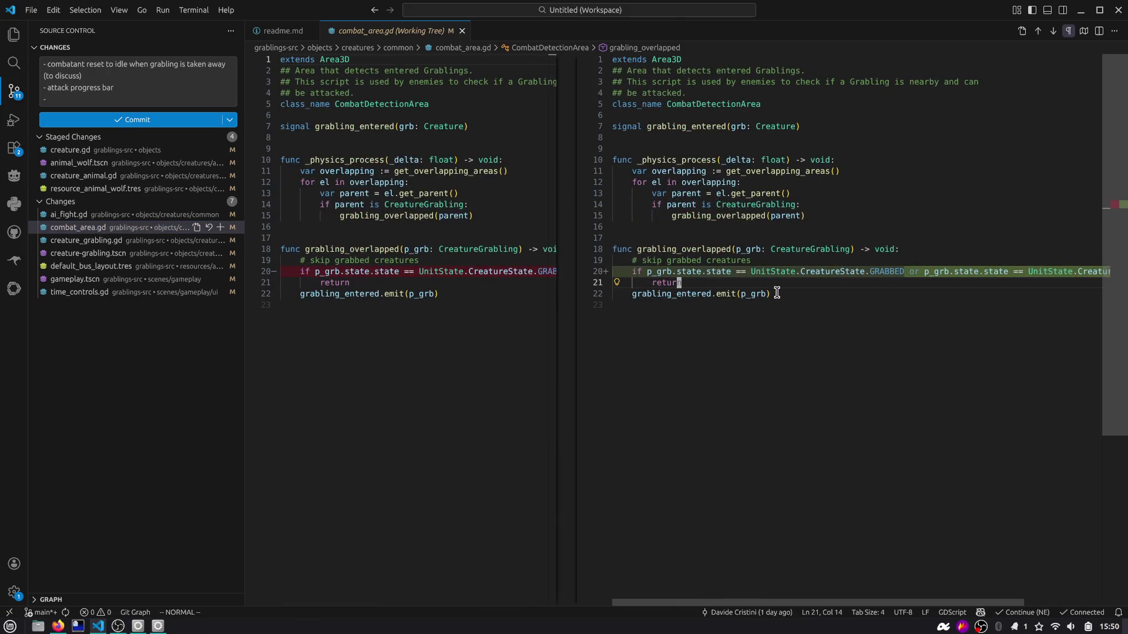
type("pri")
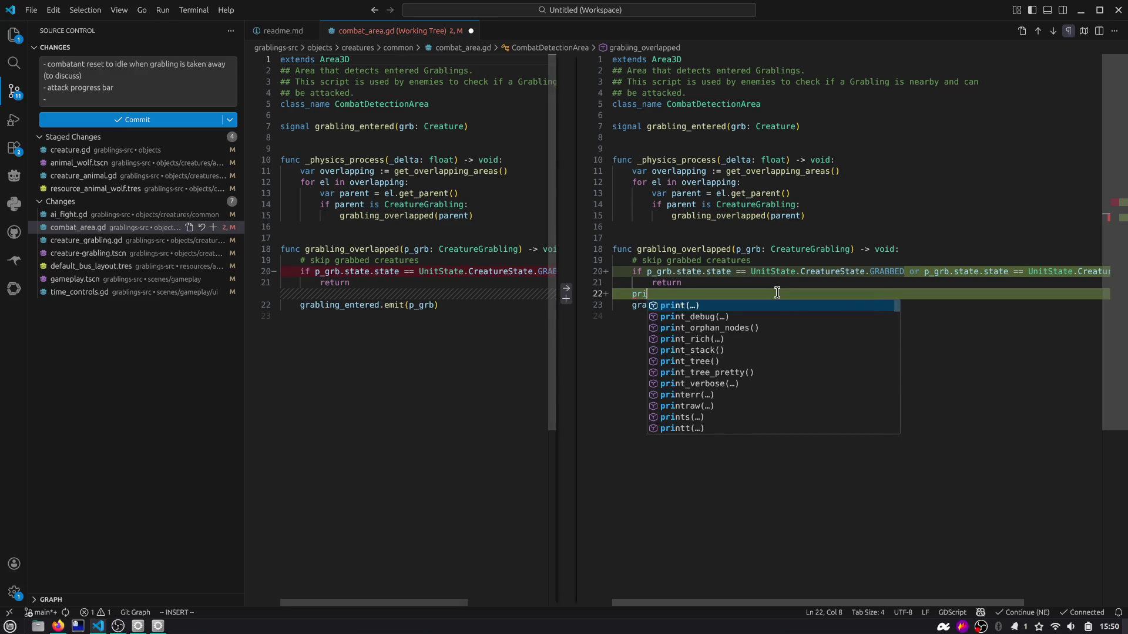
type("nt(\"Grabling entered")
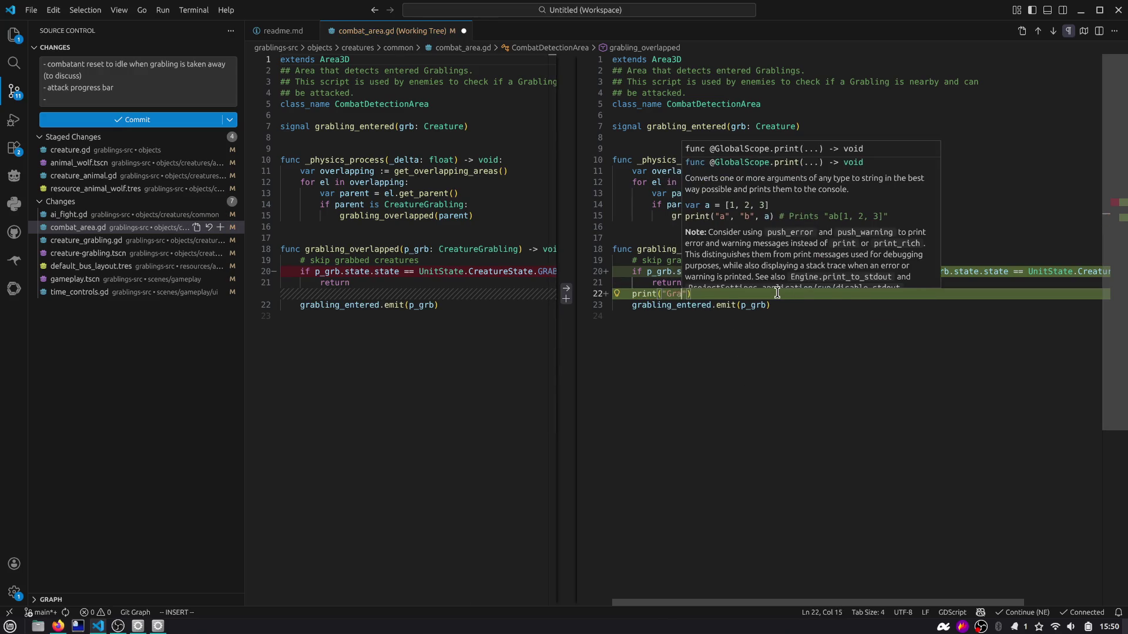
key("Escape")
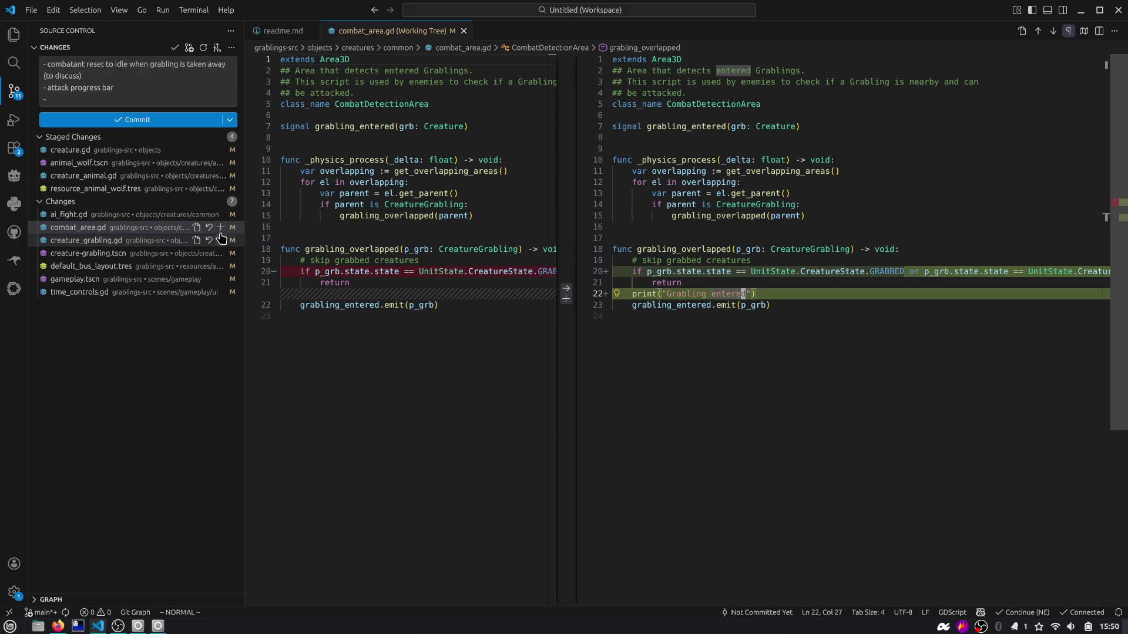
left_click(220, 214)
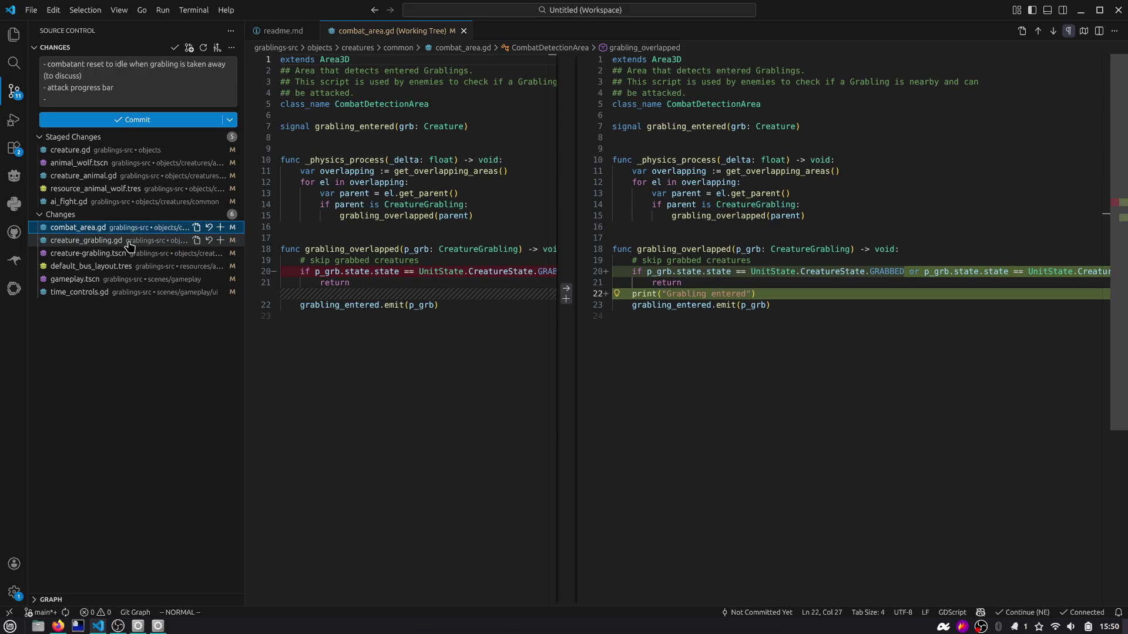
Step: Review and stage creature_grabling.gd and creature-grabling.tscn
left_click(85, 240)
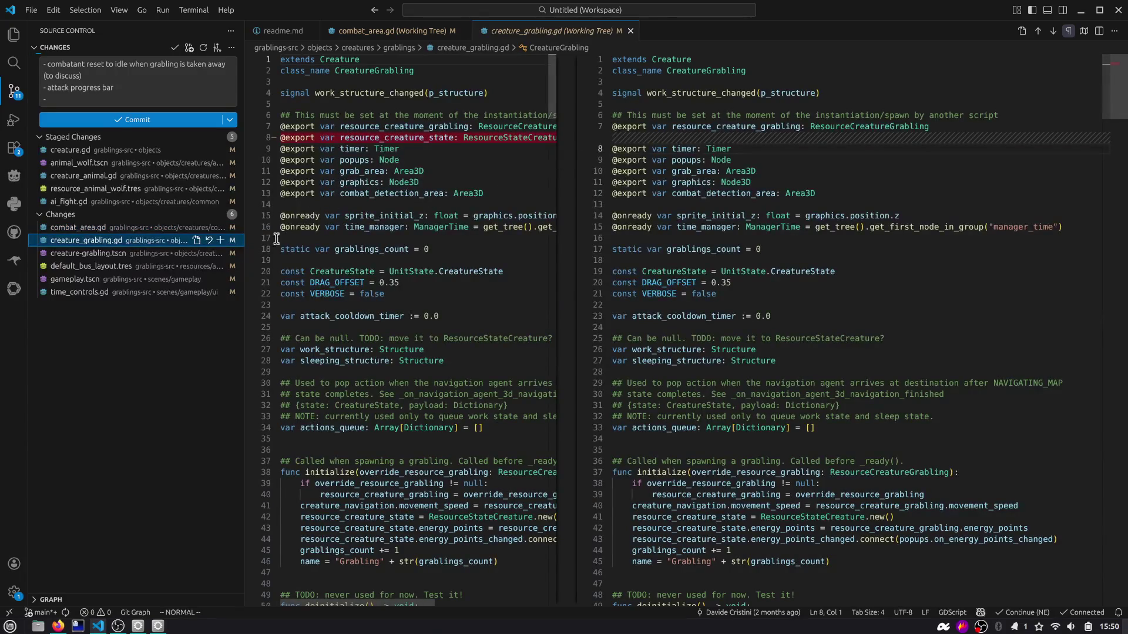
left_click(220, 240)
left_click(144, 254)
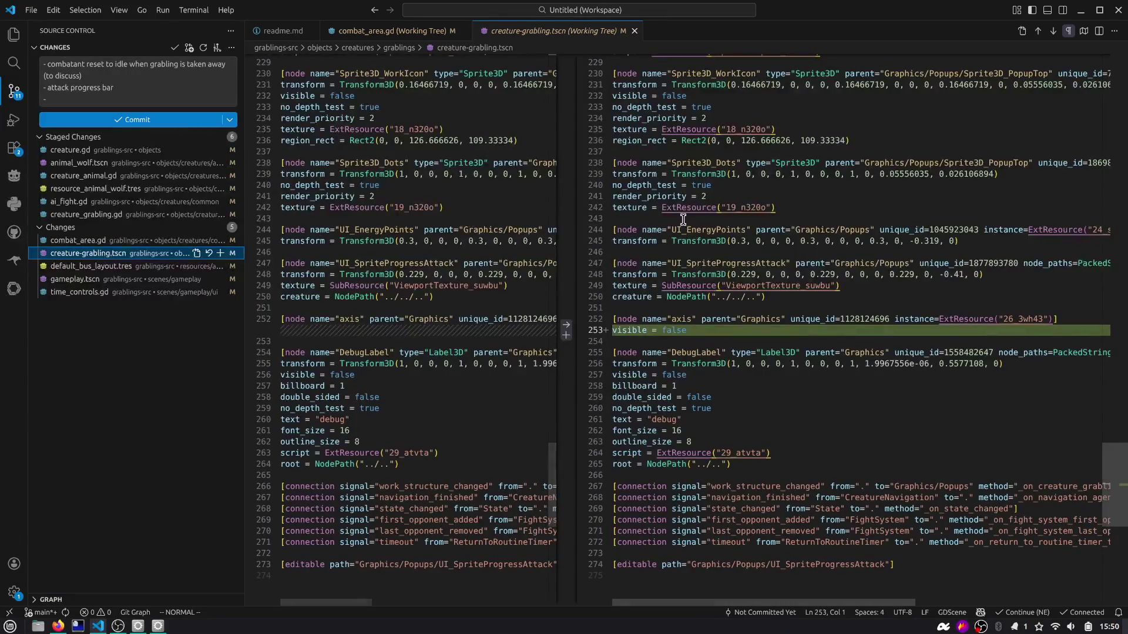
left_click(220, 254)
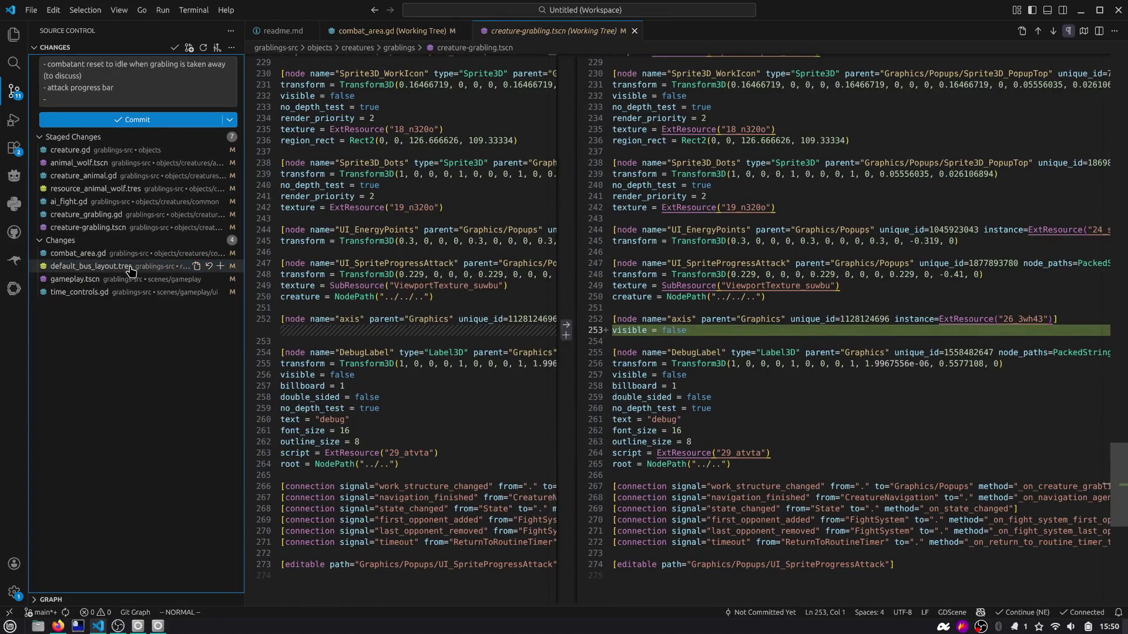
Step: Check default_bus_layout.tres, stage gameplay.tscn, and run the project in Godot
left_click(130, 269)
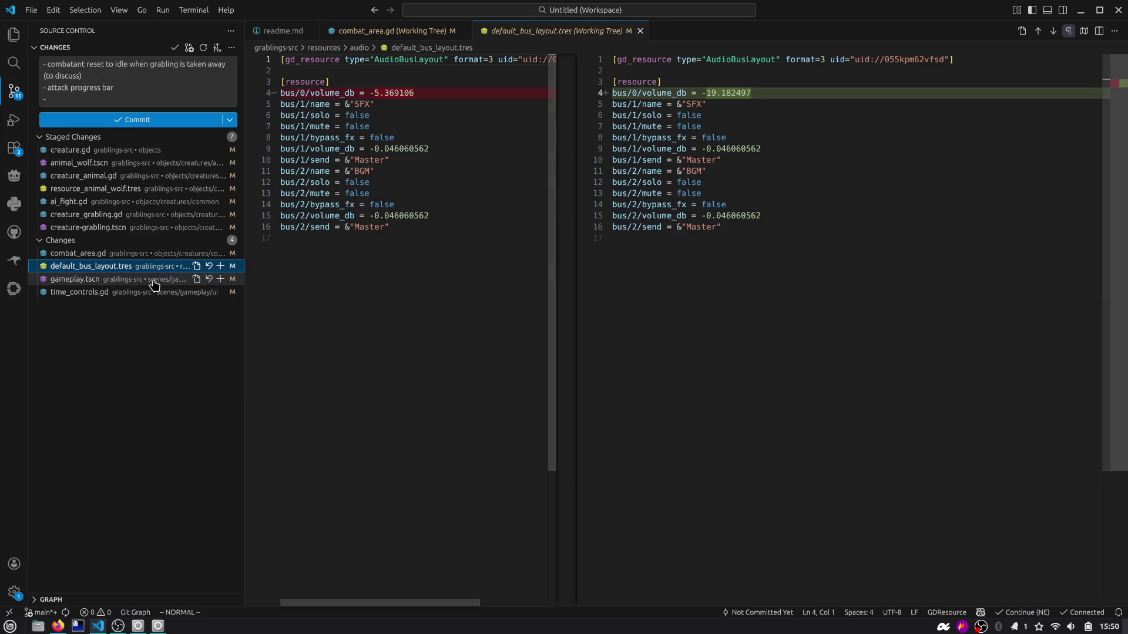
left_click(154, 281)
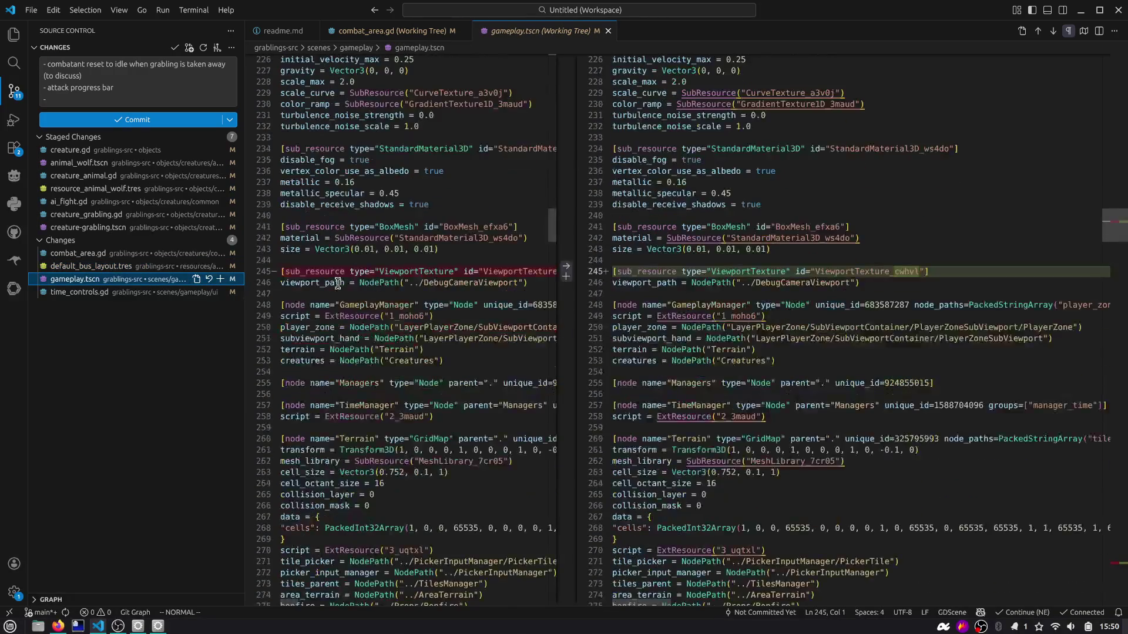
left_click(220, 278)
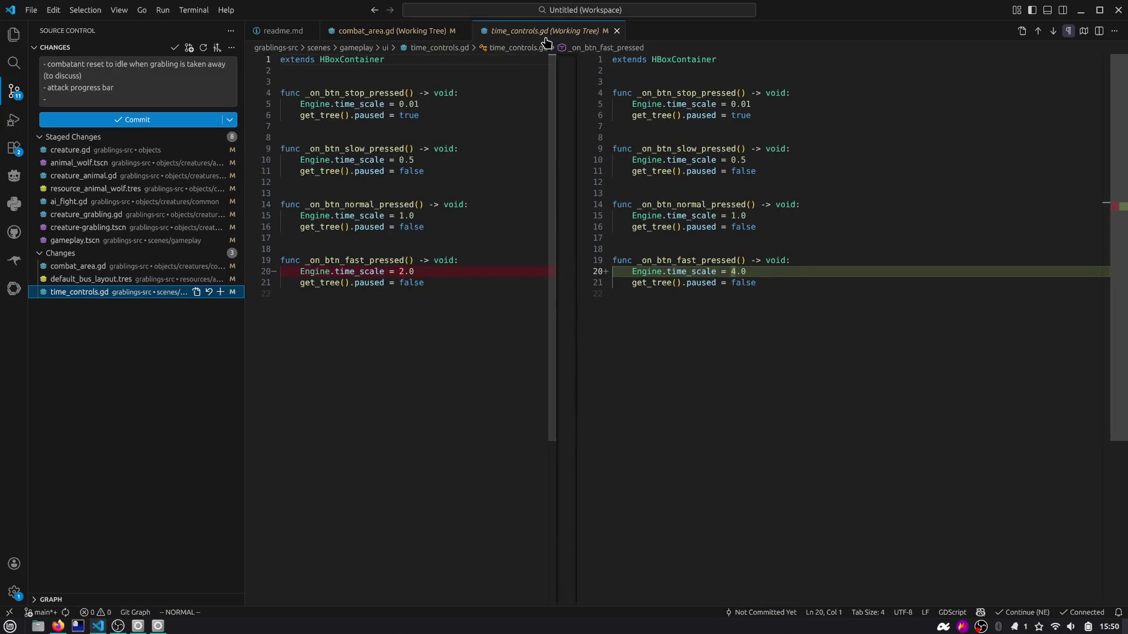
key("alt+Tab")
left_click(965, 30)
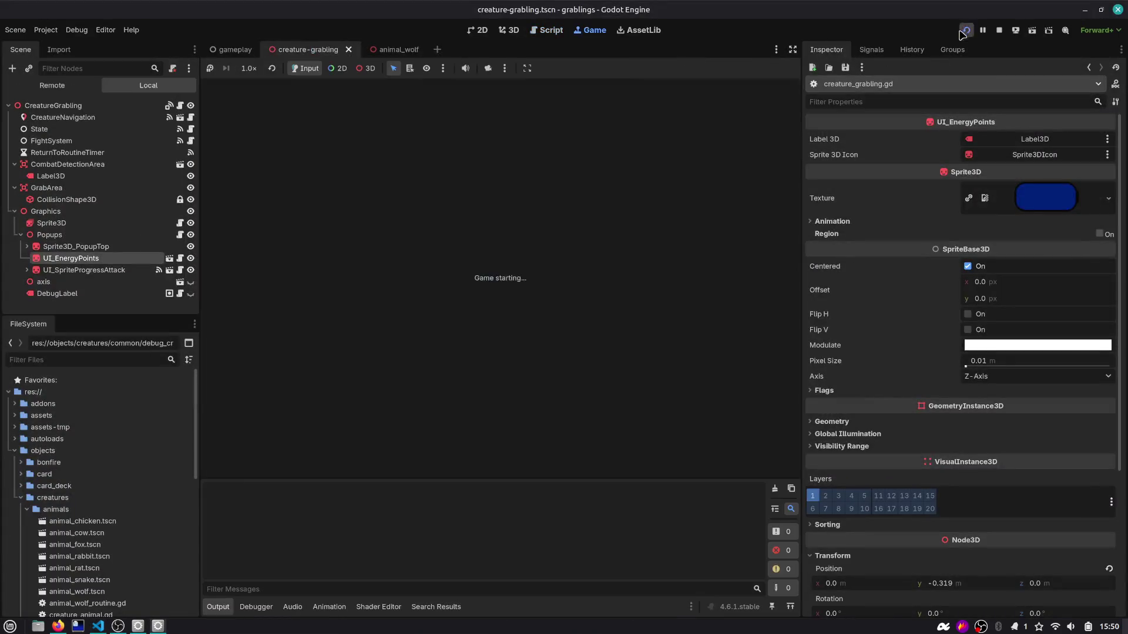
Step: Drag the grabling next to the wolf to trigger a fight, then stop the game
mouse_move(618, 277)
left_mouse_down()
mouse_move(441, 243)
mouse_move(420, 249)
mouse_move(432, 273)
left_mouse_up()
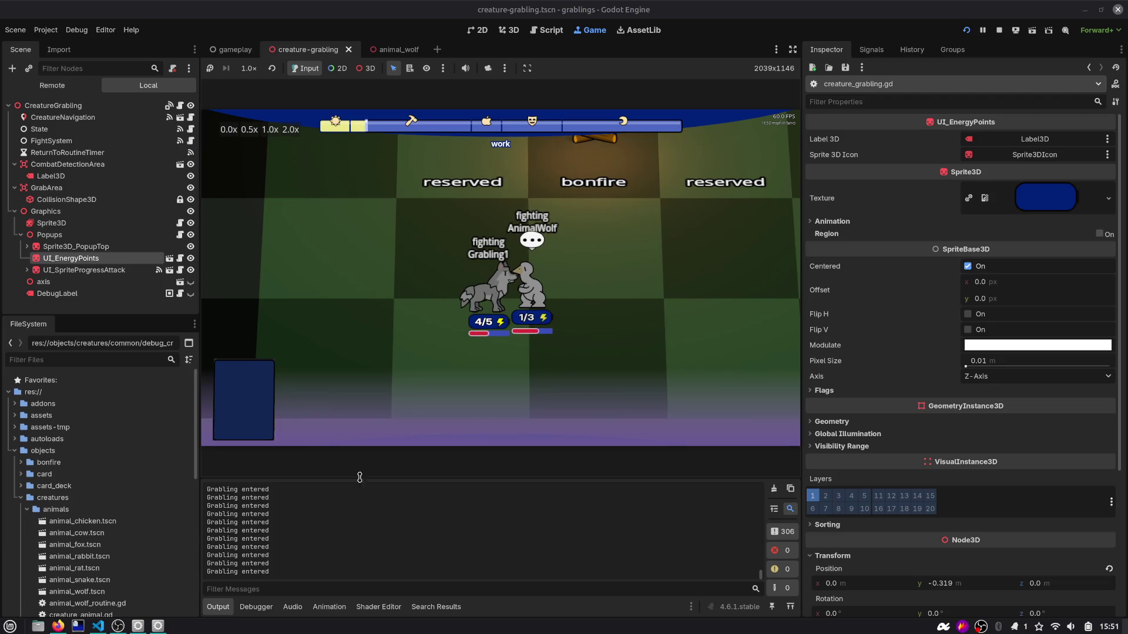
left_click(998, 30)
key("alt+Tab")
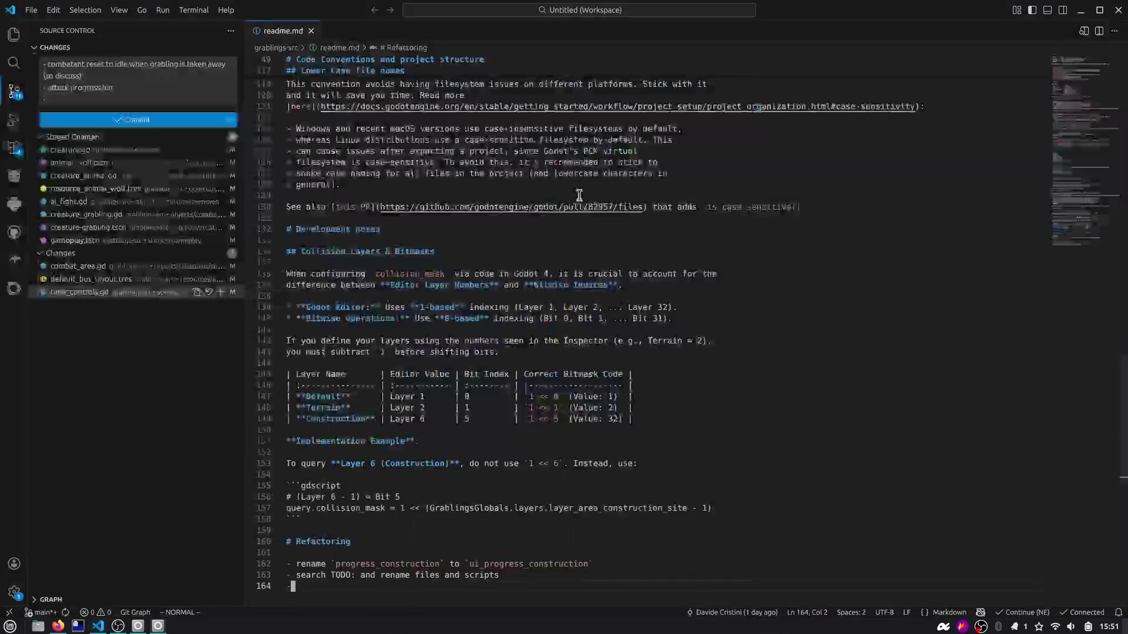
key("alt+Tab")
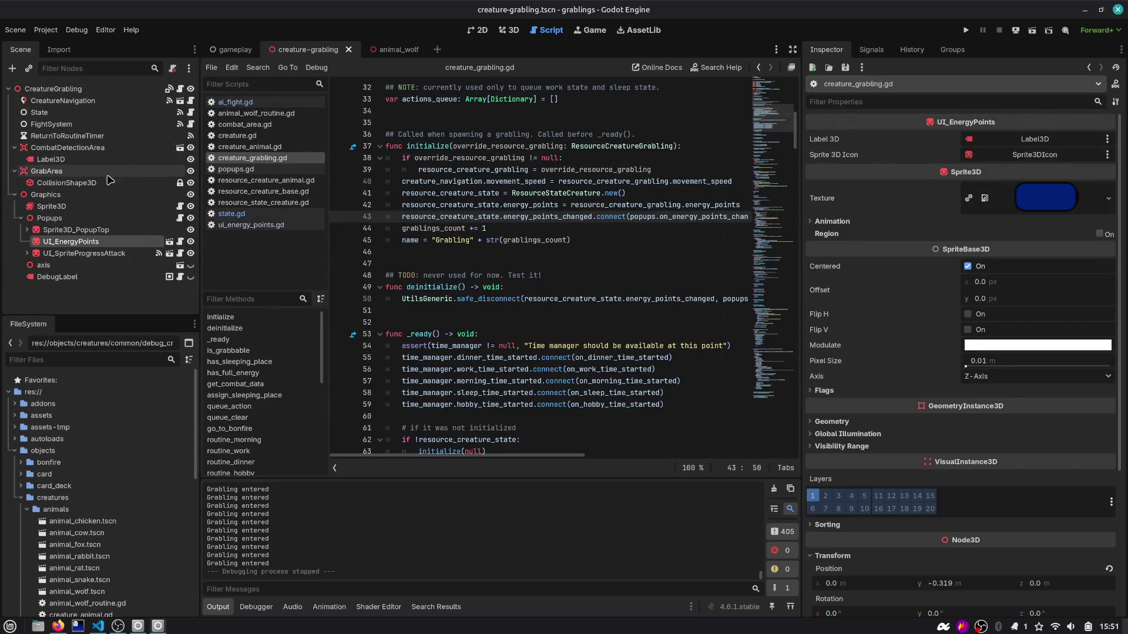
Step: Open combat_area.gd from the CombatDetectionArea scene and inspect grabling_overlapped with its new print
left_click(179, 147)
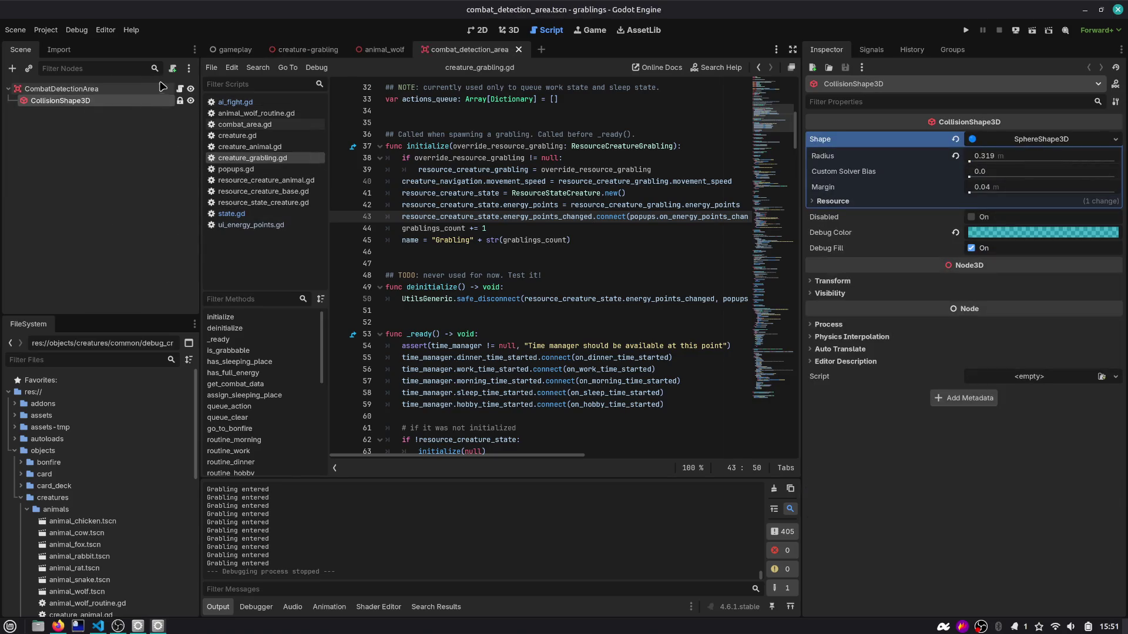
left_click(180, 89)
left_click(481, 335)
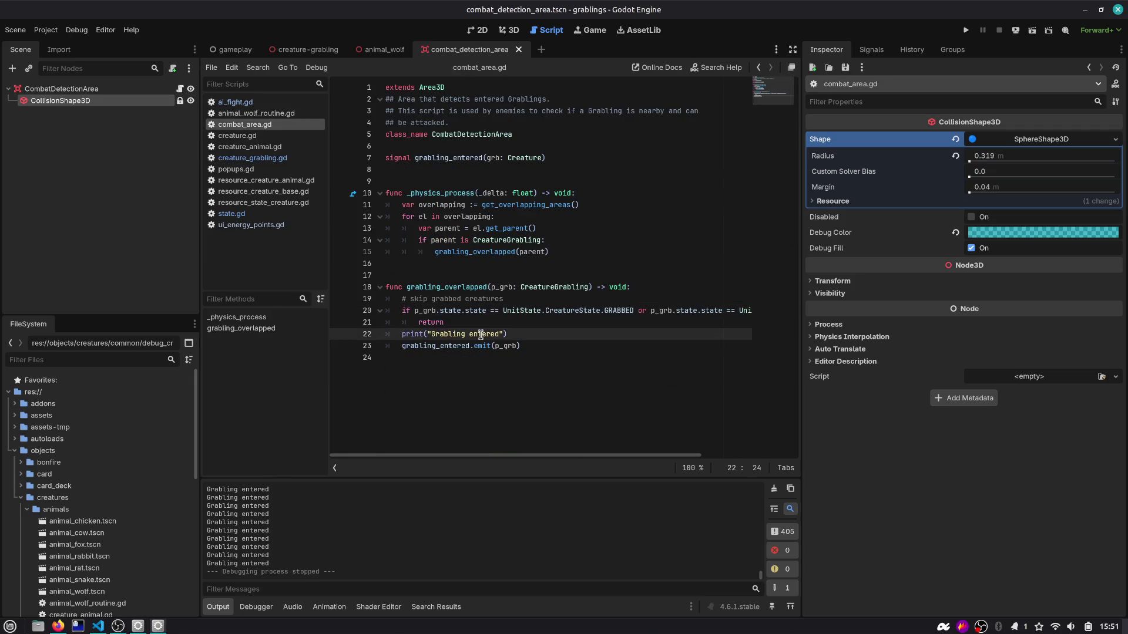
double_click(447, 288)
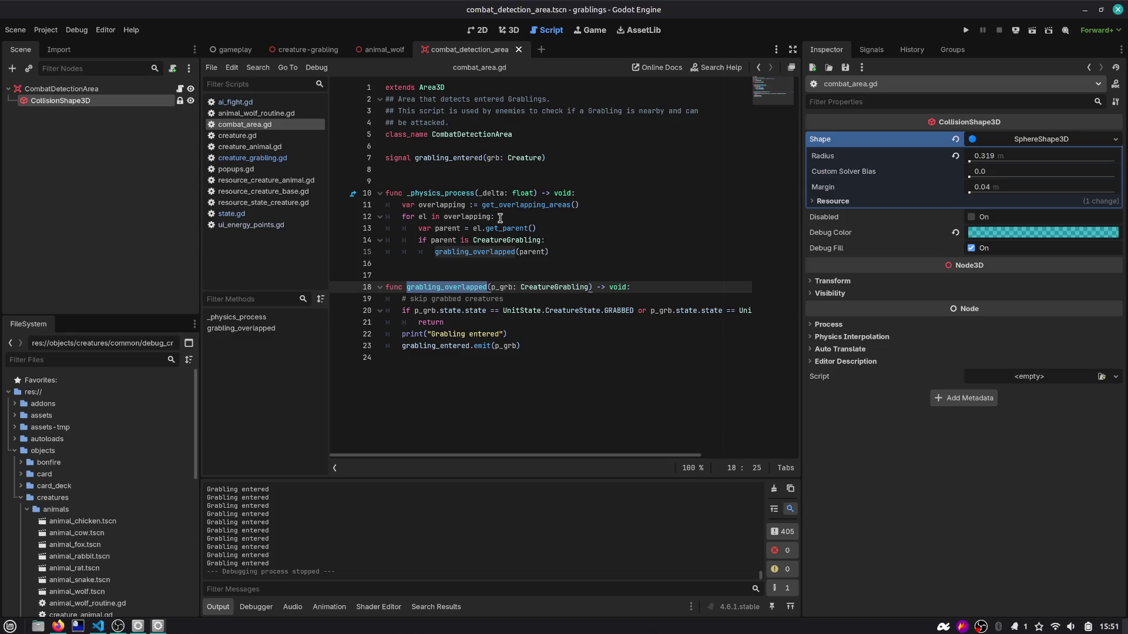
Step: Search the project for grabling_entered, finding 6 matches in 3 files
double_click(437, 161)
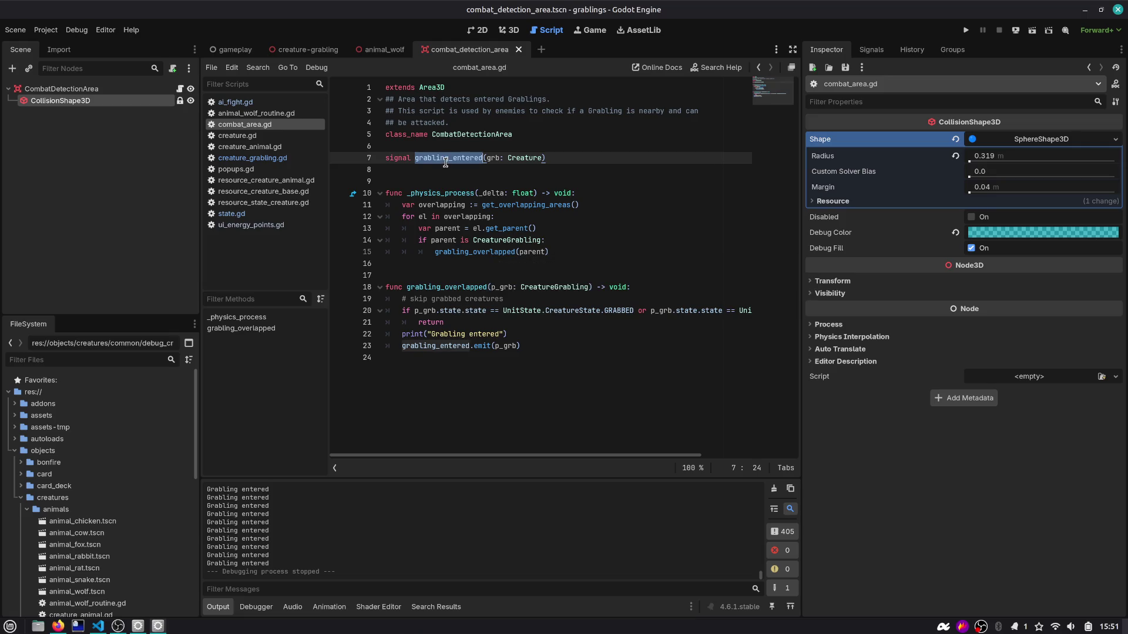
key("ctrl+shift+f")
key("Return")
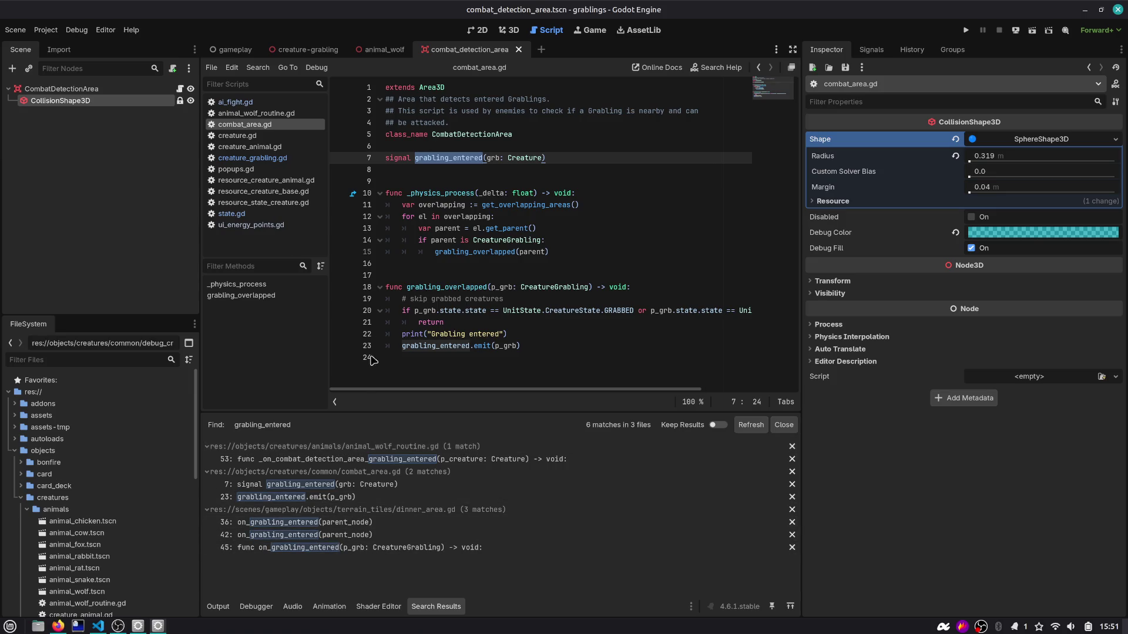
left_click(381, 52)
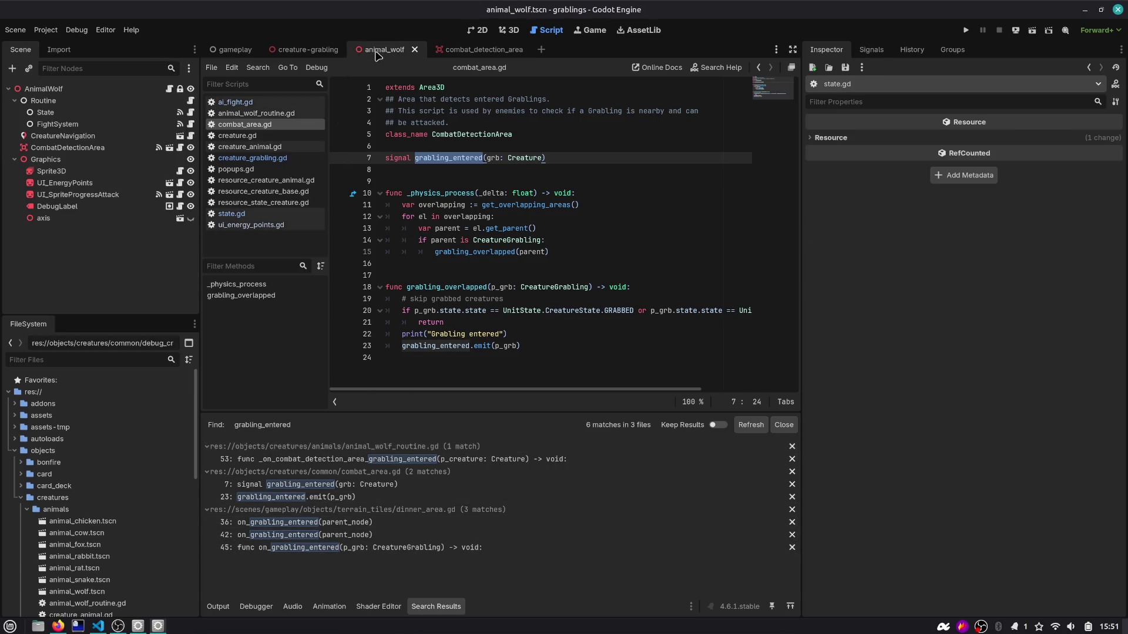
Step: Open animal_wolf_routine.gd at the wolf's grabling_entered handler on line 53
left_click(190, 100)
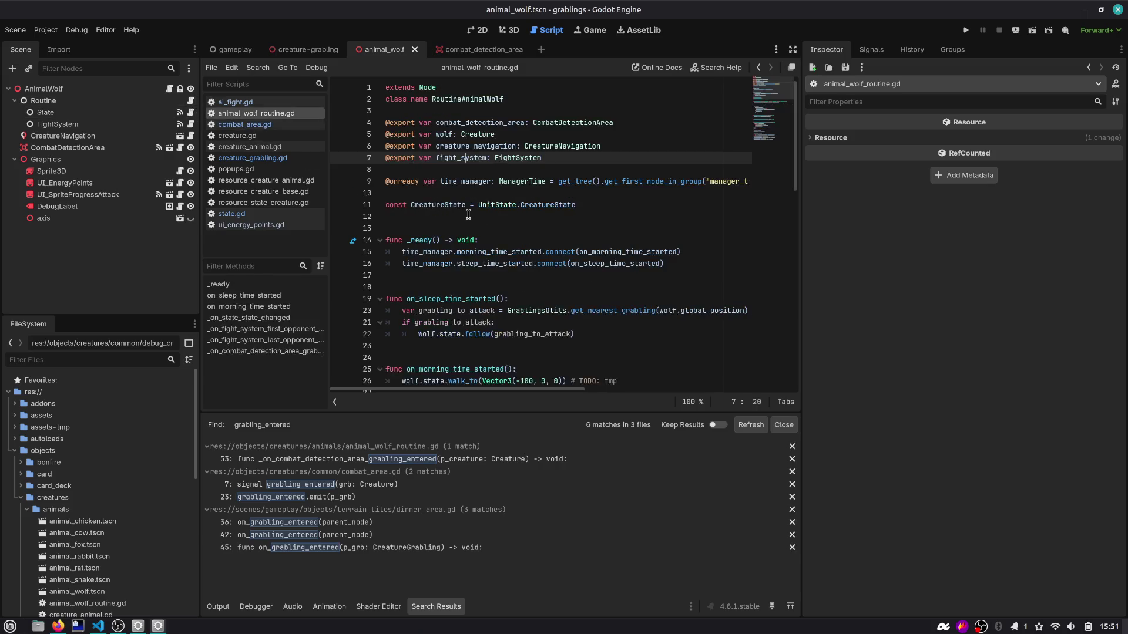
scroll(469, 212, "down", 5)
scroll(468, 211, "down", 10)
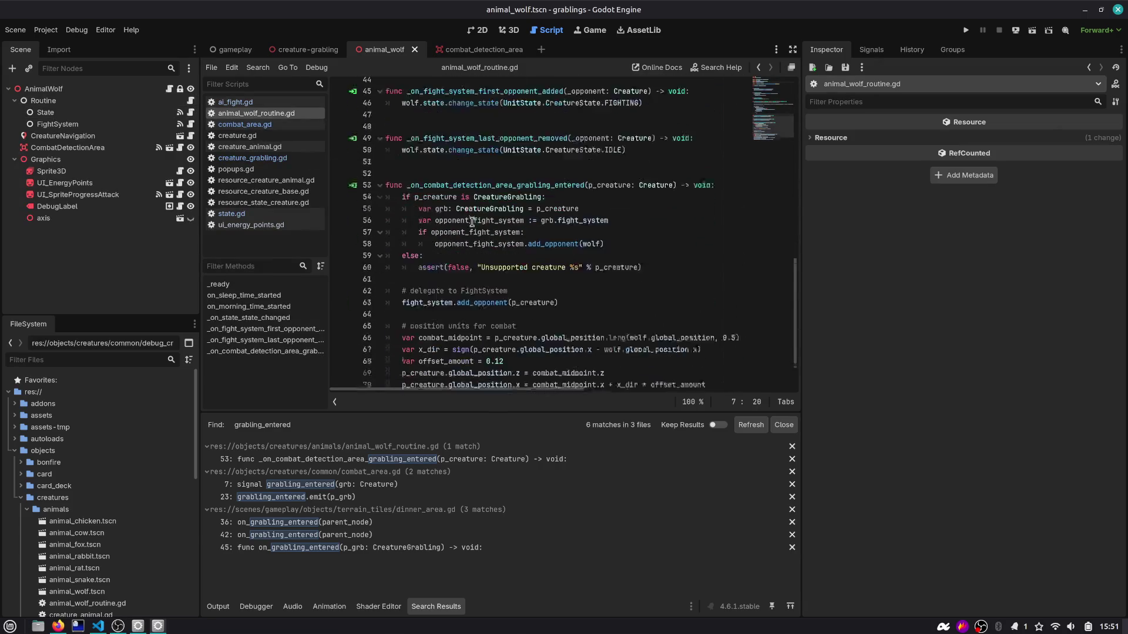
scroll(471, 222, "up", 12)
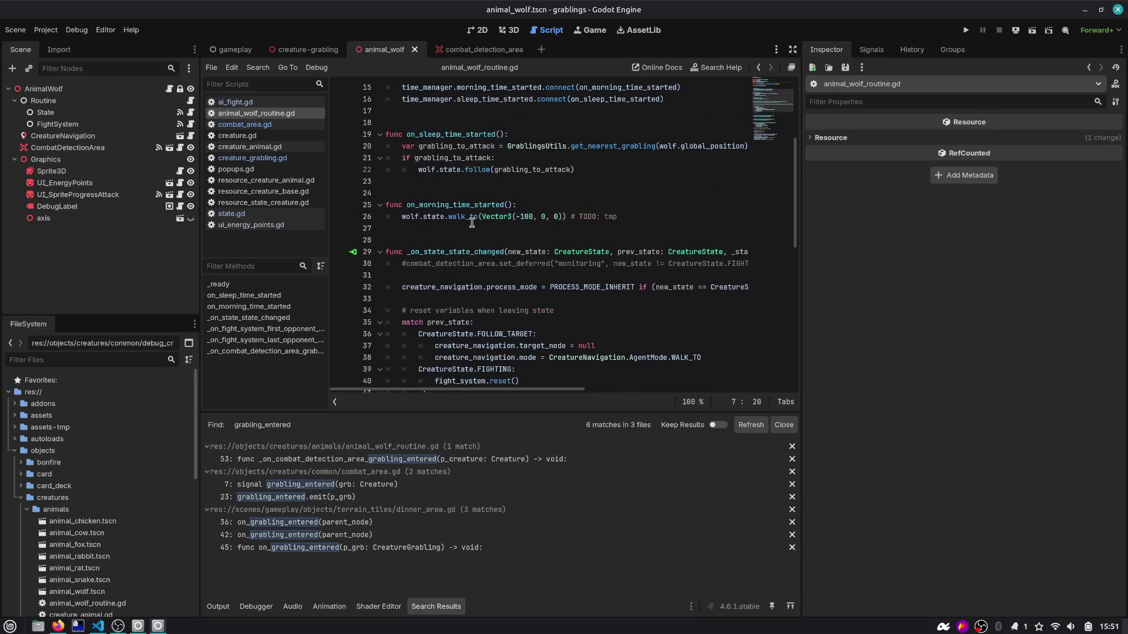
scroll(472, 222, "up", 2)
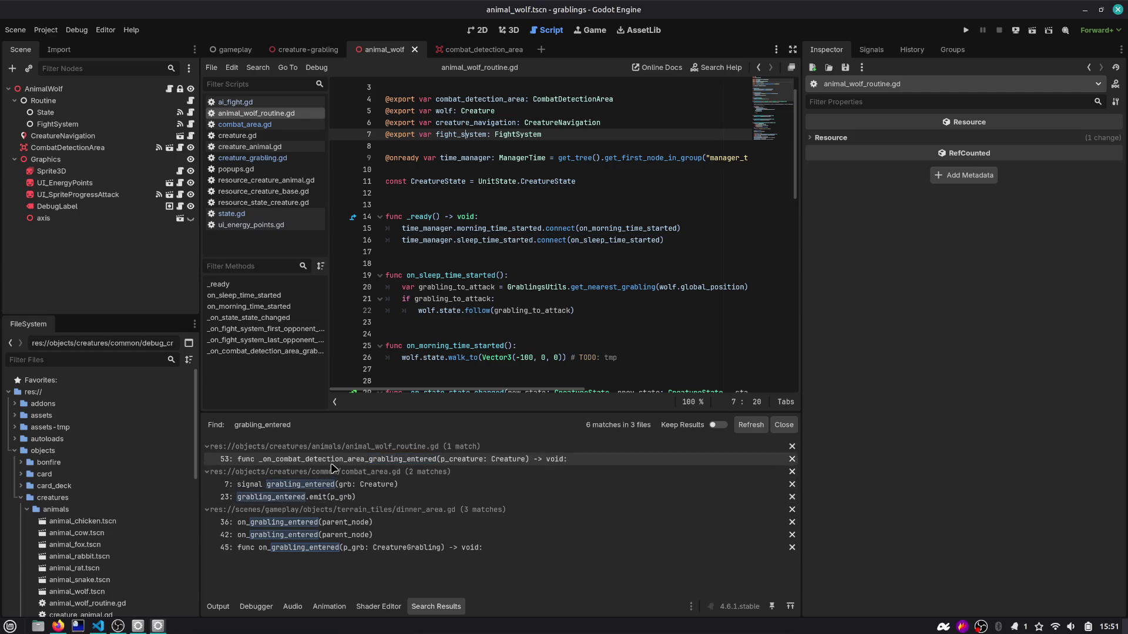
left_click(329, 464)
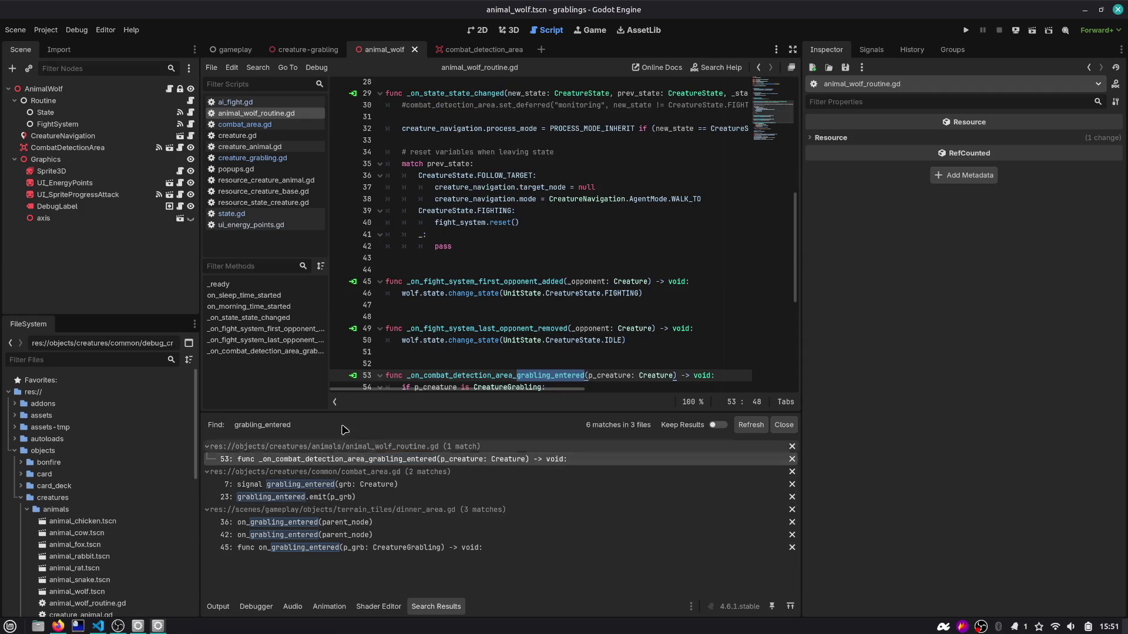
scroll(449, 288, "down", 4)
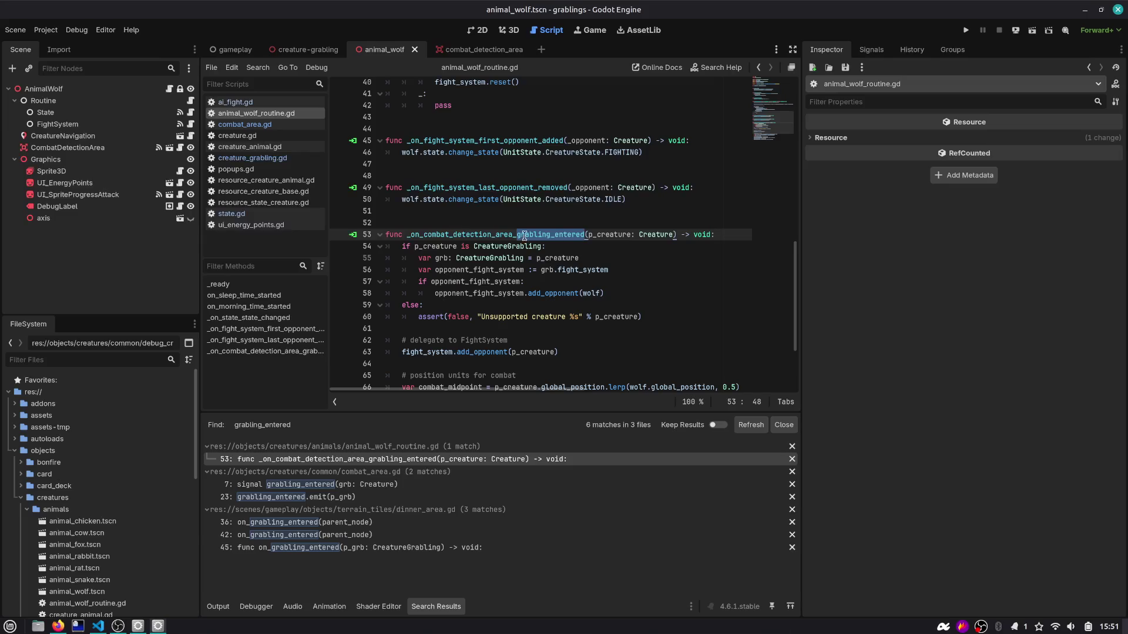
Step: Inspect p_creature and opponent_fight_system, then go to add_opponent's definition in ai_fight.gd
double_click(436, 247)
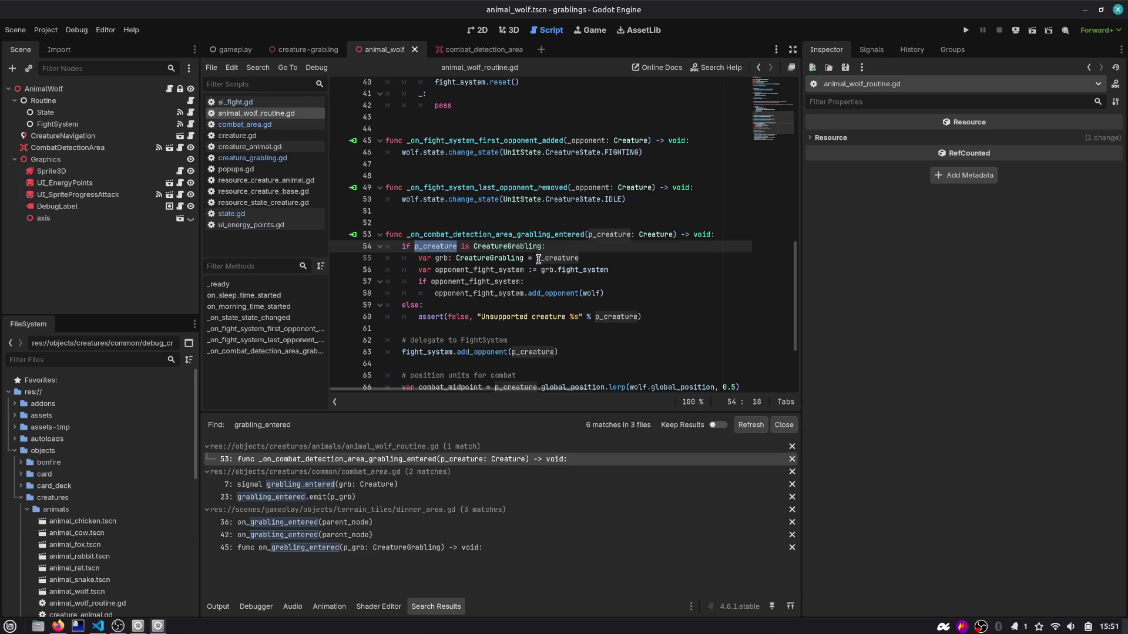
double_click(464, 281)
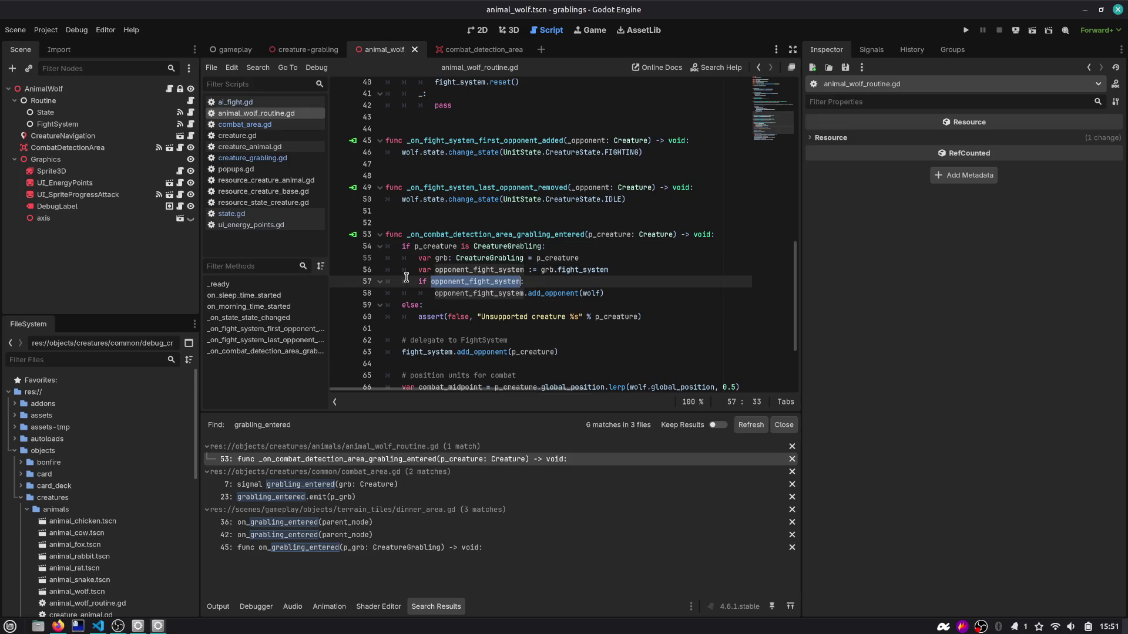
double_click(444, 247)
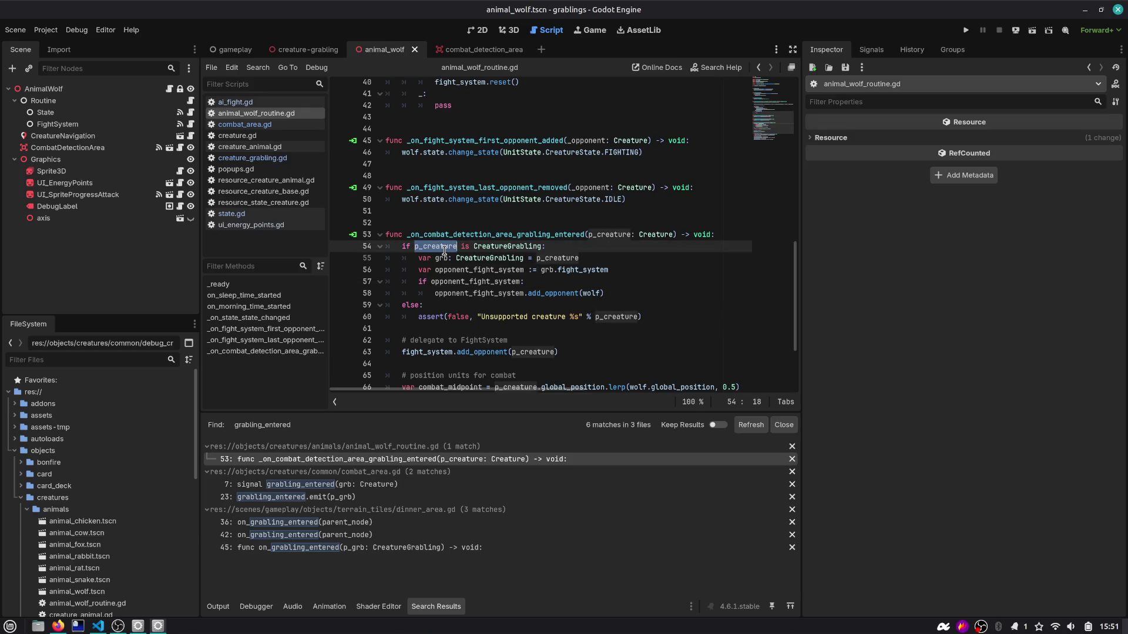
left_click(557, 247)
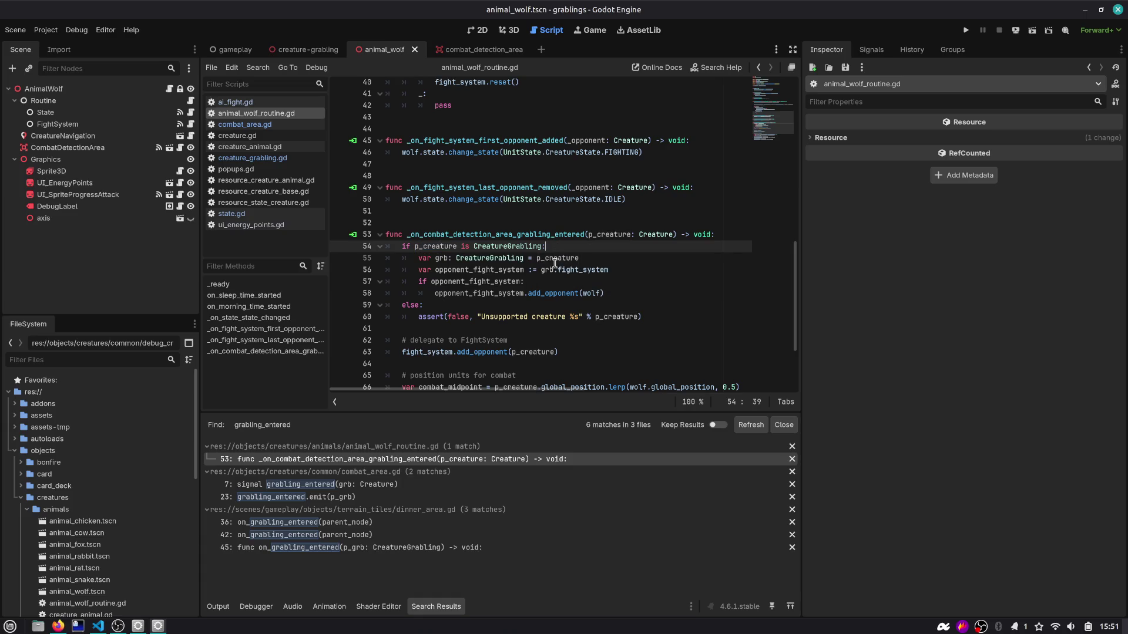
double_click(541, 293)
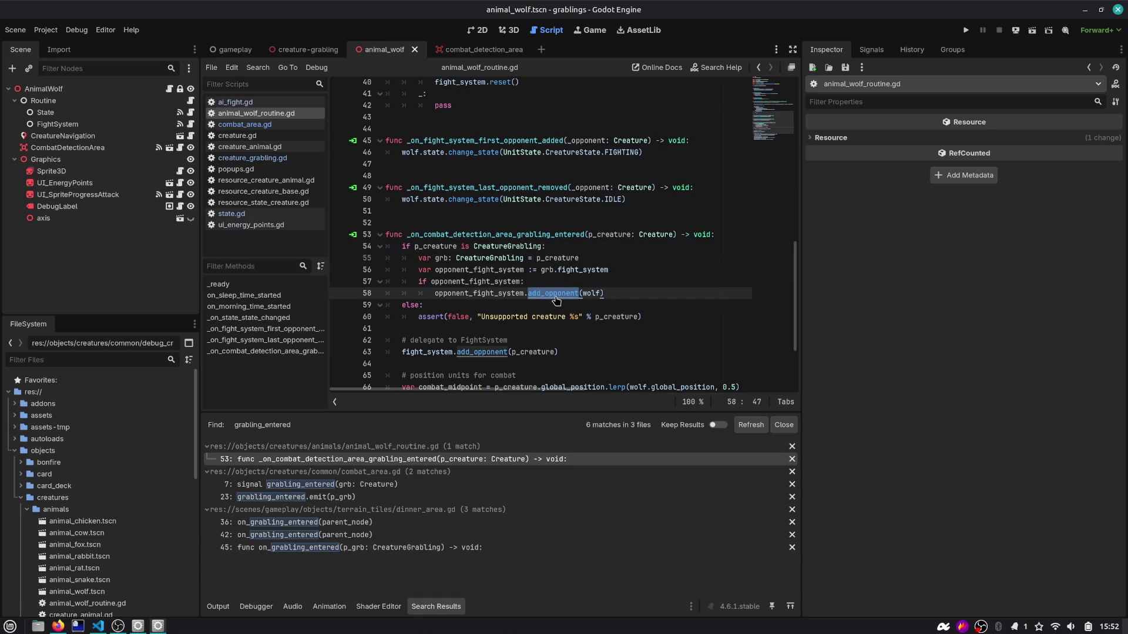
scroll(556, 300, "down", 2)
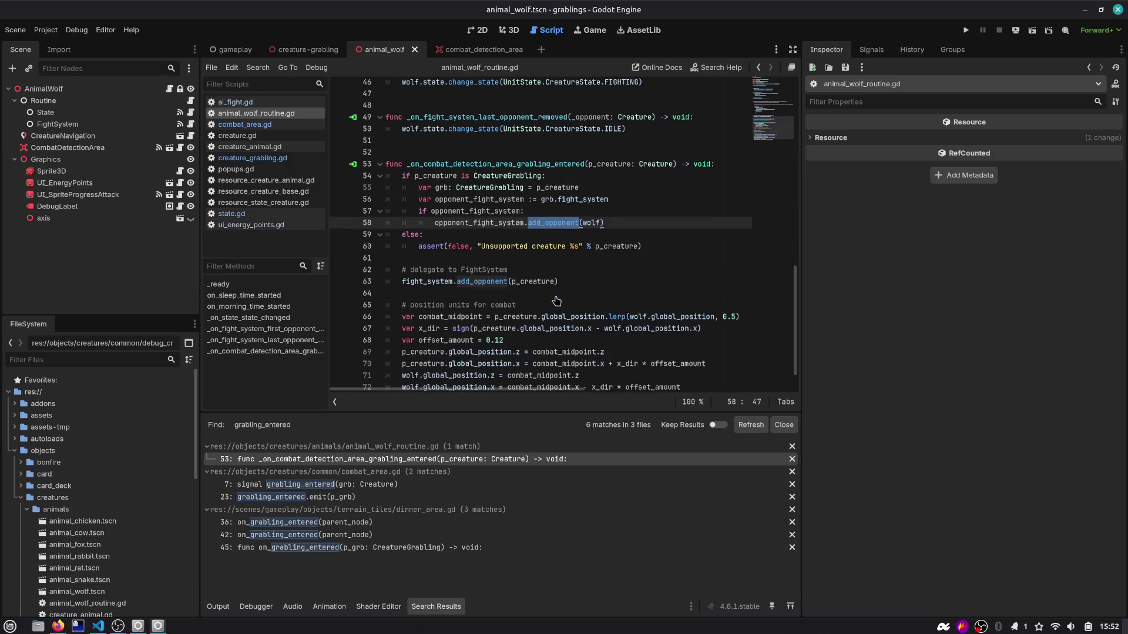
left_click(471, 282, "ctrl")
Step: Insert print("Added %s to combat list" % p_creature) after add_opponent's early return and save ai_fight.gd
mouse_move(464, 264)
left_mouse_down()
mouse_move(458, 252)
mouse_move(332, 241)
left_mouse_up()
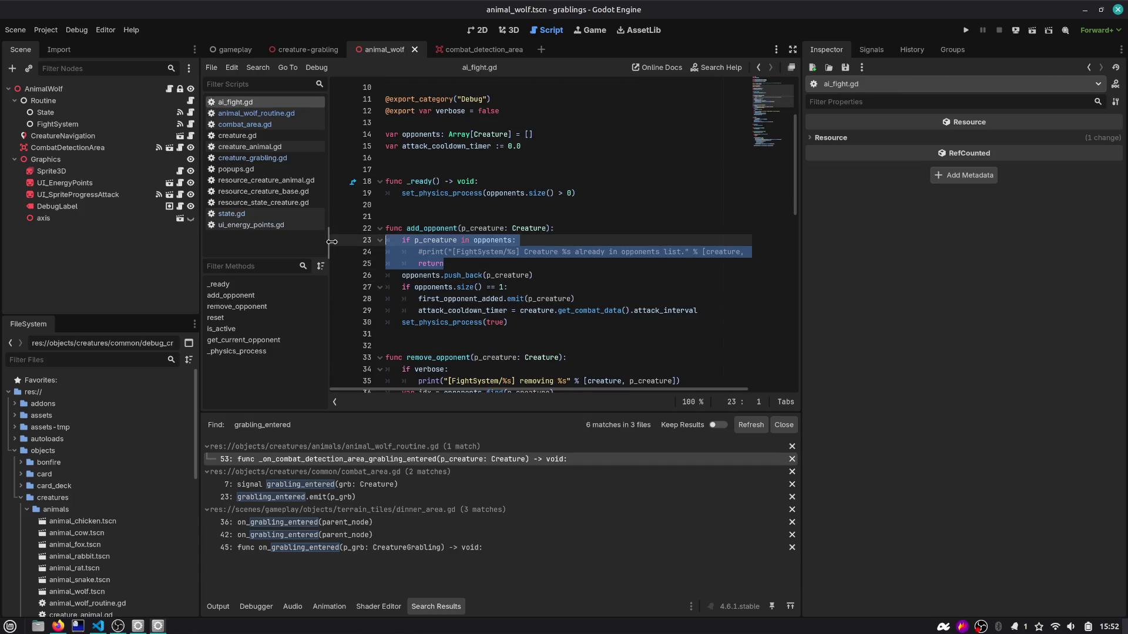
left_click(467, 252)
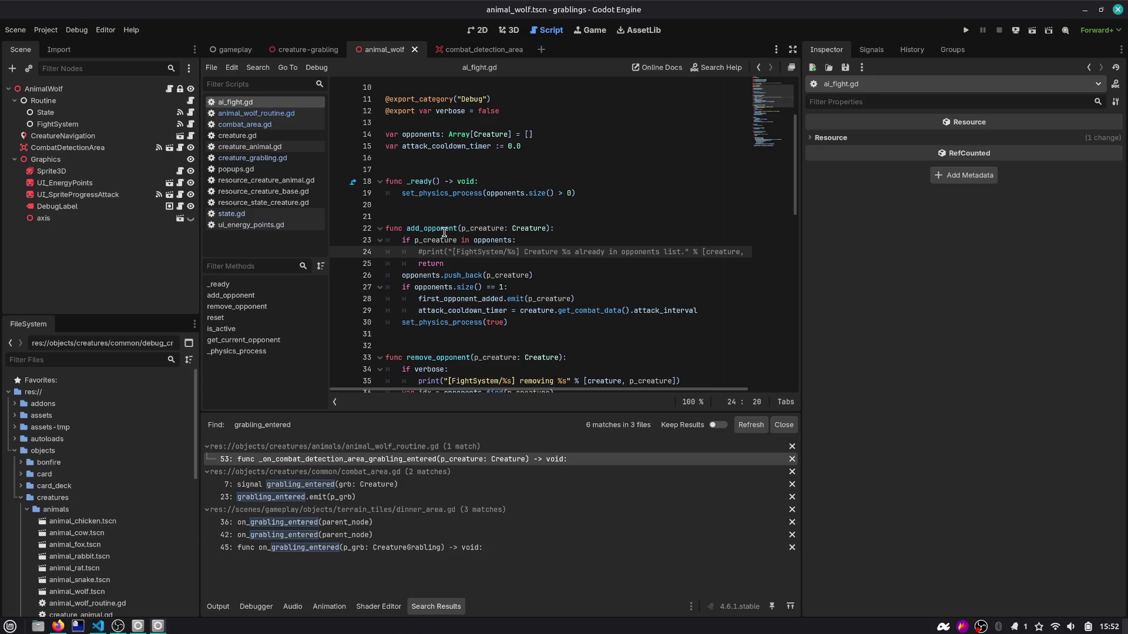
left_click(549, 243)
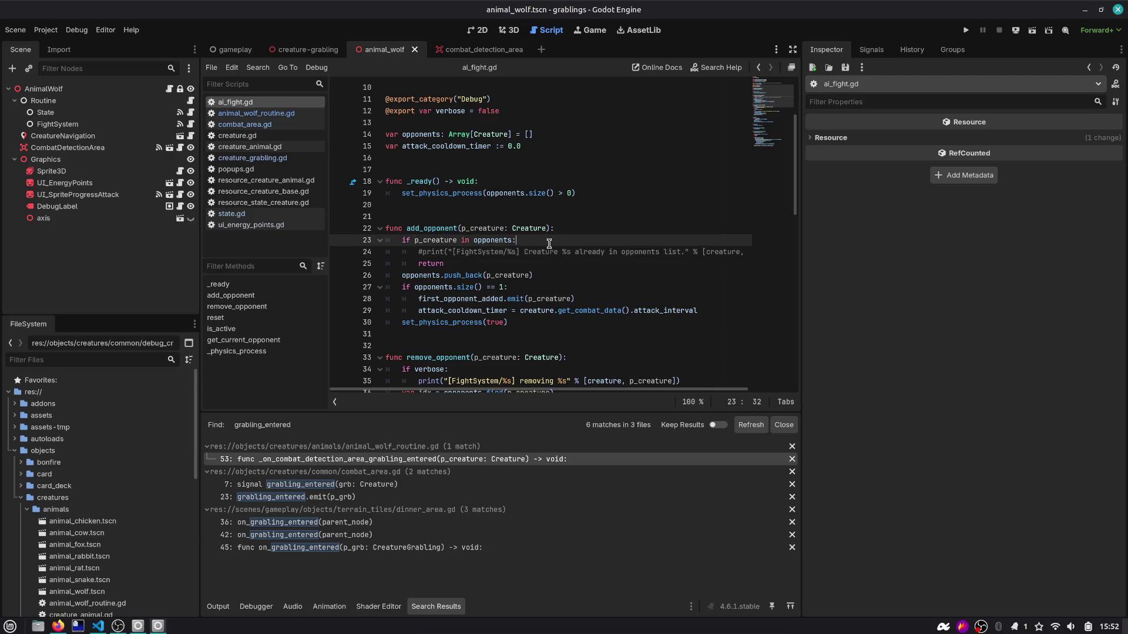
key("Down")
key("Down")
key("Return")
type("print")
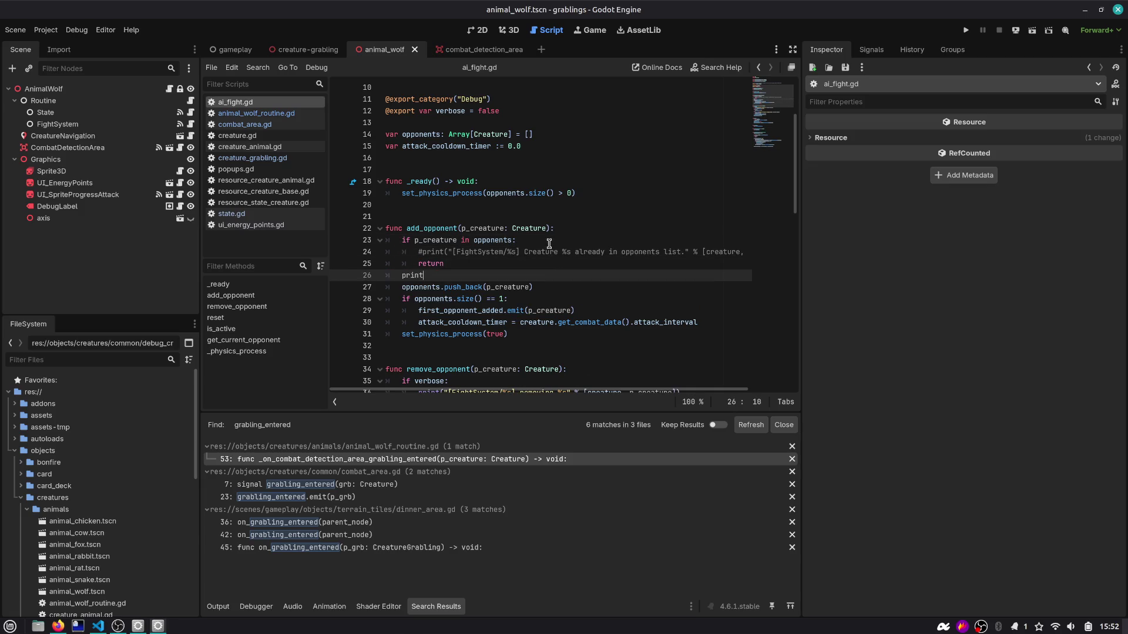
type("(\"Ad")
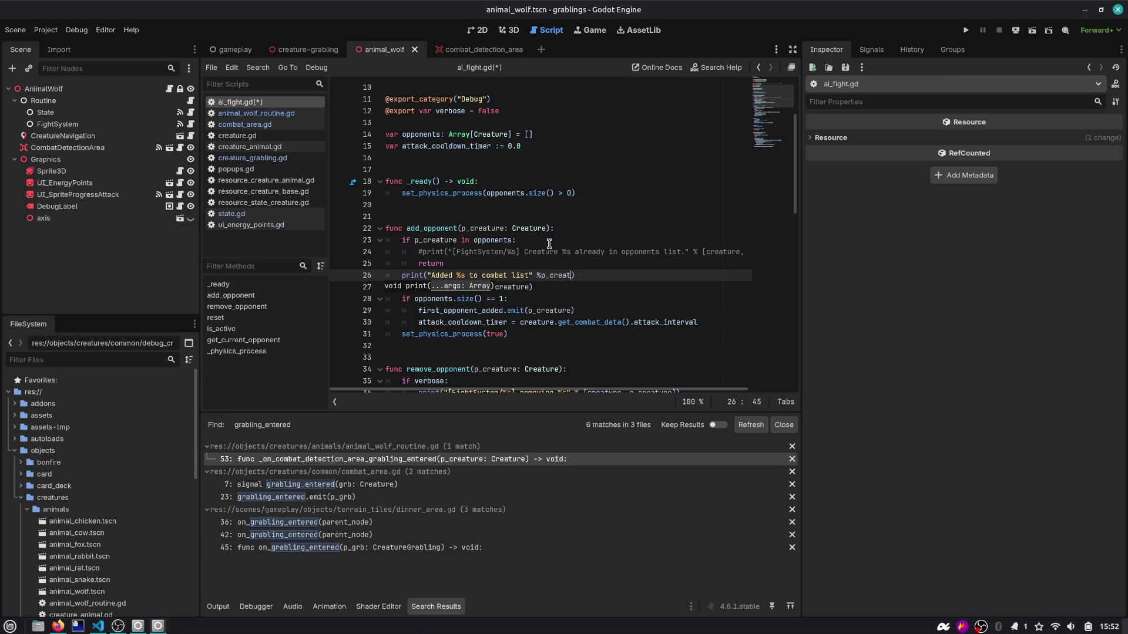
type("ure")
key("ctrl+Left")
key("ctrl+s")
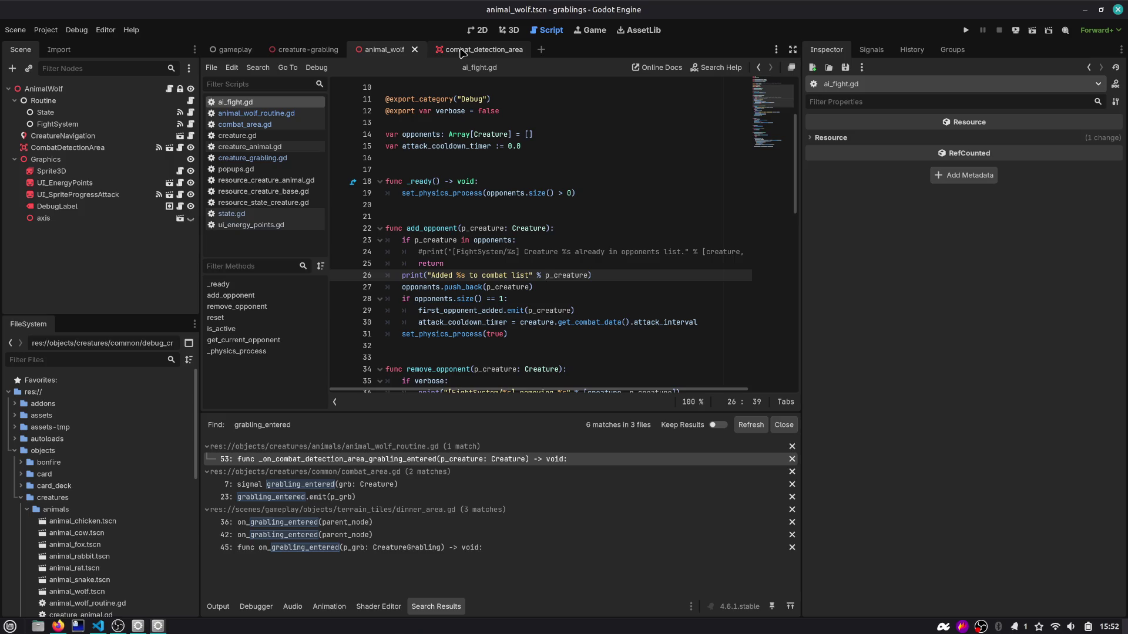
left_click(462, 51)
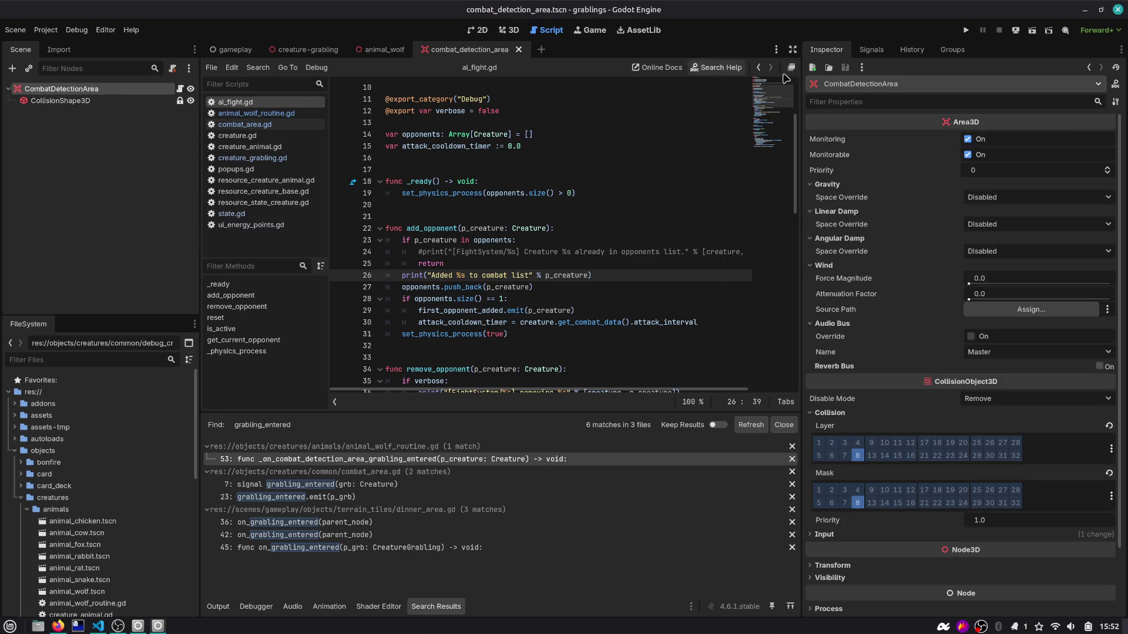
Step: Show CombatDetectionArea's signals, including grabling_entered(grb: Creature)
left_click(865, 50)
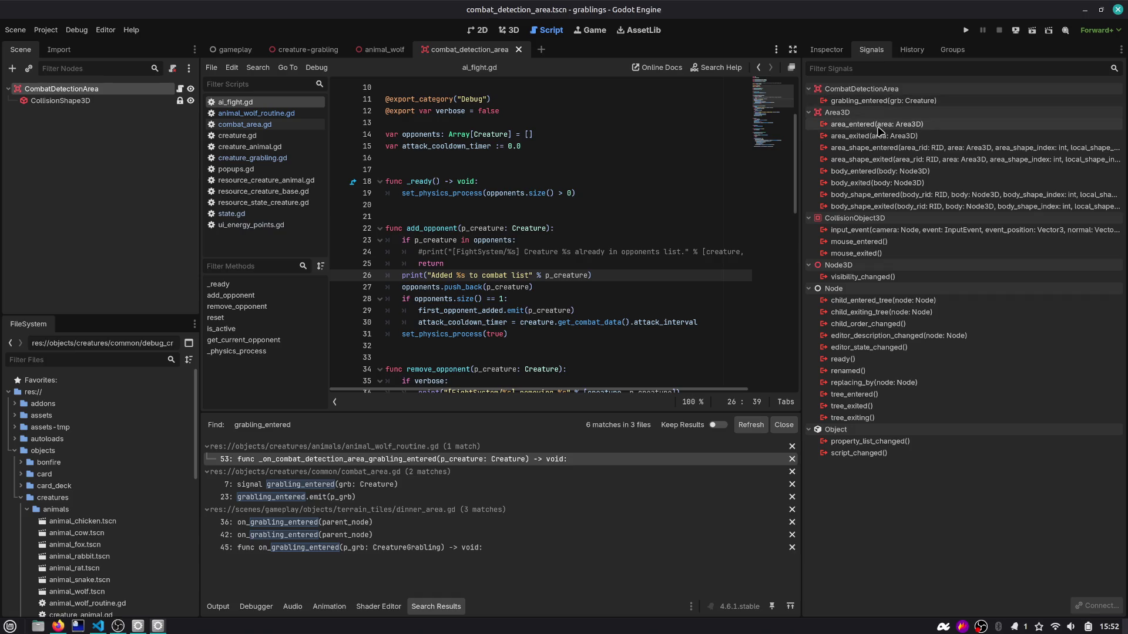
mouse_move(881, 140)
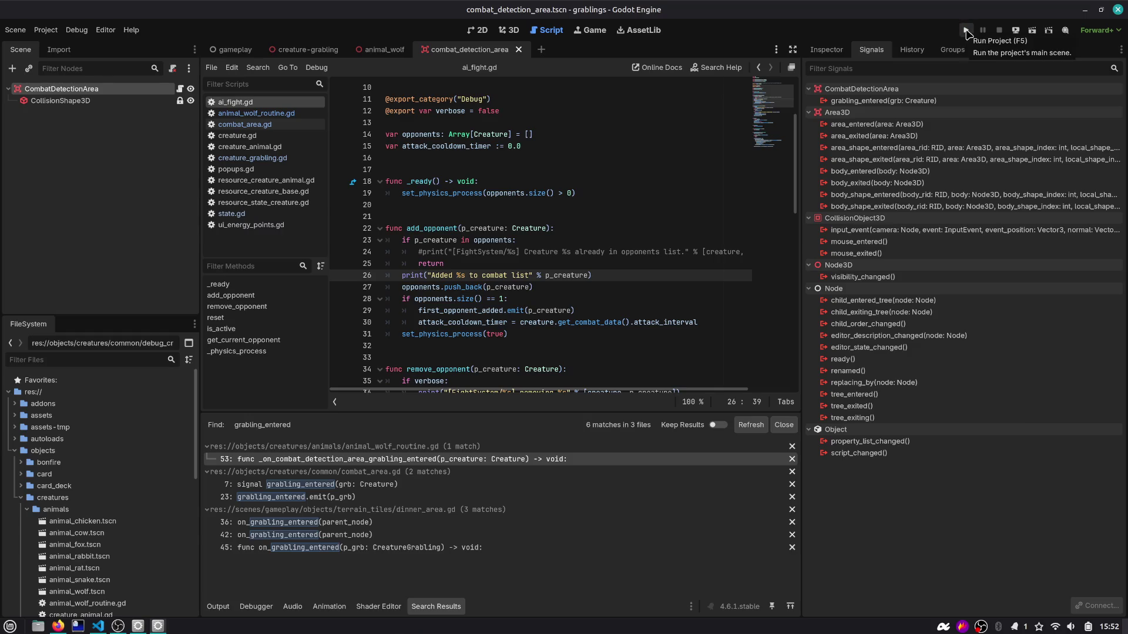
Step: Run the game briefly, stop it, and search the project for grabling_entered
left_click(965, 30)
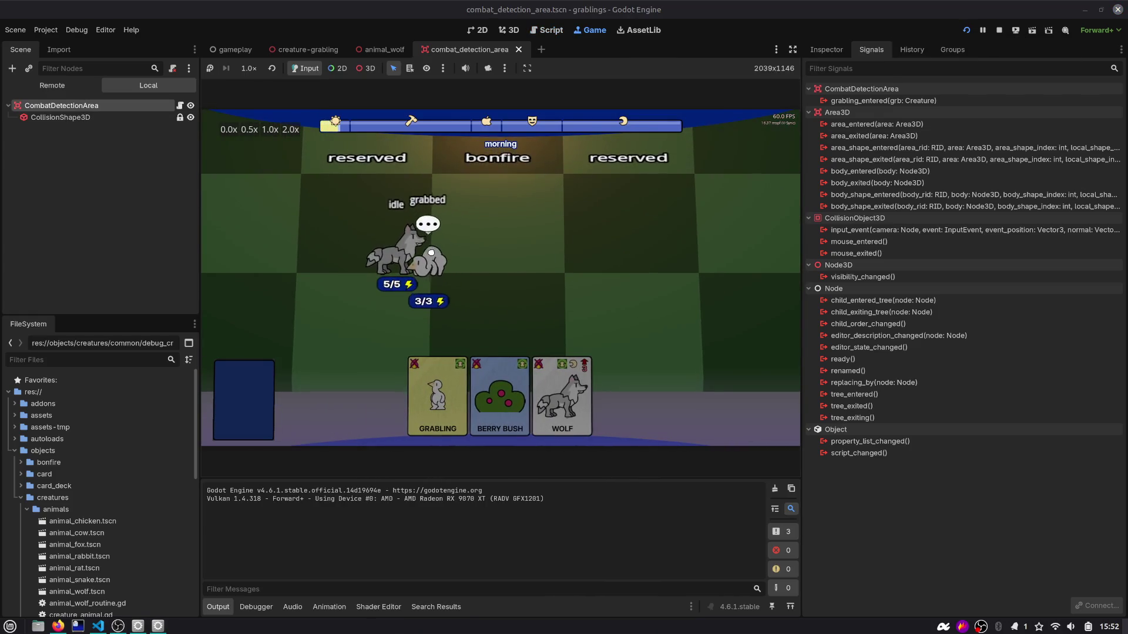
left_click(998, 30)
left_click(512, 187)
key("ctrl+shift+f")
key("Return")
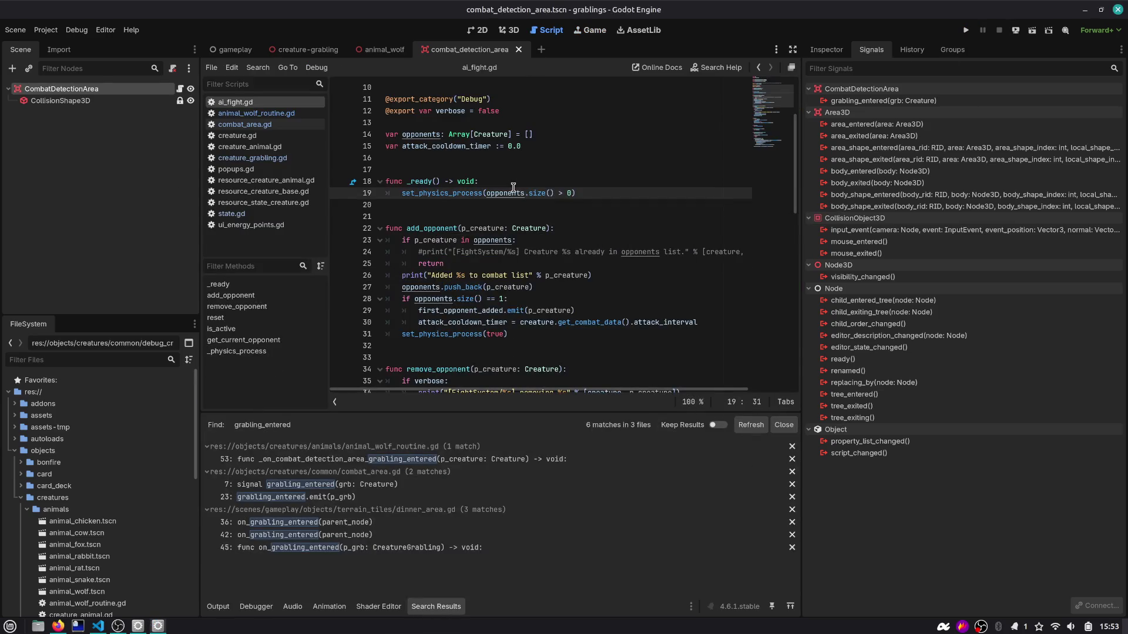
Step: Search for 'grabling ent', open the print in combat_area.gd, and run the game again
key("ctrl+shift+f")
type("grabling ent")
key("Return")
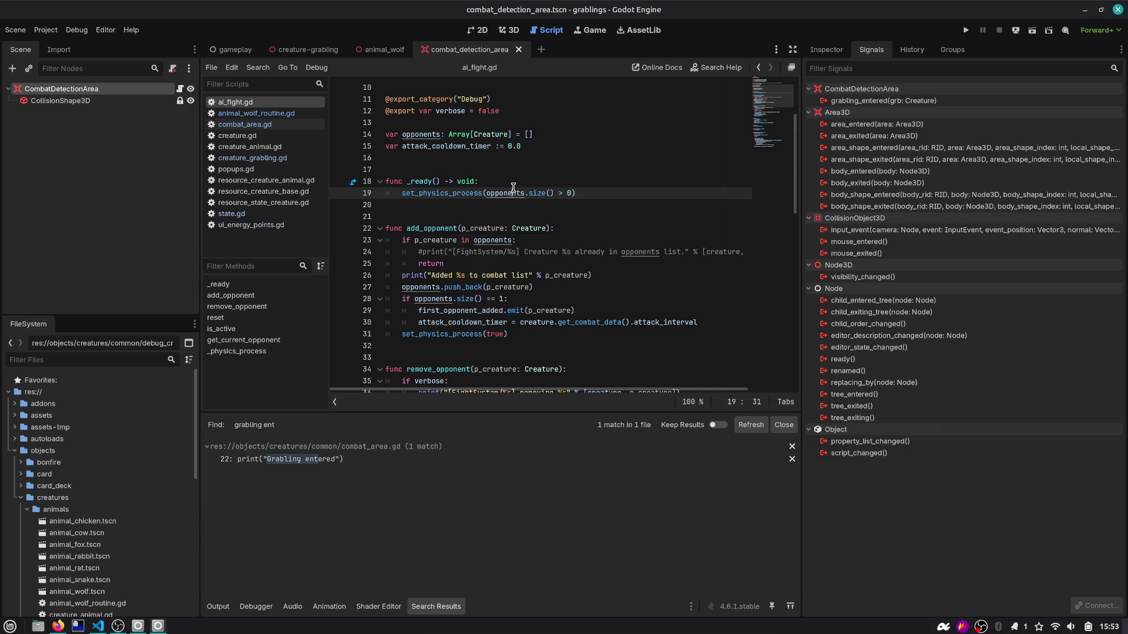
left_click(245, 460)
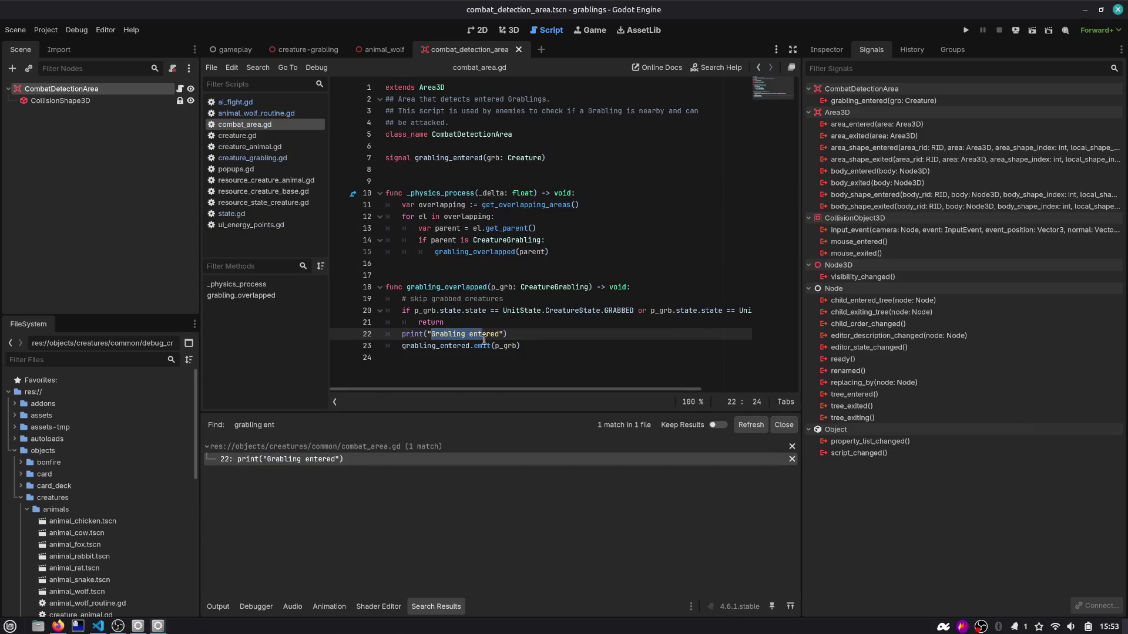
left_click(965, 30)
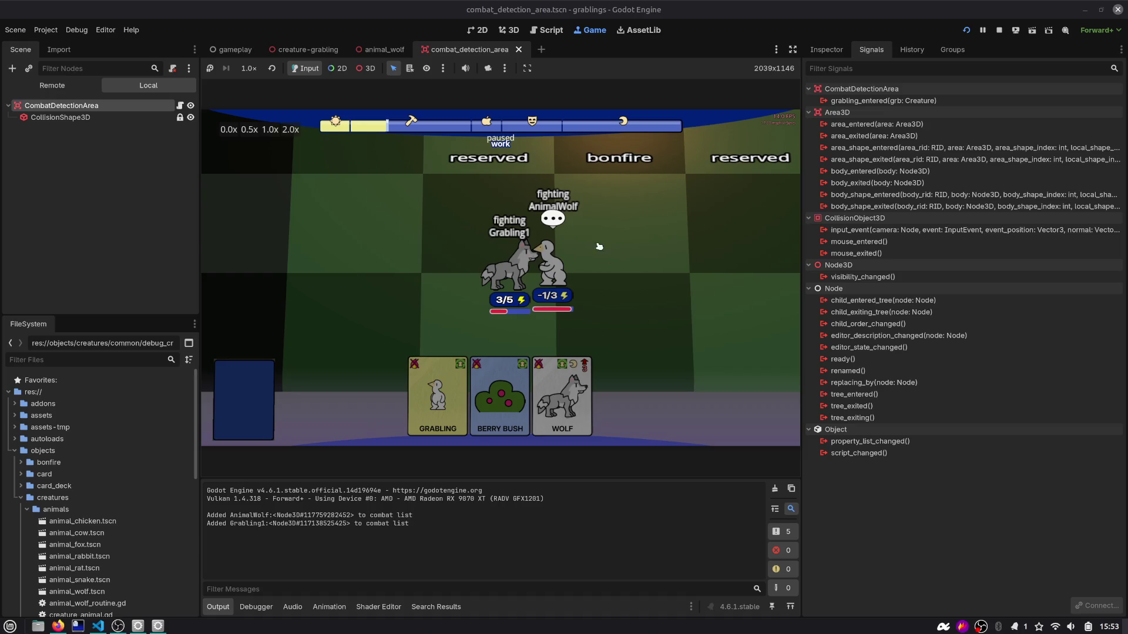
Step: Pick up the grabling mid-fight, select the repeated combat-list log lines, and stop the game
left_click(569, 282)
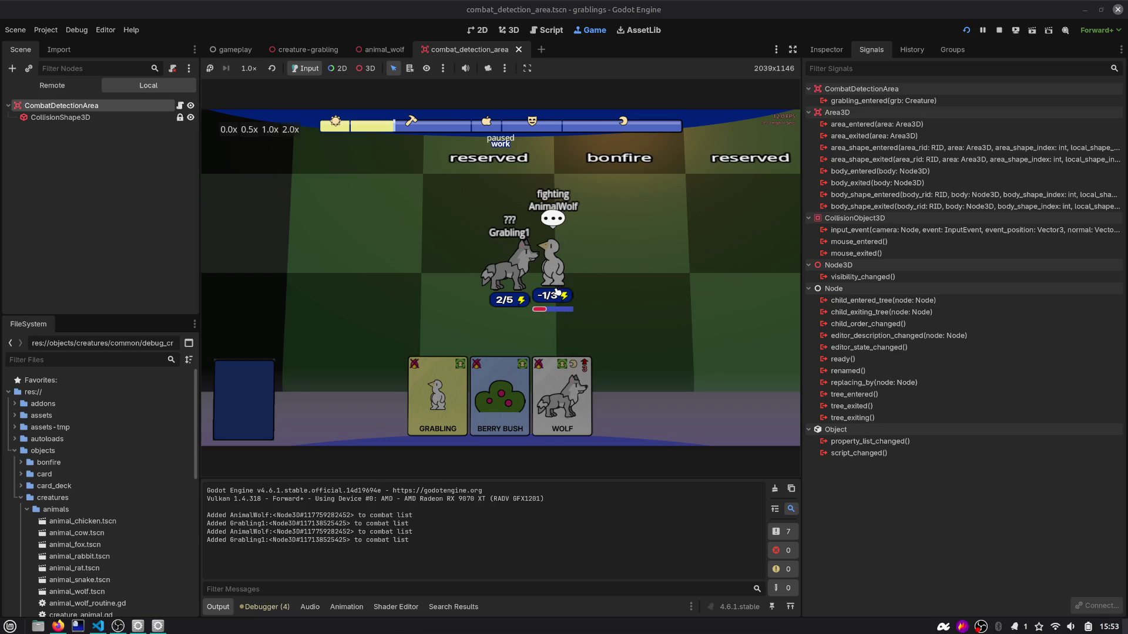
left_click_drag(226, 540, 402, 540)
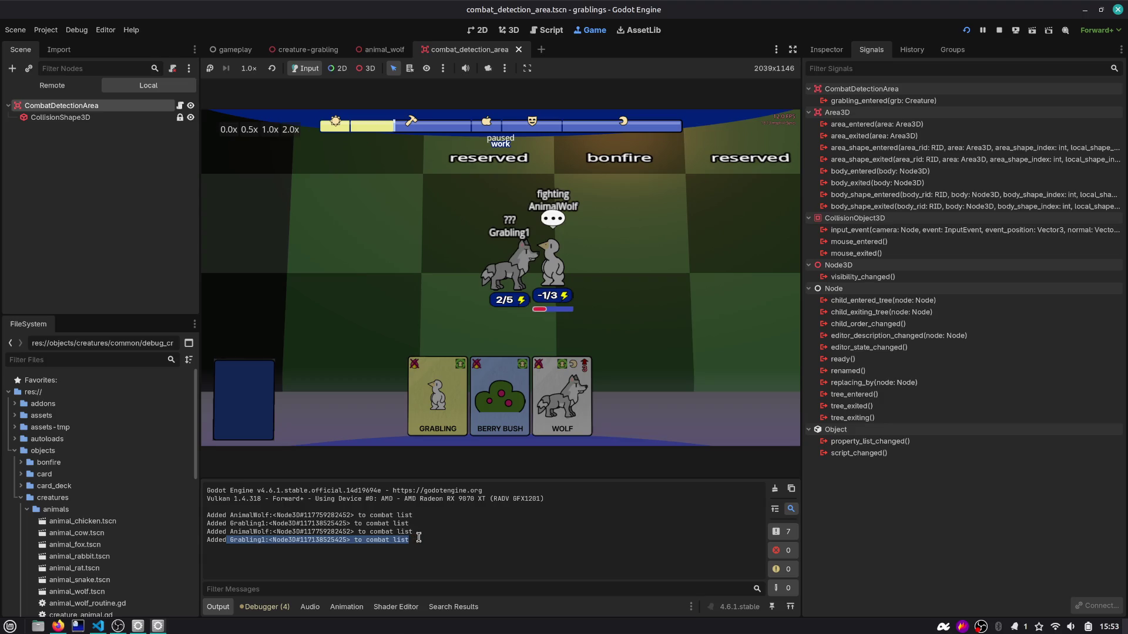
left_click_drag(422, 541, 207, 532)
left_click(588, 228)
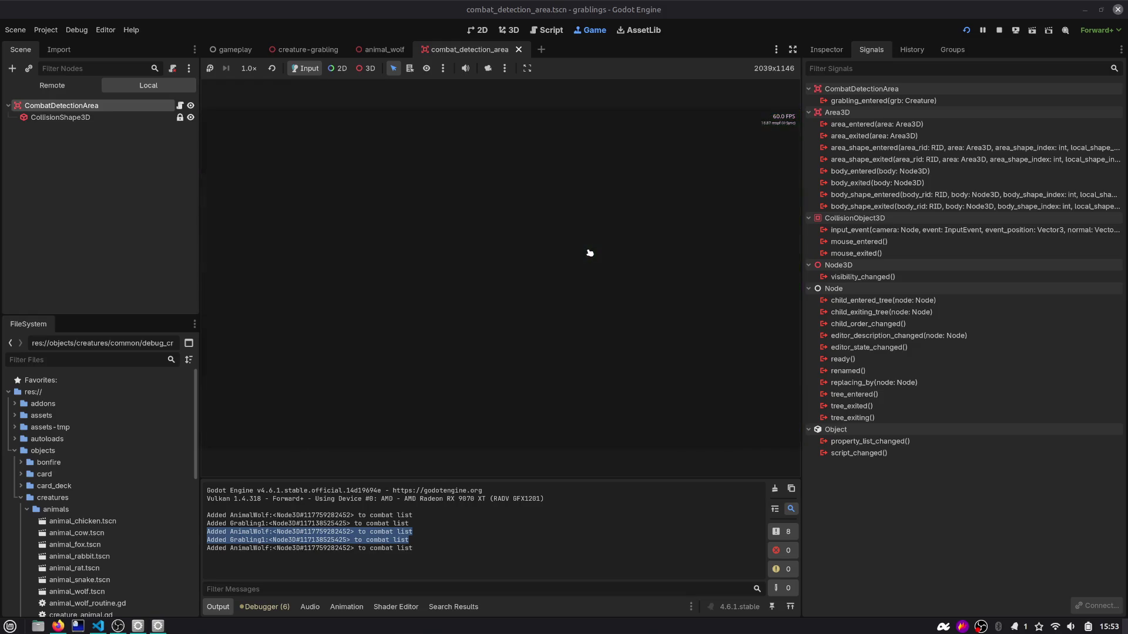
left_click(998, 30)
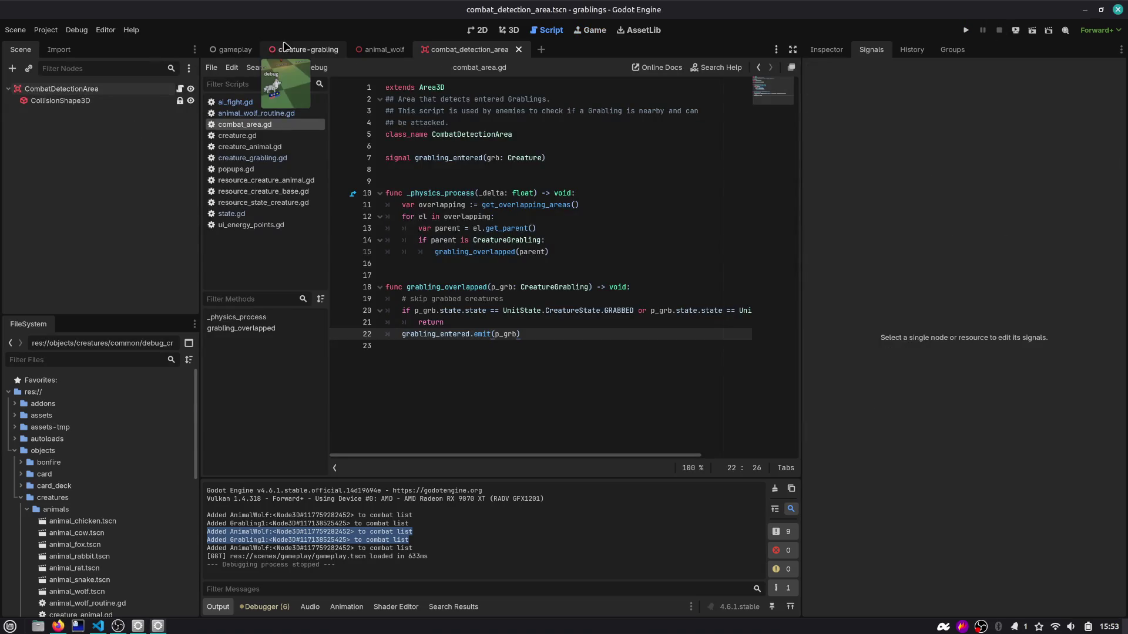
Step: Raise AnimalWolf's combat Attack Points from 1 to 3, rerun the game, then open the State script
left_click(381, 49)
left_click(44, 89)
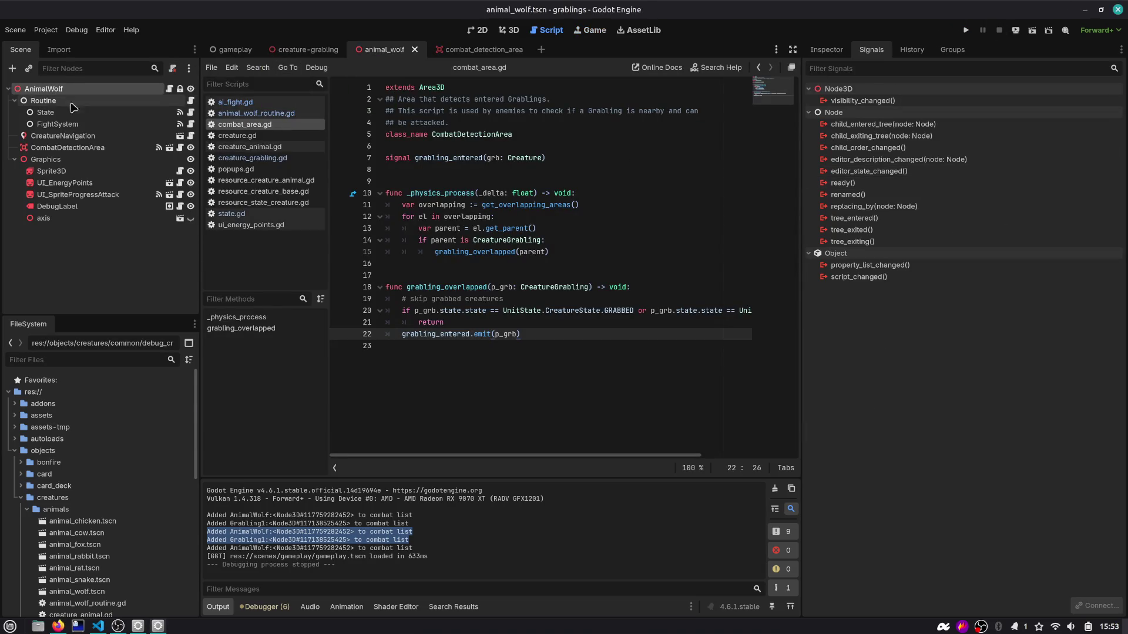
left_click(838, 57)
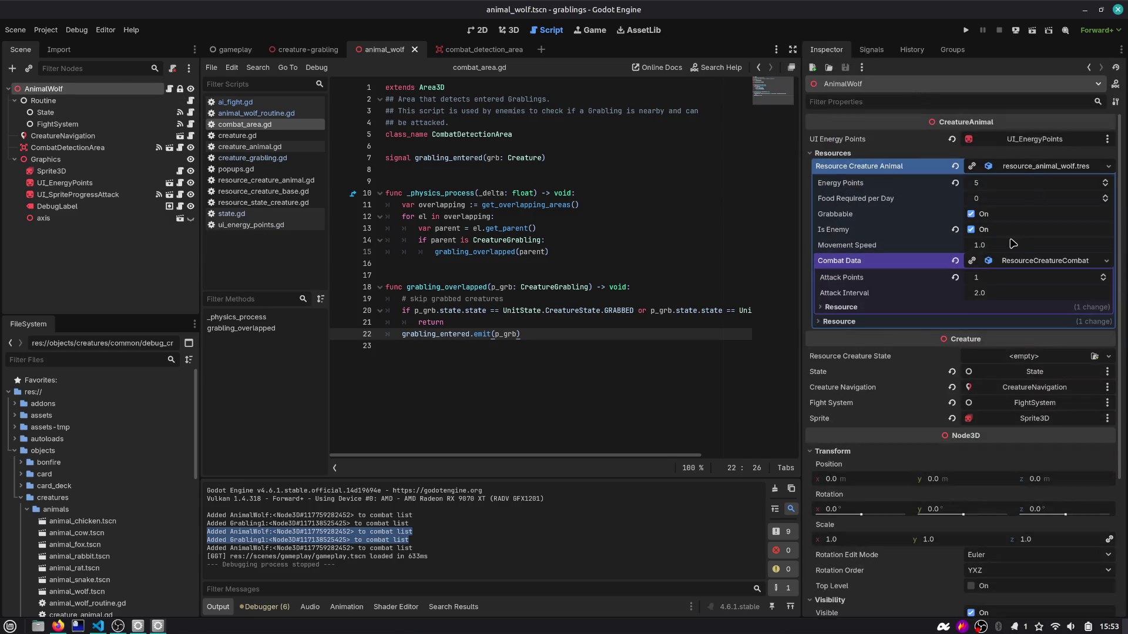
left_click(1000, 279)
type("3")
key("Return")
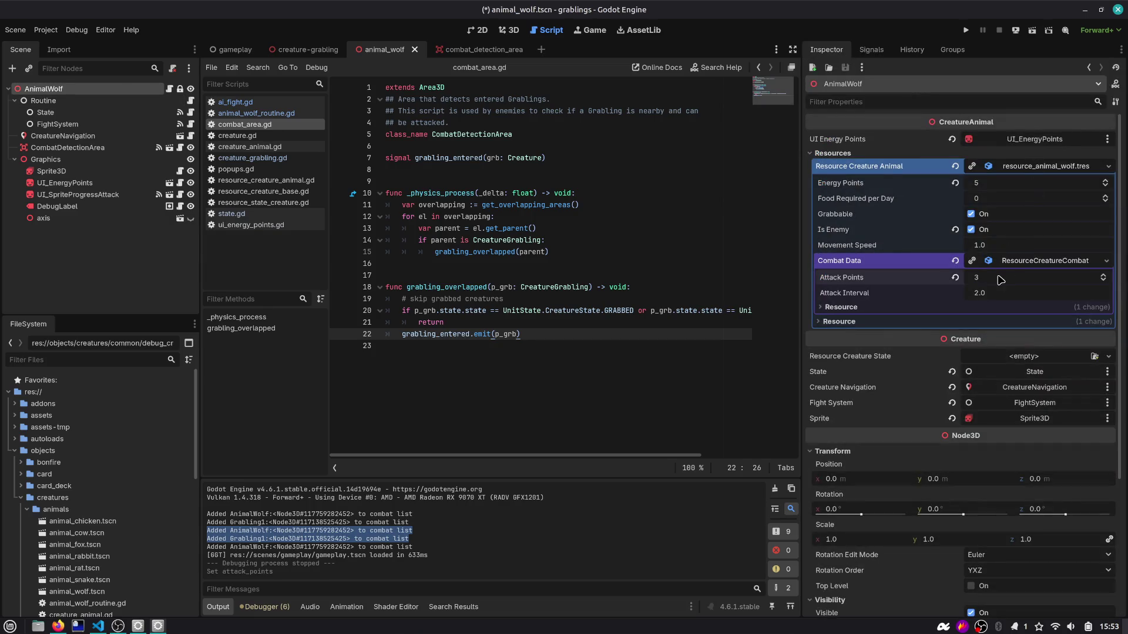
left_click(966, 30)
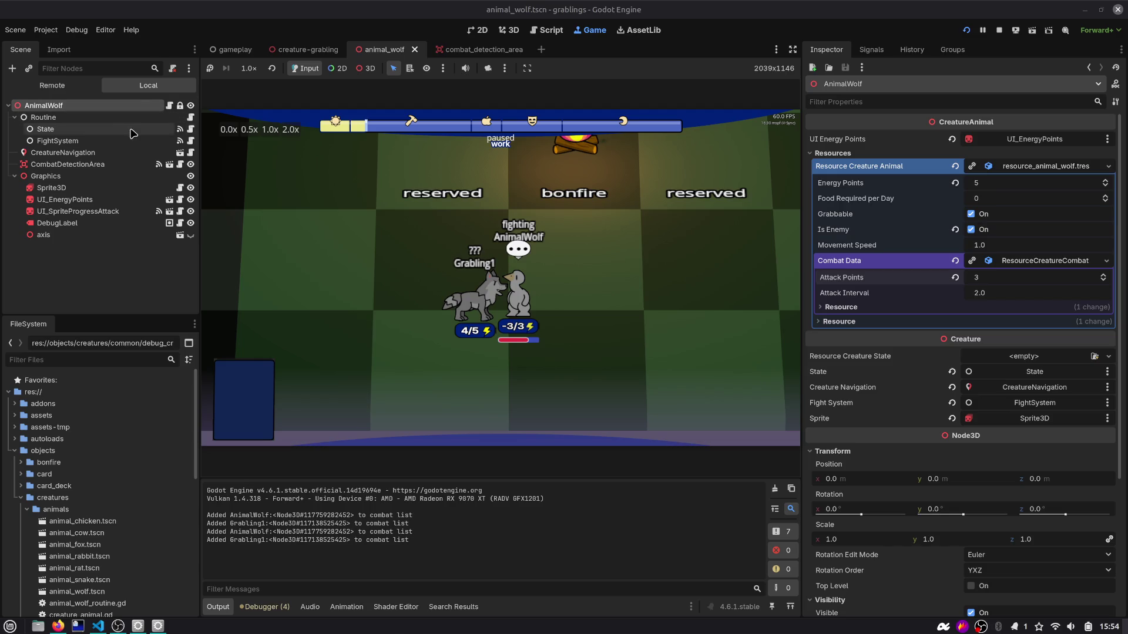
left_click(189, 129)
Step: Start an 'if new_state' line in change_state in state.gd
left_click(540, 184)
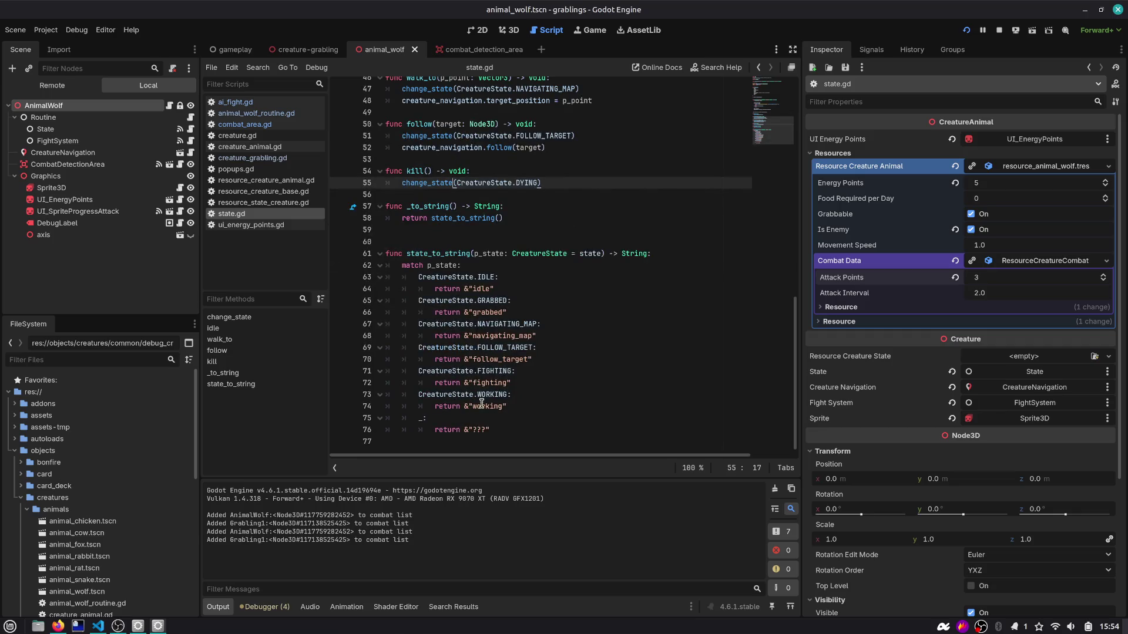
left_click(491, 436)
double_click(445, 276)
left_click(498, 276)
left_click(403, 277, "shift")
left_click_drag(403, 279, 419, 405)
left_click(530, 406)
key("ctrl+z")
type("i")
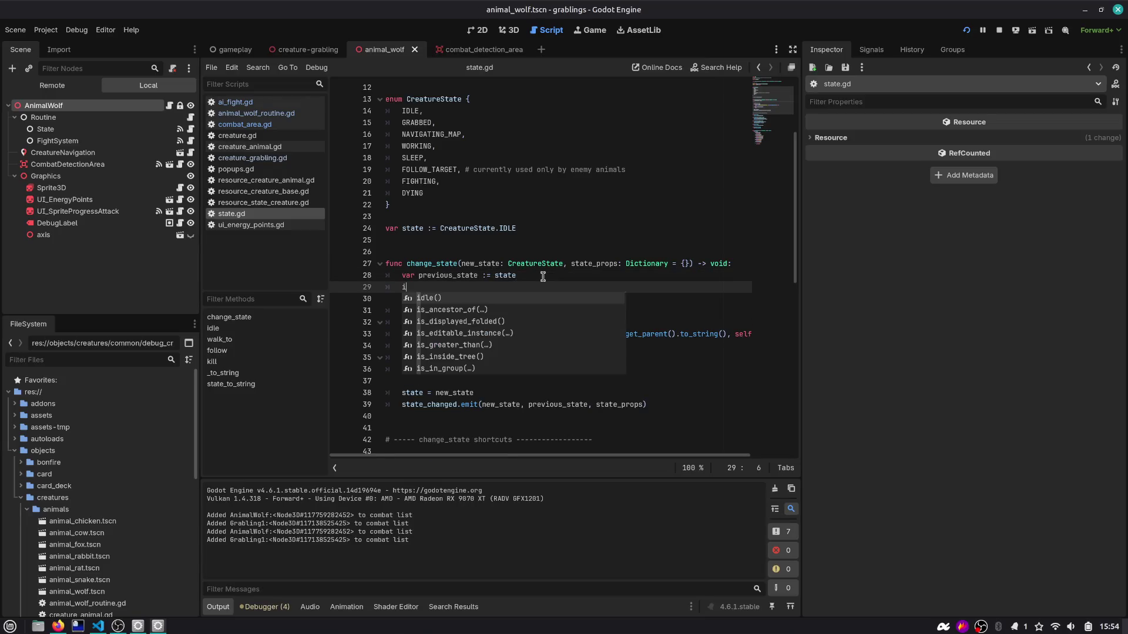
type("f new_state")
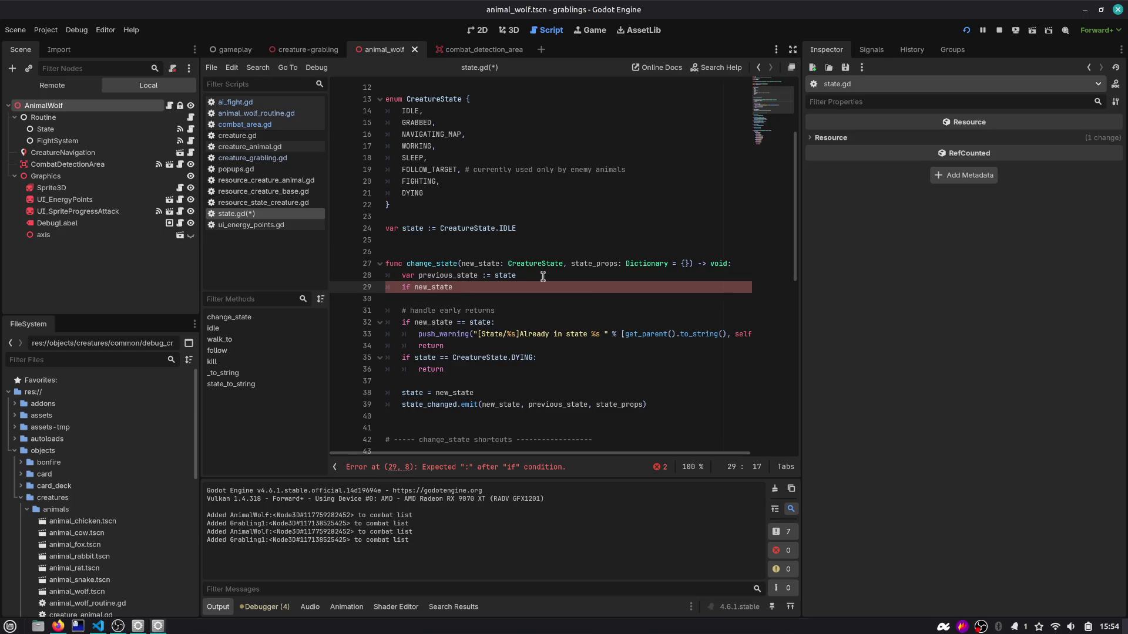
Step: Comment IDLE as # 0 and DYING as # 7 in the CreatureState enum
scroll(470, 252, "up", 4)
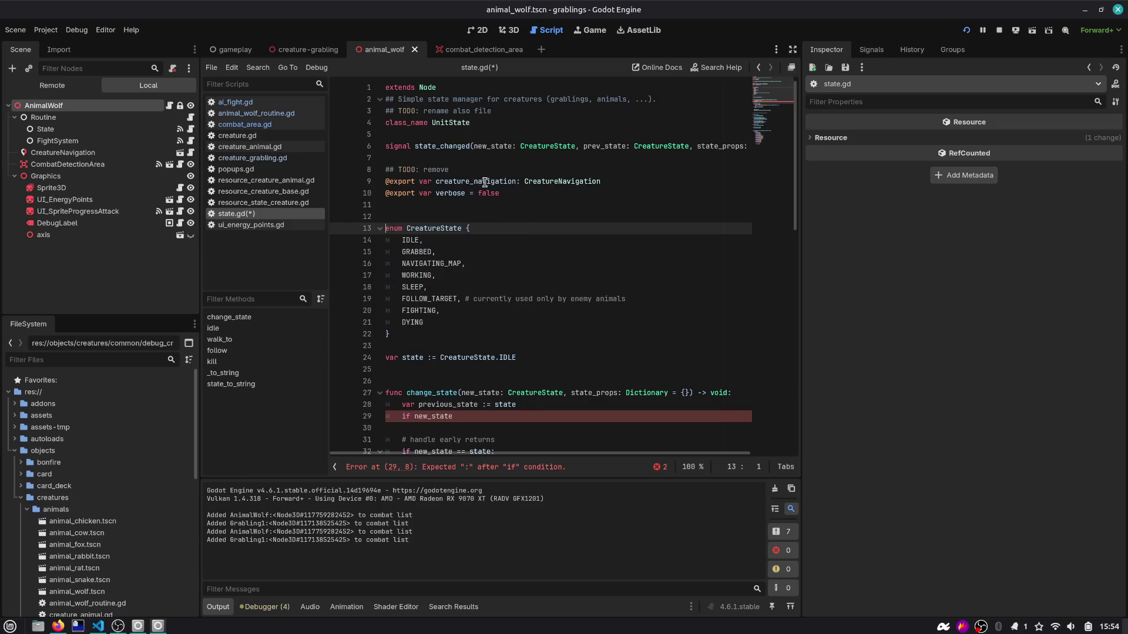
left_click(443, 241)
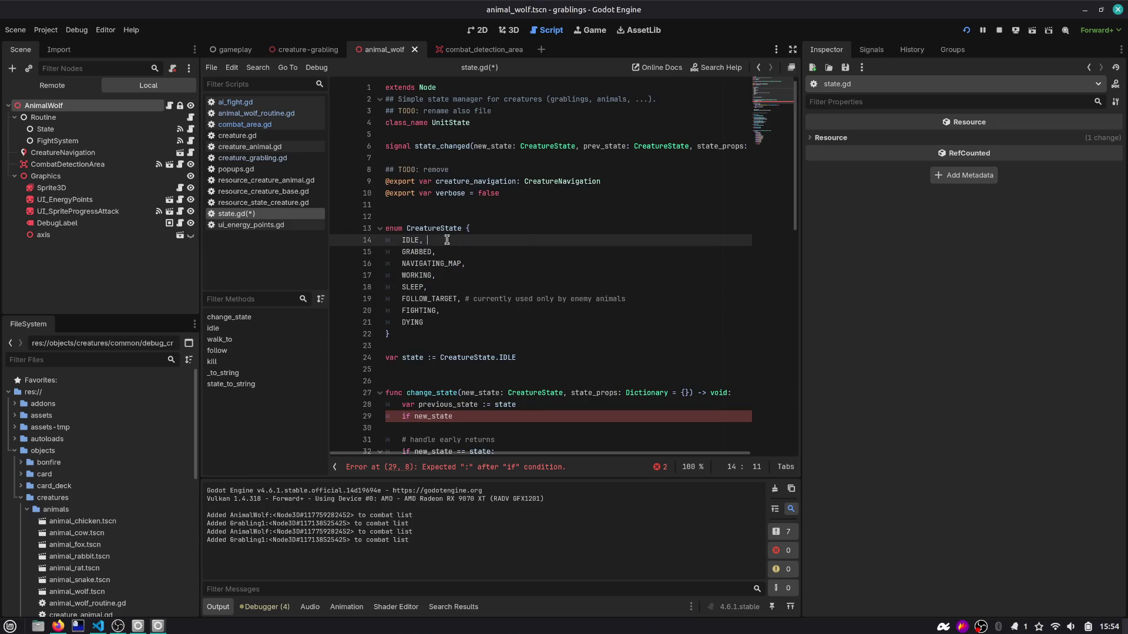
type("# 0-")
key("BackSpace")
key("Down")
key("Down")
key("Down")
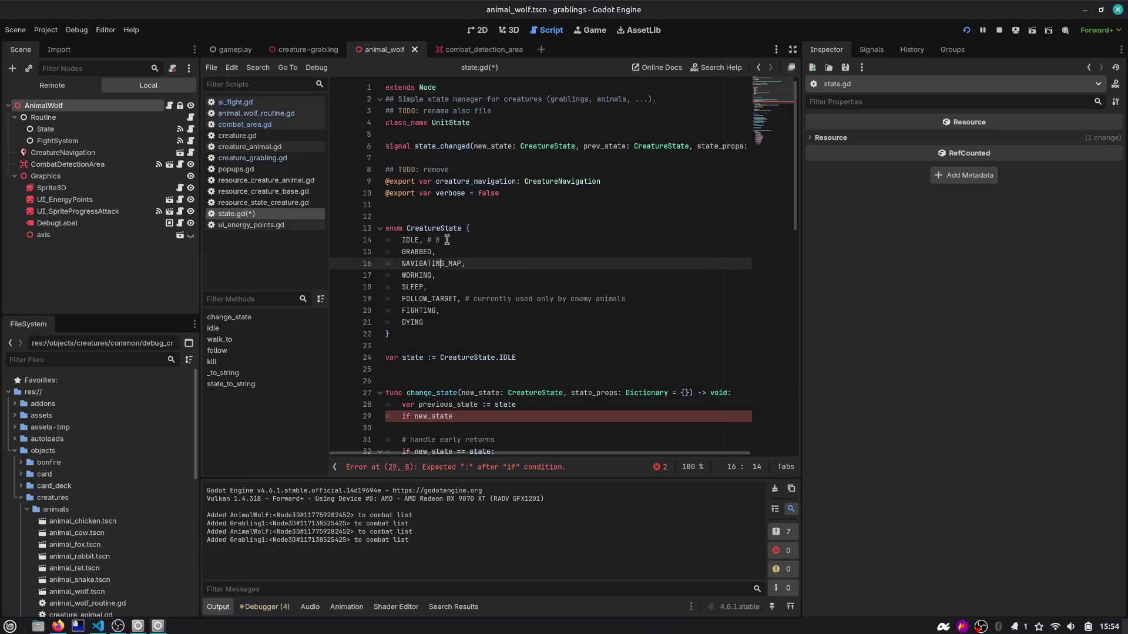
key("Down")
type("7")
Step: Add a new line below the enum's closing brace and begin typing 'va'
scroll(452, 231, "down", 3)
left_click(485, 310)
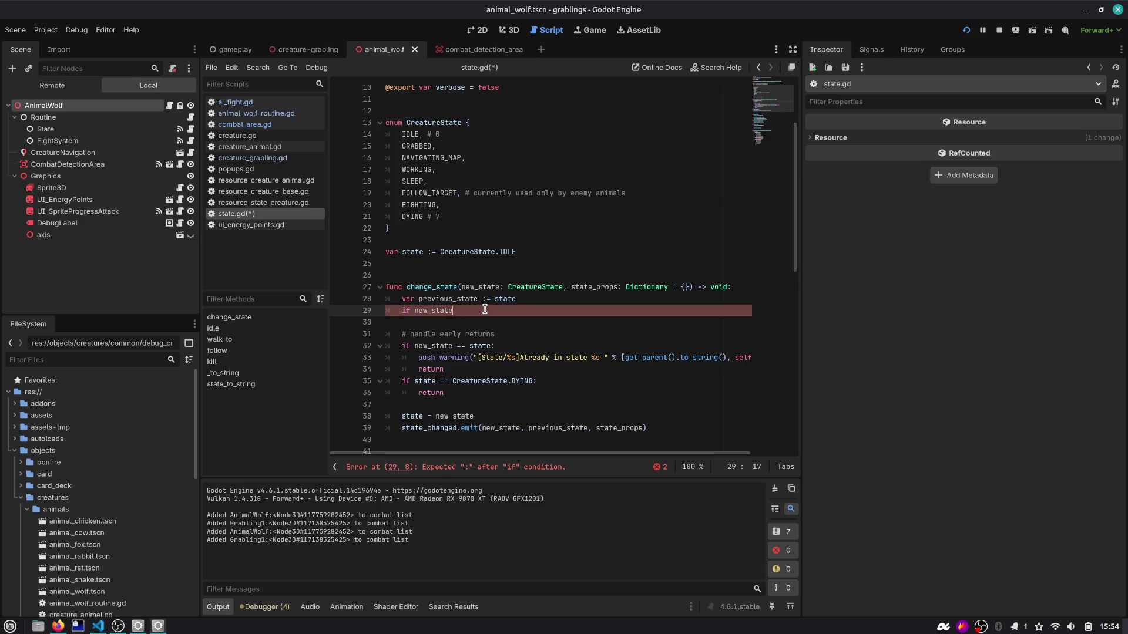
key("Up")
key("Up")
key("Up")
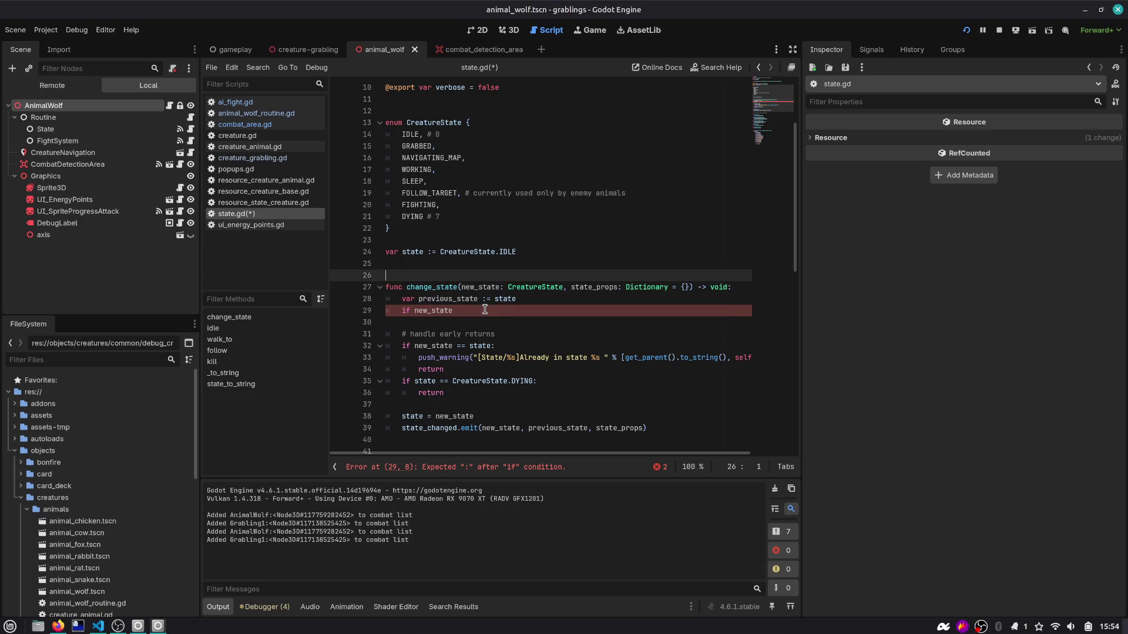
key("Return")
key("Return")
type("var")
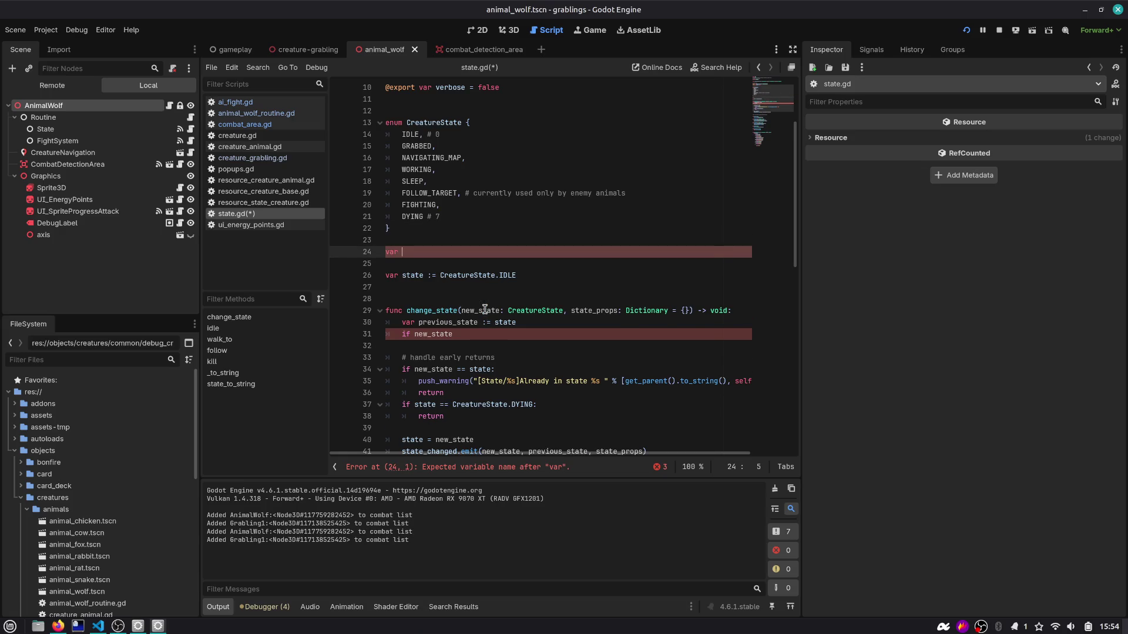
Step: Write an is_state_valid function whose range check ends at CreatureState.DYING, and save
key("BackSpace")
key("BackSpace")
key("BackSpace")
type("func is_state_va")
type("lid(state_")
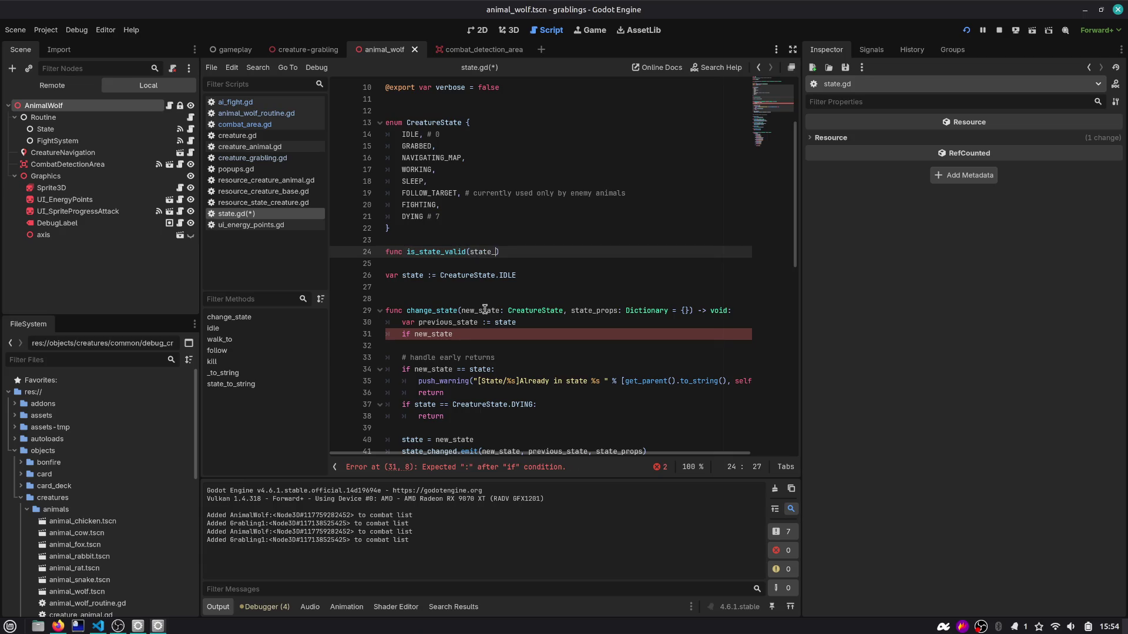
key("ctrl+shift+Left")
type("val")
key("Return")
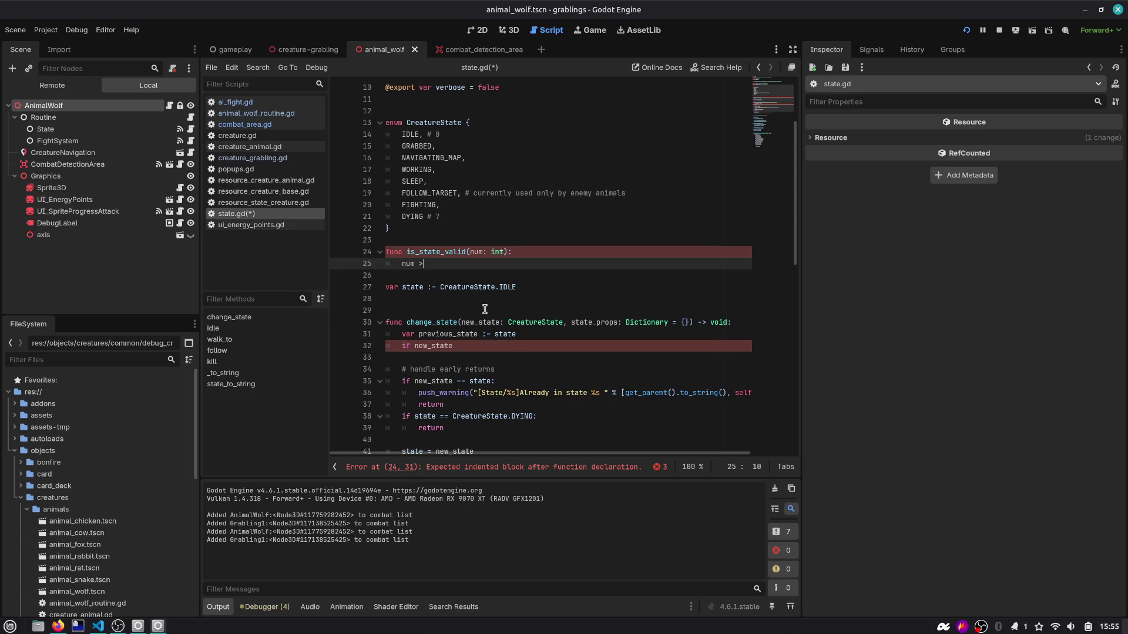
type("= 0 and num < 7")
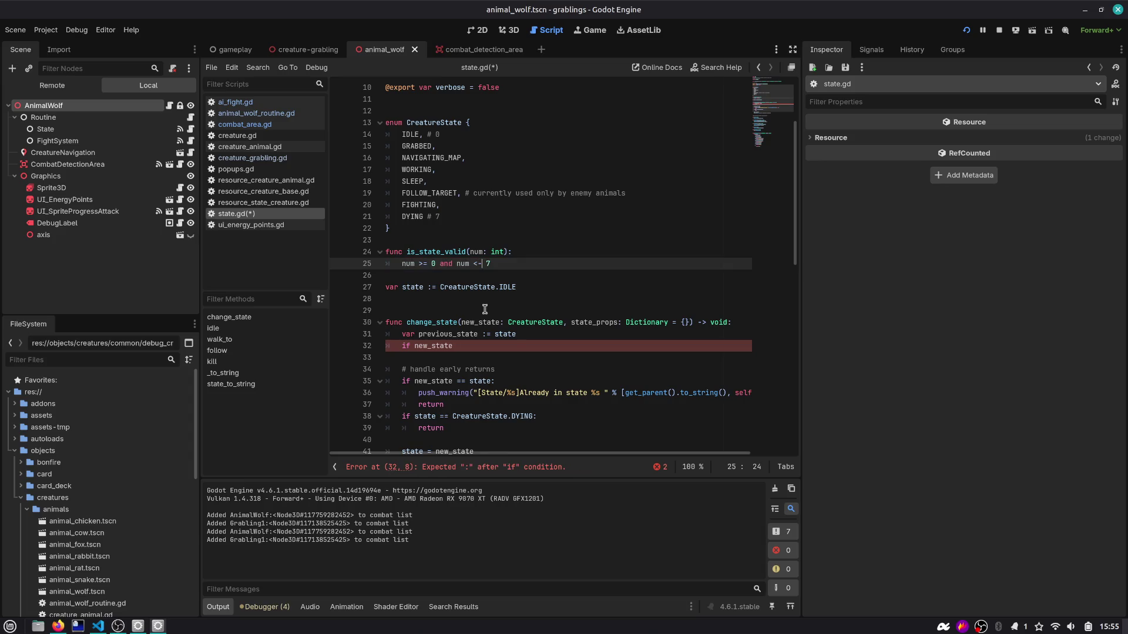
type("=")
key("End")
type("CreatureState.DY")
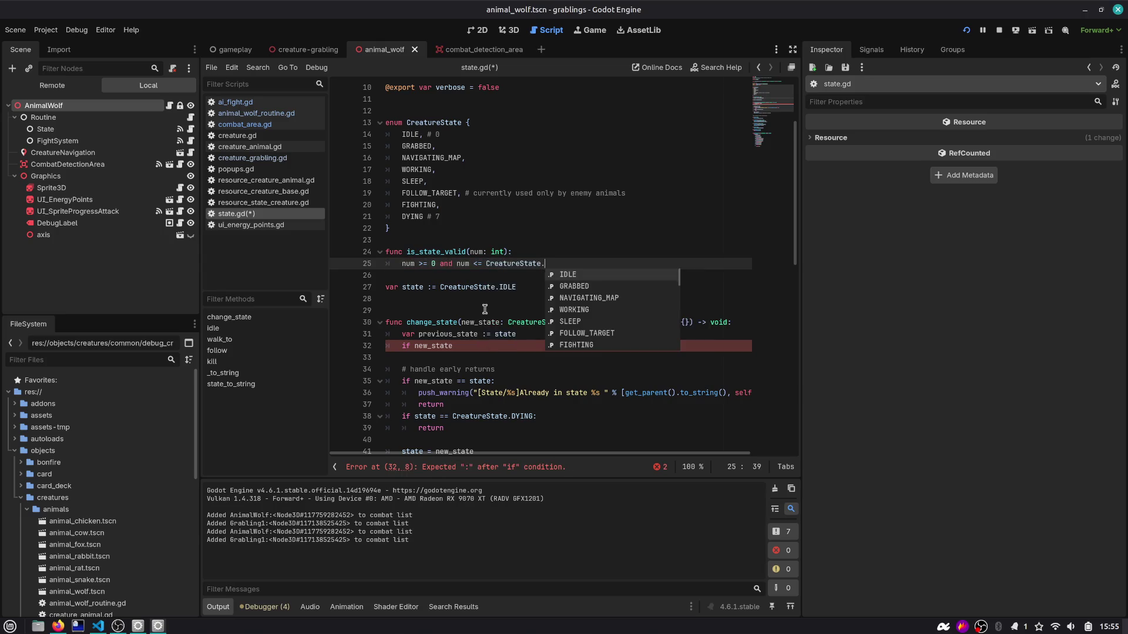
key("Return")
key("ctrl+s")
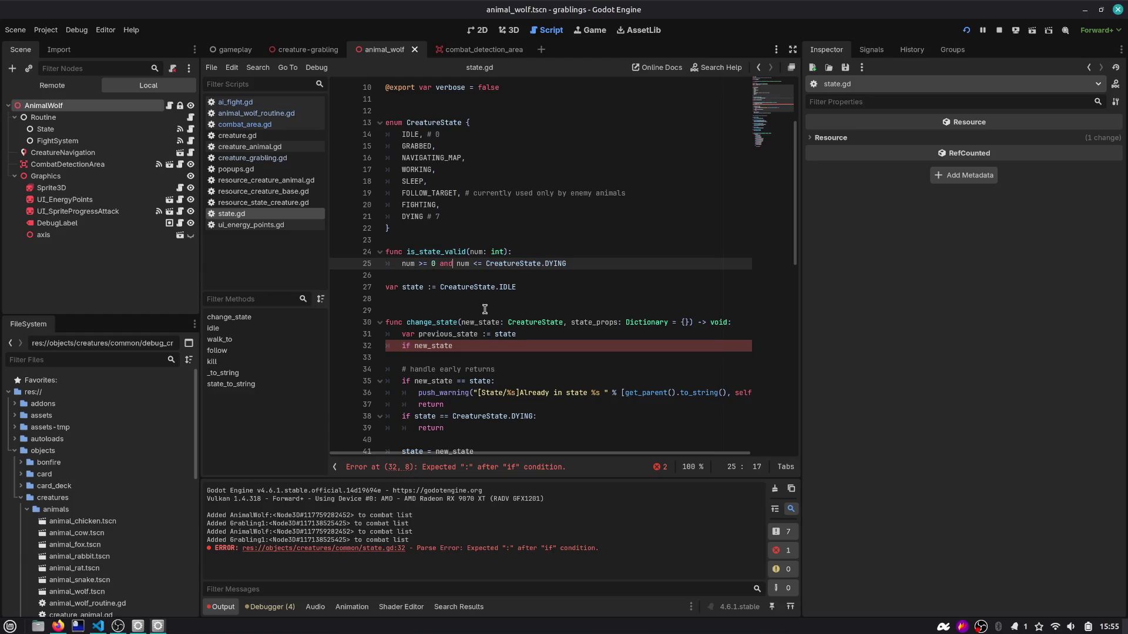
Step: Make change_state call assert(false) when !is_state_valid(new_state), and save
left_click(470, 133)
left_click(492, 229)
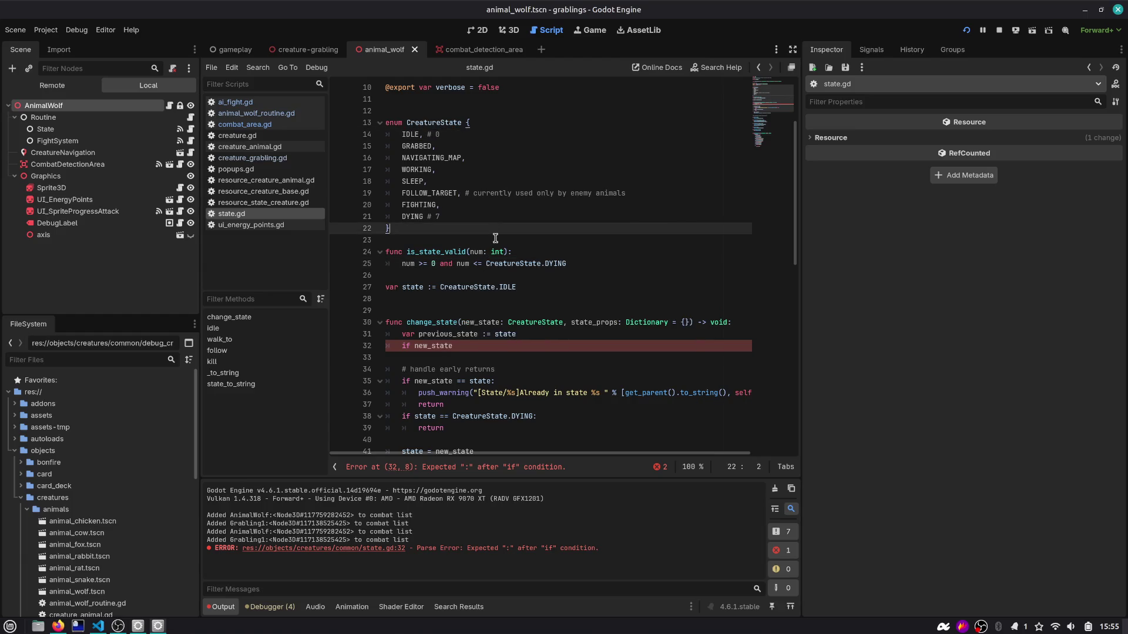
left_click(526, 262)
left_click(438, 251)
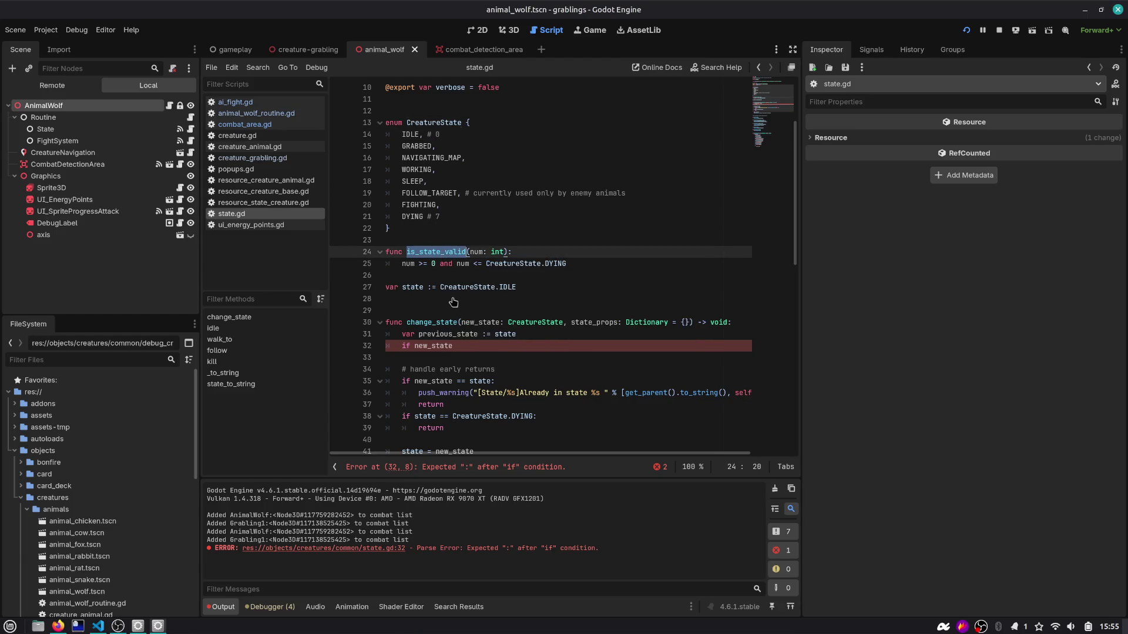
left_click(452, 345)
double_click(449, 347)
type("!is_state_valid")
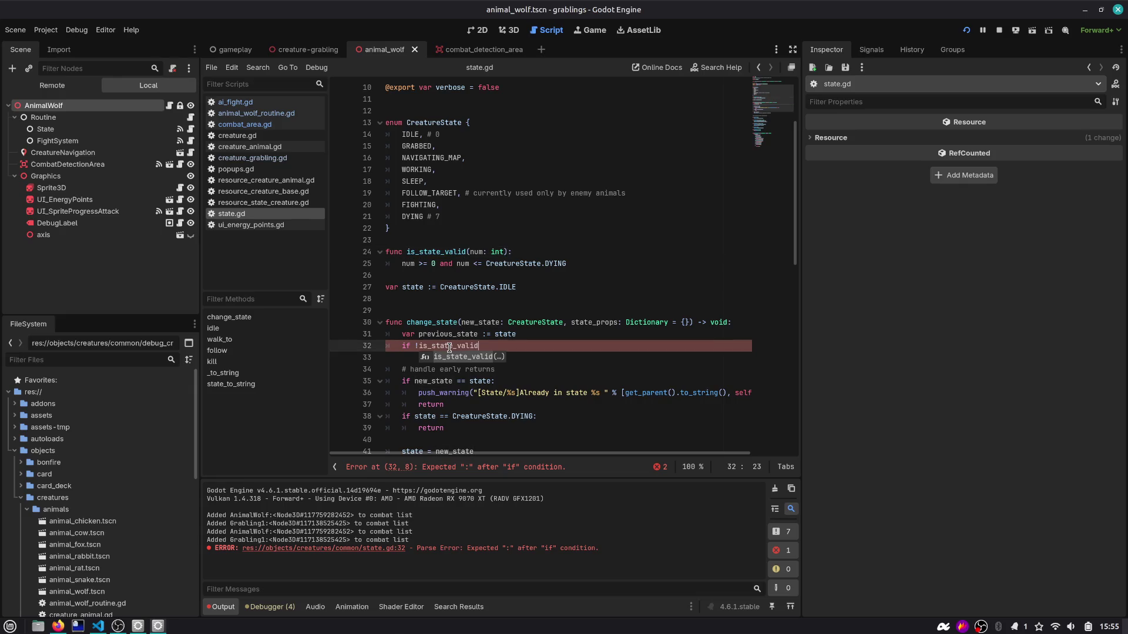
type("(new_")
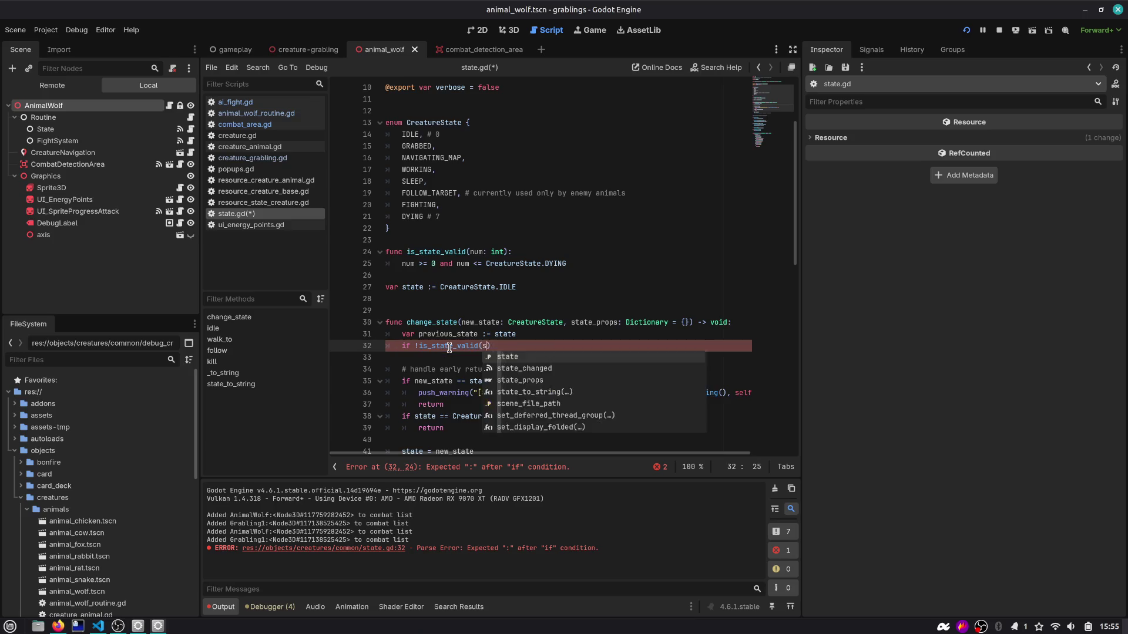
key("Return")
type("assert(false")
key("ctrl+s")
Step: Add the message "%s is not a valid state" % new_state to the assert and run the game
scroll(494, 351, "down", 3)
double_click(463, 157)
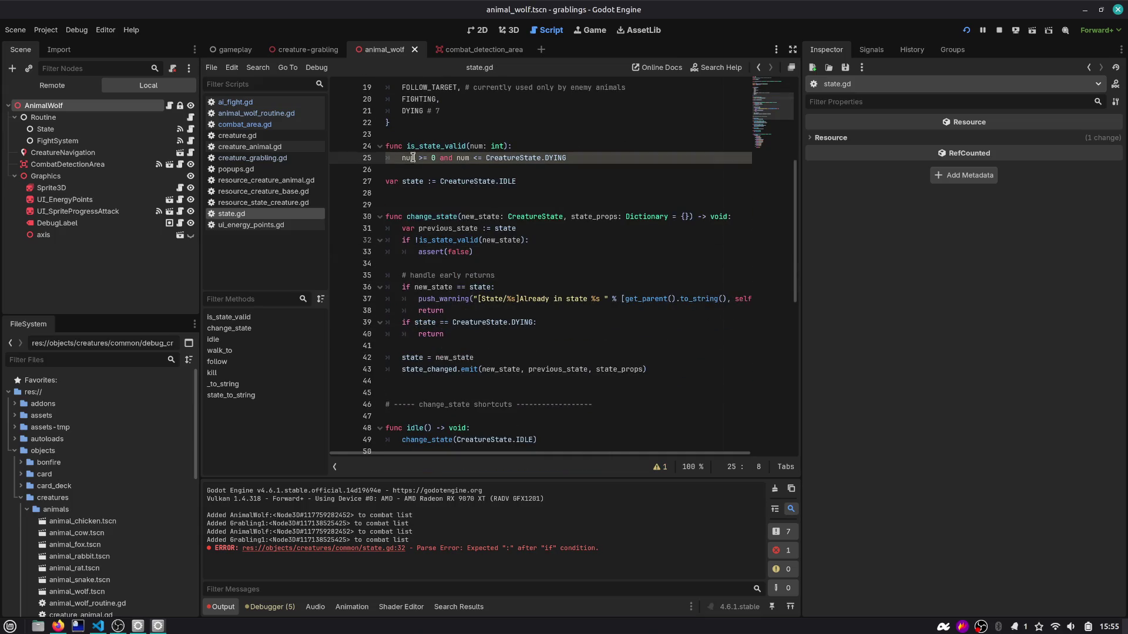
left_click(450, 251)
key("BackSpace")
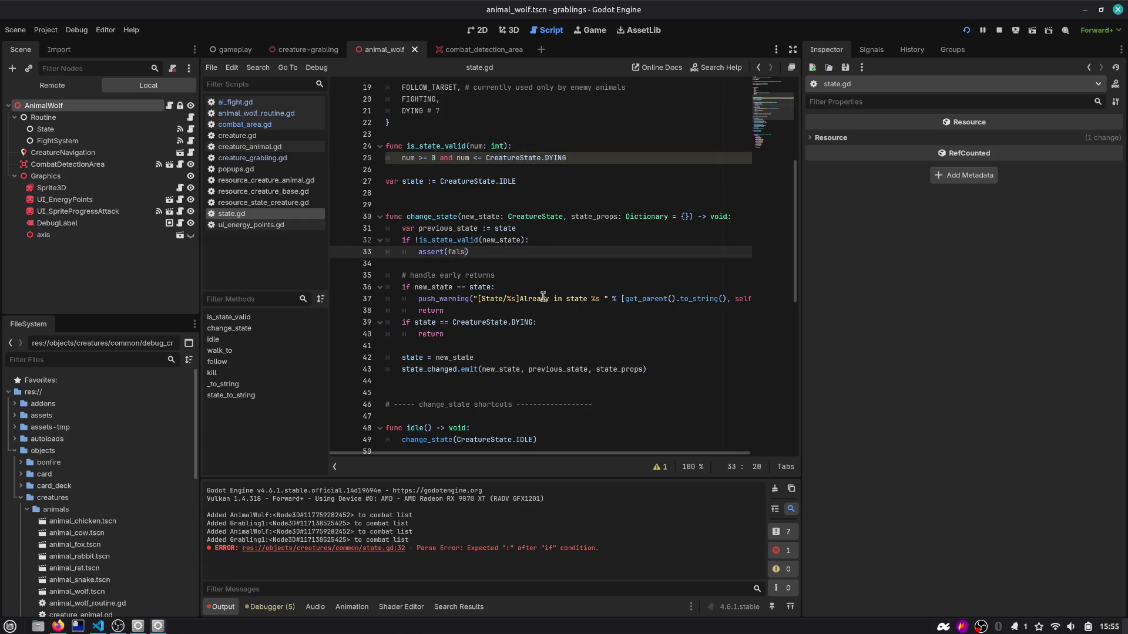
type("s")
key("BackSpace")
type("e, \"%s")
type(" is not a")
key("BackSpace")
key("BackSpace")
key("BackSpace")
type("valid state\" %")
type("new_sta")
key("F5")
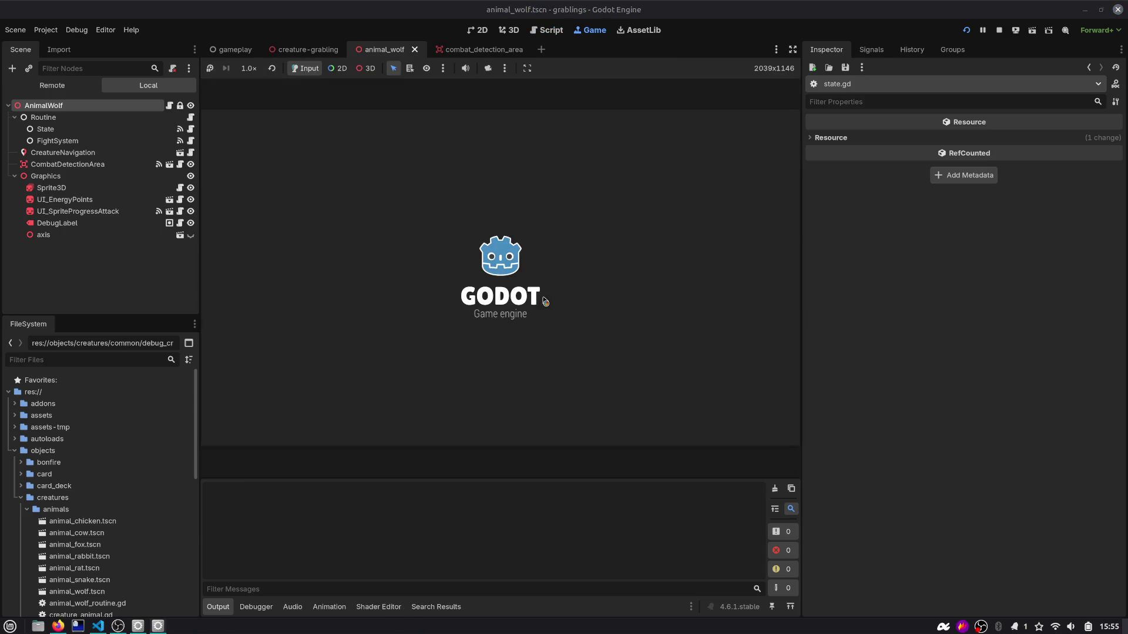
Step: Inspect the failing assert, the num parameter, and the GRABBED enum value
left_click(633, 252)
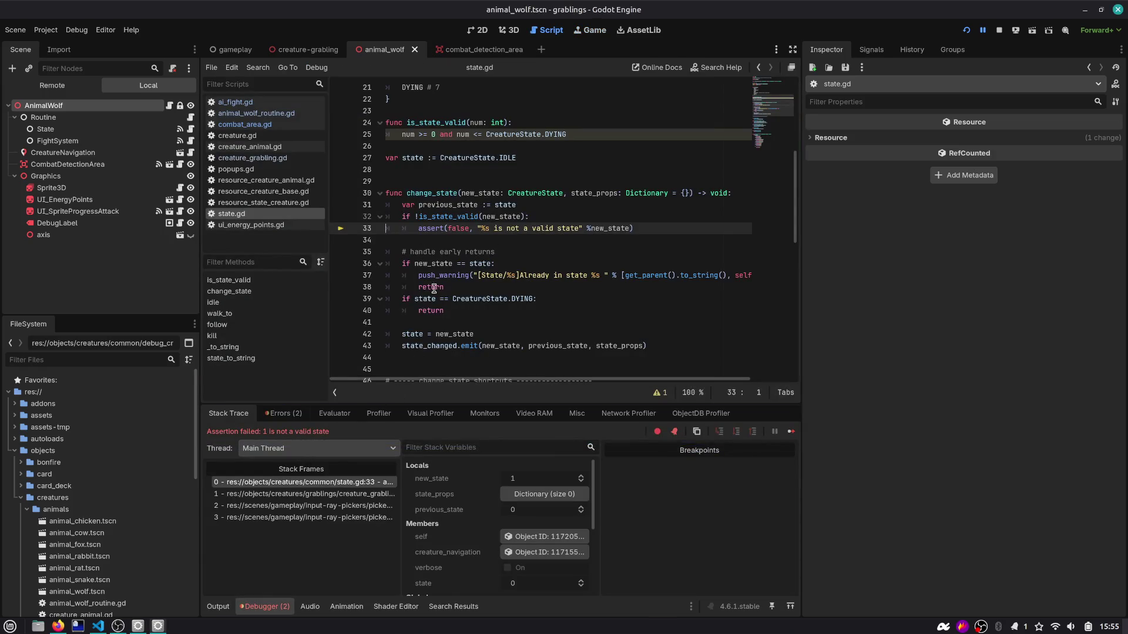
double_click(454, 228)
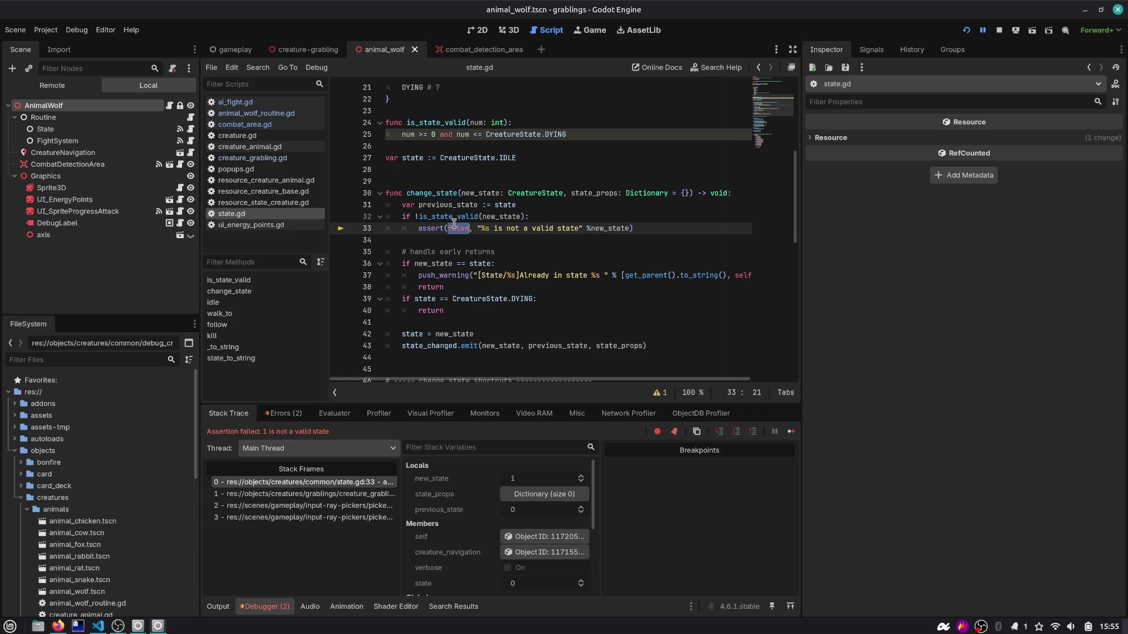
double_click(461, 134)
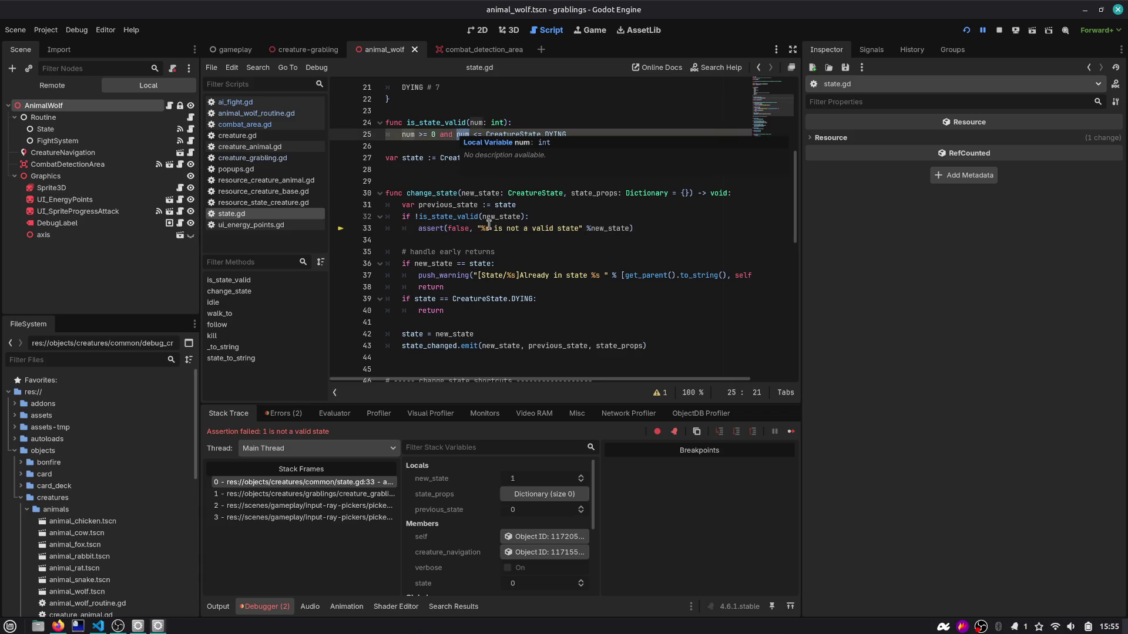
scroll(487, 223, "up", 4)
double_click(417, 158)
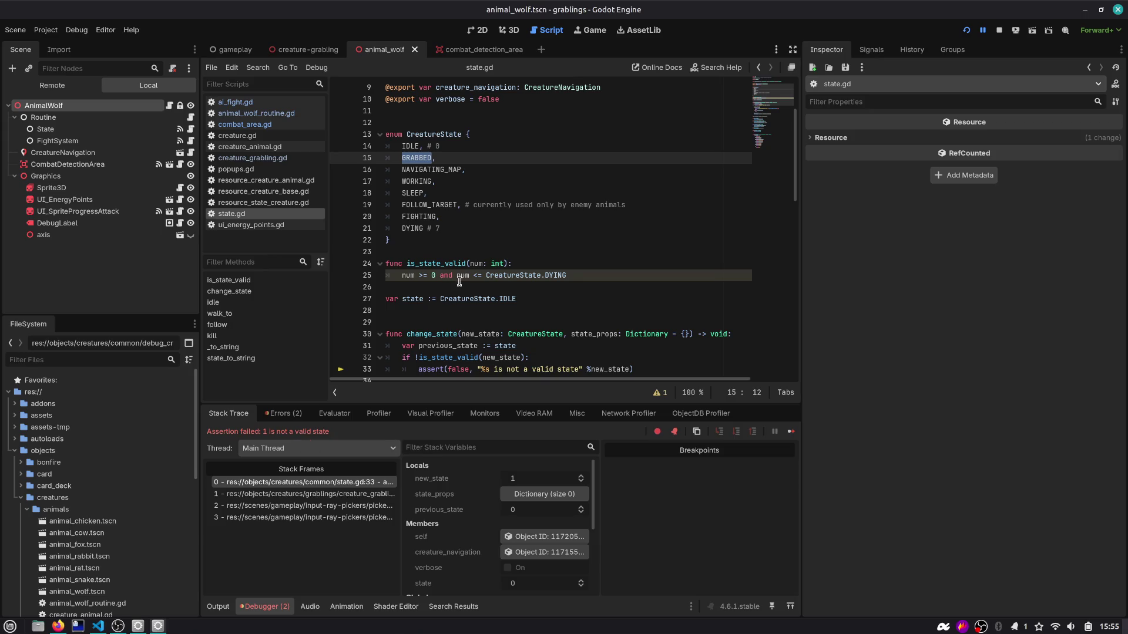
Step: Make is_state_valid return its comparison result and rerun the game
left_click(533, 262)
key("Down")
key("Home")
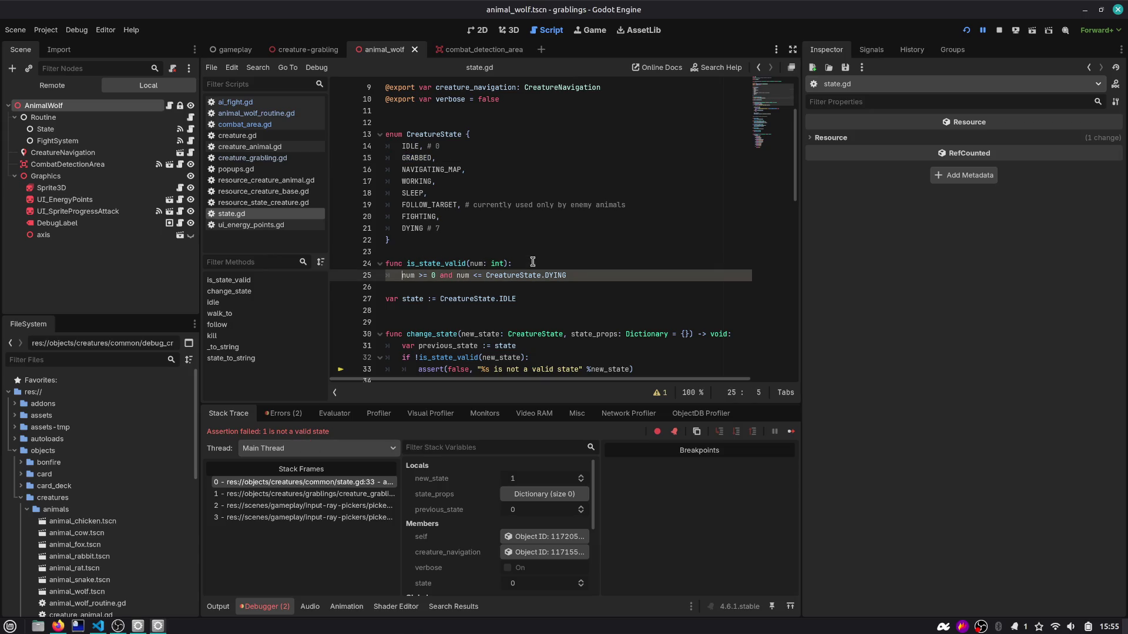
type("return")
key("Up")
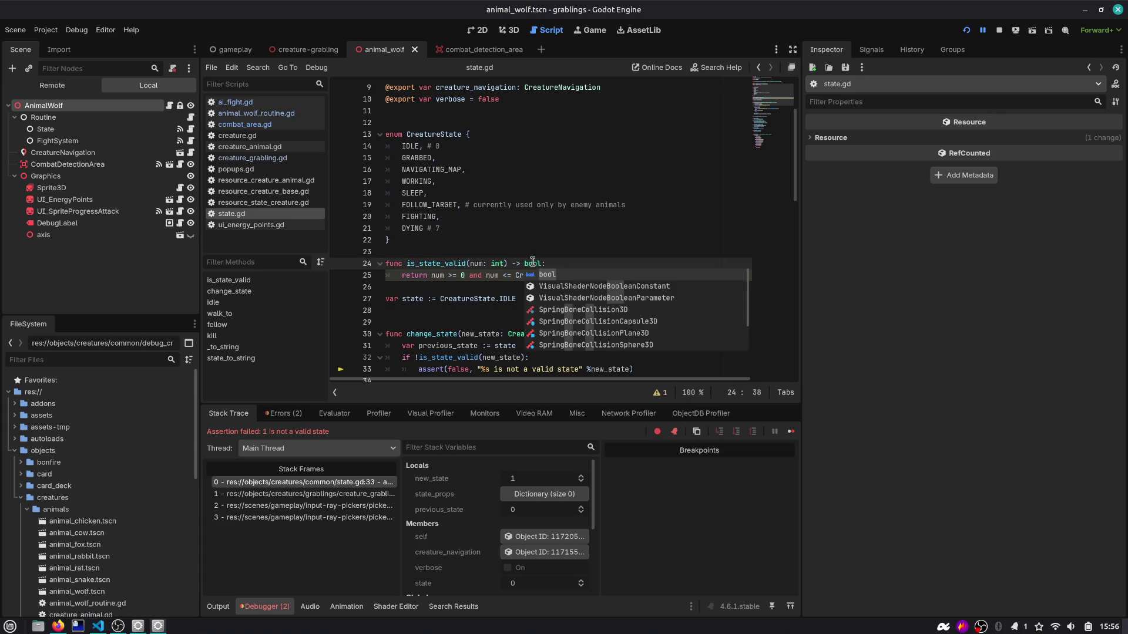
key("F5")
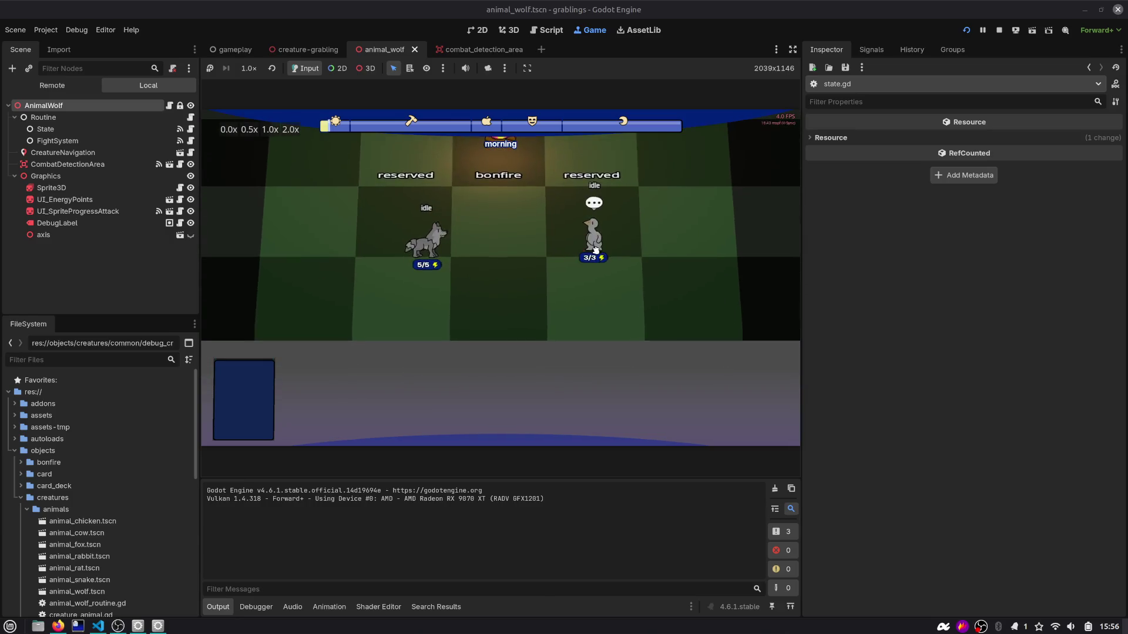
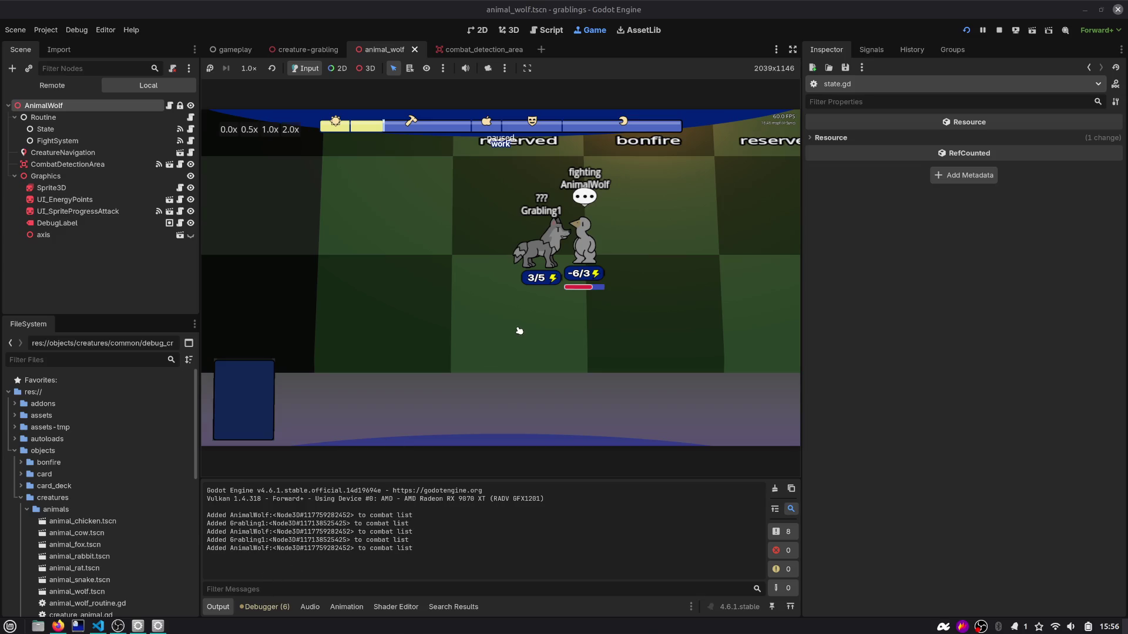
Step: Review the six run errors and the stack trace in the Debugger, then bring up state.gd
left_click(258, 609)
left_click(283, 414)
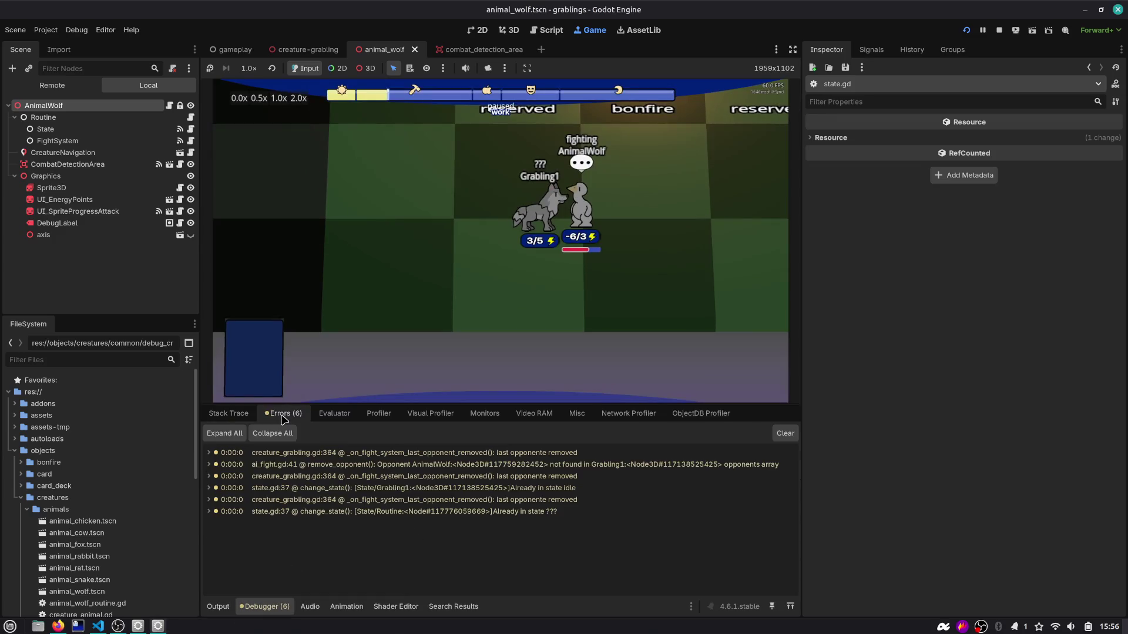
left_click(504, 244)
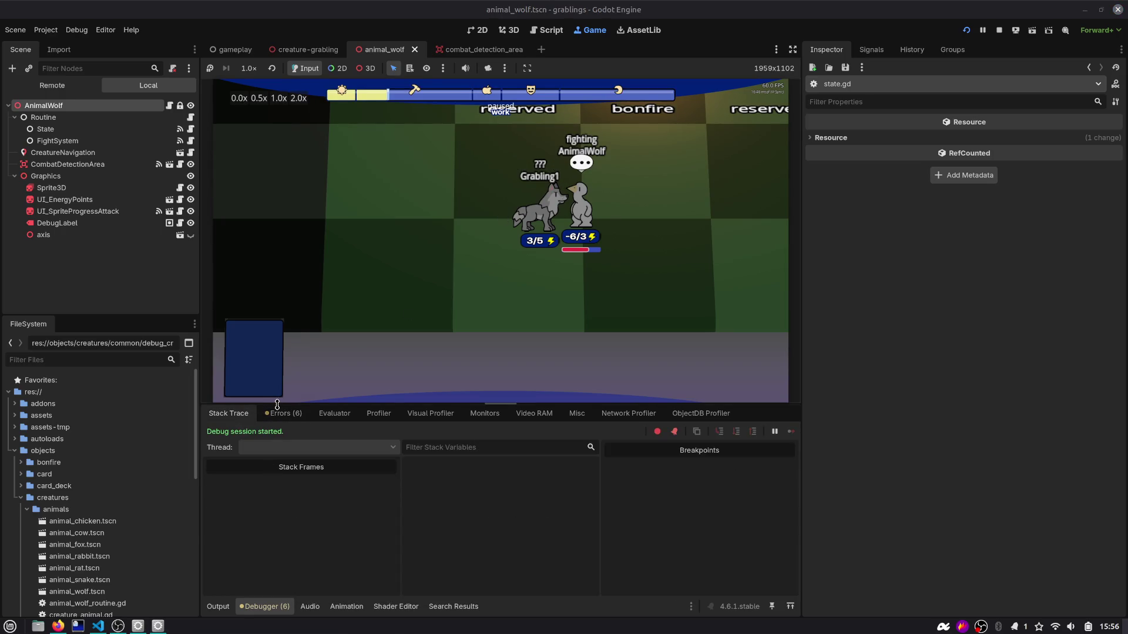
left_click(284, 413)
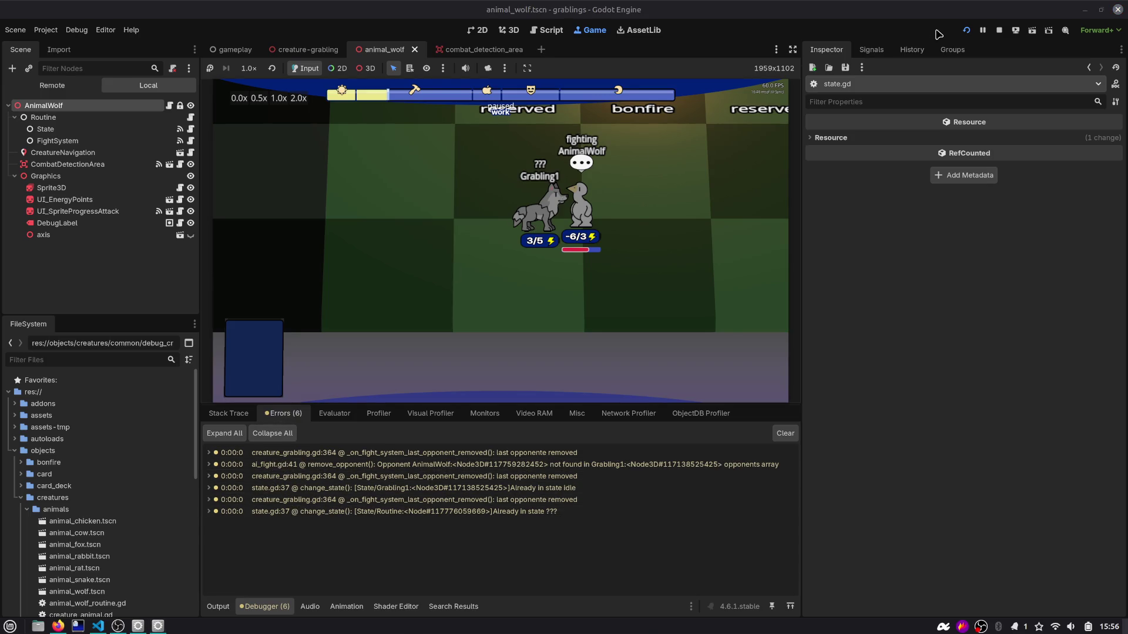
left_click(549, 30)
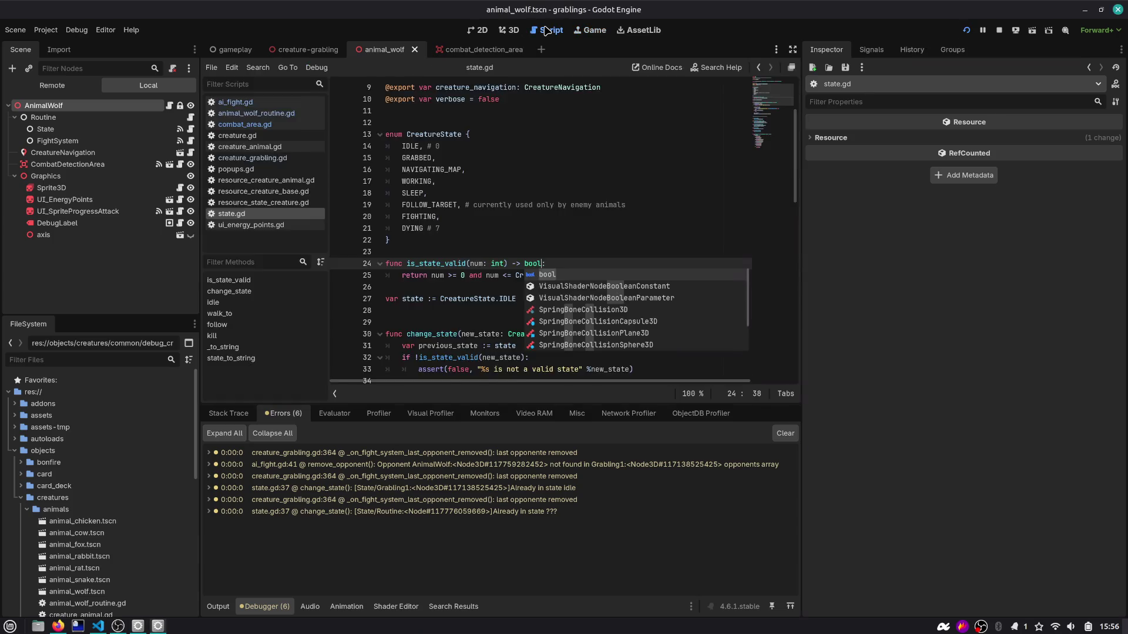
Step: Locate the is_state_valid call on line 32 and its definition on line 24 in state.gd
left_click(500, 251)
scroll(469, 273, "down", 2)
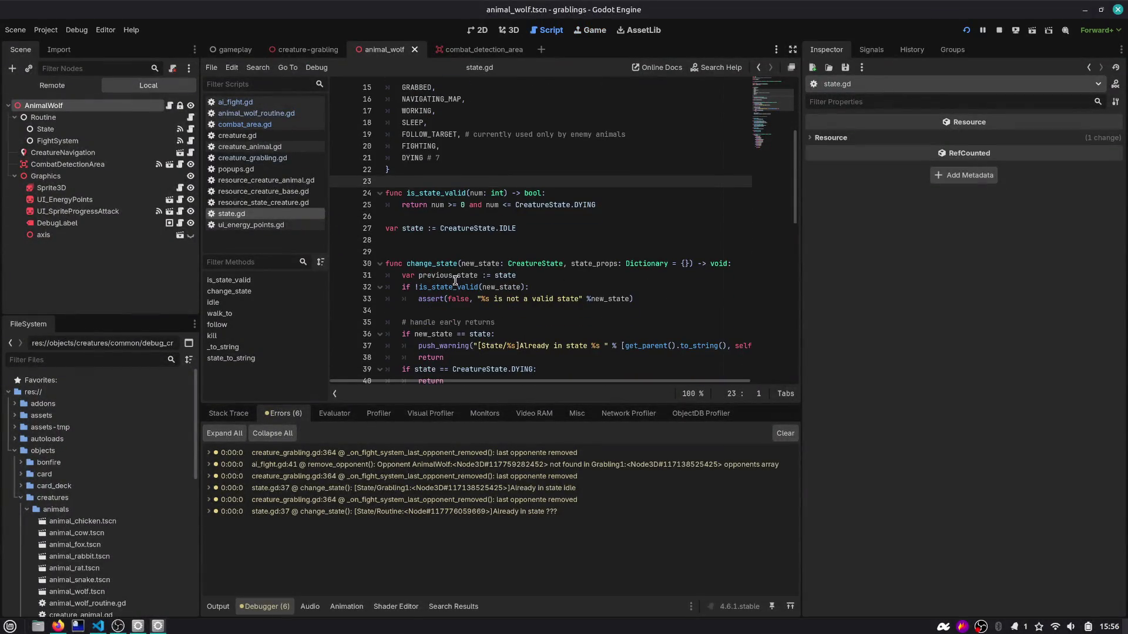
double_click(455, 281)
scroll(444, 288, "down", 1)
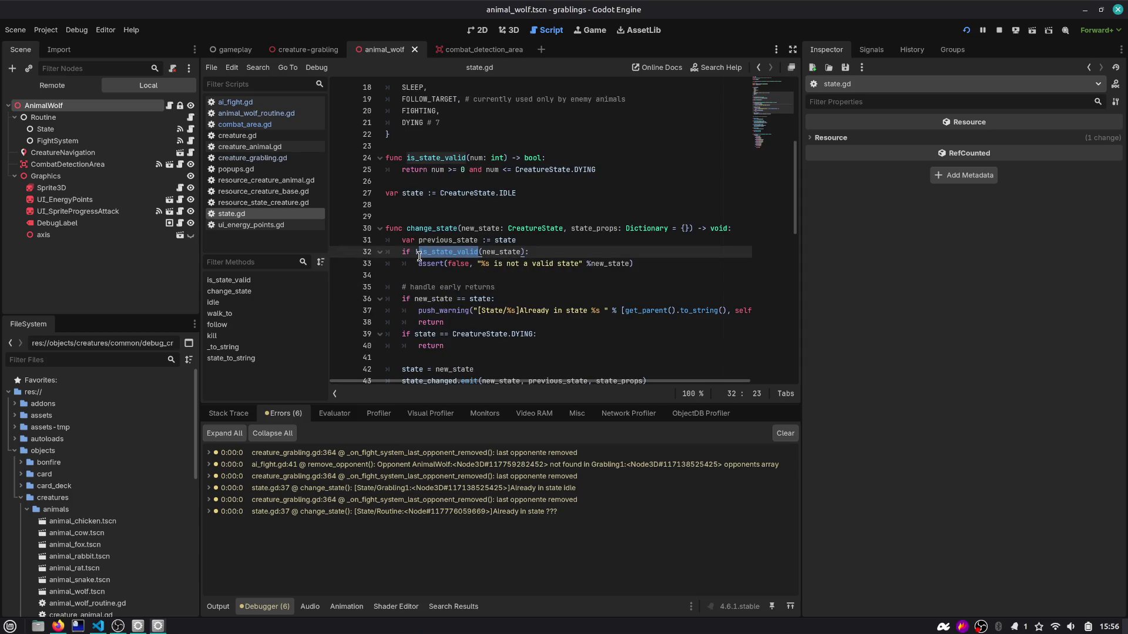
double_click(438, 158)
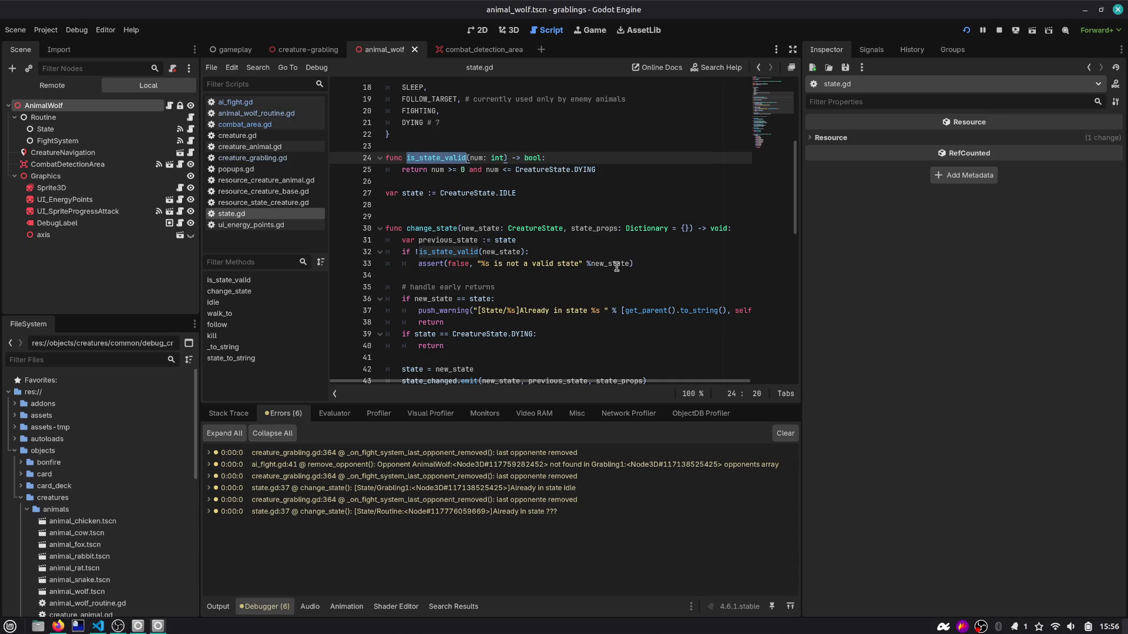
scroll(530, 285, "down", 3)
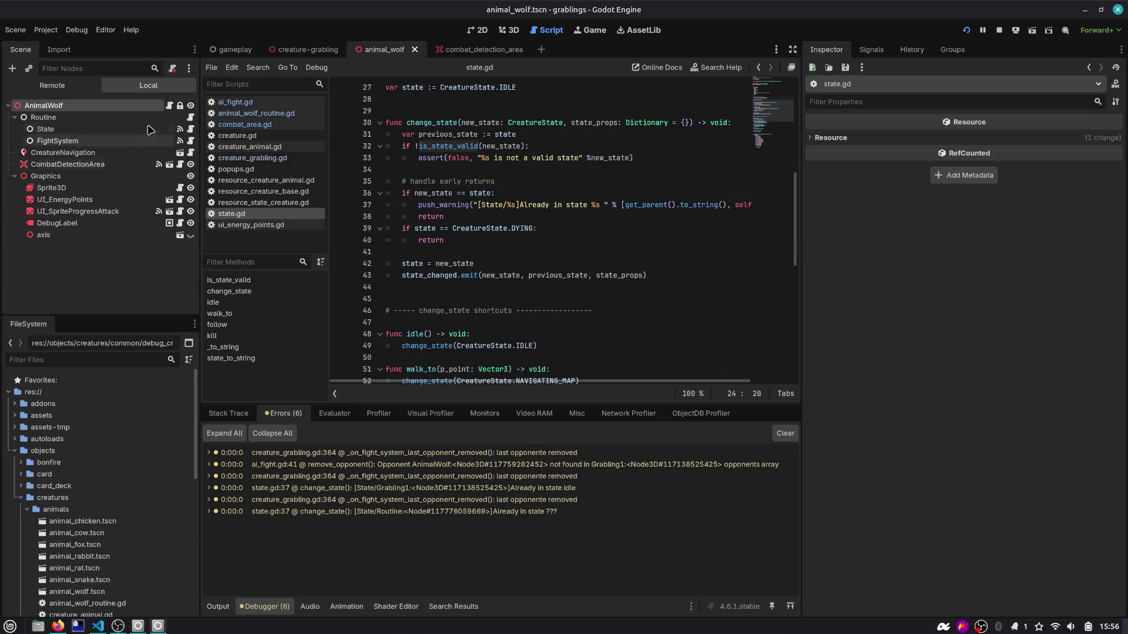
Step: Check creature_animal.gd, then find add_opponent, remove_opponent and last_opponent_removed in ai_fight.gd
left_click(170, 106)
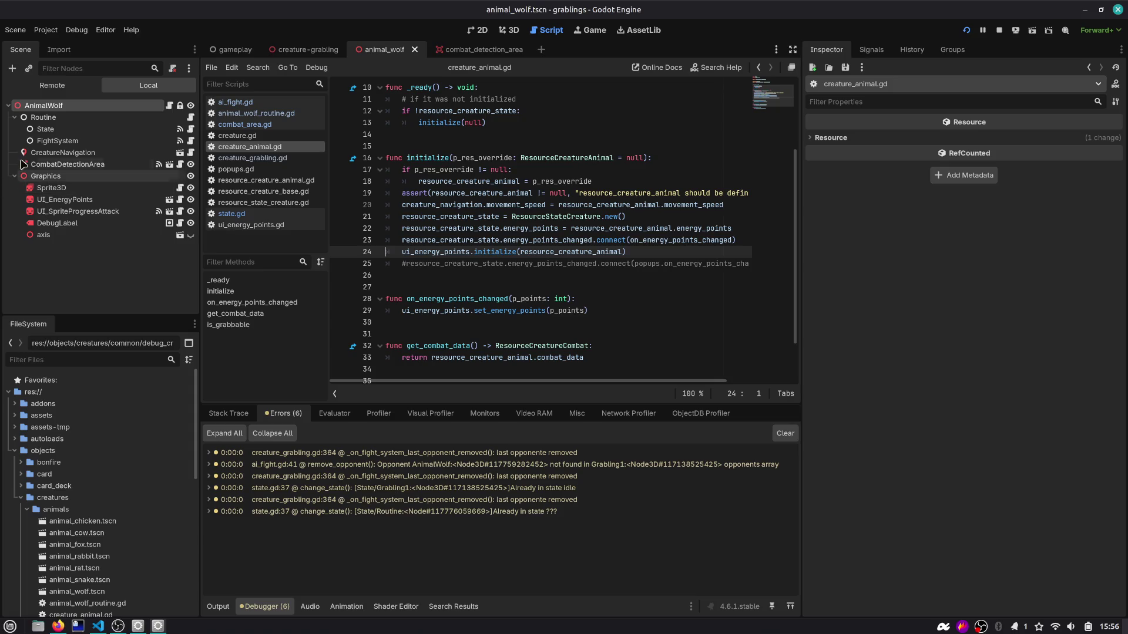
left_click(190, 141)
scroll(445, 223, "down", 5)
double_click(432, 123)
double_click(454, 264)
scroll(444, 225, "down", 4)
double_click(477, 232)
scroll(477, 235, "up", 10)
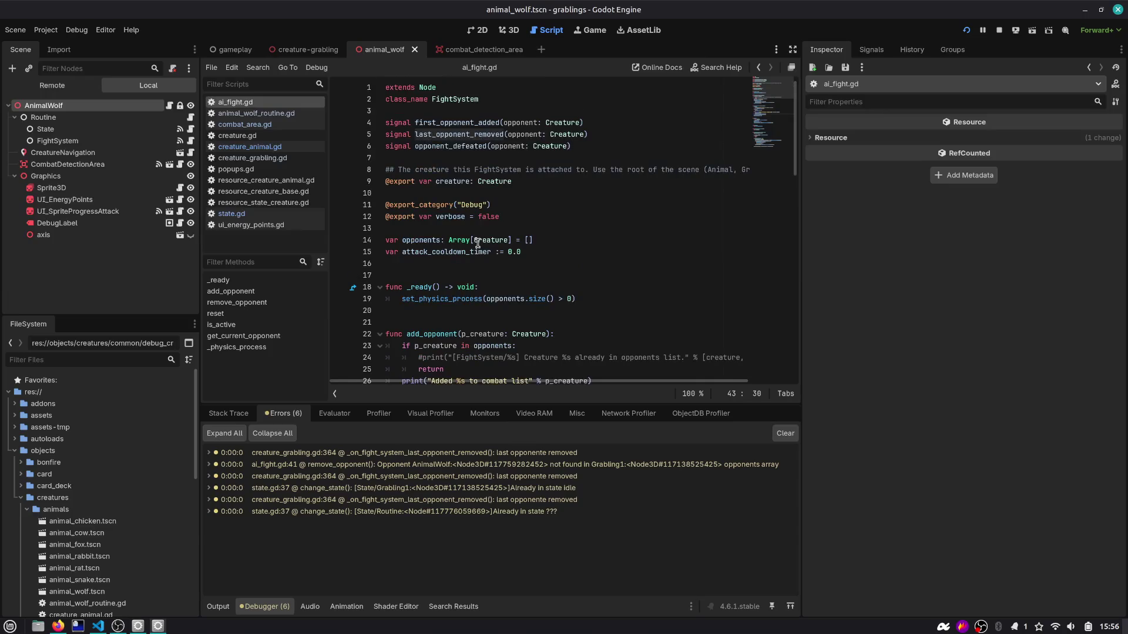
Step: Add a print("Wolf") line to the wolf's last_opponent_removed handler in animal_wolf_routine.gd, then run with F5
left_click(190, 117)
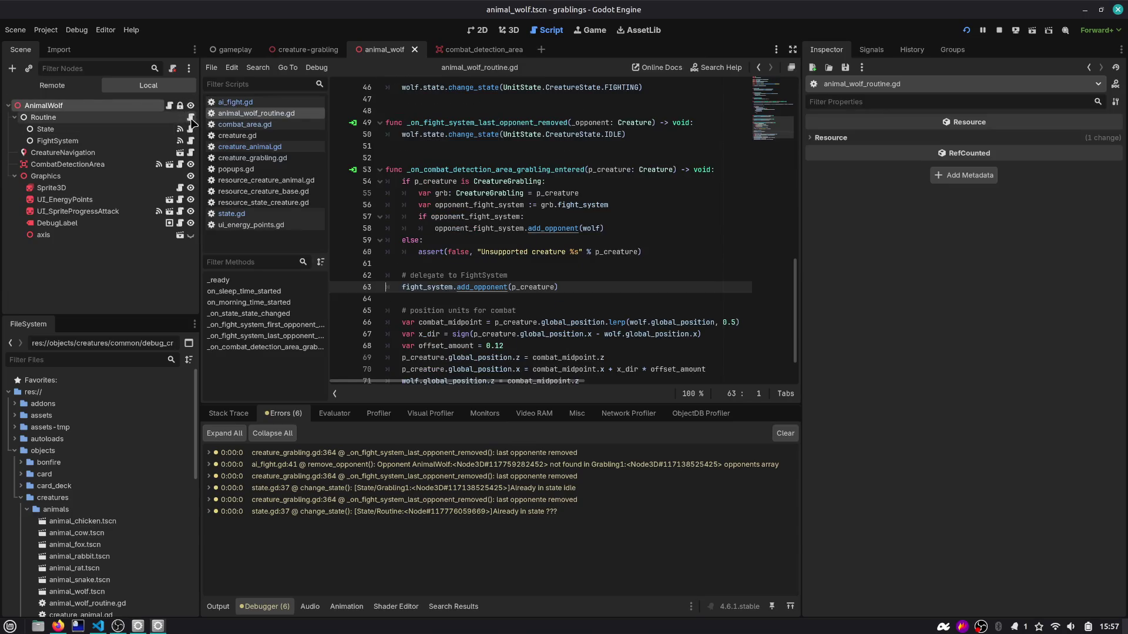
left_click(253, 336)
left_click(466, 241)
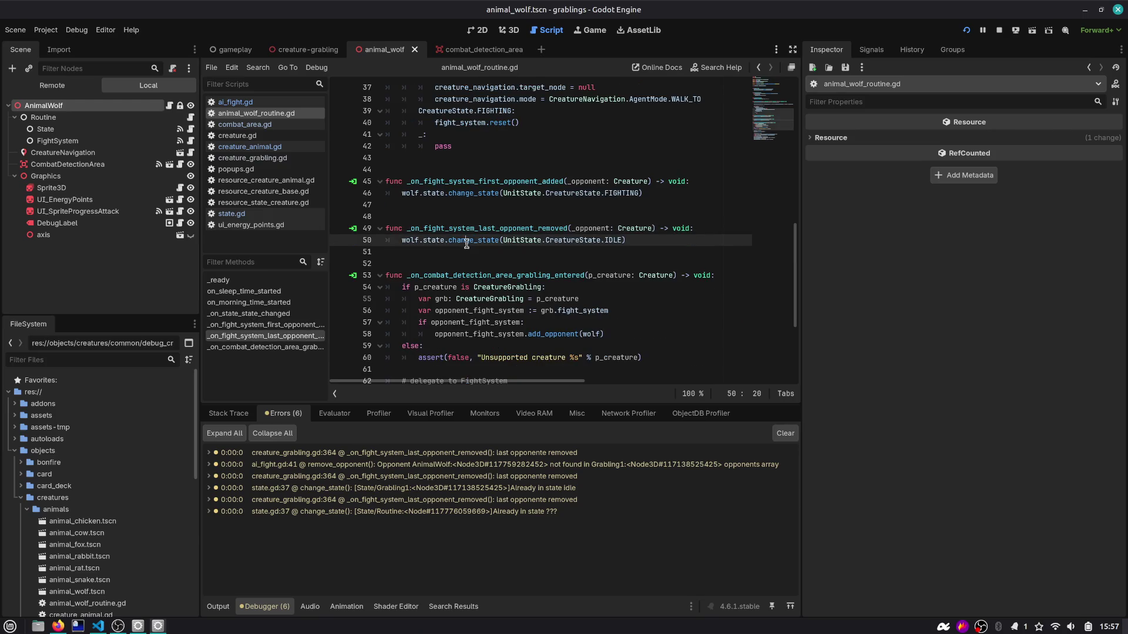
left_click(573, 241)
double_click(611, 241)
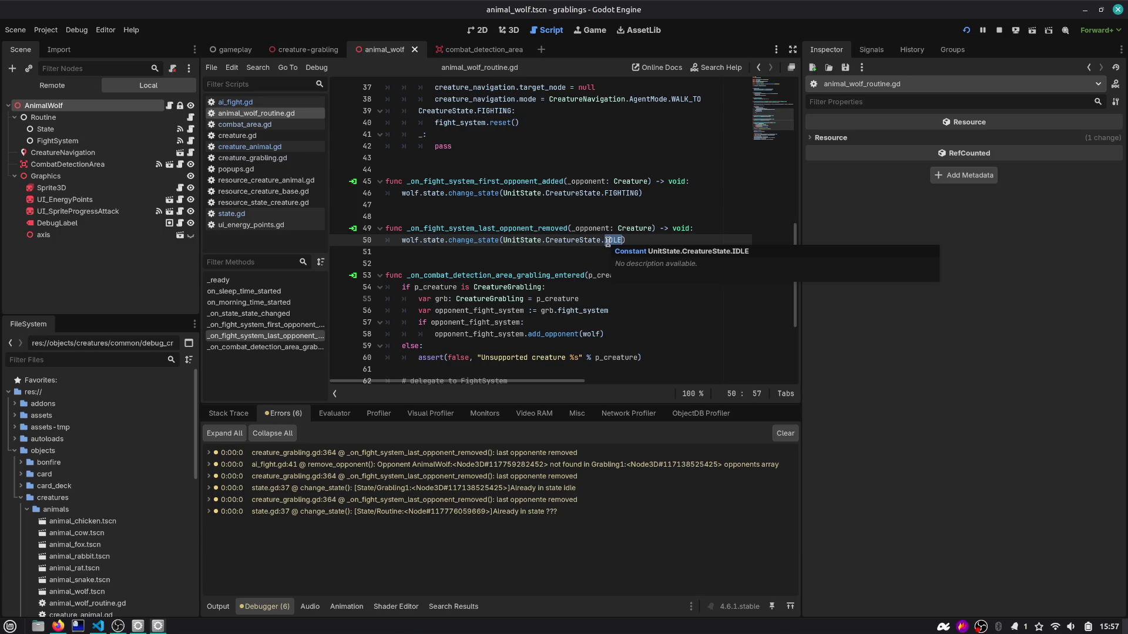
left_click(705, 230)
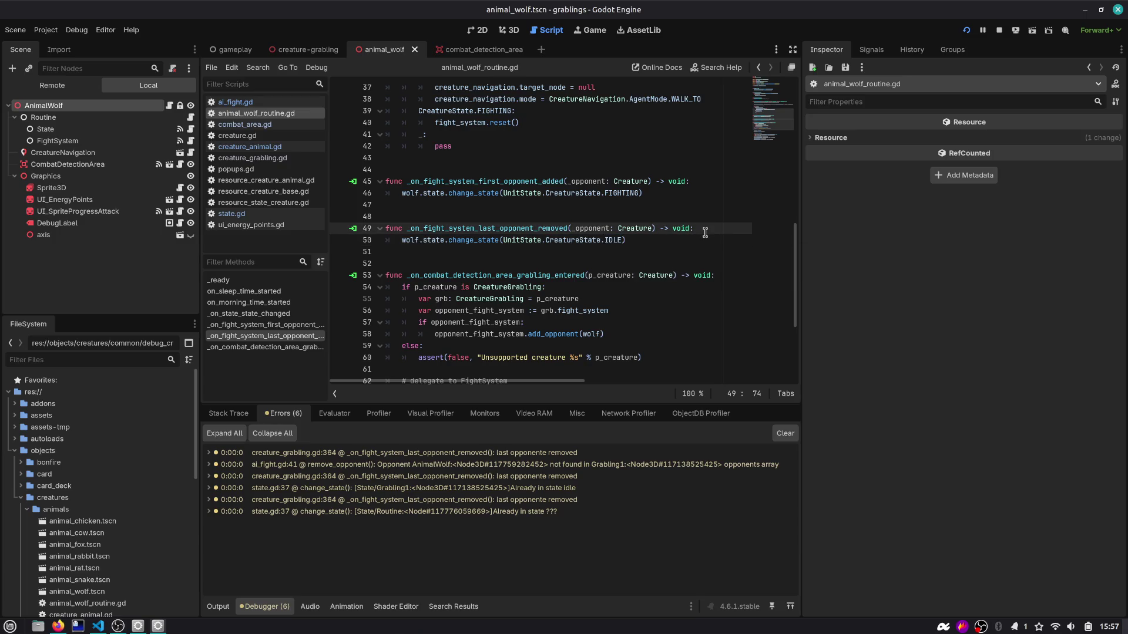
key("Return")
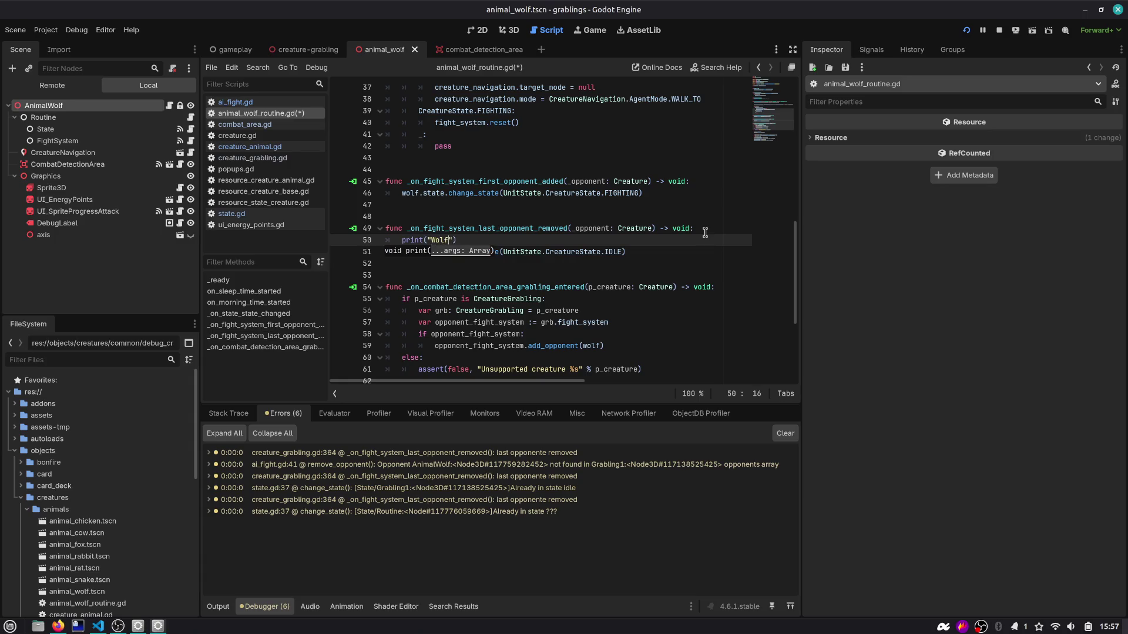
key("F5")
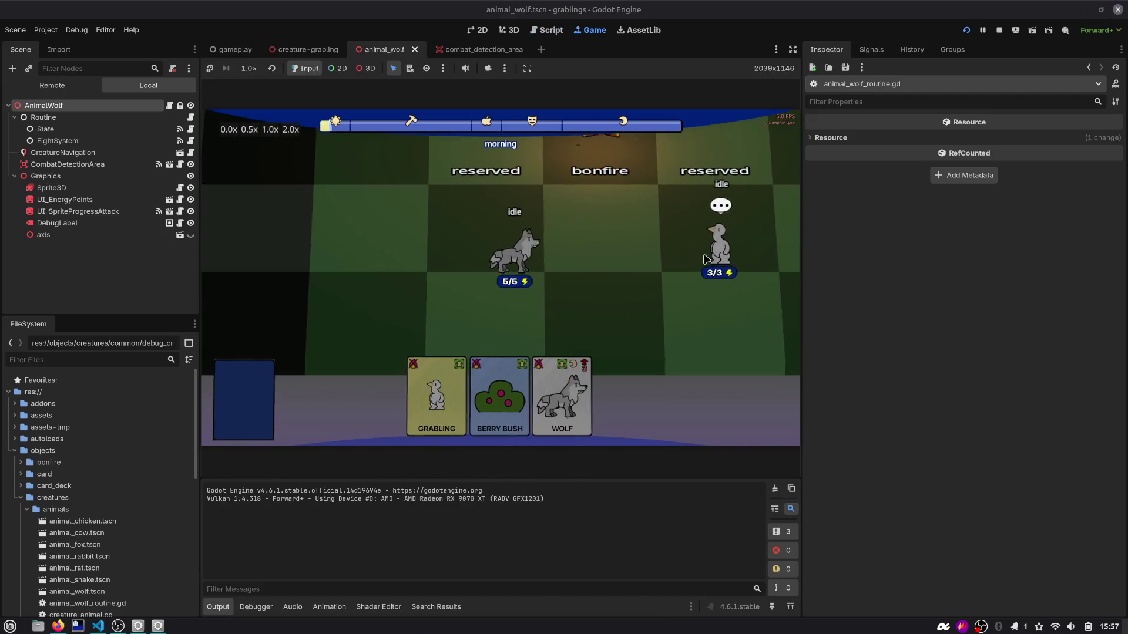
Step: Move the Grabling next to the wolf to start a fight, then return to animal_wolf_routine.gd
mouse_move(706, 259)
left_mouse_down()
mouse_move(529, 263)
mouse_move(558, 285)
left_mouse_up()
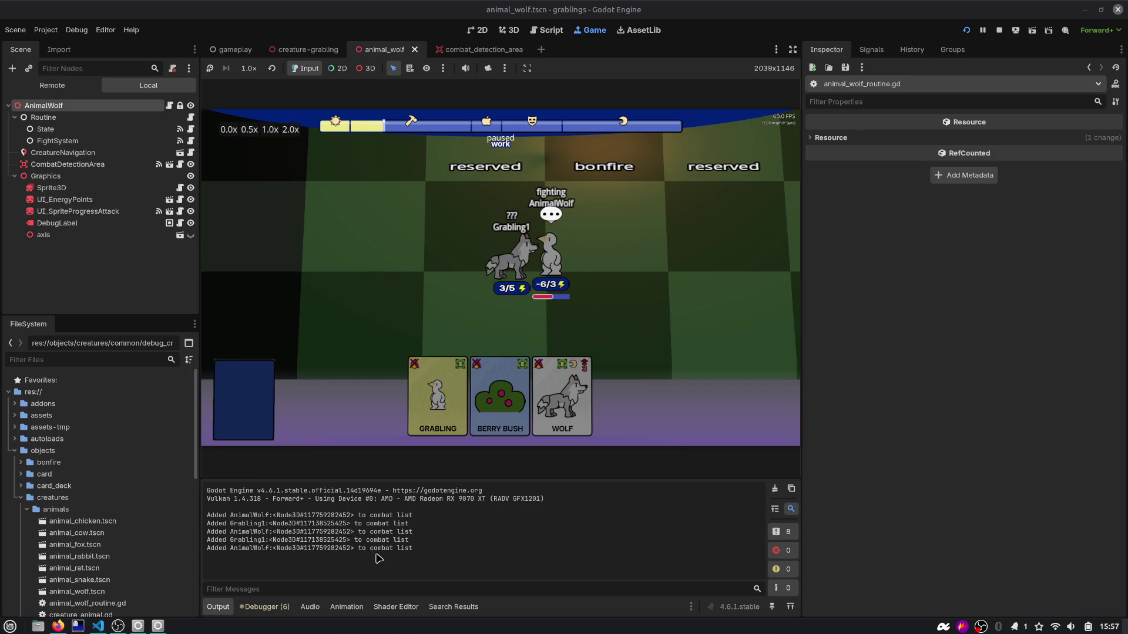
left_click(543, 31)
scroll(498, 218, "down", 3)
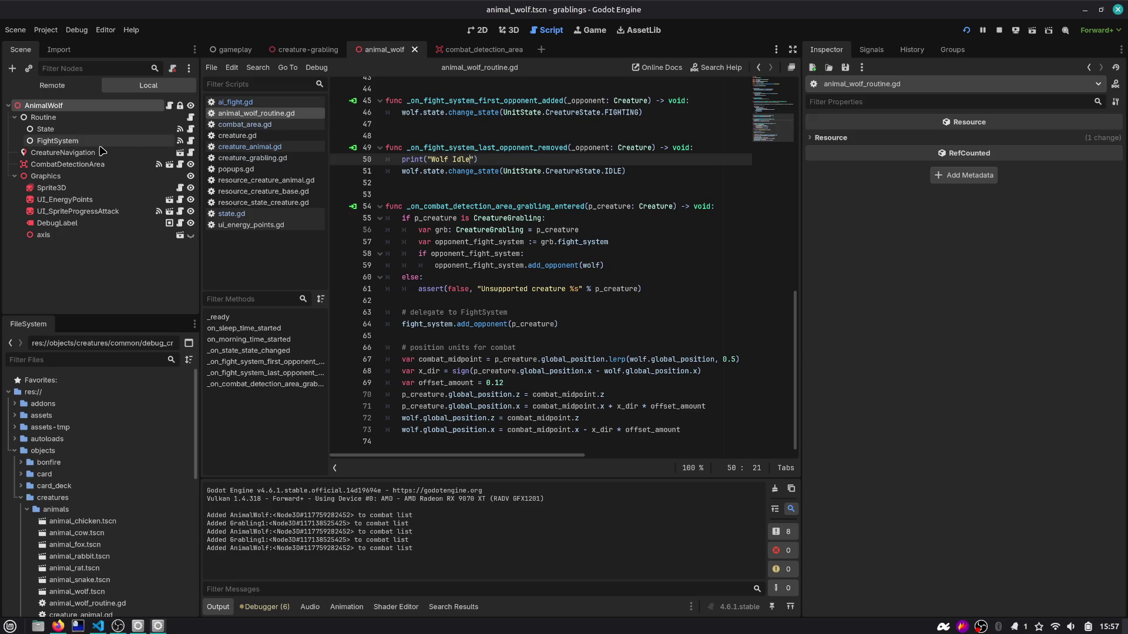
Step: Inspect the wolf FightSystem's signal connections in the Signals dock
left_click(190, 141)
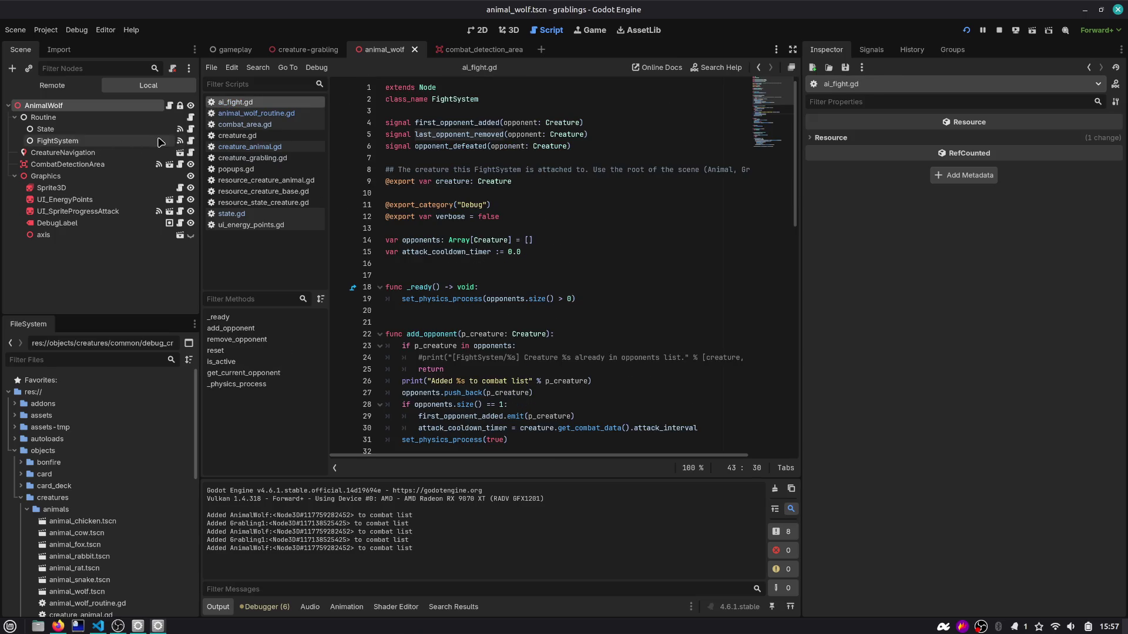
left_click(871, 50)
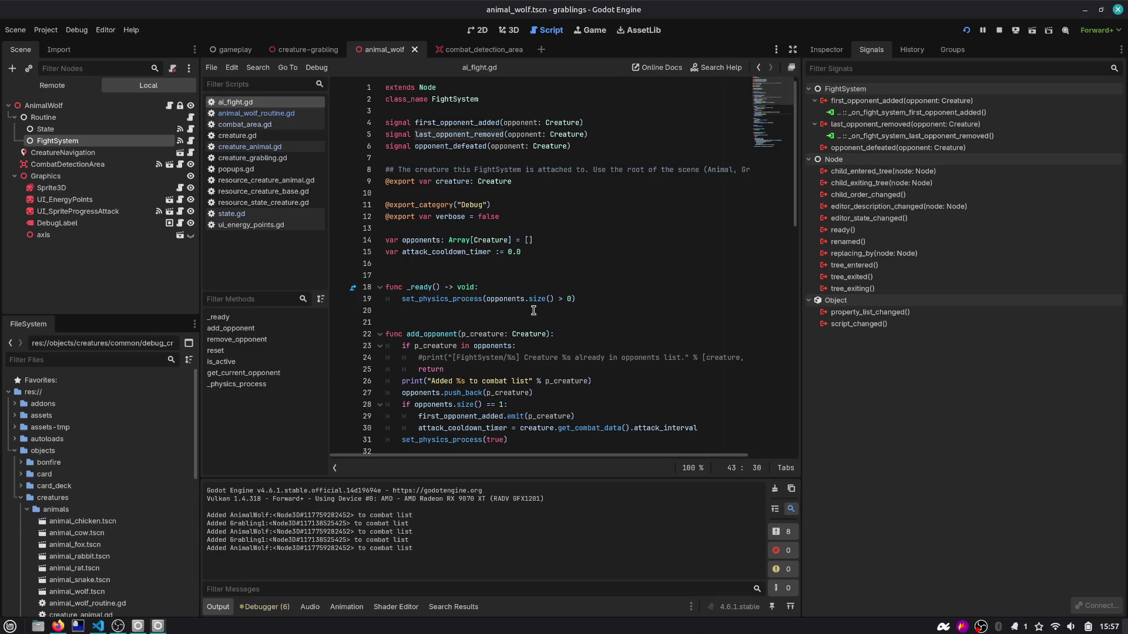
scroll(717, 327, "down", 15)
Step: Check the grabling scene's State, FightSystem and root signals and properties, then close the gameplay scene
left_click(305, 50)
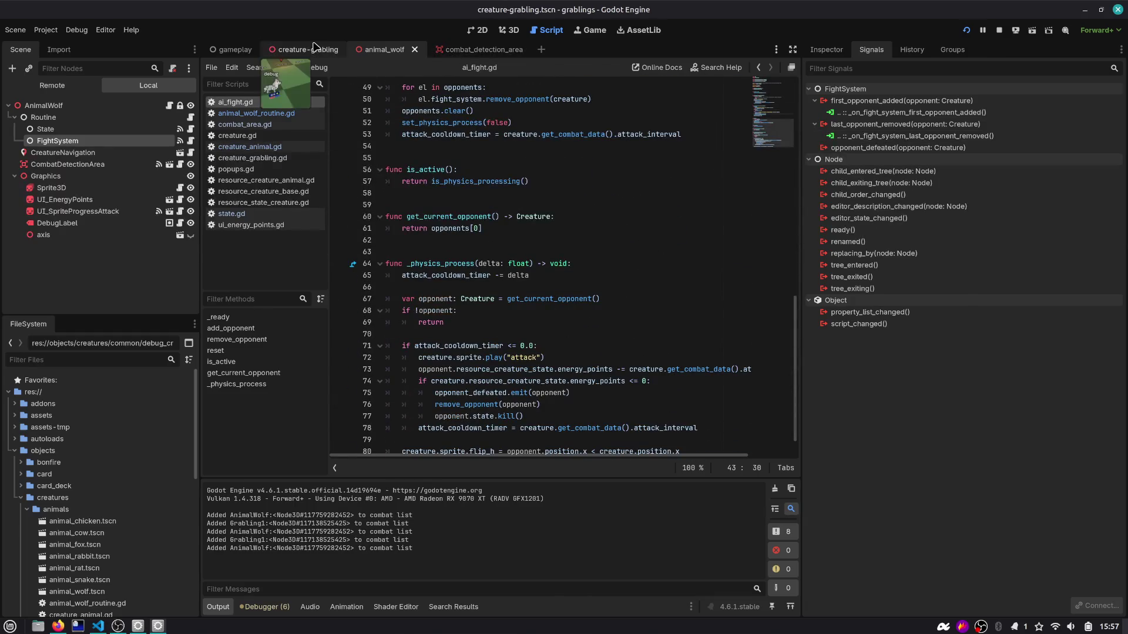
left_click(70, 129)
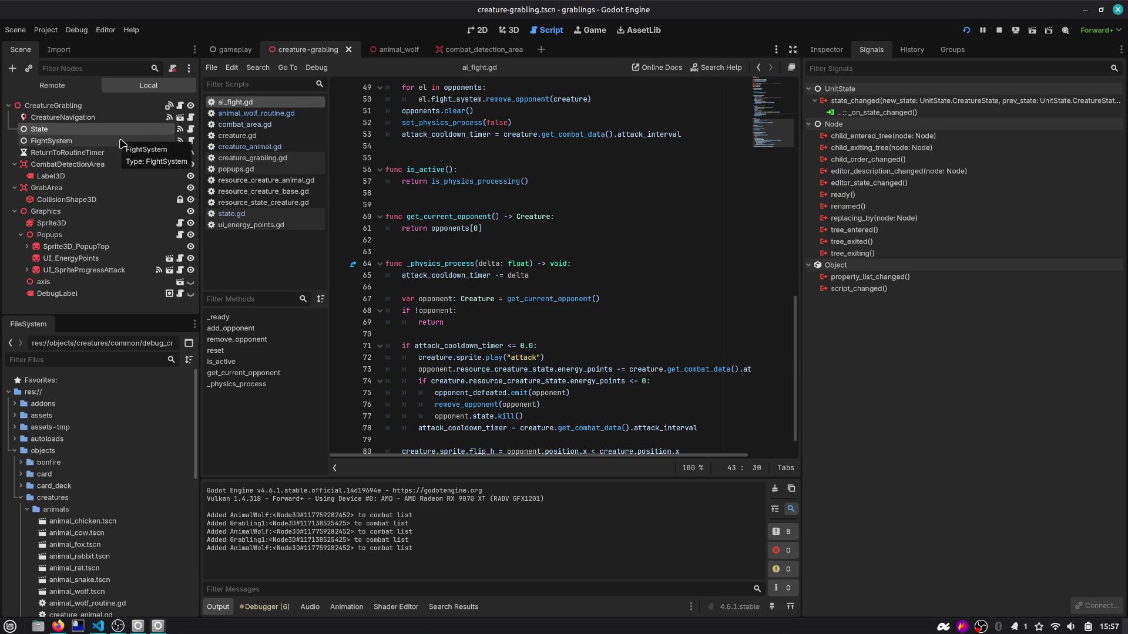
left_click(122, 141)
left_click(53, 105)
left_click(827, 49)
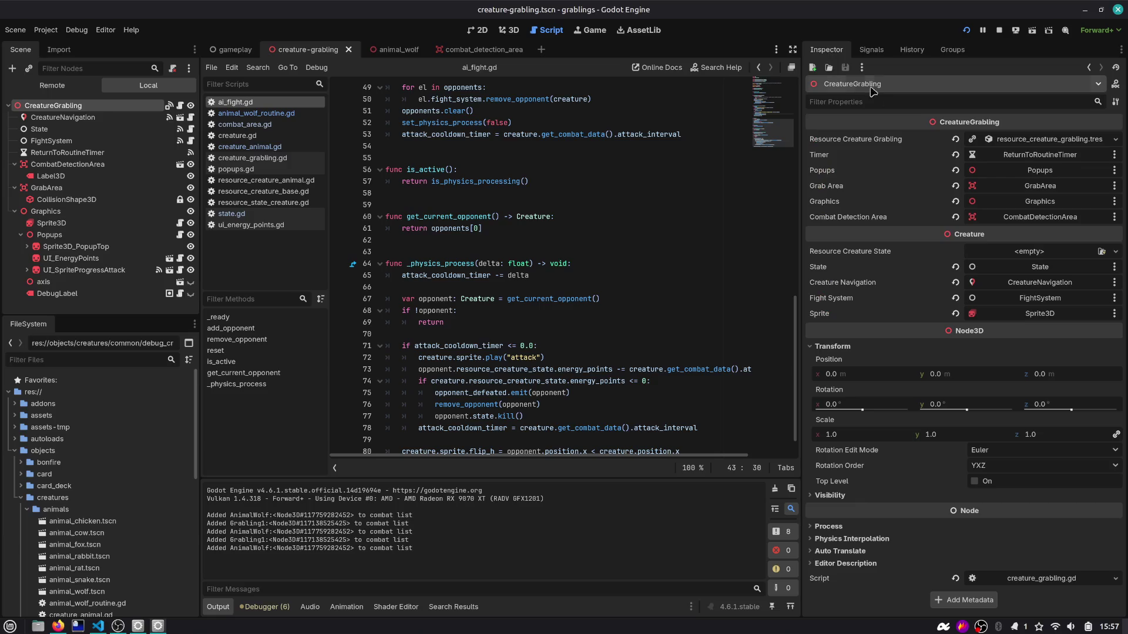
left_click(100, 129)
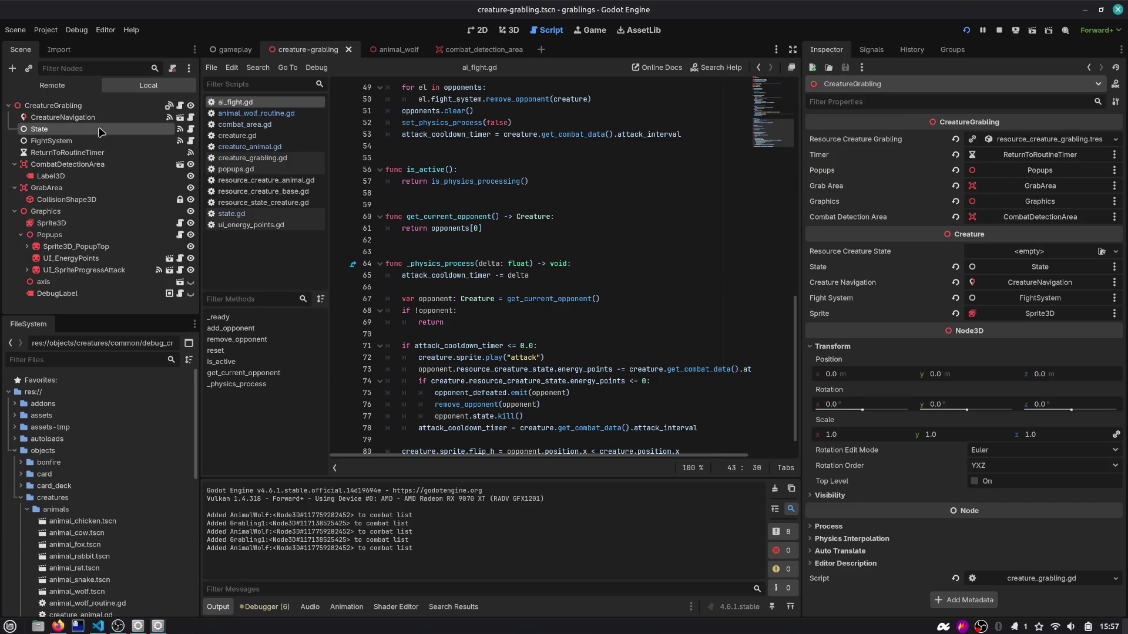
left_click(100, 142)
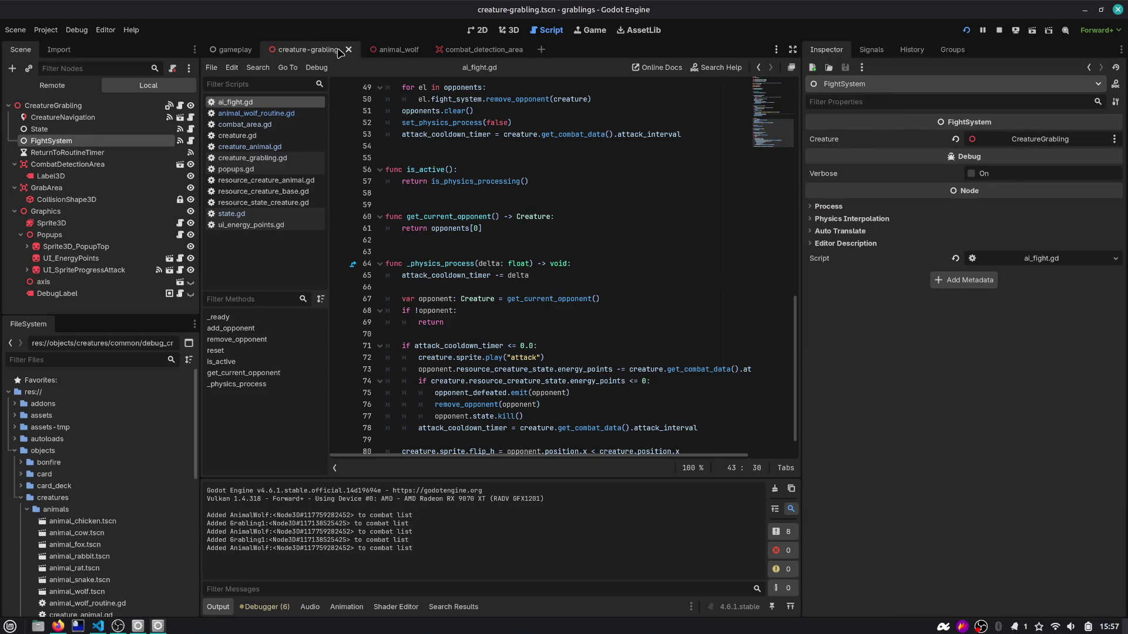
left_click(234, 50)
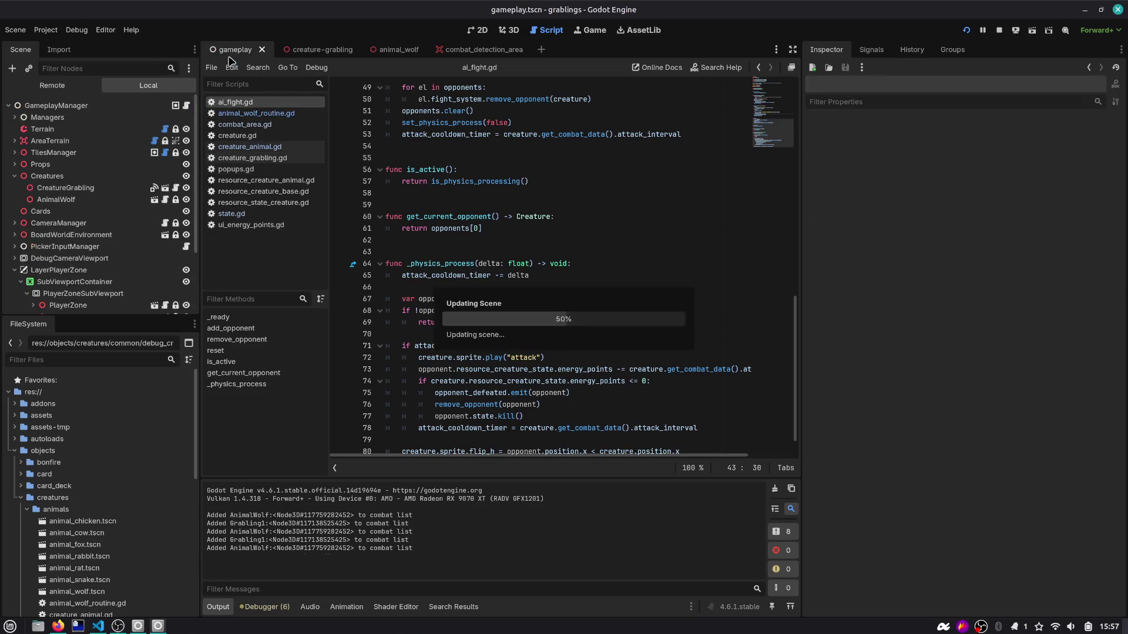
middle_click(245, 52)
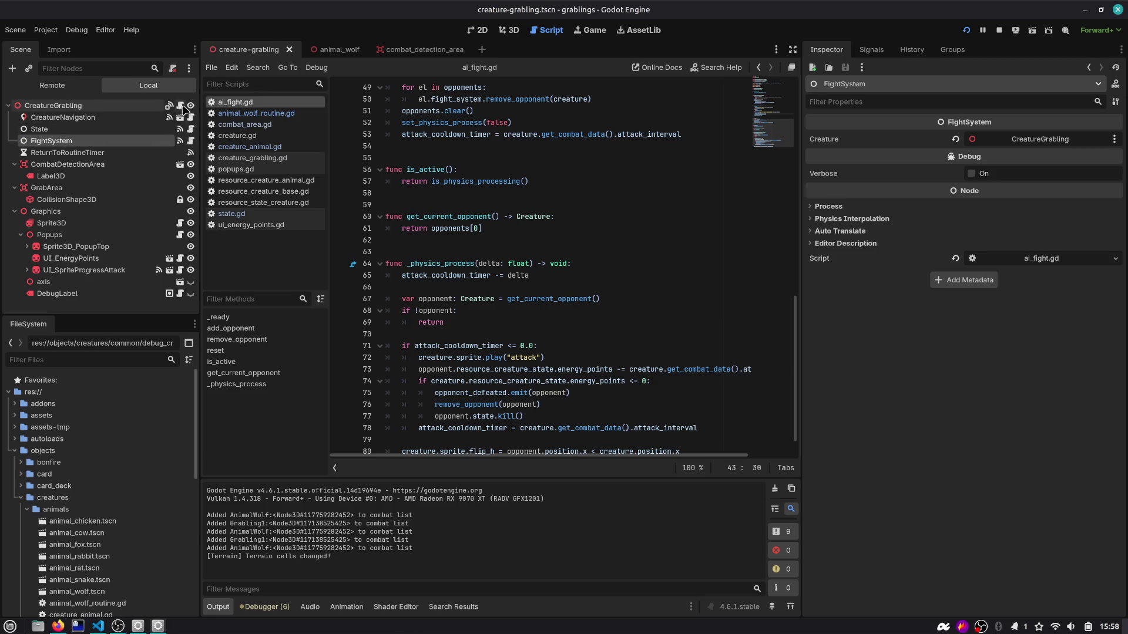
Step: Add print("[Fight] %s attacked %s" % [creature, opponent]) before the attack animation and save ai_fight.gd
left_click(191, 141)
scroll(492, 234, "down", 1)
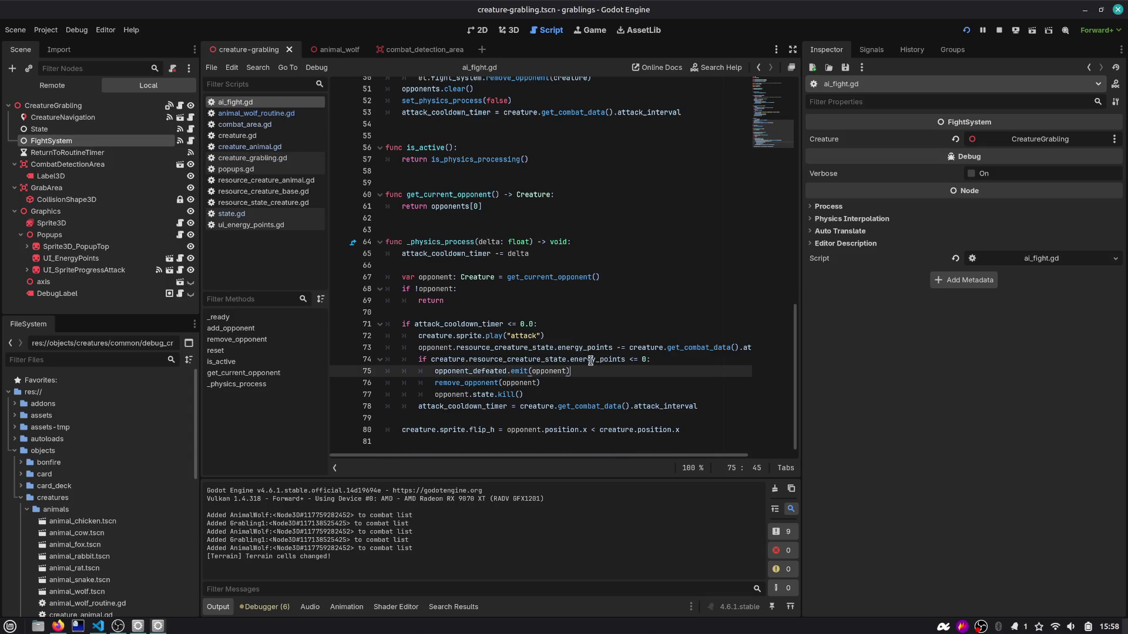
left_click(569, 347)
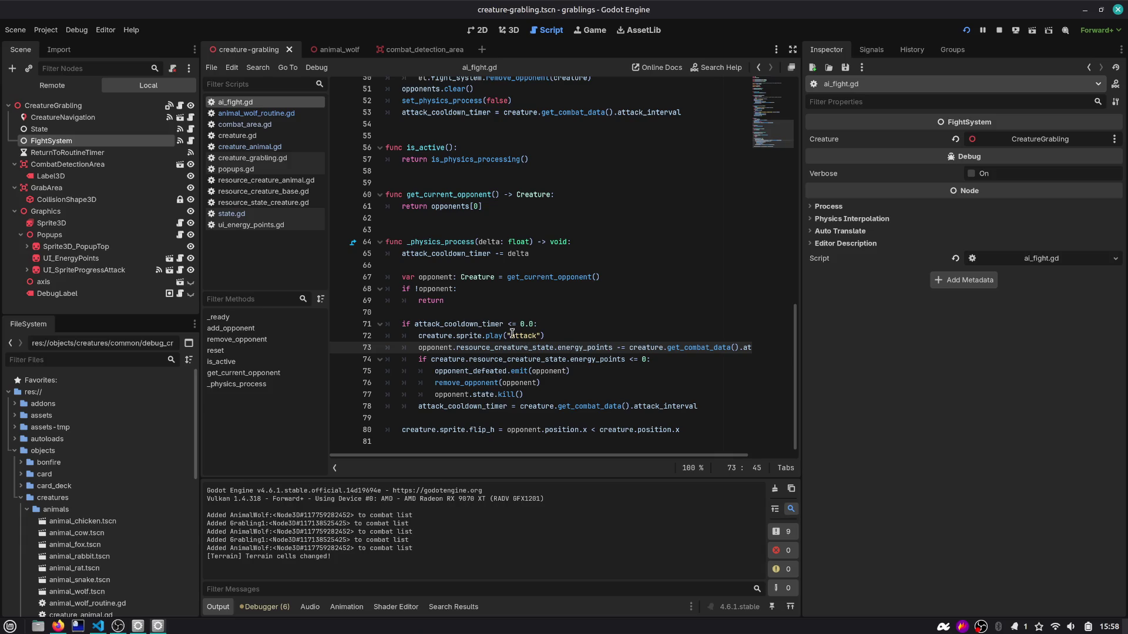
left_click(577, 337)
key("ctrl+shift+Return")
type("rint(\"[")
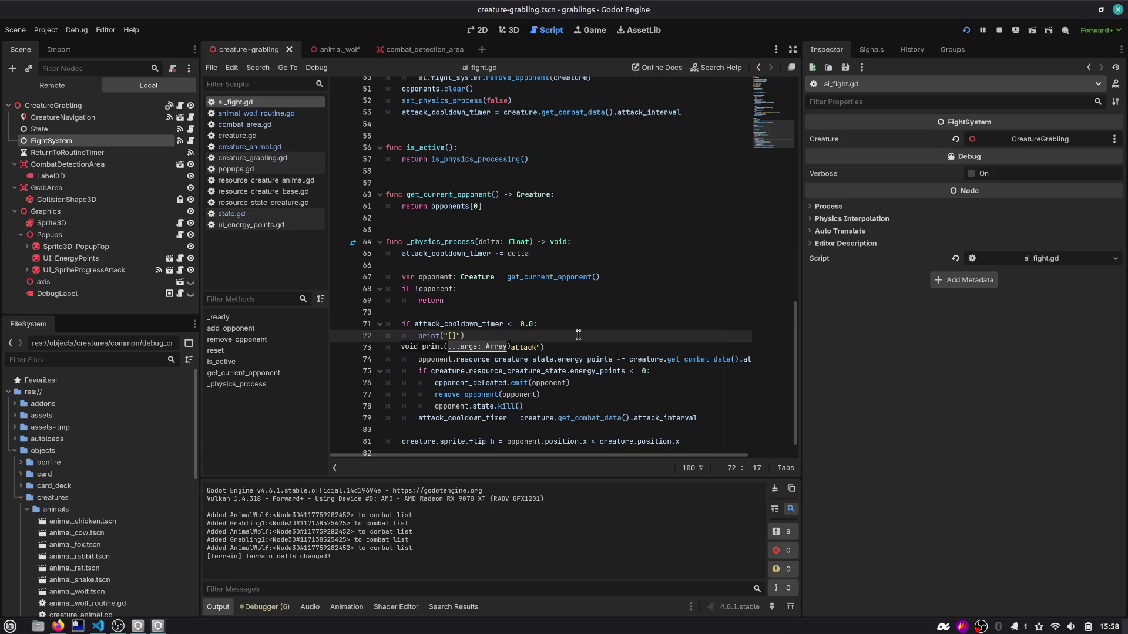
type("Figh")
type("t] %s attacked %s\" % [")
type("creature, oppo")
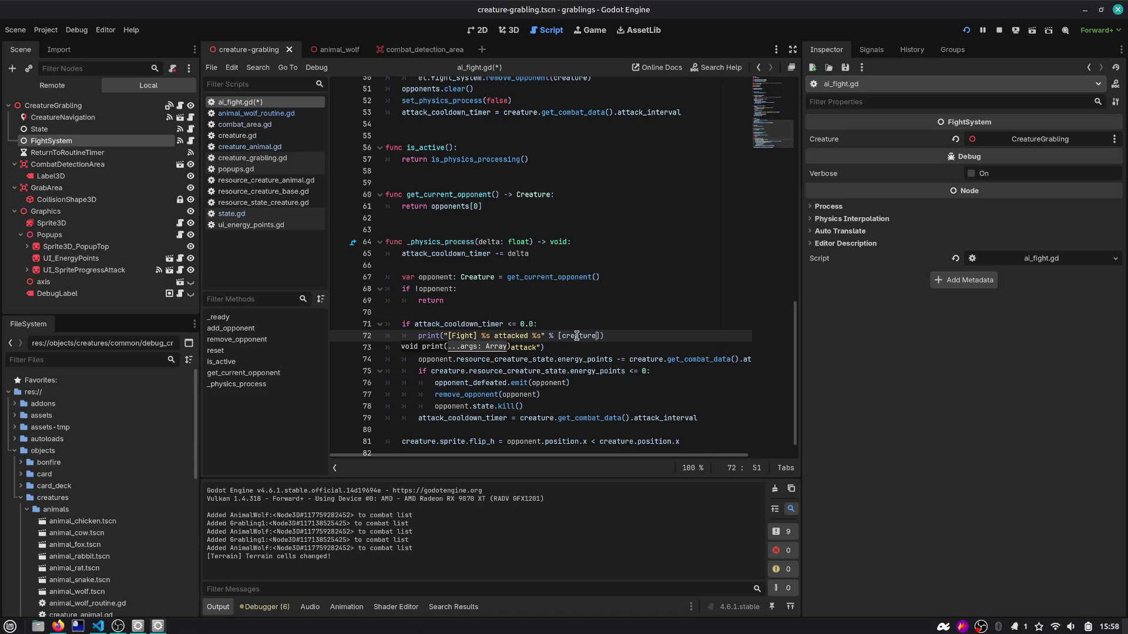
type("nent")
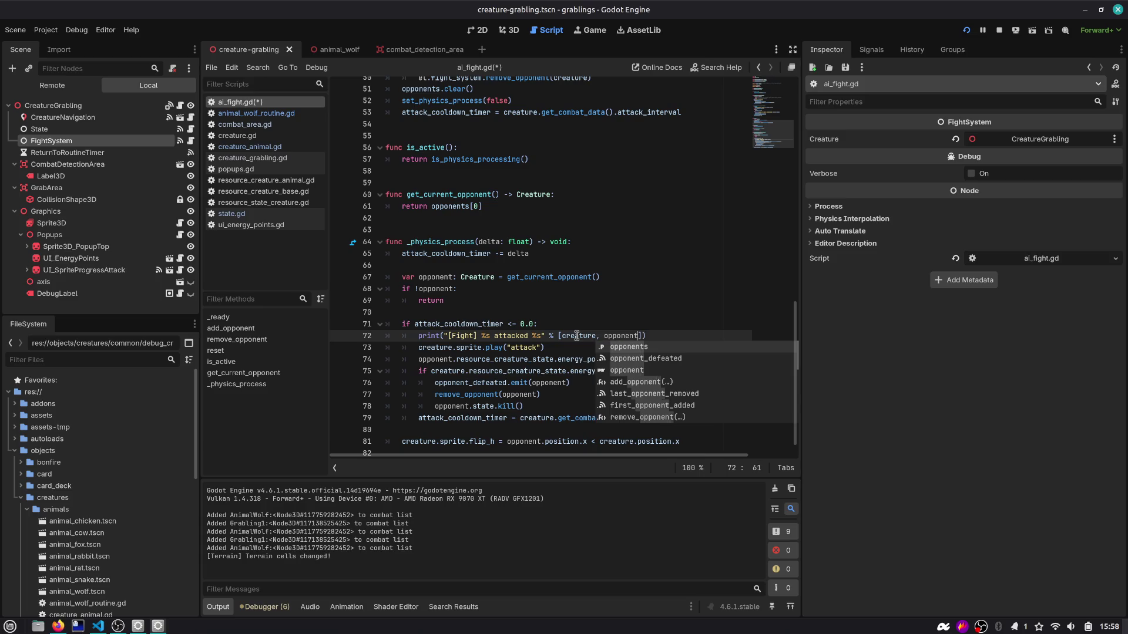
key("Escape")
key("ctrl+s")
Step: Inspect get_current_opponent's use of opponents and open a new indented line for a check
double_click(442, 277)
double_click(550, 277)
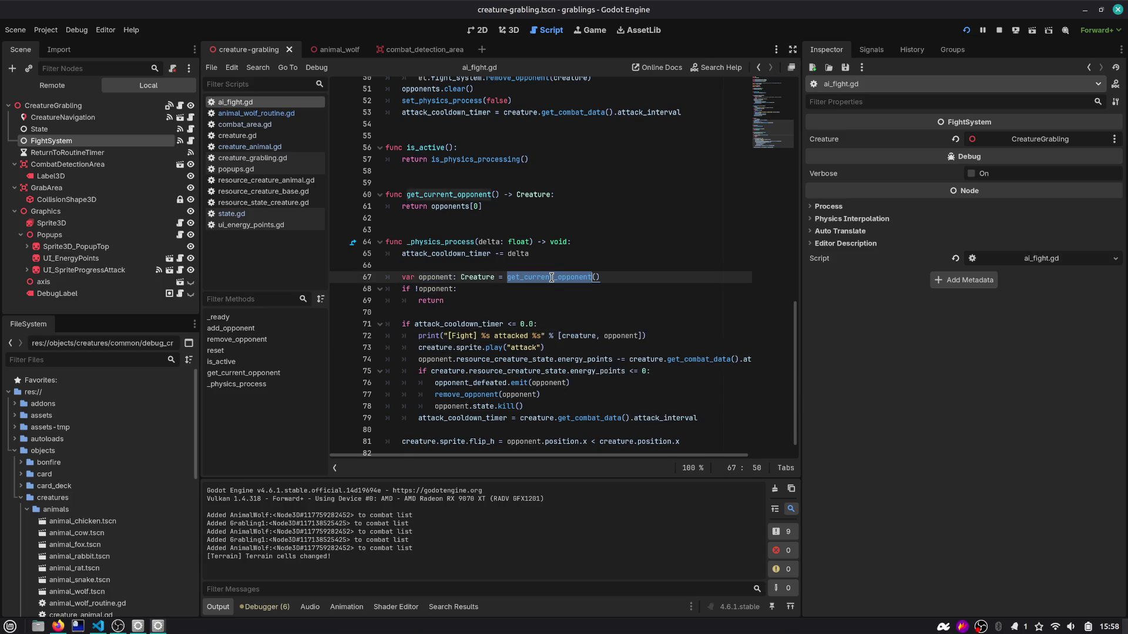
scroll(549, 276, "up", 2)
double_click(444, 277)
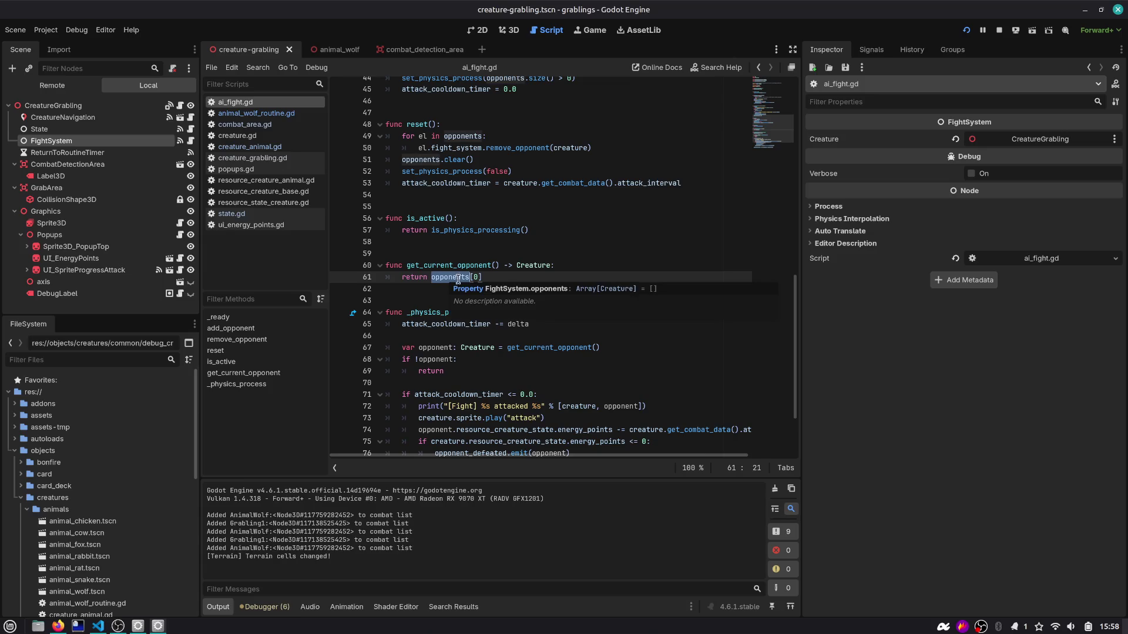
double_click(456, 276)
scroll(511, 306, "down", 3)
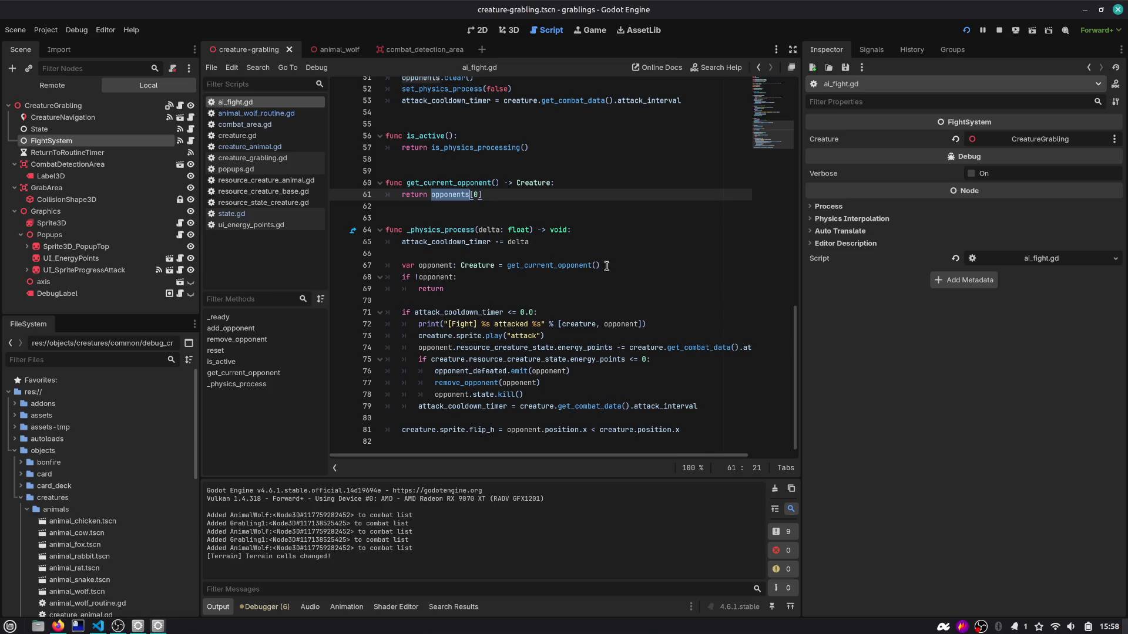
left_click(625, 258)
key("Return")
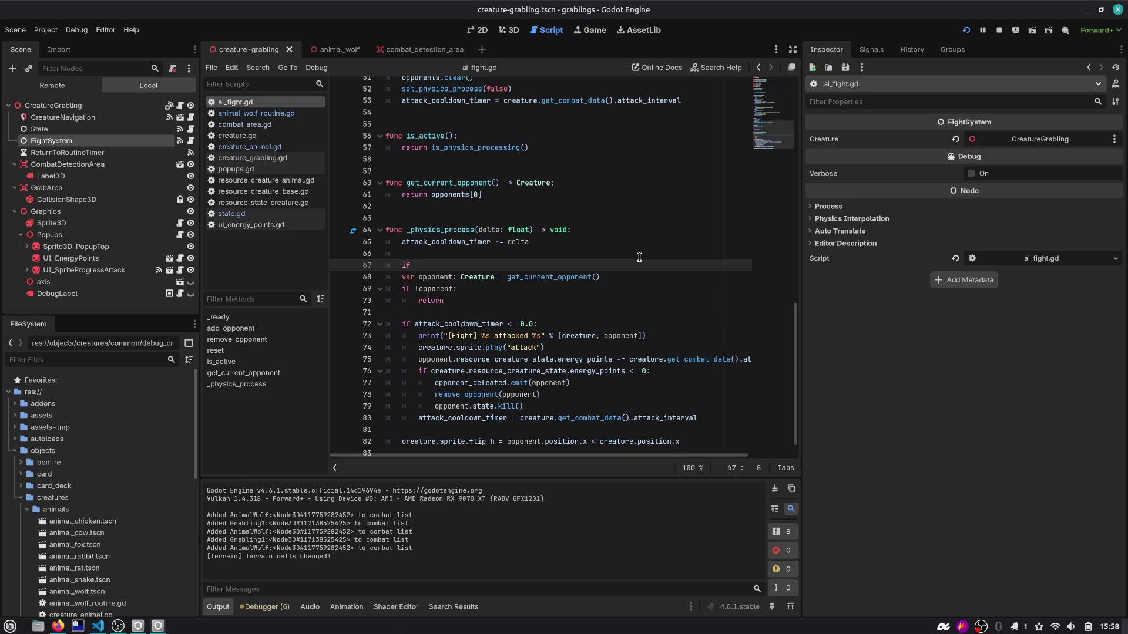
Step: Add an 'if opponents.size() == 0: return null' guard to get_current_opponent and save ai_fight.gd
key("BackSpace")
key("BackSpace")
key("BackSpace")
key("Up")
key("Up")
key("Up")
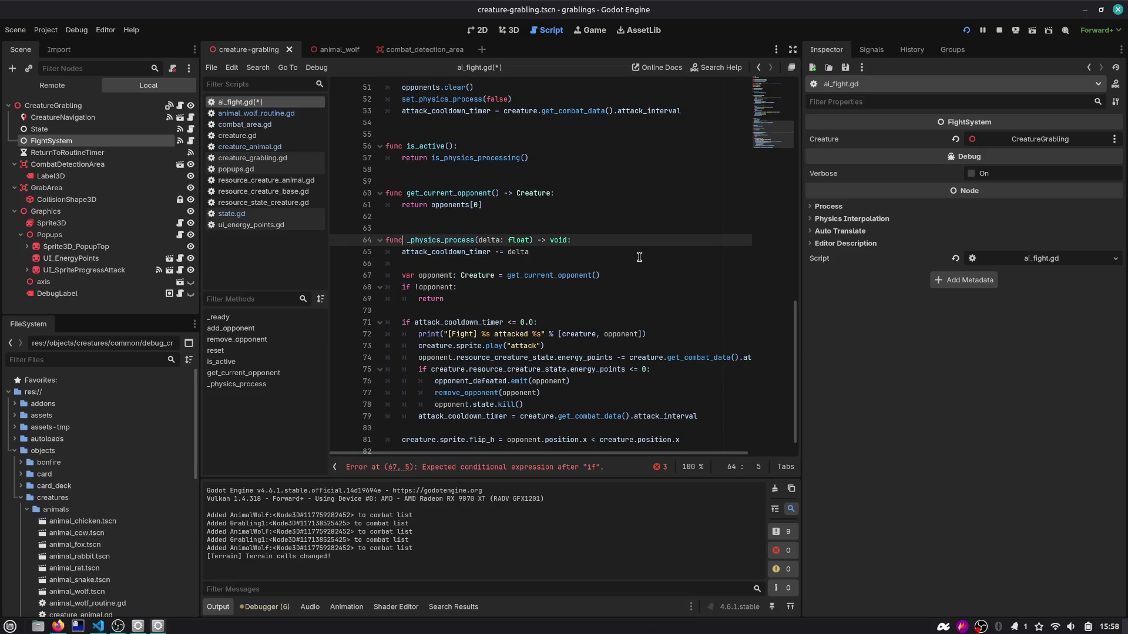
key("Return")
type("if opponents.size() == 0:")
key("Return")
type("return null")
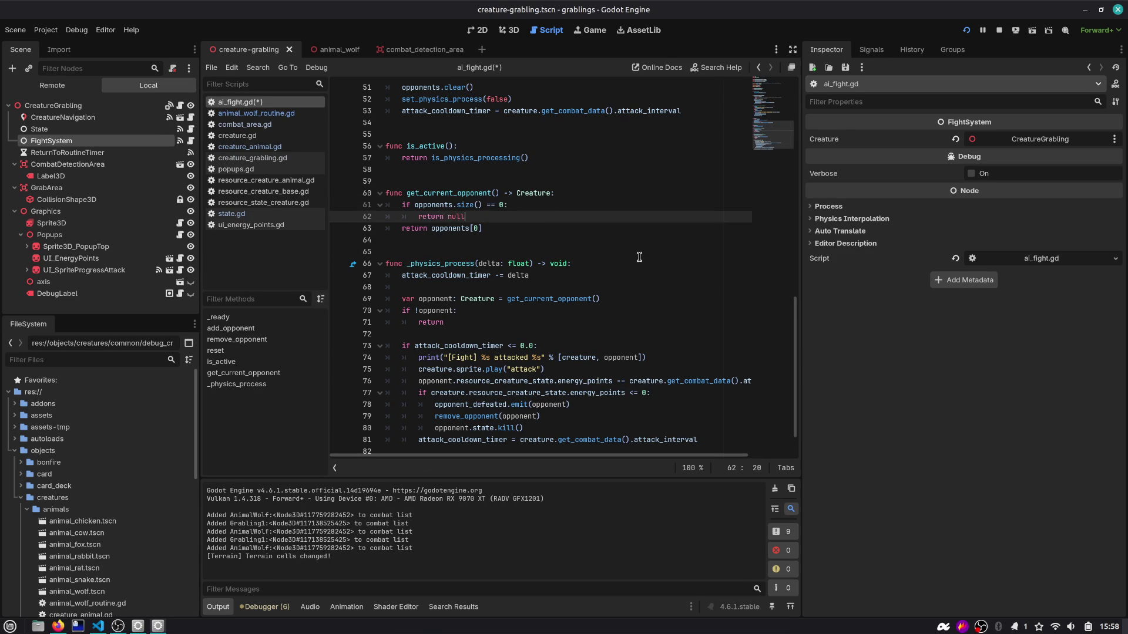
key("Down")
key("Home")
key("Home")
key("ctrl+s")
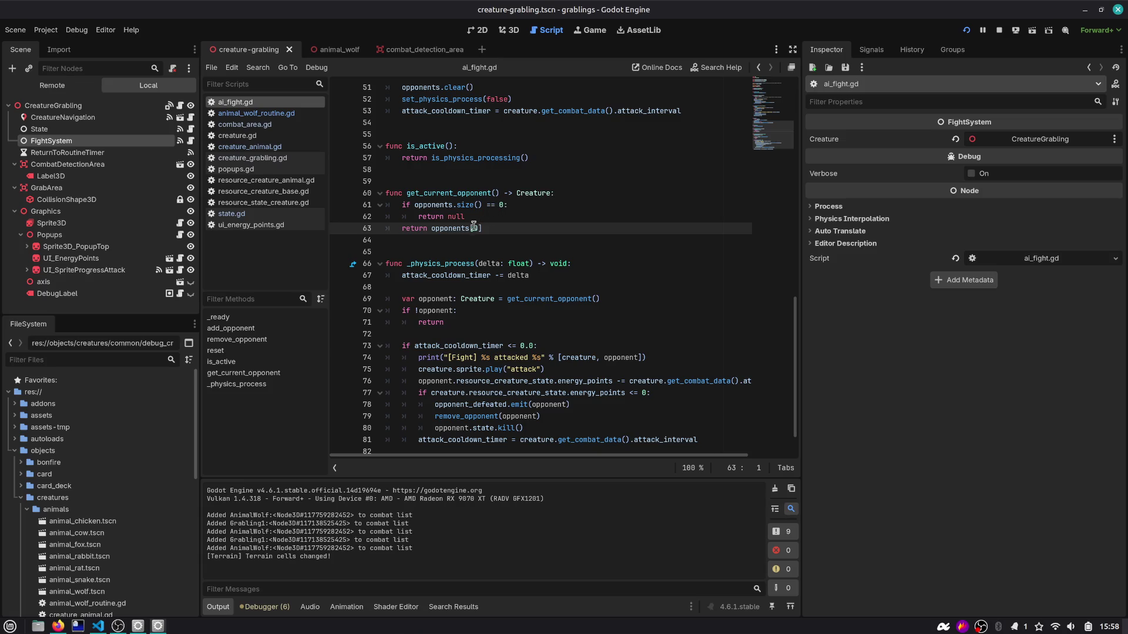
Step: Trace uses of opponents, opponent and creature through the null check, attack animation and damage lines
double_click(447, 229)
scroll(478, 289, "down", 1)
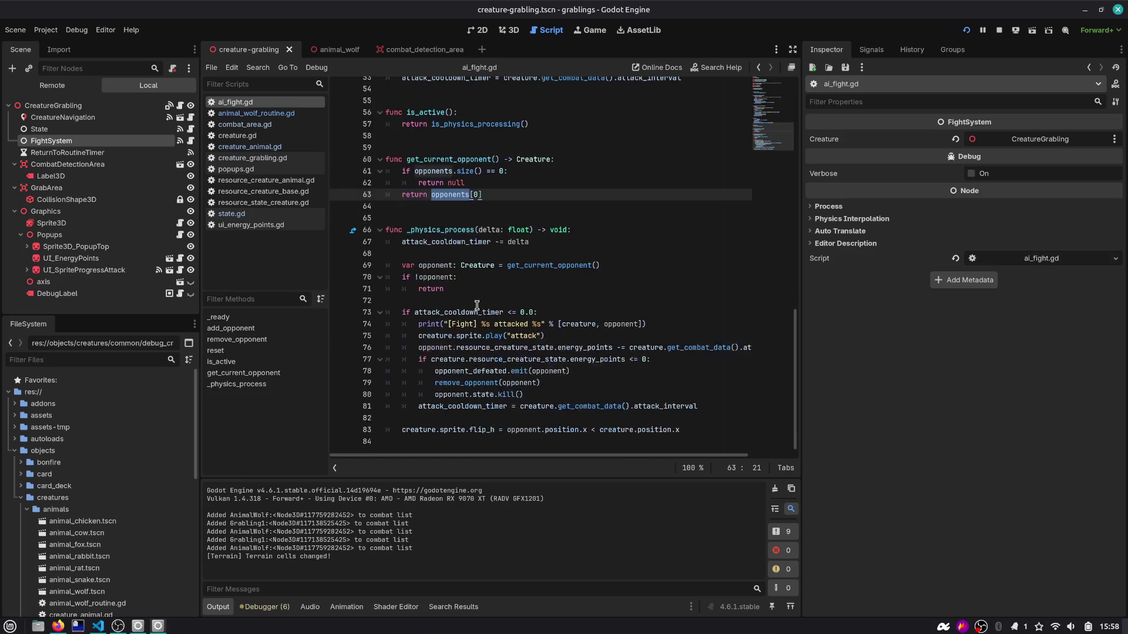
double_click(445, 266)
double_click(440, 278)
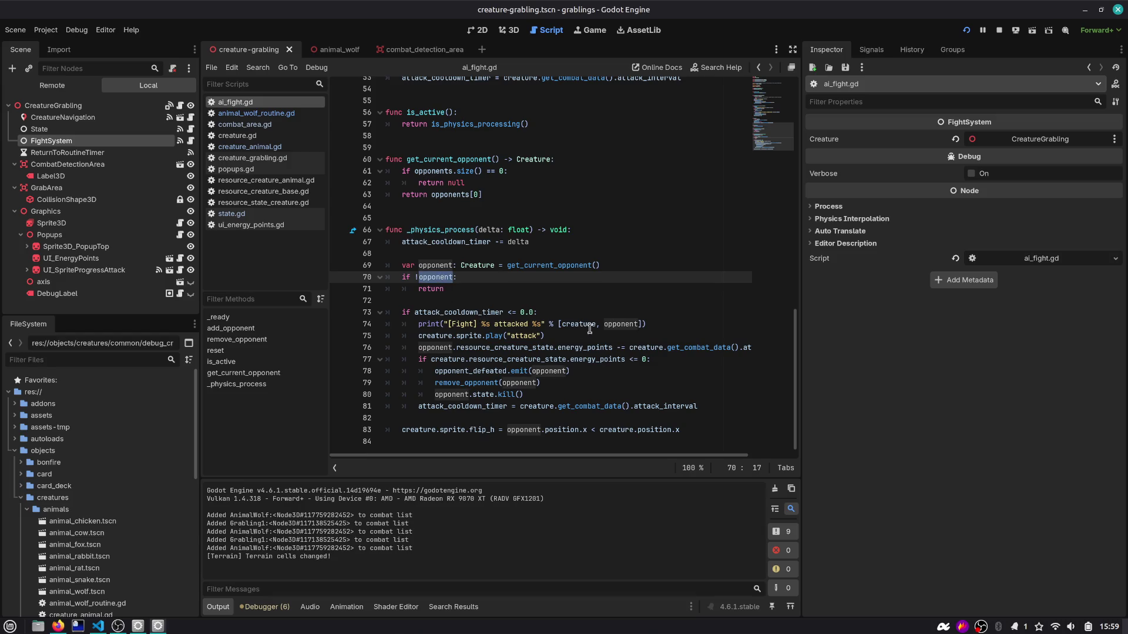
left_click(546, 336)
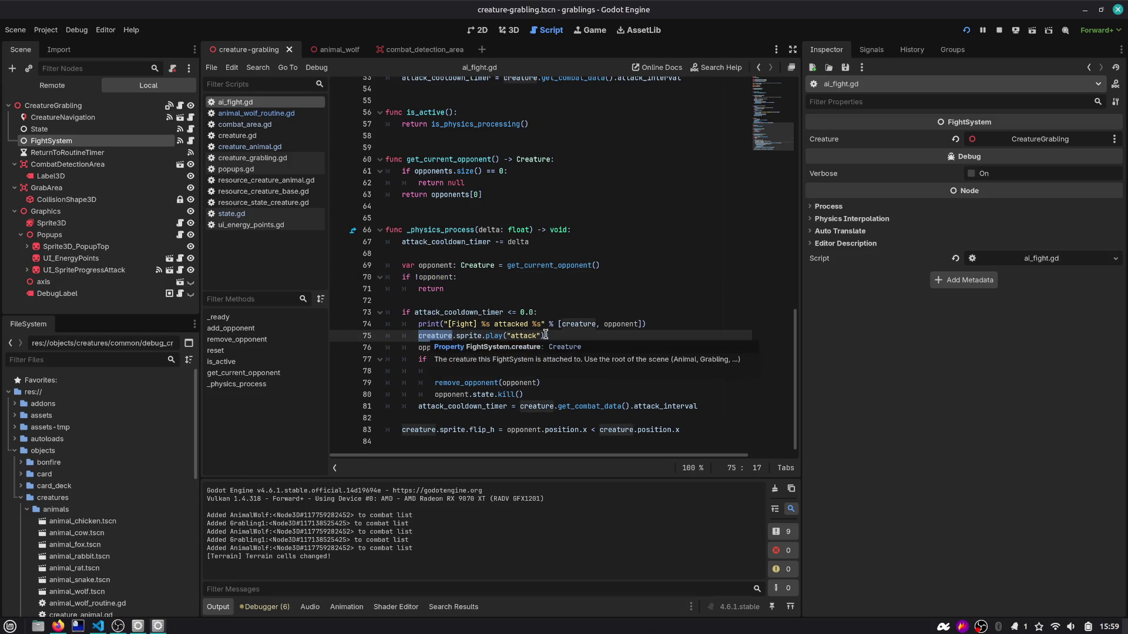
left_click_drag(546, 336, 351, 343)
double_click(440, 344)
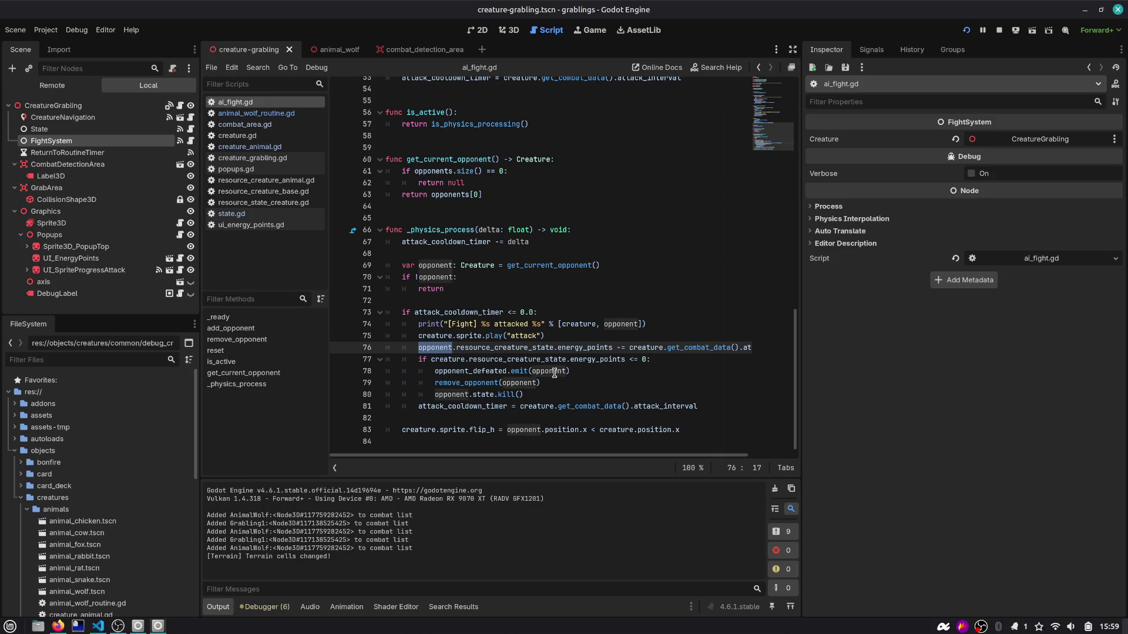
double_click(434, 336)
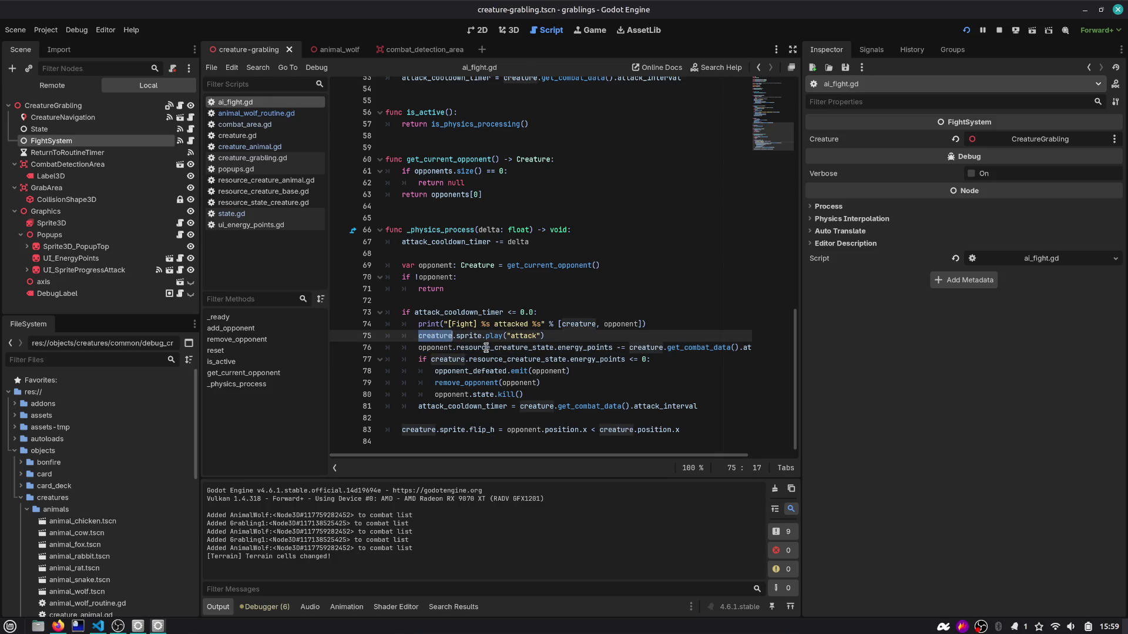
double_click(424, 349)
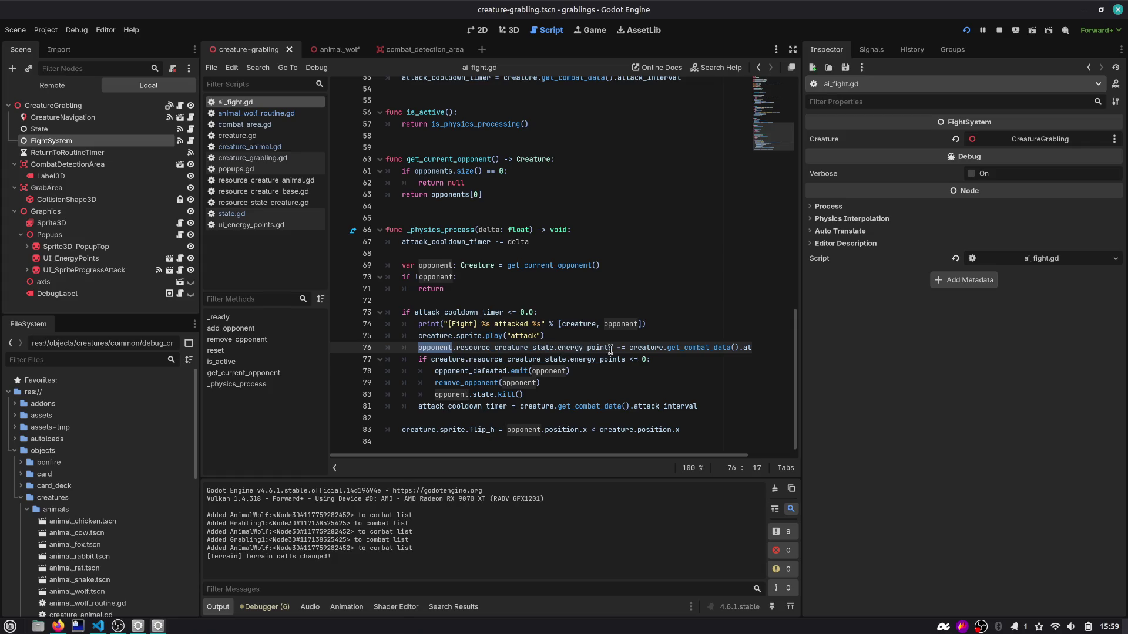
Step: Check attack_points, the energy check and the remove_opponent definition, then rerun the game
scroll(594, 353, "right", 2)
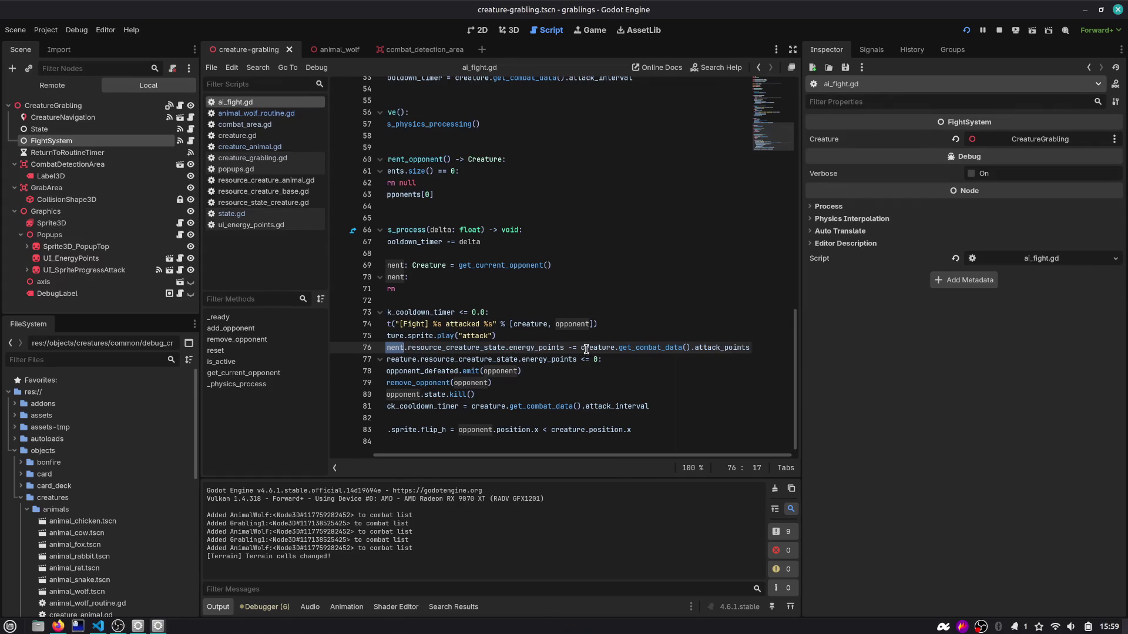
double_click(722, 349)
double_click(598, 348)
scroll(597, 353, "left", 2)
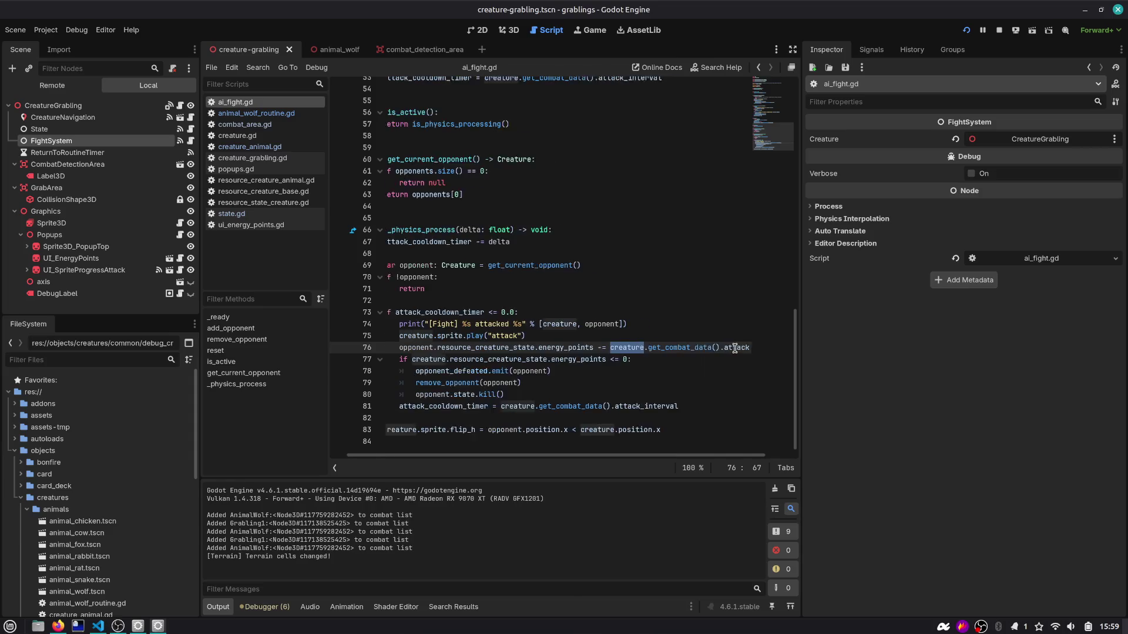
double_click(450, 360)
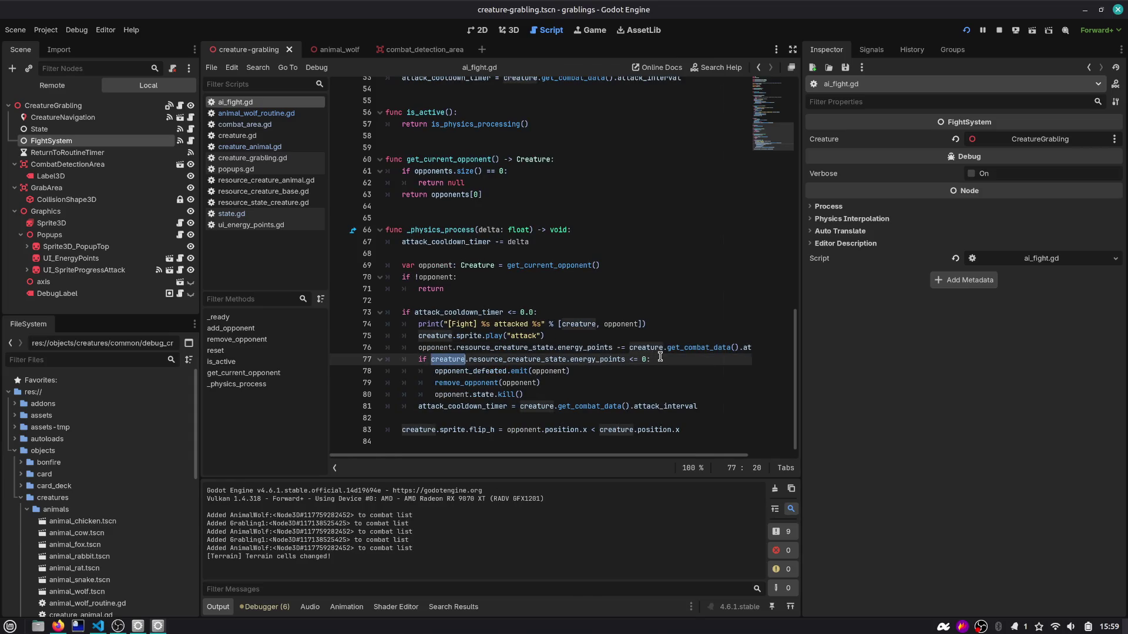
left_click_drag(660, 358, 402, 361)
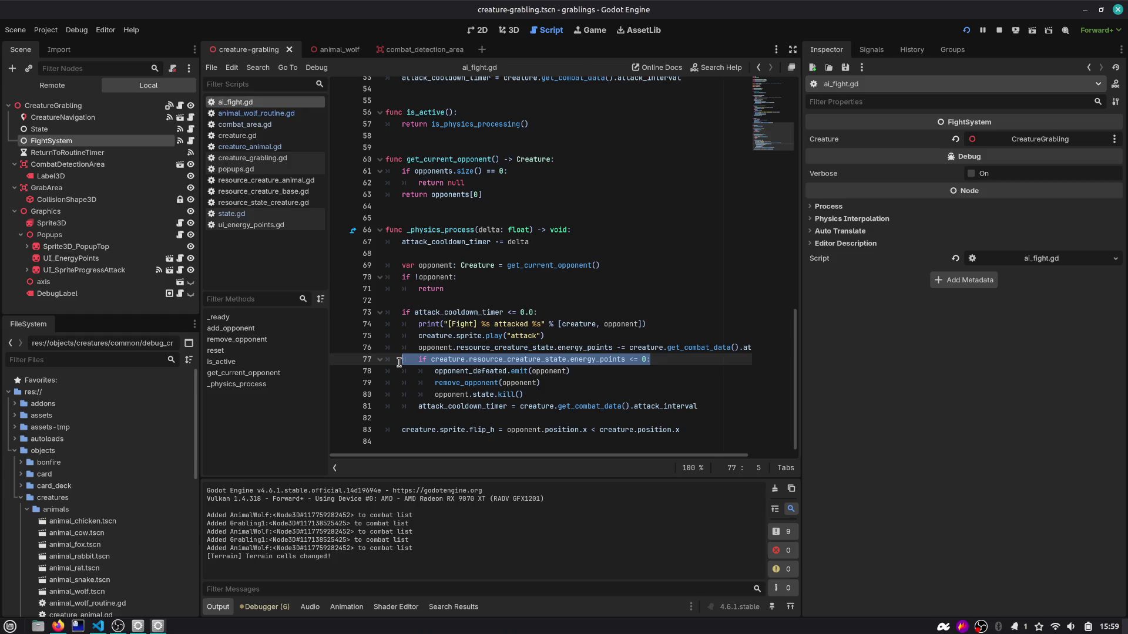
left_click(485, 360)
double_click(453, 395)
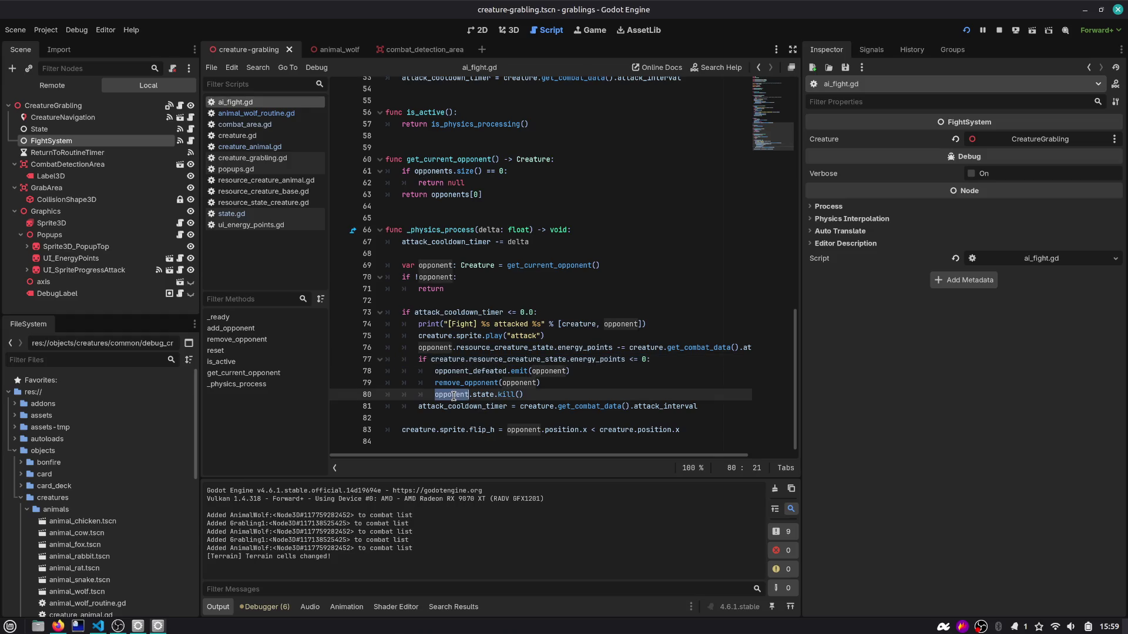
double_click(478, 384)
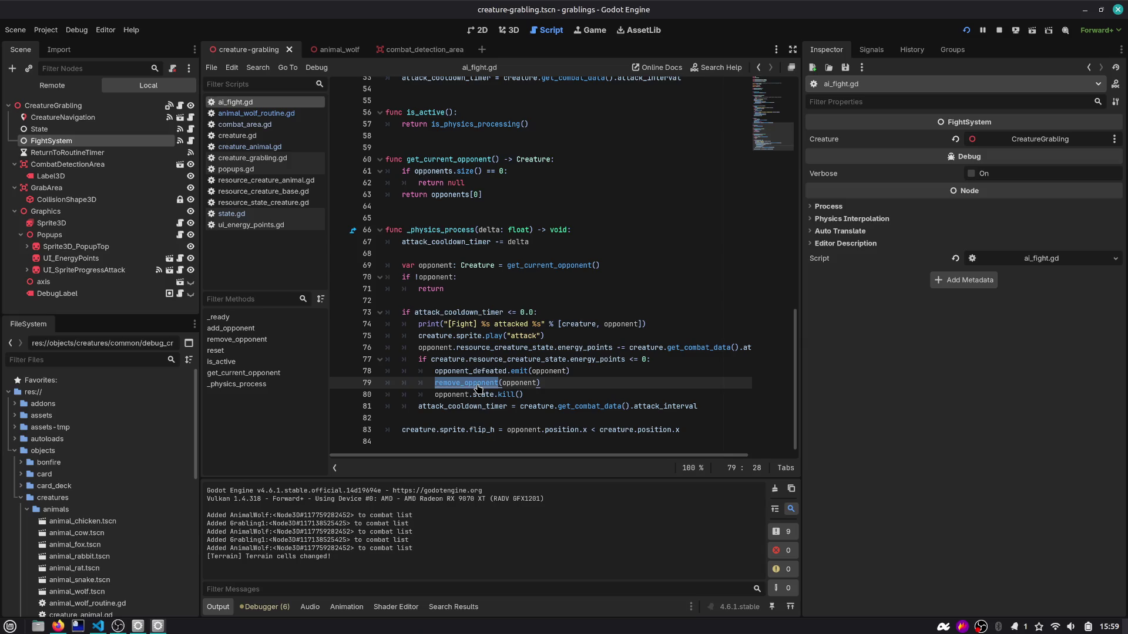
left_click(477, 383, "ctrl")
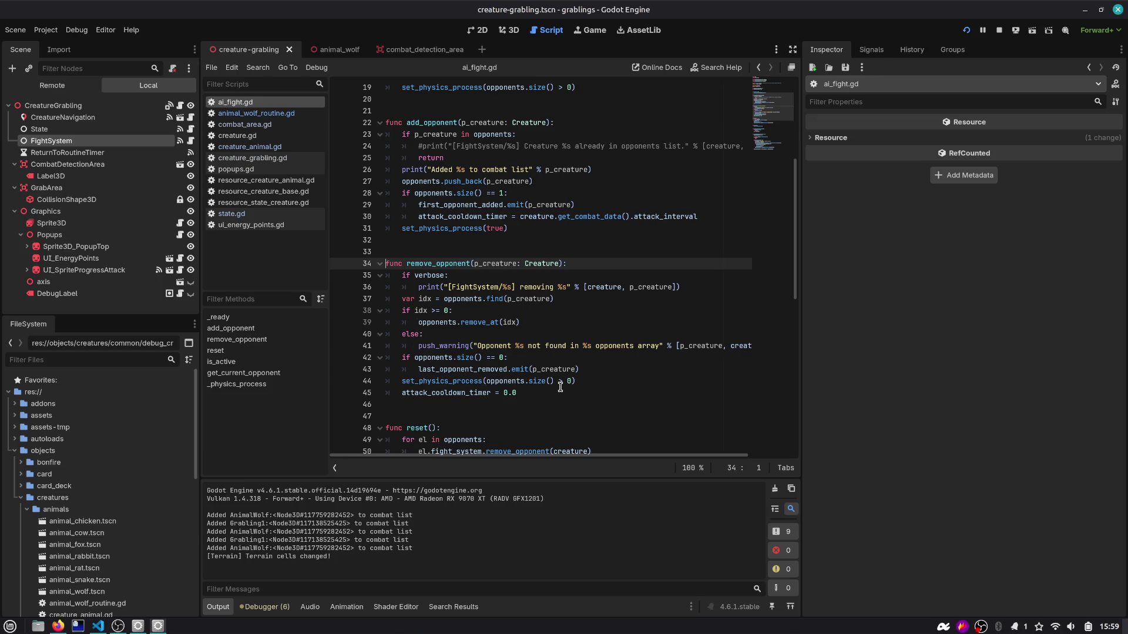
scroll(540, 397, "down", 10)
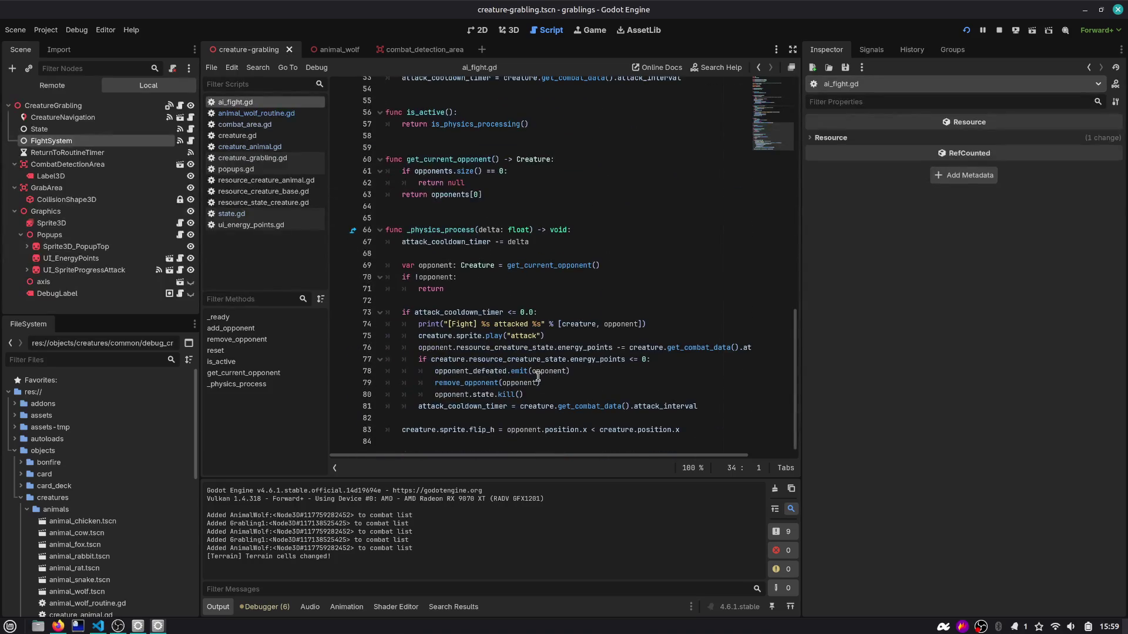
scroll(486, 423, "up", 8)
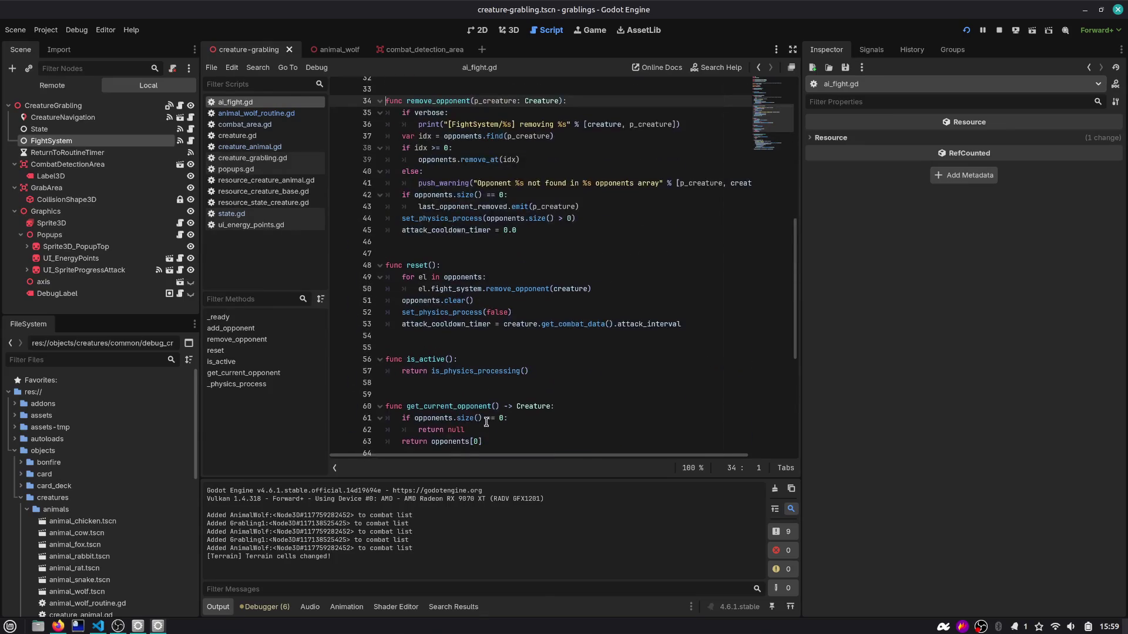
left_click(965, 31)
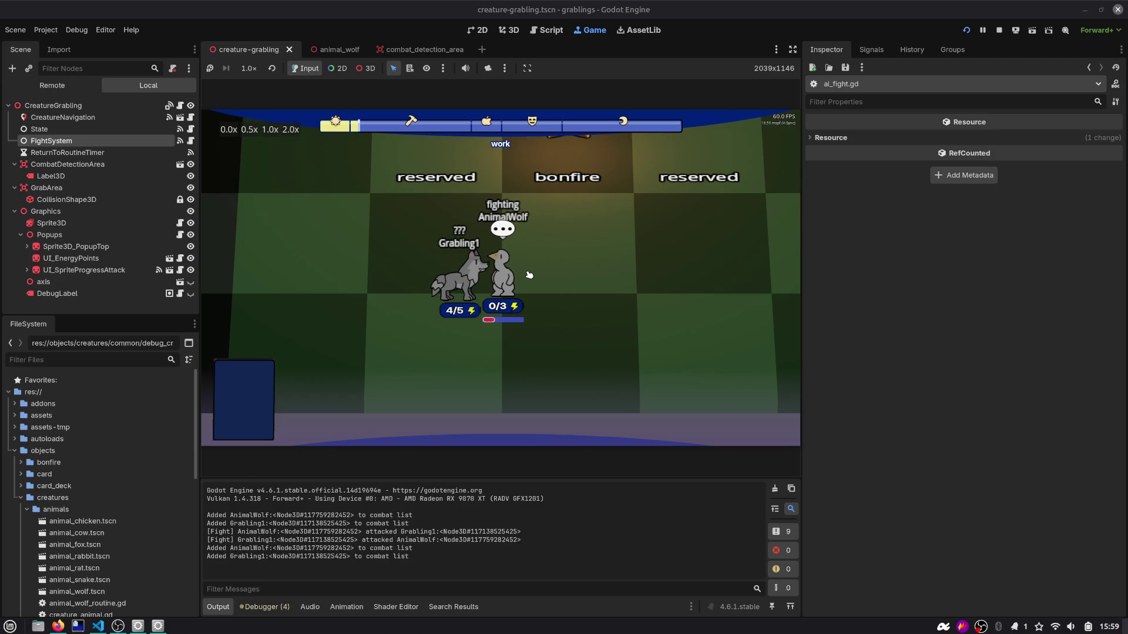
Step: Select the wolf/Grabling1 attack lines in the Output log, then stop the game
left_click_drag(250, 532, 522, 532)
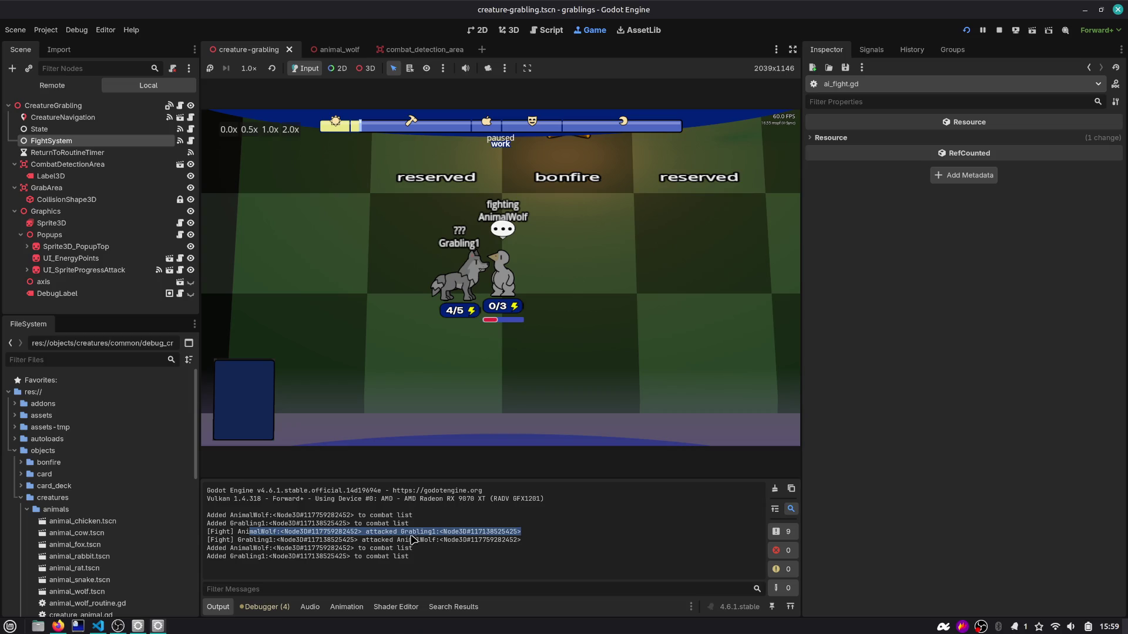
left_click_drag(245, 540, 475, 541)
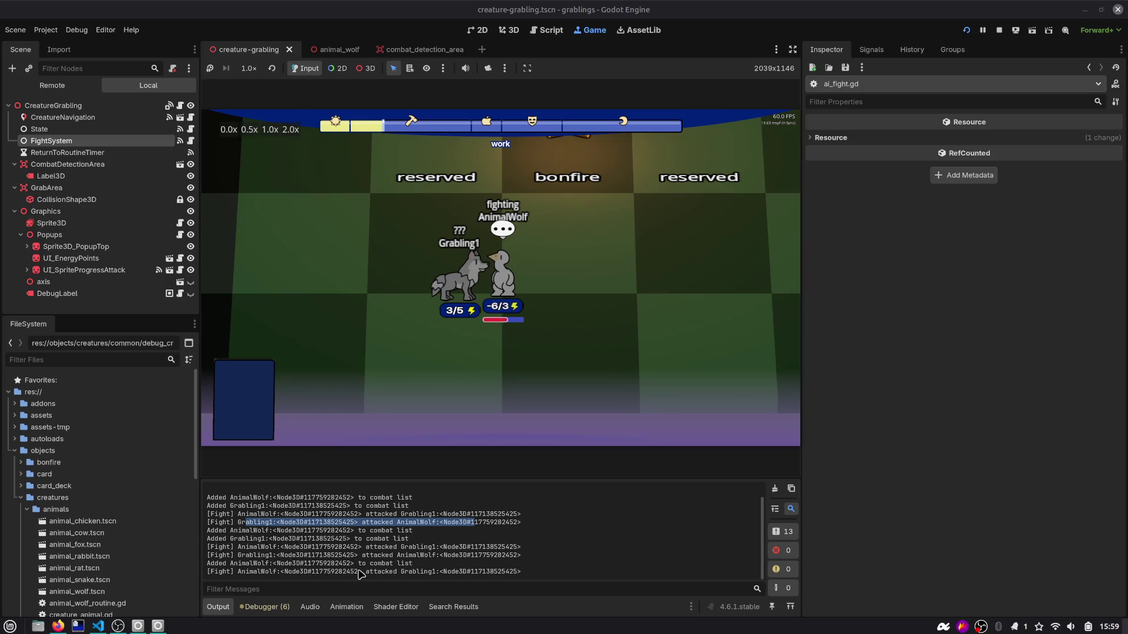
left_click(998, 30)
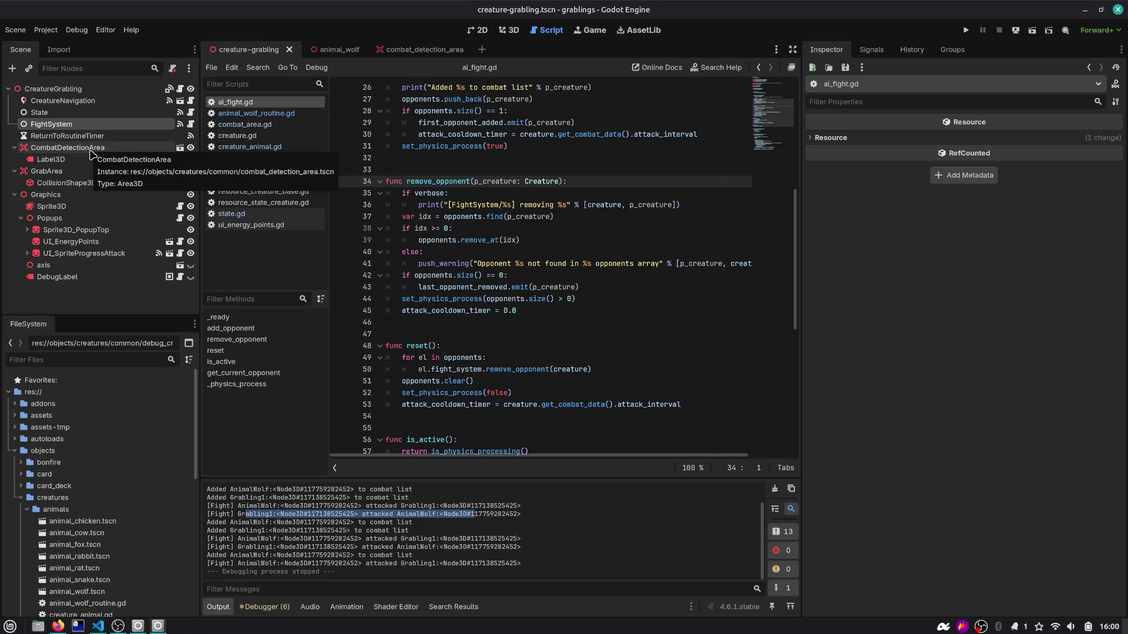
Step: From the animal_wolf scene, quit to the project list, reopen grablings and run the project
left_click(335, 50)
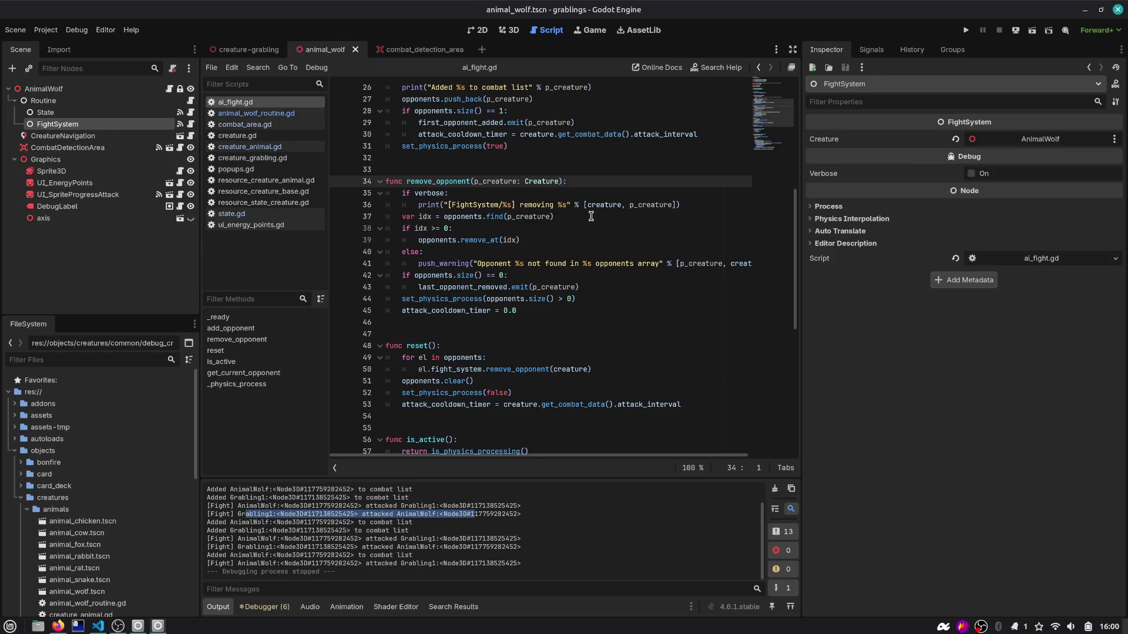
key("ctrl+shift+q")
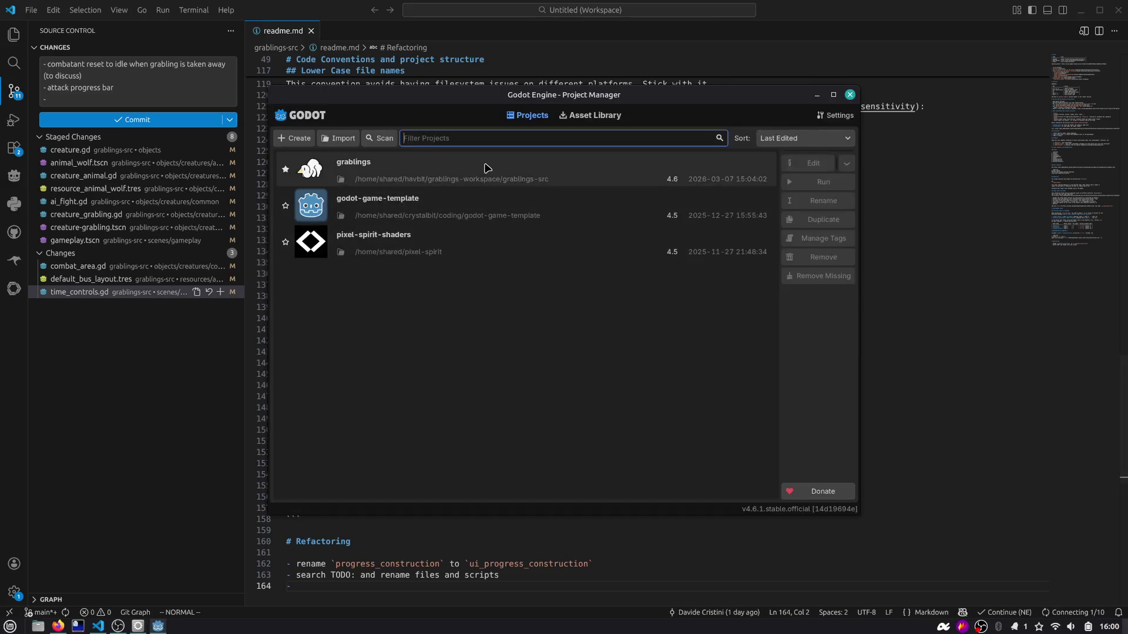
double_click(486, 168)
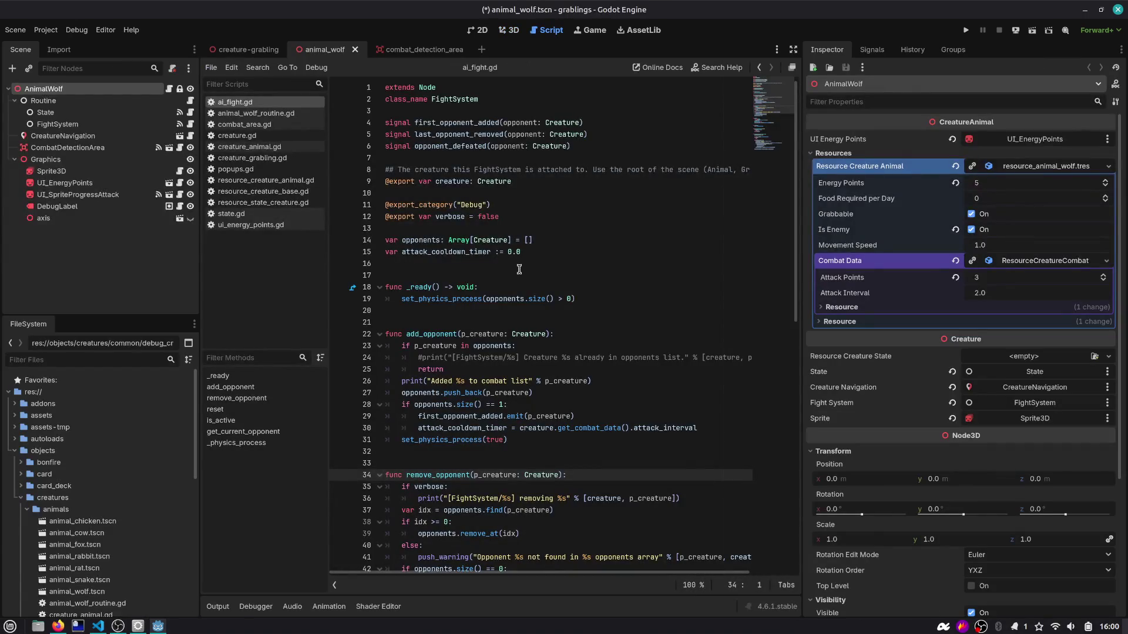
scroll(517, 301, "down", 5)
left_click(966, 30)
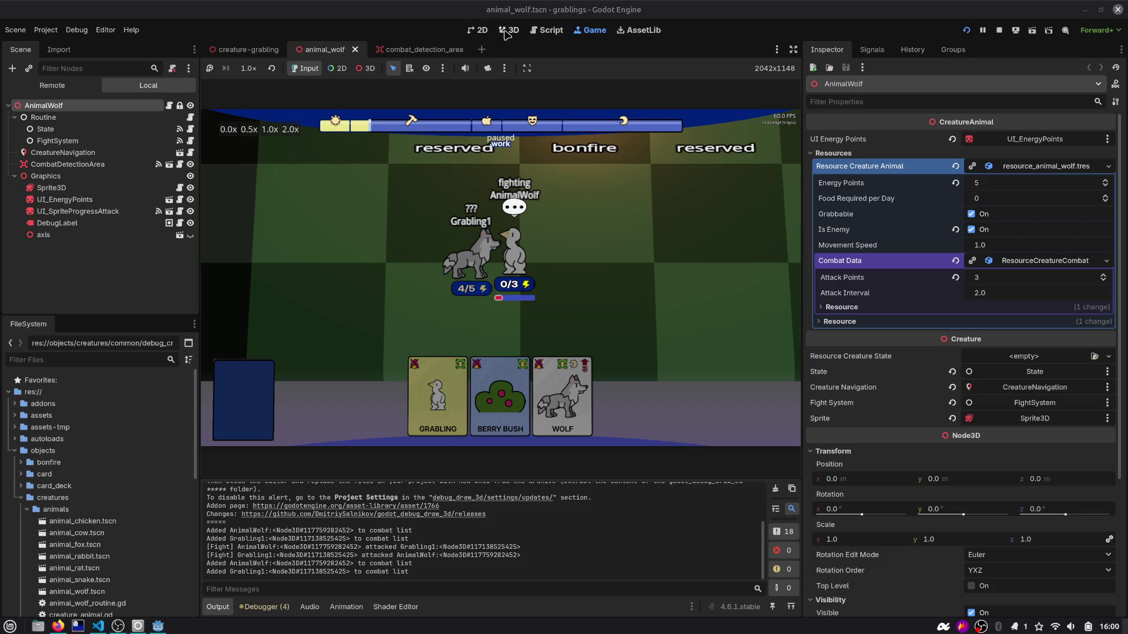
Step: In ai_fight.gd, search all files for the opponent_defeated signal
left_click(538, 31)
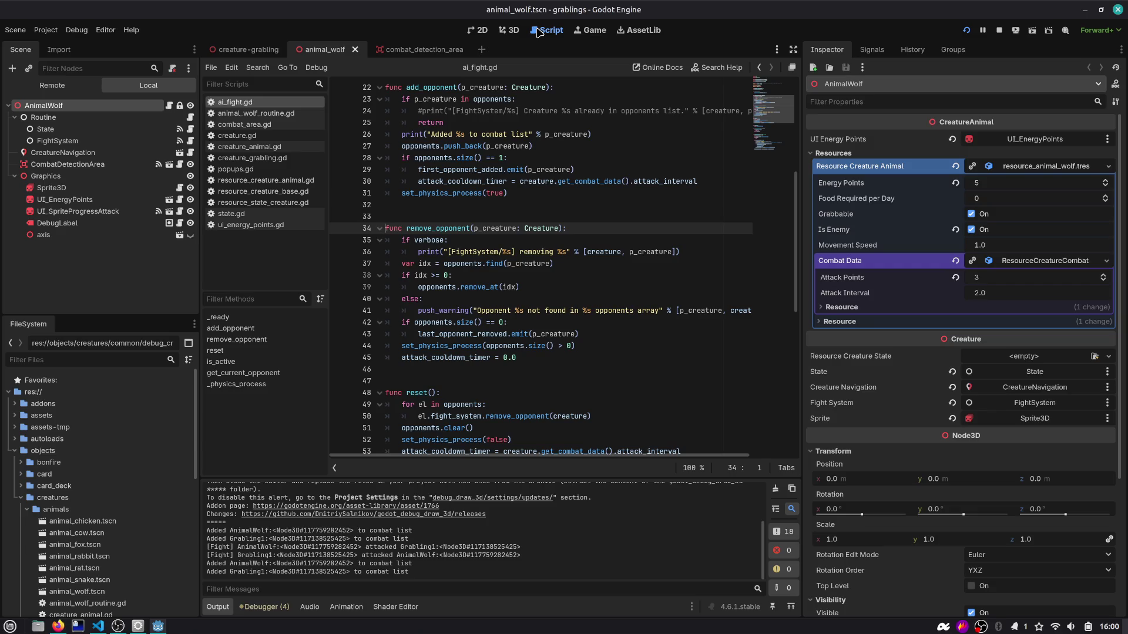
scroll(388, 293, "down", 3)
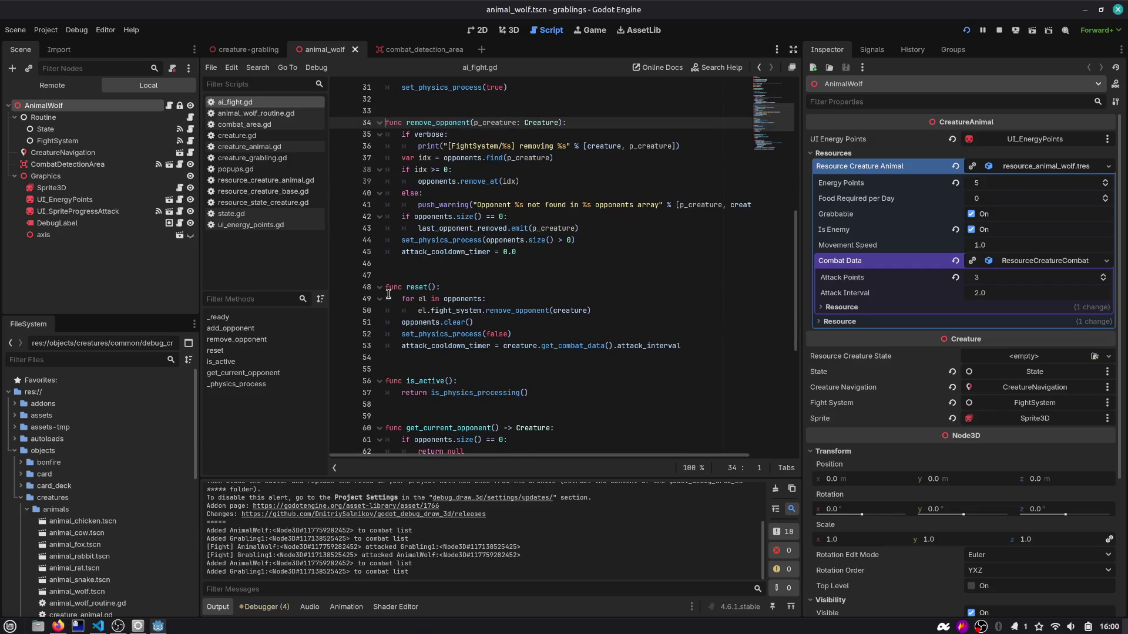
scroll(406, 305, "down", 7)
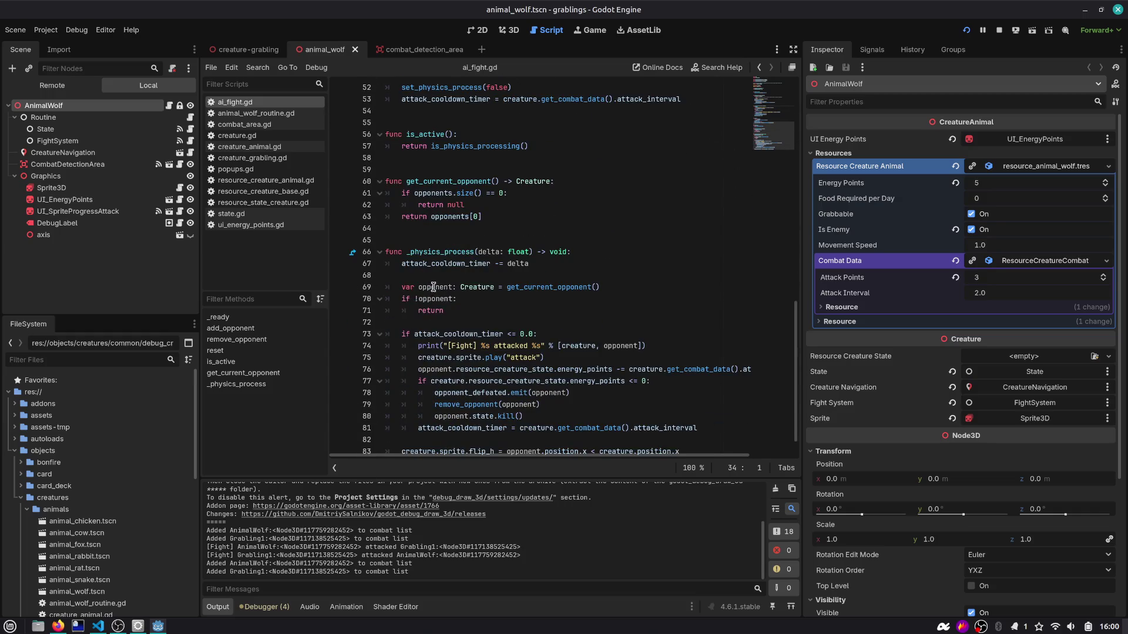
scroll(433, 287, "down", 1)
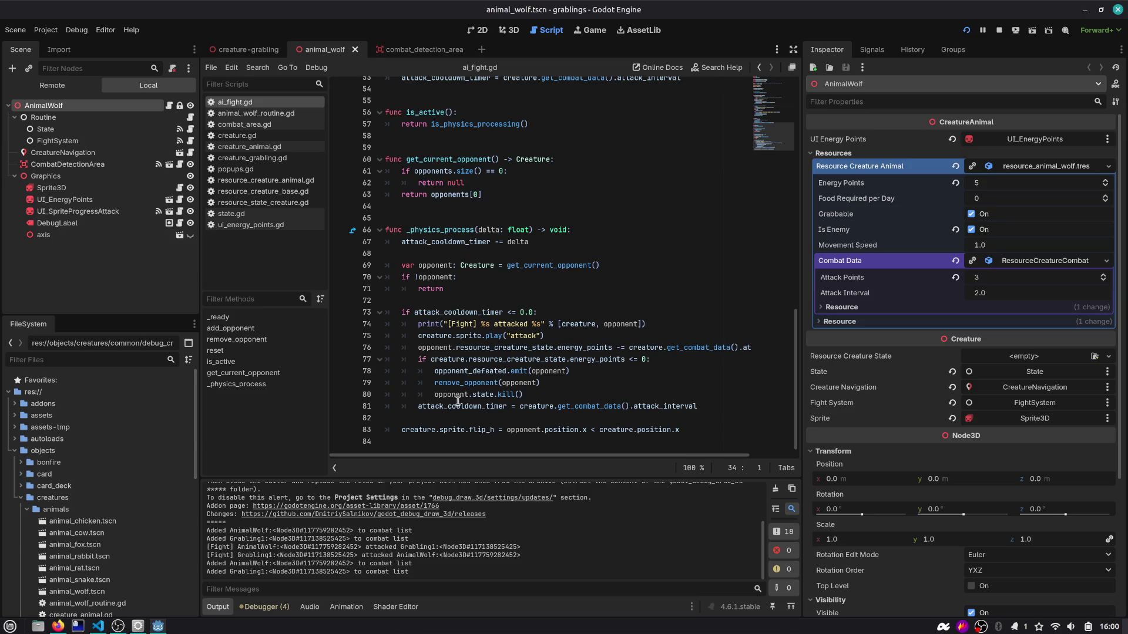
double_click(508, 371)
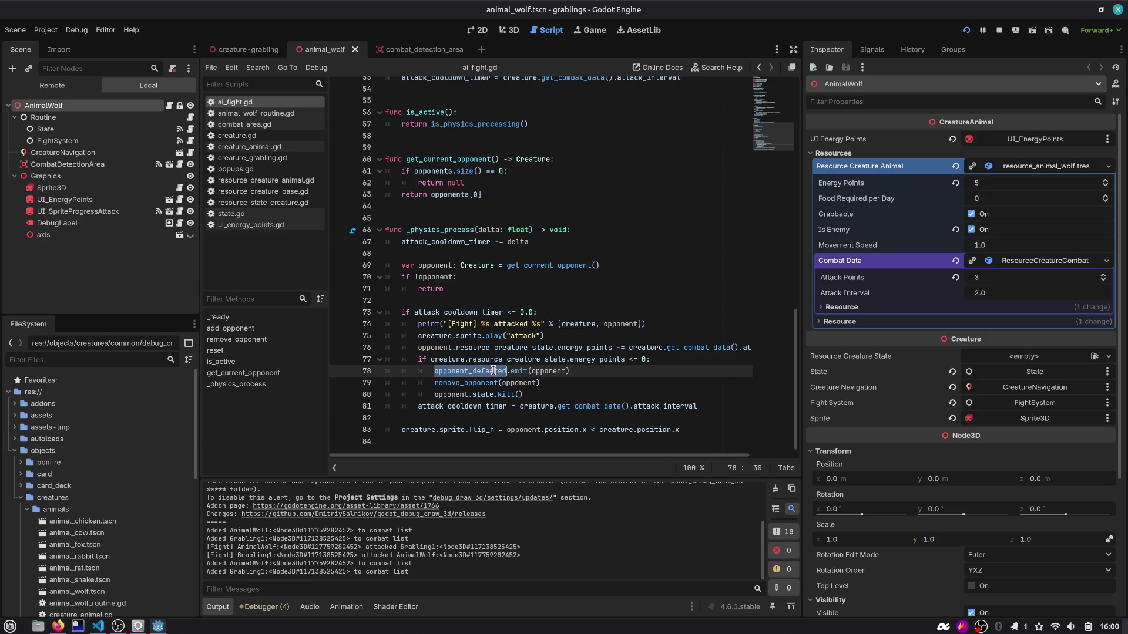
key("ctrl+shift+f")
key("Return")
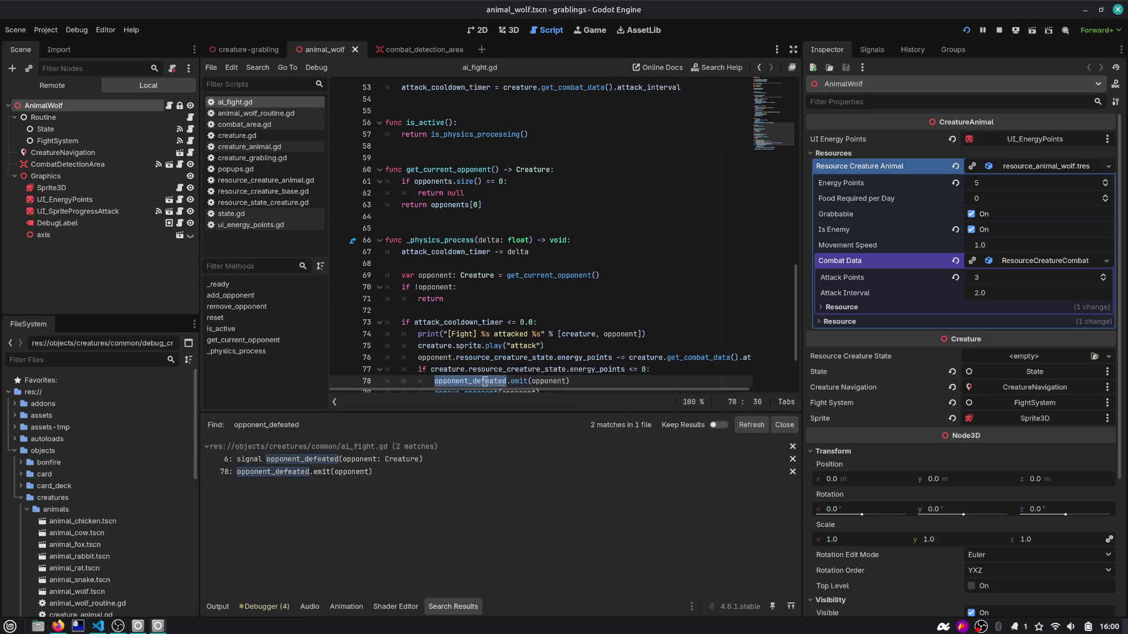
Step: Close the search results and select the remove_opponent call to see its uses
left_click(784, 424)
left_click(519, 465)
left_click(456, 500)
double_click(458, 501)
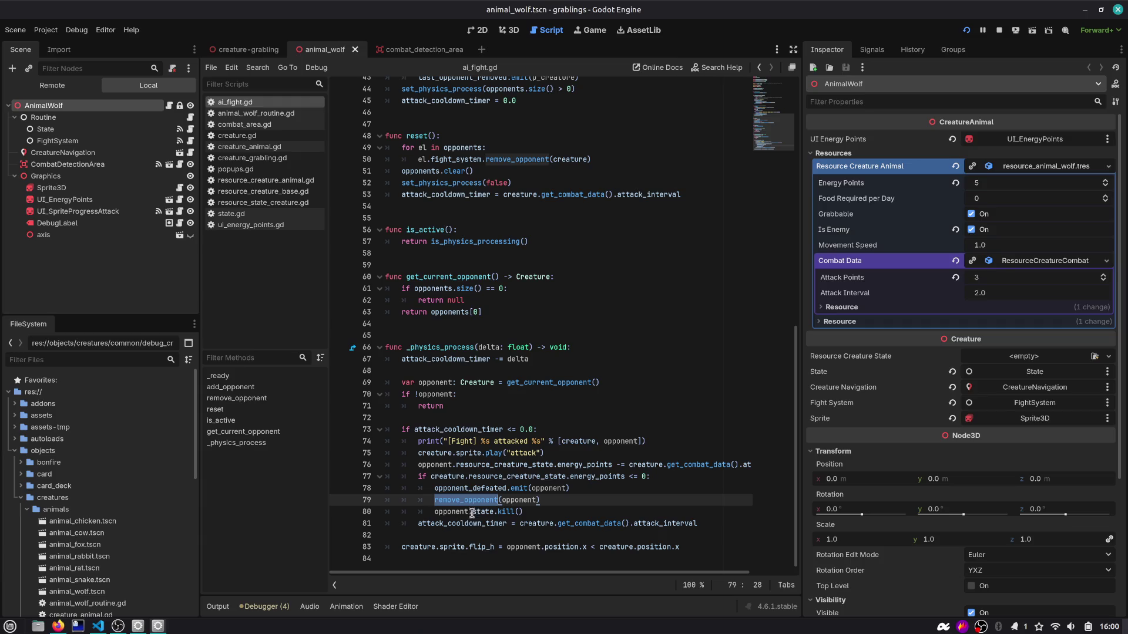
Step: Switch to the creature-grabling scene and look over the DYING state in state.gd's enum
left_click(258, 50)
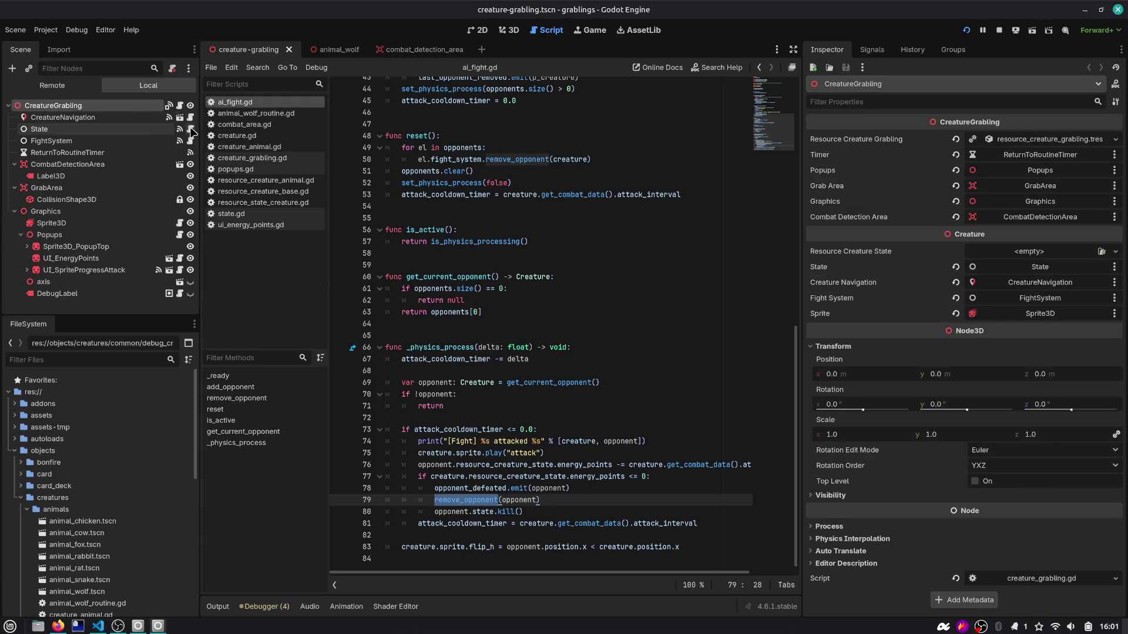
left_click(189, 128)
double_click(414, 146)
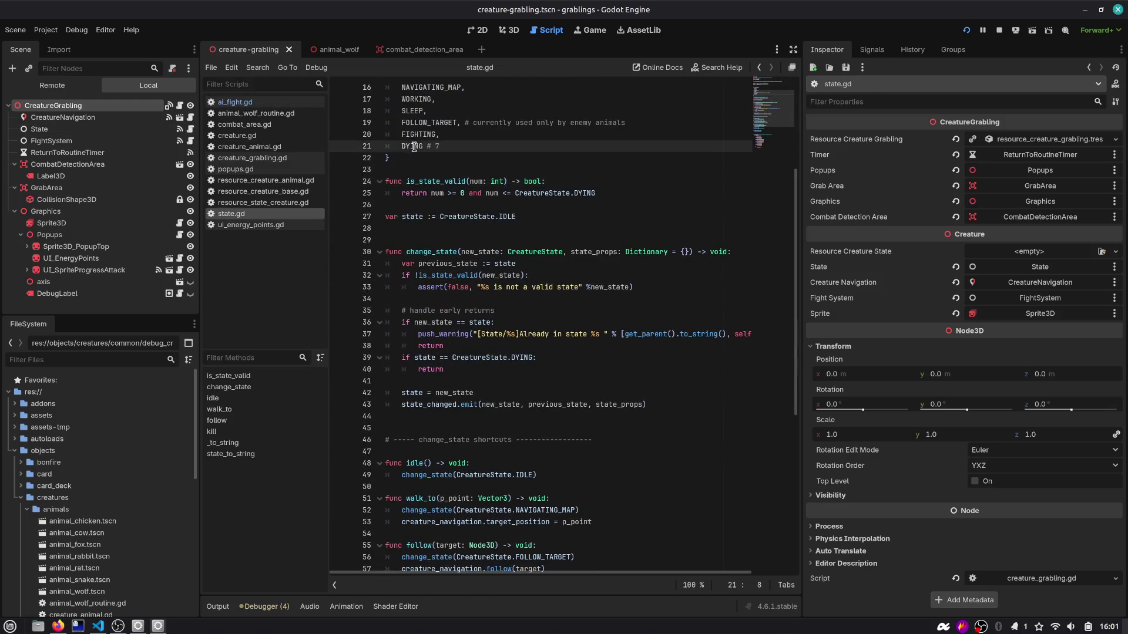
scroll(414, 147, "up", 2)
scroll(414, 147, "down", 10)
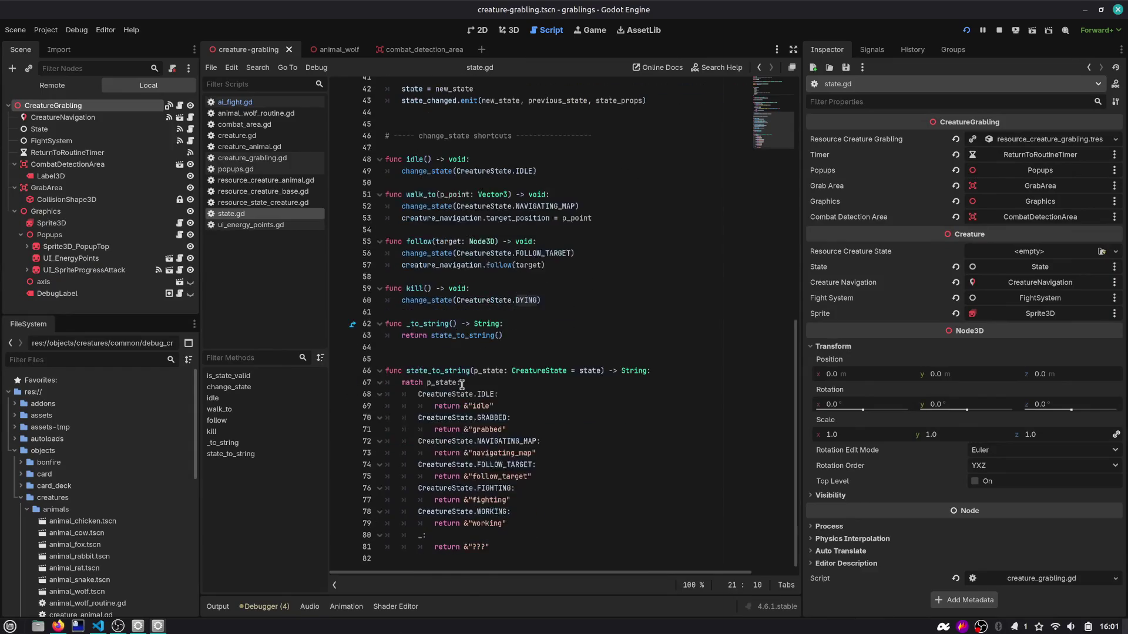
Step: Open creature_grabling.gd and go to _on_state_changed using the 'stat' method filter
left_click(180, 105)
type("stat")
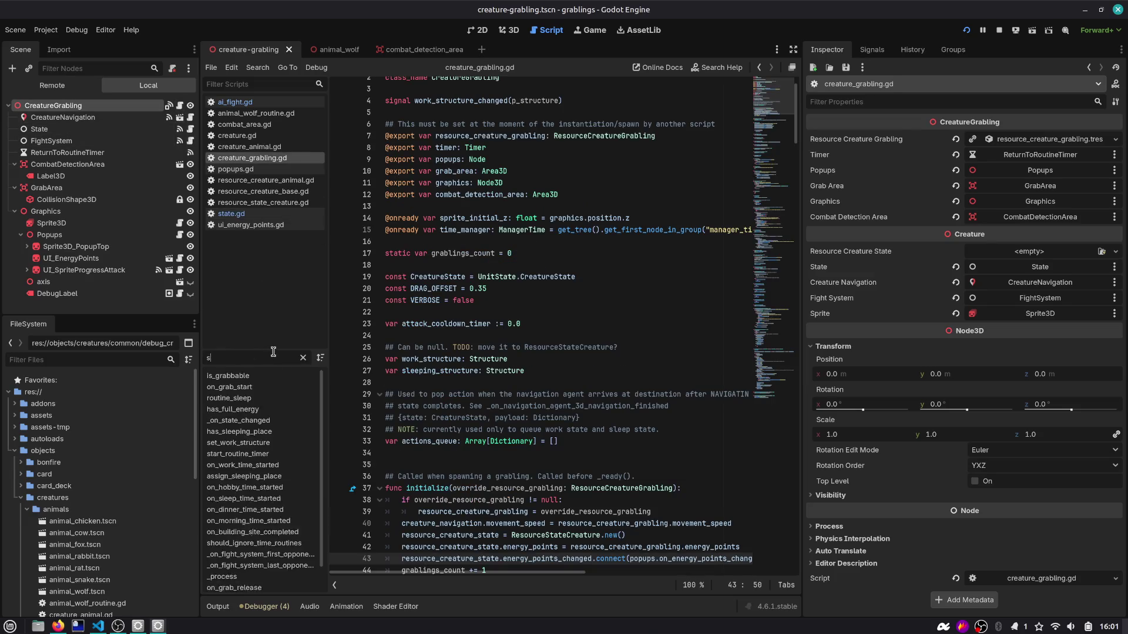
left_click(281, 387)
left_click(238, 376)
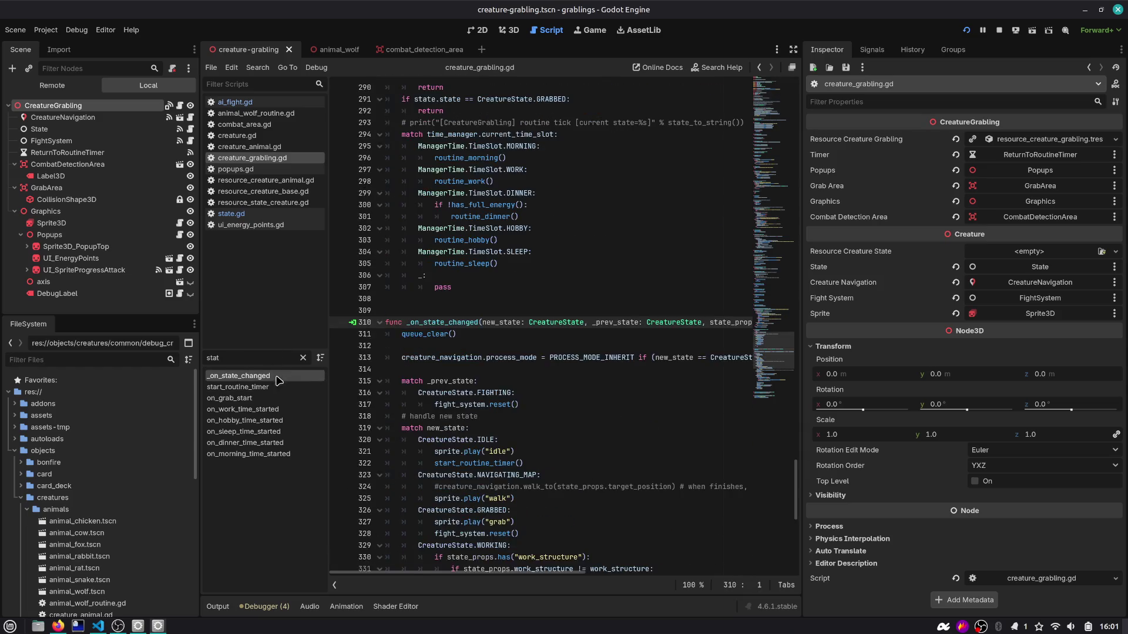
scroll(450, 186, "down", 5)
double_click(450, 170)
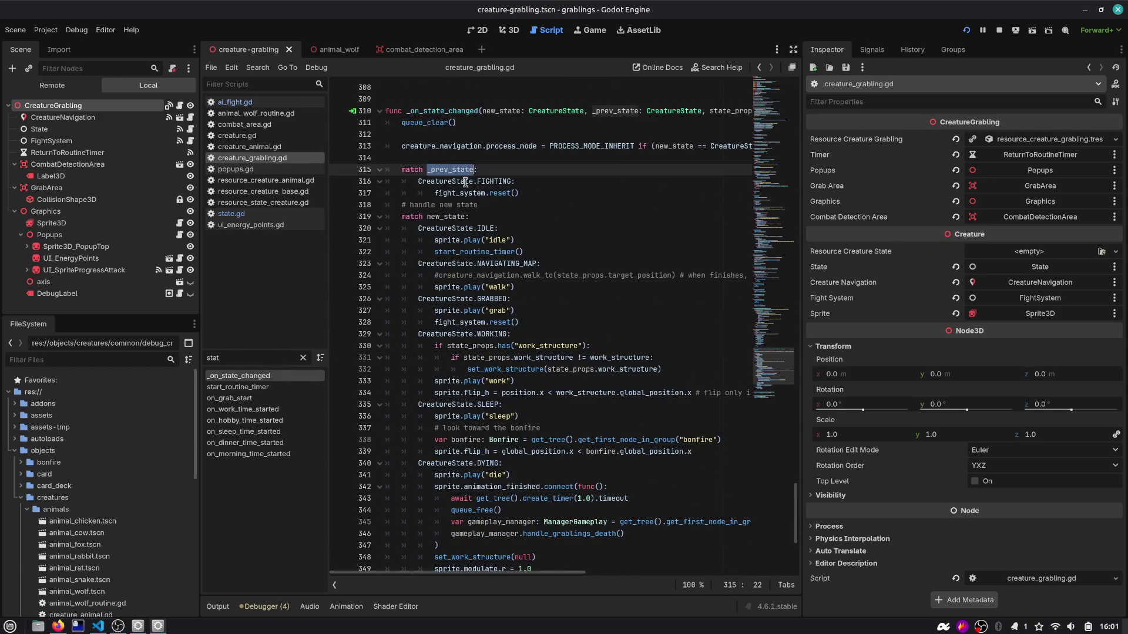
Step: Add blank lines around fight_system.reset() in the FIGHTING case and open ai_fight.gd's reset()
left_click(540, 194)
key("Return")
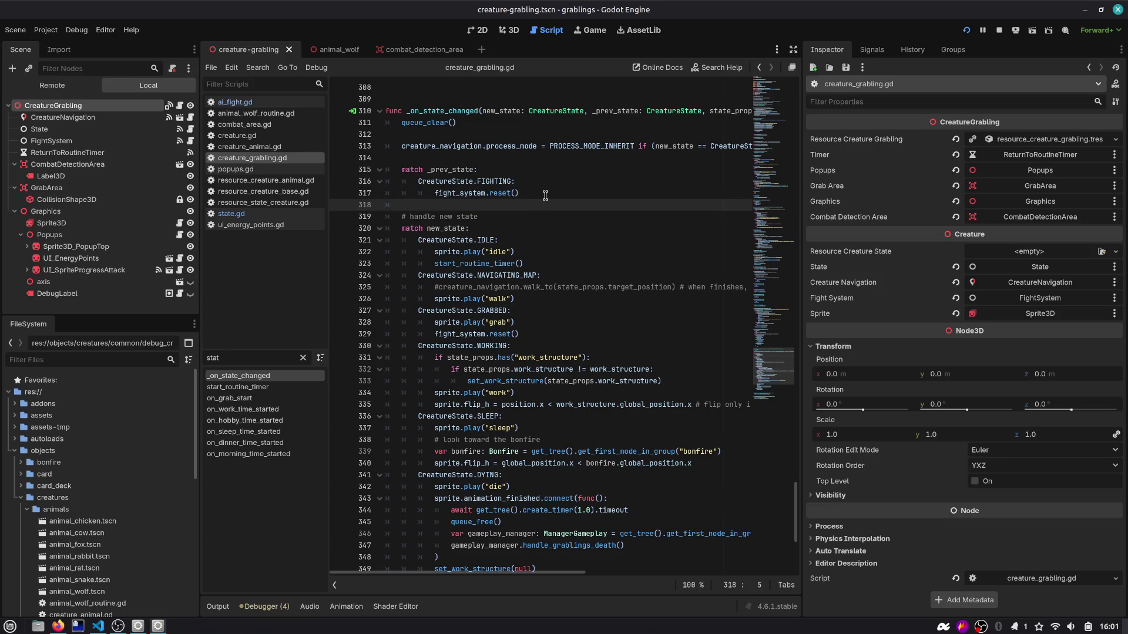
left_click(497, 170)
key("Down")
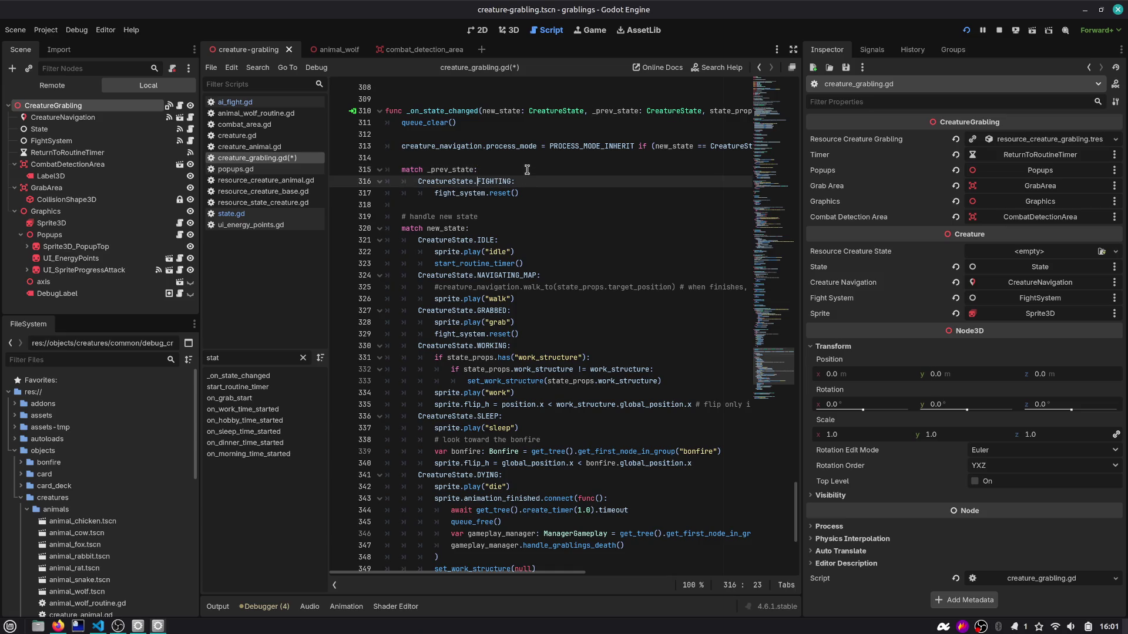
key("Return")
left_click(503, 205, "ctrl")
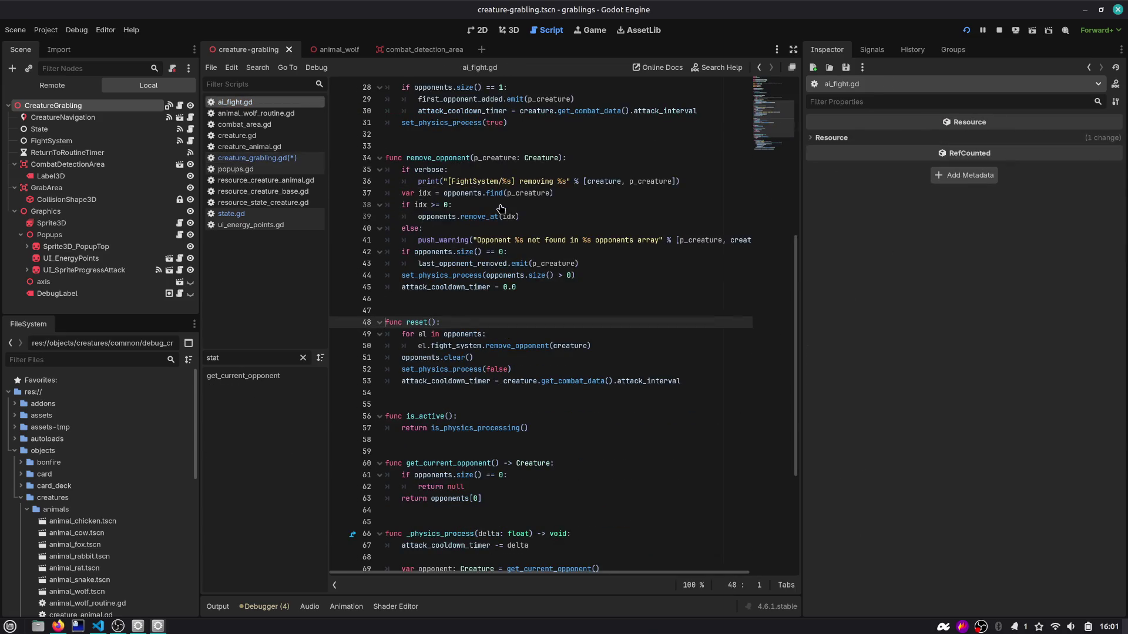
Step: Inspect the opponents.clear(), set_physics_process and attack_cooldown_timer lines in reset()
double_click(413, 358)
left_click_drag(473, 357, 344, 362)
double_click(415, 371)
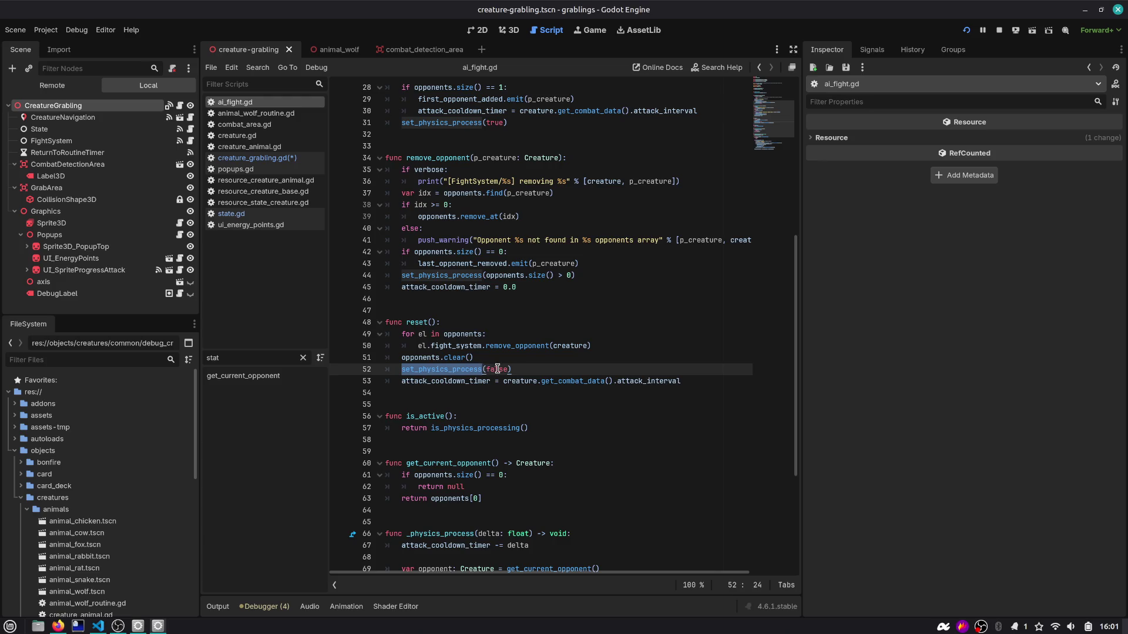
mouse_move(453, 382)
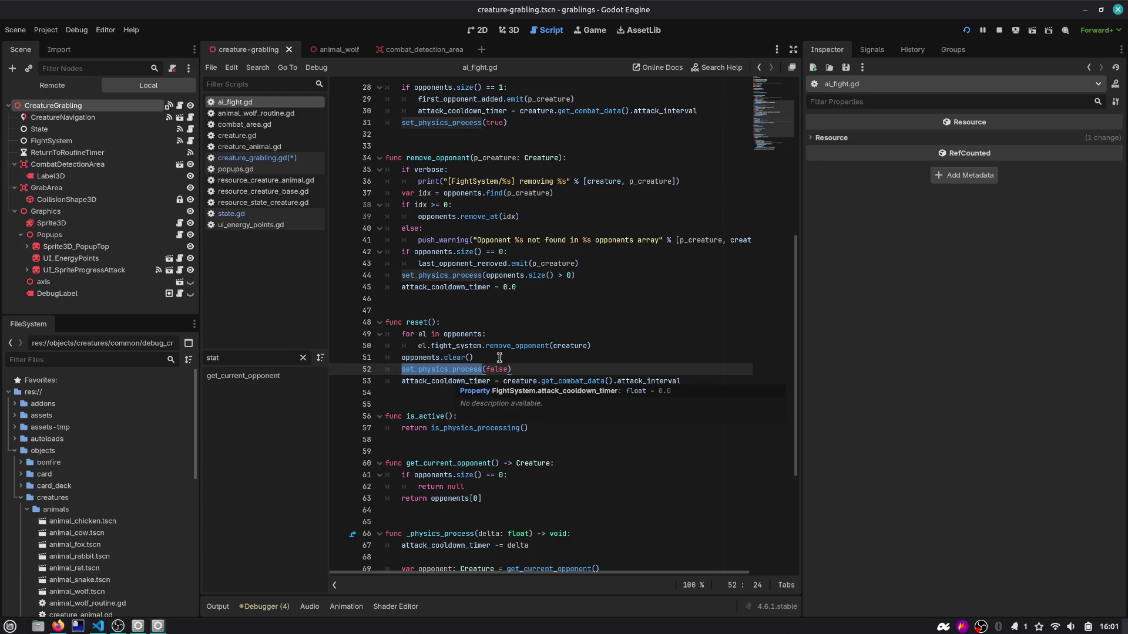
double_click(465, 382)
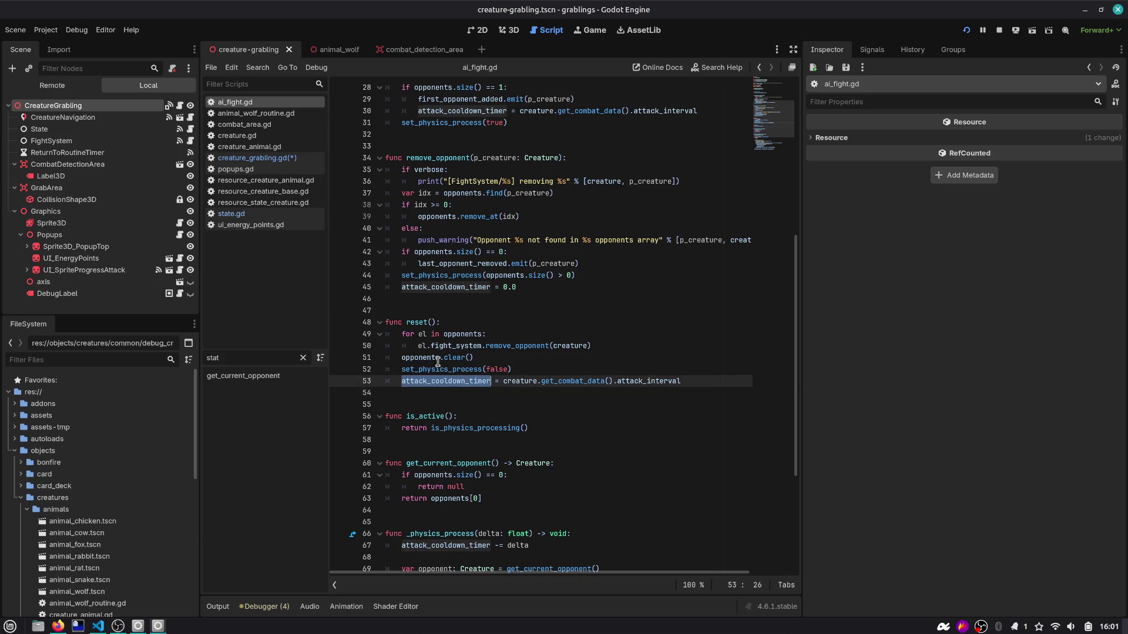
Step: Step back through navigation history to _on_state_changed in creature_grabling.gd
left_click(758, 68)
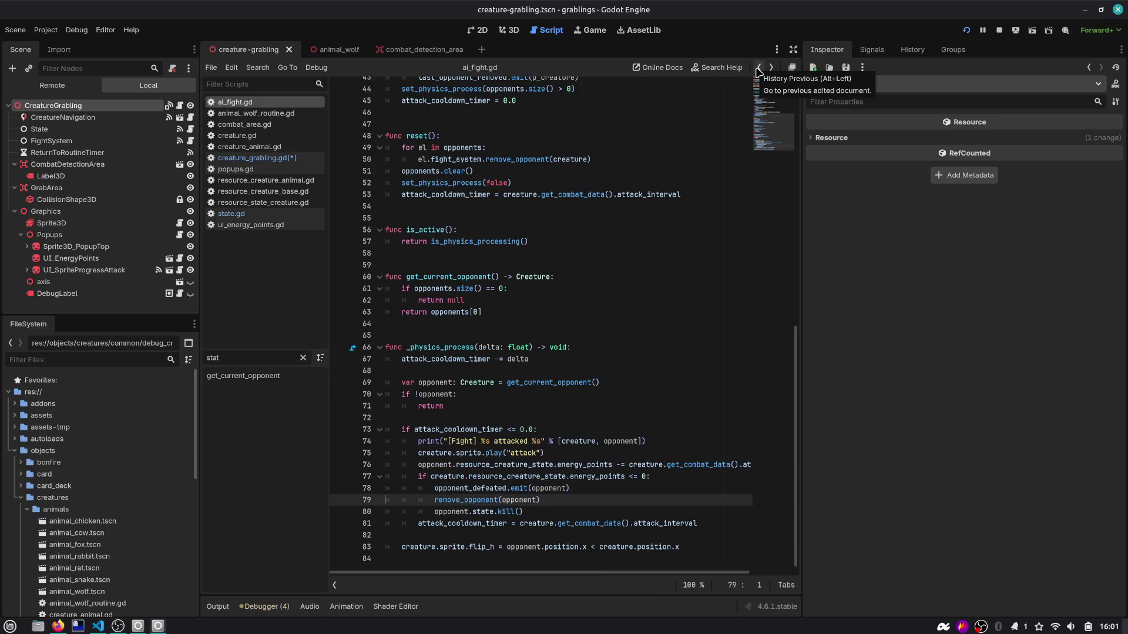
left_click(758, 67)
left_click(758, 68)
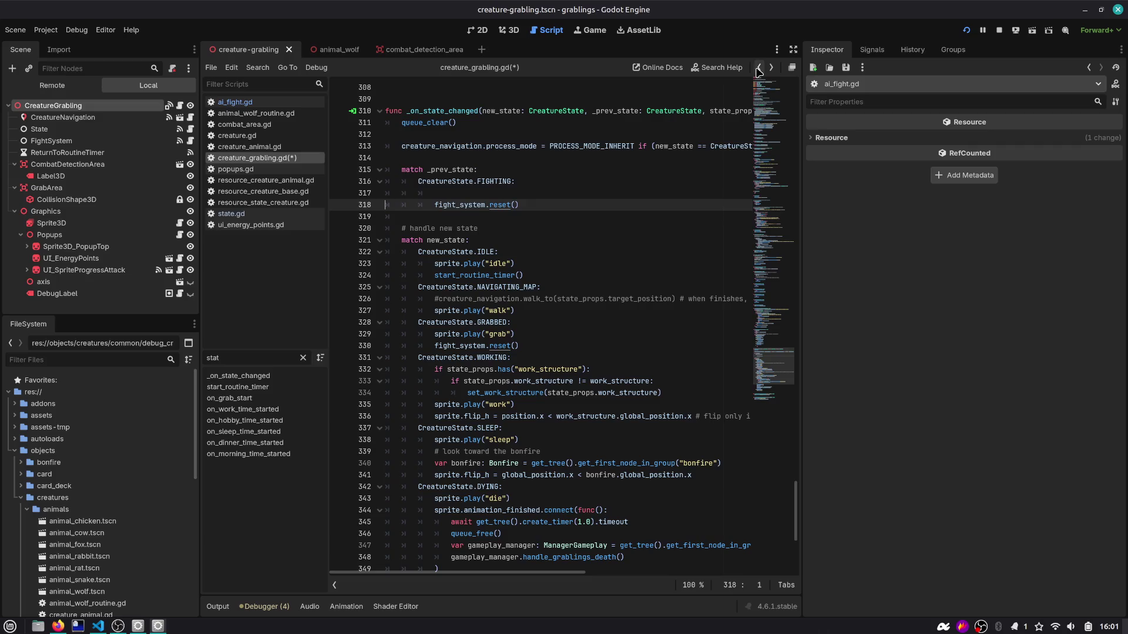
Step: Remove the blank line under the FIGHTING case and review the state handler
left_click(546, 196)
key("ctrl+shift+k")
double_click(443, 147)
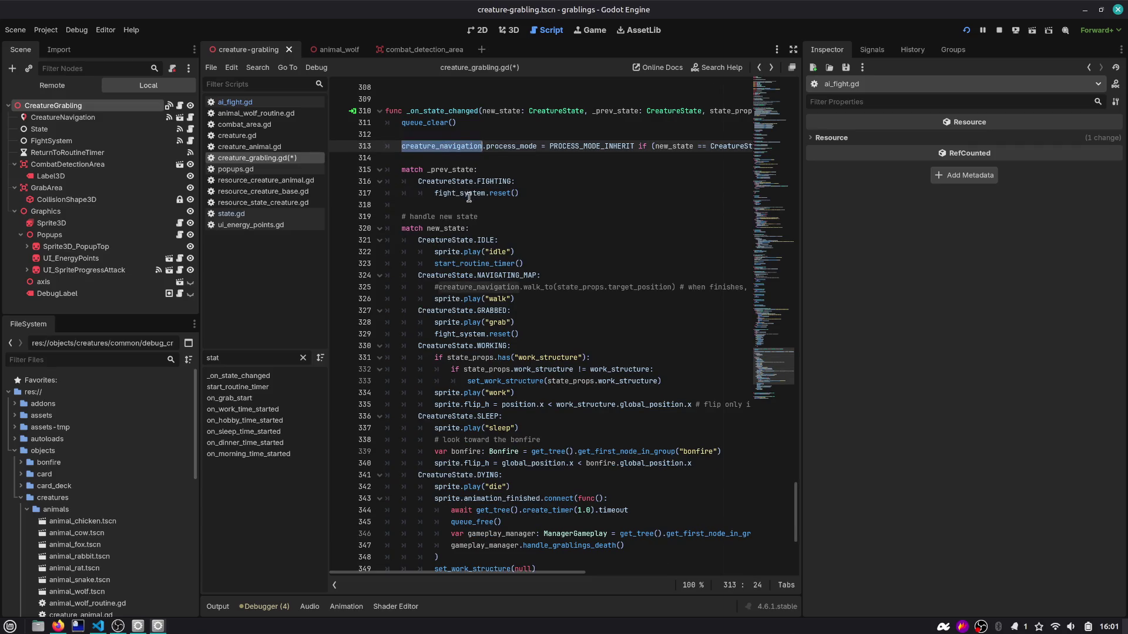
scroll(465, 269, "down", 3)
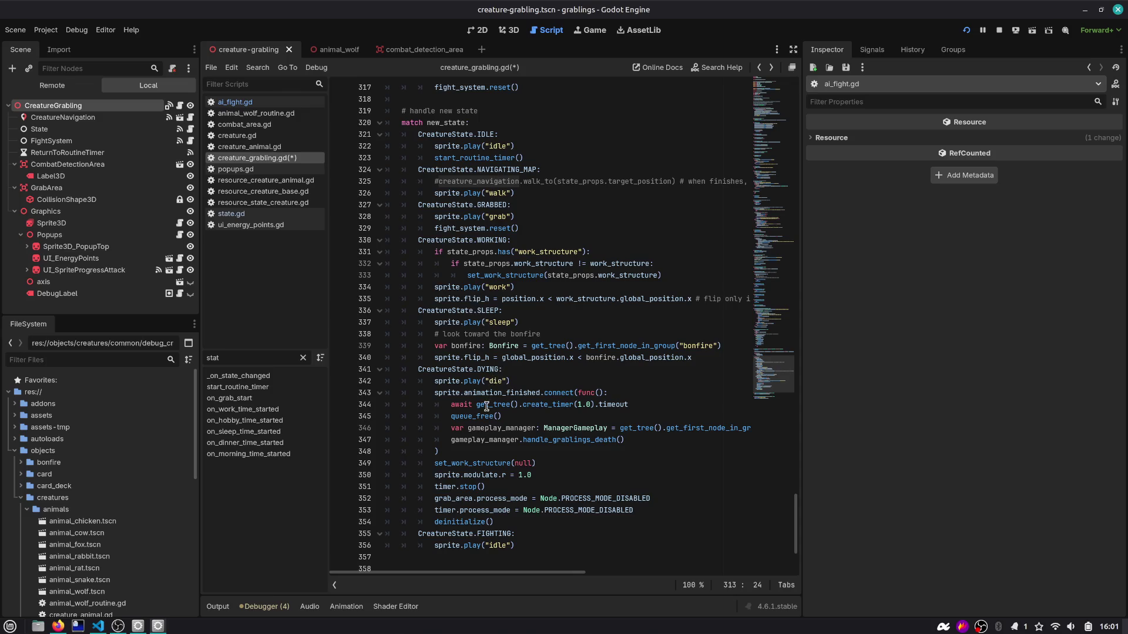
scroll(487, 405, "down", 1)
scroll(442, 509, "down", 1)
scroll(482, 352, "up", 7)
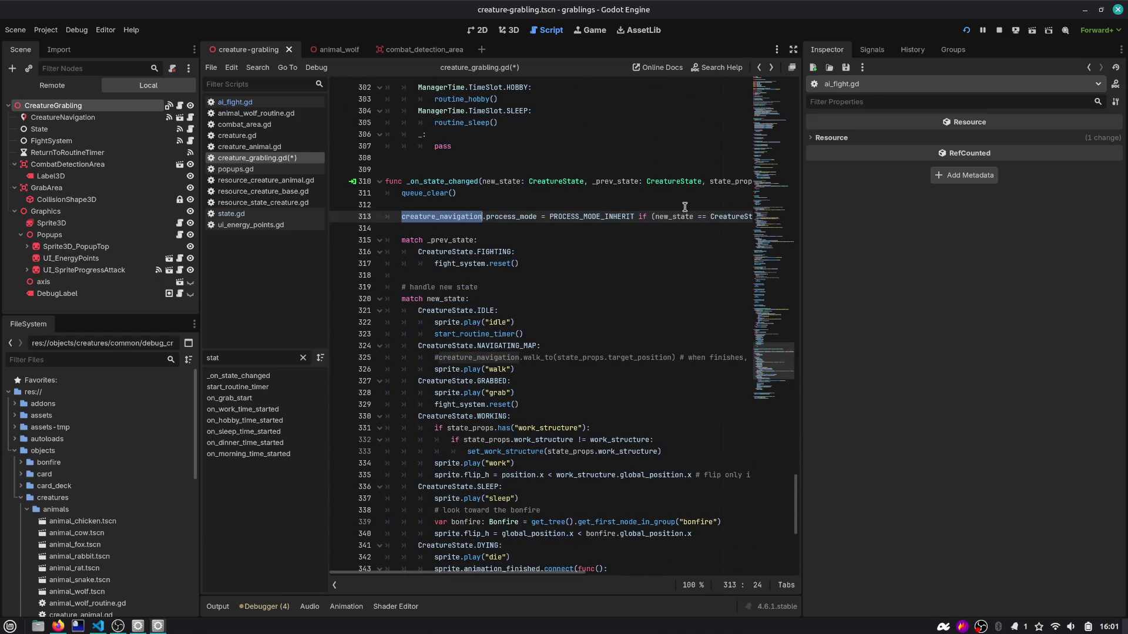
scroll(686, 153, "up", 20)
Step: Search the script for combat_detection_area to see where it is used
double_click(449, 222)
key("ctrl+c")
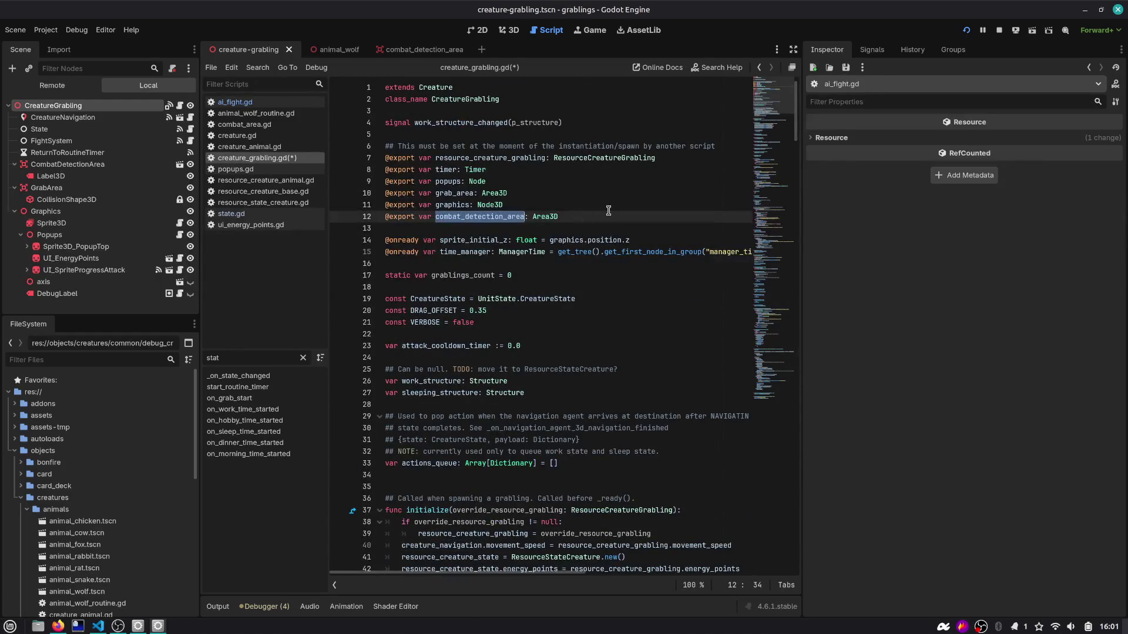
key("ctrl+f")
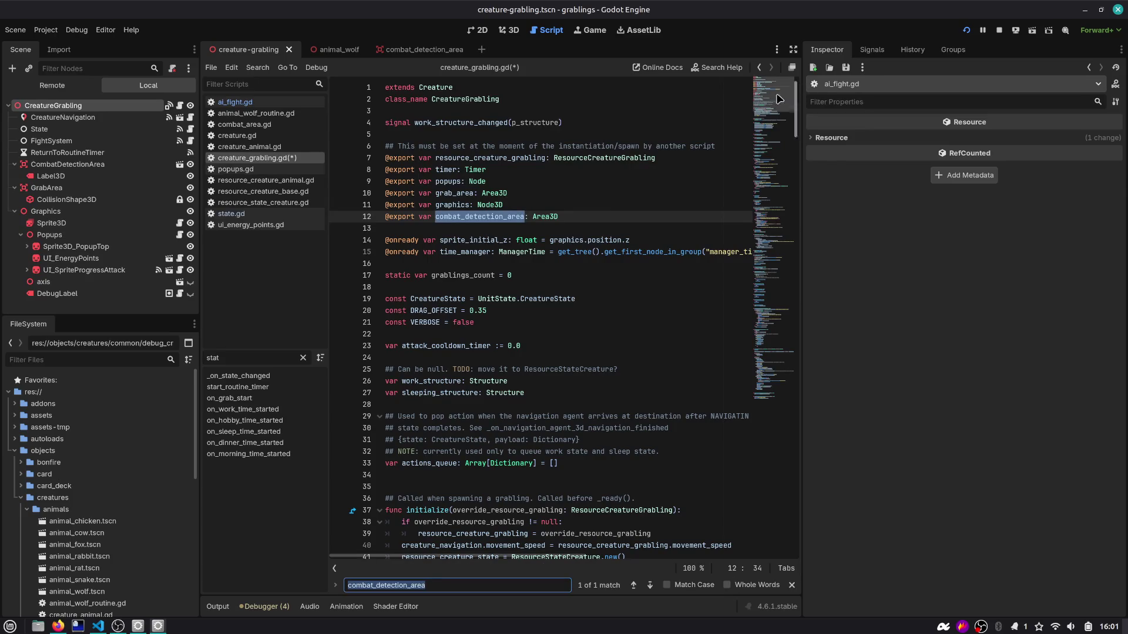
scroll(658, 289, "down", 20)
scroll(657, 289, "down", 3)
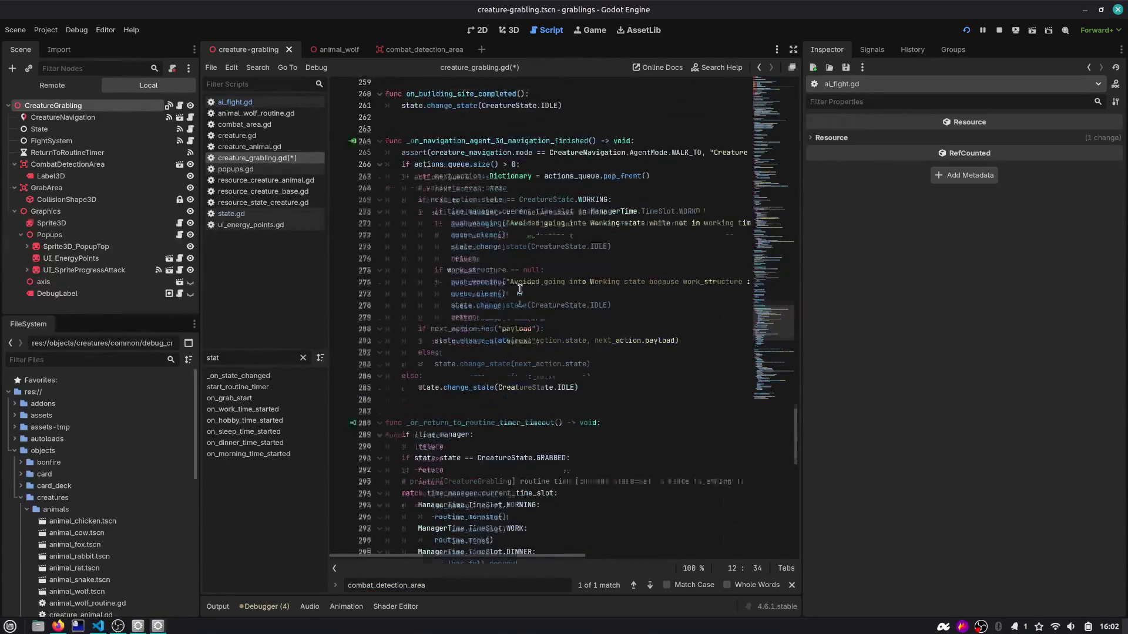
scroll(519, 291, "up", 5)
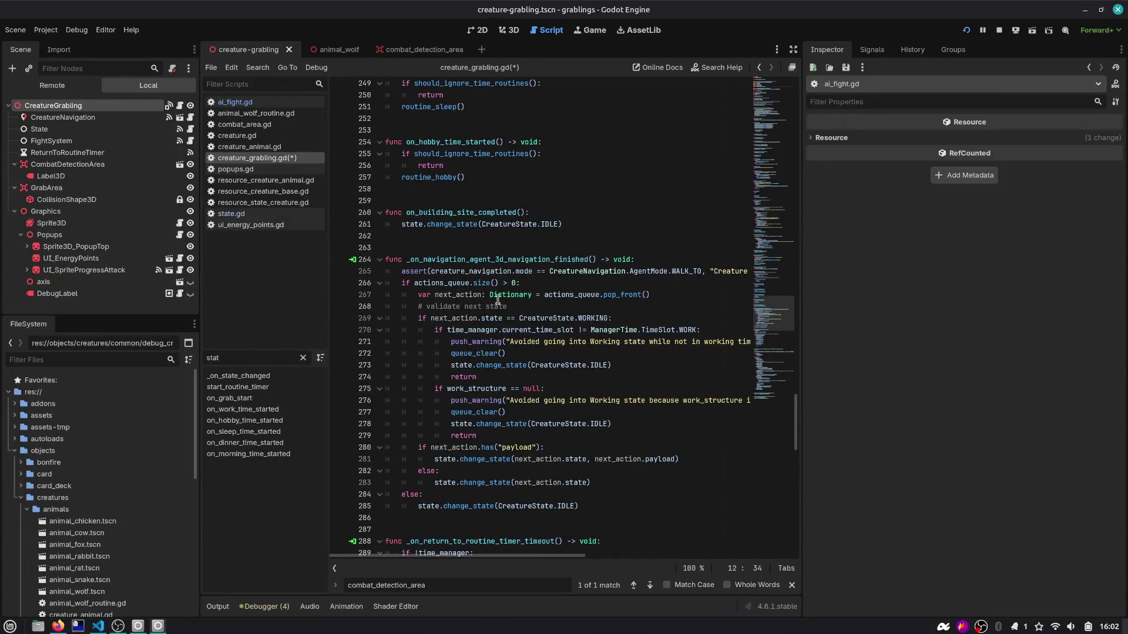
scroll(498, 300, "down", 14)
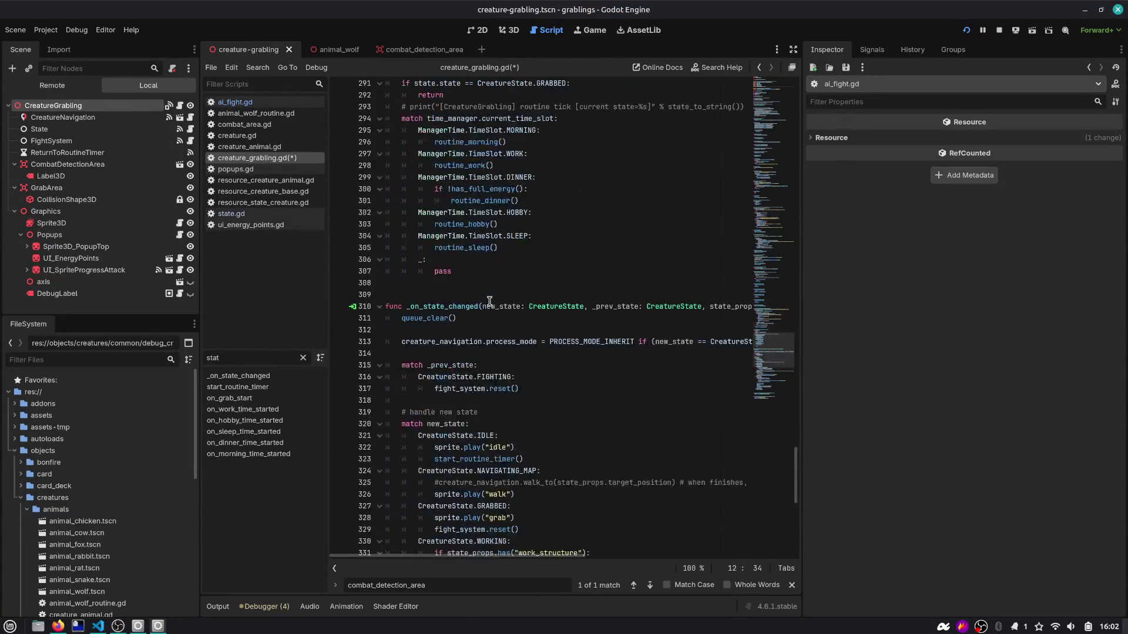
scroll(489, 301, "down", 6)
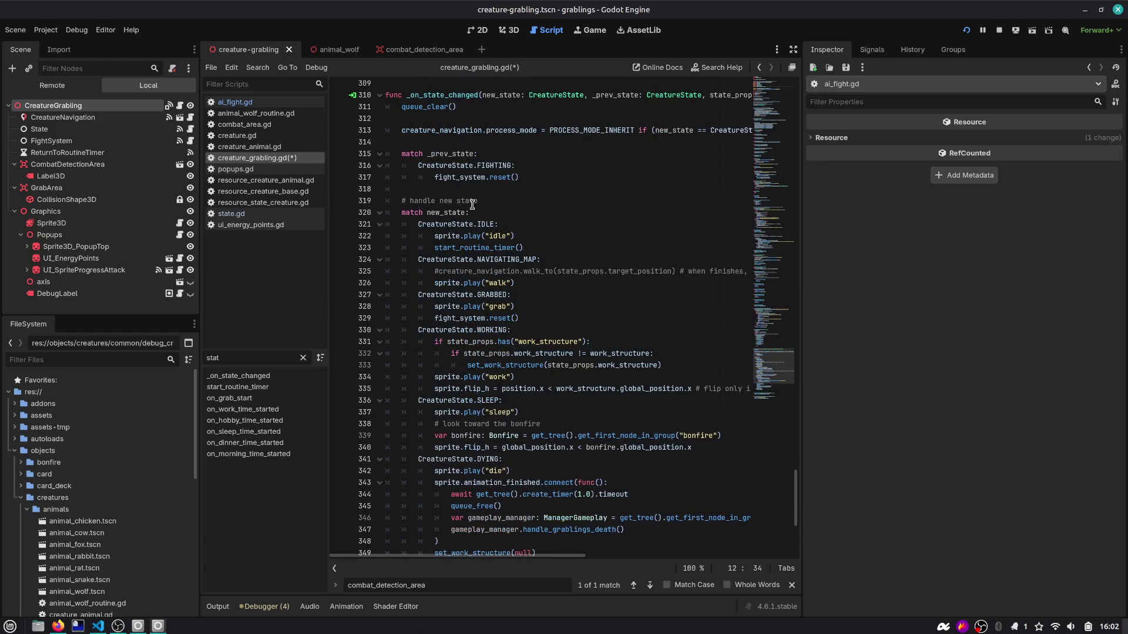
scroll(472, 204, "down", 1)
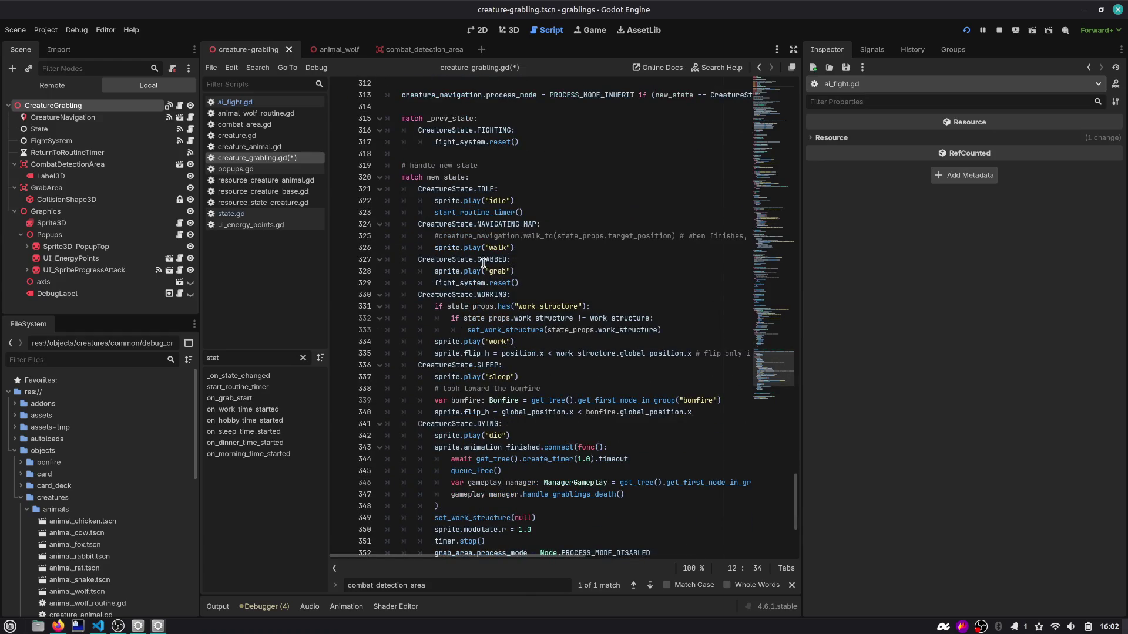
double_click(488, 130)
scroll(484, 370, "down", 3)
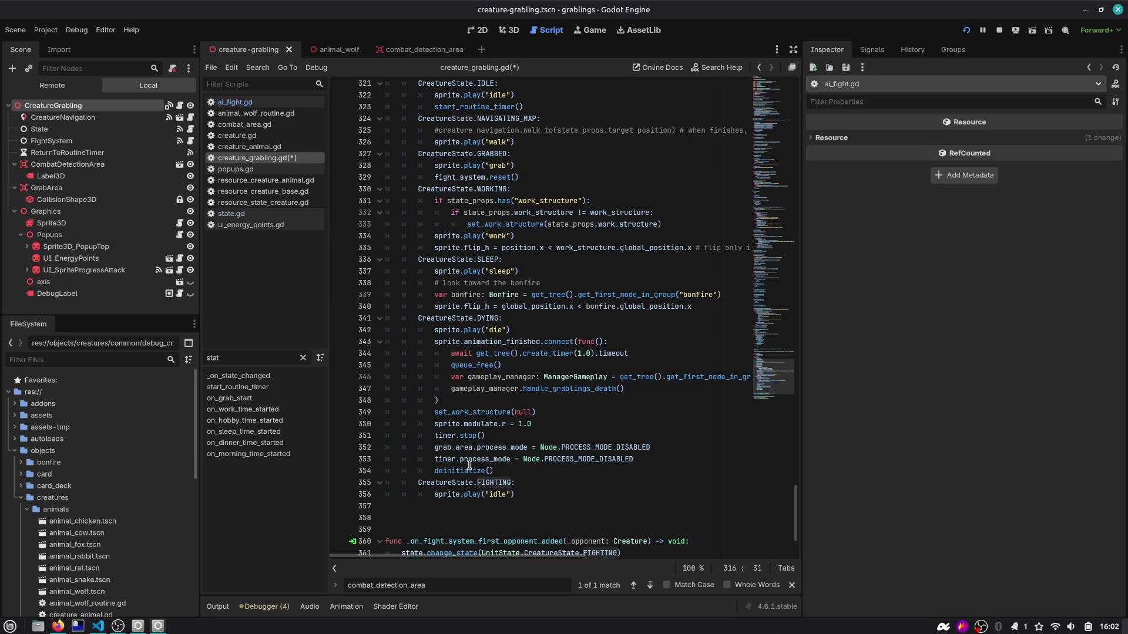
Step: Add 'combat_detection_area.process_mode = PROCESS_MODE_DISABLED' after line 353 in the DYING case
left_click(639, 458)
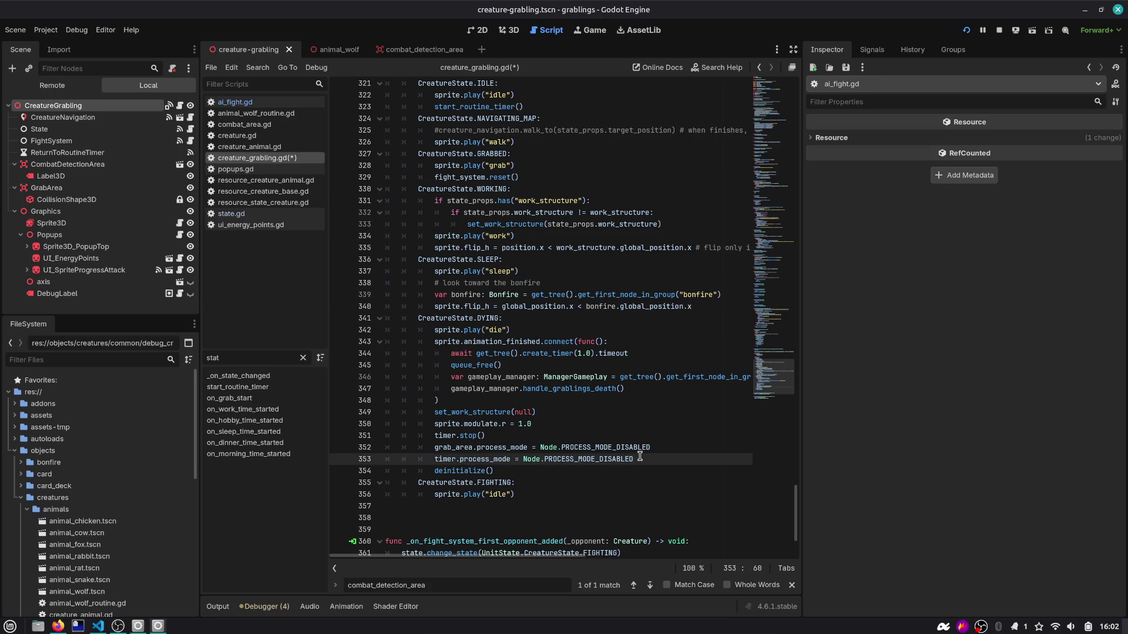
key("Return")
key("ctrl+v")
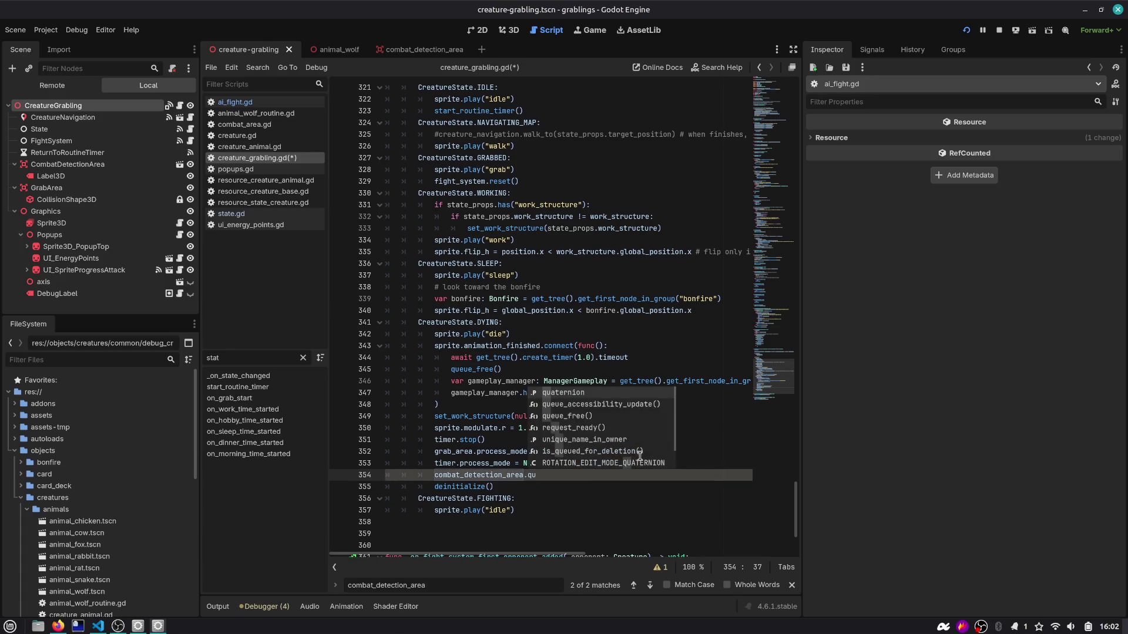
key("BackSpace")
key("BackSpace")
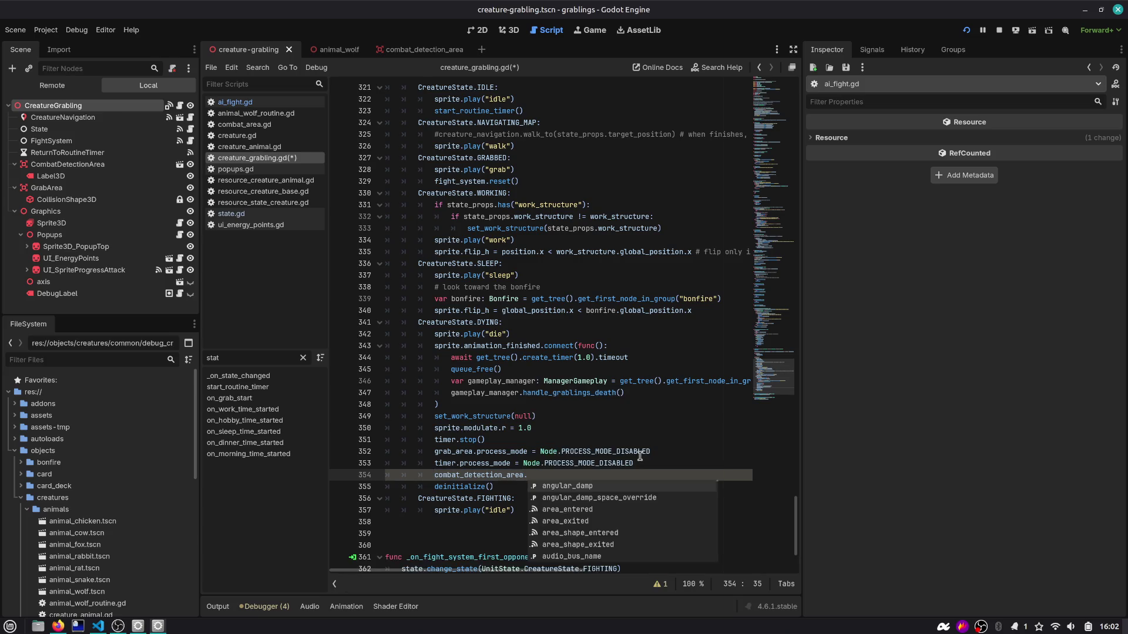
type("pro")
key("Return")
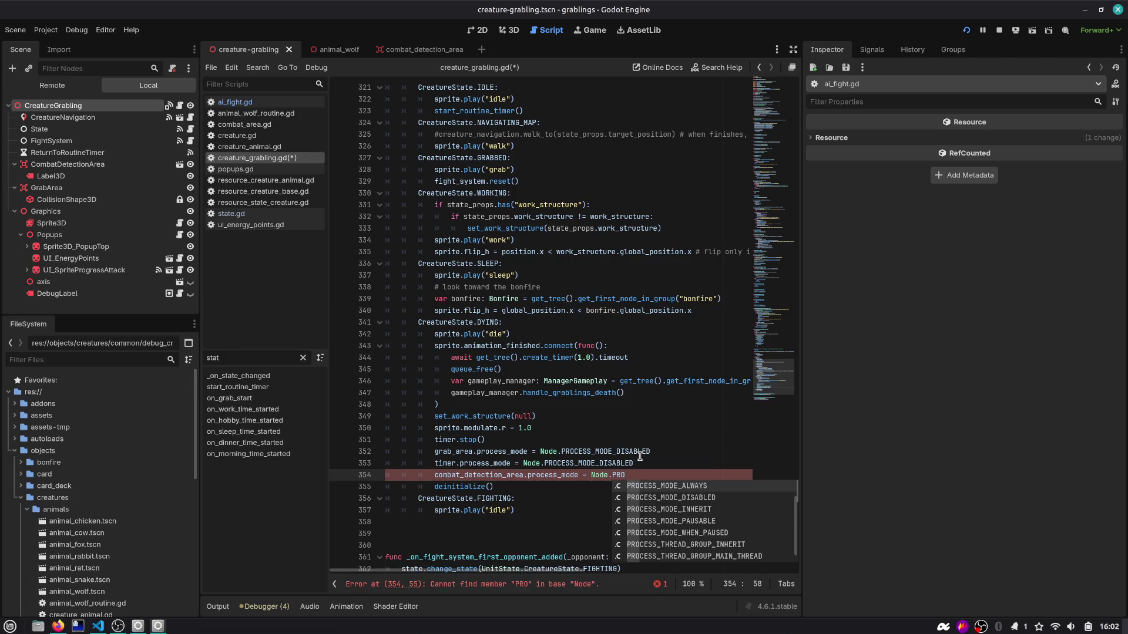
key("Down")
key("Return")
Step: Drop the Node. prefix from the process_mode lines and save creature_grabling.gd
key("ctrl+Left")
key("BackSpace")
key("BackSpace")
key("BackSpace")
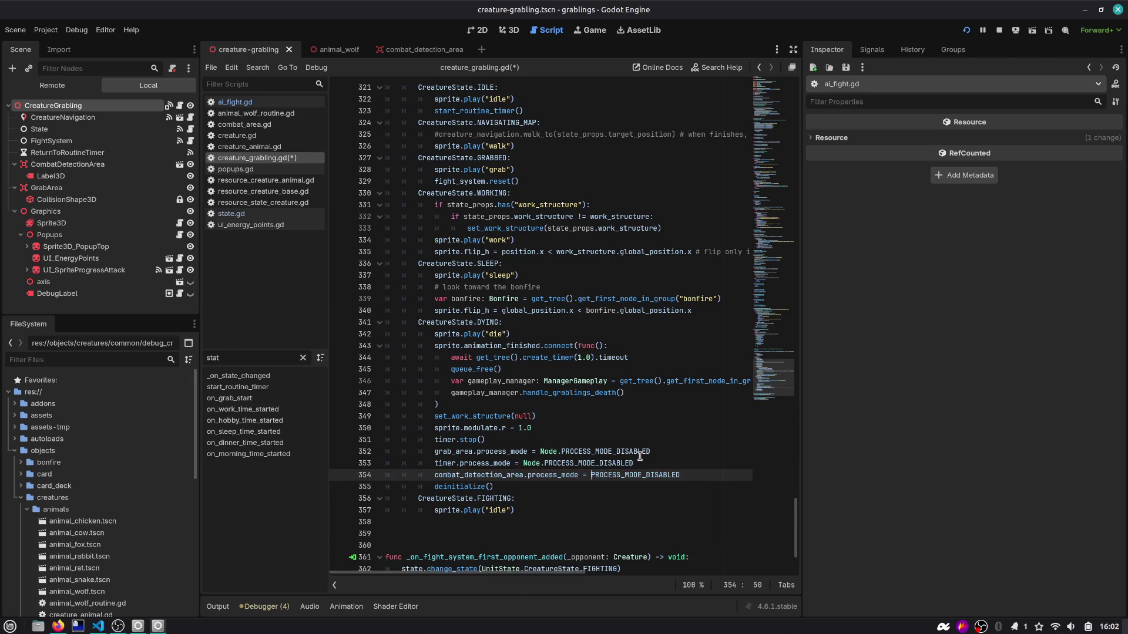
key("Up")
key("Up")
key("Right")
key("ctrl+shift+Right")
key("ctrl+d")
key("Delete")
key("Delete")
key("ctrl+s")
key("Escape")
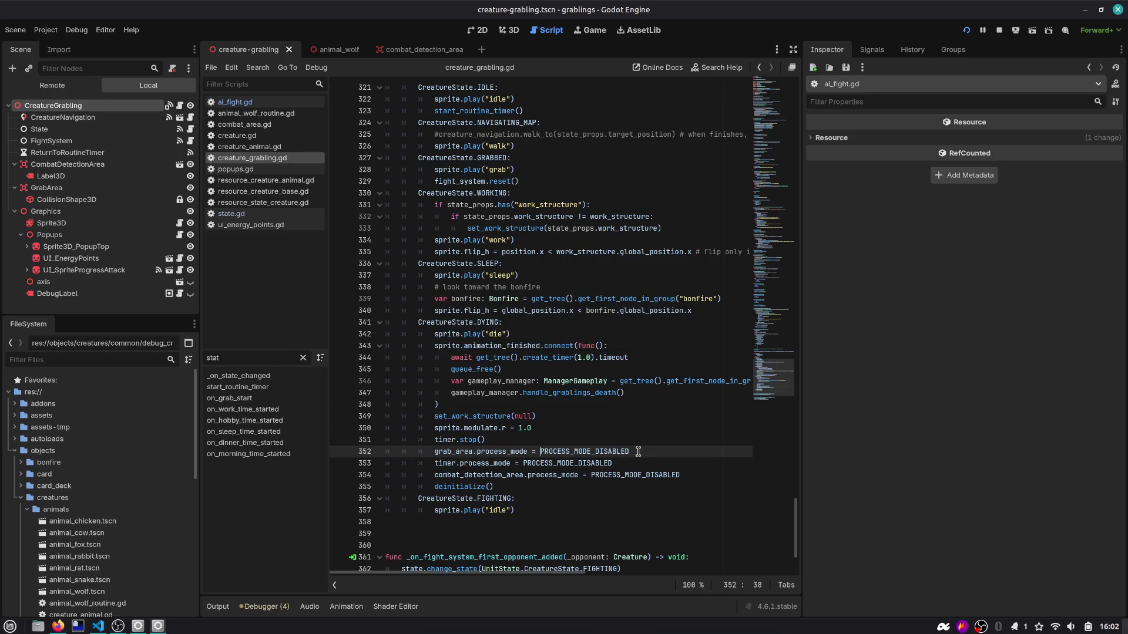
scroll(638, 451, "down", 3)
Step: View the deinitialize definition, then search back to its call on line 355
double_click(474, 406)
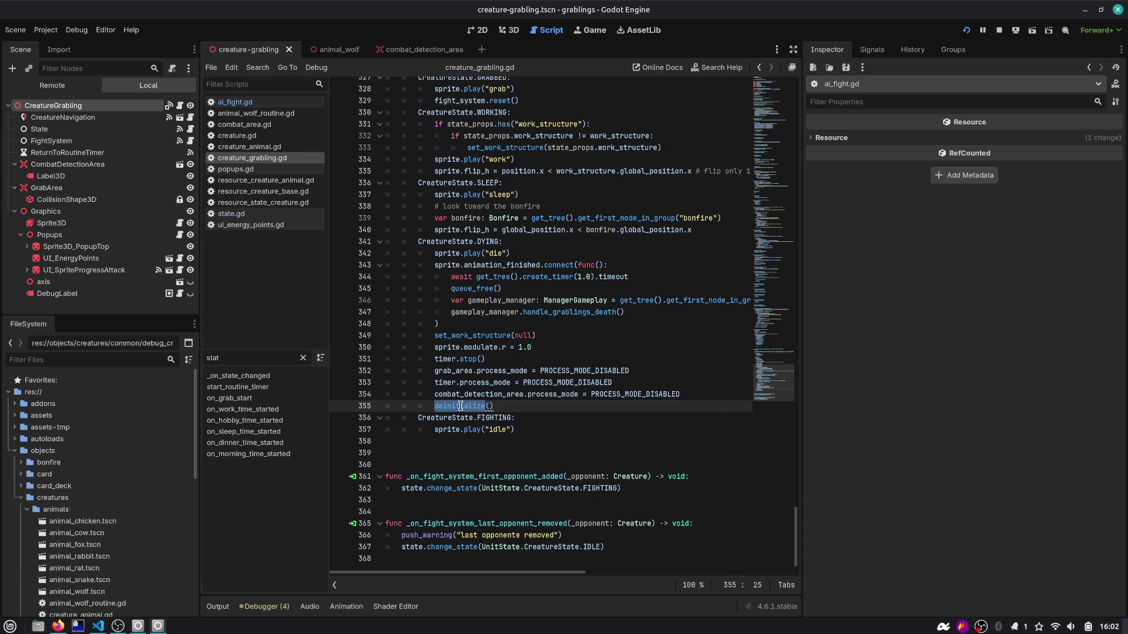
left_click(461, 407, "ctrl")
scroll(546, 344, "right", 5)
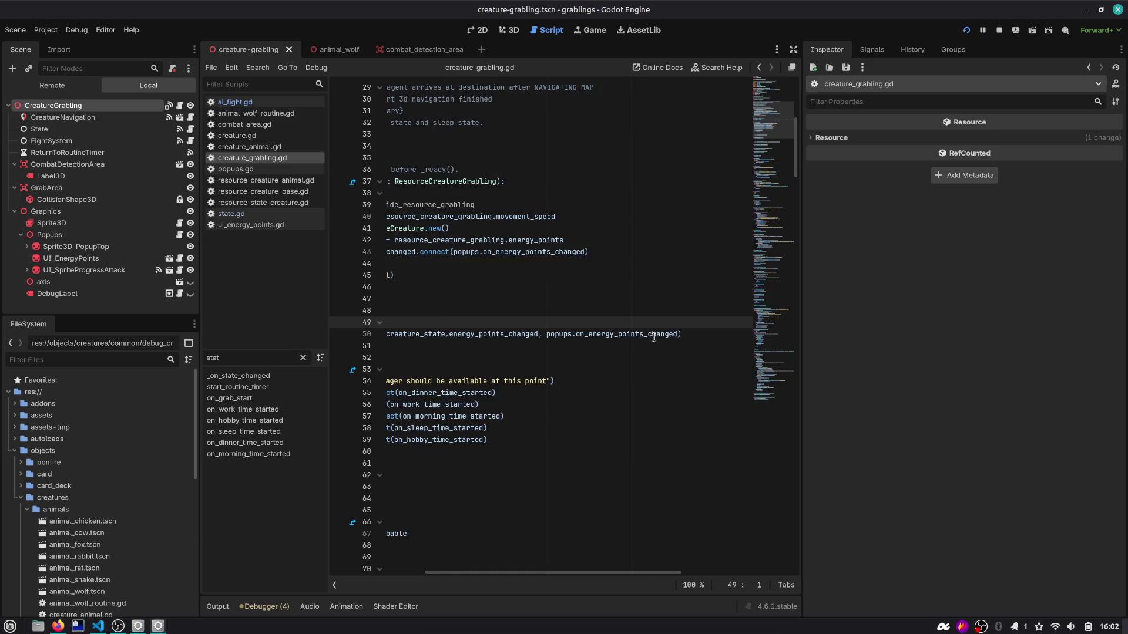
scroll(654, 338, "left", 5)
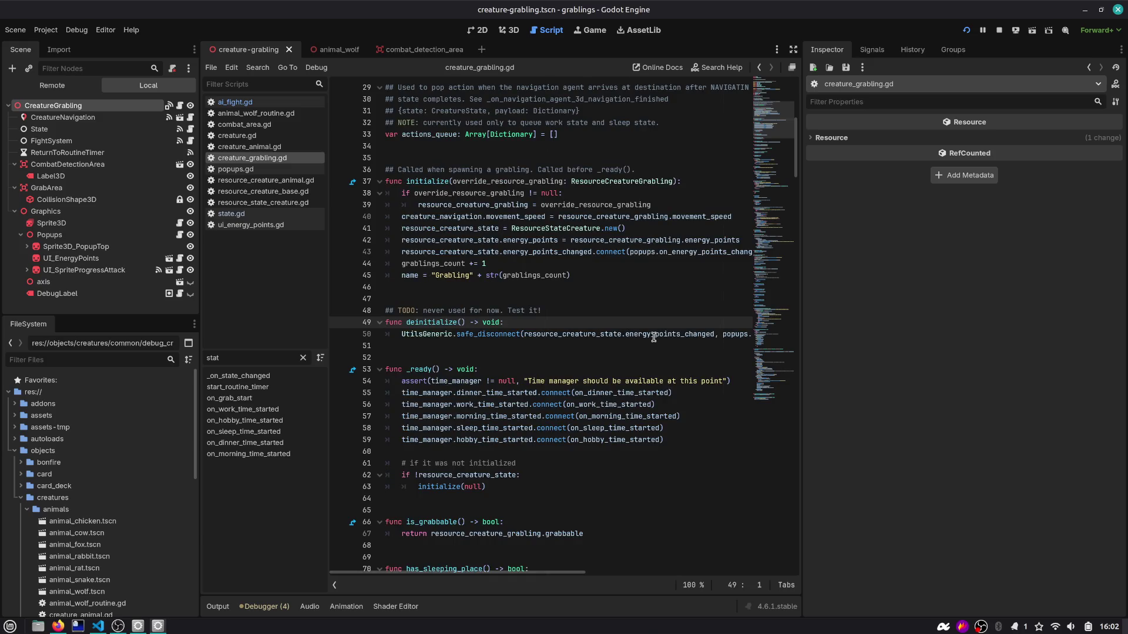
double_click(433, 324)
key("ctrl+f")
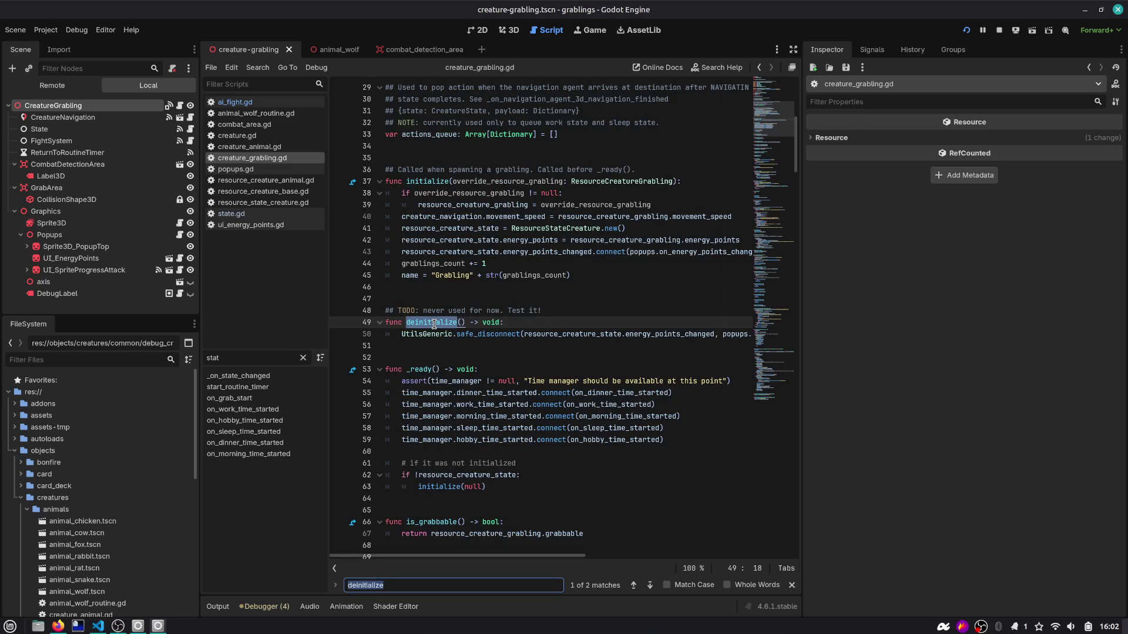
key("Return")
Step: Insert a print("%s" % []) line directly under CreatureState.DYING:
left_click(512, 389)
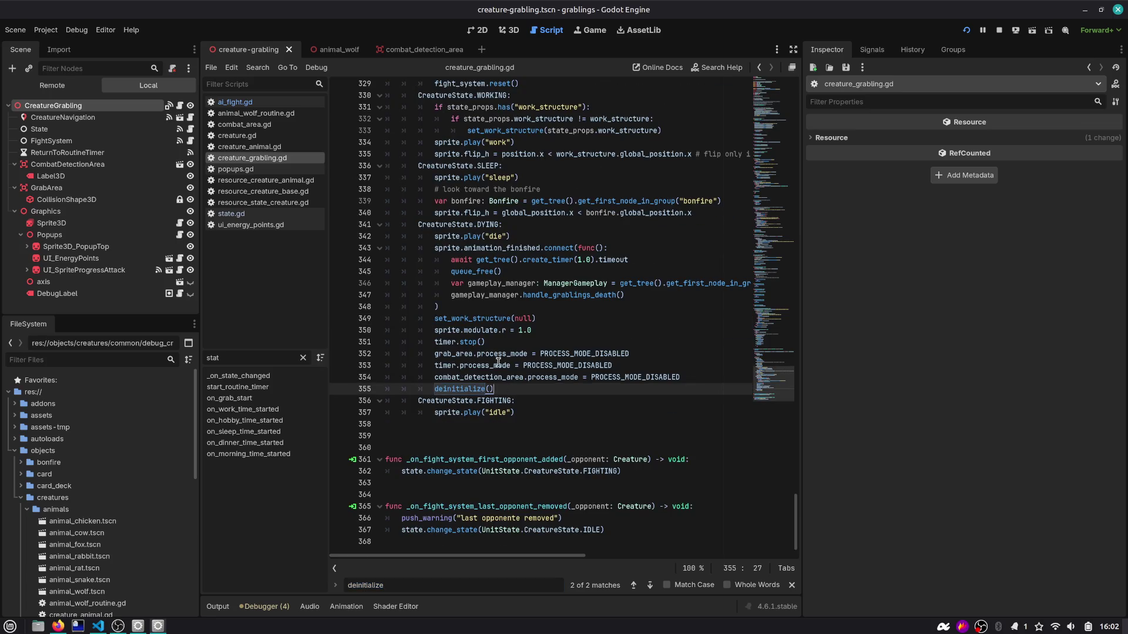
left_click(531, 226)
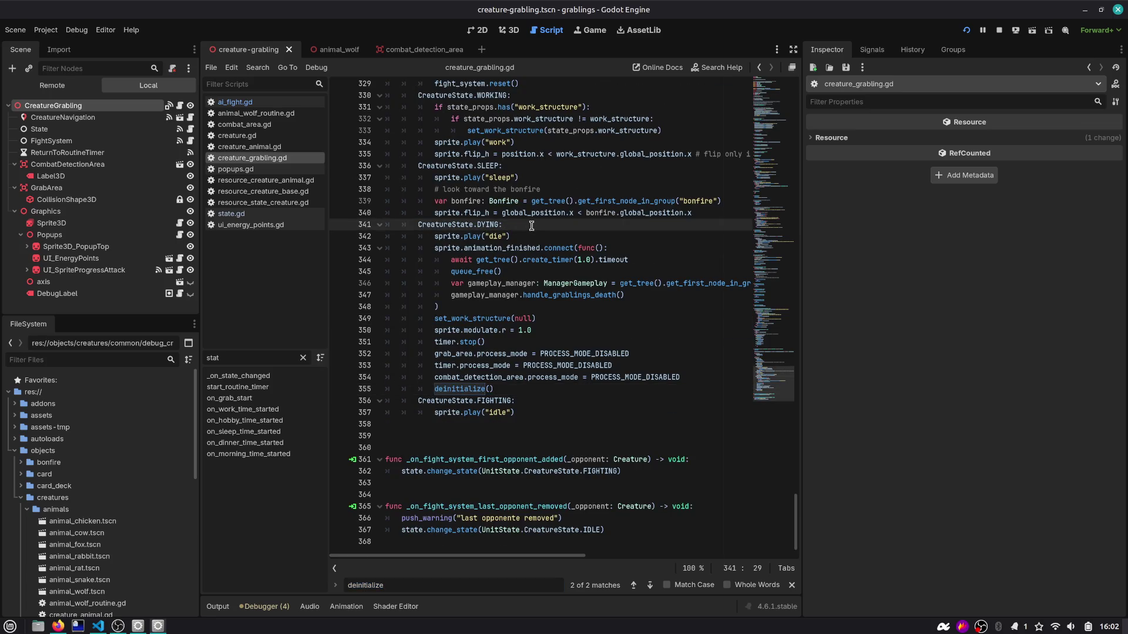
key("Return")
type("(\"")
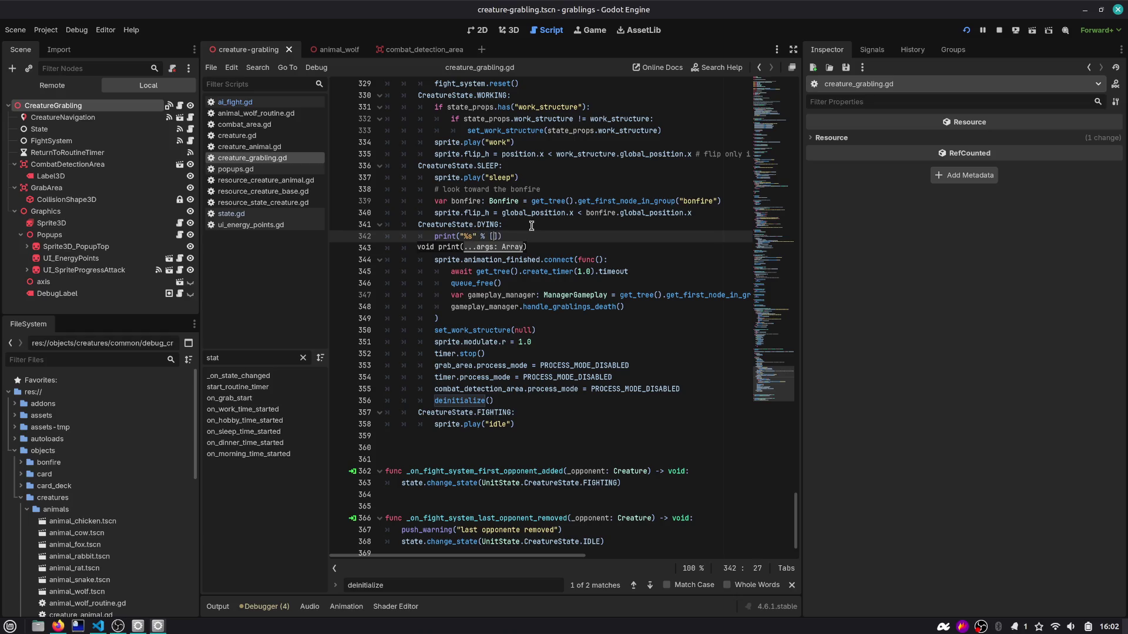
key("Escape")
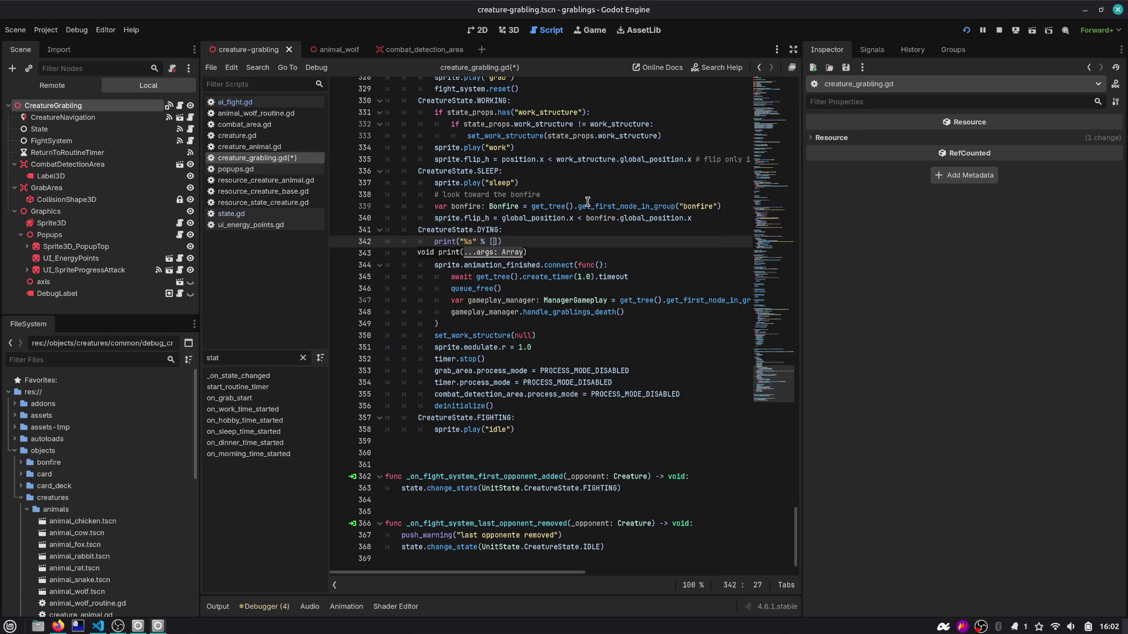
left_click(238, 102)
Step: Examine the energy_points check on line 77 of ai_fight.gd and restart the running game
scroll(489, 295, "down", 1)
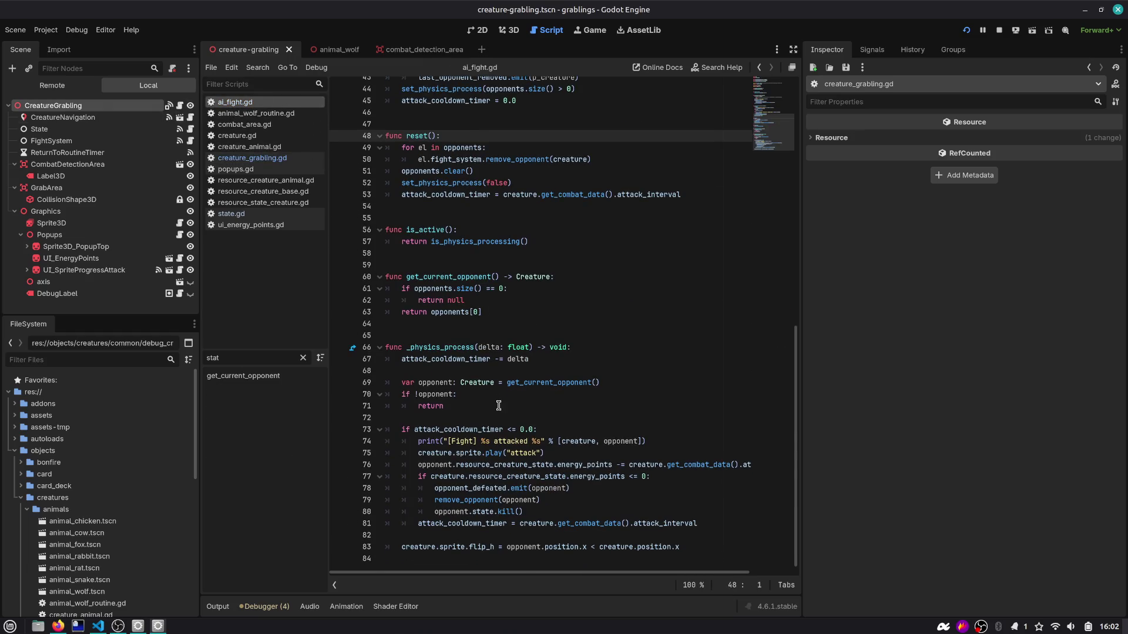
double_click(599, 476)
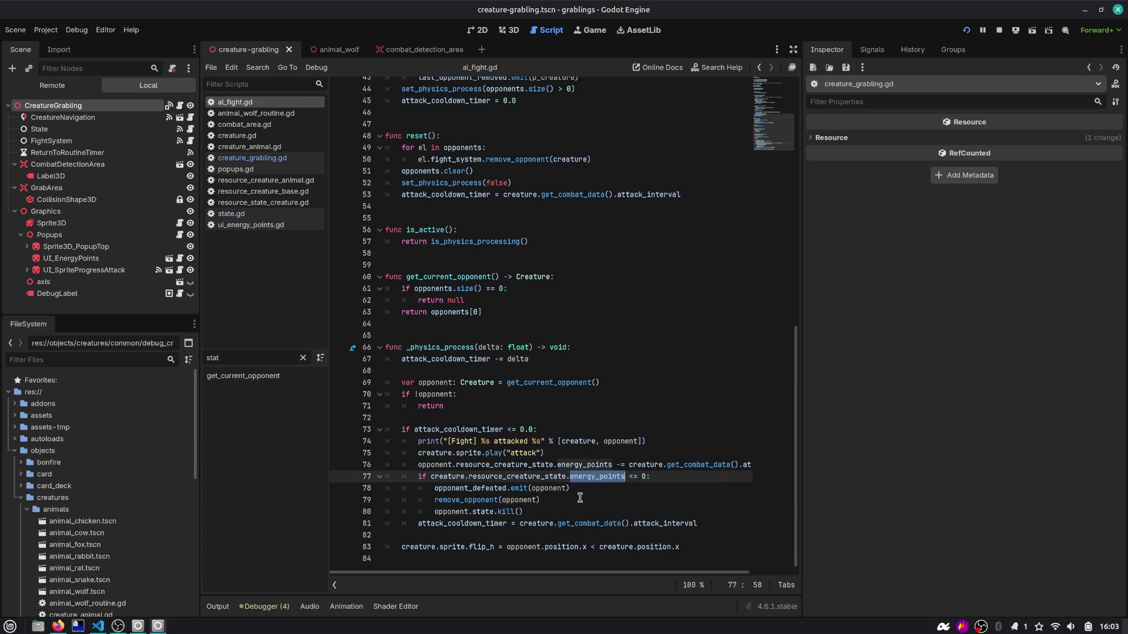
left_click(640, 476)
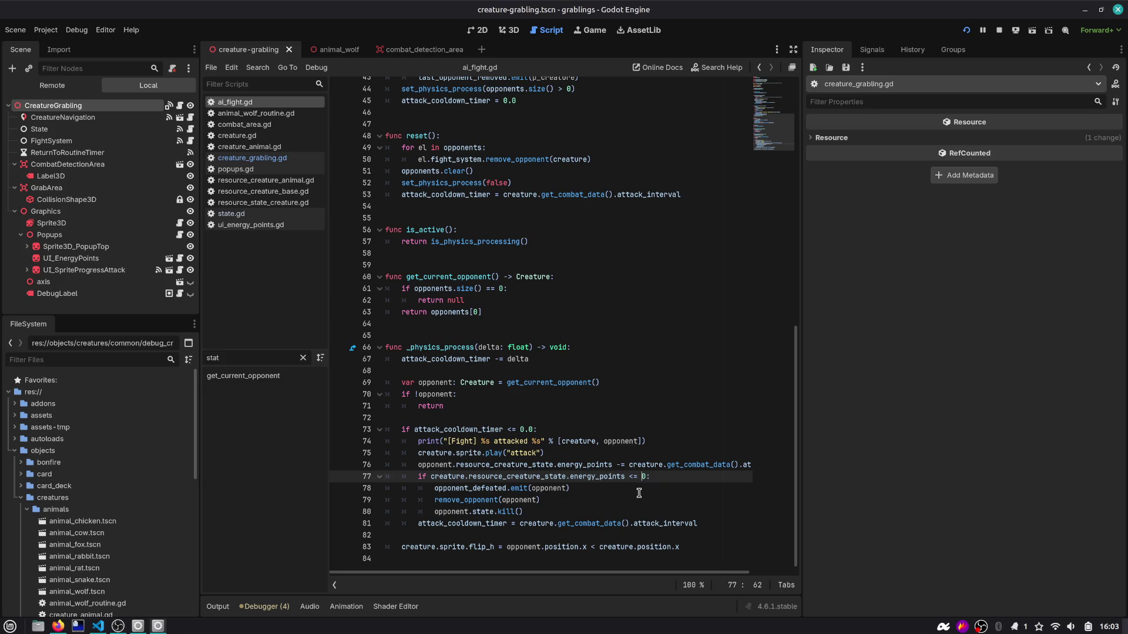
left_click(965, 30)
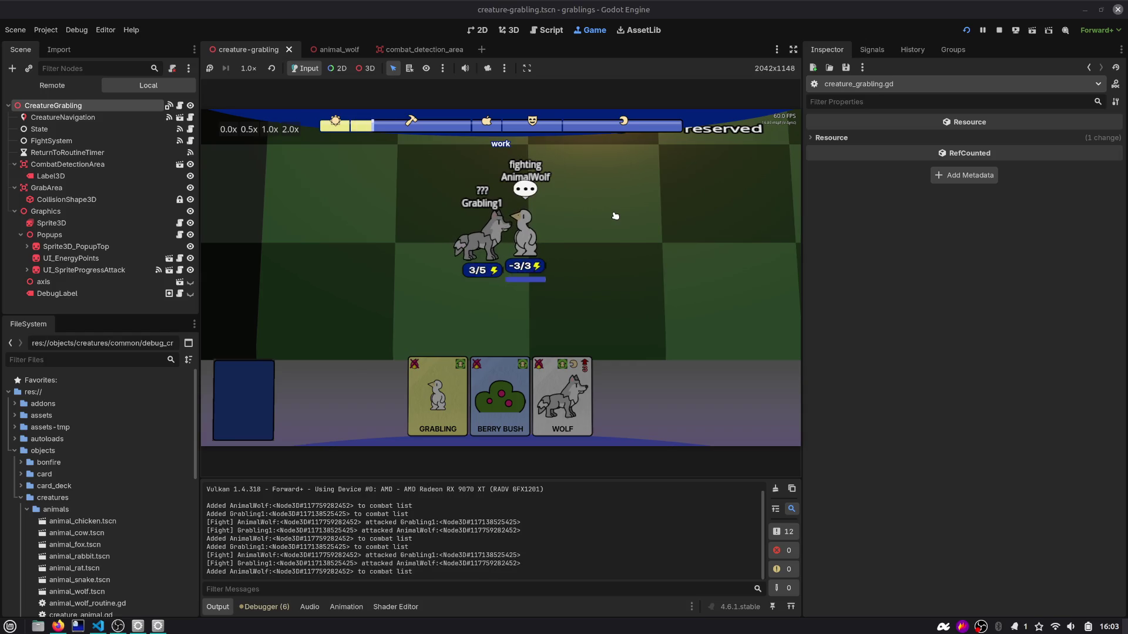
left_click(548, 30)
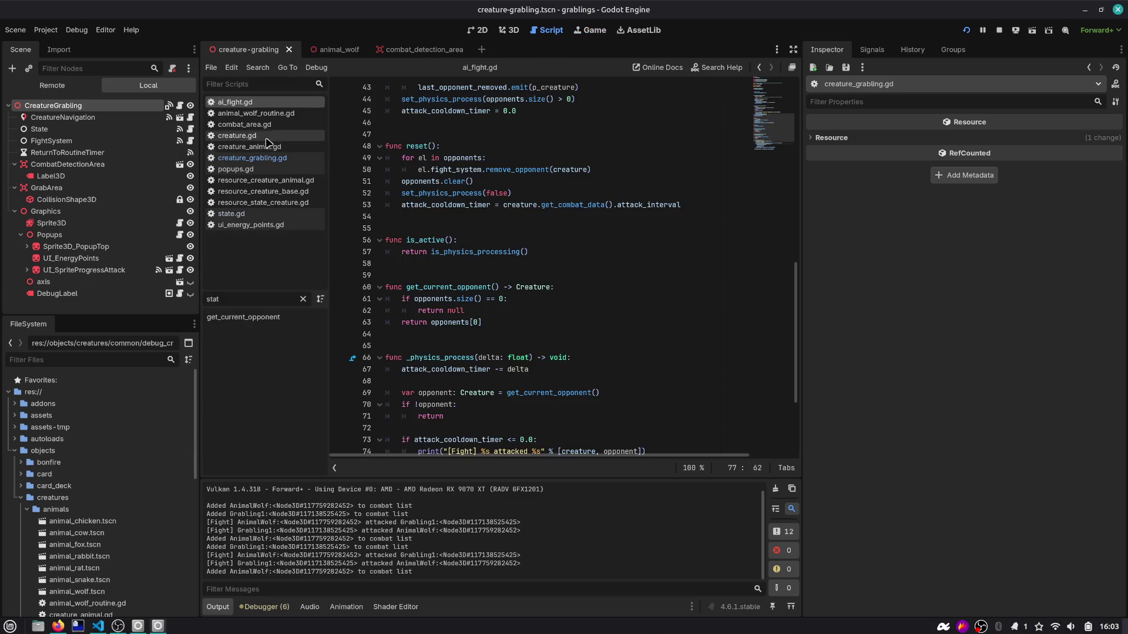
Step: Review the defeat handling on lines 78–80, add a line-73 breakpoint, and rerun with F5
scroll(459, 230, "down", 3)
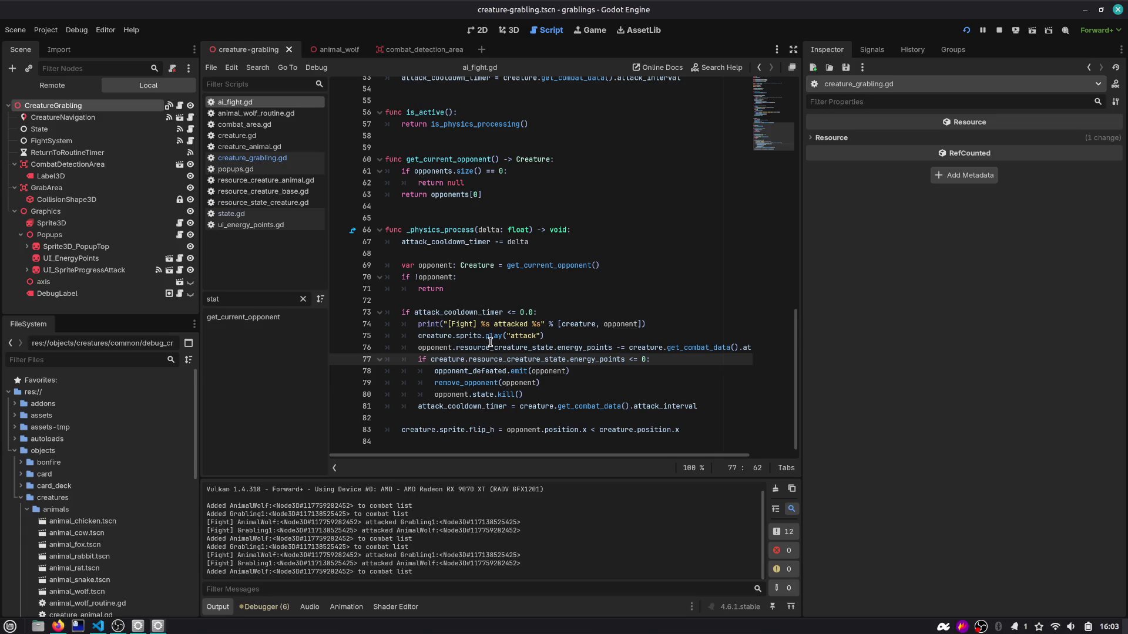
mouse_move(539, 382)
left_mouse_down()
mouse_move(529, 394)
mouse_move(488, 371)
left_mouse_up()
left_click(673, 360)
key("Up")
left_click(340, 312)
key("F5")
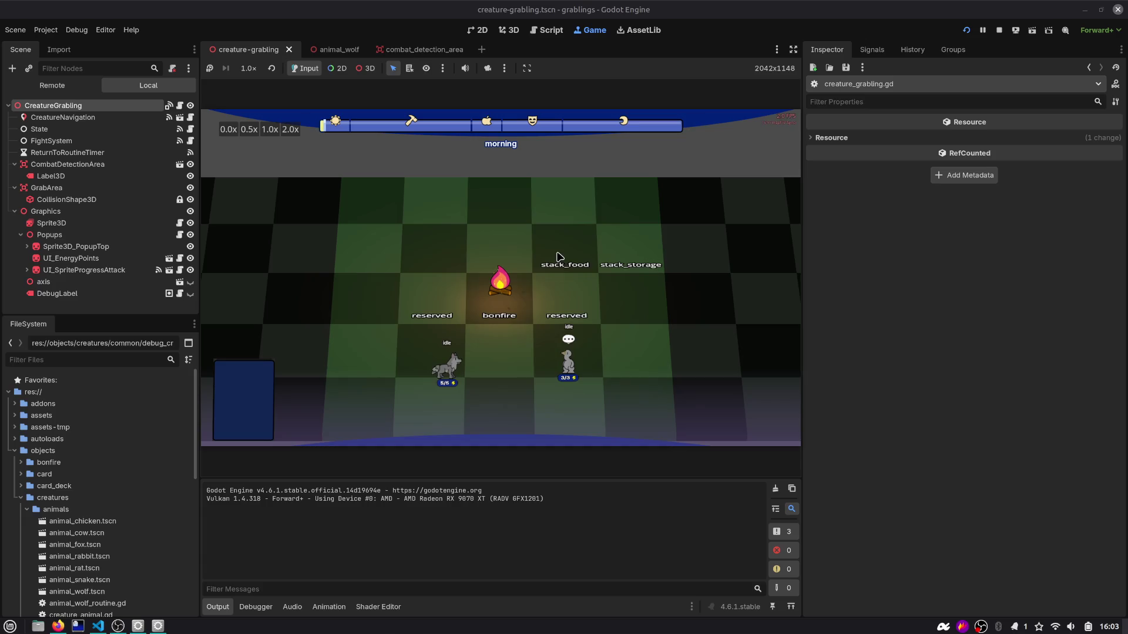
Step: Remove the stray 'a', move the breakpoint from line 73 to line 74, and restart the game
type("a")
key("BackSpace")
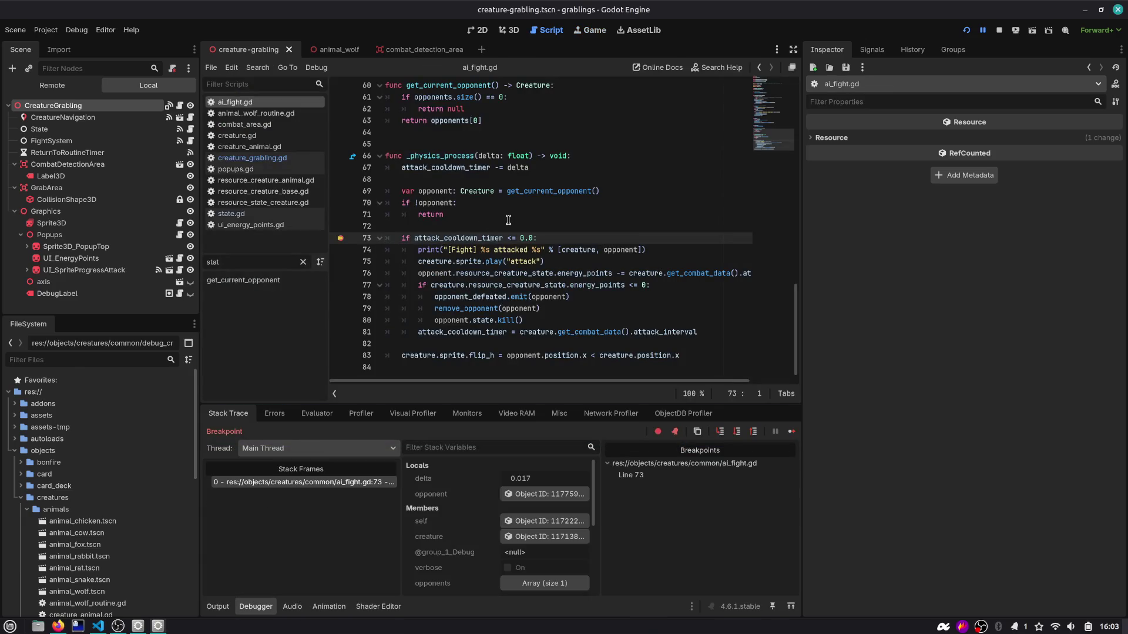
left_click(340, 237)
left_click(341, 250)
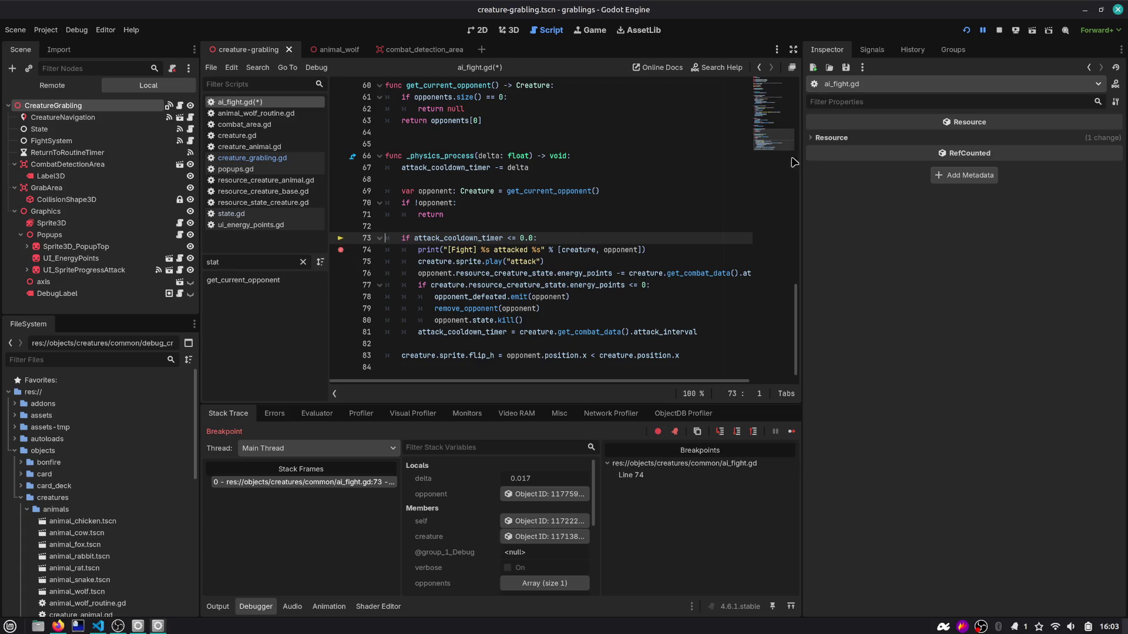
left_click(966, 31)
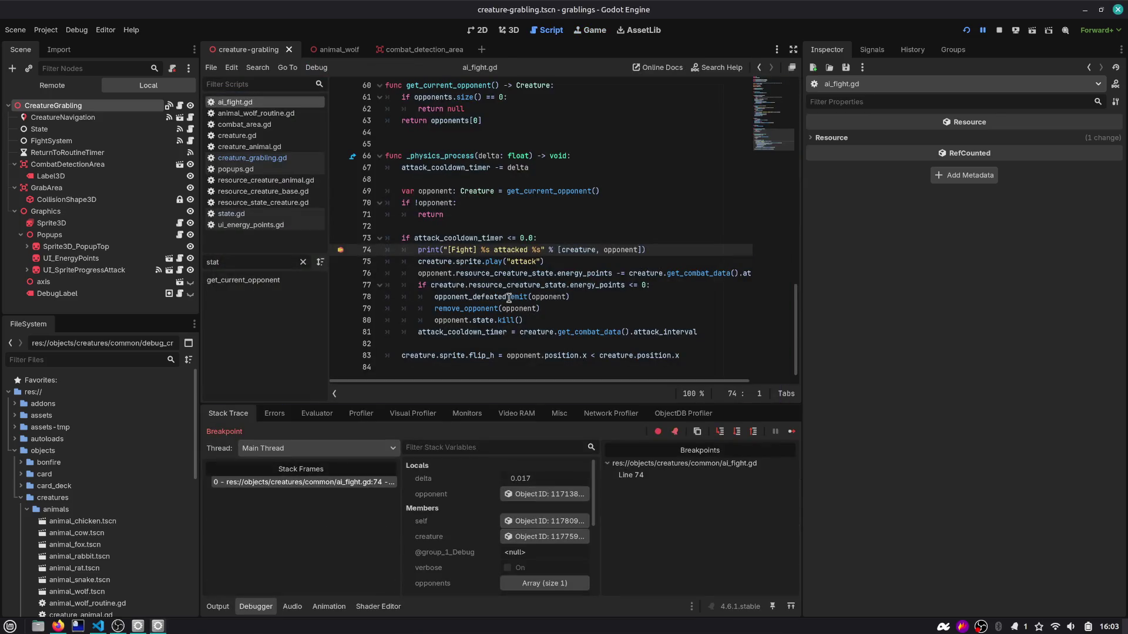
Step: Make the editor fullscreen and examine the paused attack block on lines 74–80
key("shift+F11")
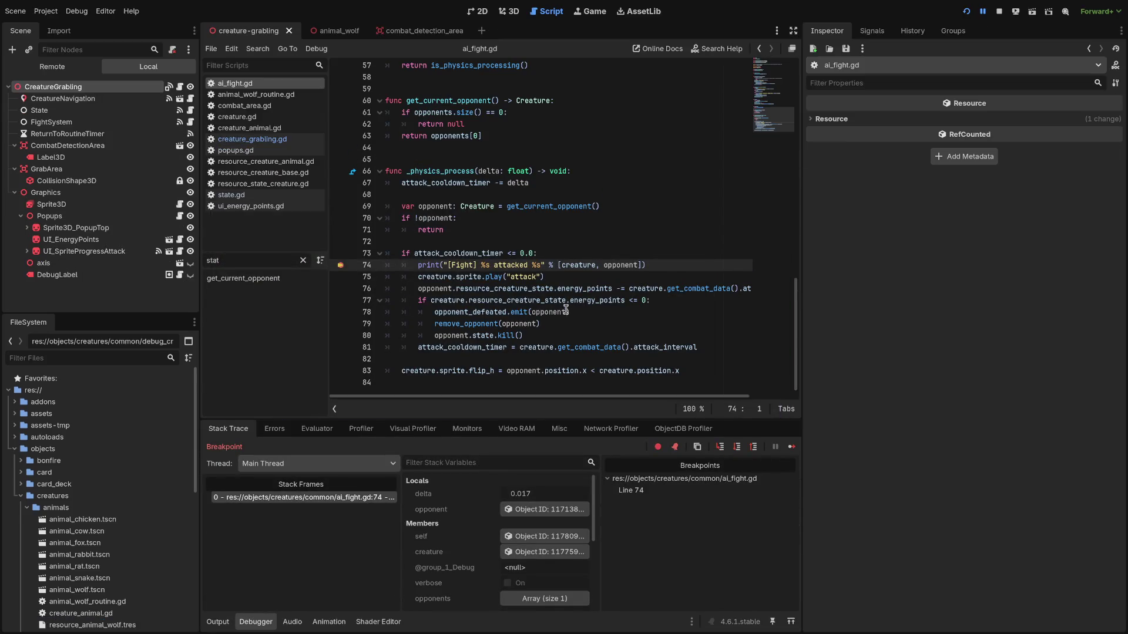
key("shift+F11")
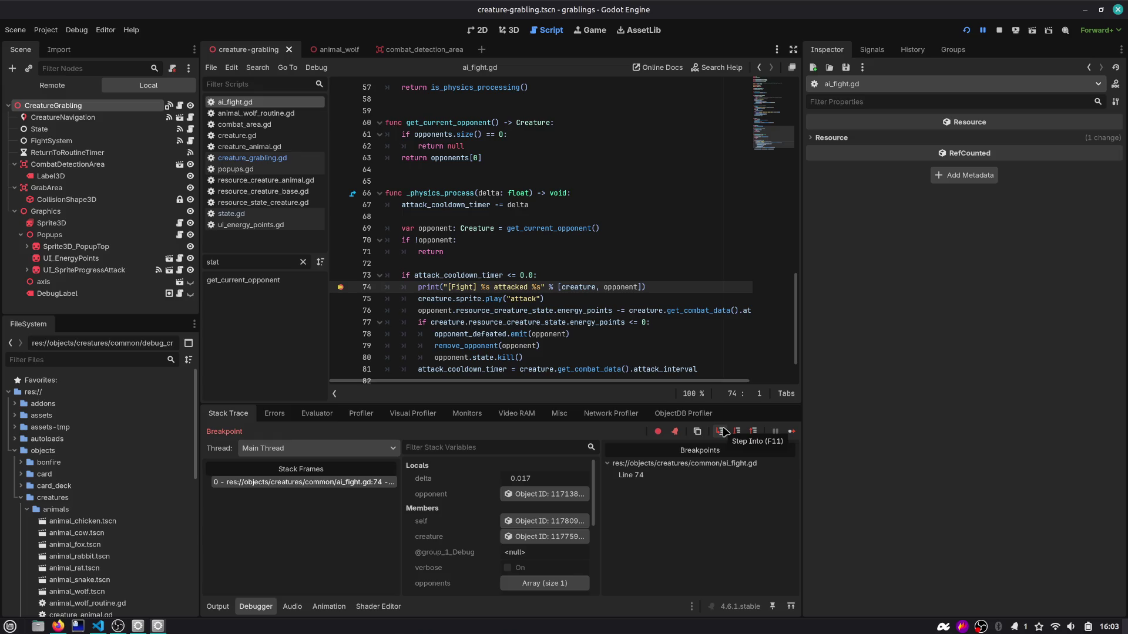
key("shift+F11")
key("shift+F11")
scroll(588, 321, "down", 1)
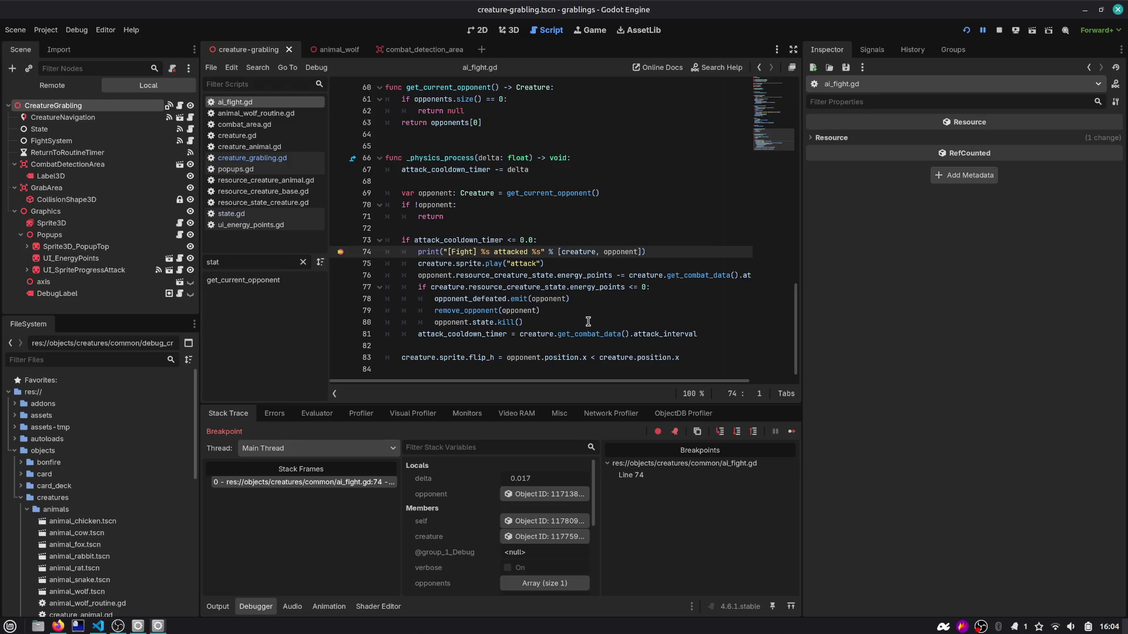
mouse_move(416, 252)
left_mouse_down()
mouse_move(510, 320)
mouse_move(707, 332)
left_mouse_up()
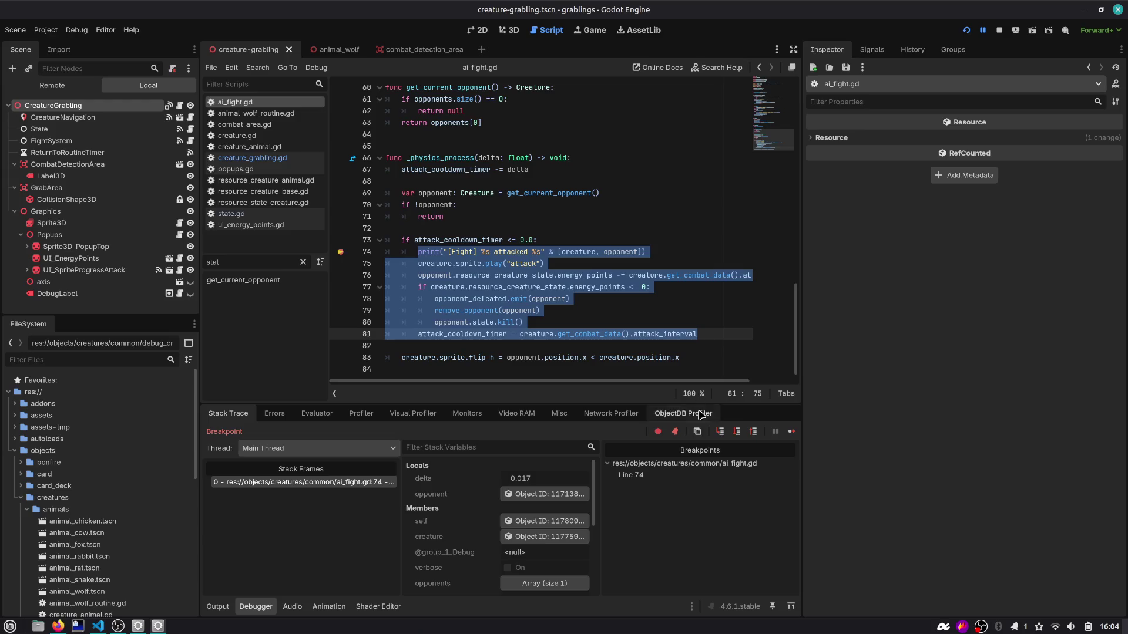
left_click_drag(417, 287, 515, 288)
double_click(450, 287)
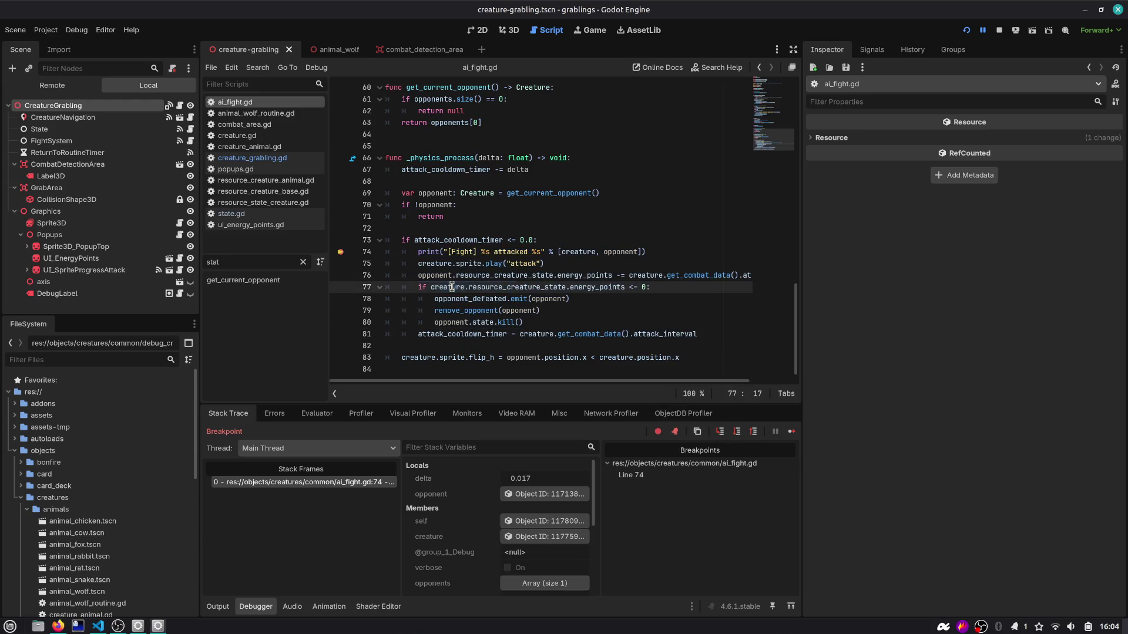
Step: Stop the paused session, remove the line 74 breakpoint, and run the game to watch the wolf attack
left_click(998, 31)
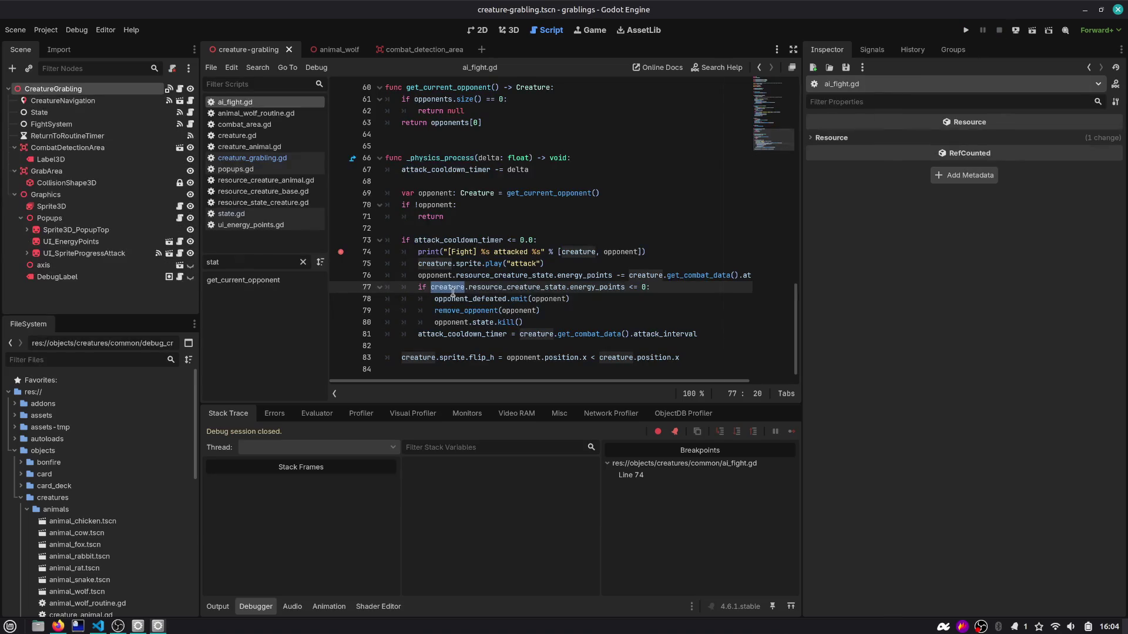
type("opponent")
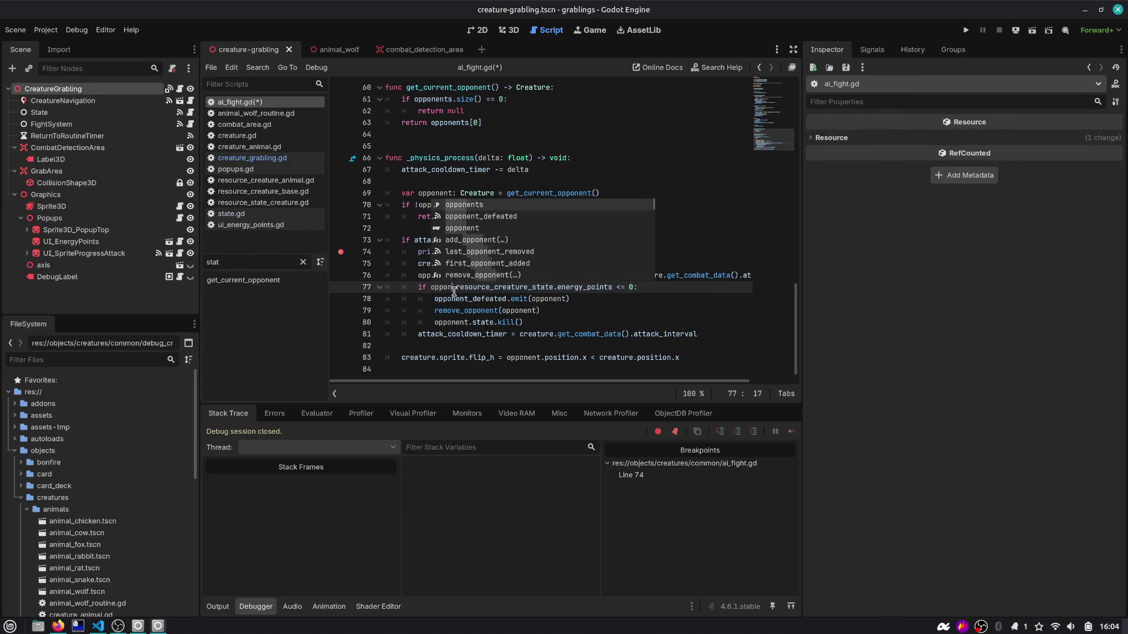
key("Escape")
left_click(341, 251)
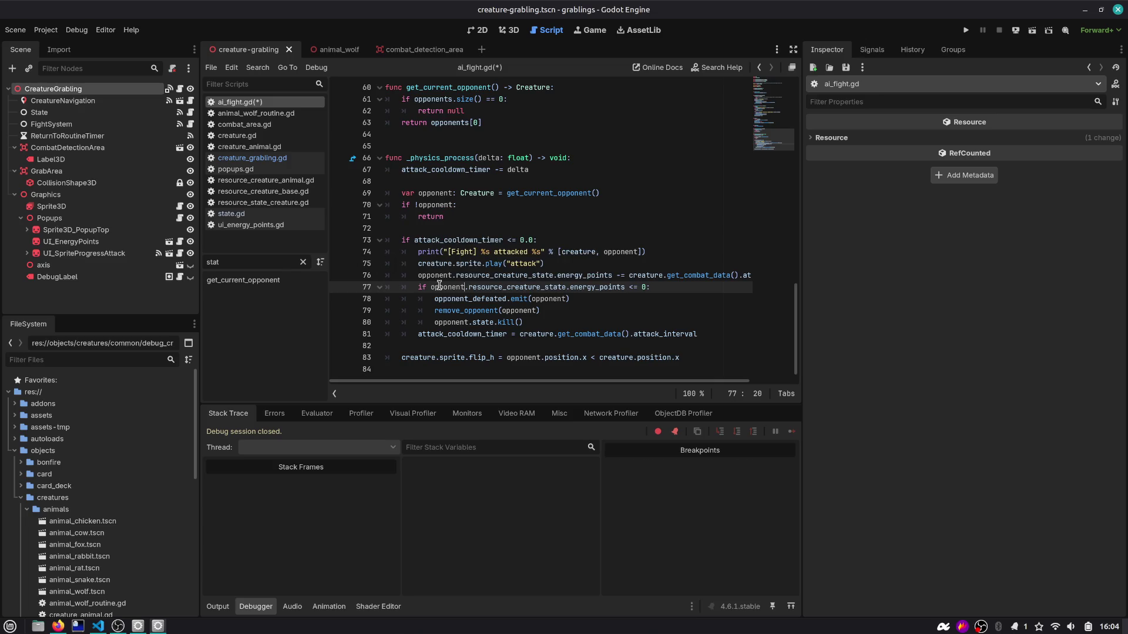
left_click(965, 30)
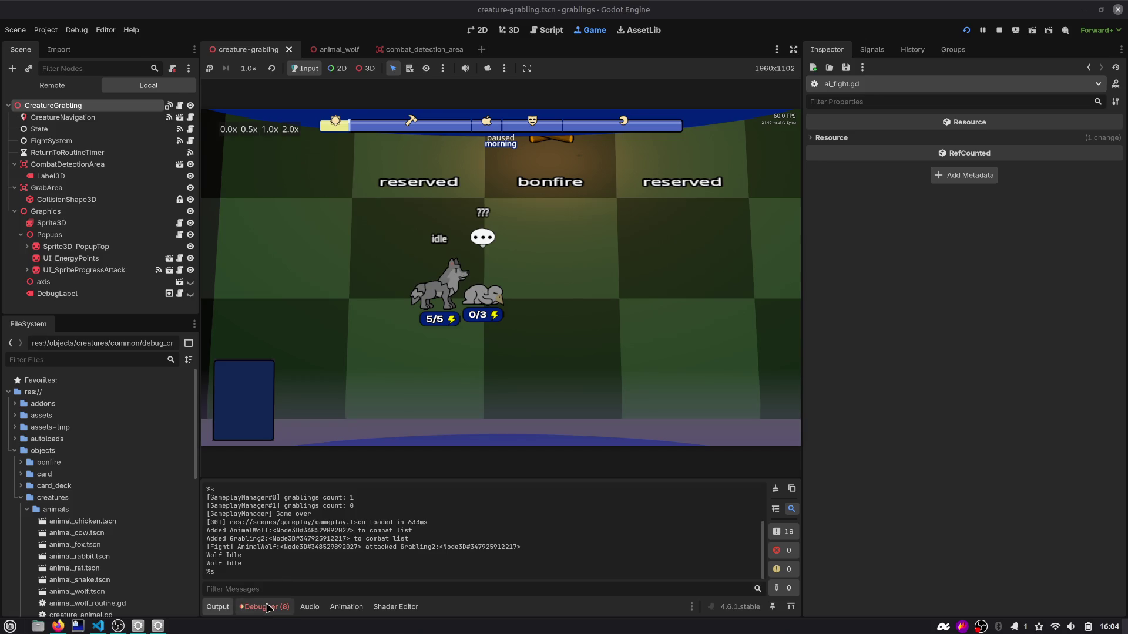
Step: From the Debugger's Errors list, pass self into the line 342 format-string print and rerun with F5
left_click(267, 608)
left_click(284, 413)
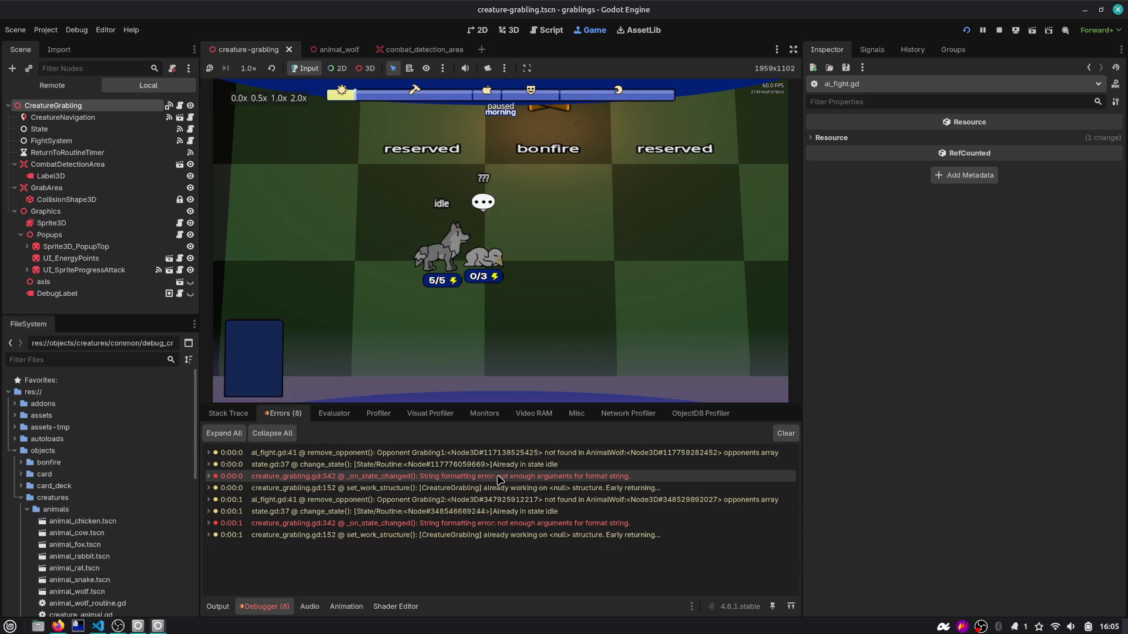
double_click(515, 477)
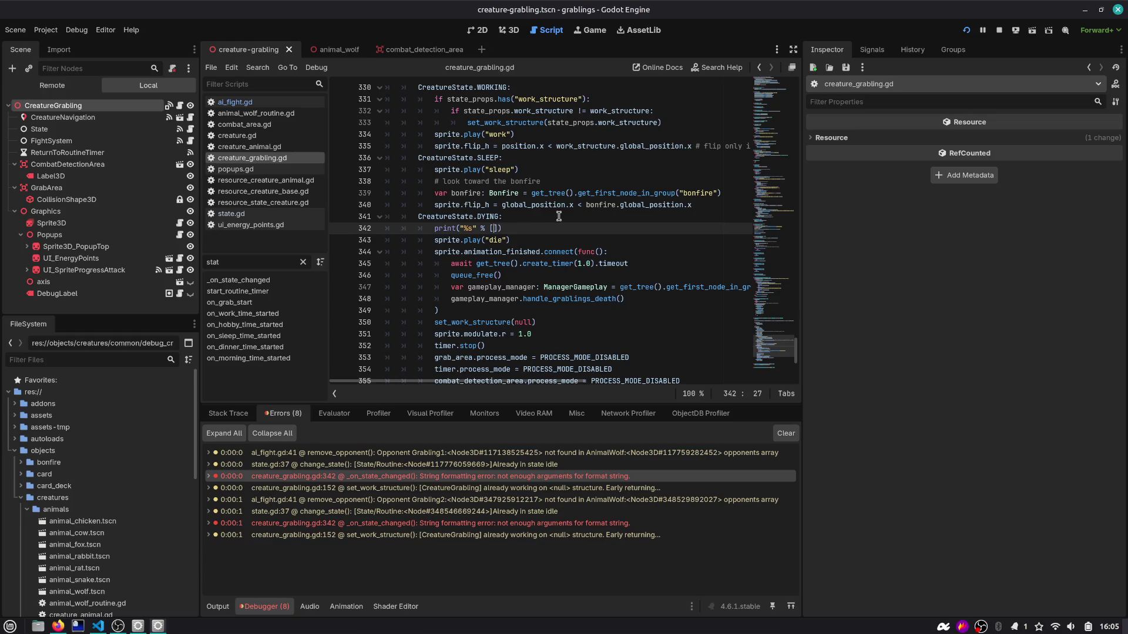
type("self")
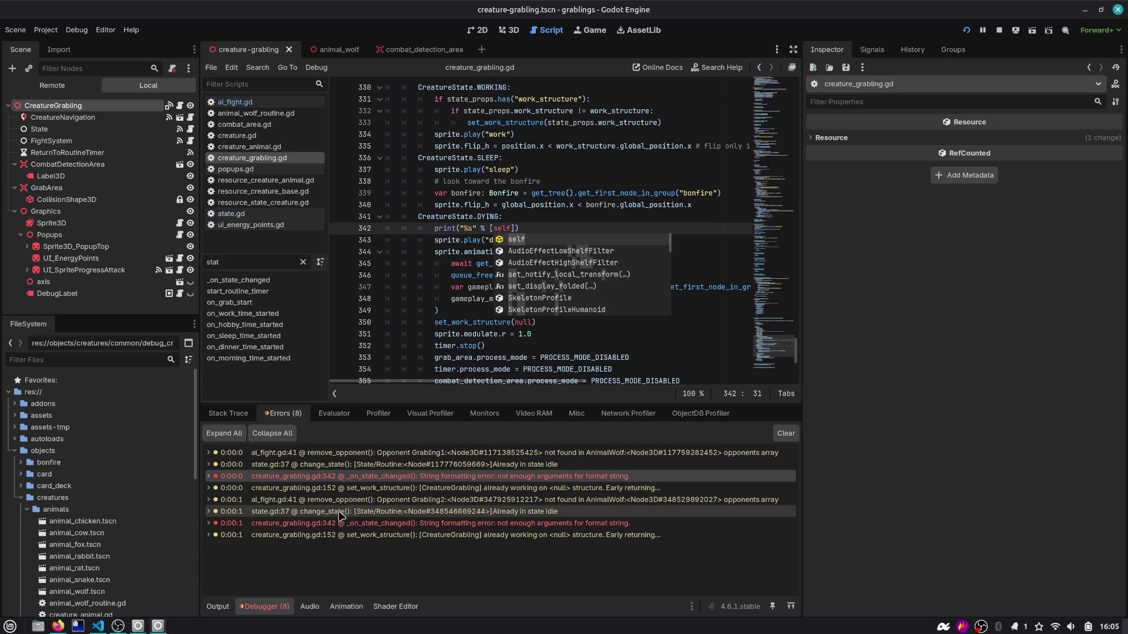
left_click(536, 526)
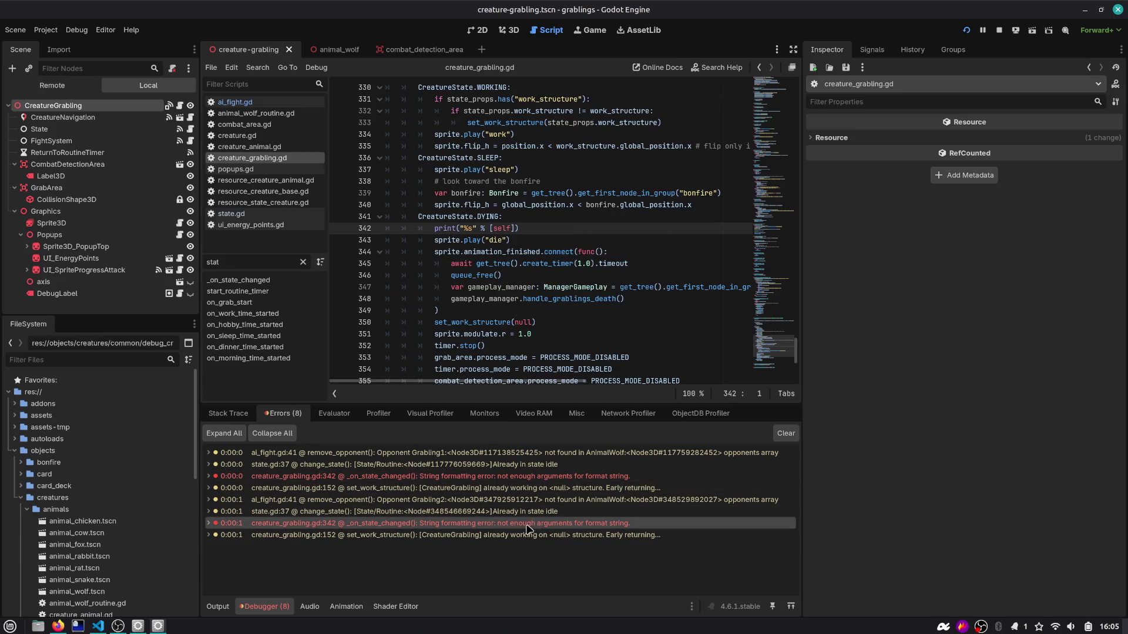
mouse_move(486, 517)
key("F5")
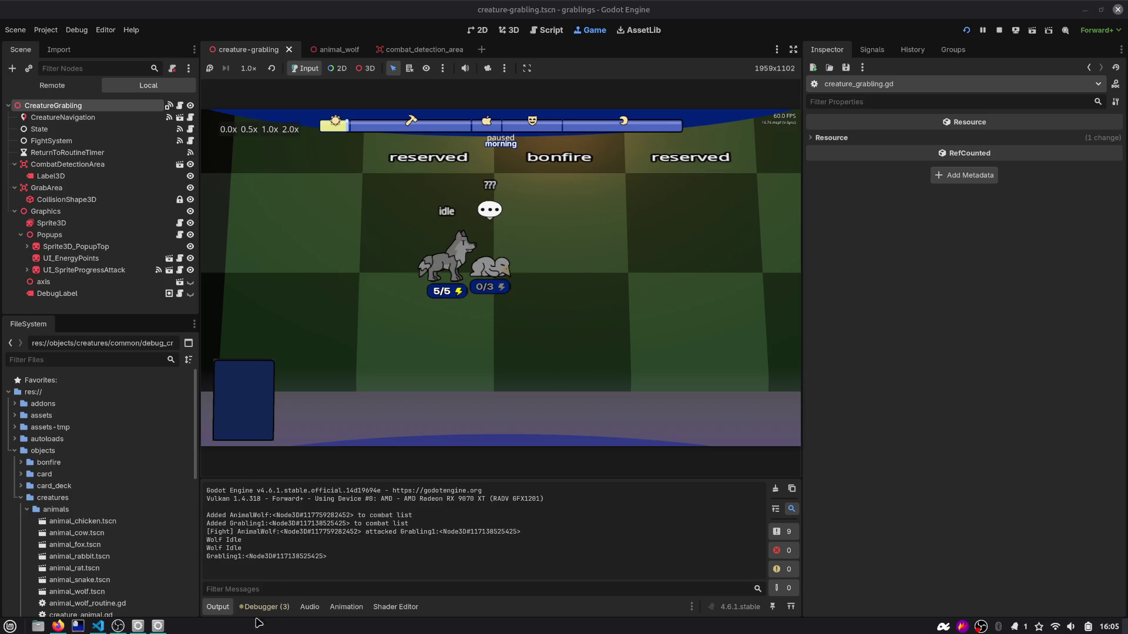
Step: Follow the ai_fight.gd opponent-not-found warning and search the project for remove_opponent
left_click(264, 606)
double_click(355, 456)
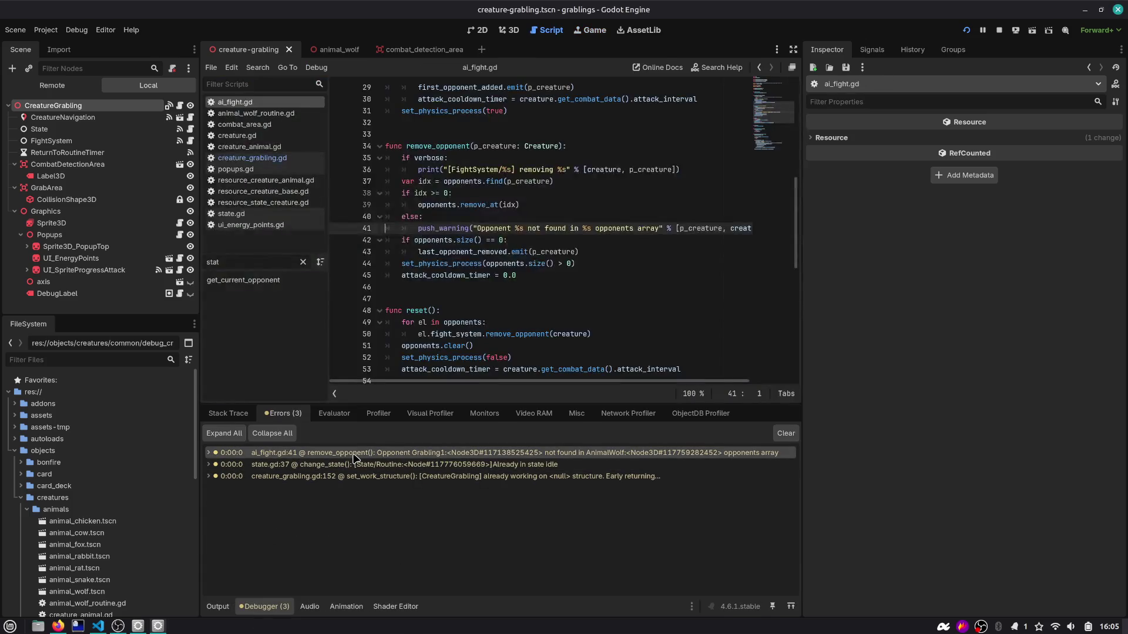
left_click(263, 458)
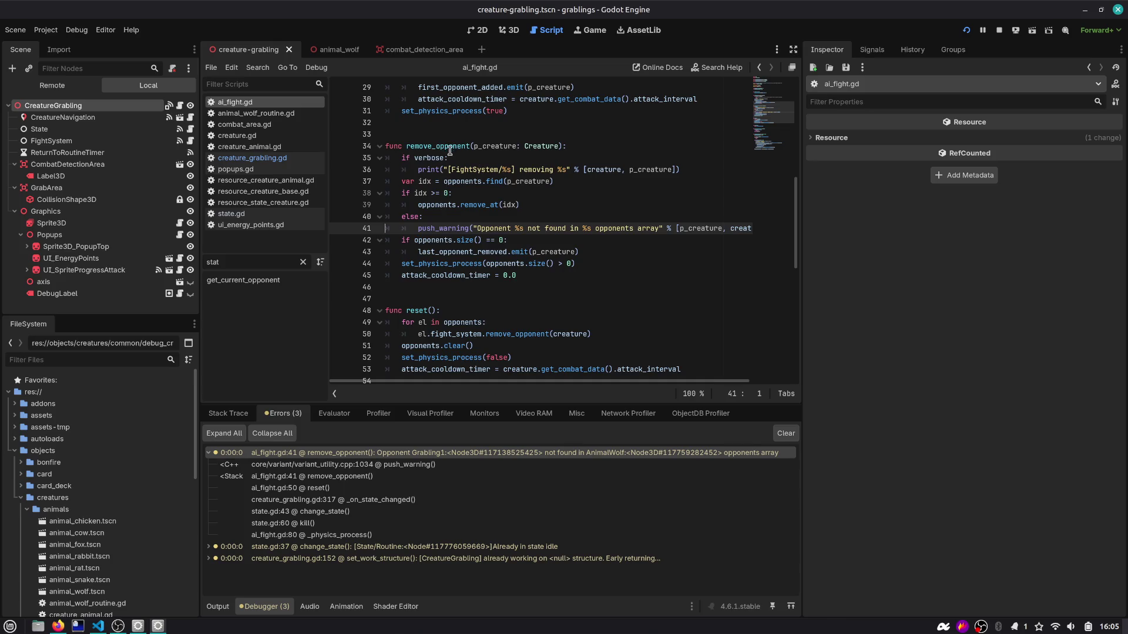
double_click(450, 147)
key("ctrl+shift+f")
key("Return")
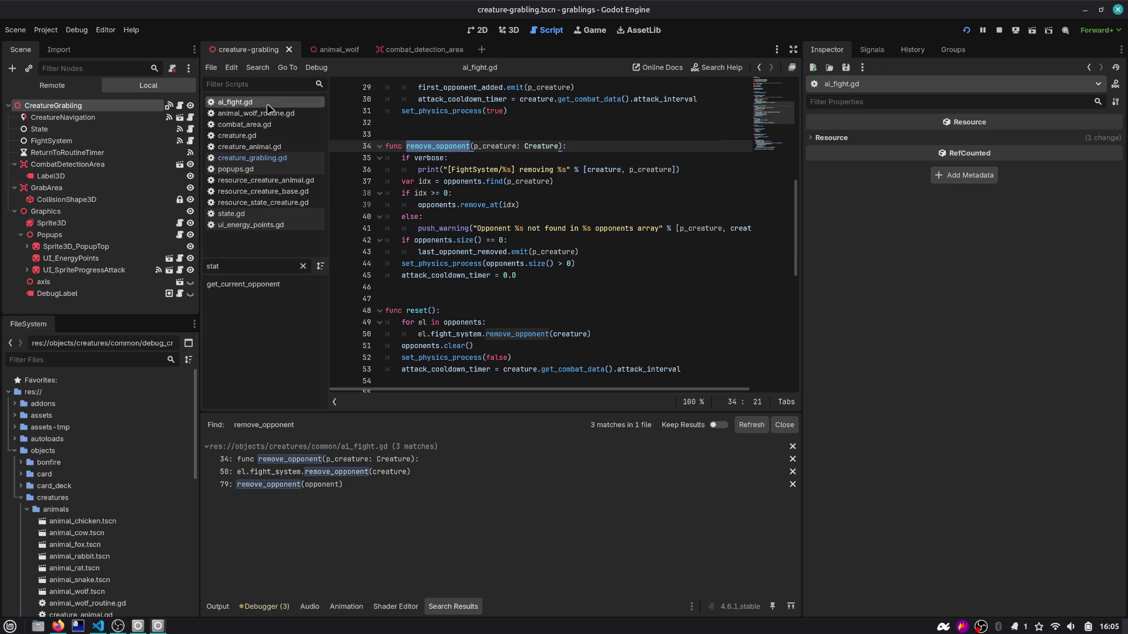
Step: Open a new empty line after the remove_opponent(opponent) call on line 79
scroll(450, 239, "down", 10)
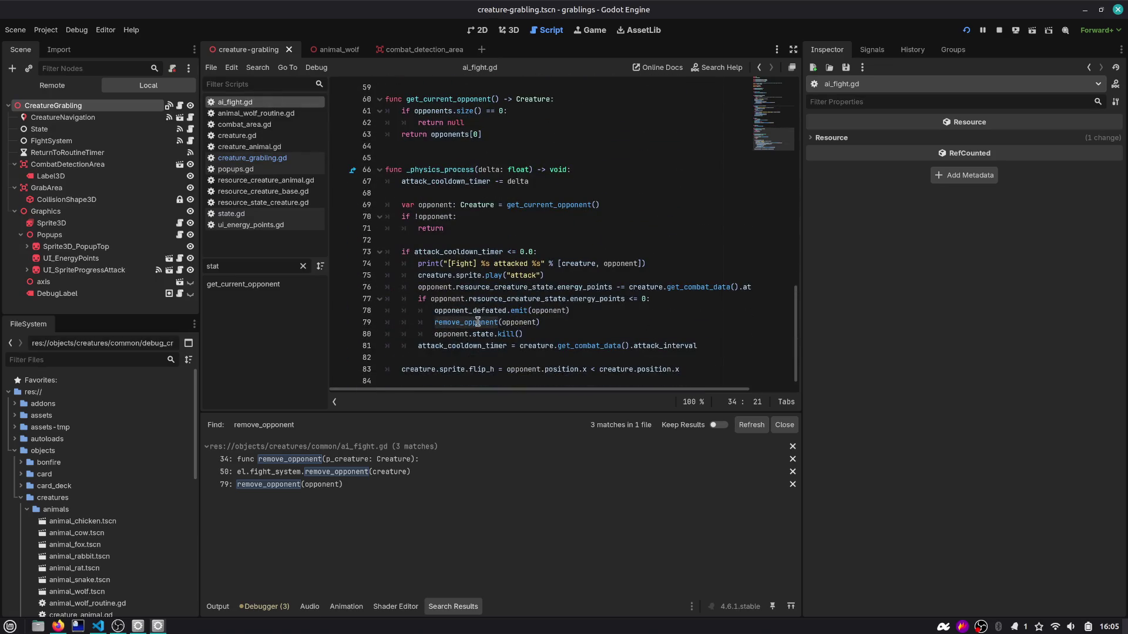
double_click(478, 321)
double_click(522, 322)
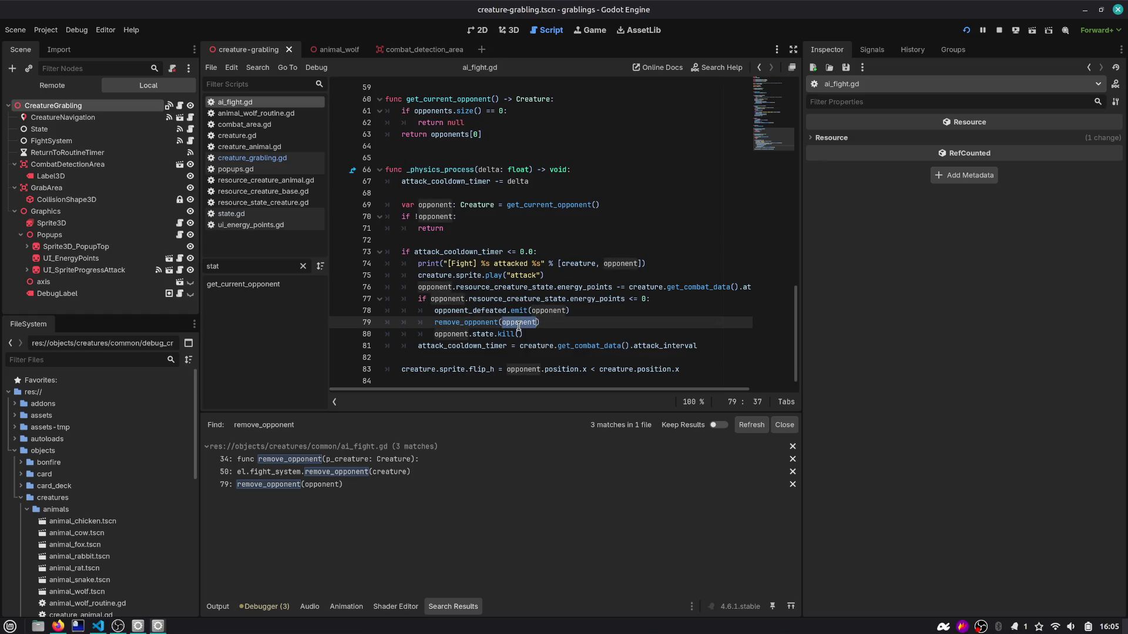
mouse_move(518, 324)
left_click(558, 319)
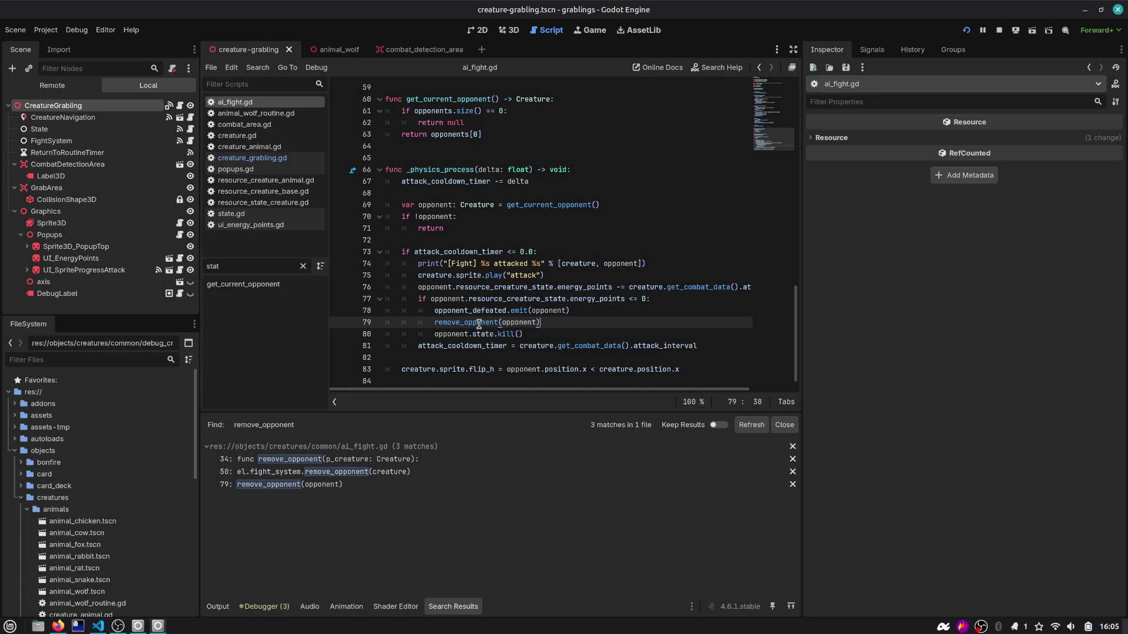
key("Return")
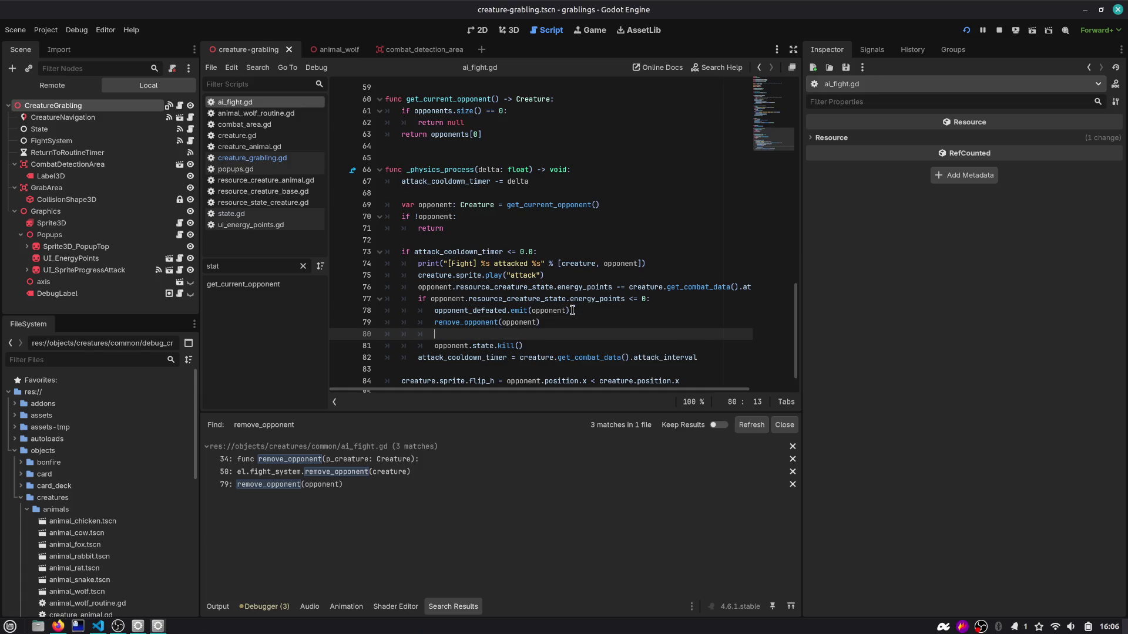
Step: Write opponent.fight_system.reset() after the remove_opponent call using autocomplete, and save ai_fight.gd
key("ctrl+shift+k")
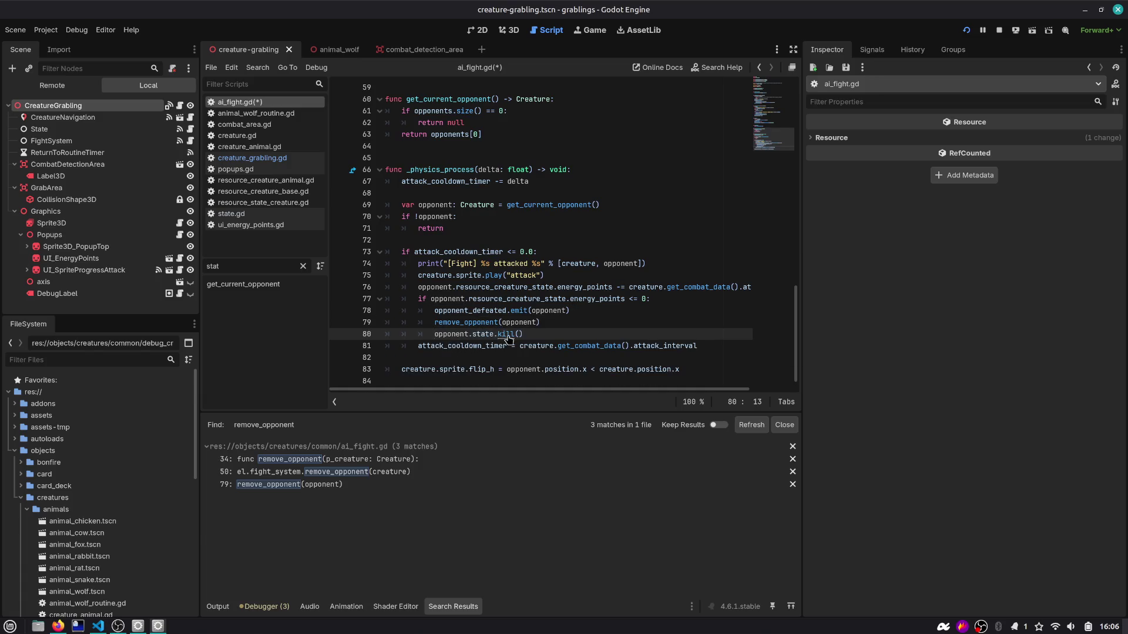
left_click(558, 320)
scroll(559, 325, "down", 1)
key("Return")
type("opponents.")
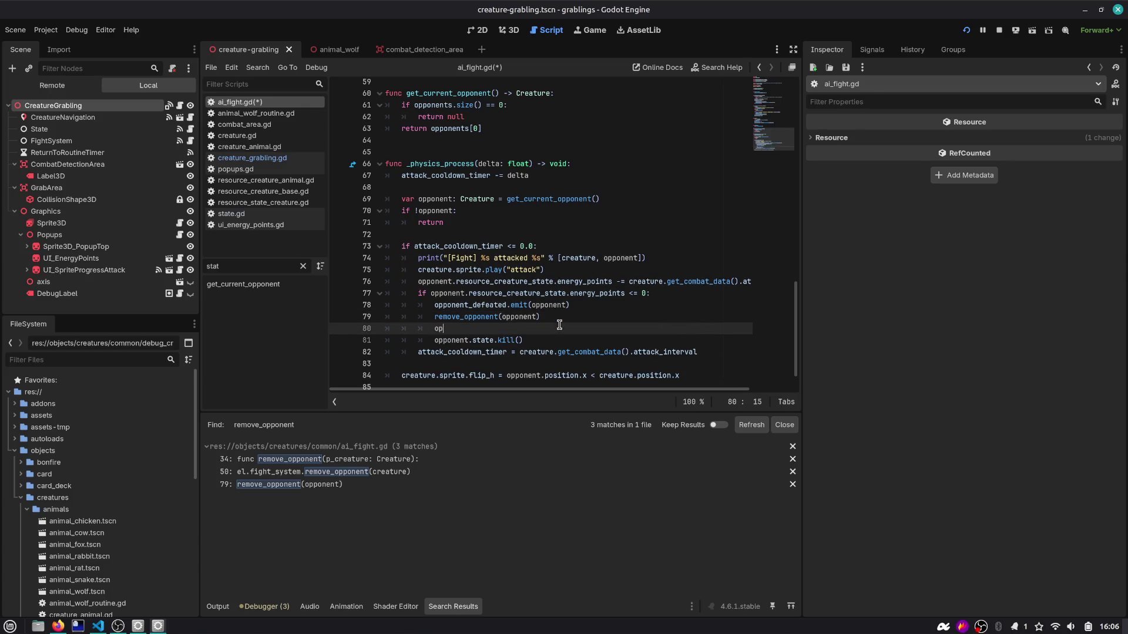
key("BackSpace")
type("fi")
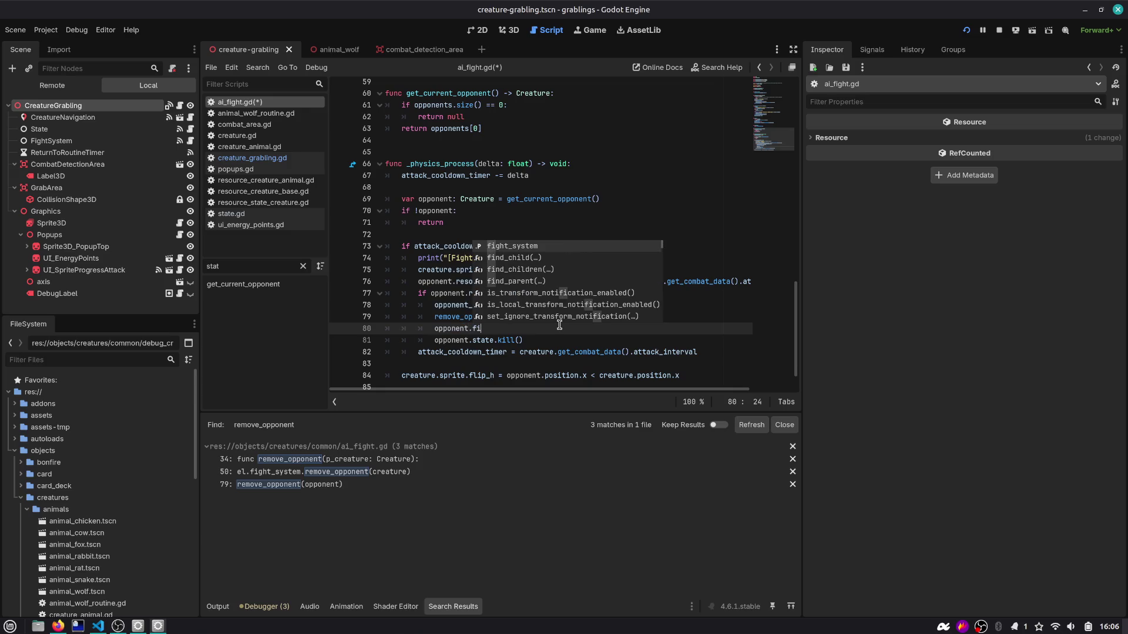
key("Return")
type(".remo")
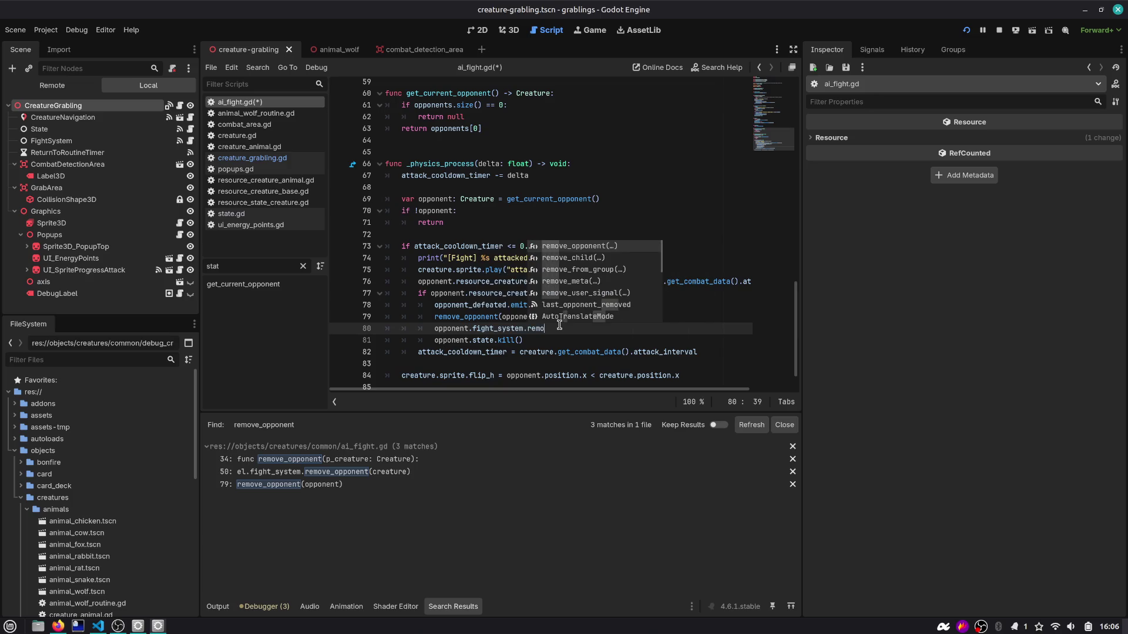
key("BackSpace")
key("BackSpace")
key("BackSpace")
type("es")
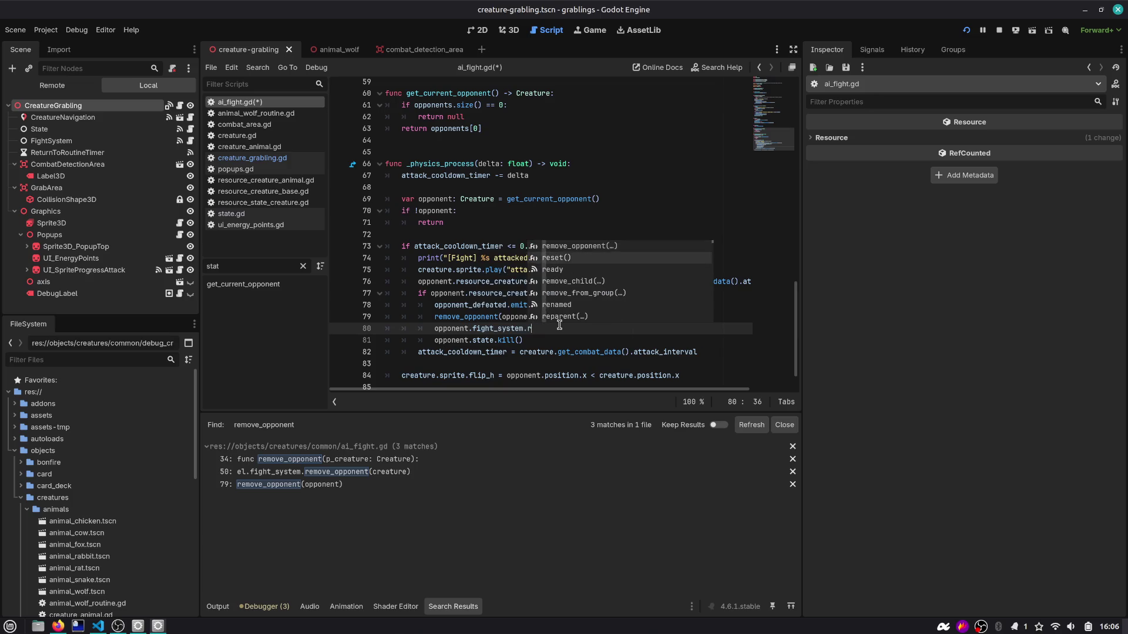
key("Return")
key("ctrl+s")
Step: Inspect reset()'s remove_opponent call, then return to the opponent's kill() call
left_click(557, 329, "ctrl")
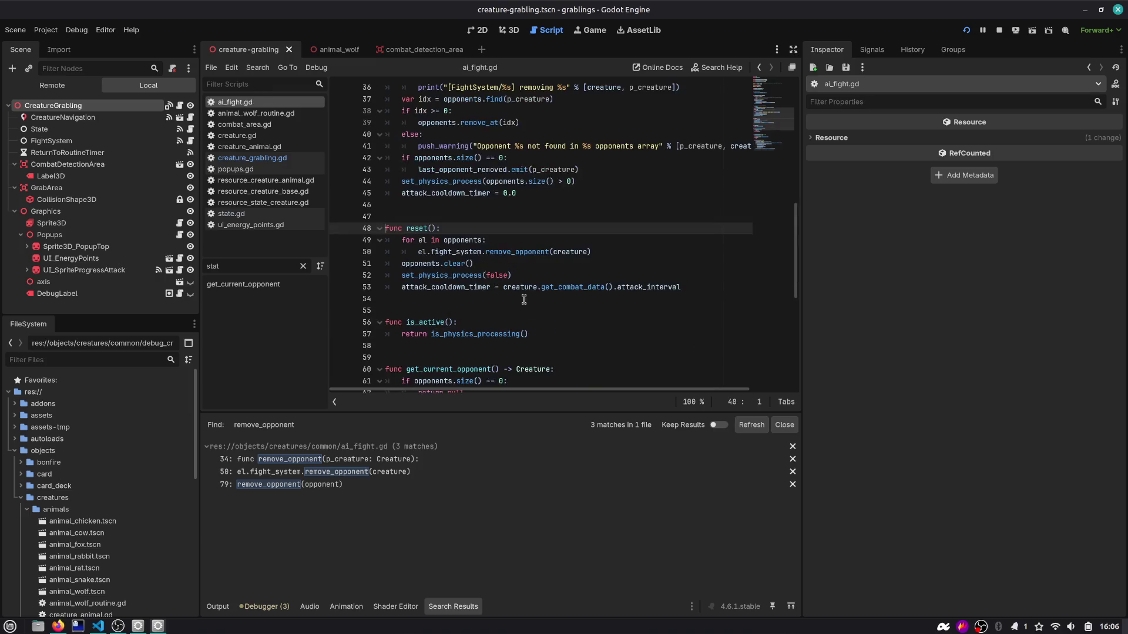
left_click_drag(438, 251, 609, 247)
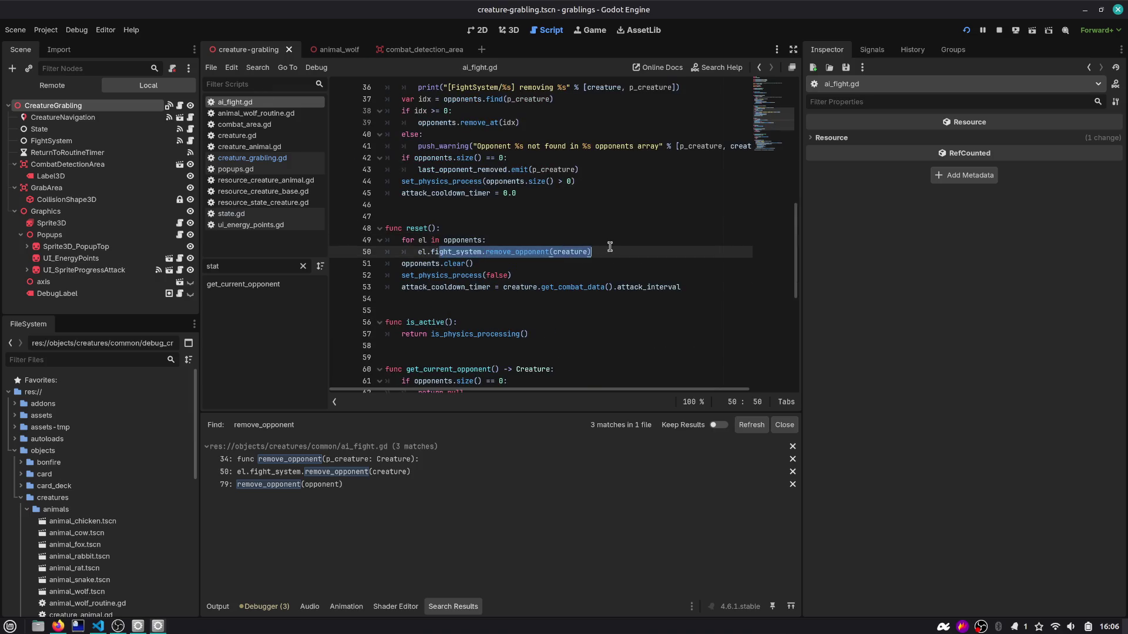
double_click(571, 253)
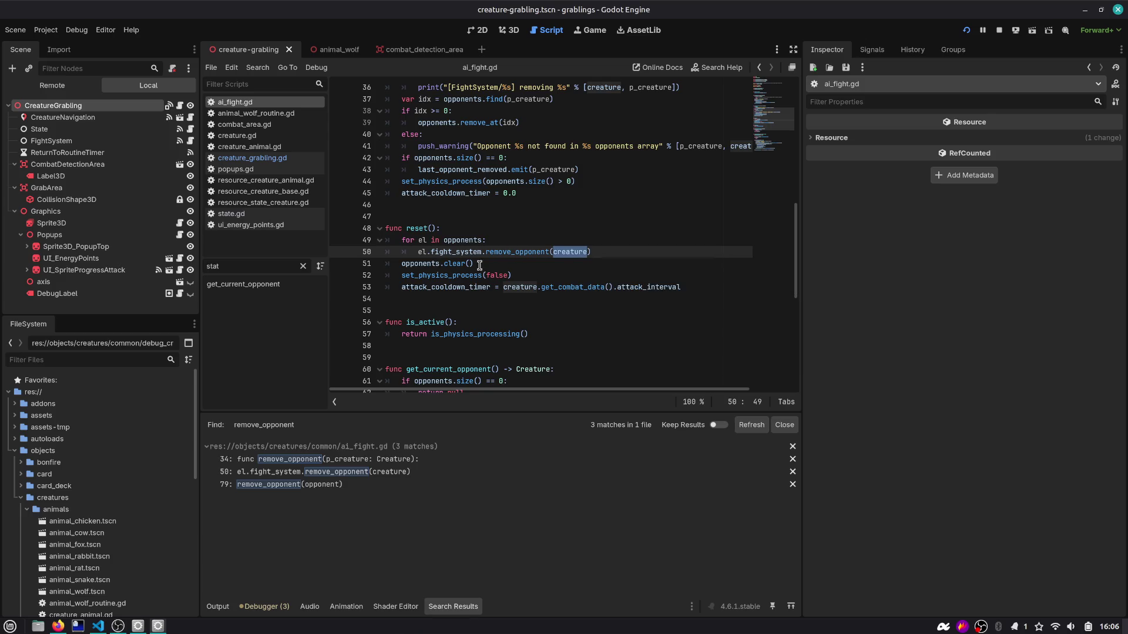
left_click(759, 67)
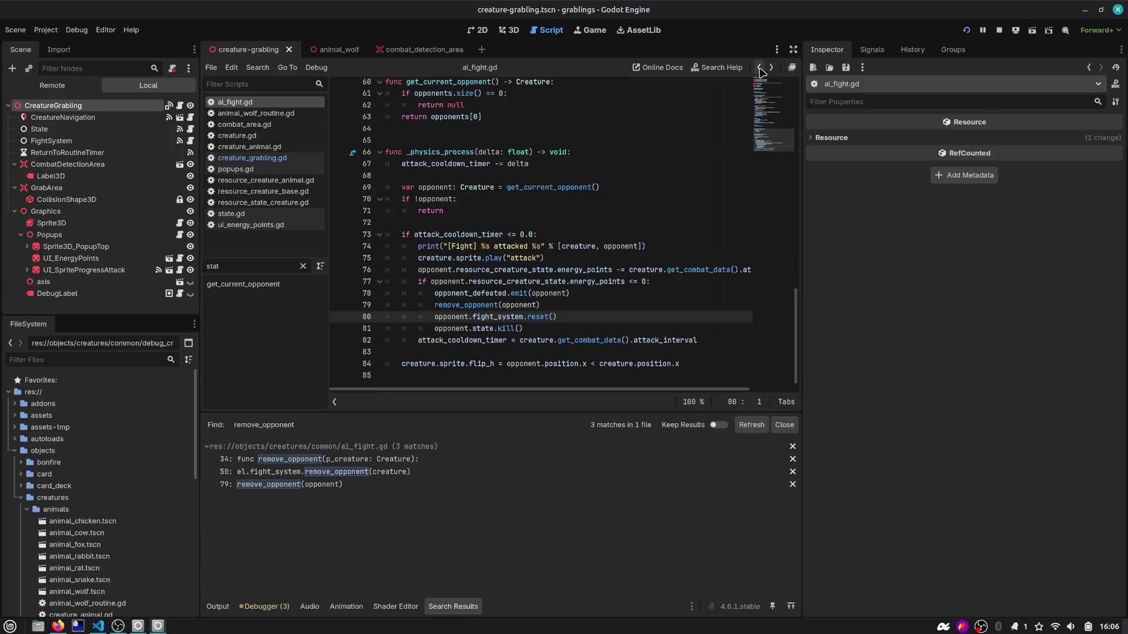
left_click(503, 329)
Step: Jump to kill() in state.gd, then review the DYING block in creature_grabling.gd
left_click(506, 328, "ctrl")
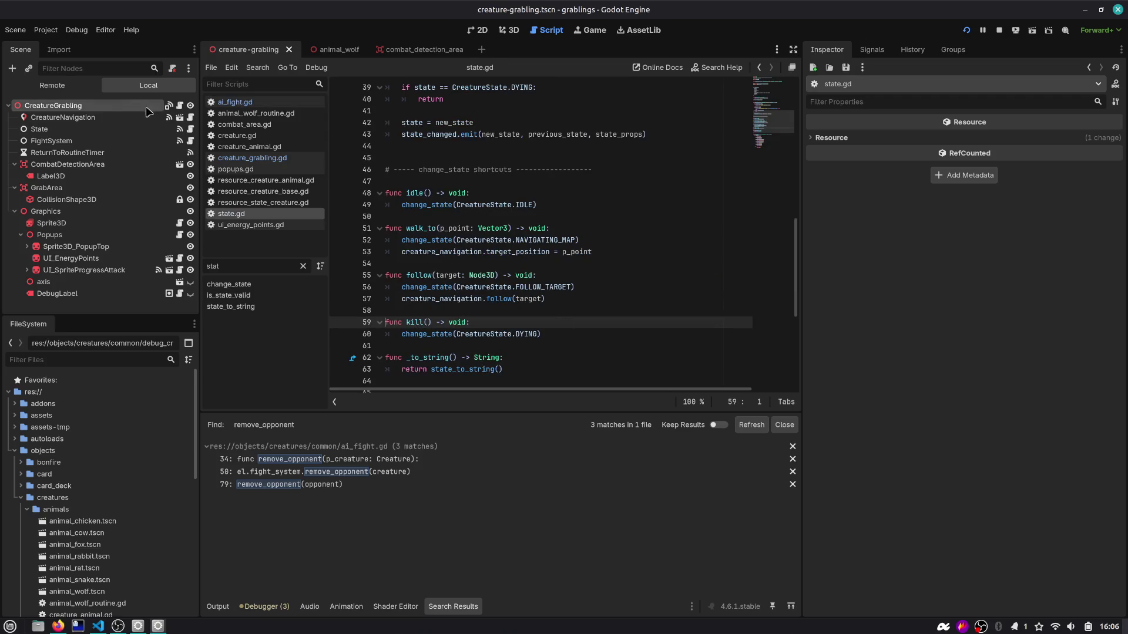
left_click(179, 106)
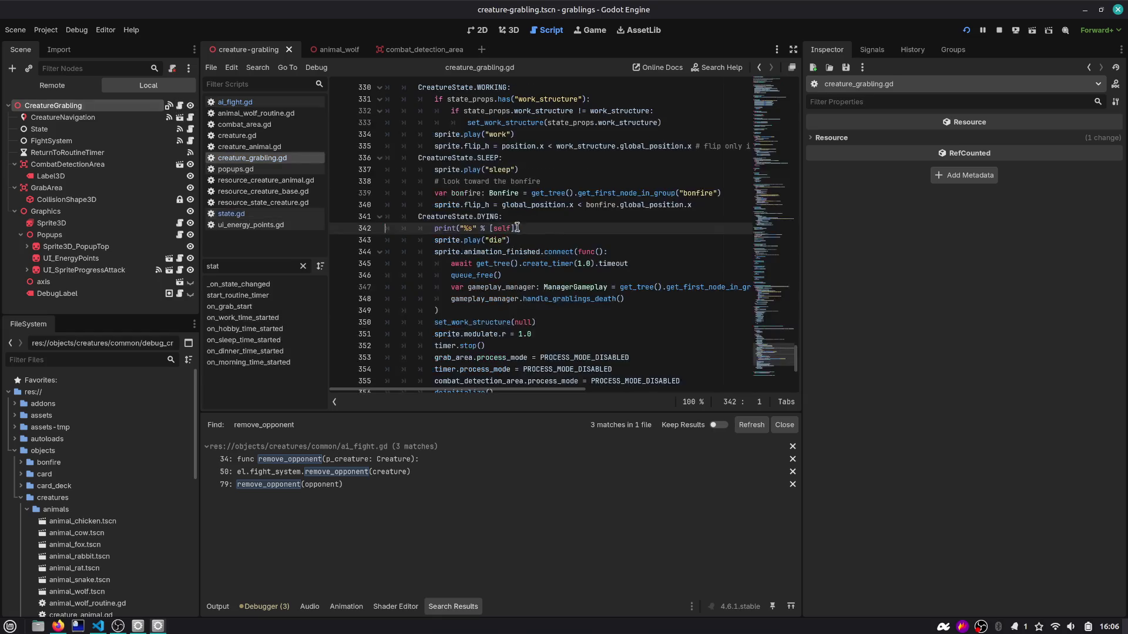
scroll(552, 231, "down", 3)
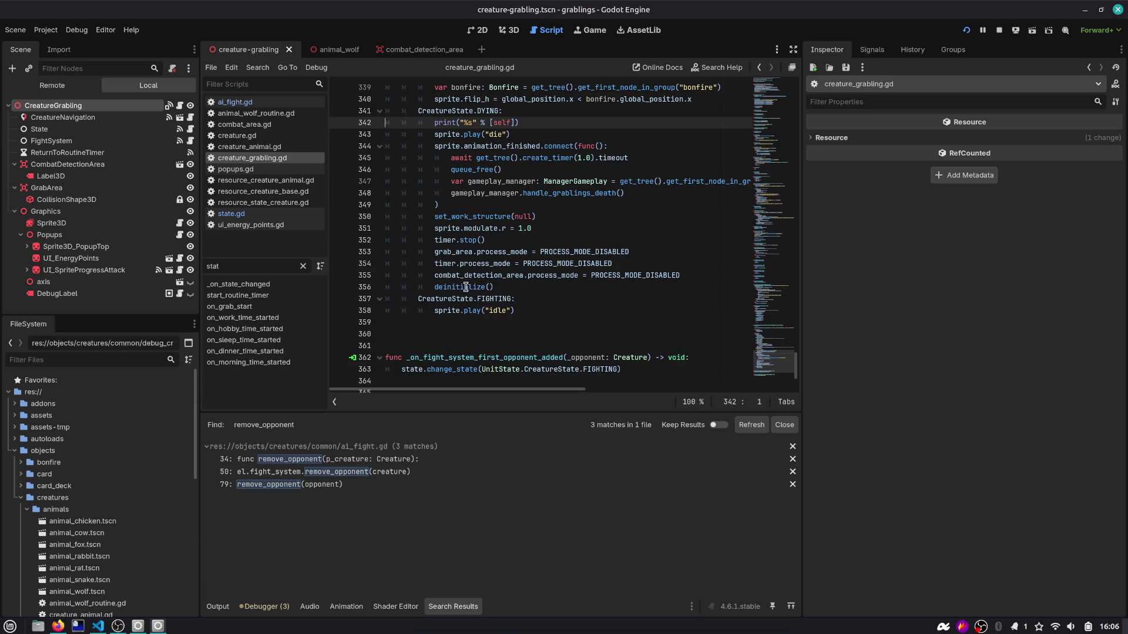
scroll(477, 234, "up", 4)
scroll(477, 234, "up", 10)
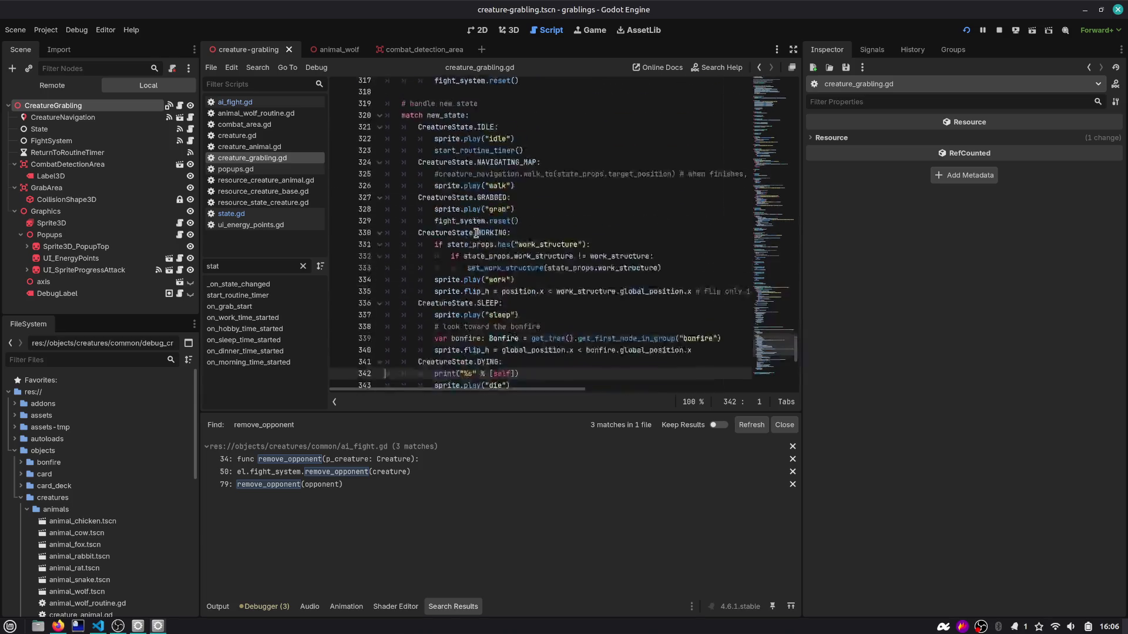
scroll(465, 278, "down", 13)
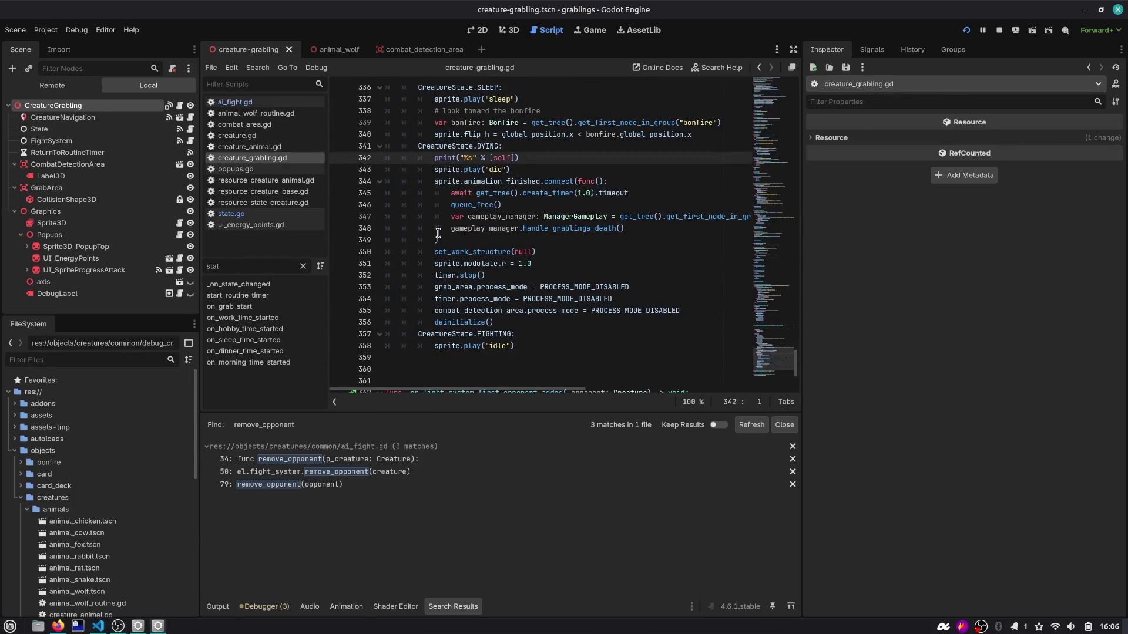
mouse_move(513, 323)
left_mouse_down()
mouse_move(352, 275)
mouse_move(316, 281)
mouse_move(311, 311)
left_mouse_up()
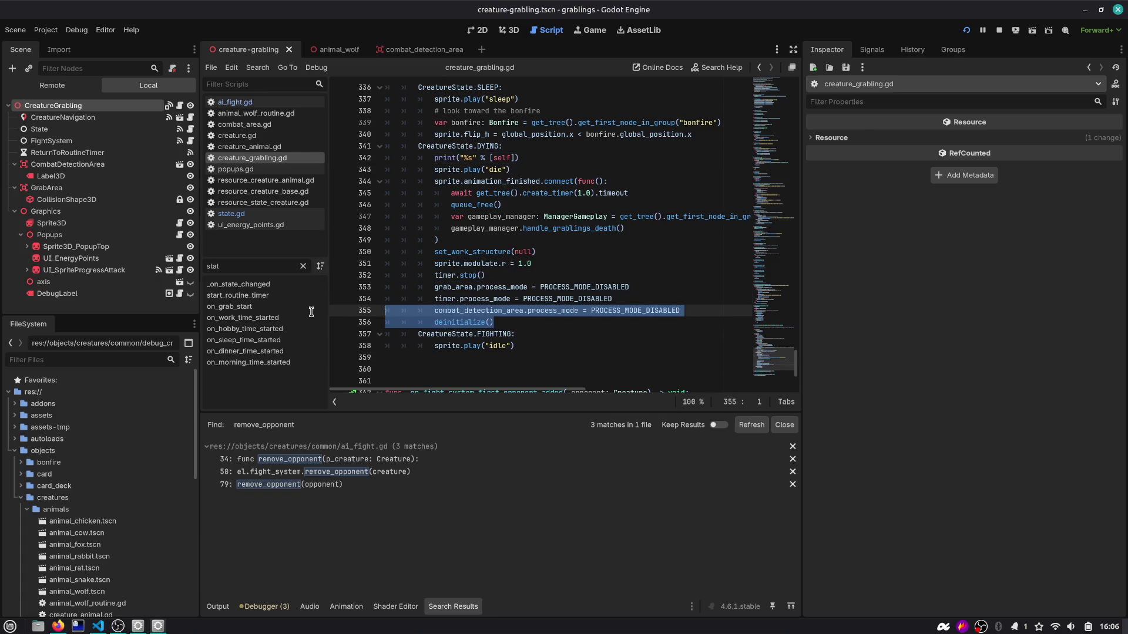
left_click(568, 298)
scroll(568, 297, "up", 12)
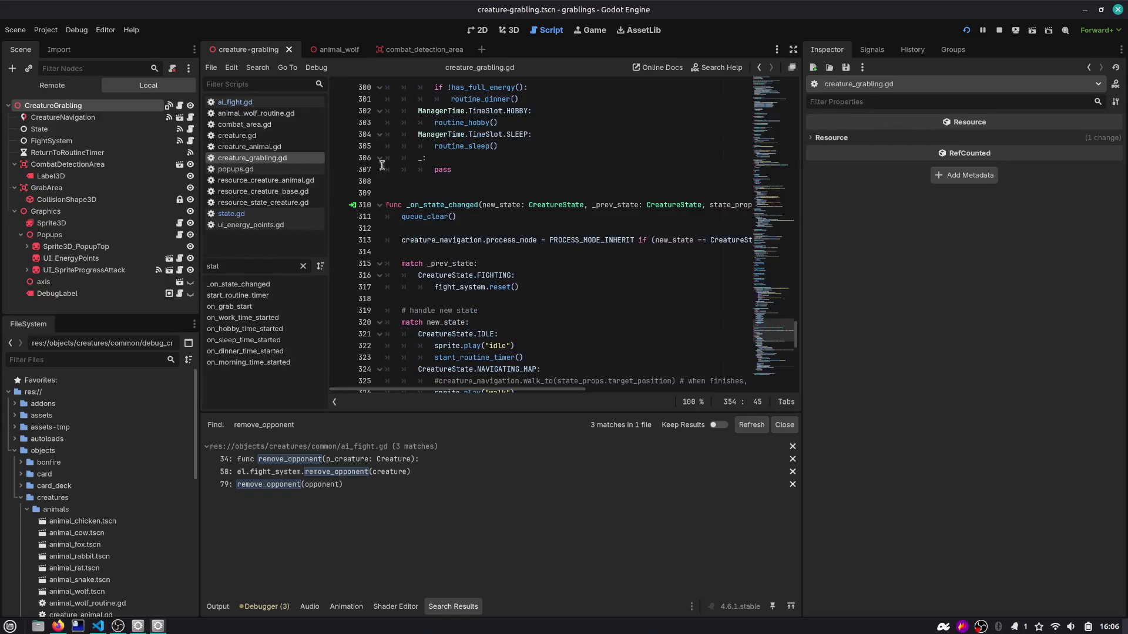
Step: Back in state.gd, search the script for class_name
left_click(230, 213)
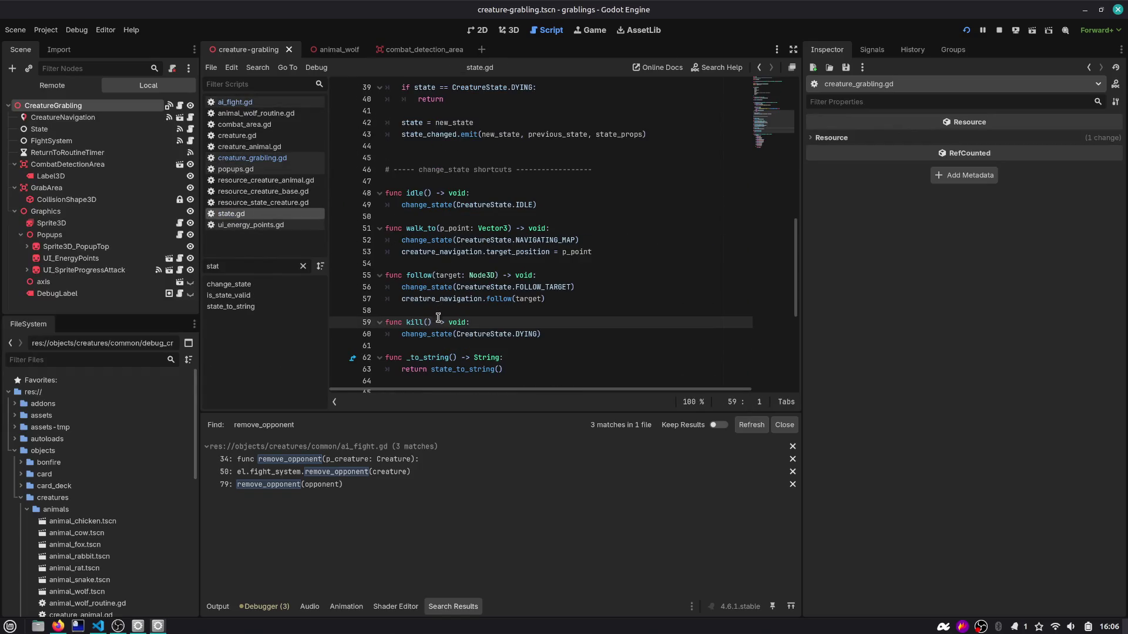
scroll(438, 320, "down", 1)
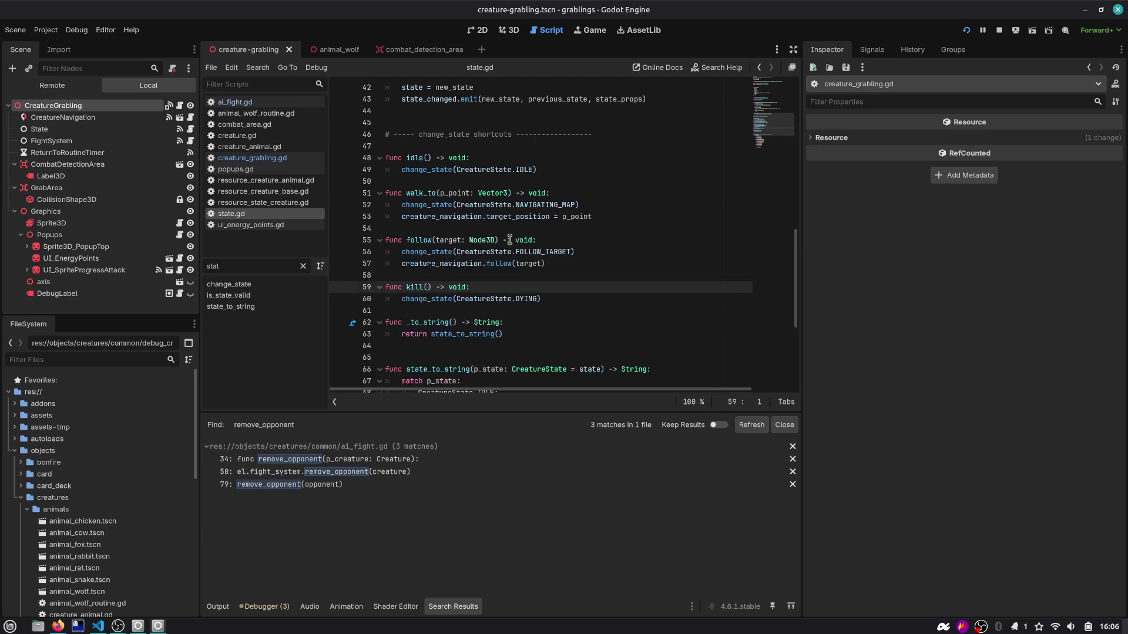
left_click(553, 193)
key("ctrl+f")
type("clear")
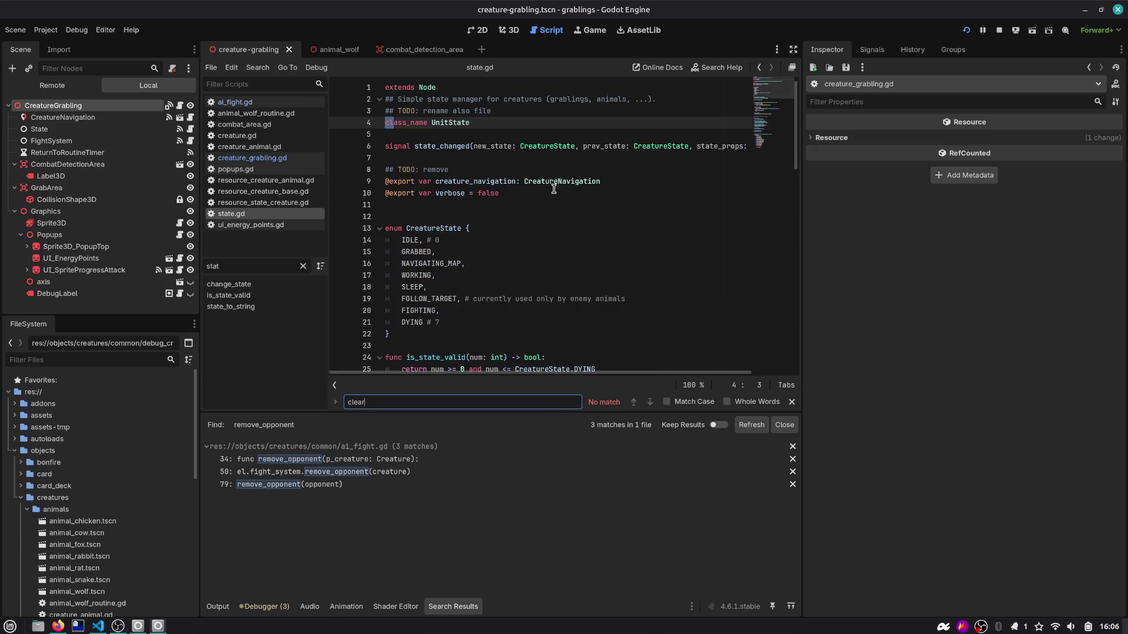
key("Escape")
Step: Scroll through creature_grabling.gd's DYING case, then return to ai_fight.gd's defeat branch
left_click(179, 105)
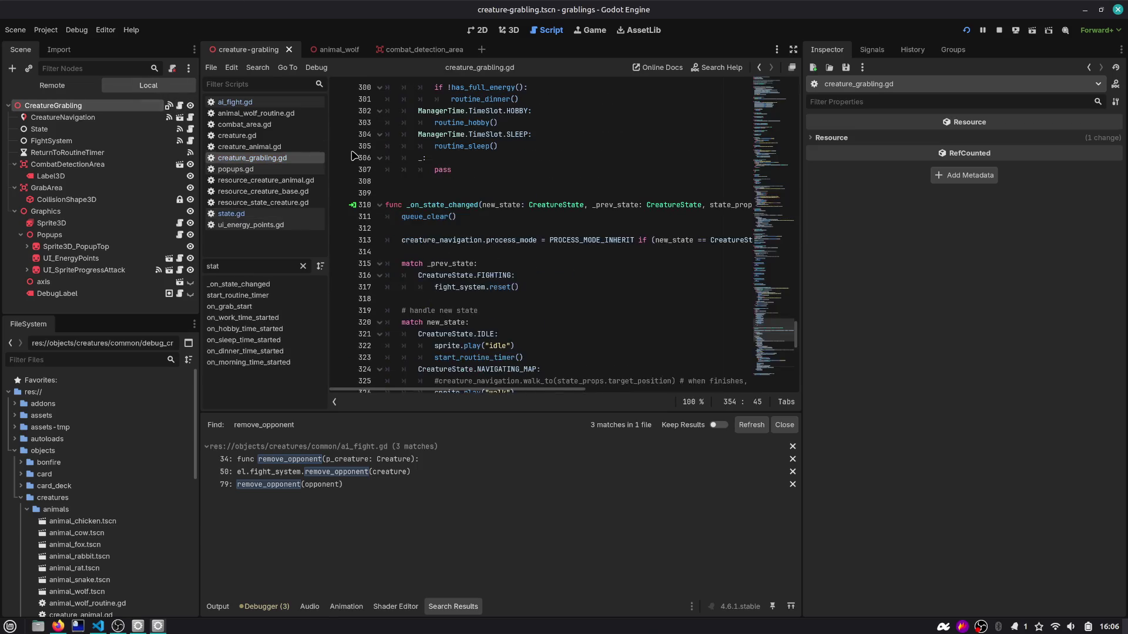
scroll(484, 217, "down", 5)
scroll(490, 225, "down", 2)
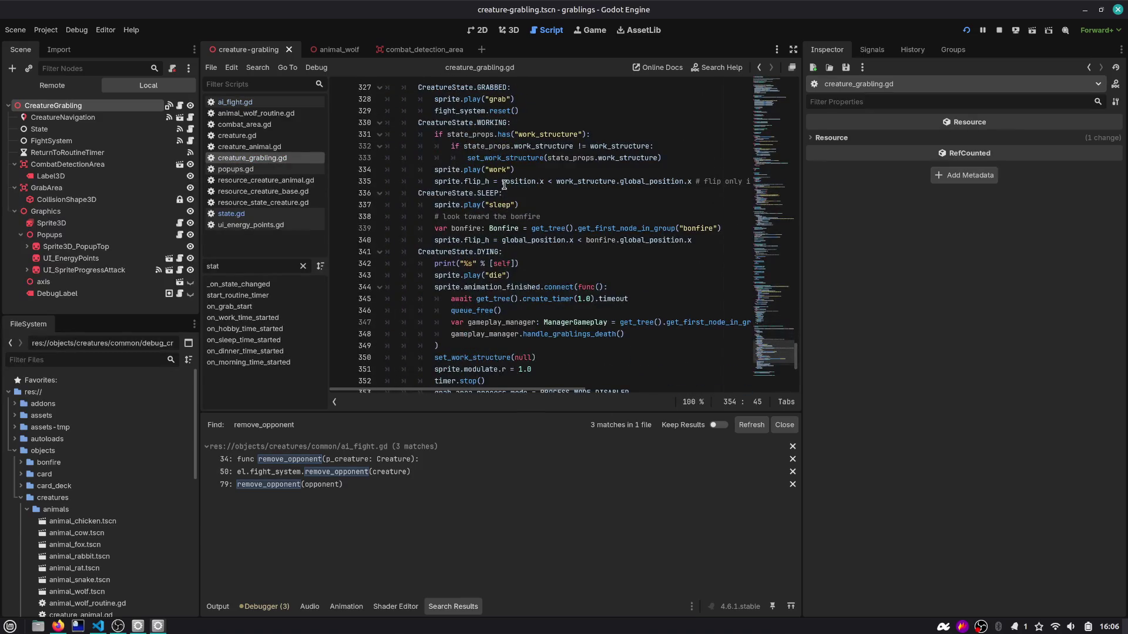
double_click(454, 170)
scroll(482, 193, "down", 1)
scroll(502, 219, "down", 1)
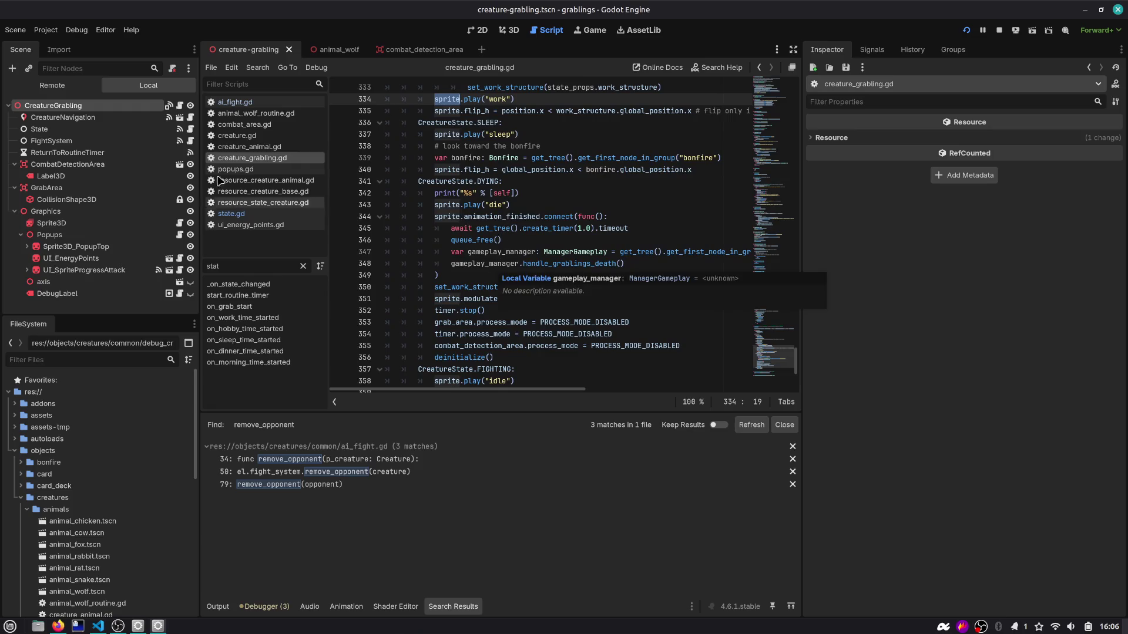
left_click(235, 102)
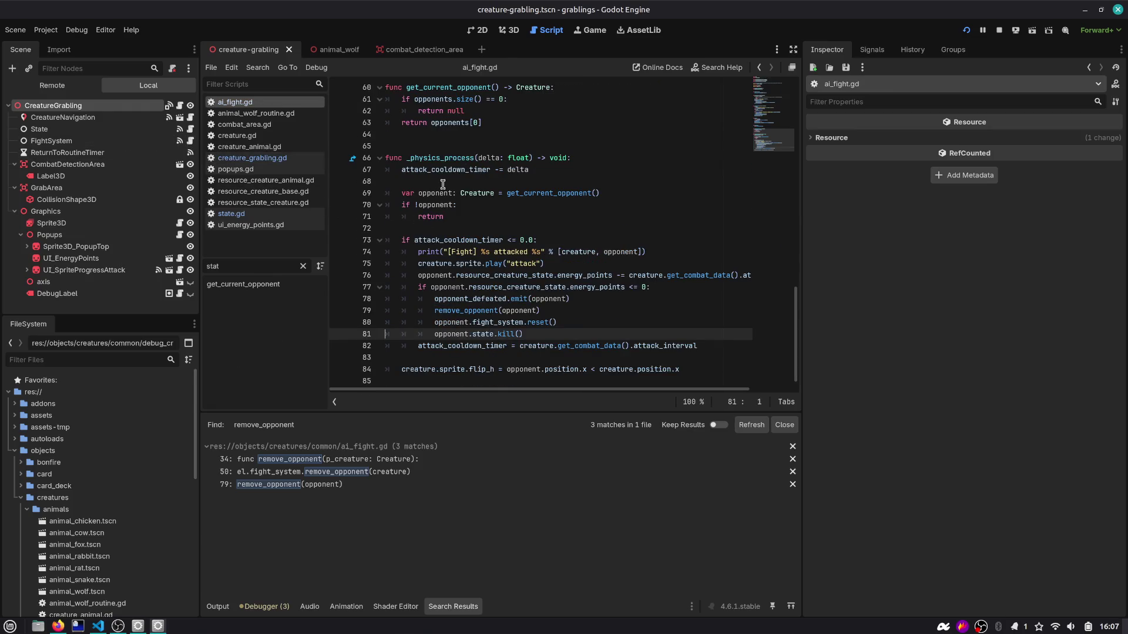
Step: Restart the running game from the editor
left_click(573, 321)
left_click_drag(438, 325, 616, 322)
left_click(966, 29)
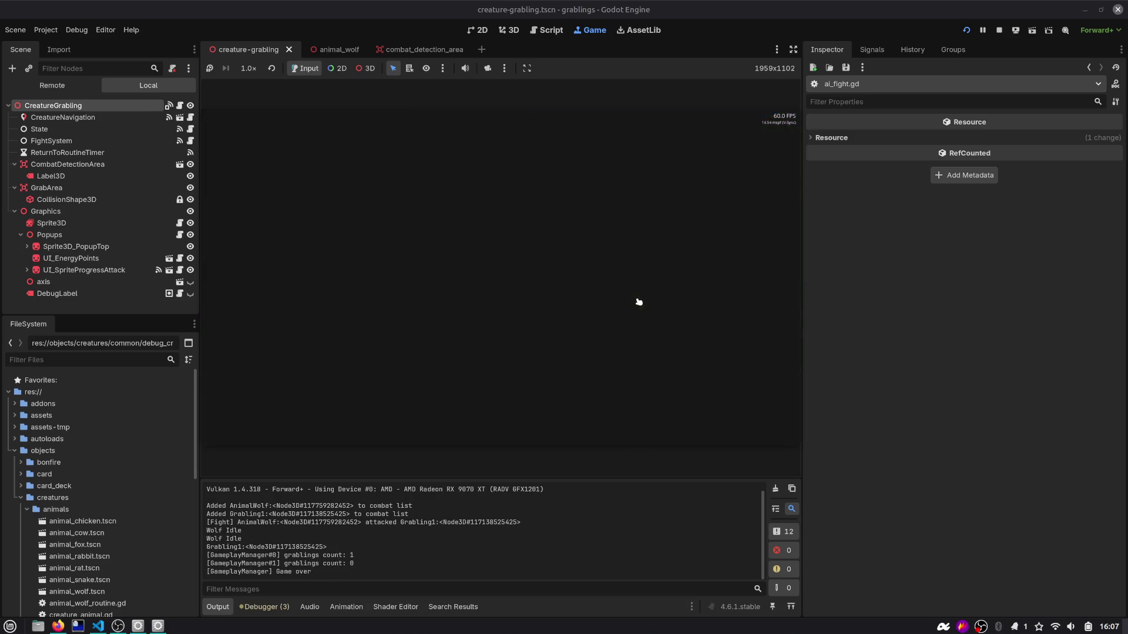
left_click(968, 29)
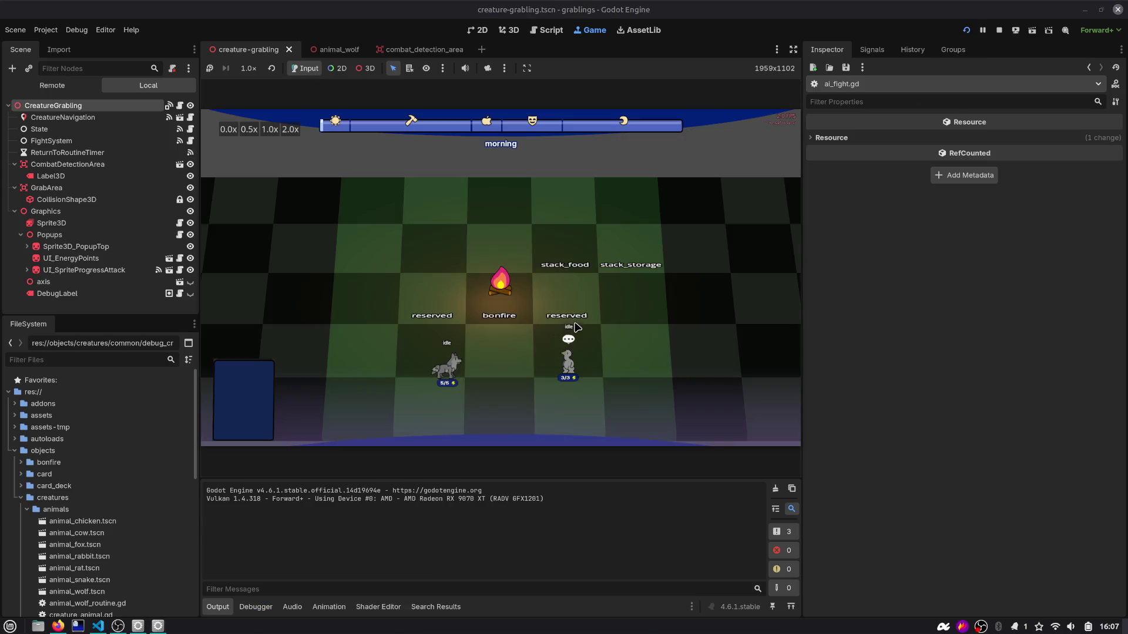
Step: Drop the grabling onto the wolf and open the ai_fight.gd:41 opponent-not-found error
left_click_drag(613, 284, 406, 276)
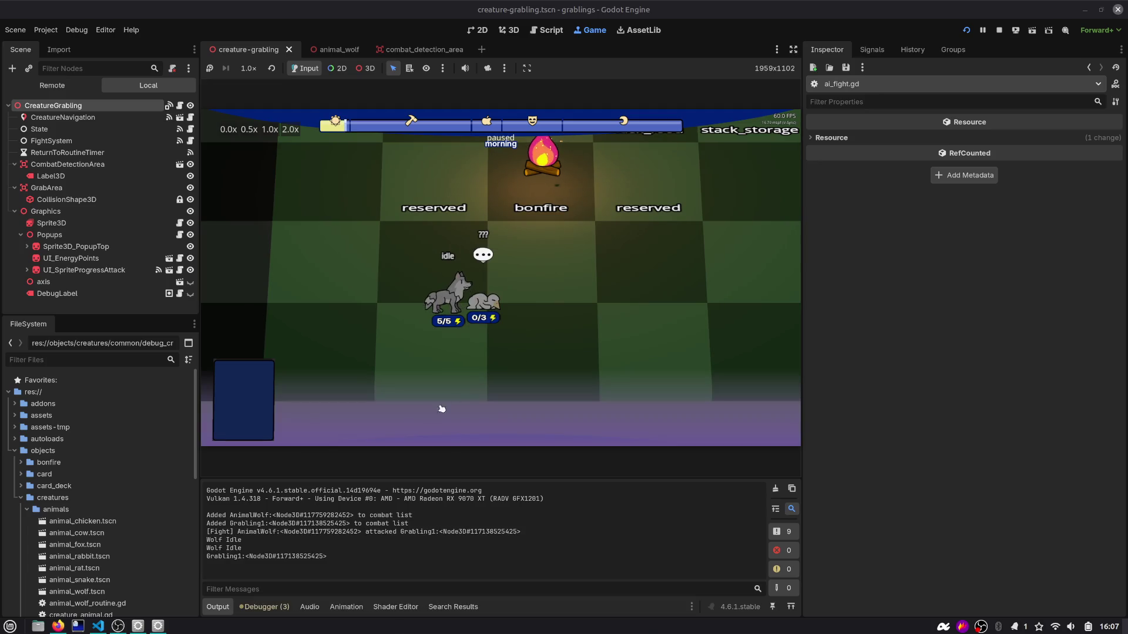
left_click(264, 607)
left_click(298, 454)
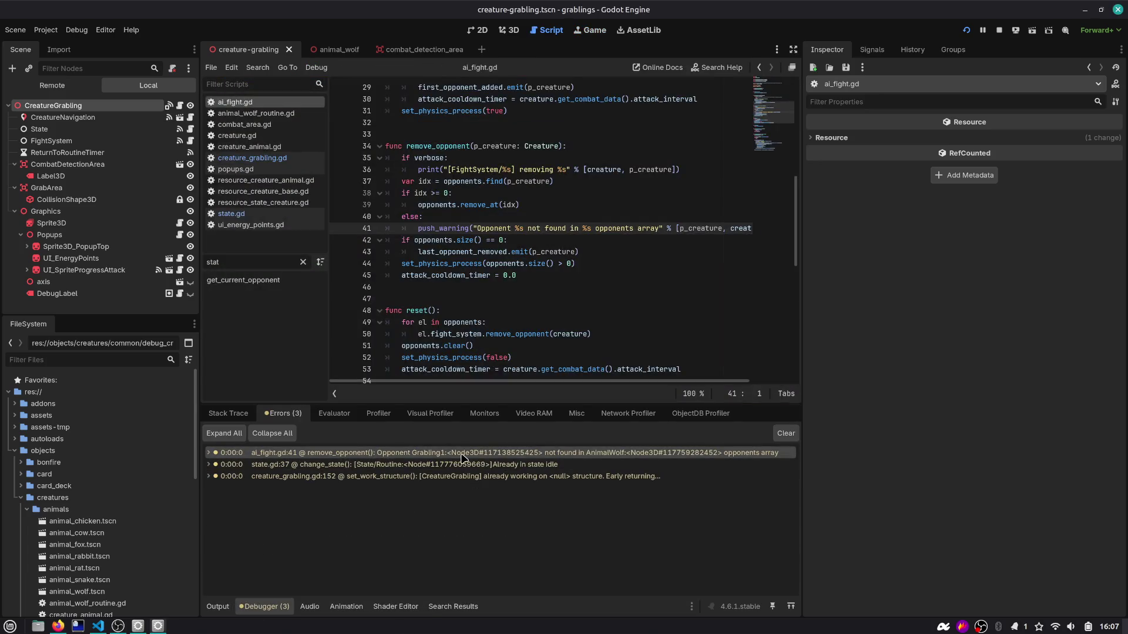
Step: In the animal_wolf scene, trace remove_opponent back to its definition at ai_fight.gd line 34
mouse_move(599, 458)
left_click(352, 48)
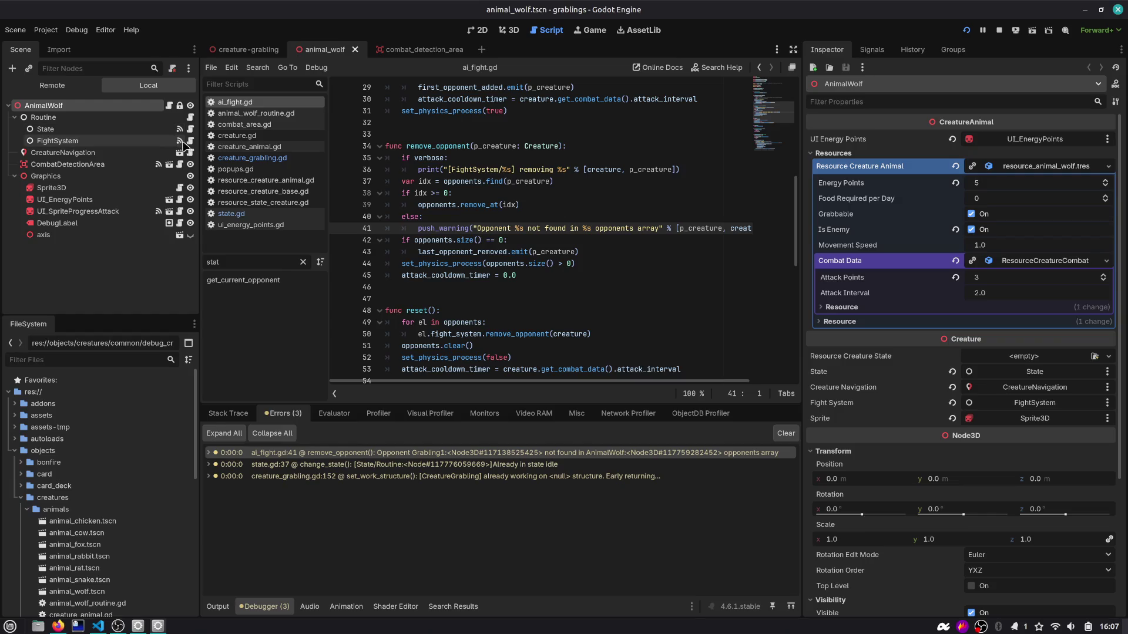
double_click(424, 146)
scroll(464, 246, "down", 8)
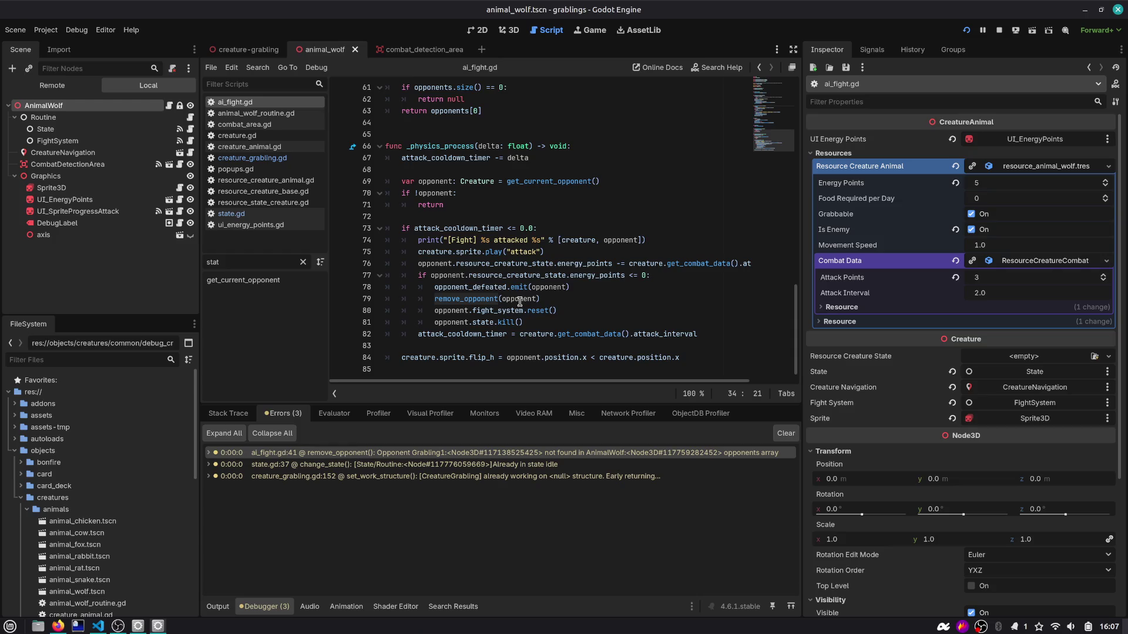
scroll(515, 301, "up", 5)
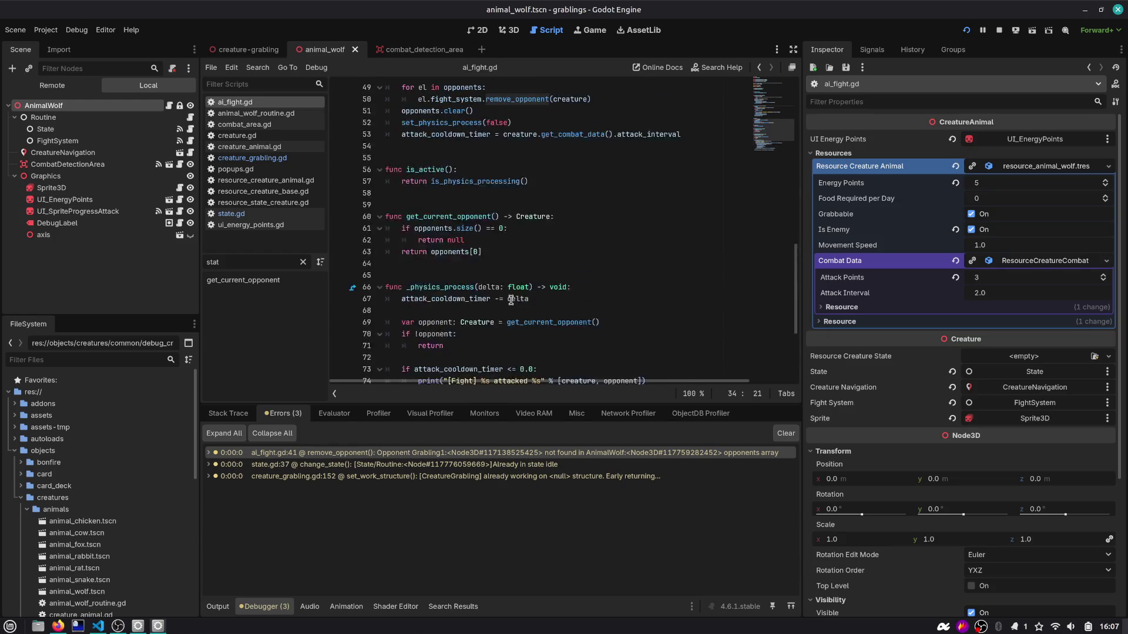
scroll(510, 300, "up", 3)
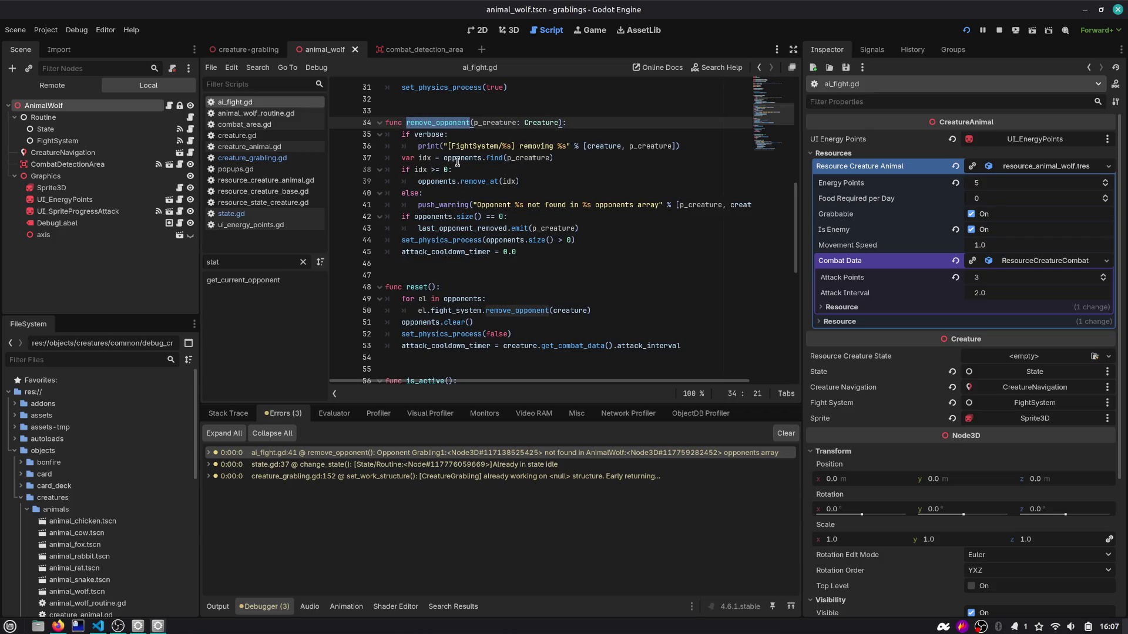
left_click(226, 610)
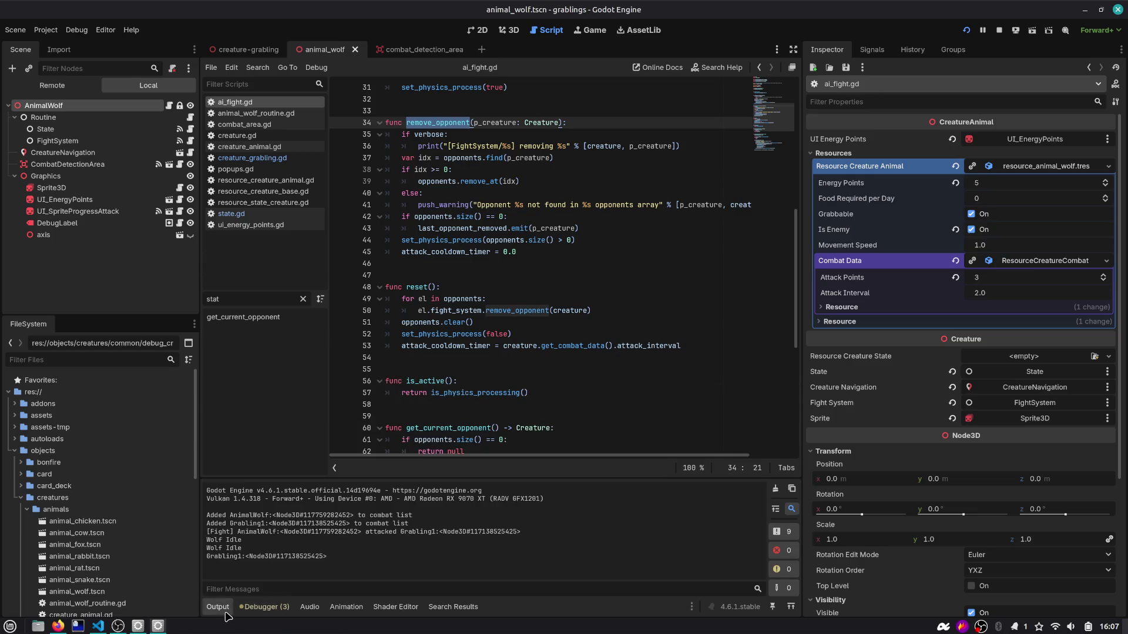
Step: Select the fight log lines in Output and locate the remove_opponent call on line 79
mouse_move(323, 532)
left_mouse_down()
mouse_move(512, 532)
mouse_move(550, 541)
mouse_move(556, 558)
left_mouse_up()
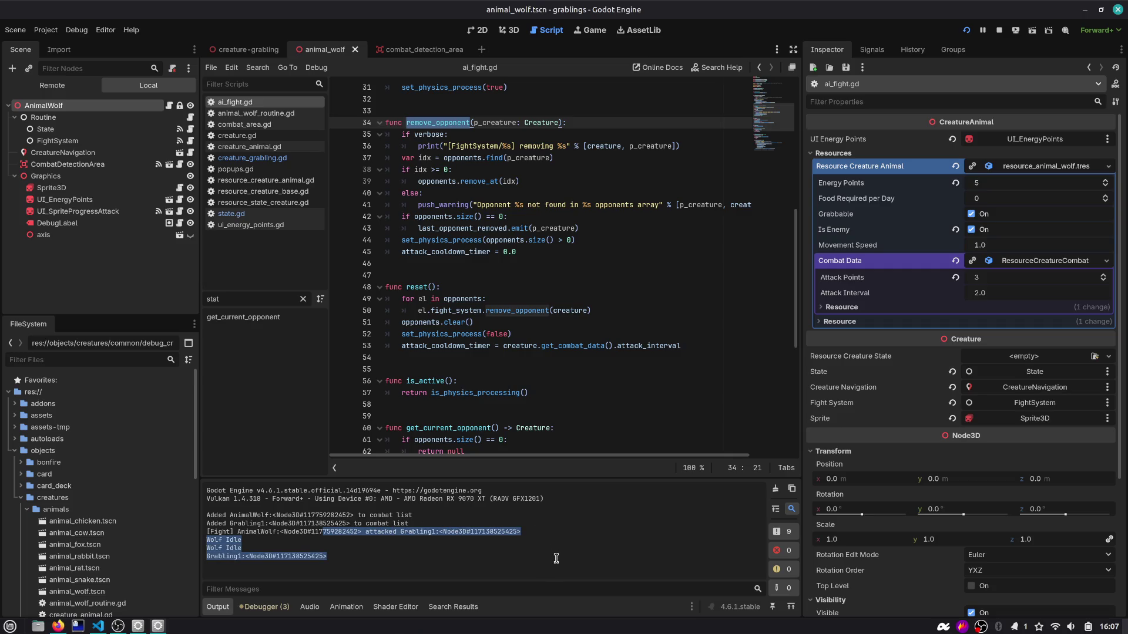
scroll(542, 257, "down", 8)
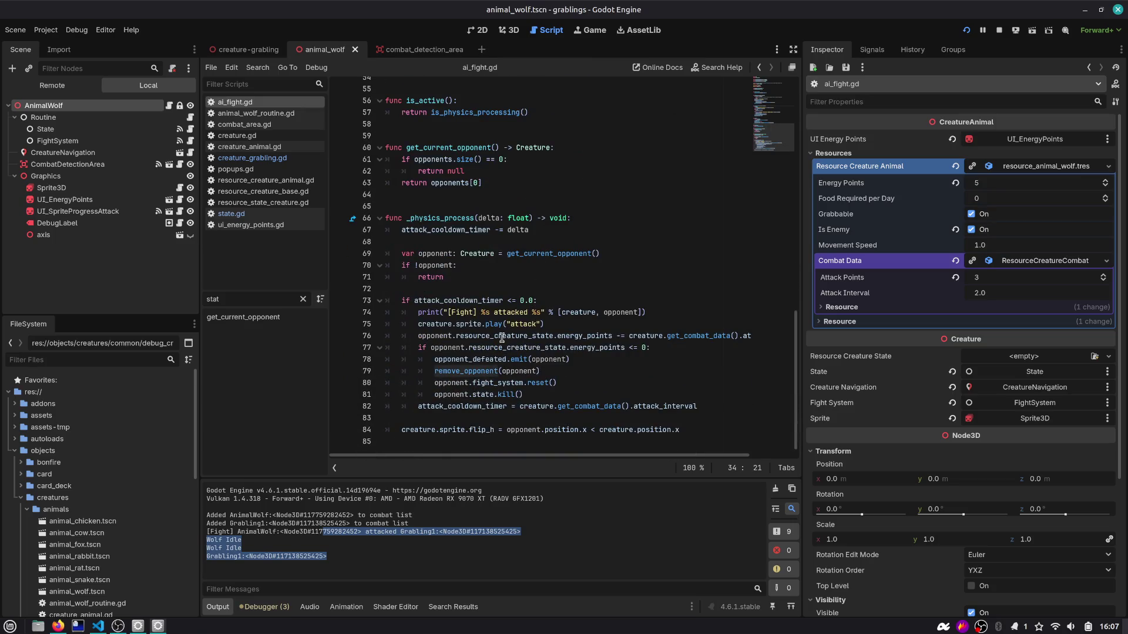
double_click(461, 371)
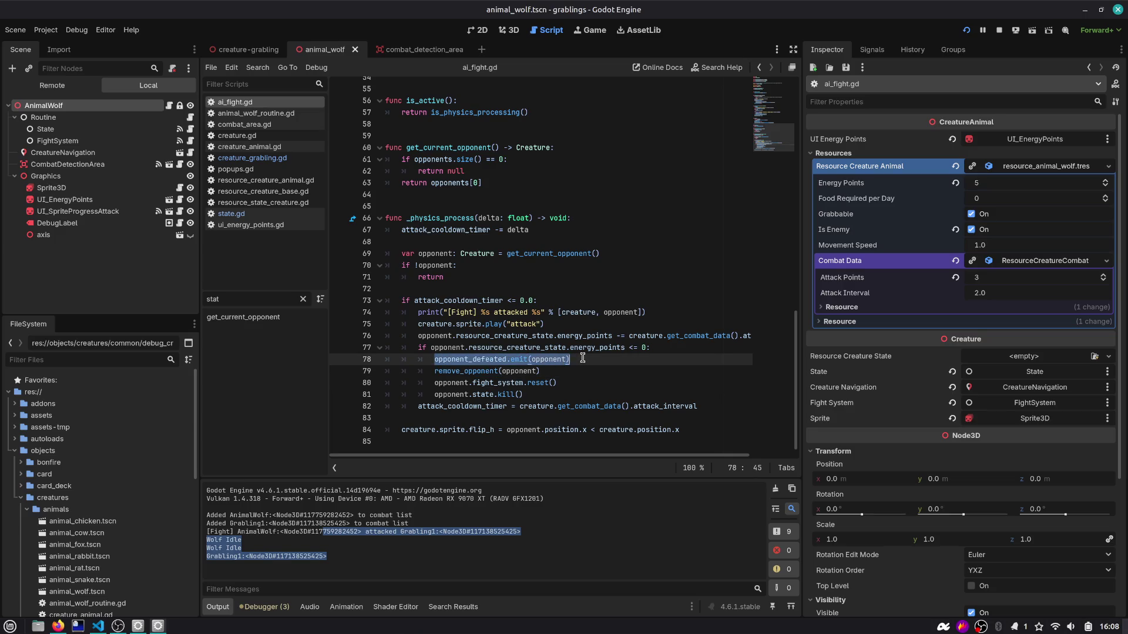
mouse_move(470, 375)
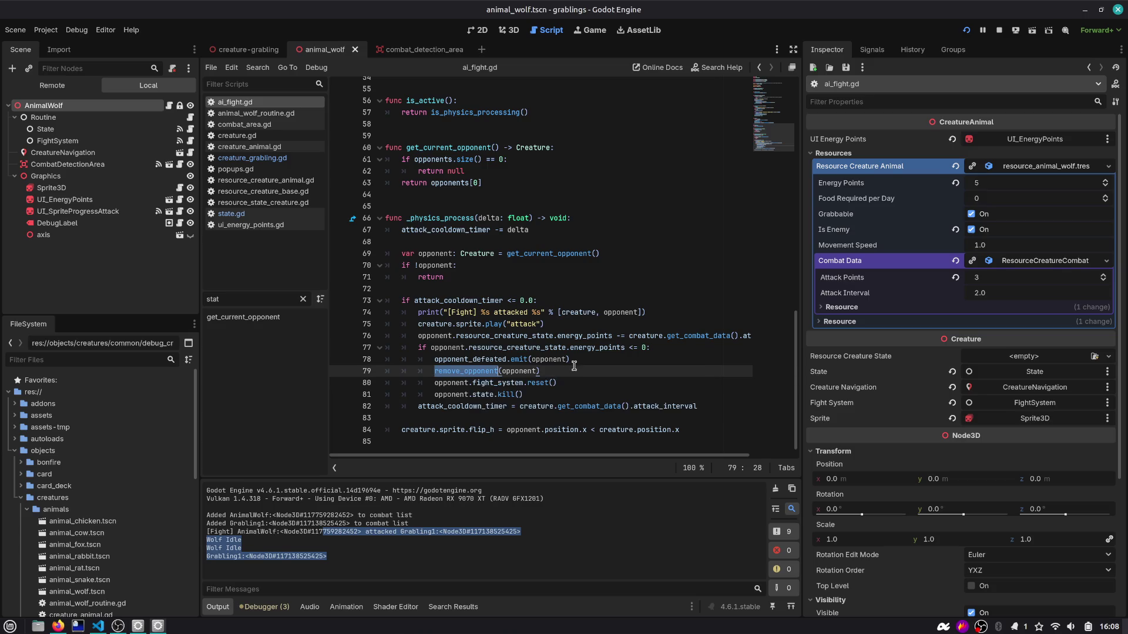
Step: Step through lines 74–80: the attack print, remove_opponent, and the fight_system reset
left_click(606, 361)
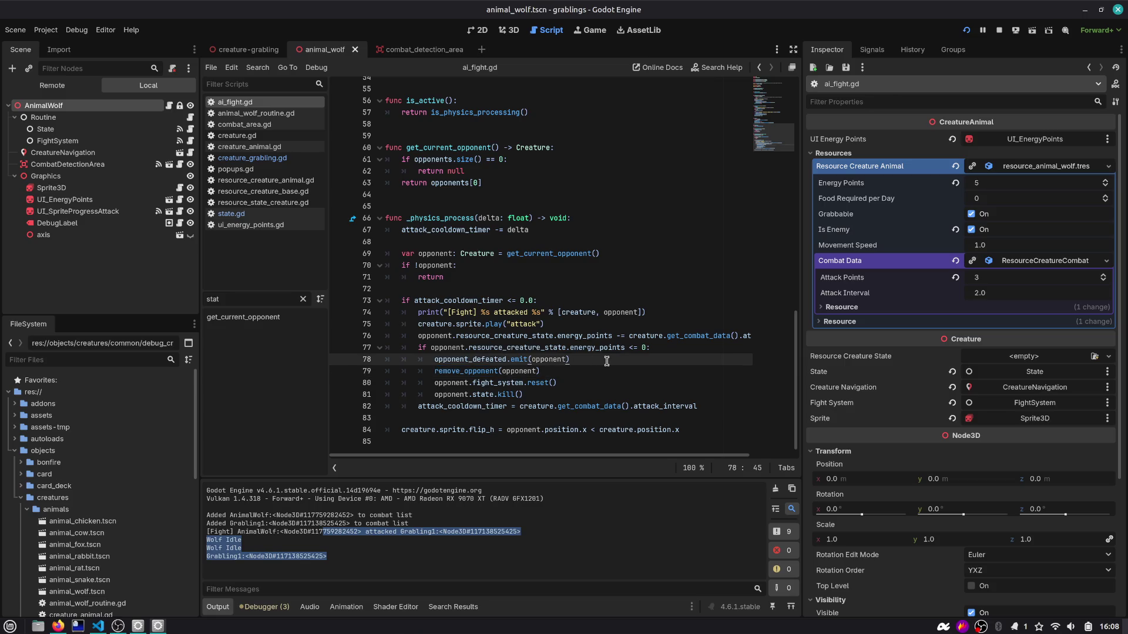
key("Up")
key("Up")
key("Up")
key("End")
key("shift+Home")
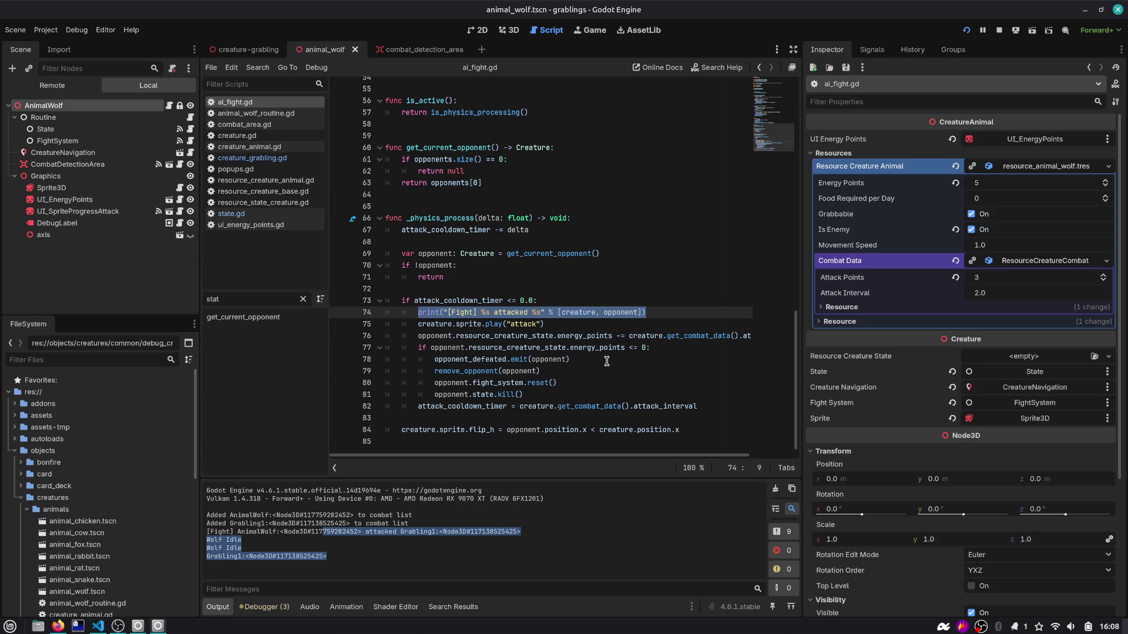
key("Down")
key("Down")
key("Down")
key("shift+Down")
key("Up")
key("Up")
key("Up")
key("Up")
key("Down")
key("Up")
key("Down")
key("Down")
key("Down")
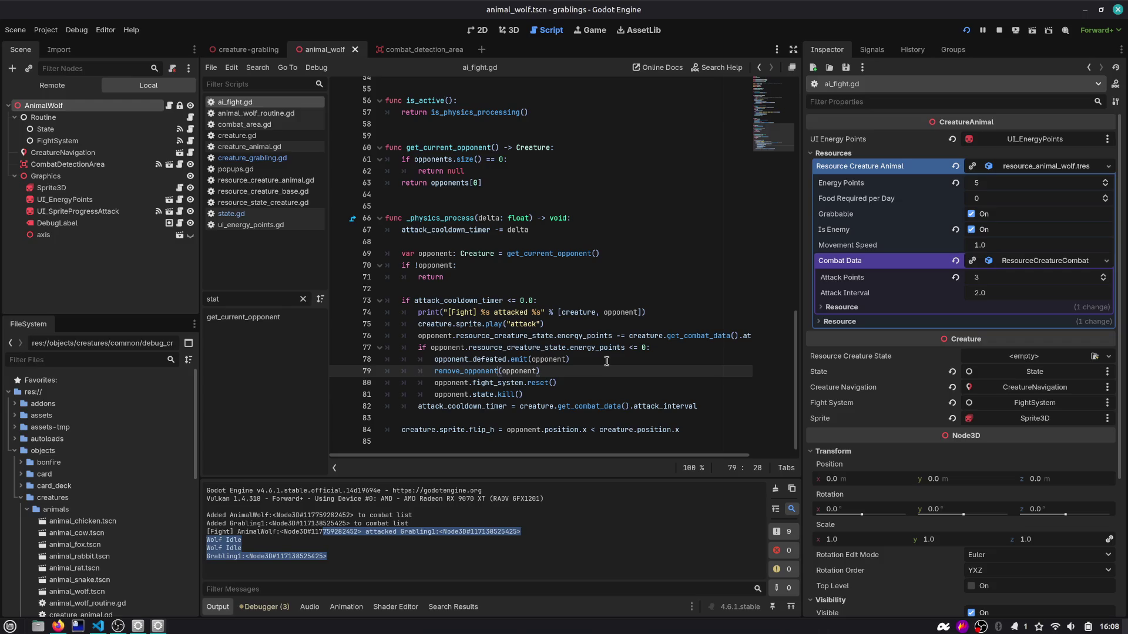
key("ctrl+shift+Left")
key("Down")
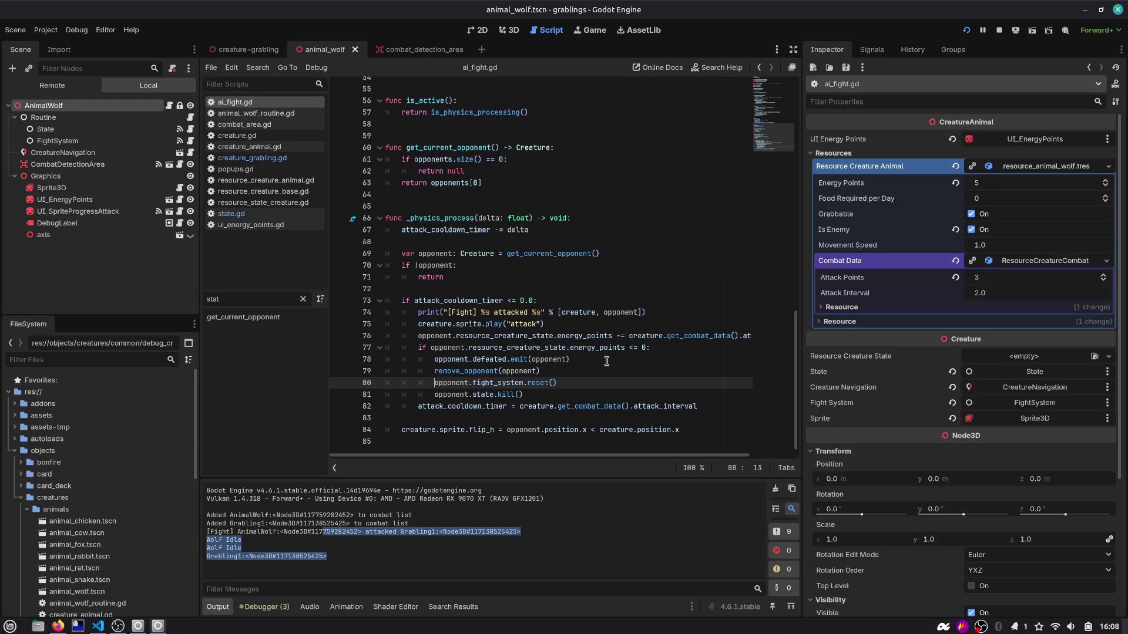
Step: Add push_warning("Reset called") at the top of reset() and run the game with F5
left_click(532, 382, "ctrl")
key("Return")
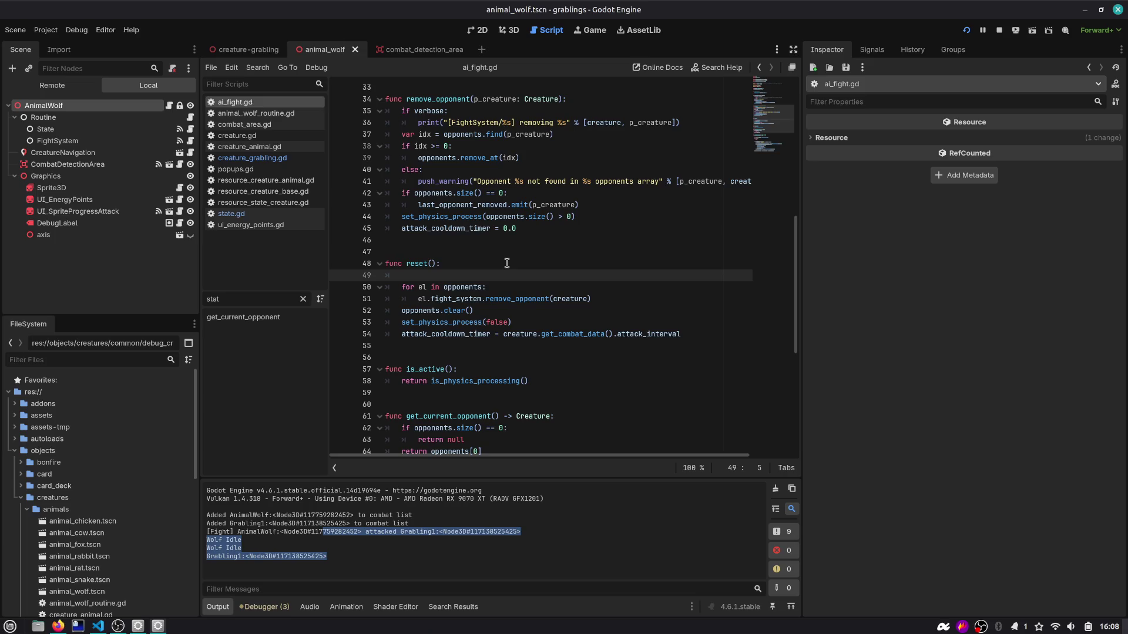
type("push_w")
key("Return")
type("Reset called")
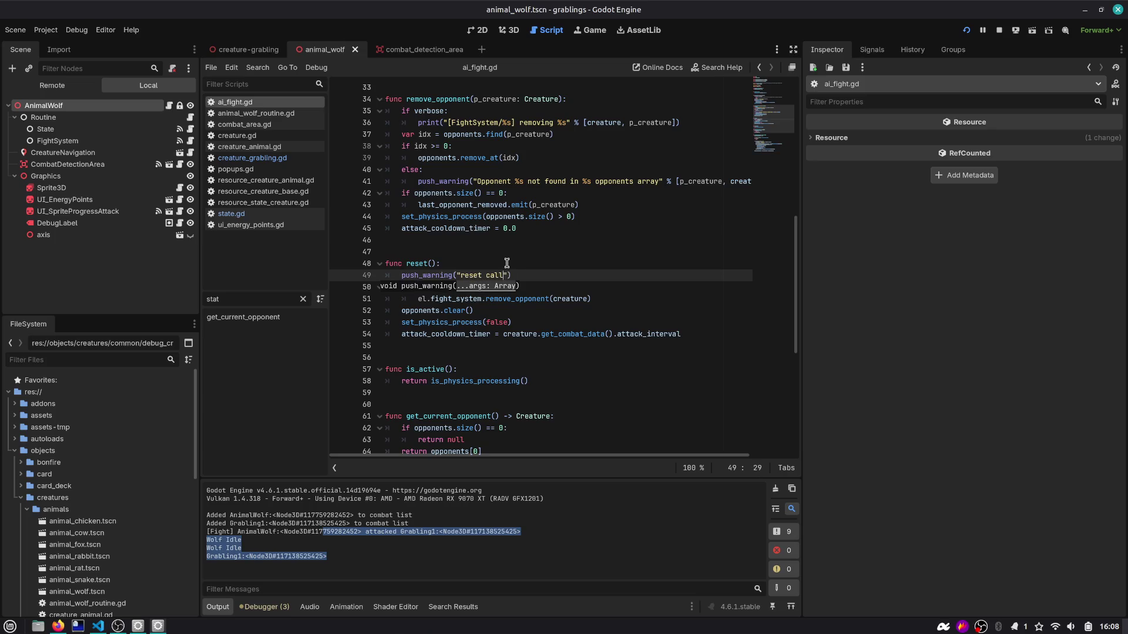
key("F5")
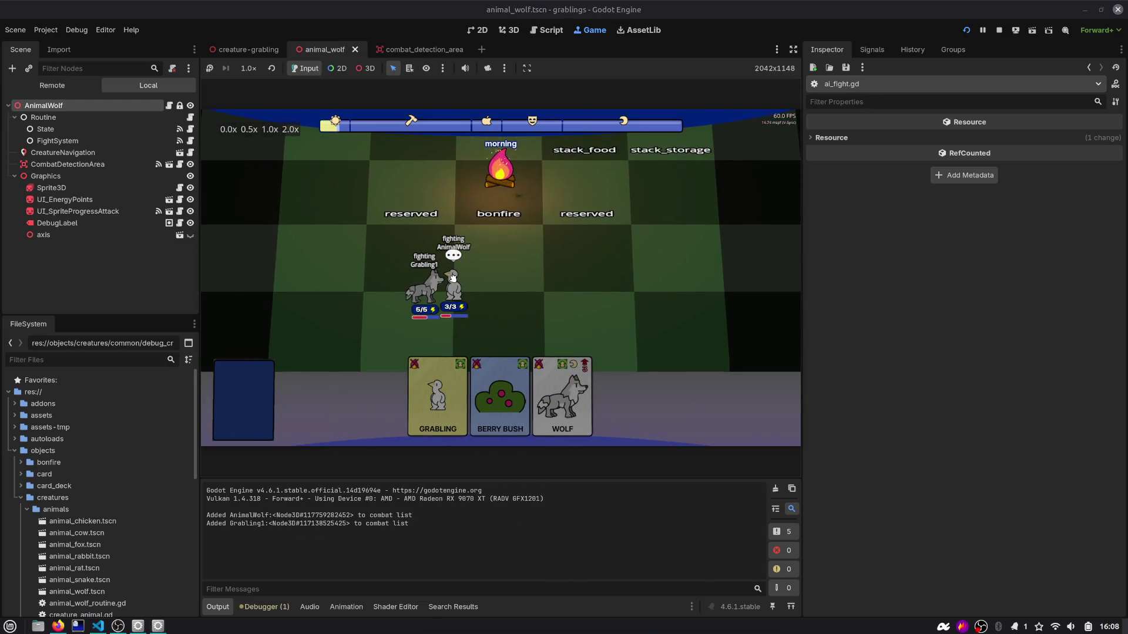
Step: Trace the reset warning's call stack to creature_grabling.gd line 329, then check the running game's first error
left_click(264, 607)
left_click(283, 412)
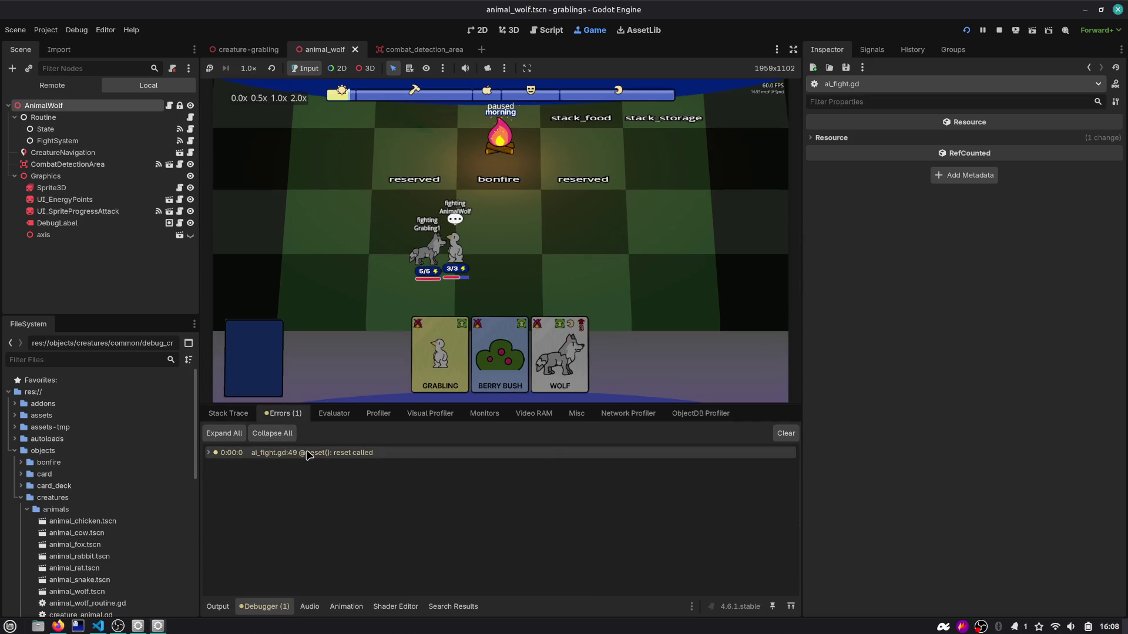
double_click(307, 452)
double_click(307, 452)
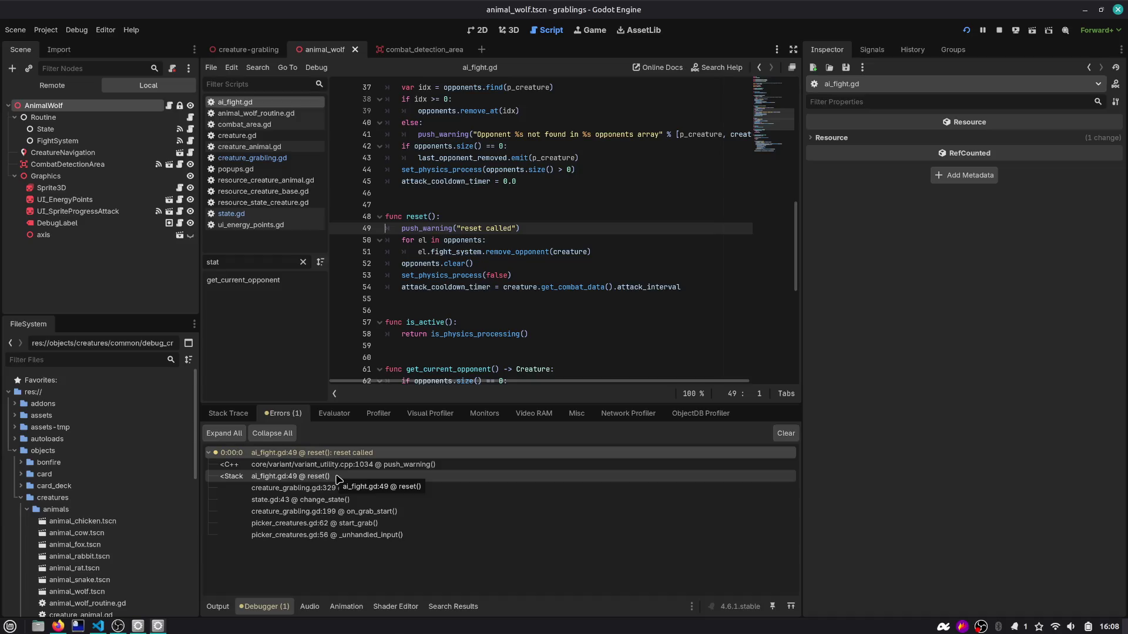
left_click(339, 488)
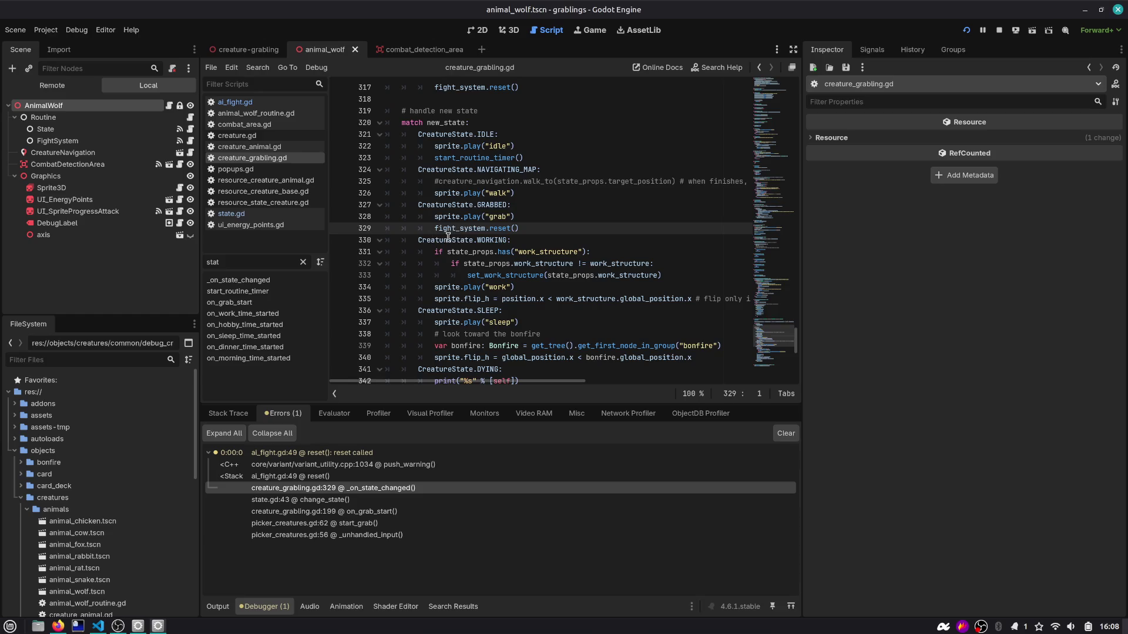
left_click(759, 69)
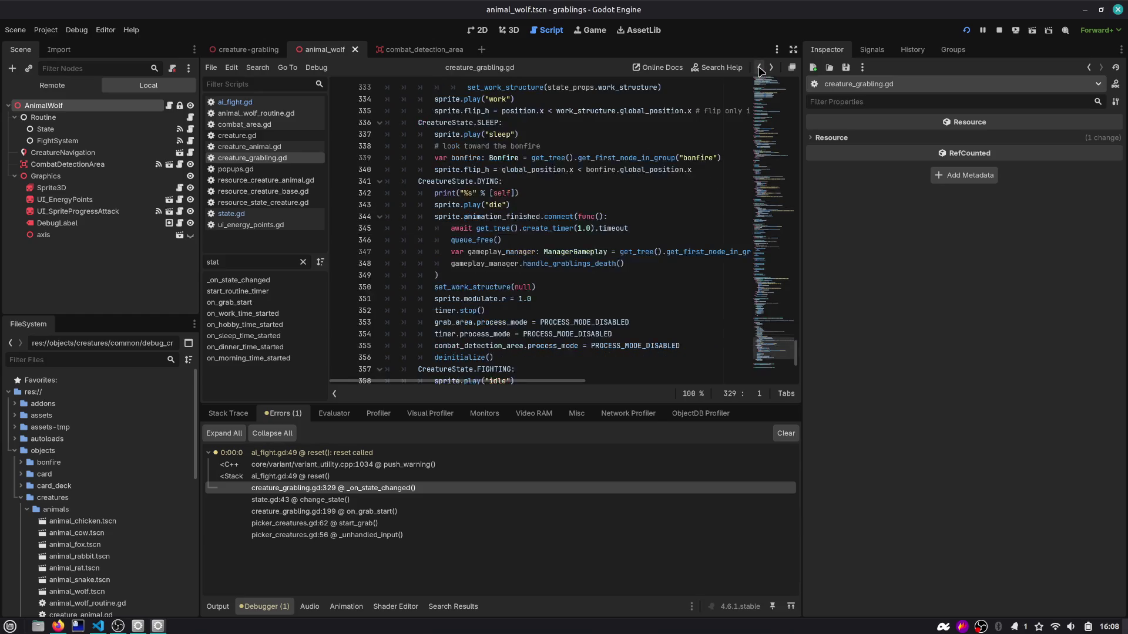
left_click(760, 69)
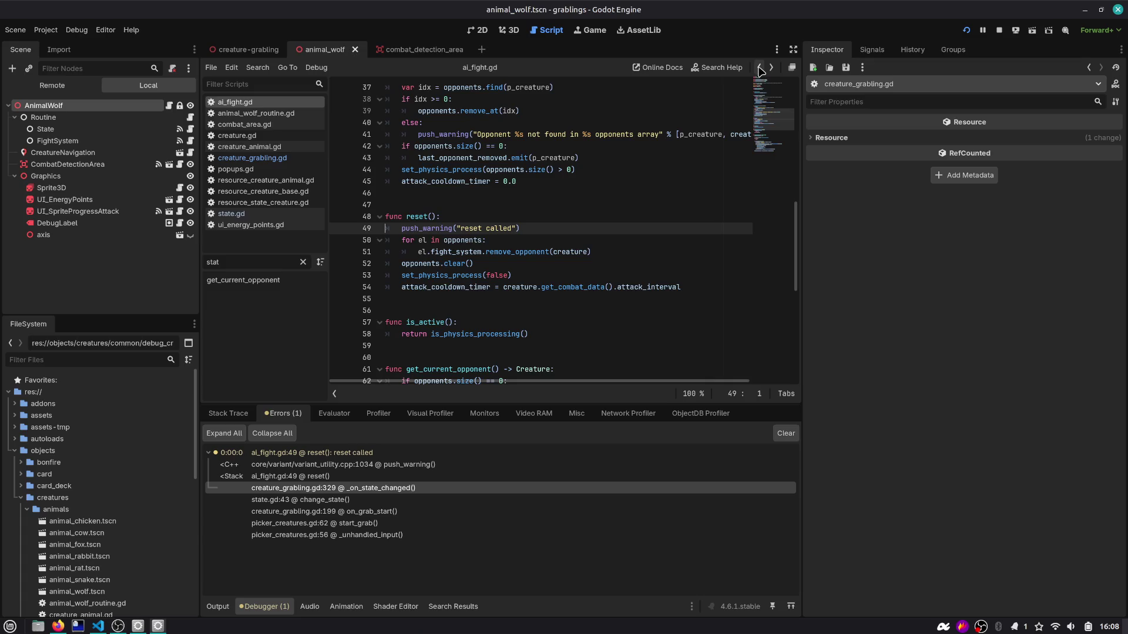
left_click(590, 30)
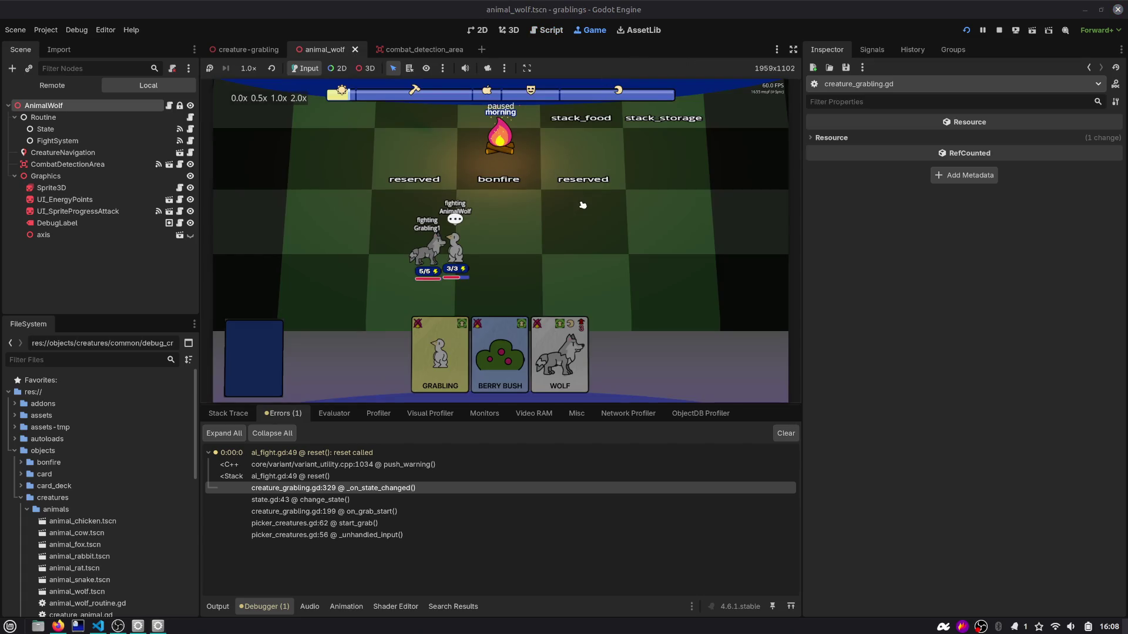
left_click(210, 456)
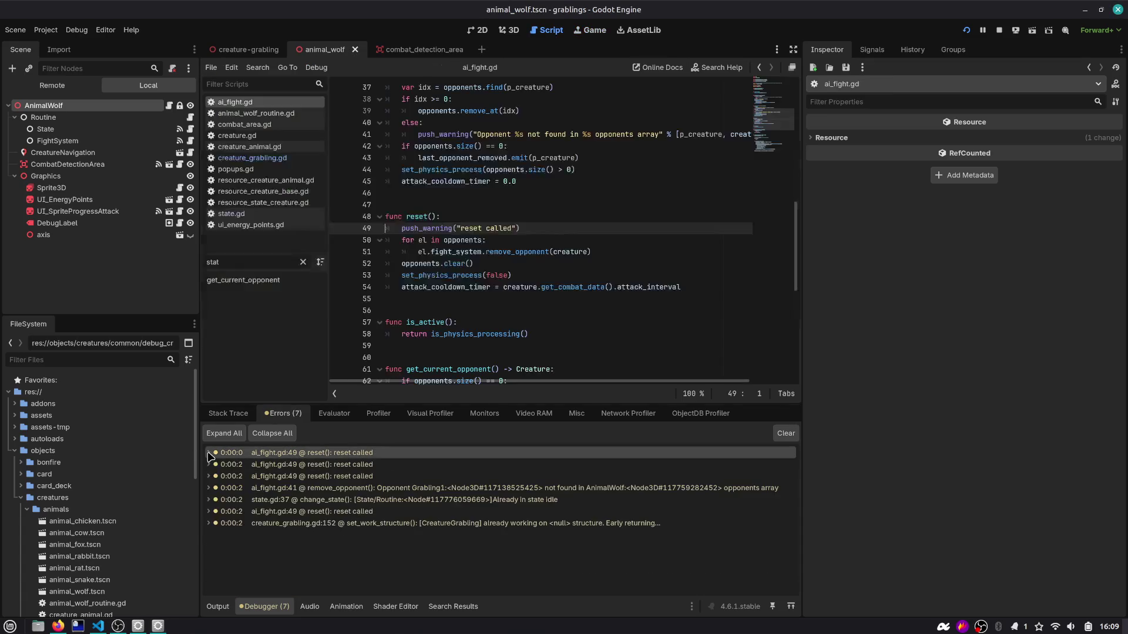
left_click(210, 464)
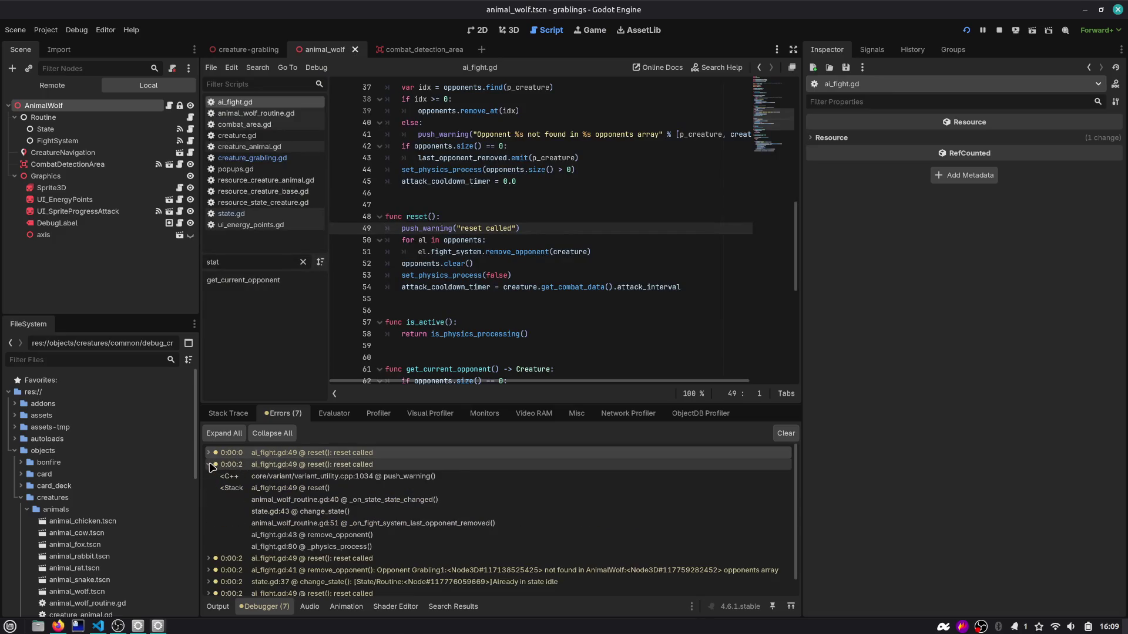
left_click(317, 516)
left_click(319, 501)
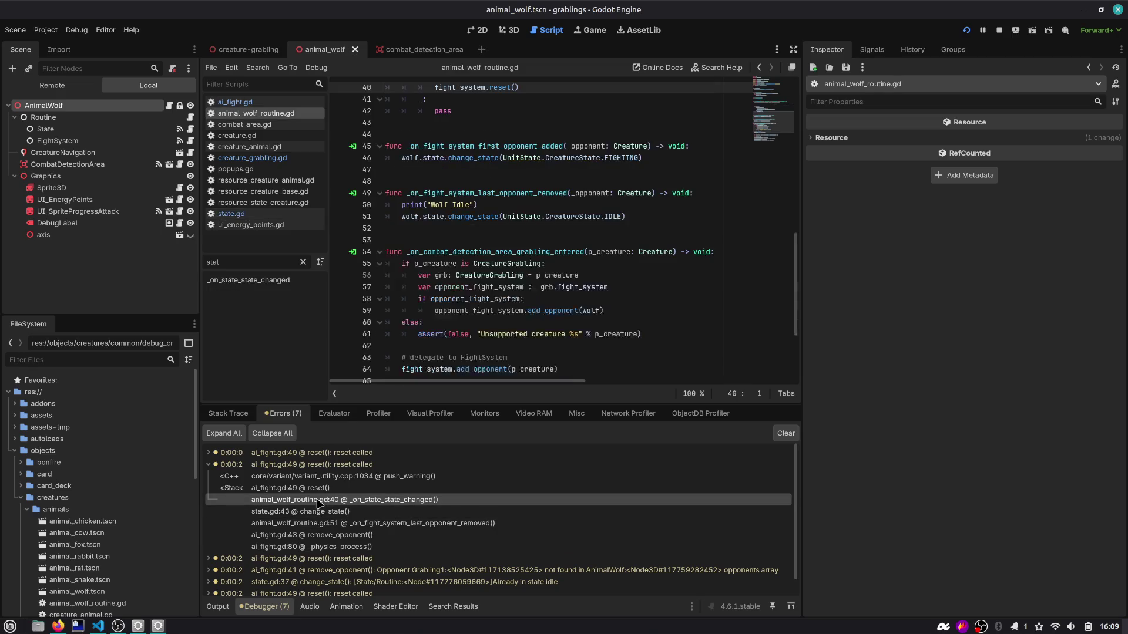
scroll(490, 206, "up", 5)
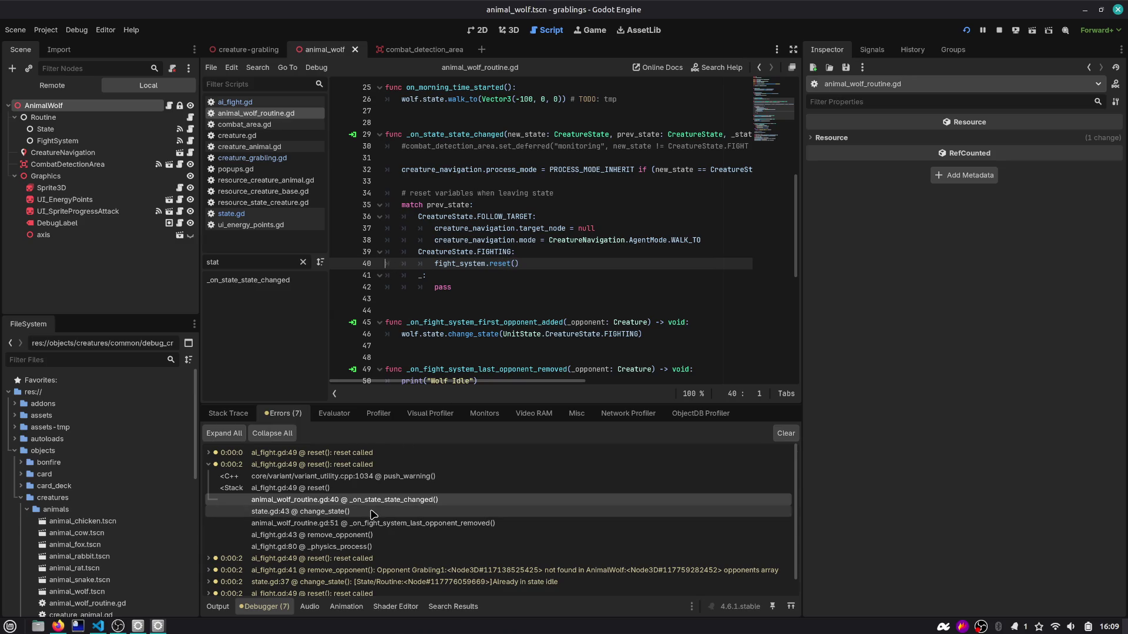
scroll(445, 295, "down", 4)
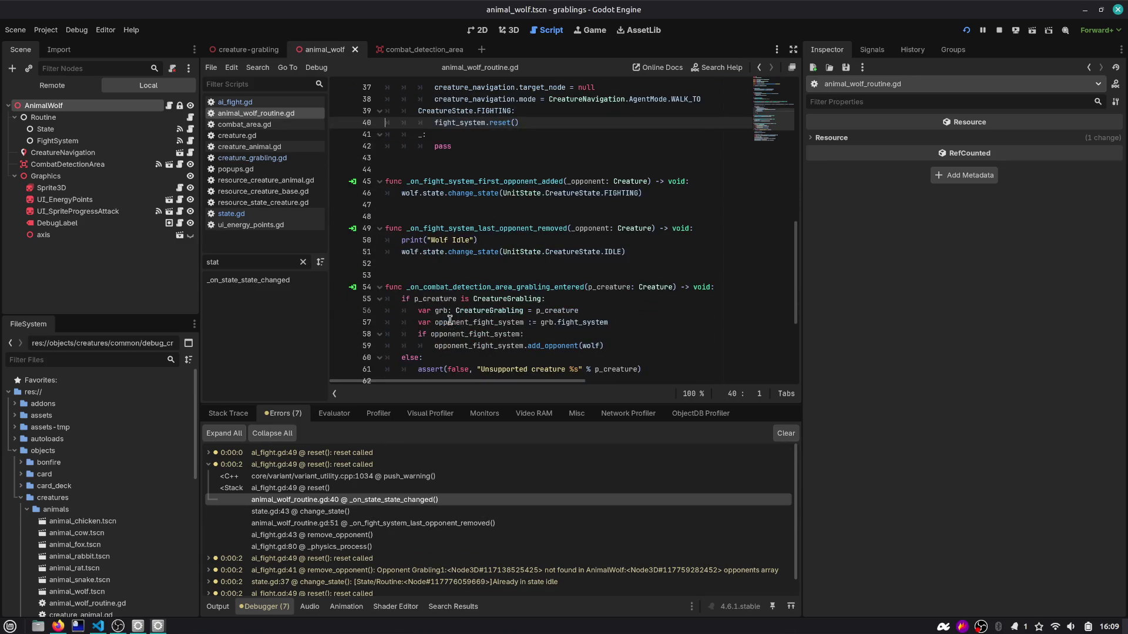
scroll(450, 320, "down", 4)
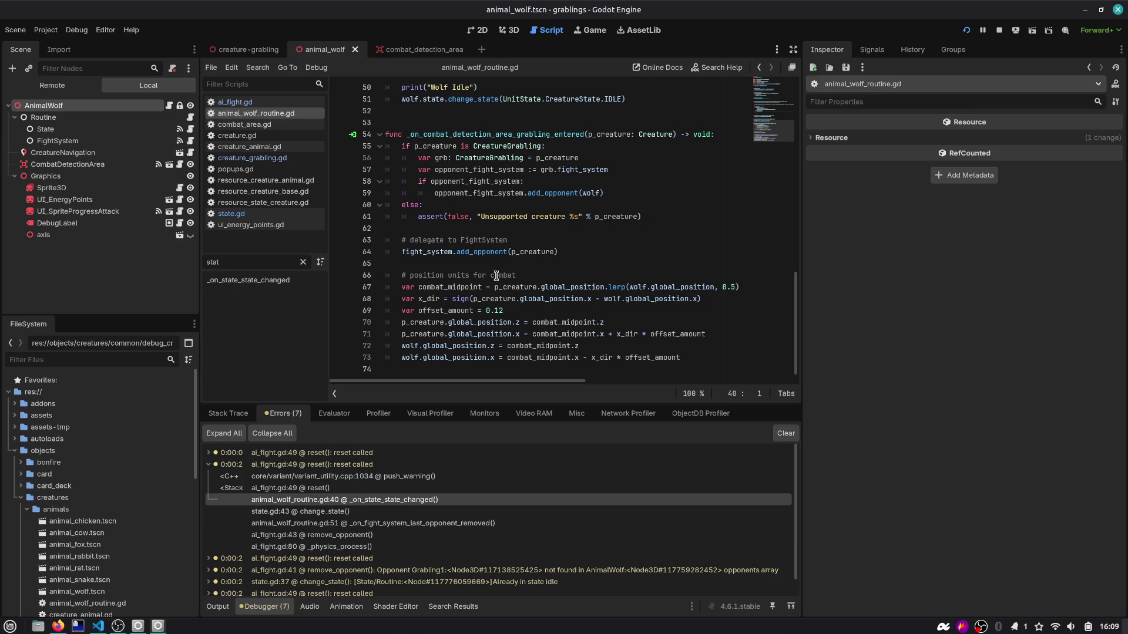
scroll(496, 275, "up", 7)
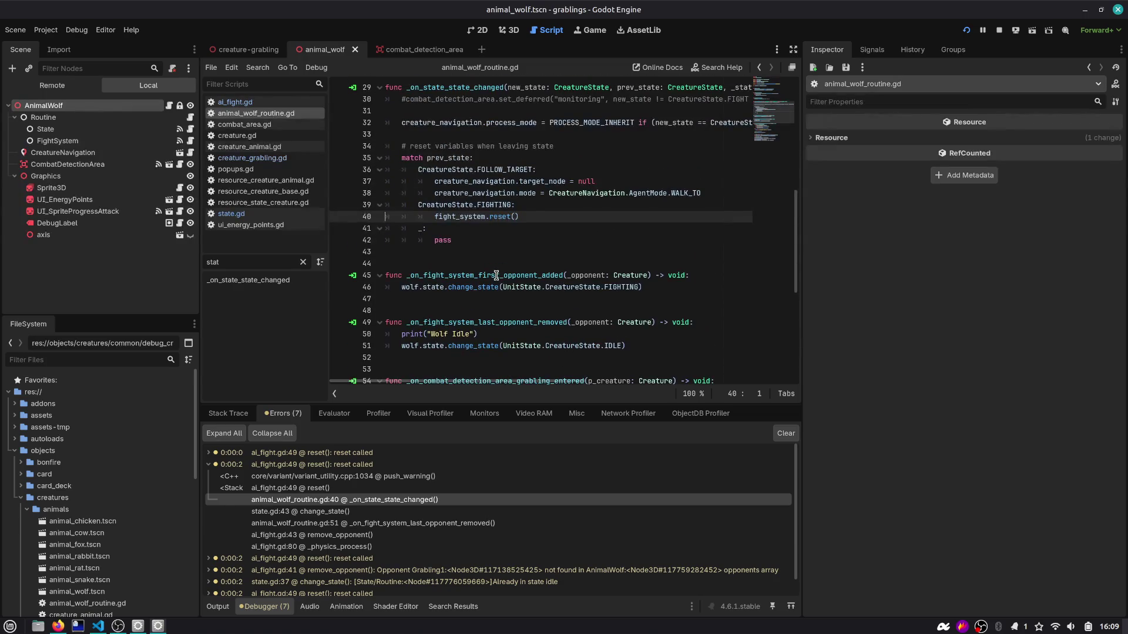
scroll(496, 275, "up", 9)
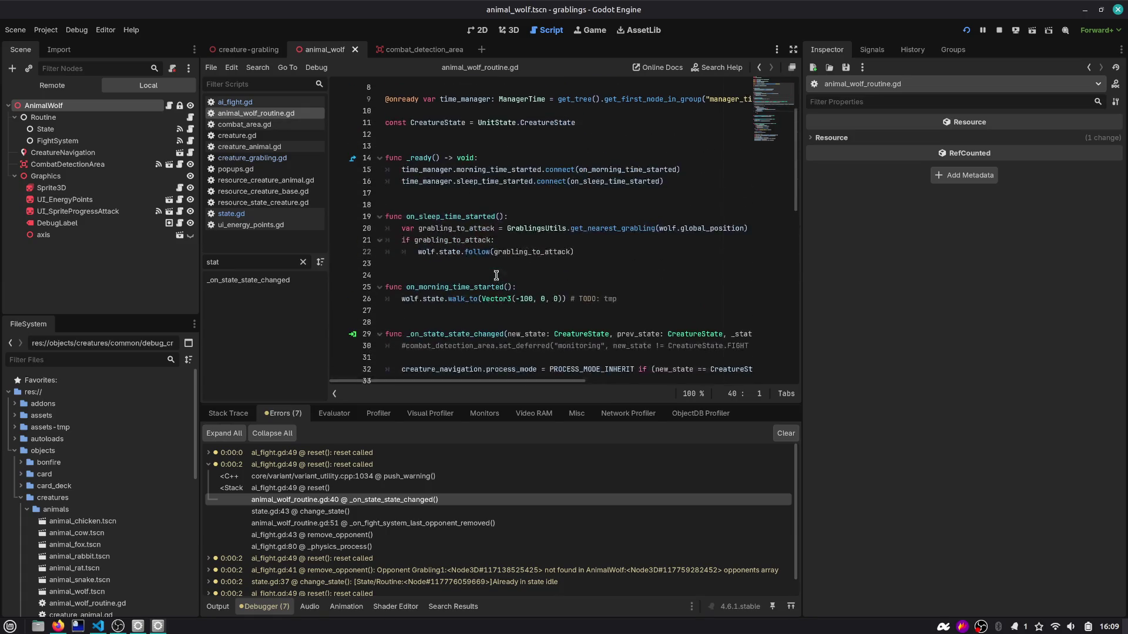
scroll(496, 275, "down", 4)
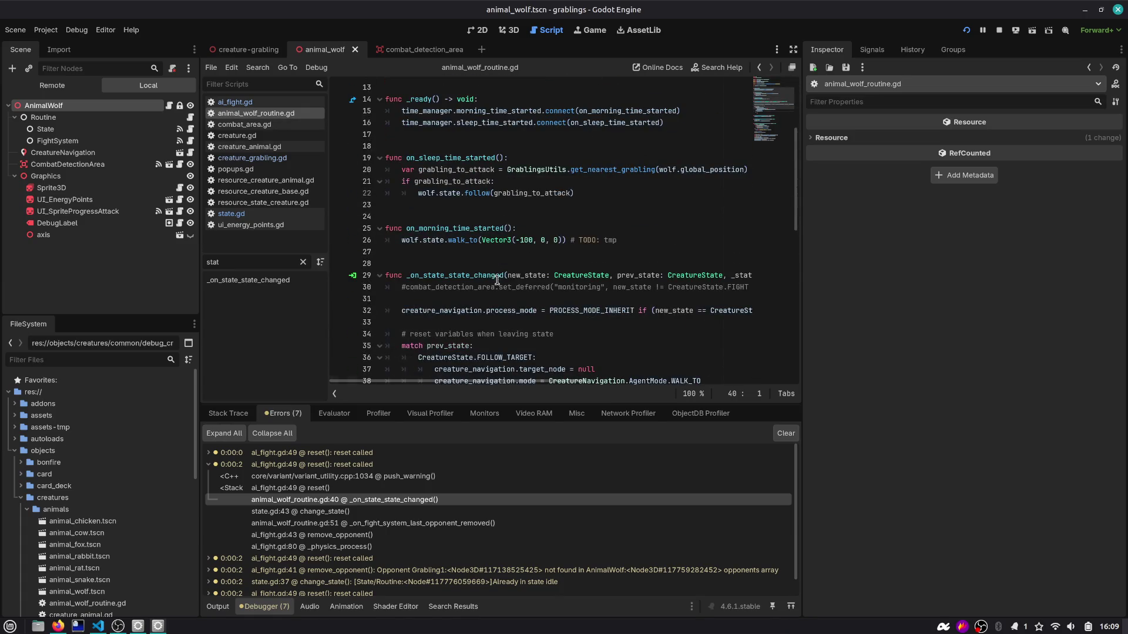
scroll(497, 280, "down", 3)
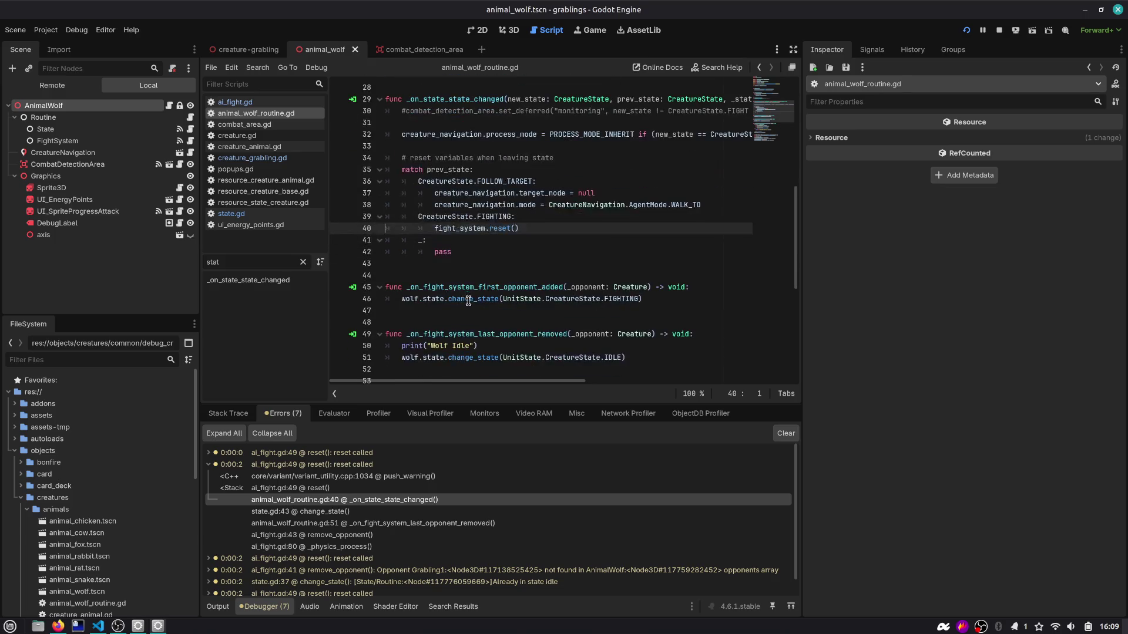
left_click(209, 465)
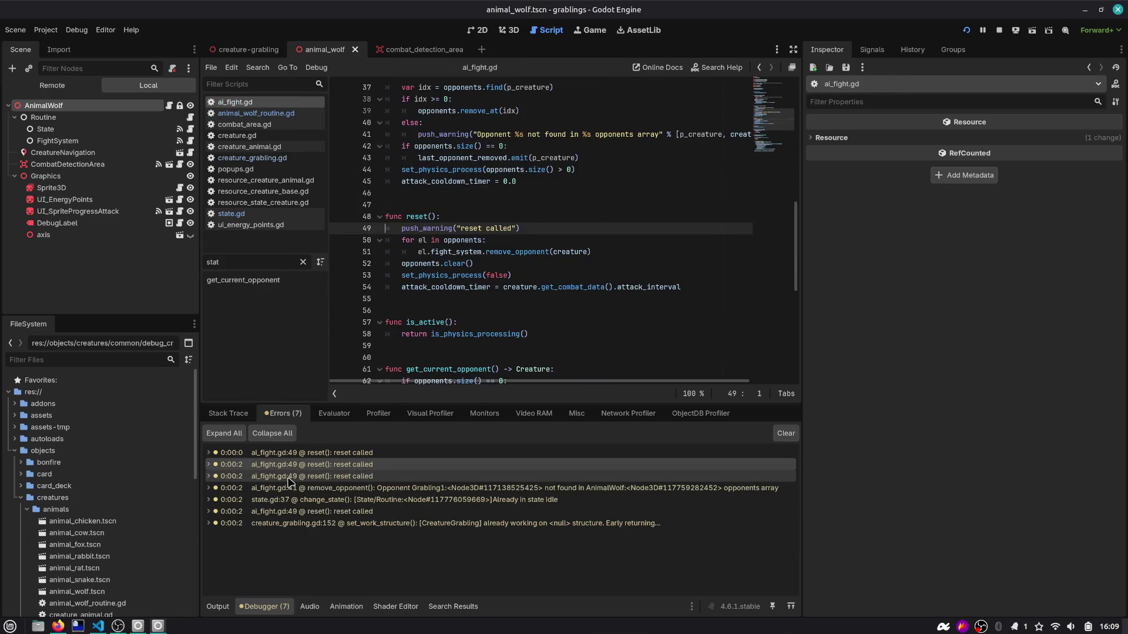
Step: Inspect the line-41 remove_opponent warning's stack, attack_cooldown_timer and reset(), then re-run with F5
left_click(272, 491)
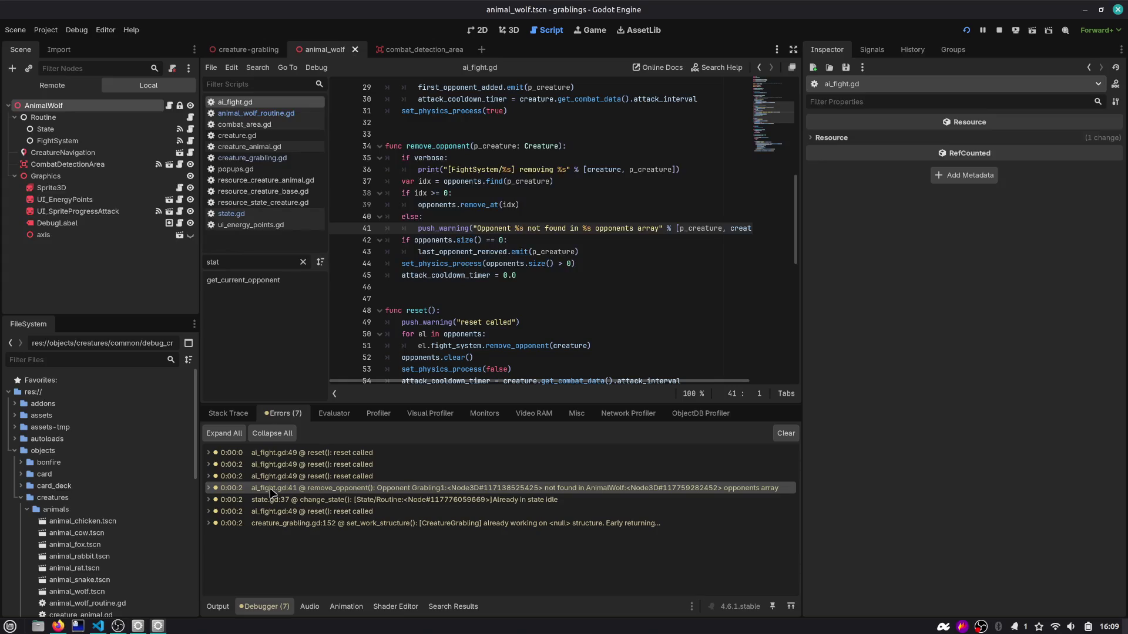
mouse_move(276, 491)
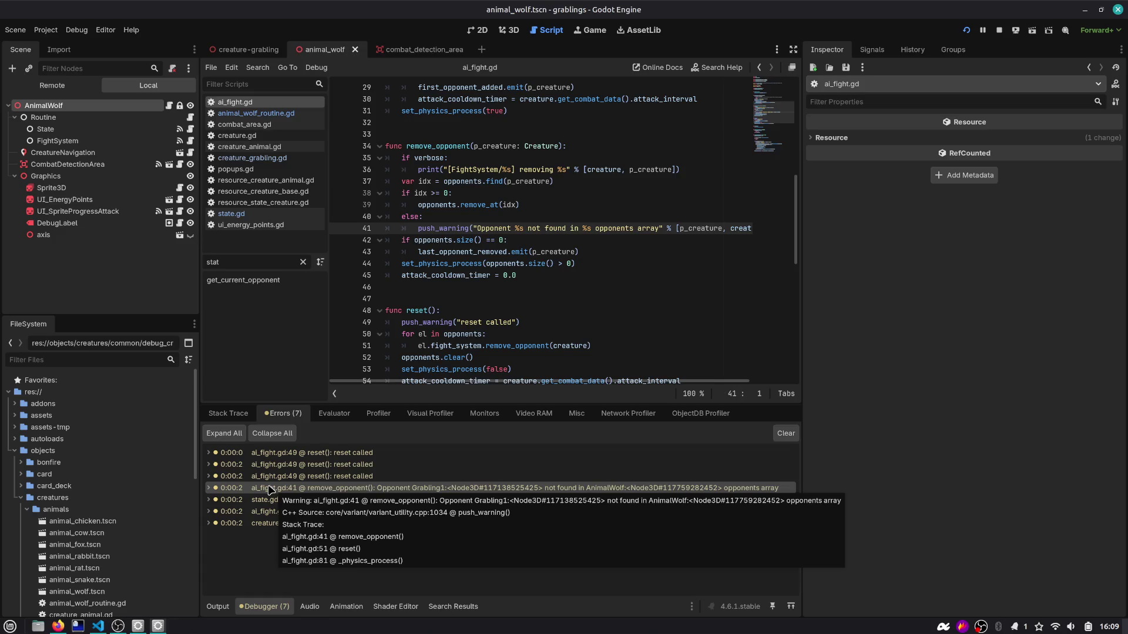
left_click(209, 488)
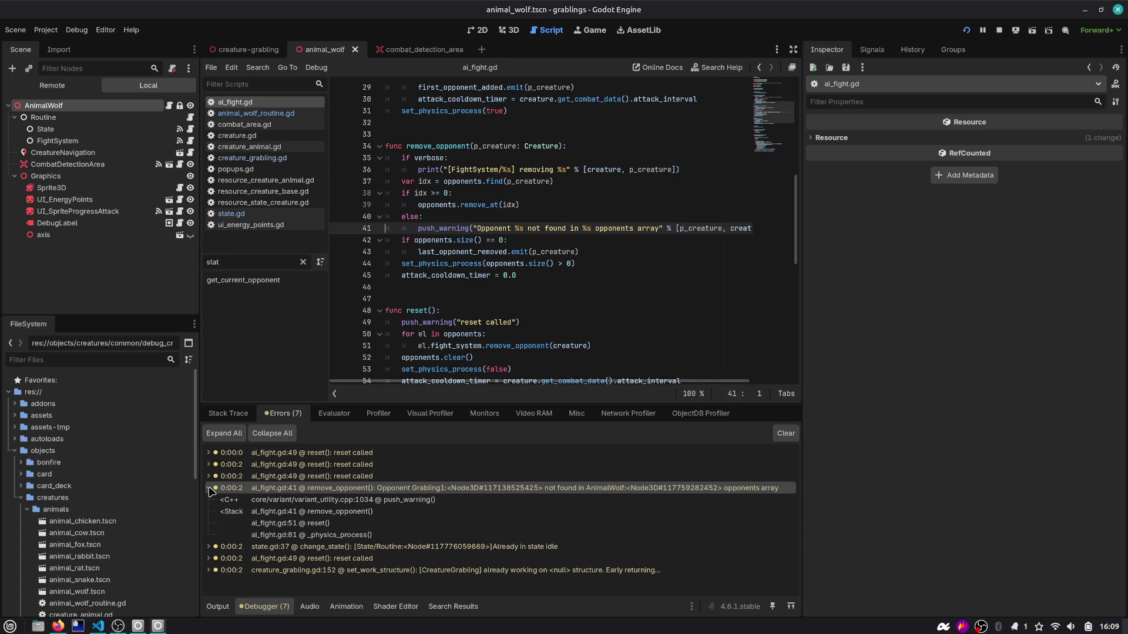
scroll(489, 225, "down", 1)
left_click(457, 249)
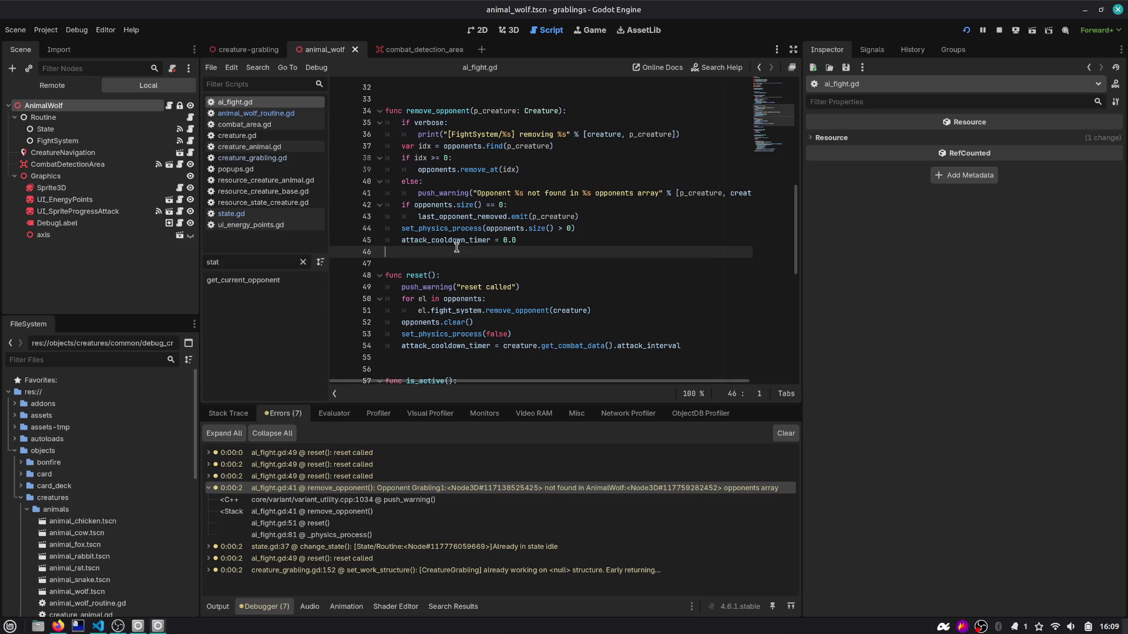
double_click(414, 240)
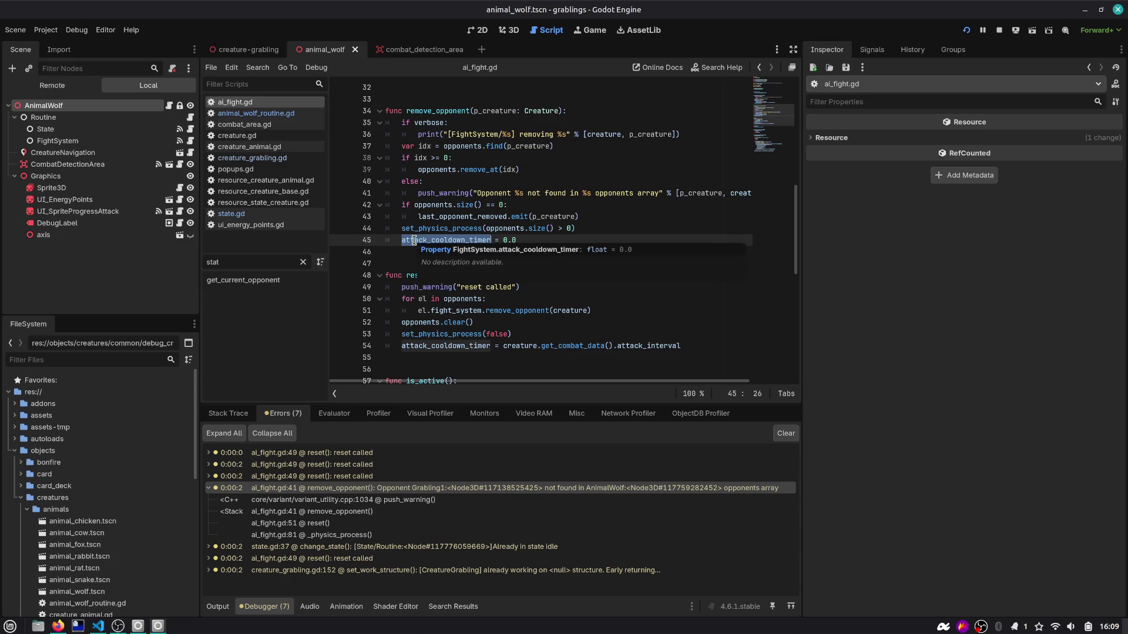
double_click(412, 275)
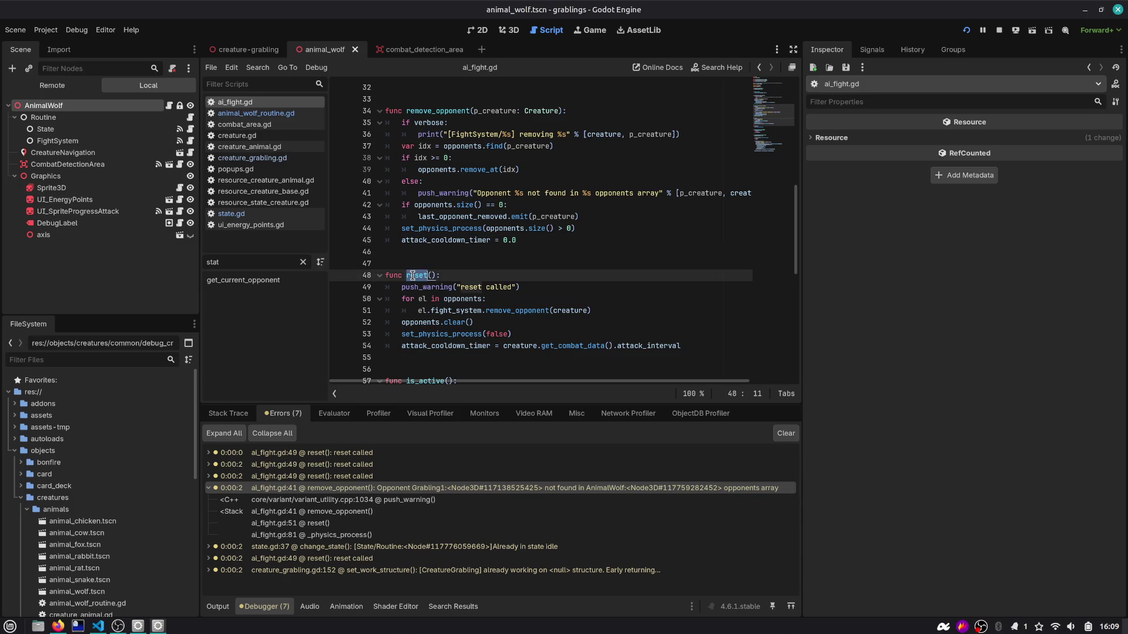
mouse_move(411, 287)
key("F5")
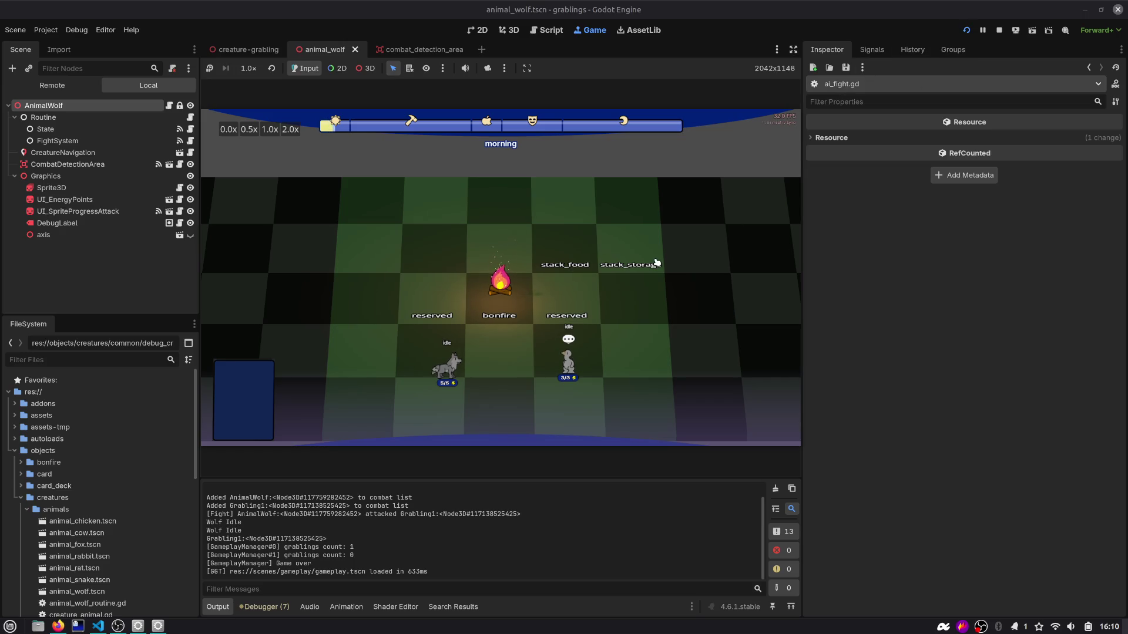
Step: Open the listed errors' sources and delete reset()'s "reset called" push_warning line
left_click(248, 606)
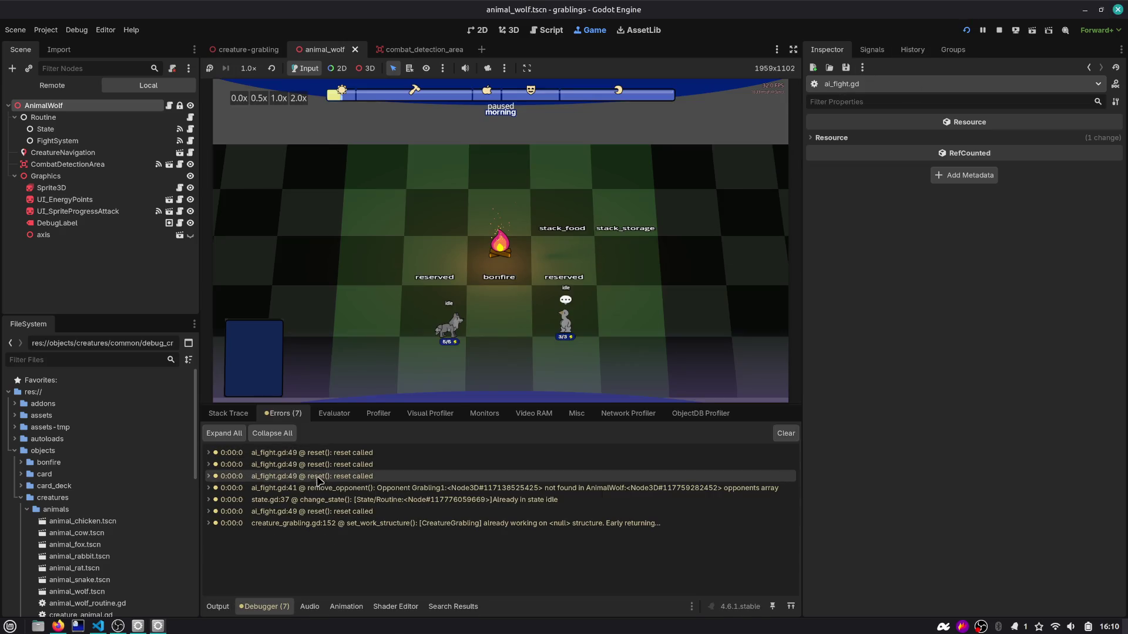
double_click(319, 488)
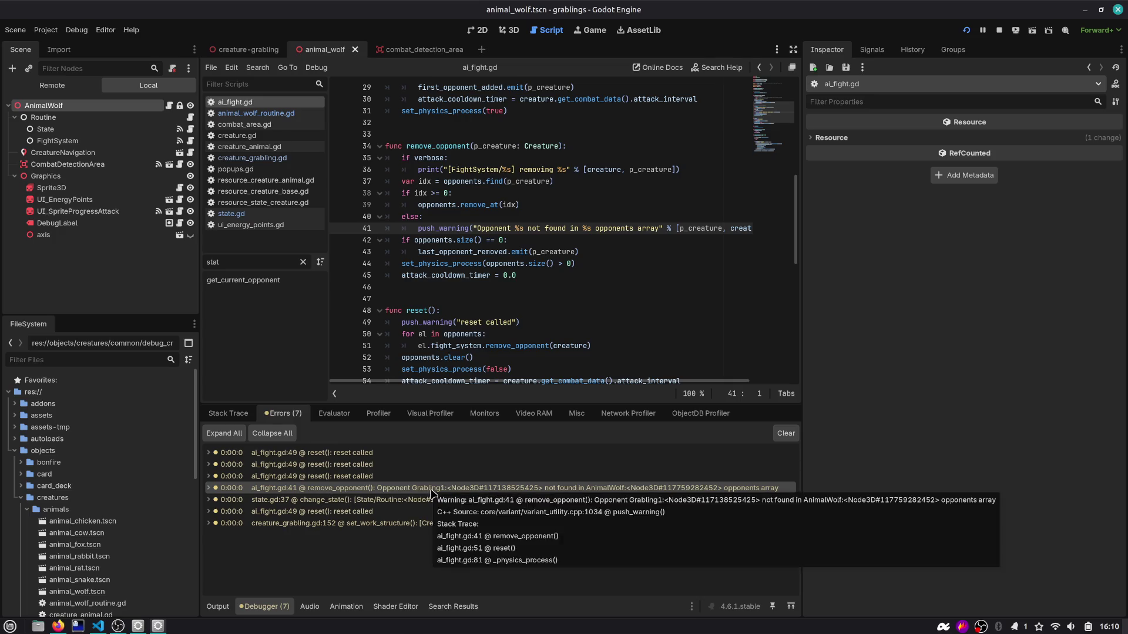
double_click(376, 504)
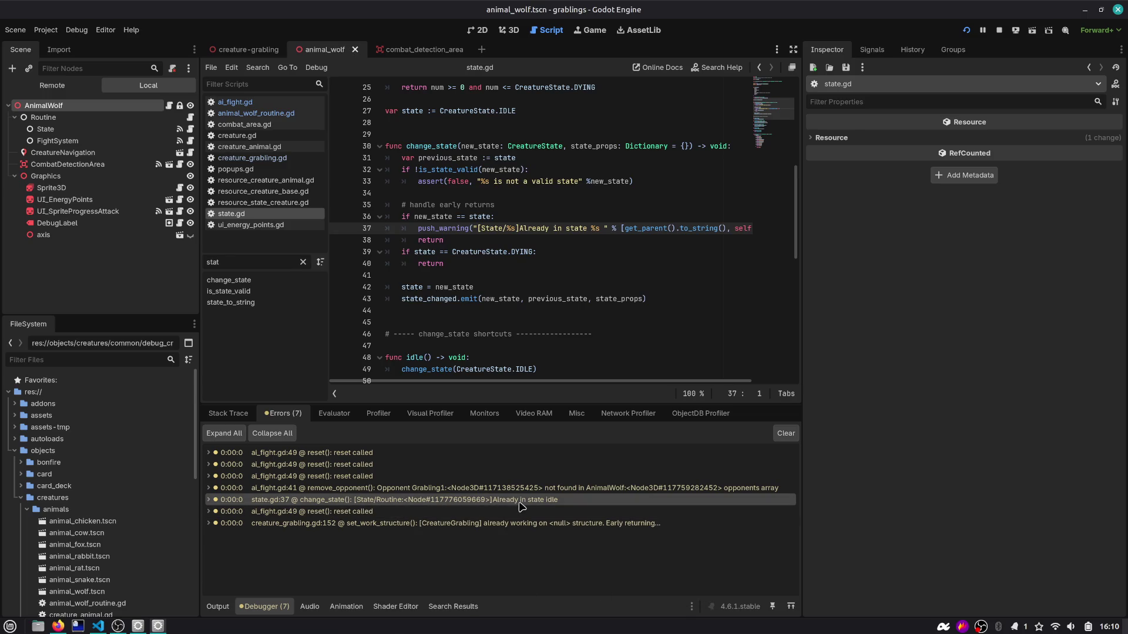
double_click(368, 514)
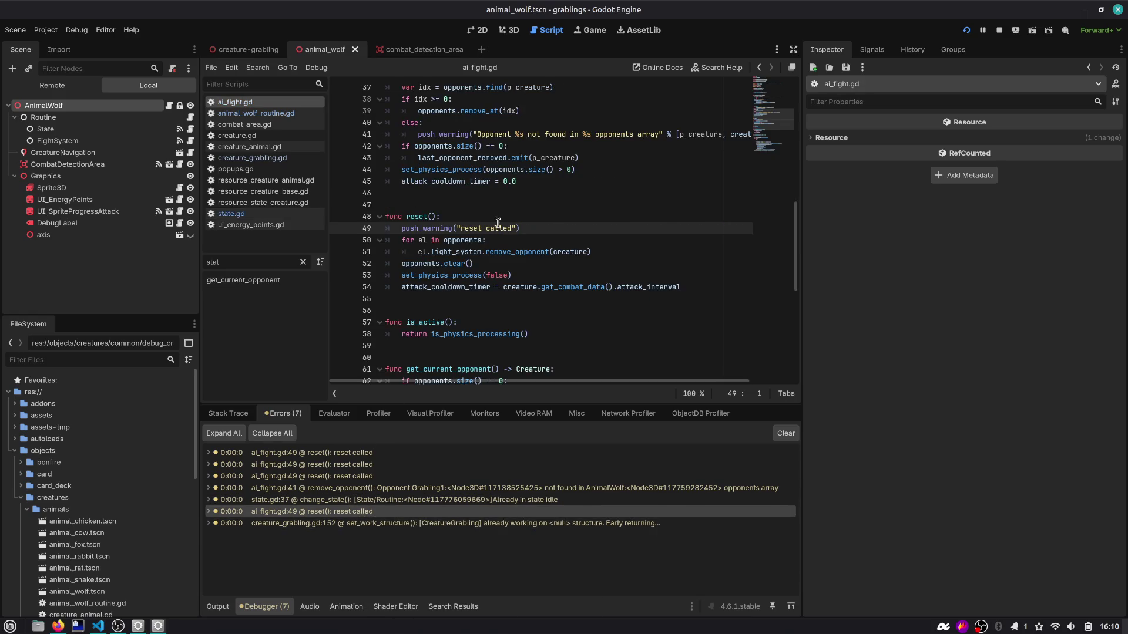
left_click(515, 229)
key("ctrl+shift+k")
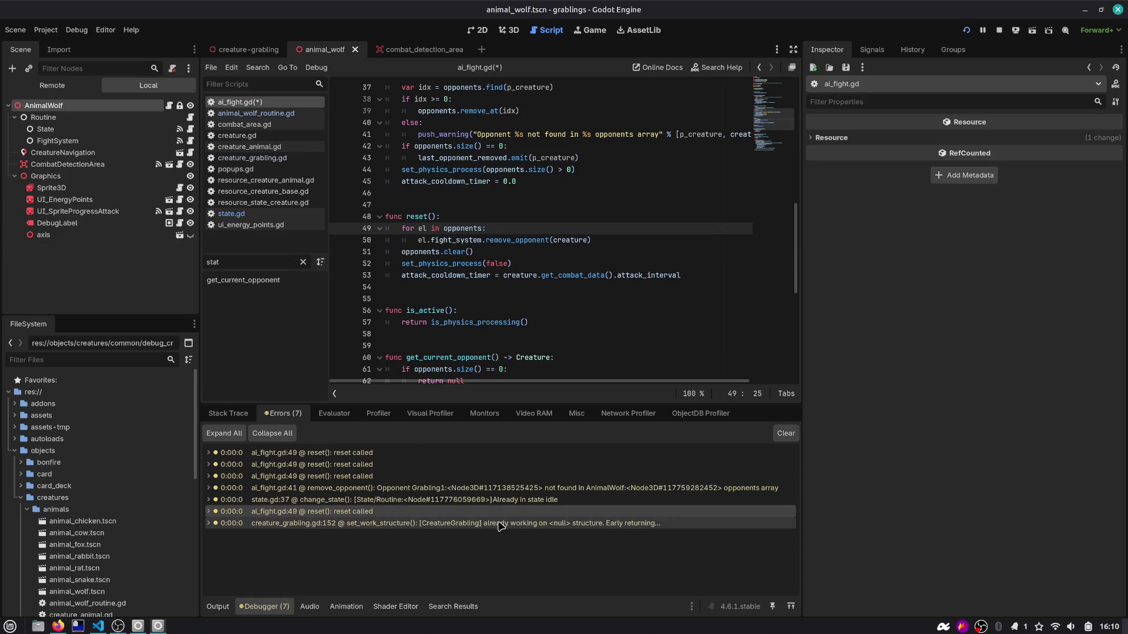
Step: Expand the reset warning's stack trace and check frames at lines 81 and 49
left_click(209, 477)
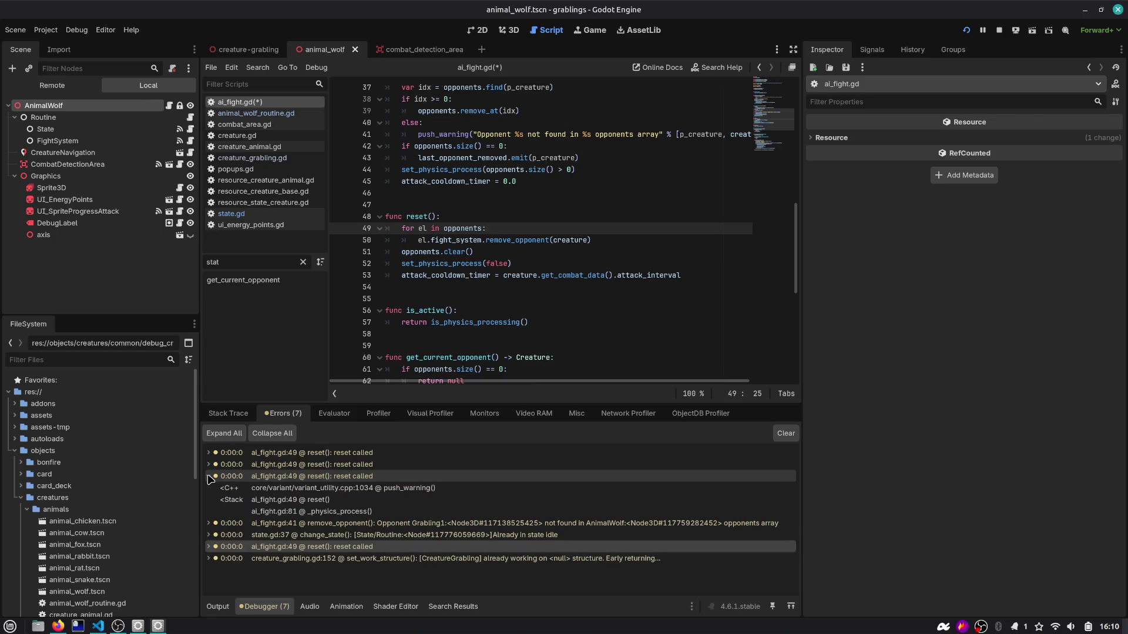
left_click(327, 512)
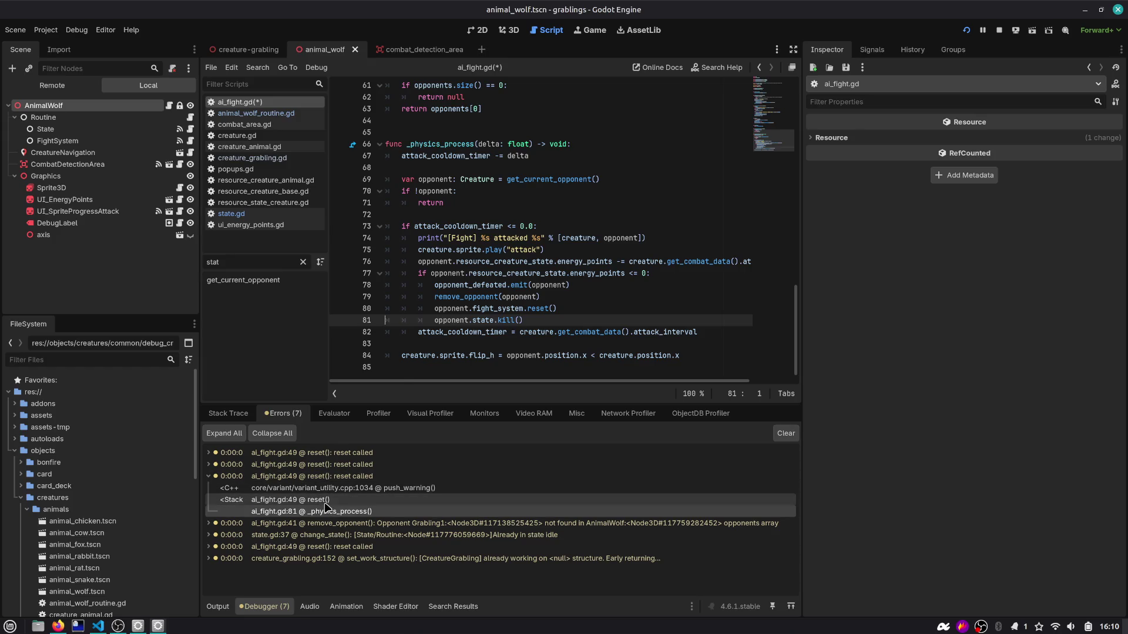
left_click(327, 501)
left_click(326, 512)
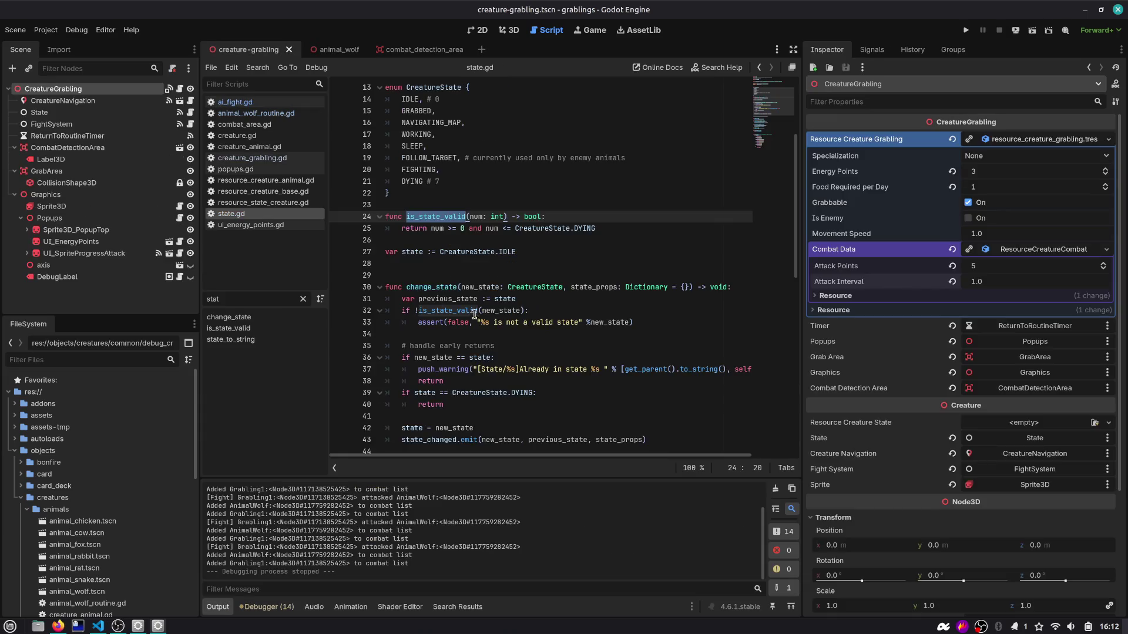
Step: Move the is_state_valid check and assert above 'state = new_state' in change_state, then save
left_click(438, 296)
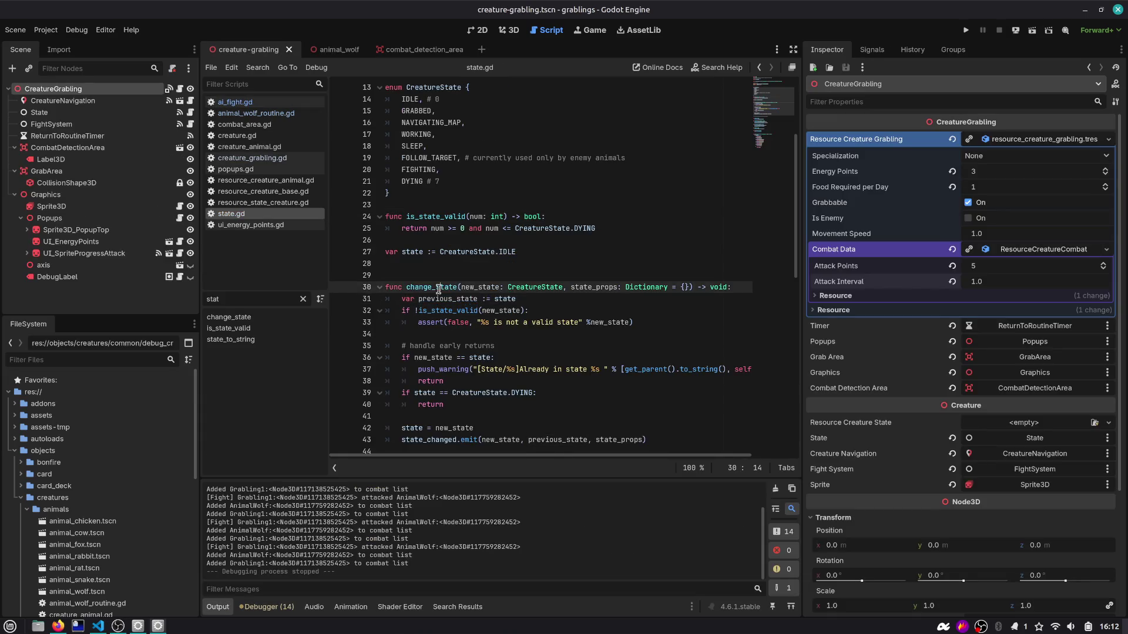
double_click(437, 288)
scroll(437, 310, "down", 2)
scroll(481, 323, "down", 1)
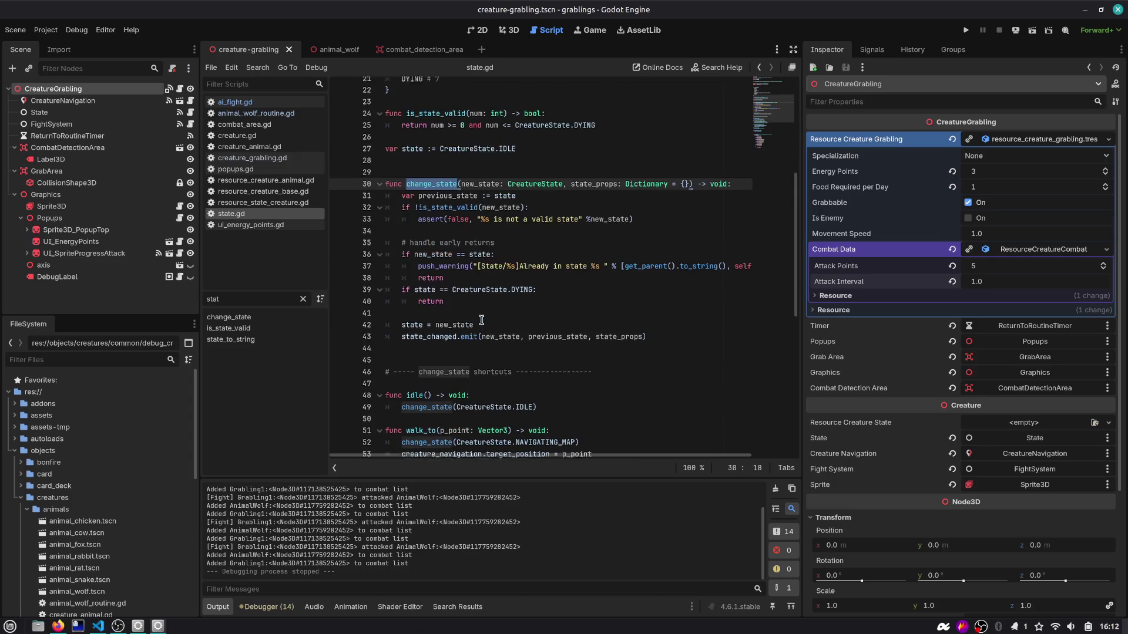
double_click(455, 322)
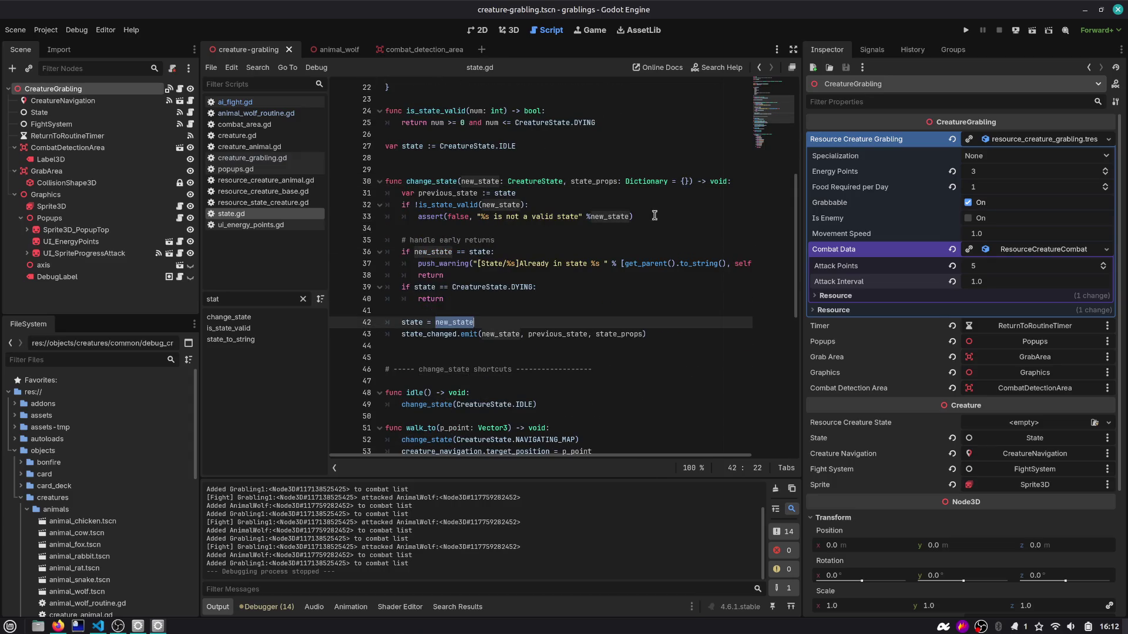
left_click_drag(346, 205, 347, 219)
key("BackSpace")
key("Down")
key("Down")
key("Down")
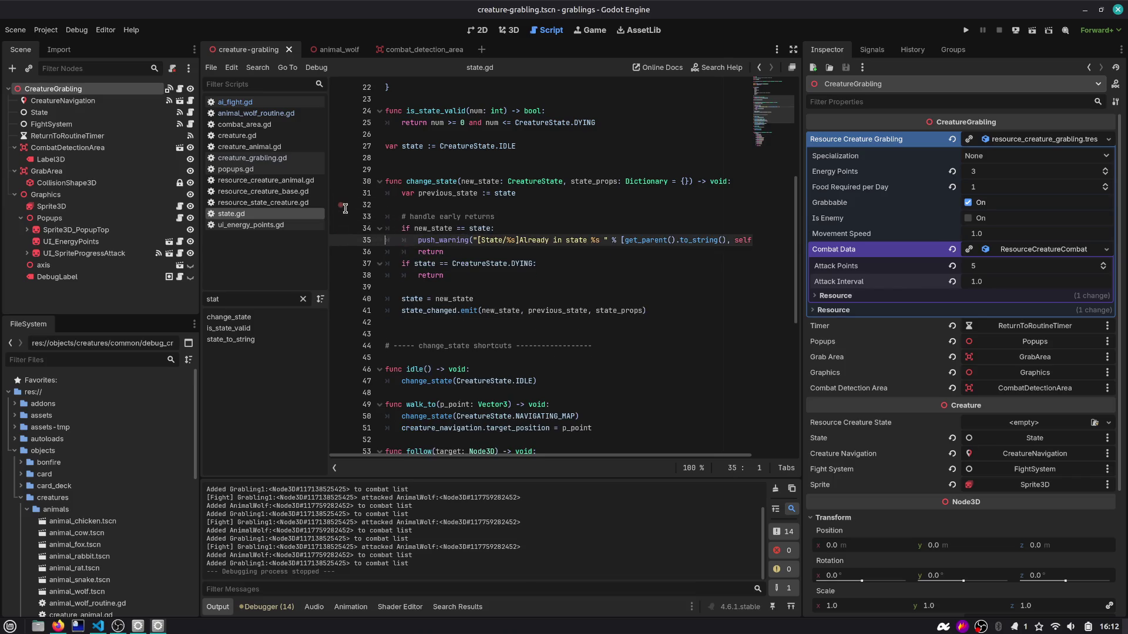
type("if !is_state_valid(new_state): \t\tassert(false, \"%s is not a valid state\" %new_state)")
key("Up")
key("Home")
key("Home")
key("Return")
key("Up")
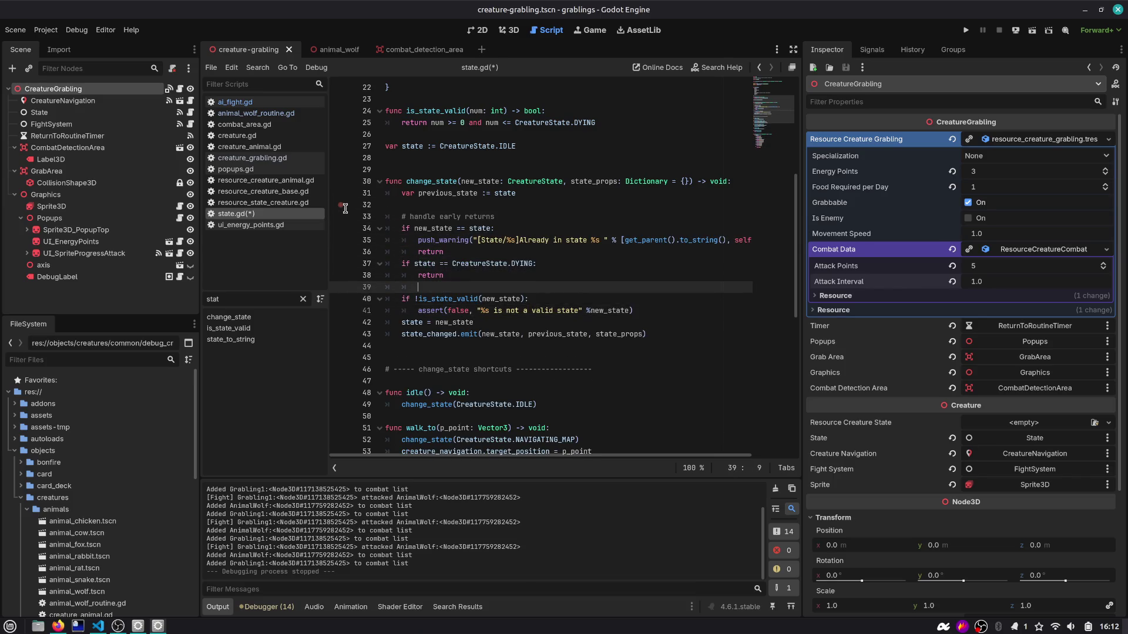
key("ctrl+s")
Step: Set a breakpoint on line 81, state_to_string's default "???" return
left_click_drag(640, 310, 321, 303)
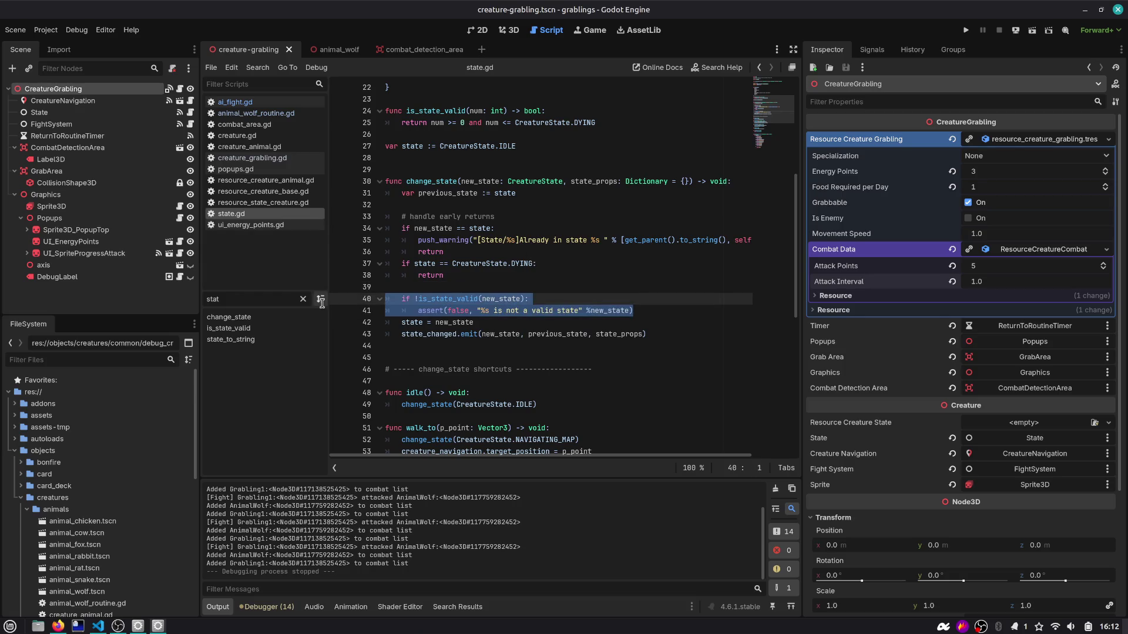
scroll(420, 179, "up", 1)
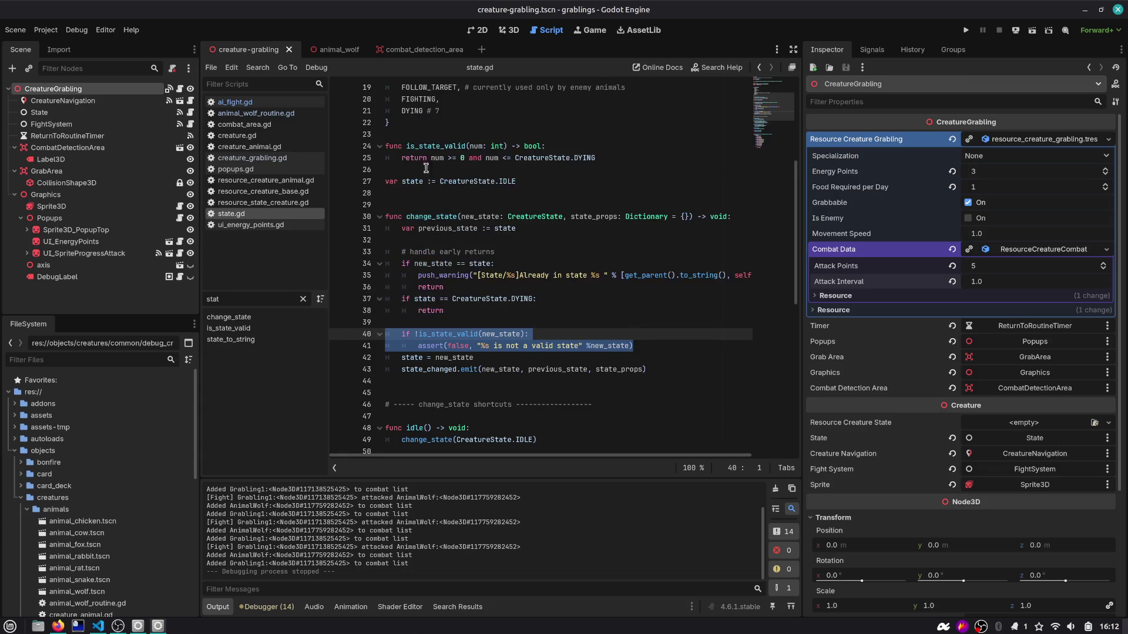
scroll(530, 158, "down", 10)
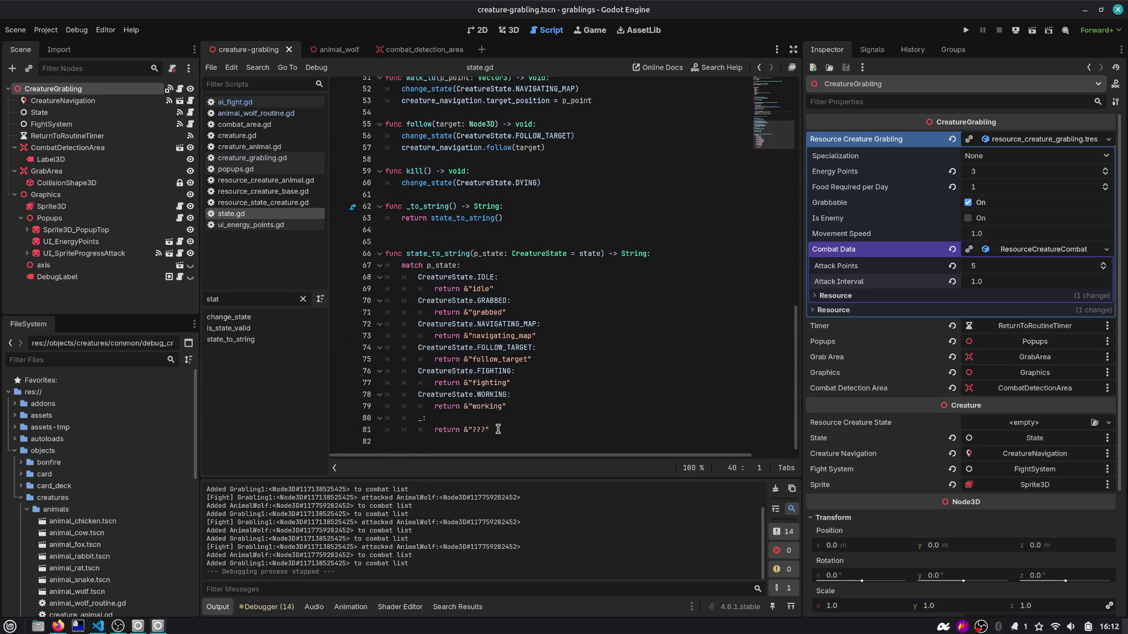
left_click(471, 429)
left_click(493, 418)
key("Return")
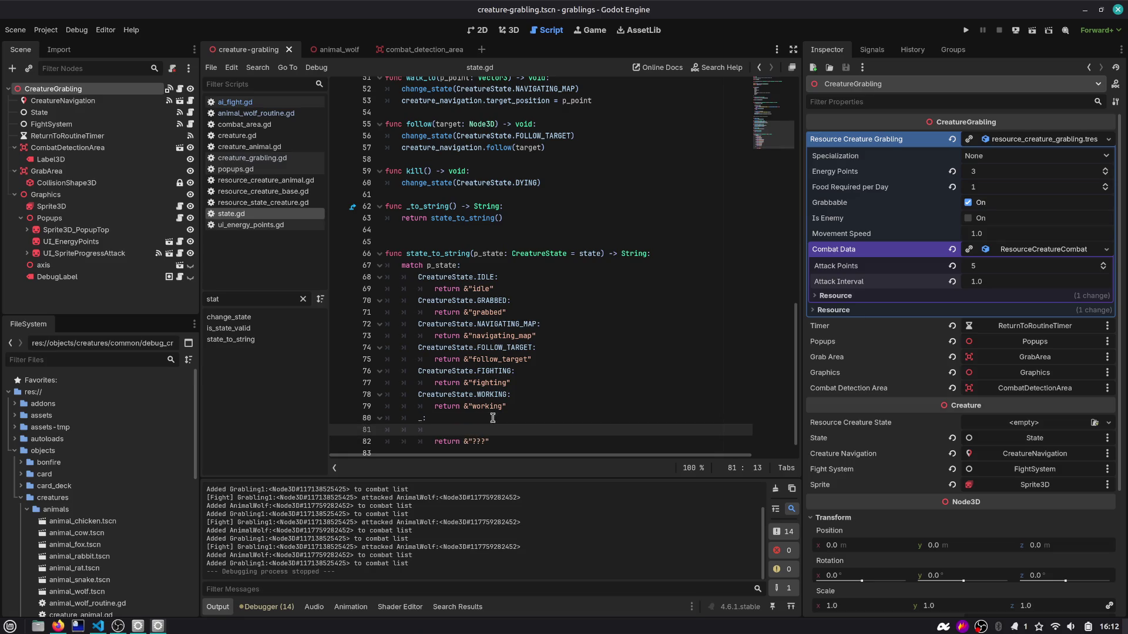
key("ctrl+shift+k")
left_click(341, 430)
left_click(966, 30)
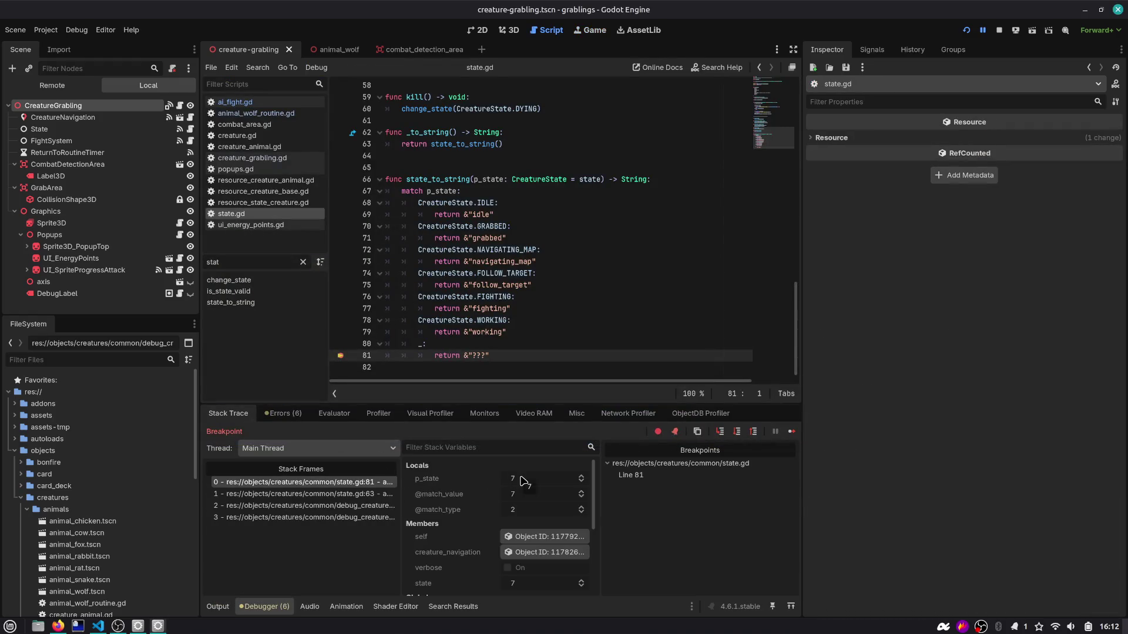
Step: At the breakpoint, inspect the paused node and expand Creature State, showing DYING is 7
scroll(471, 264, "up", 10)
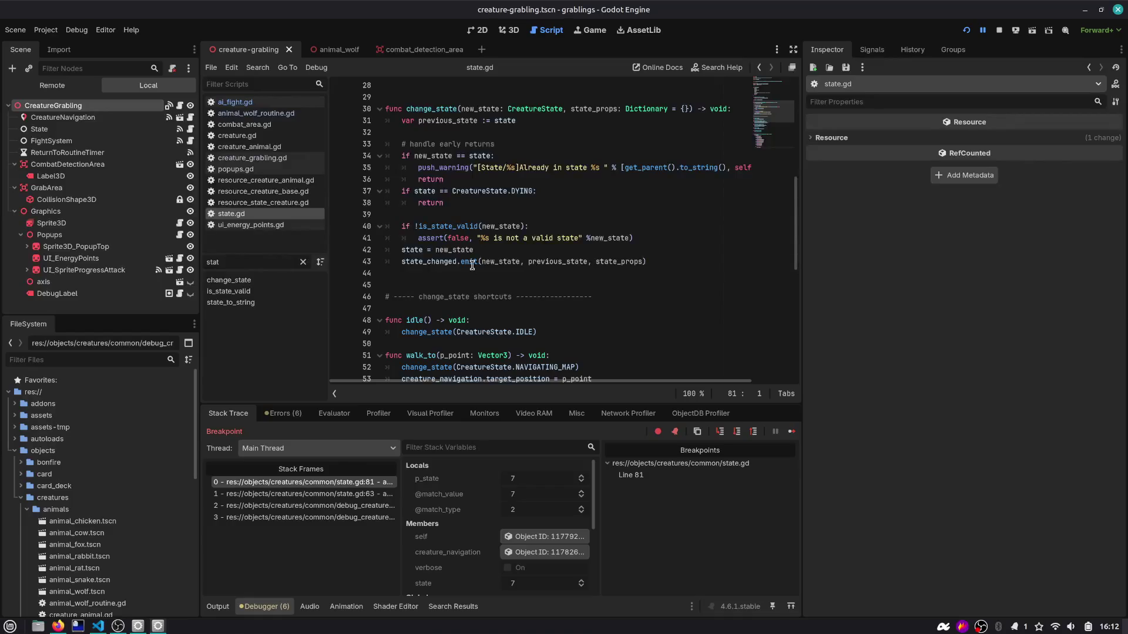
scroll(471, 265, "up", 8)
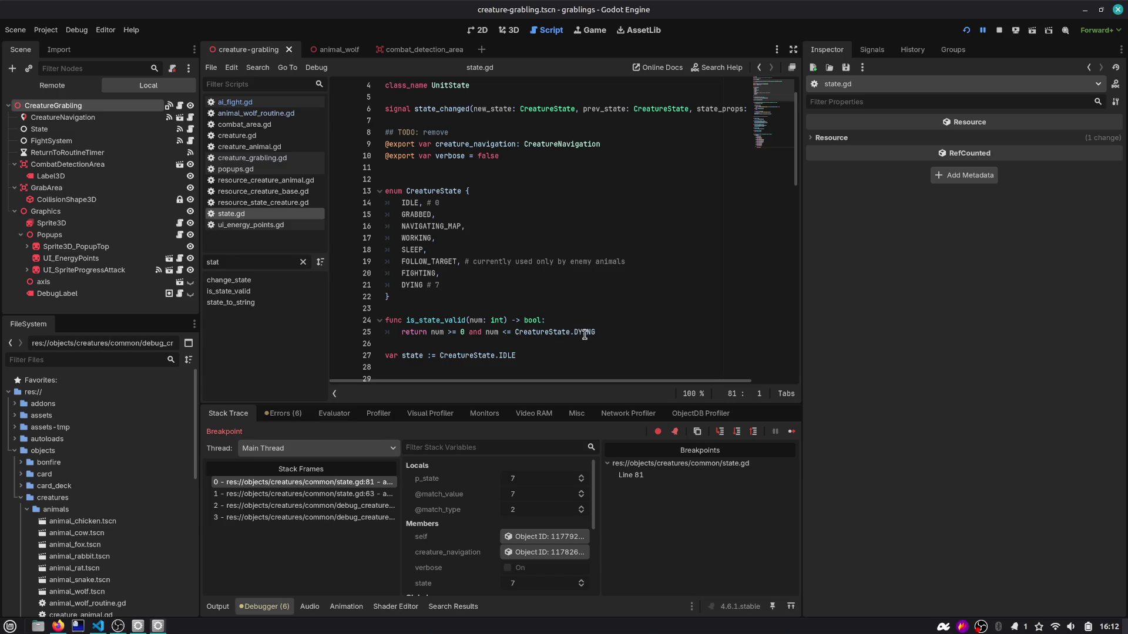
left_click(520, 536)
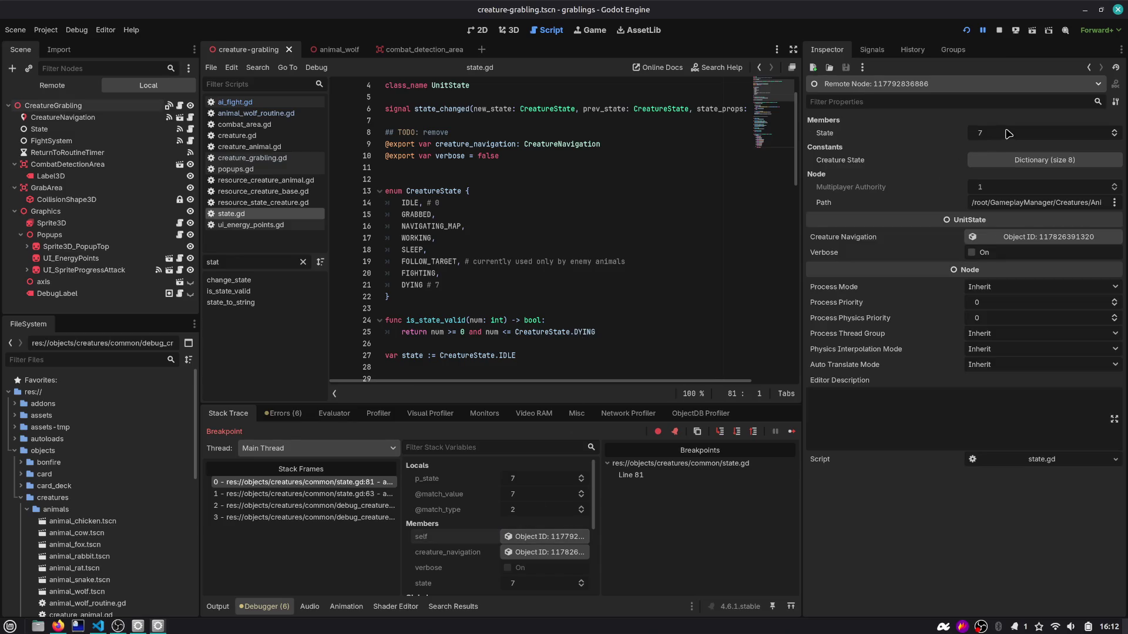
left_click(1009, 162)
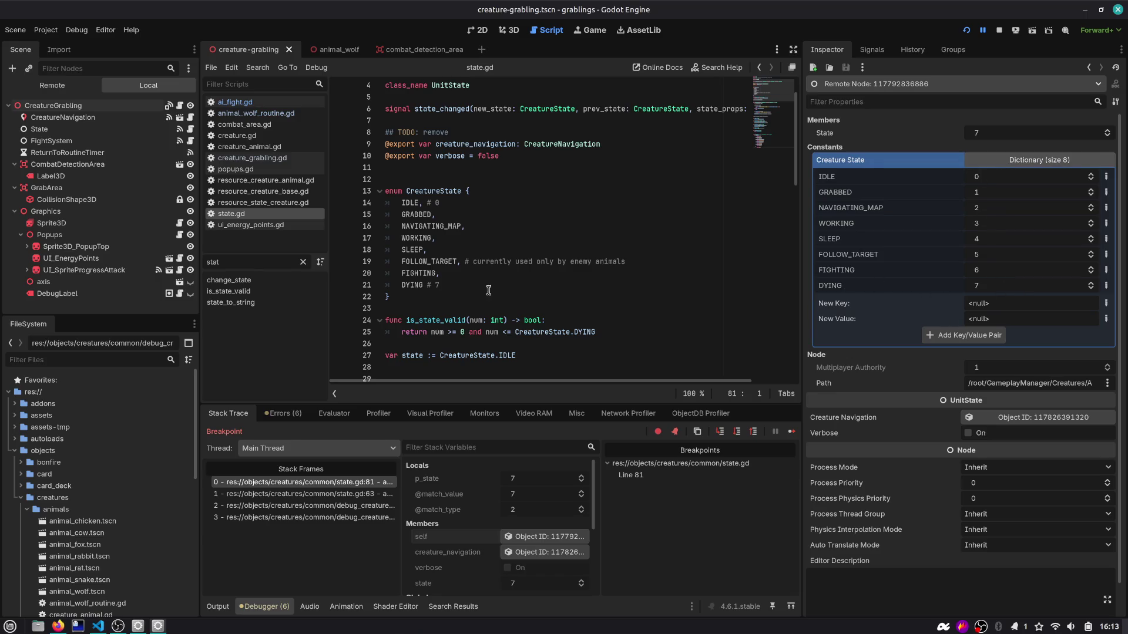
Step: Review is_state_valid's range check and add a blank line above the validity check in change_state
left_click_drag(432, 331, 619, 327)
double_click(437, 332)
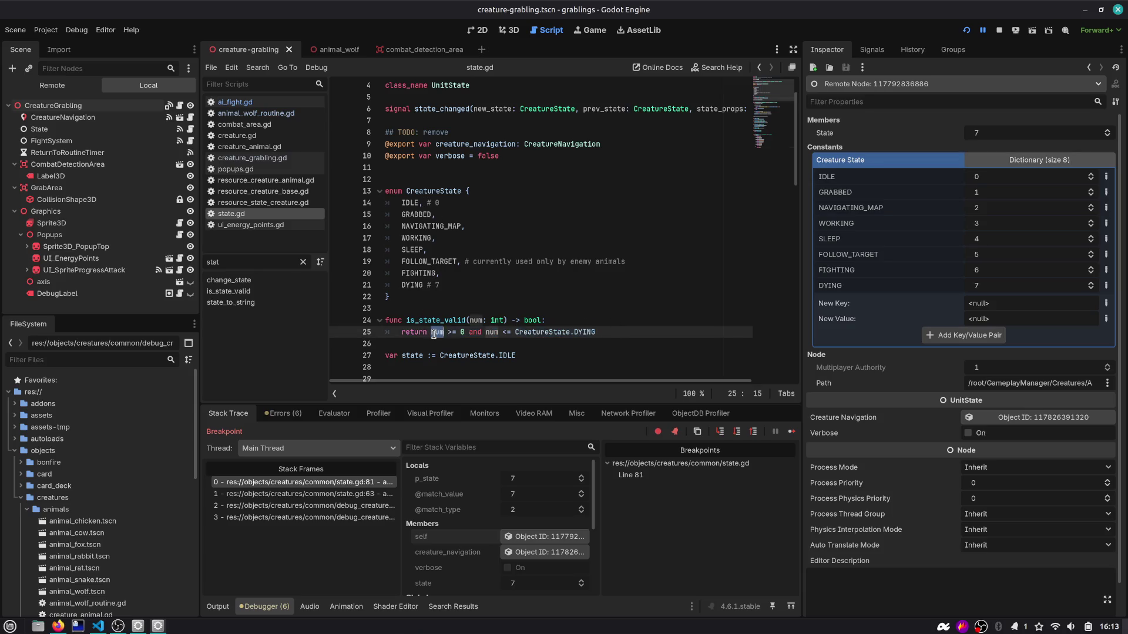
double_click(592, 332)
double_click(422, 320)
scroll(423, 317, "down", 5)
scroll(422, 317, "down", 2)
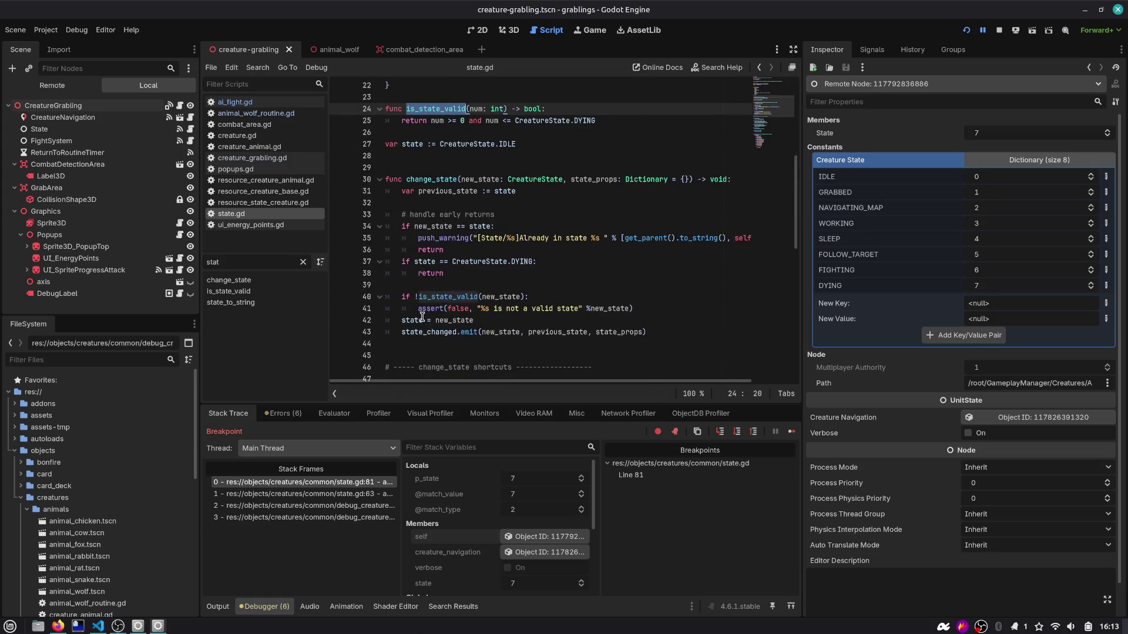
left_click_drag(418, 309, 643, 303)
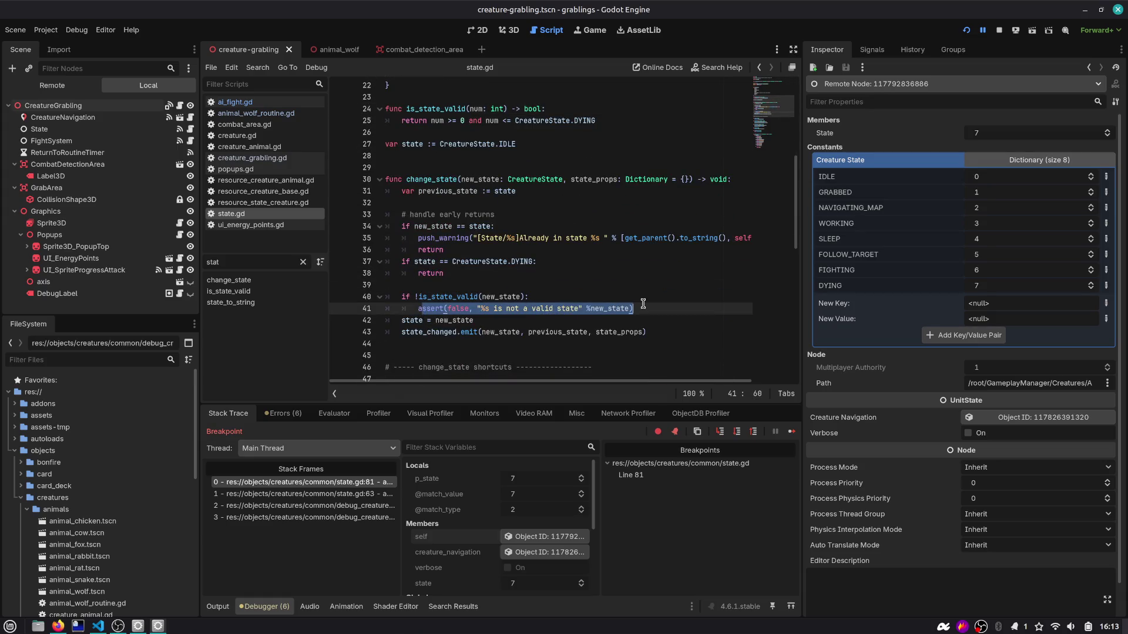
left_click(643, 303)
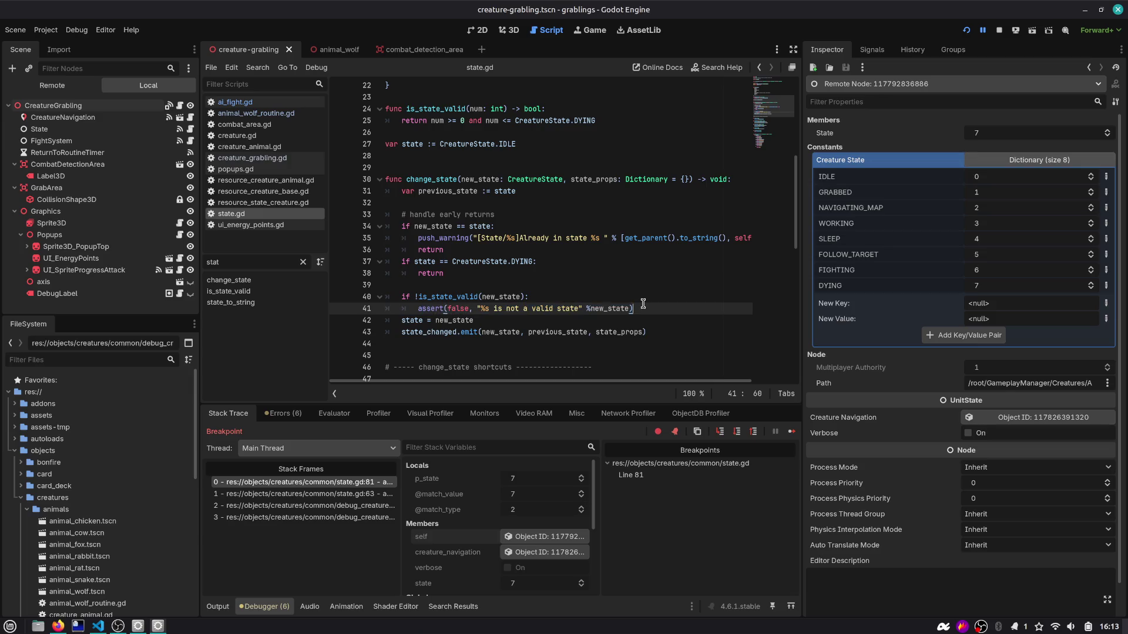
left_click(549, 297)
key("Up")
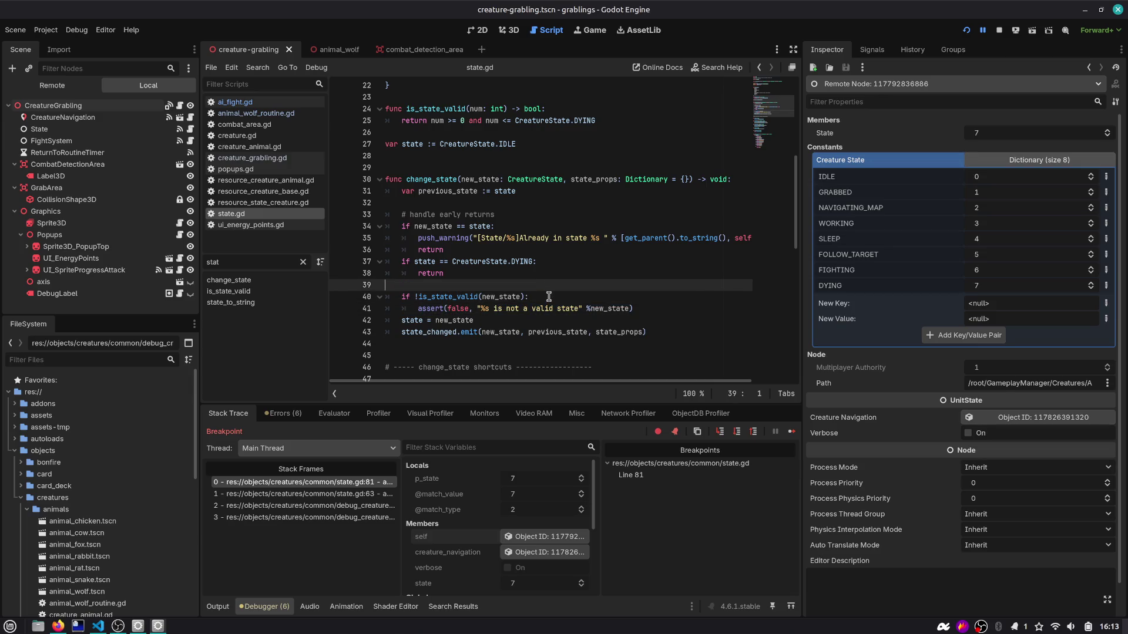
left_click_drag(431, 121, 607, 127)
key("ctrl+c")
left_click(504, 284)
key("Return")
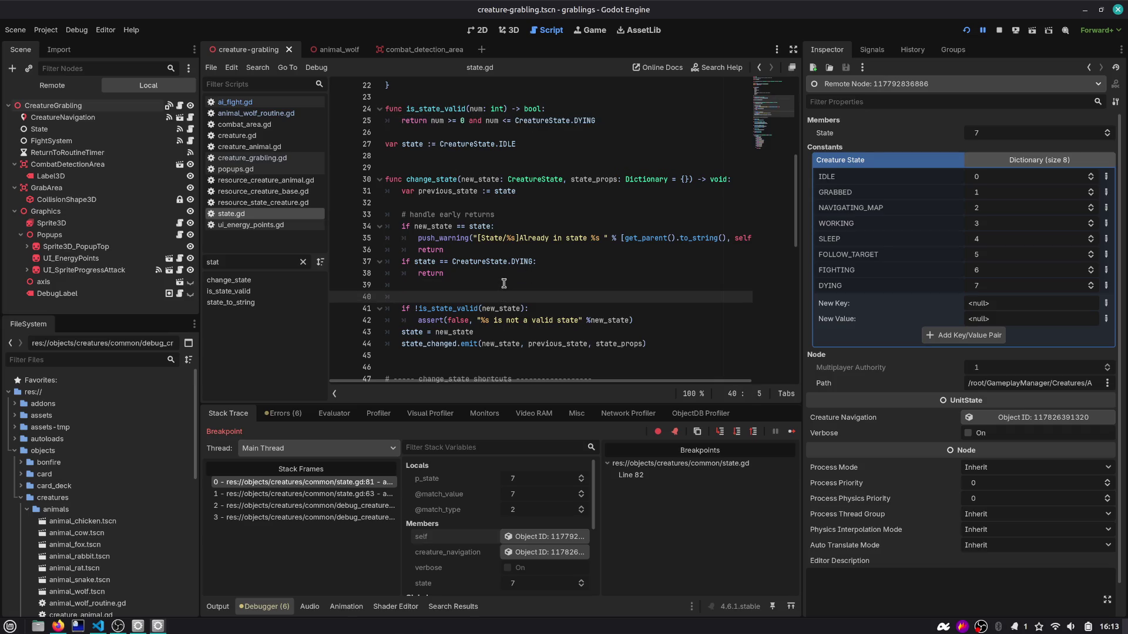
Step: Paste the DYING range check into a print call with a "setting state" message and save
type("print(")
key("ctrl+v")
key("ctrl+Left")
key("ctrl+Left")
key("ctrl+Left")
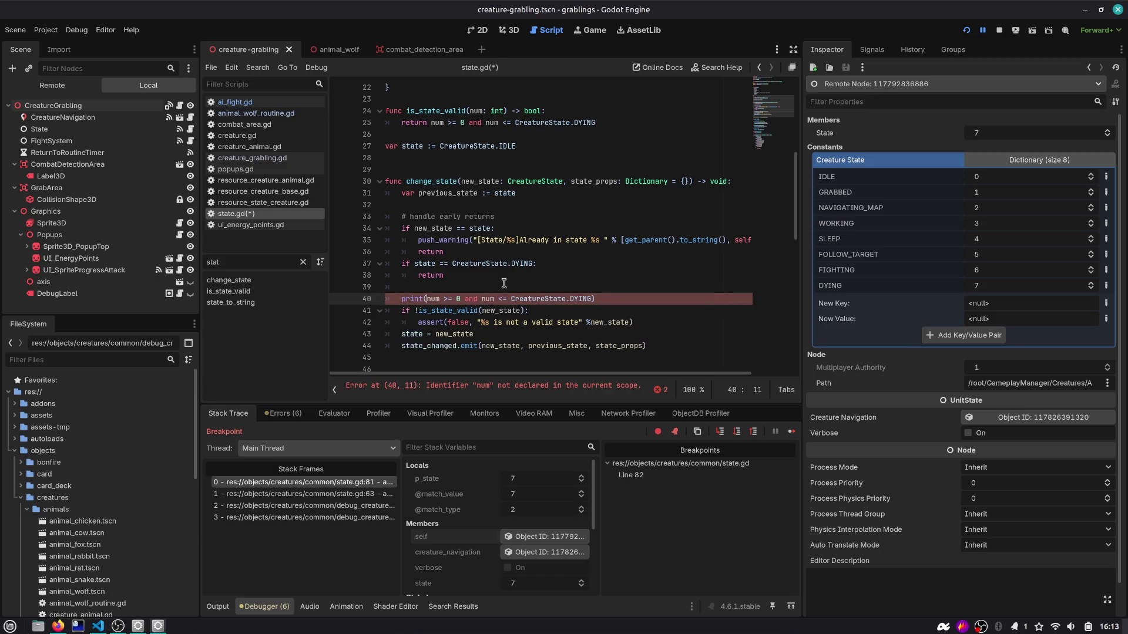
type("\"s")
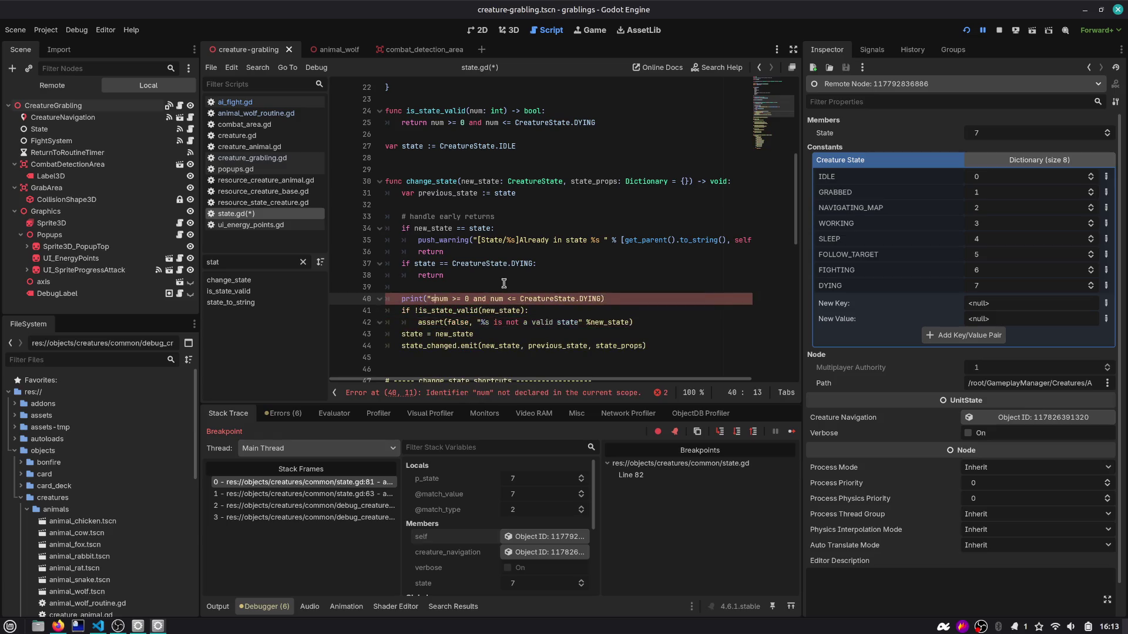
type("etting state\"")
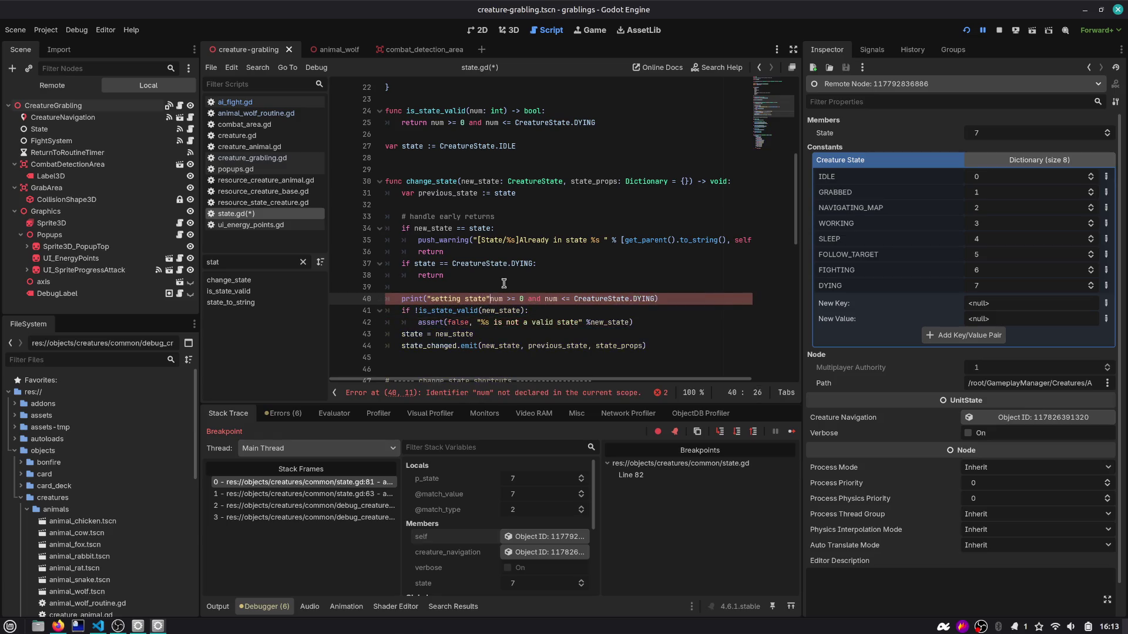
type(",")
key("ctrl+s")
Step: Complete the print as "setting state %s Valid =%s" % [new_state, (range check)]
left_click(487, 299)
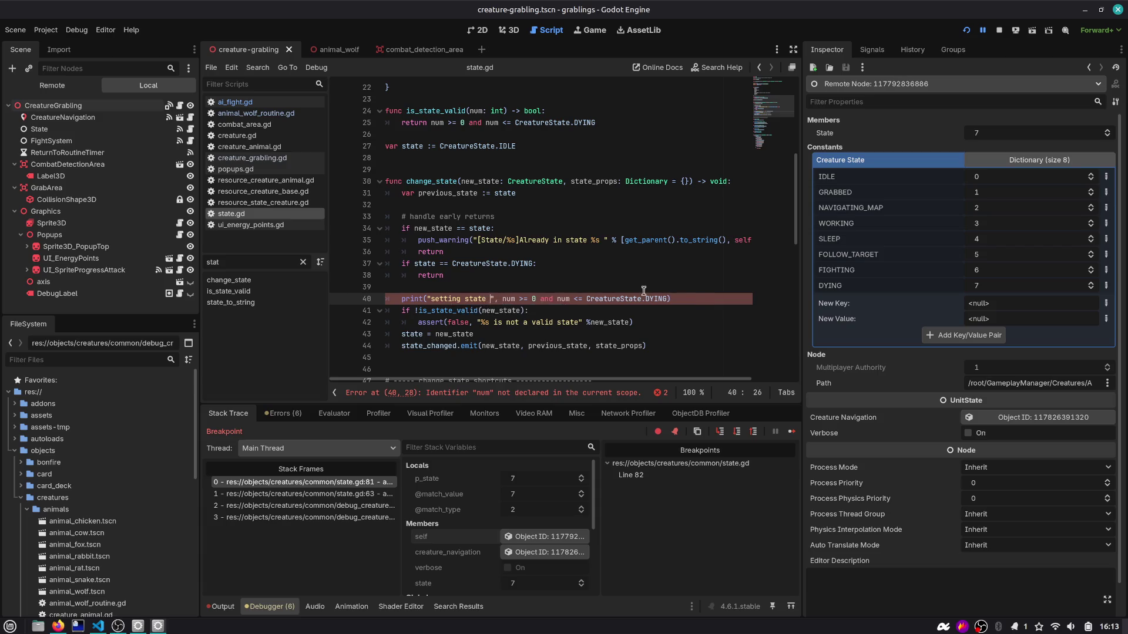
type("%s")
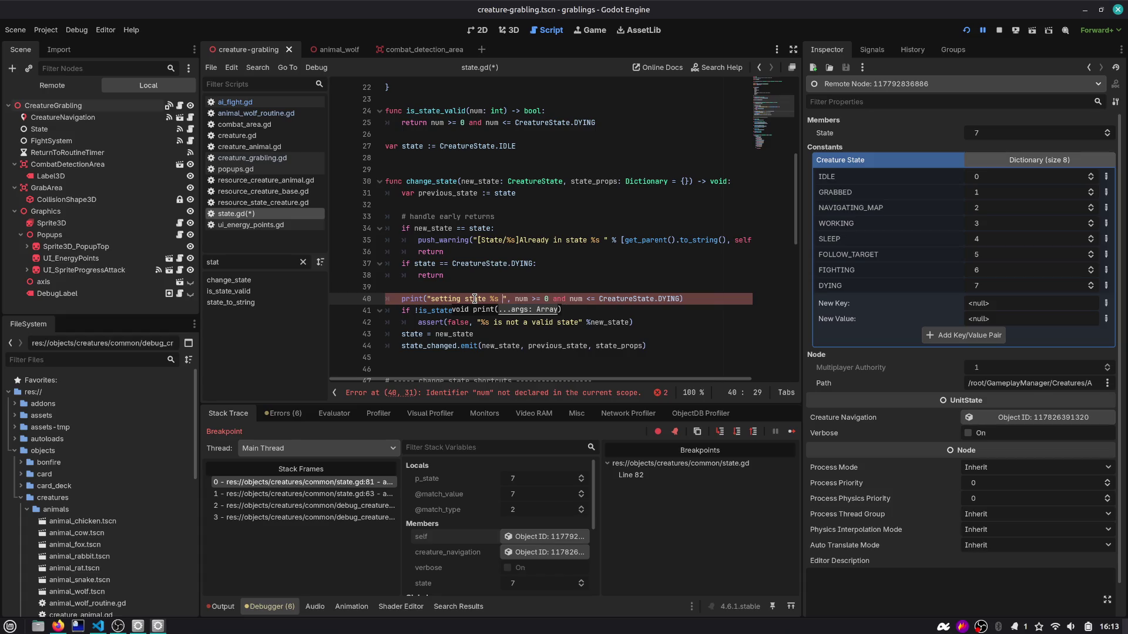
type(" Valid =%")
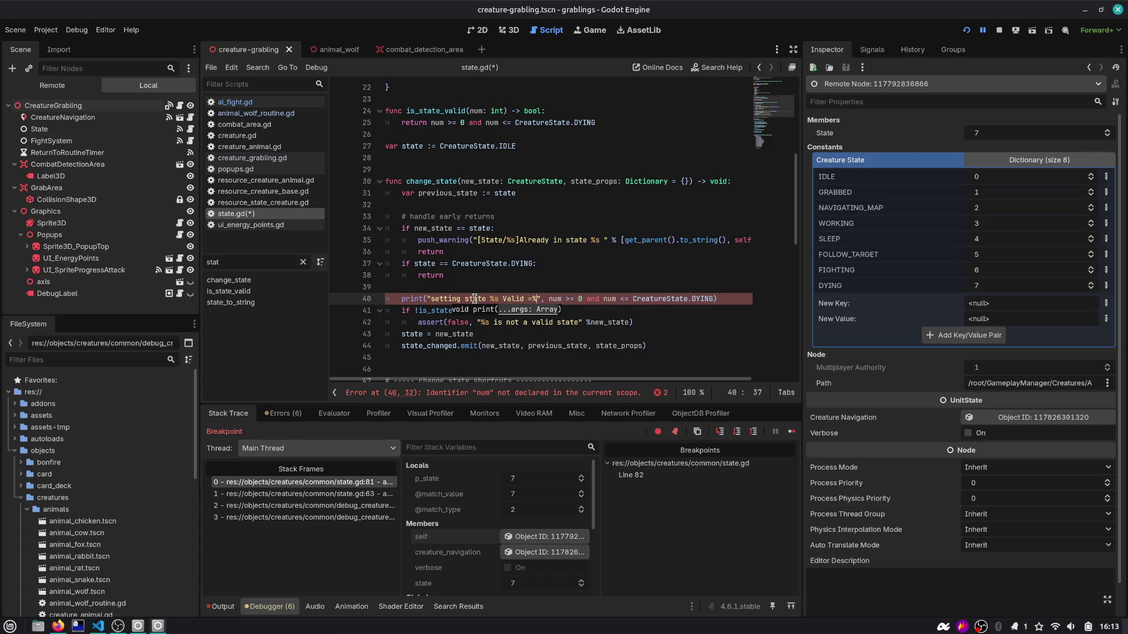
type("s\" ")
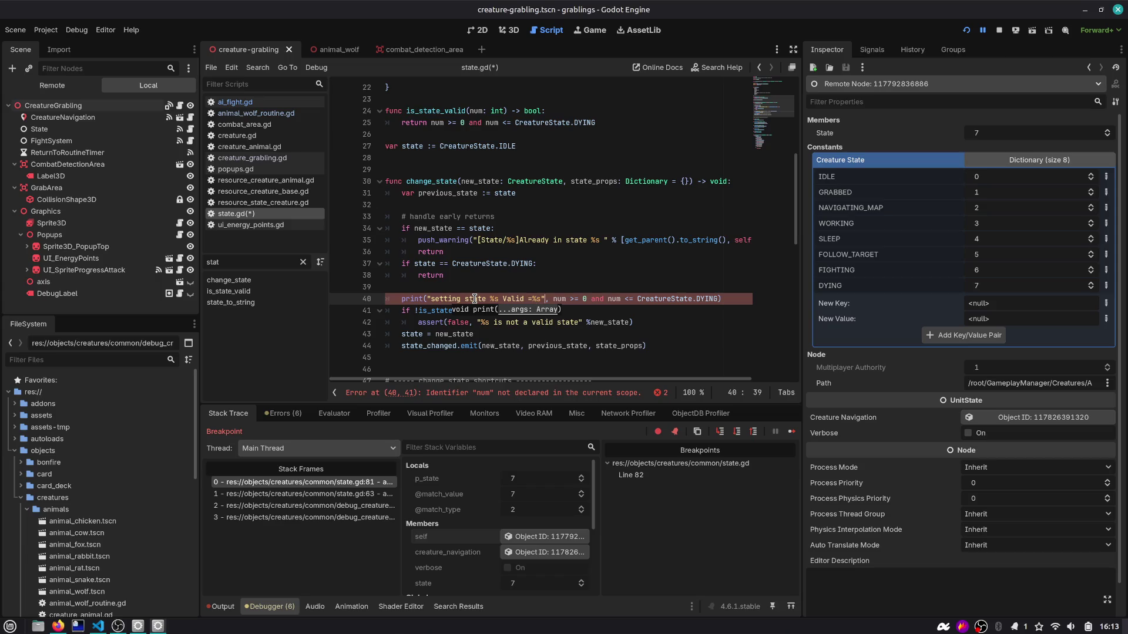
type("%[")
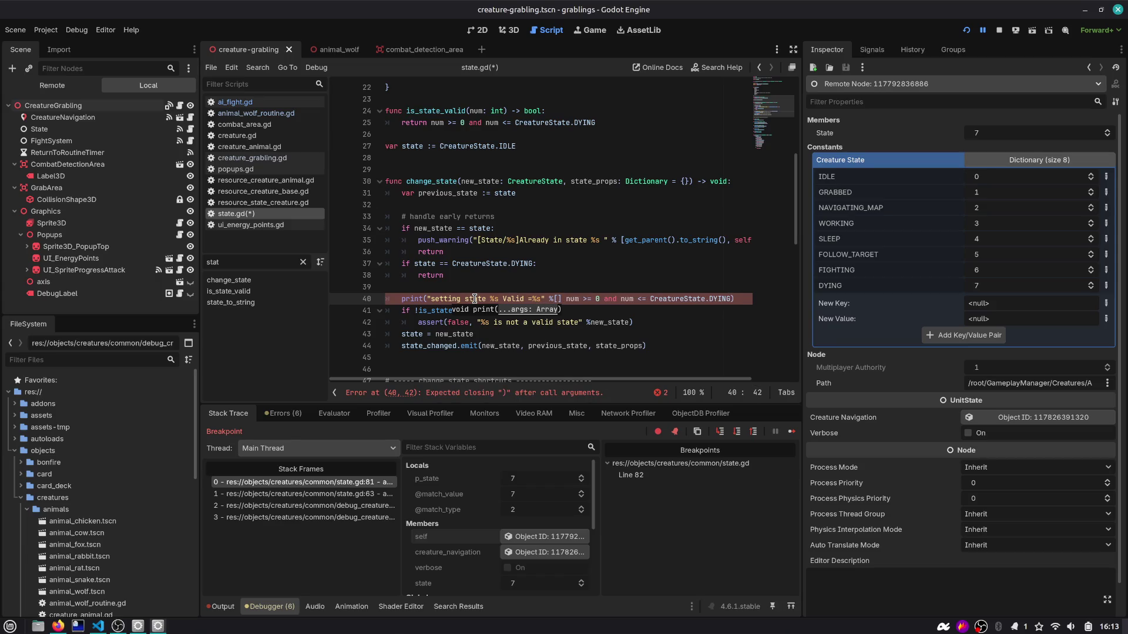
type("new_state,")
key("Delete")
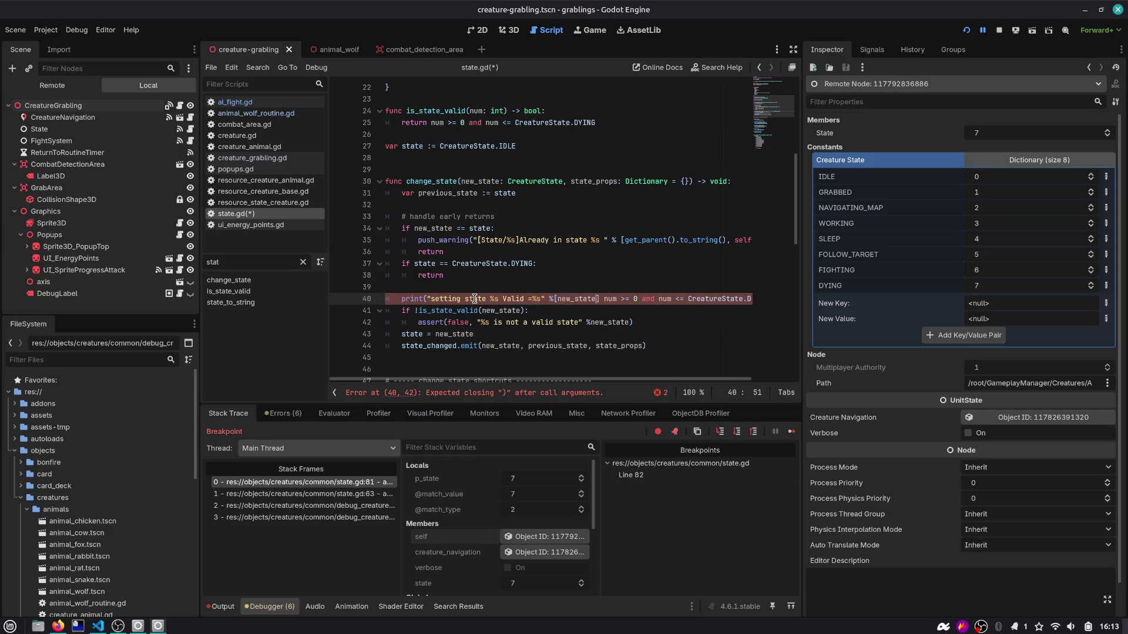
key("End")
type(")")
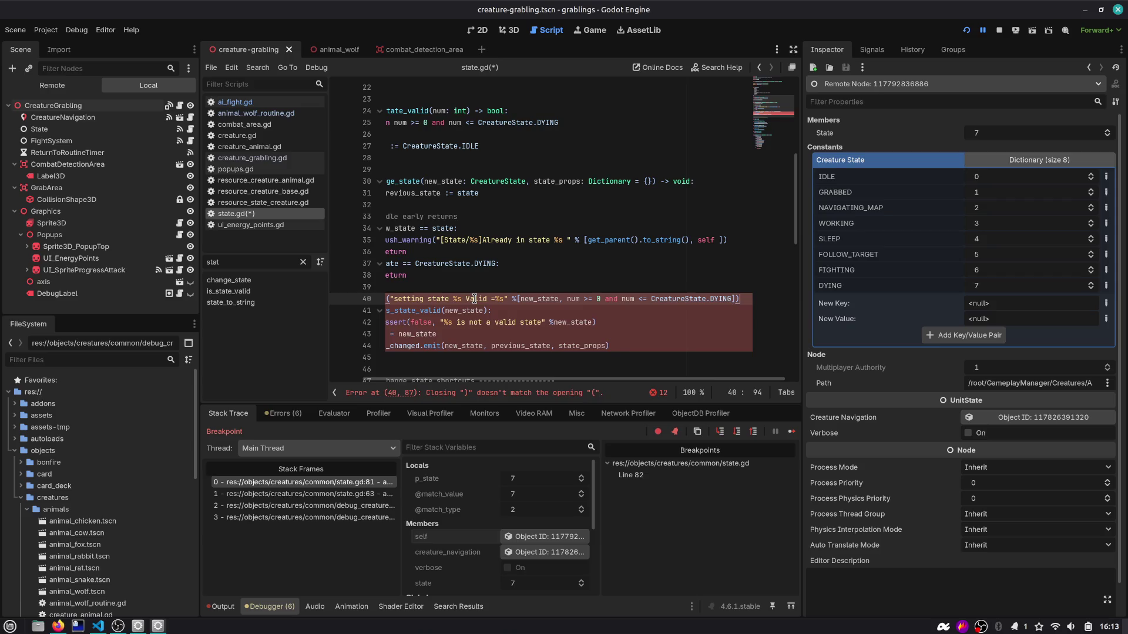
left_click(524, 300)
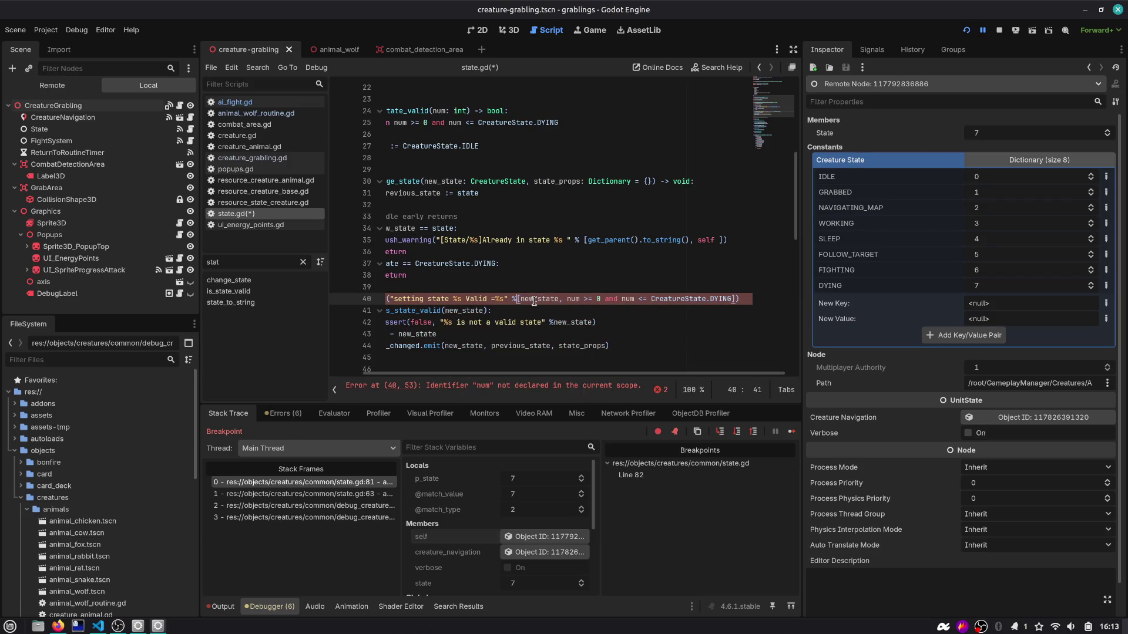
key("ctrl+Left")
key("ctrl+Left")
type("(")
key("End")
key("Left")
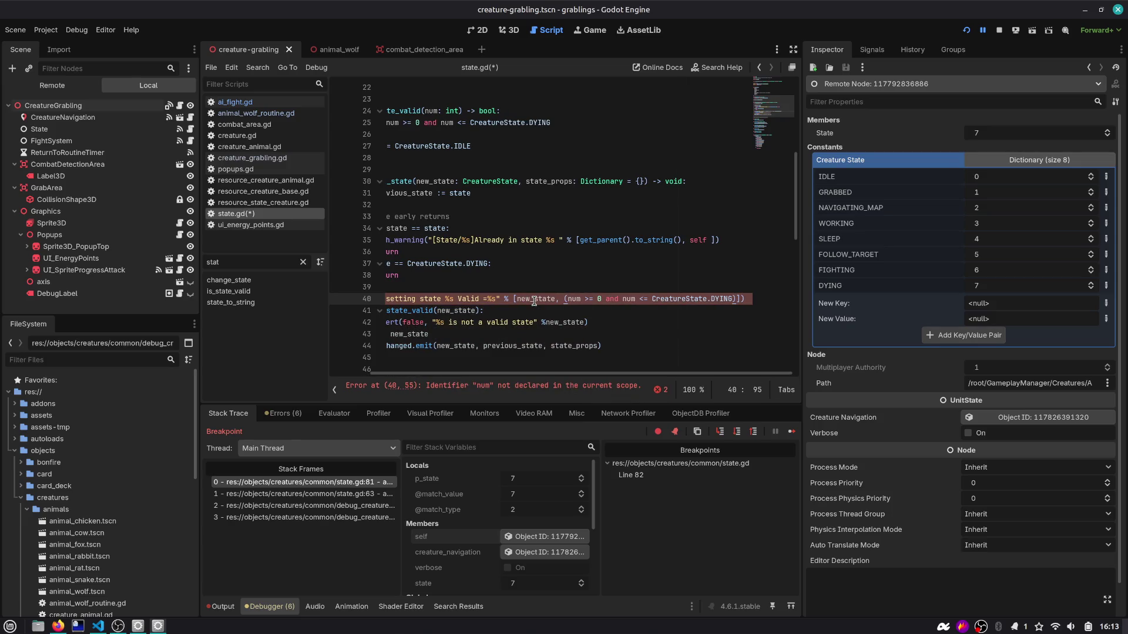
Step: Restore new_state in the print arguments and resume the paused game with F12
left_click(574, 297)
key("ctrl+z")
key("ctrl+z")
key("ctrl+z")
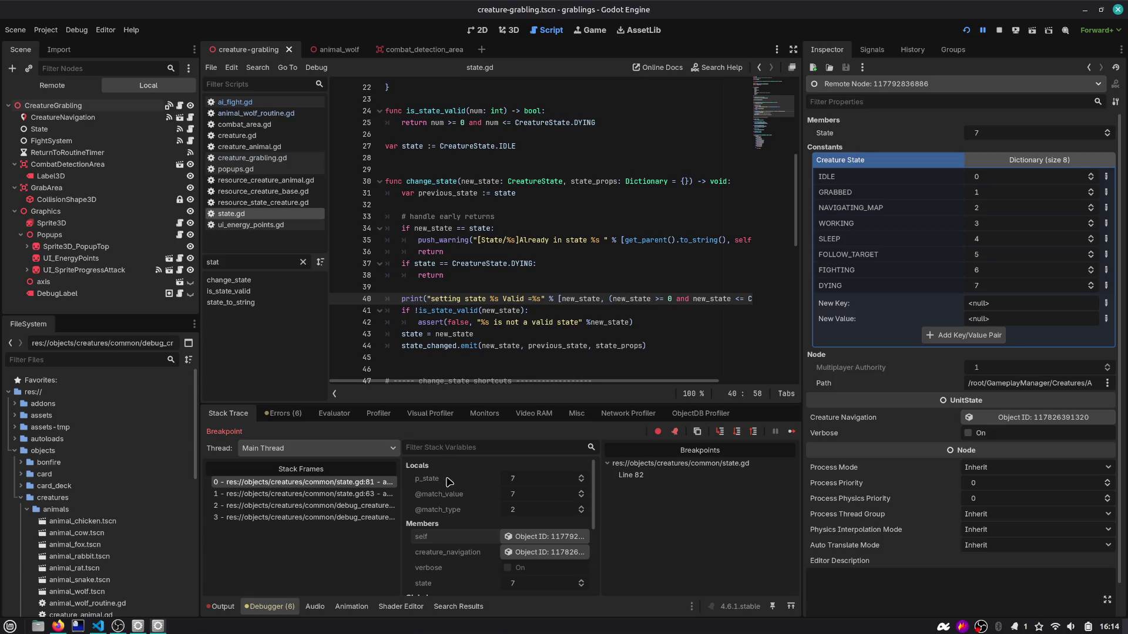
scroll(468, 310, "down", 1)
key("F12")
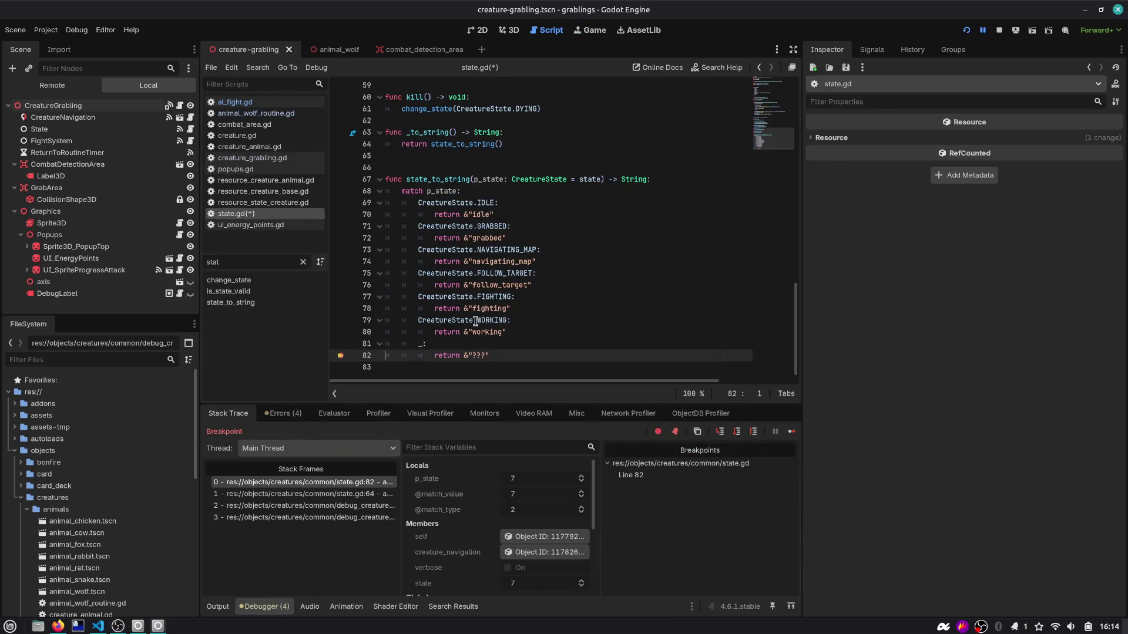
Step: Show the Output log and highlight the entry reporting state 7 as valid
left_click(217, 606)
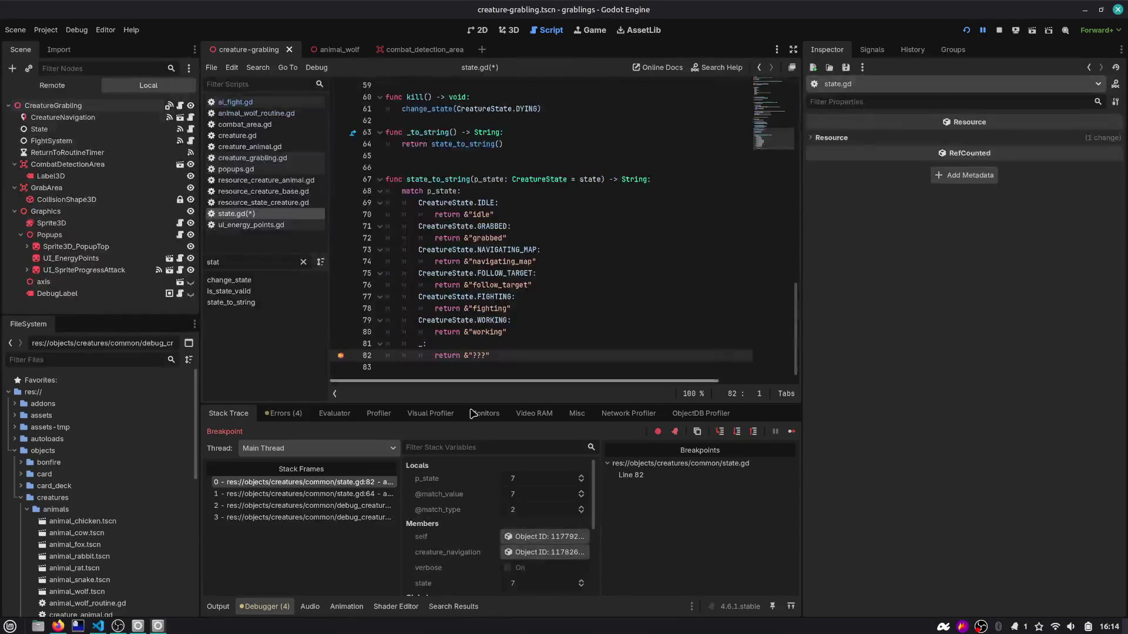
left_click(218, 606)
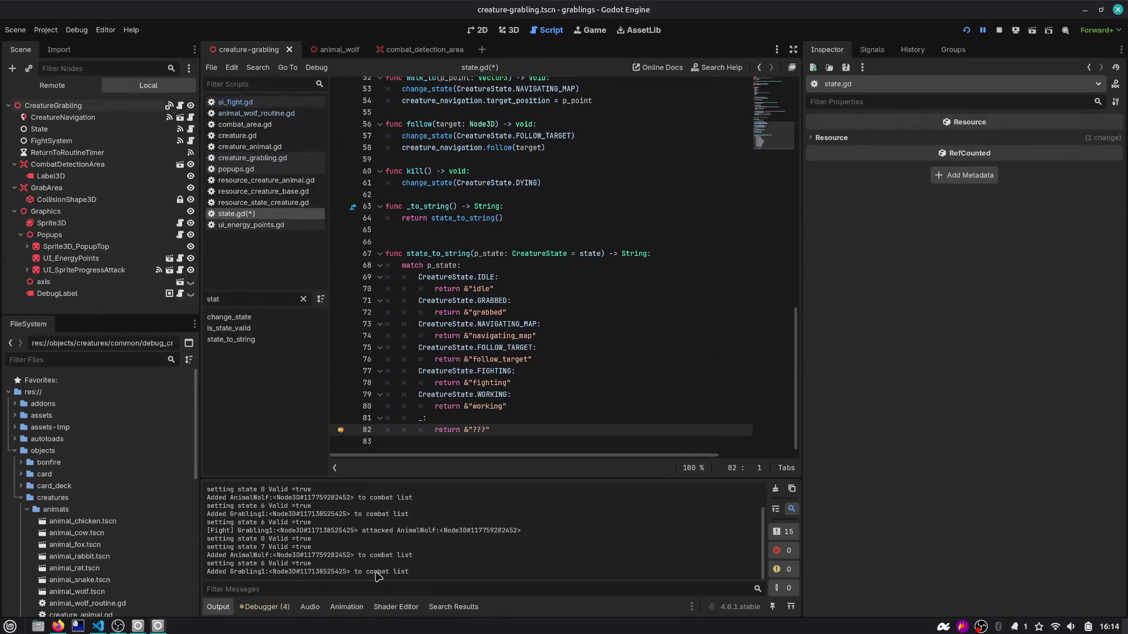
left_click_drag(254, 547, 314, 546)
Step: Add a CreatureState.DYING case returning &"dying" after the WORKING case and save
double_click(497, 394)
left_click(550, 397)
key("Down")
key("Return")
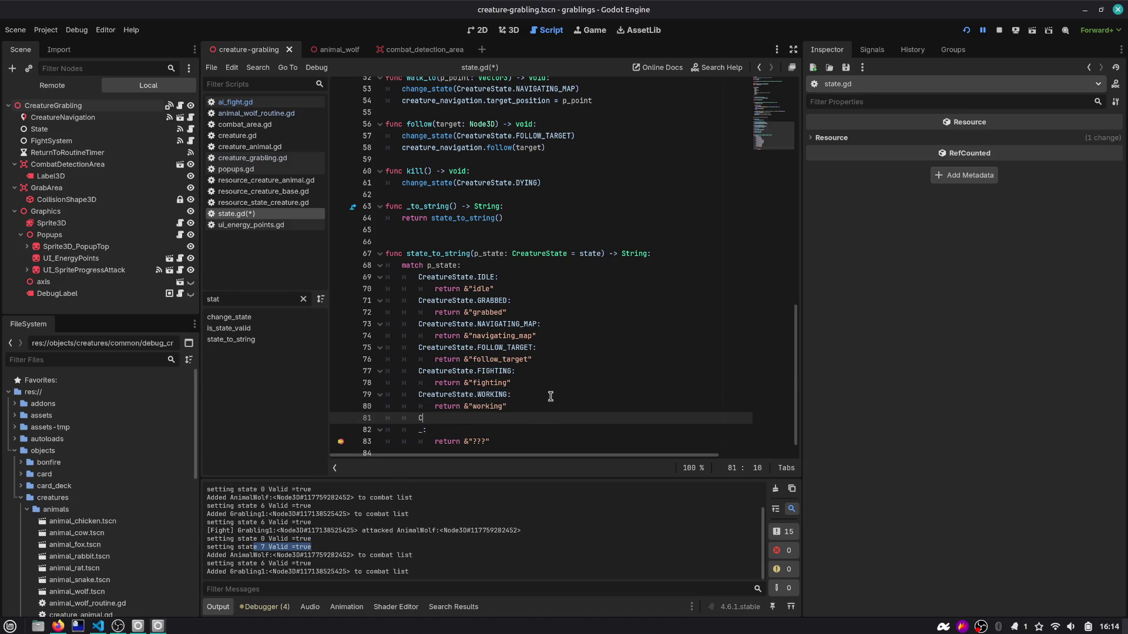
type("reatureState.")
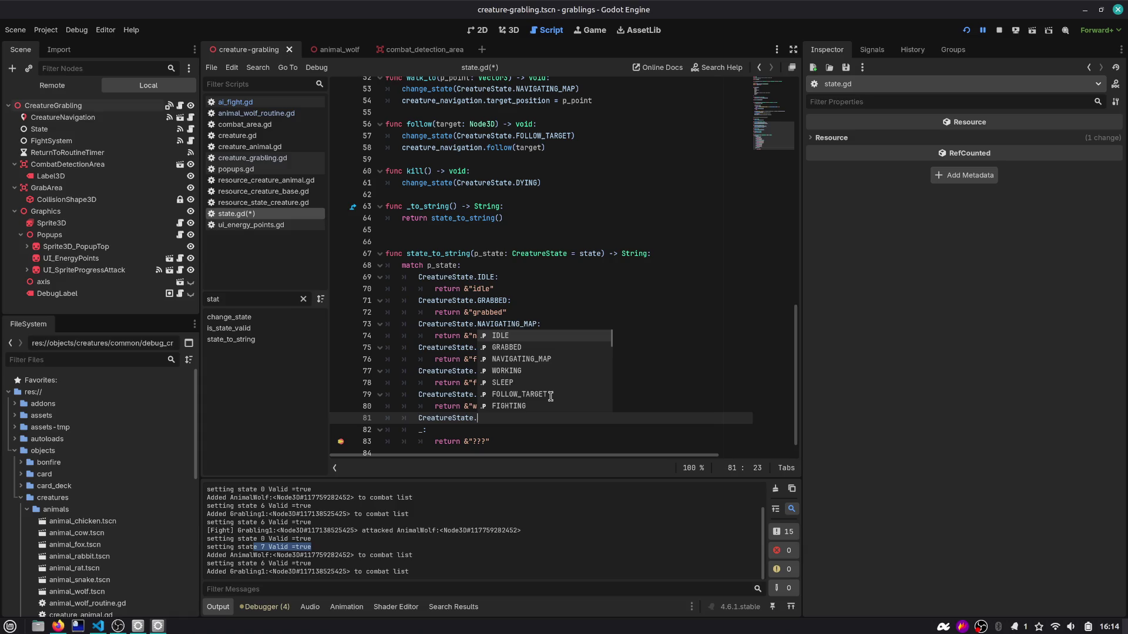
type("DYING:")
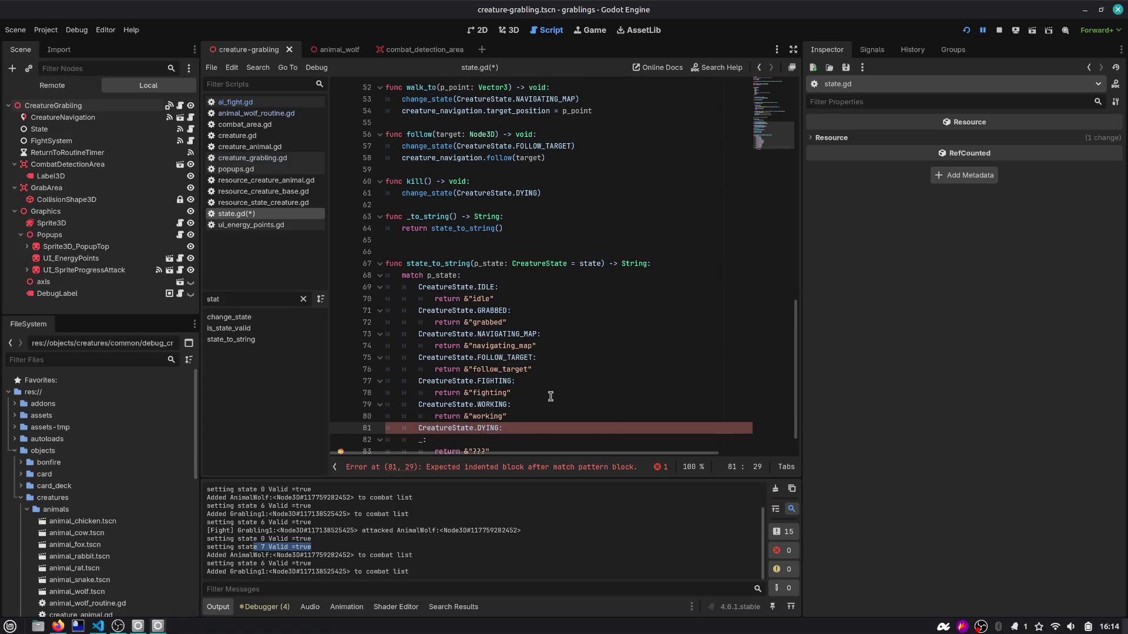
key("Return")
type("%")
type("rn")
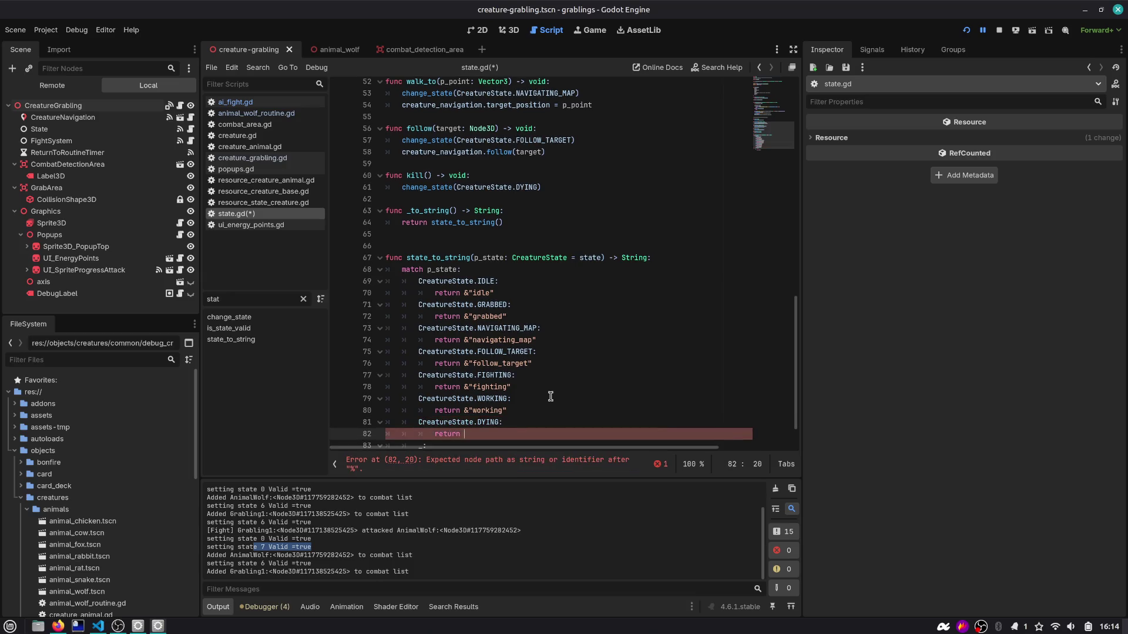
key("Escape")
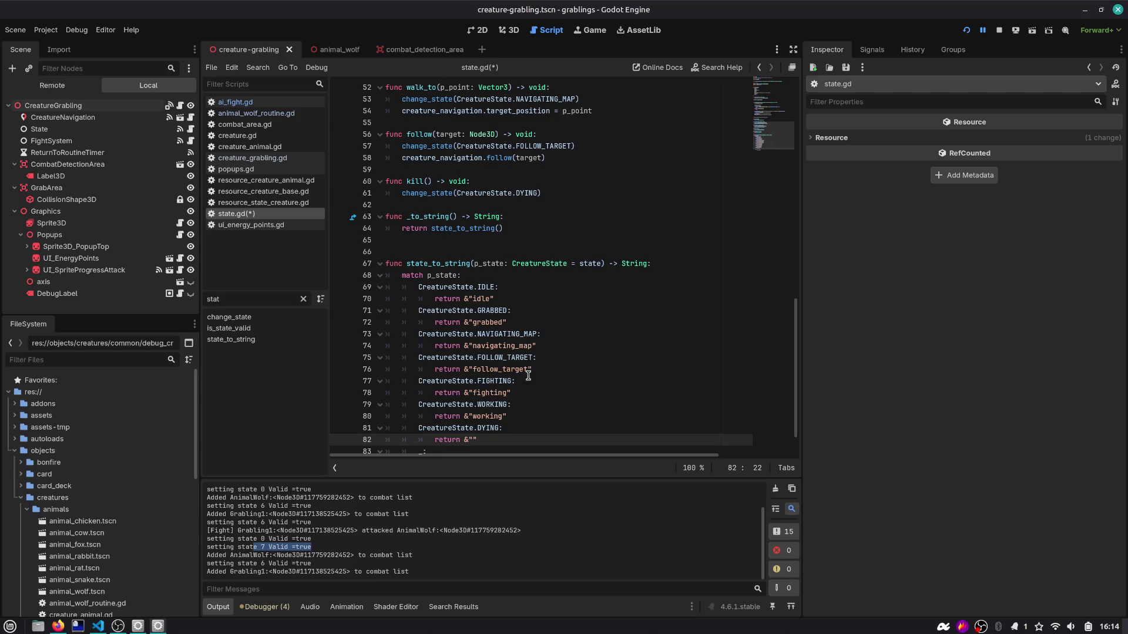
scroll(522, 370, "down", 1)
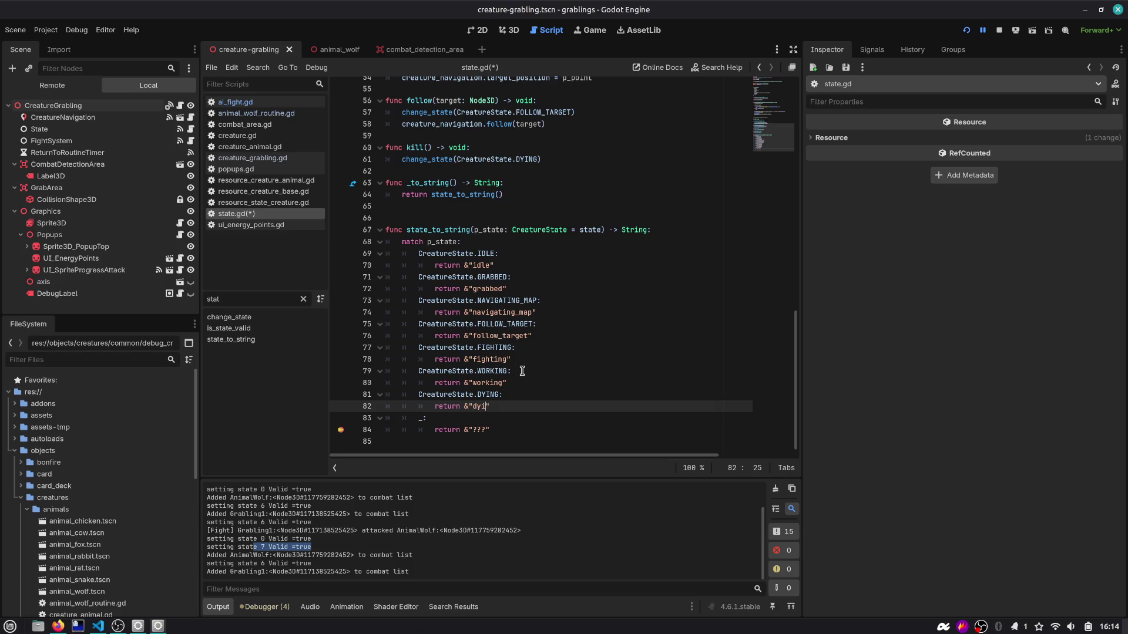
key("Down")
key("ctrl+s")
key("Down")
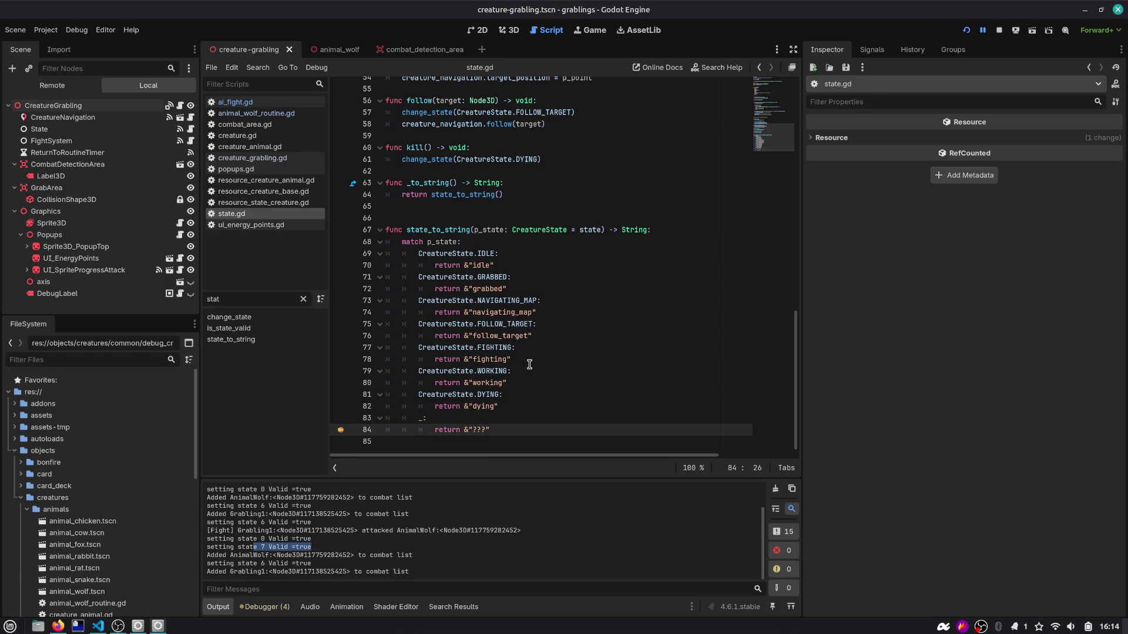
Step: Under the default '_:' branch, begin an assert with a "State %s" message
key("Up")
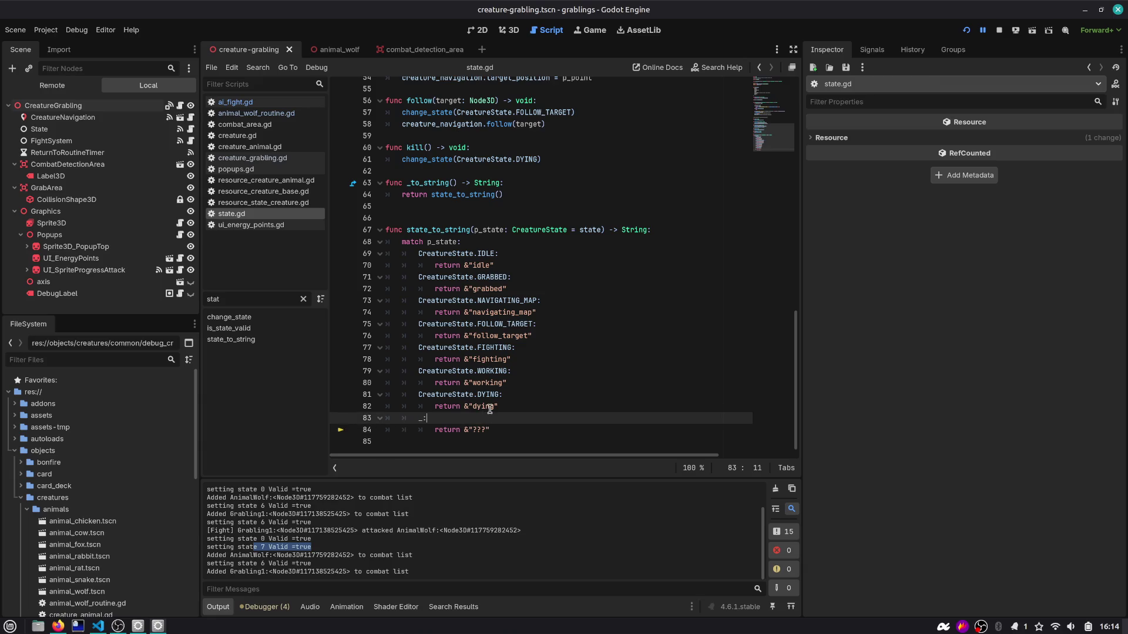
key("Return")
type("push_")
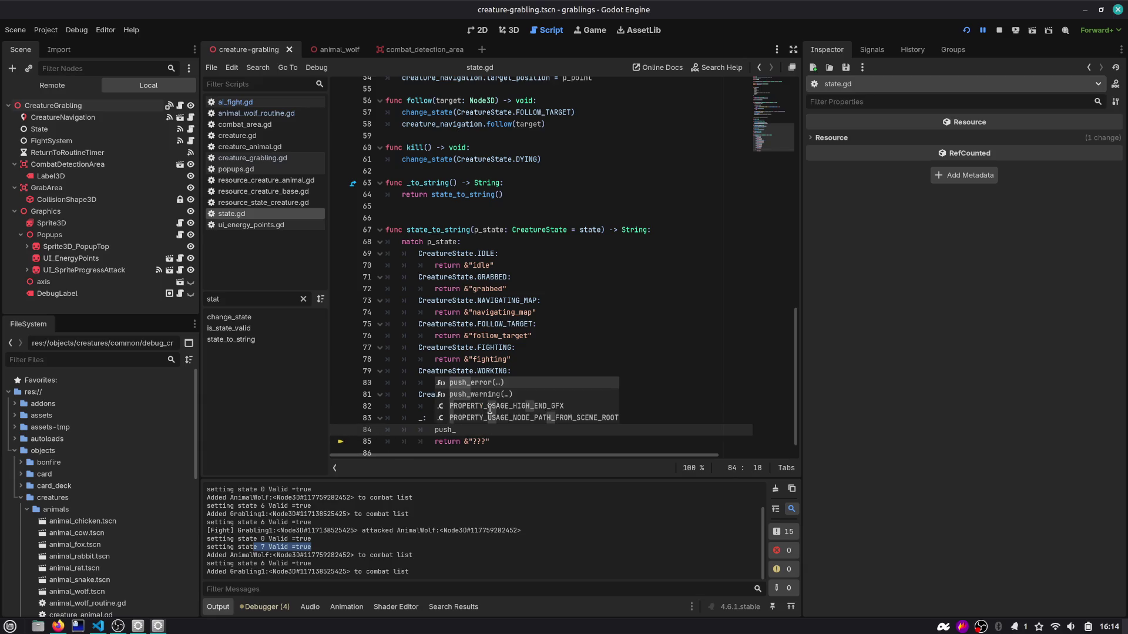
key("Return")
key("ctrl+shift+Left")
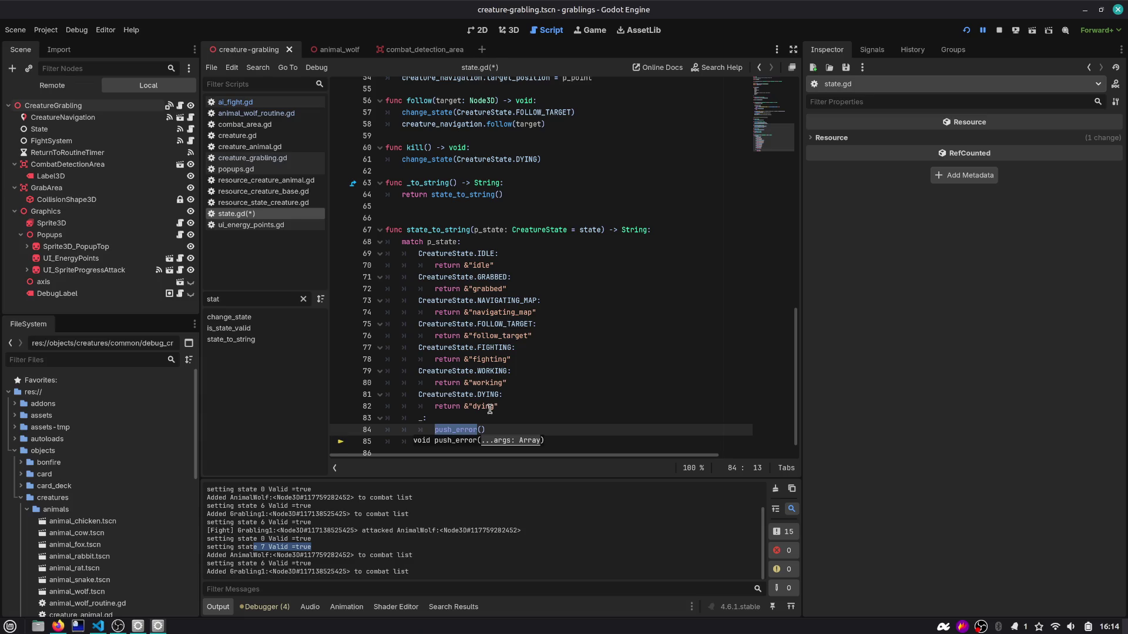
type("assert(false, \"unin")
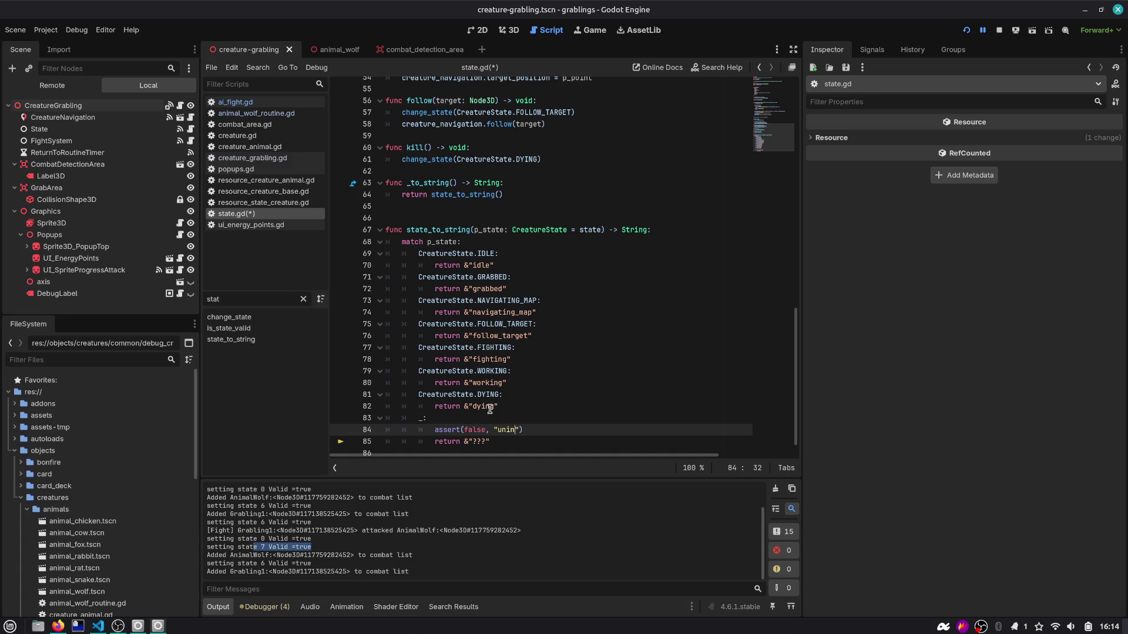
type("np")
key("ctrl+shift+Left")
type("State %$")
type(" not ")
type("implemente")
type("to")
Step: Finish the assert message as "State %s does not implement to_string()" % p_state and save
key("BackSpace")
key("BackSpace")
type("to_string()")
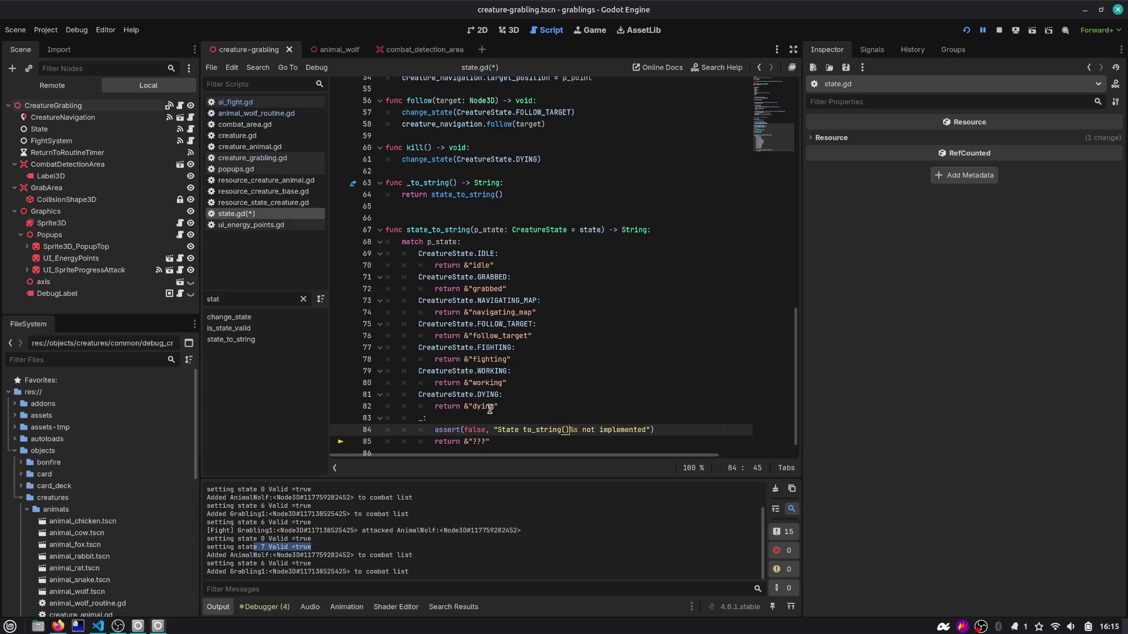
key("ctrl+shift+Left")
key("ctrl+shift+Left")
key("BackSpace")
key("Left")
type("does")
key("ctrl+Right")
type("to_string()\" % p")
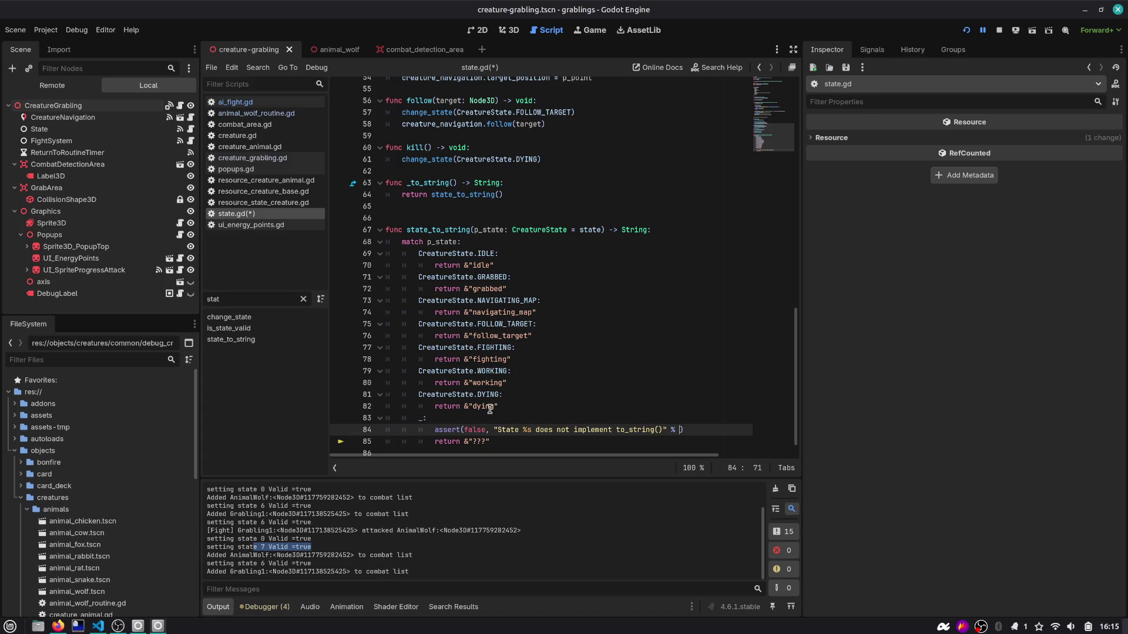
type("_state")
key("ctrl+s")
left_click_drag(501, 406, 487, 417)
left_click(540, 429)
Step: Delete the "setting state" debug print from change_state and save state.gd
scroll(578, 383, "up", 12)
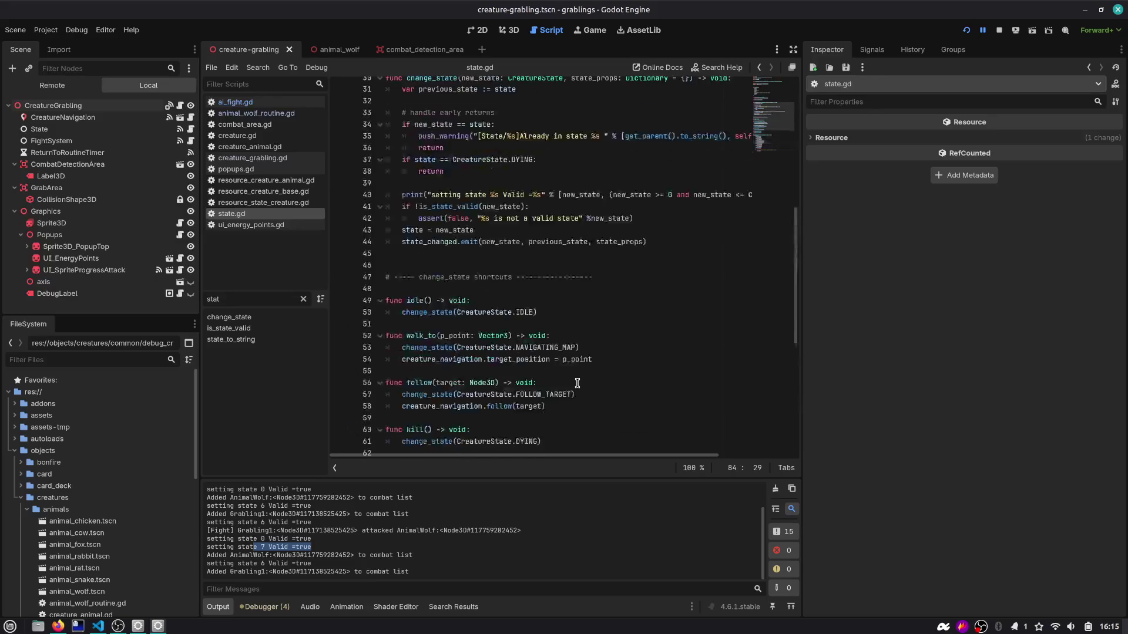
left_click(471, 327)
key("ctrl+shift+k")
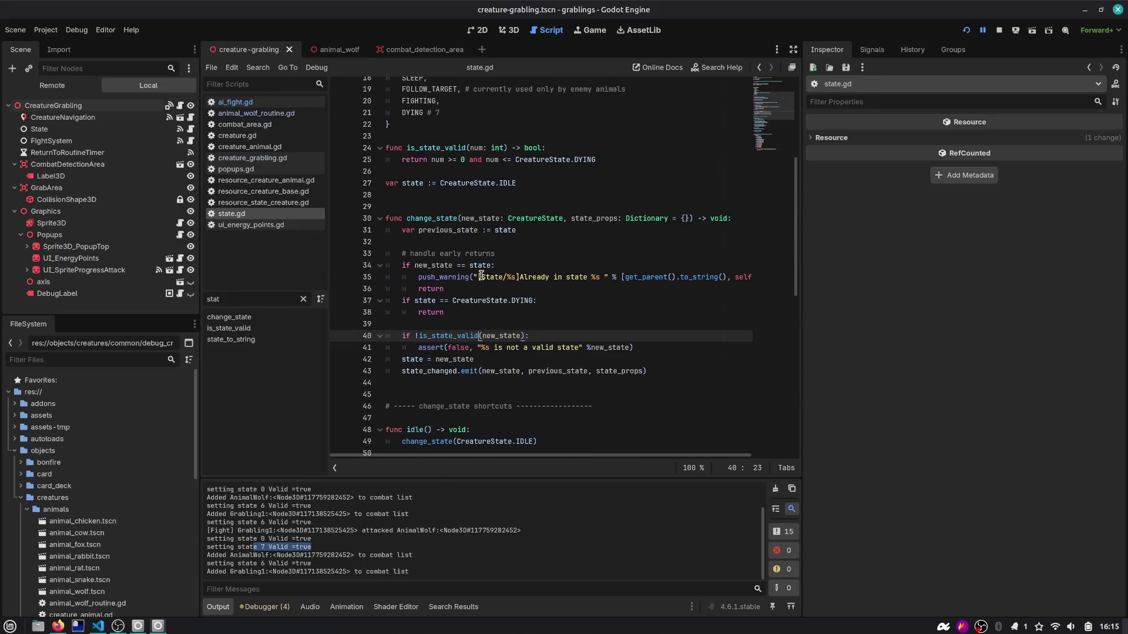
left_click_drag(661, 347, 314, 343)
left_click(661, 347)
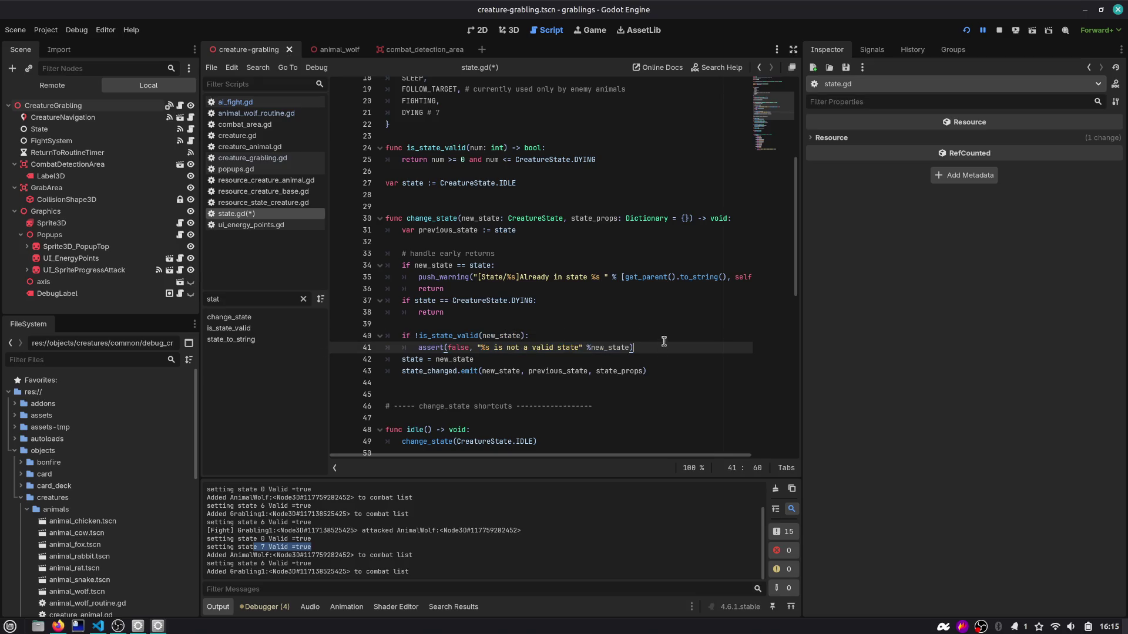
key("shift+Up")
key("shift+Home")
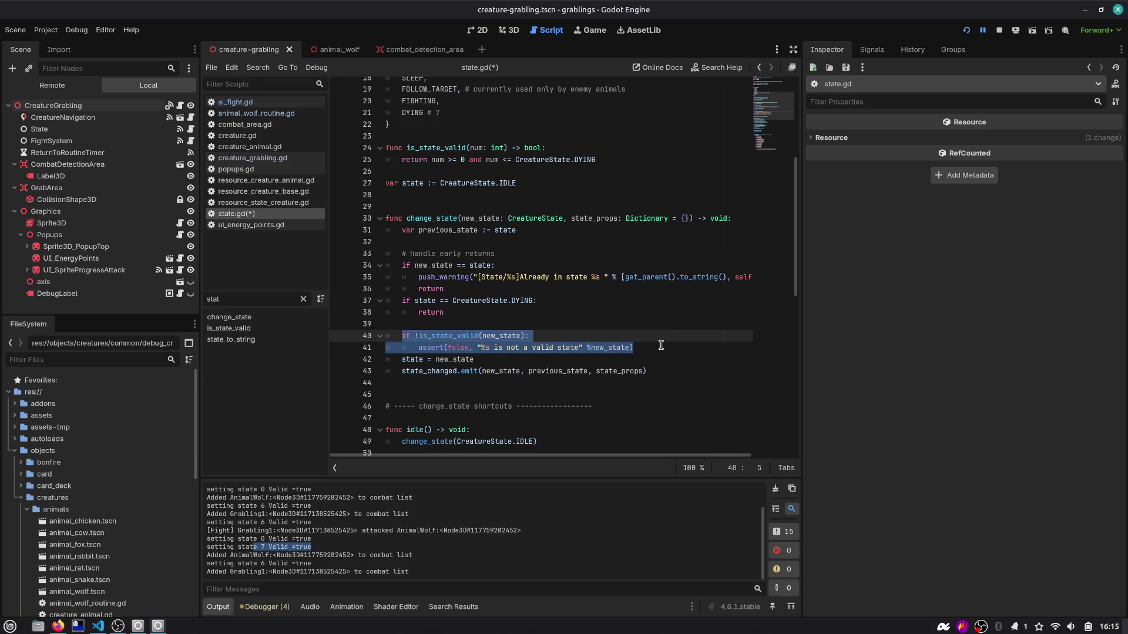
key("shift+Home")
key("ctrl+s")
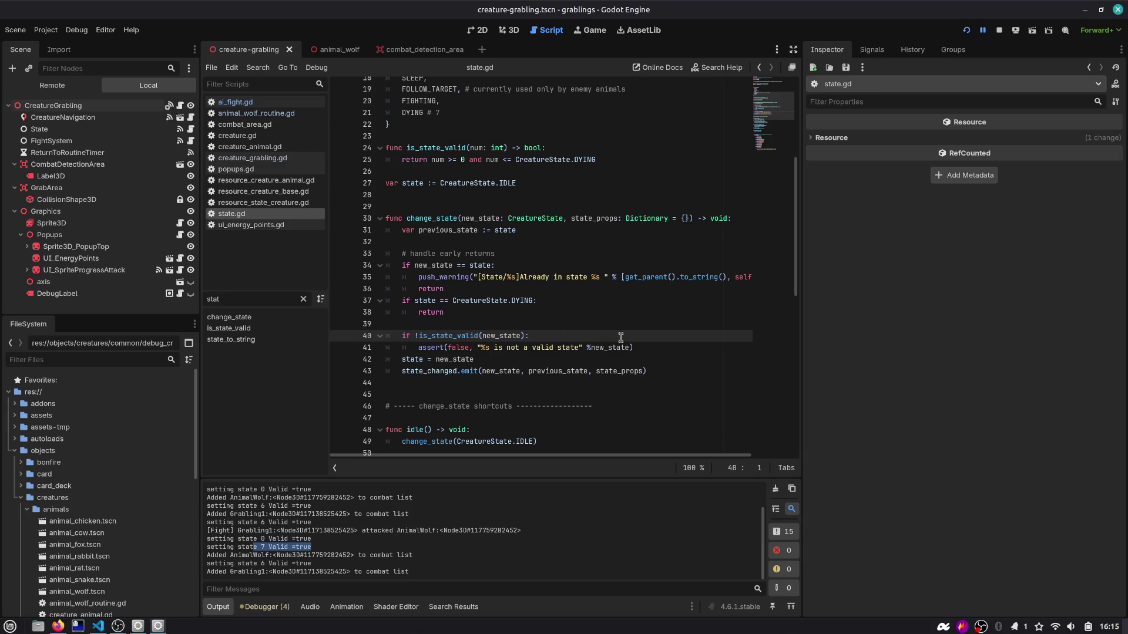
Step: Move is_state_valid below change_state, save, and restart the game
scroll(441, 260, "up", 5)
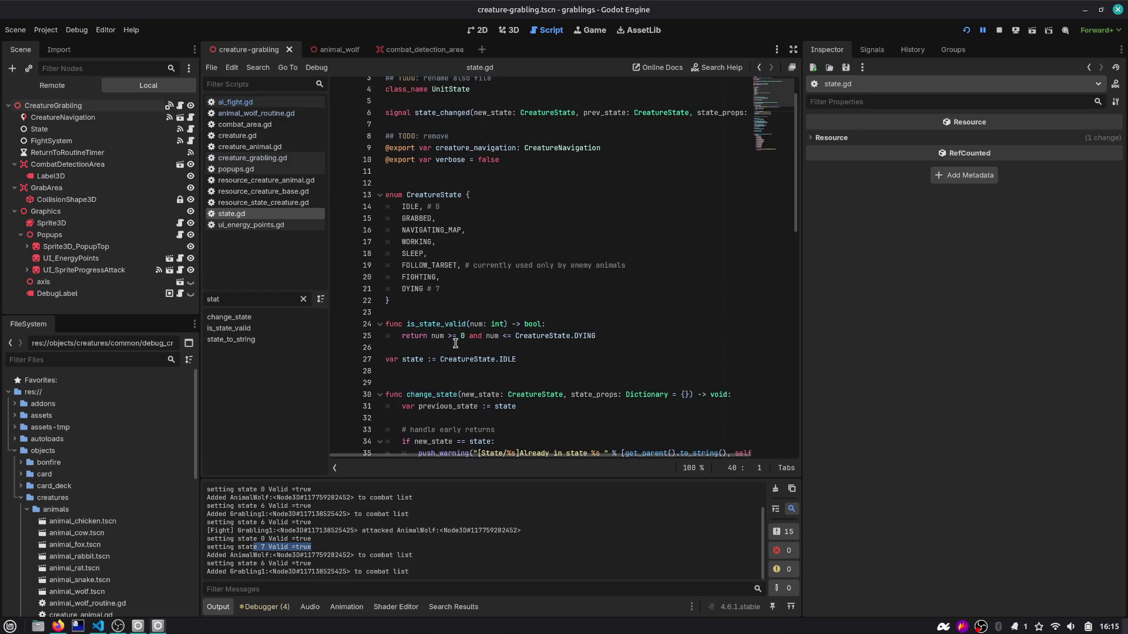
left_click_drag(653, 337, 306, 334)
key("ctrl+x")
key("Delete")
key("Delete")
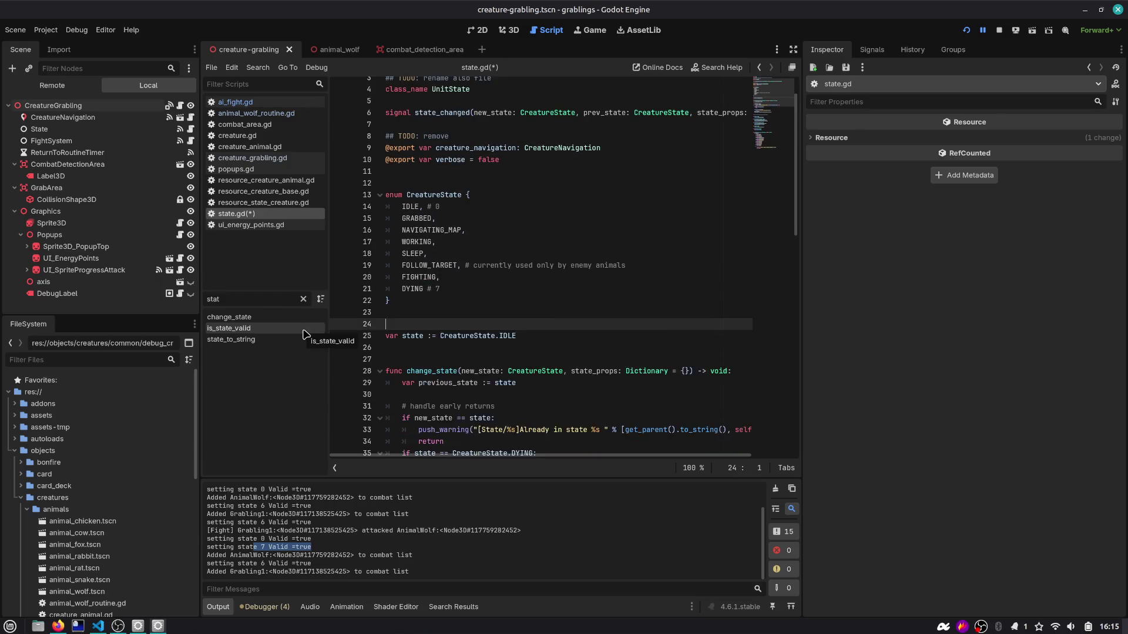
key("Down")
key("Down")
key("Down")
key("Up")
key("Up")
key("Up")
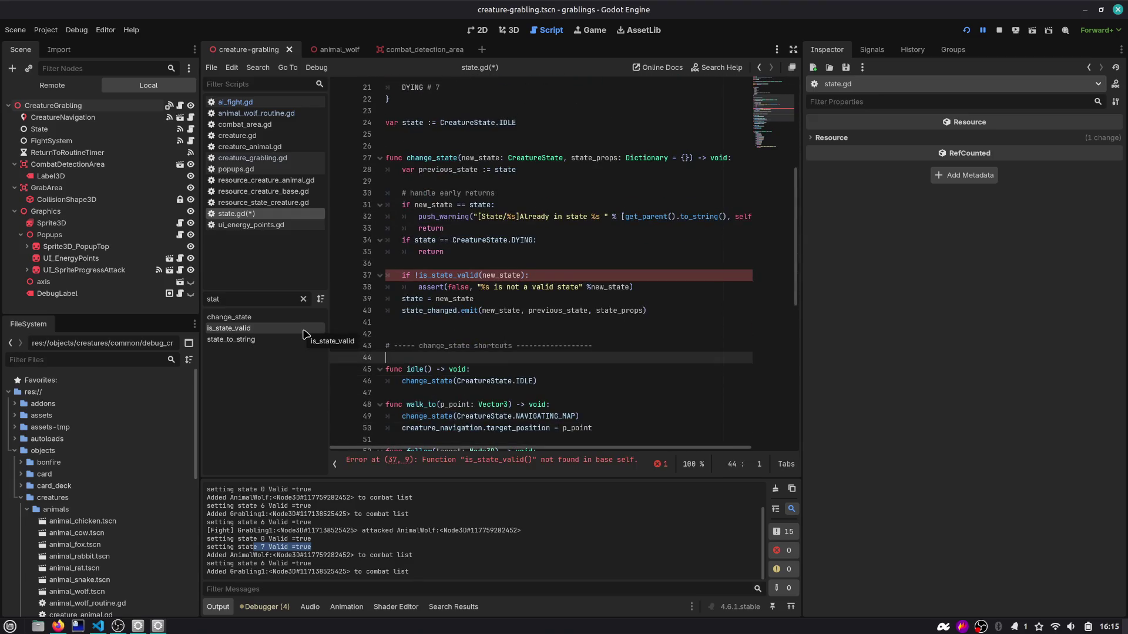
key("ctrl+v")
key("Home")
key("ctrl+s")
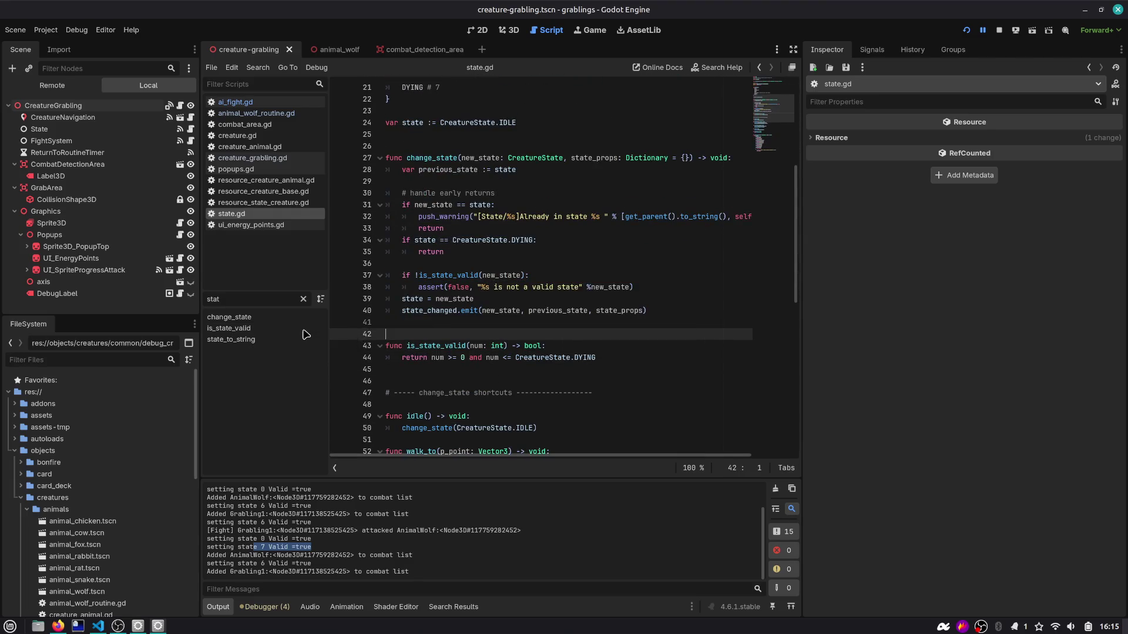
scroll(506, 261, "down", 10)
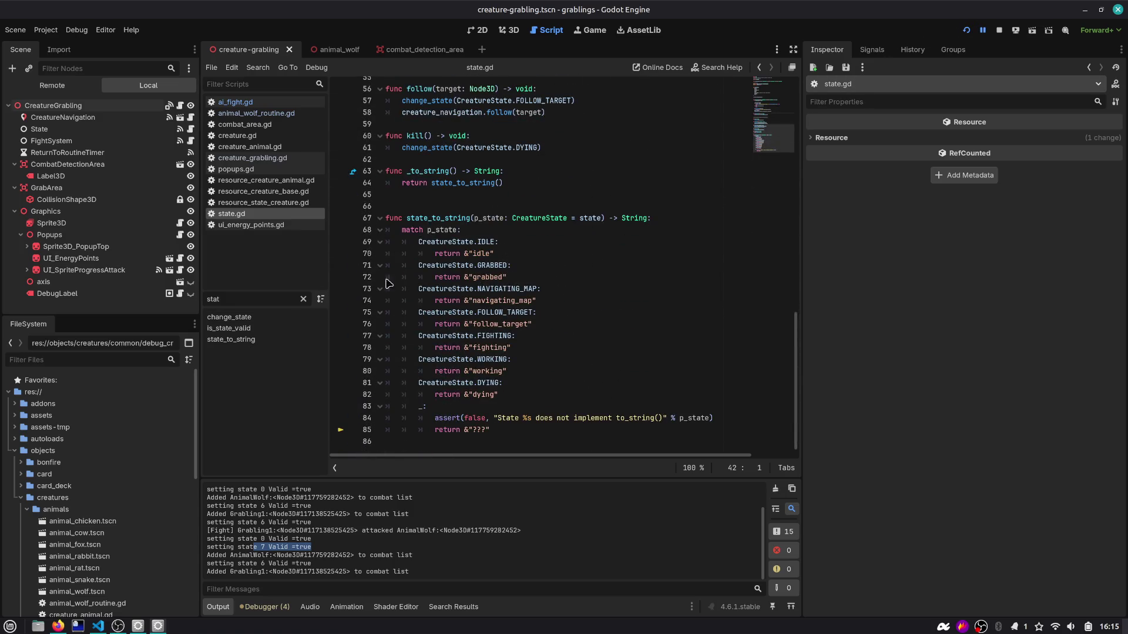
left_click(966, 32)
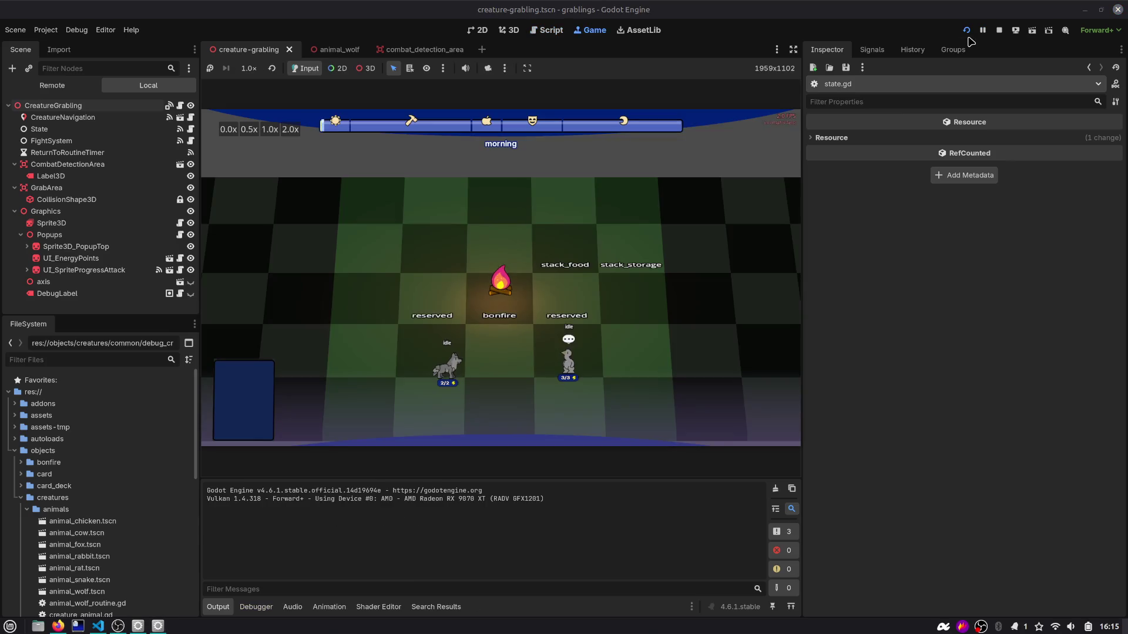
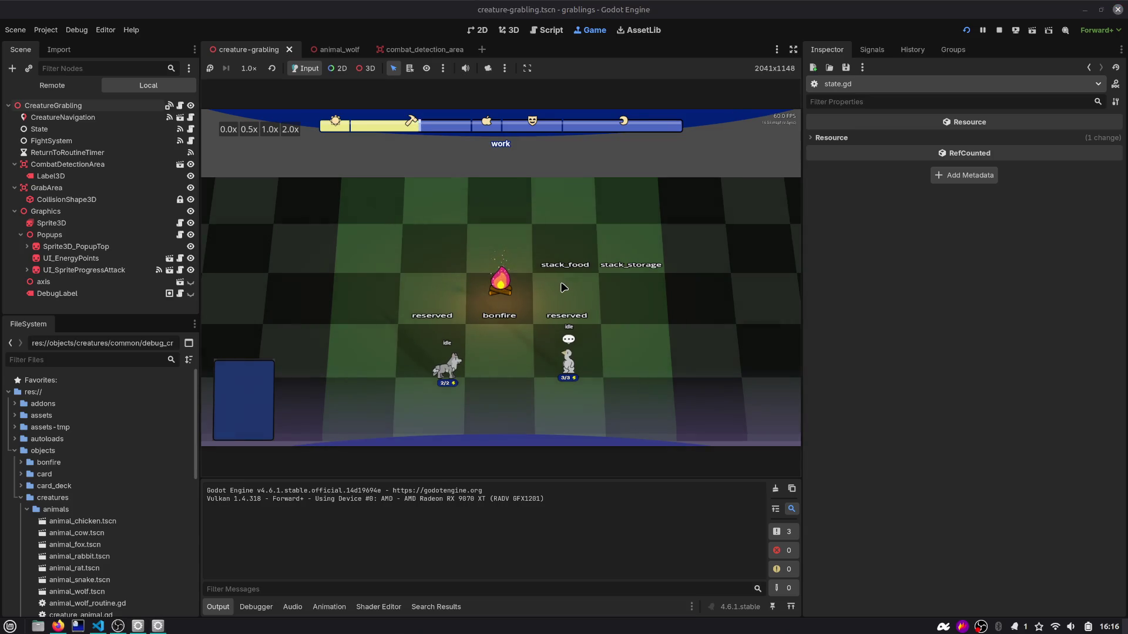
Step: Leave the running Godot game for Firefox and open a blank new tab
scroll(562, 286, "up", 2)
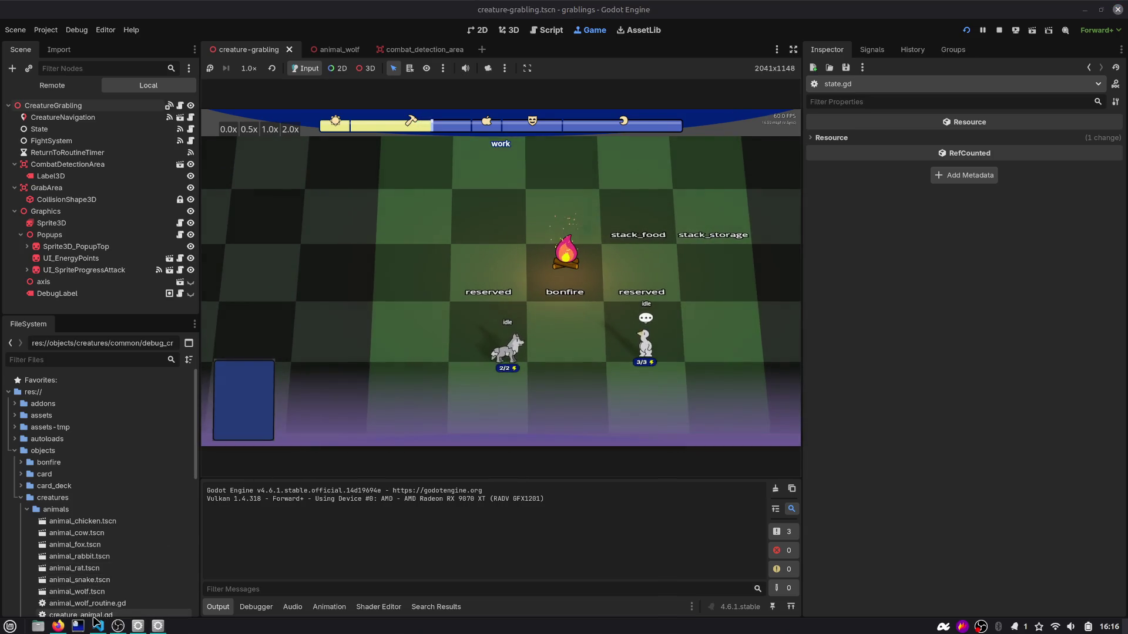
mouse_move(61, 626)
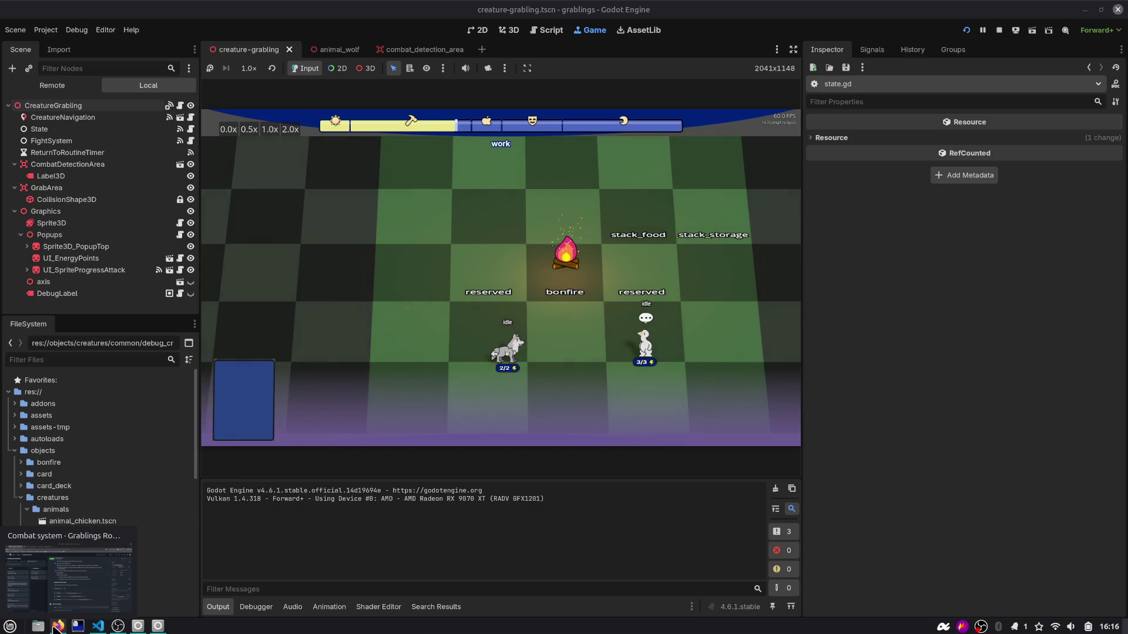
key("alt+Tab")
key("alt+Tab")
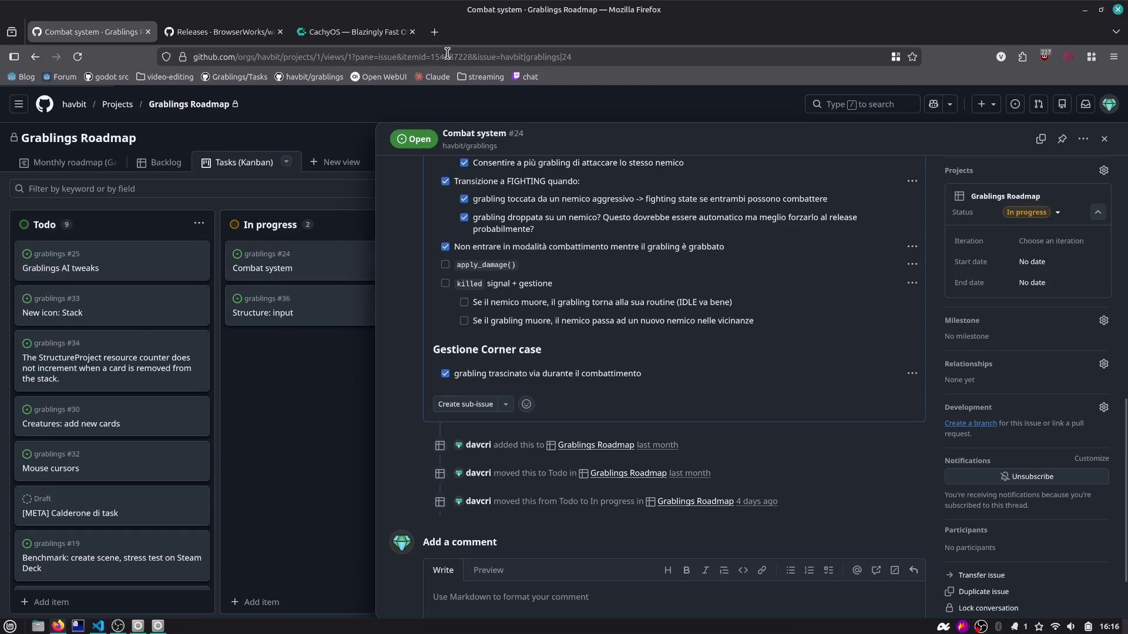
left_click(435, 32)
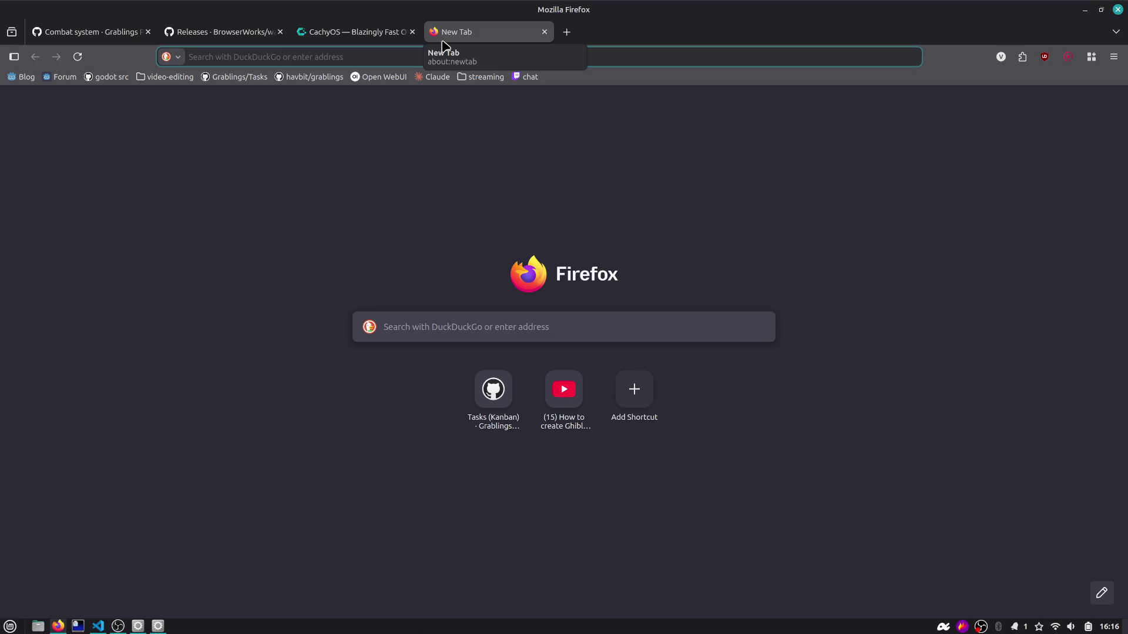
Step: Search DuckDuckGo for 'rust gamedev course university'
type("rust gamedev")
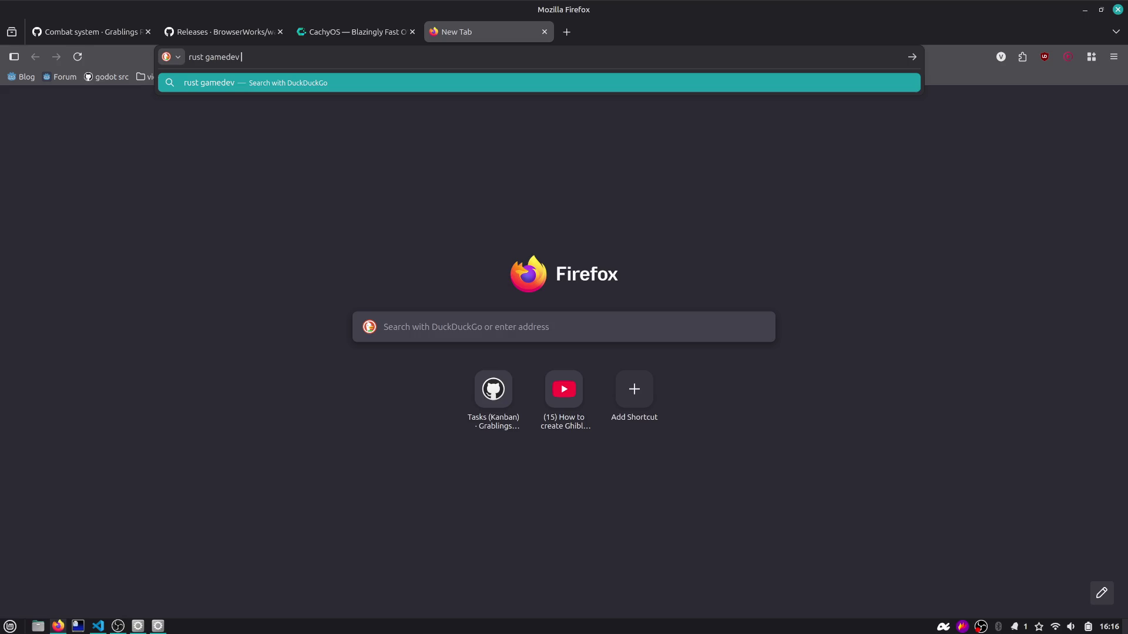
key("alt+Tab")
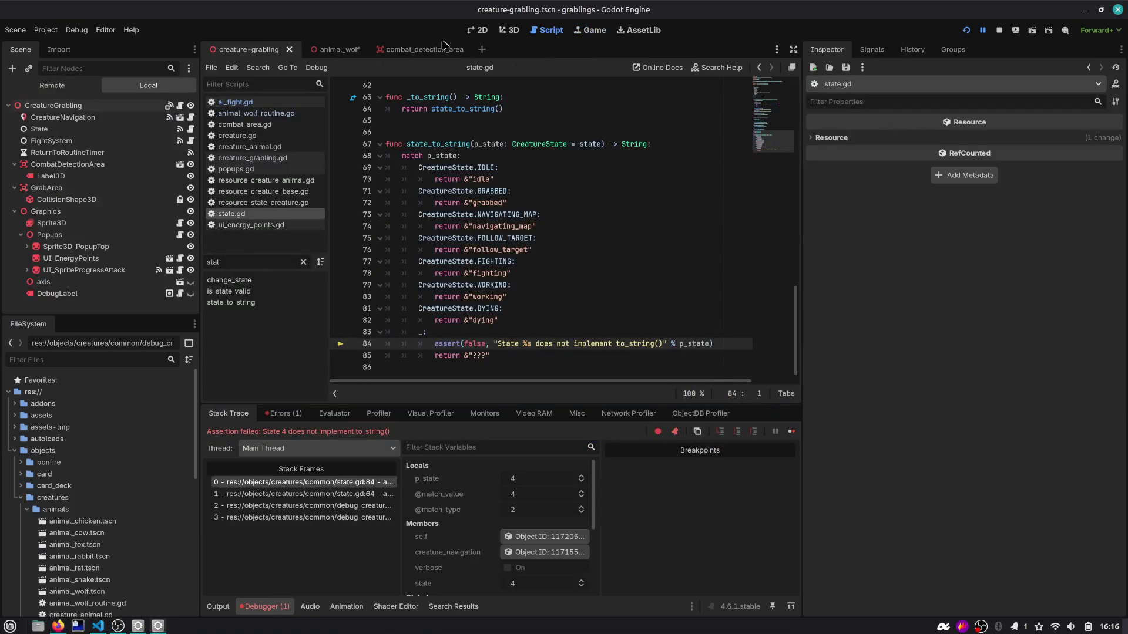
key("alt+Tab")
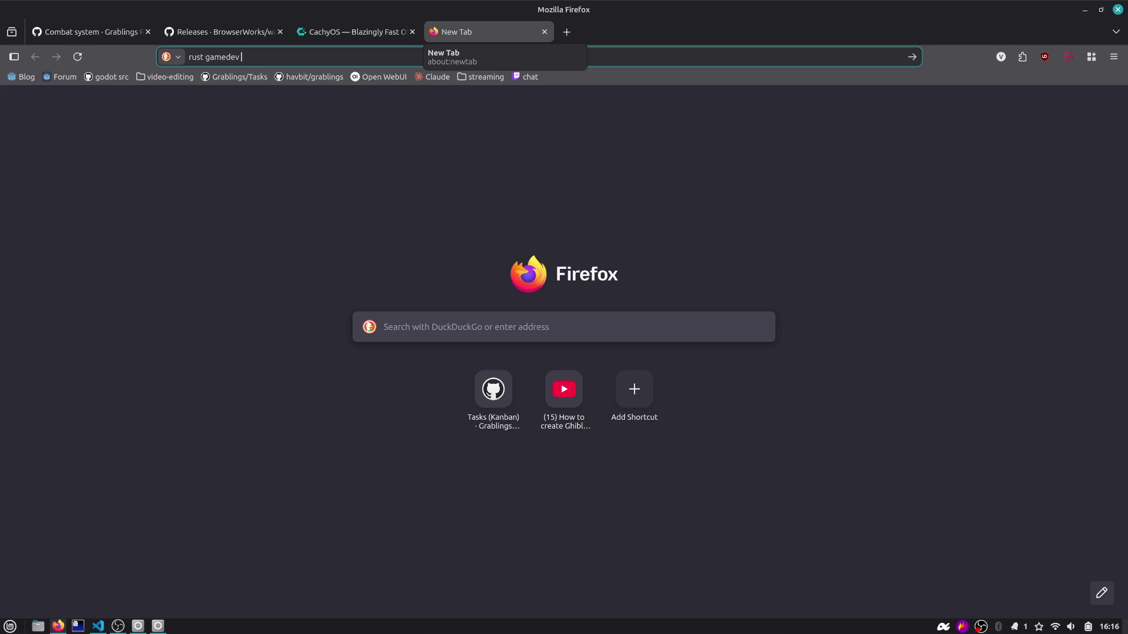
type("engi")
key("BackSpace")
key("BackSpace")
key("BackSpace")
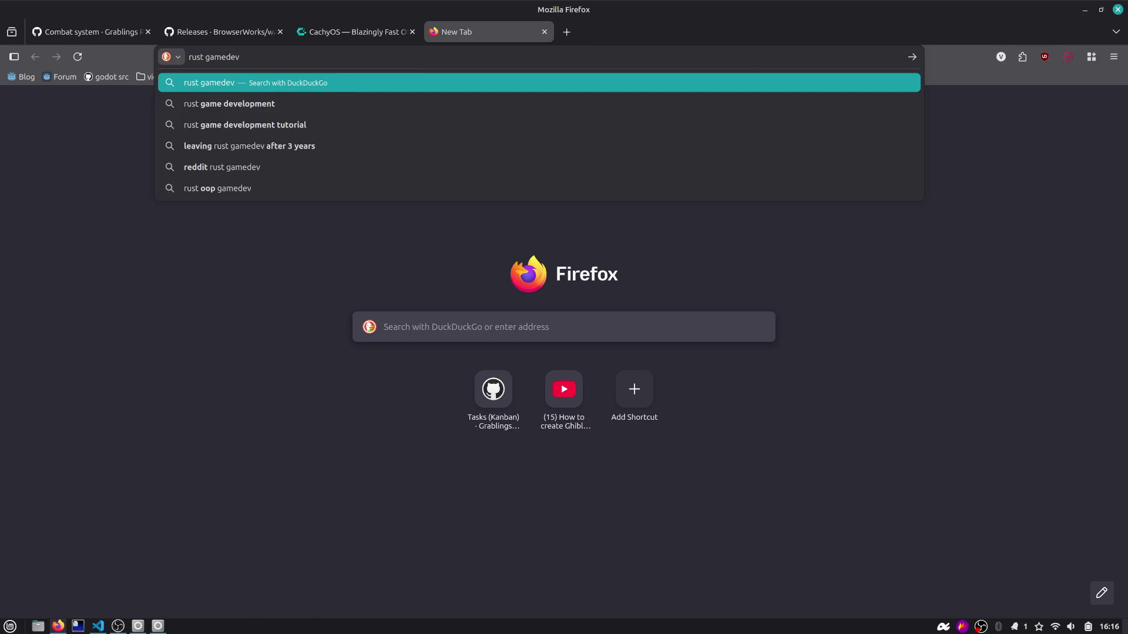
type("course ")
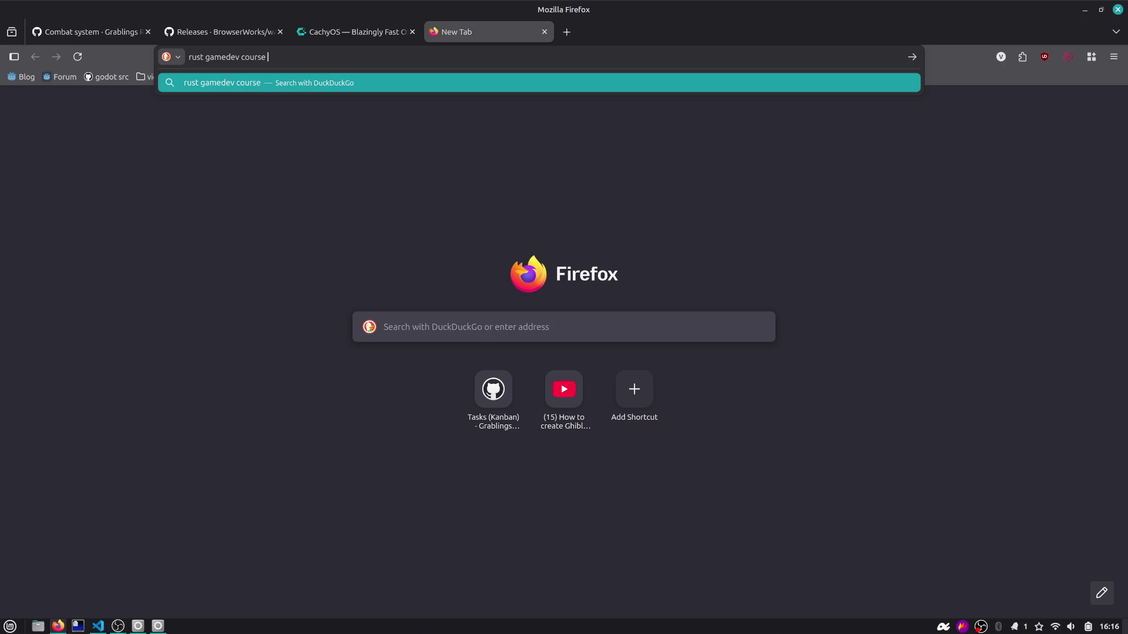
type("uni")
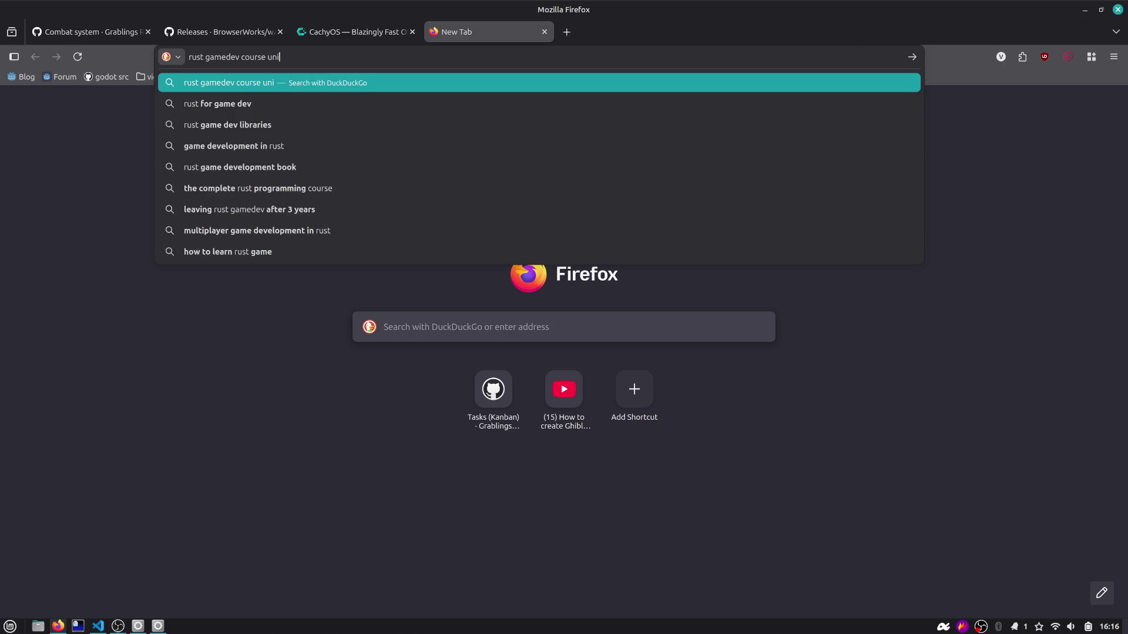
type("versity")
key("Return")
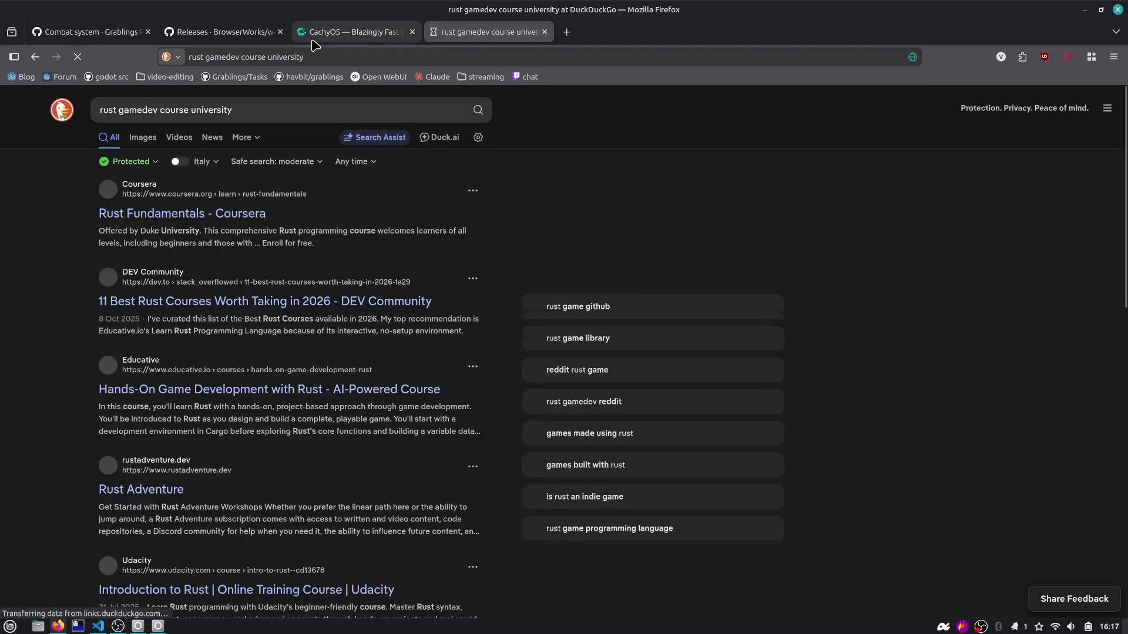
Step: Scroll through the first page of results, then load and skim the second page
scroll(235, 305, "down", 5)
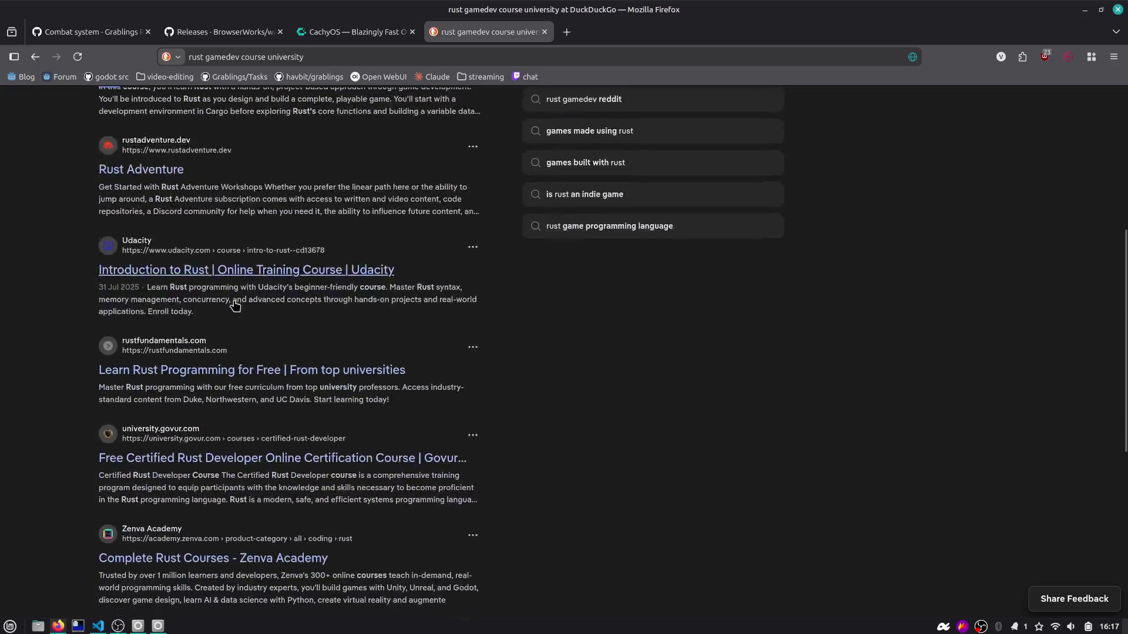
scroll(235, 305, "down", 3)
scroll(235, 303, "down", 3)
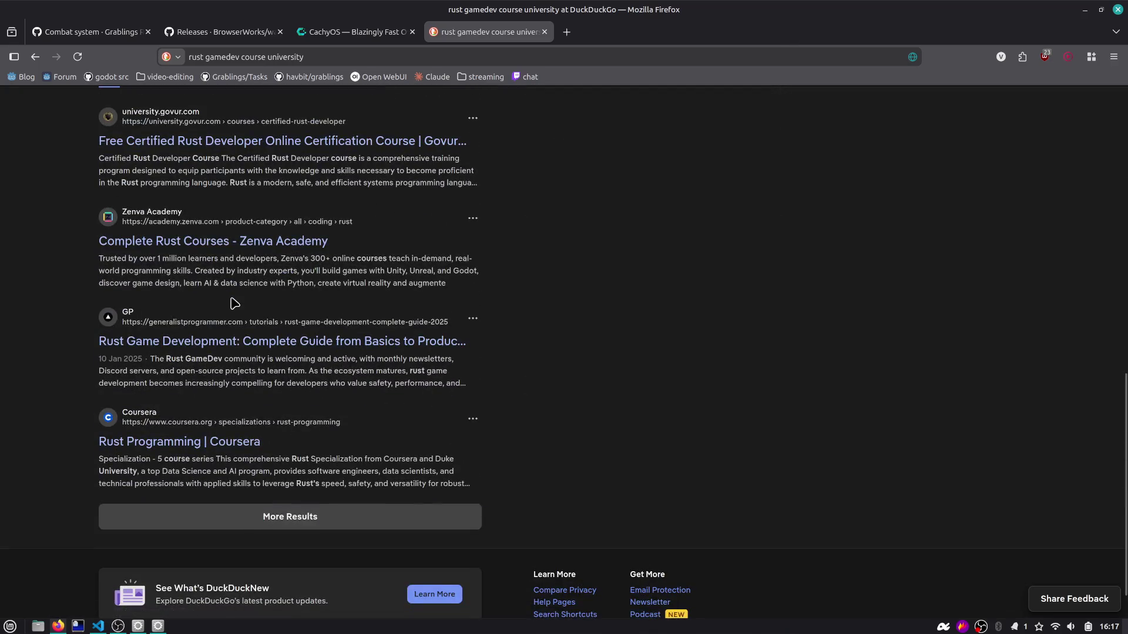
left_click(283, 510)
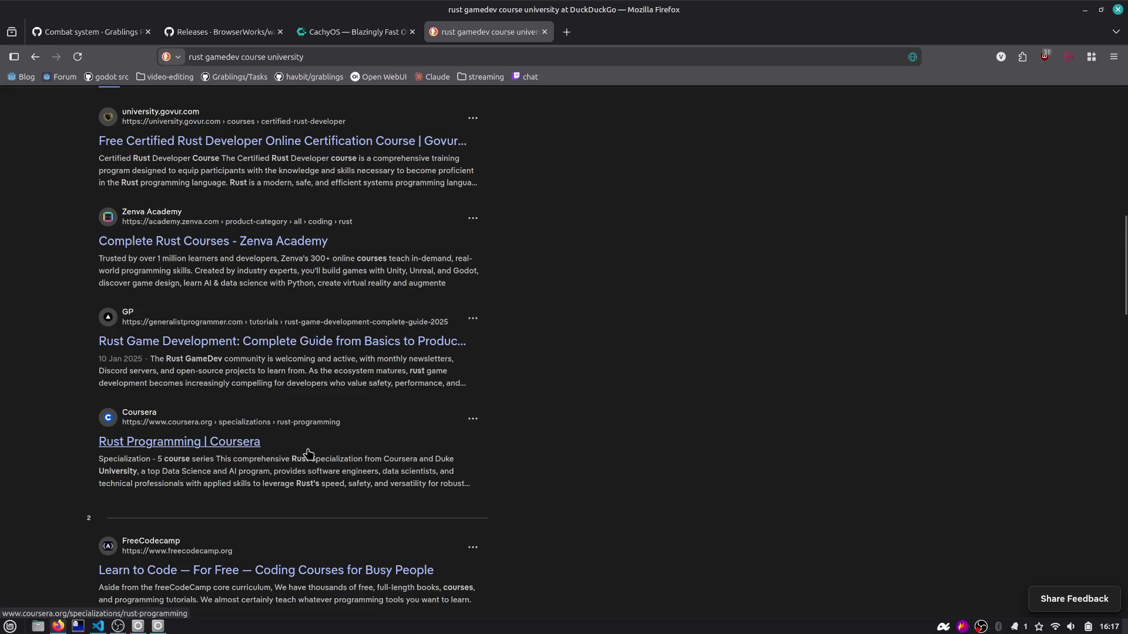
scroll(308, 453, "down", 6)
scroll(308, 449, "down", 2)
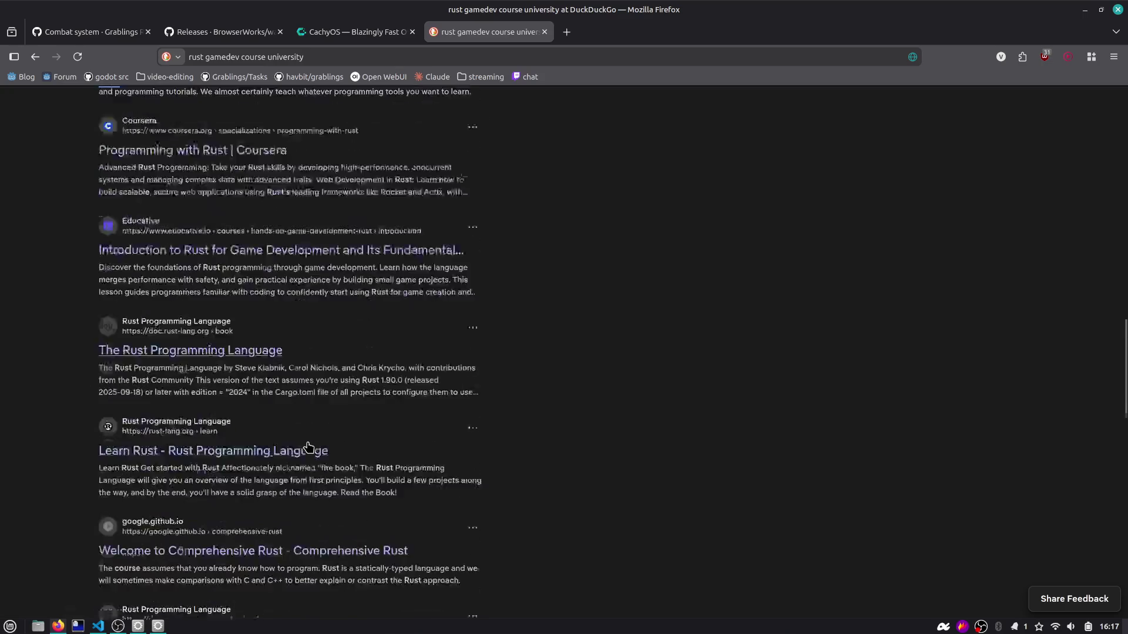
scroll(309, 446, "down", 3)
scroll(309, 444, "down", 1)
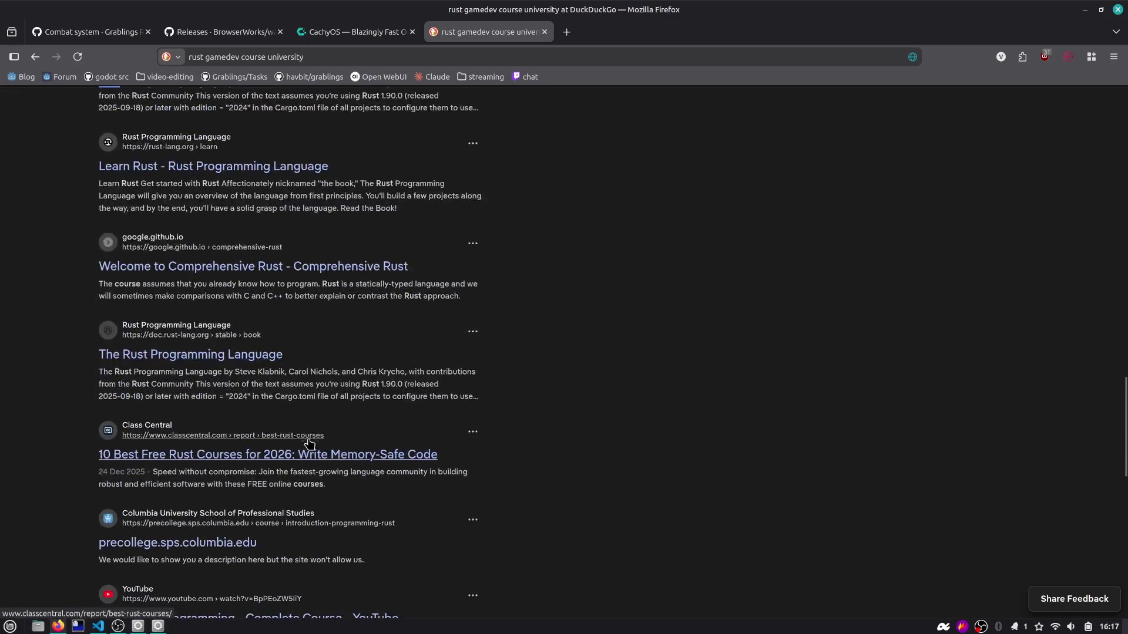
scroll(309, 444, "down", 2)
scroll(310, 443, "down", 2)
scroll(309, 444, "down", 4)
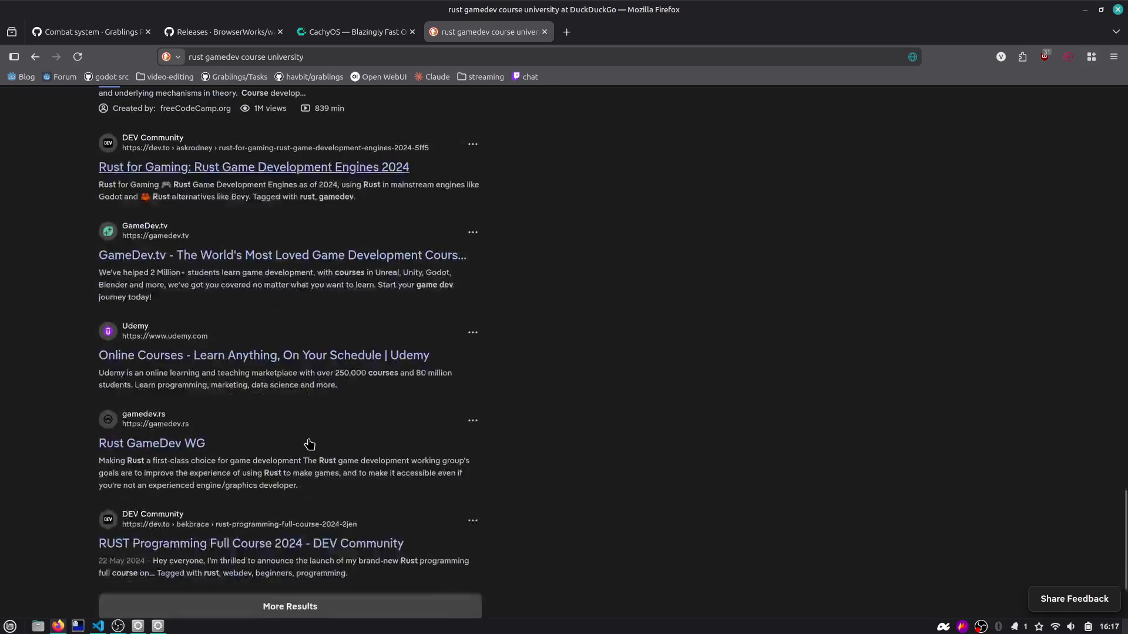
scroll(309, 443, "up", 15)
Step: Select 'university' in the query but keep it unchanged, then return to Godot
double_click(284, 111)
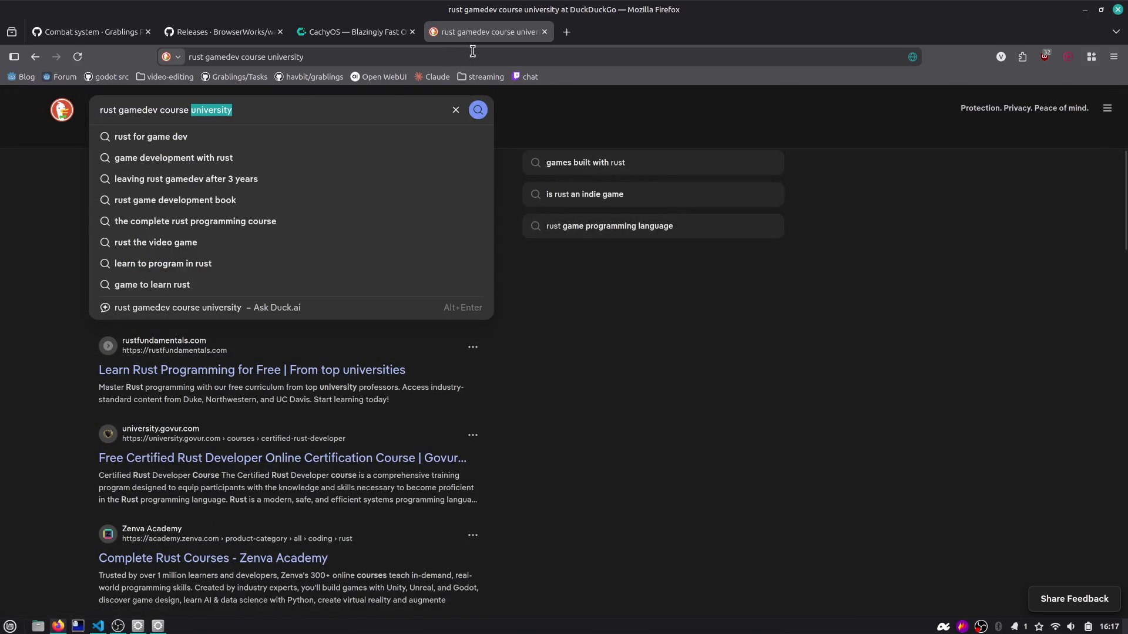
left_click(529, 105)
left_click(397, 101)
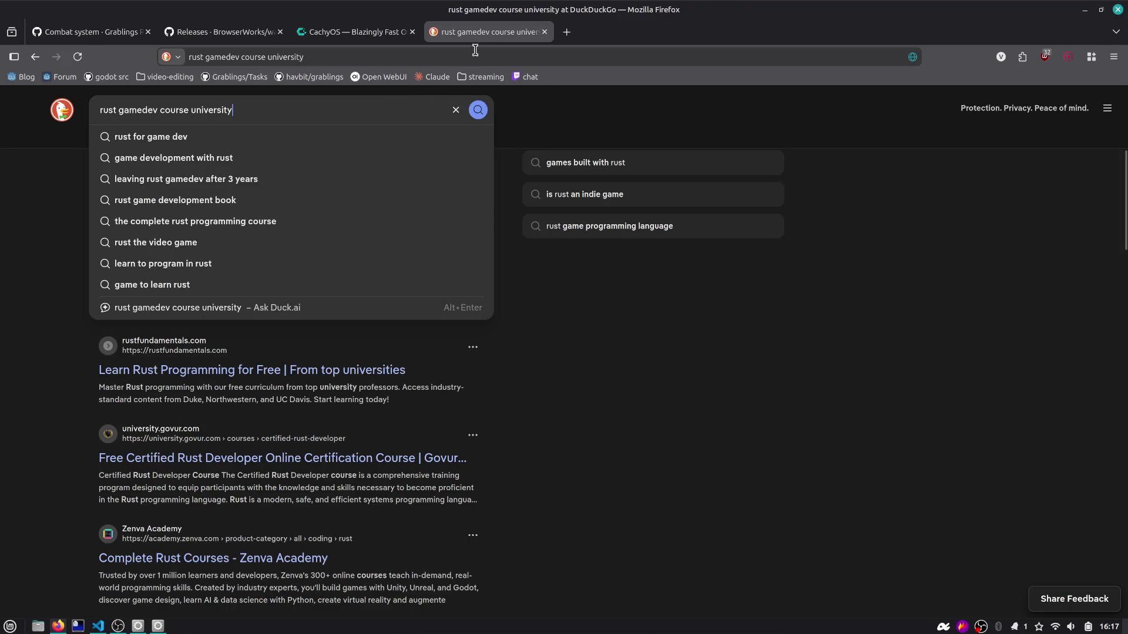
key("alt+Tab")
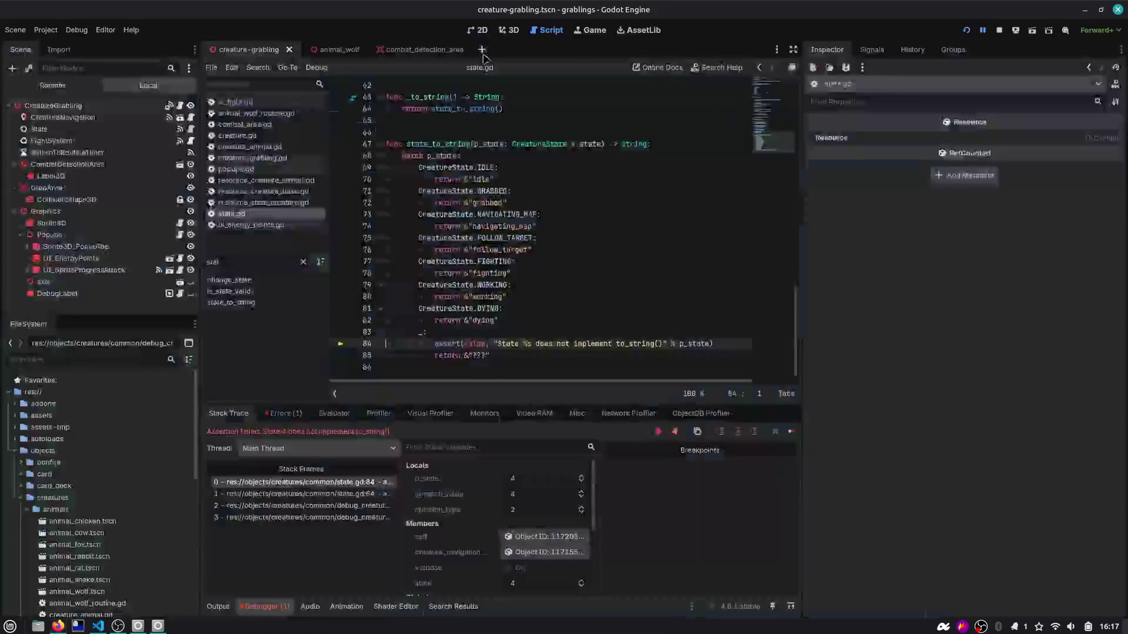
Step: Add blank lines after kill(), undo them, and save state.gd
key("alt+Tab")
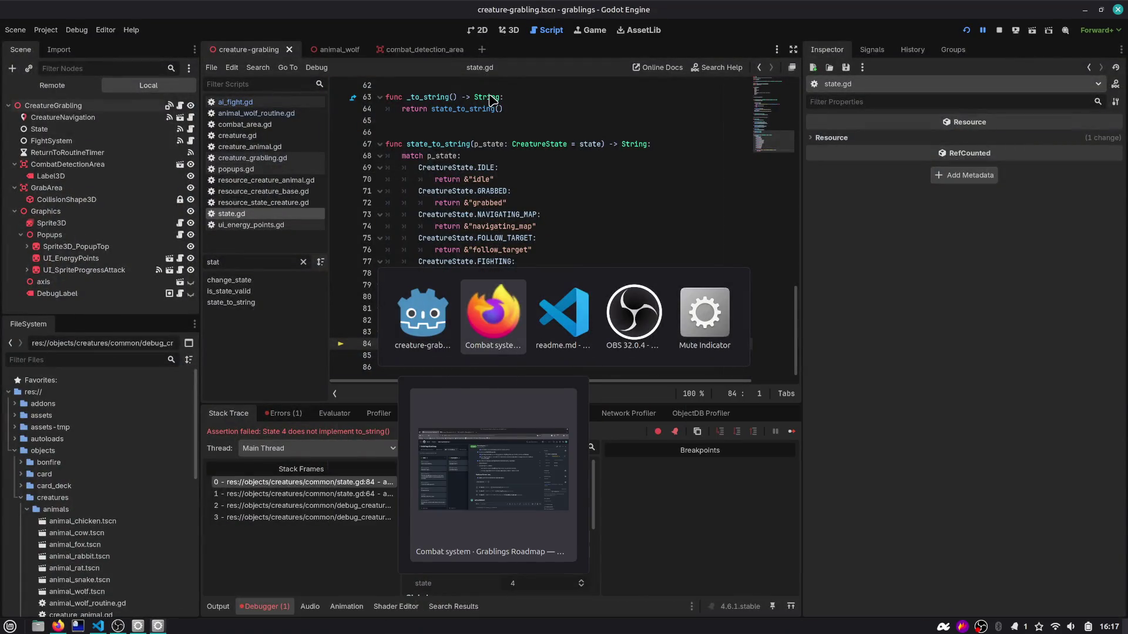
key("Escape")
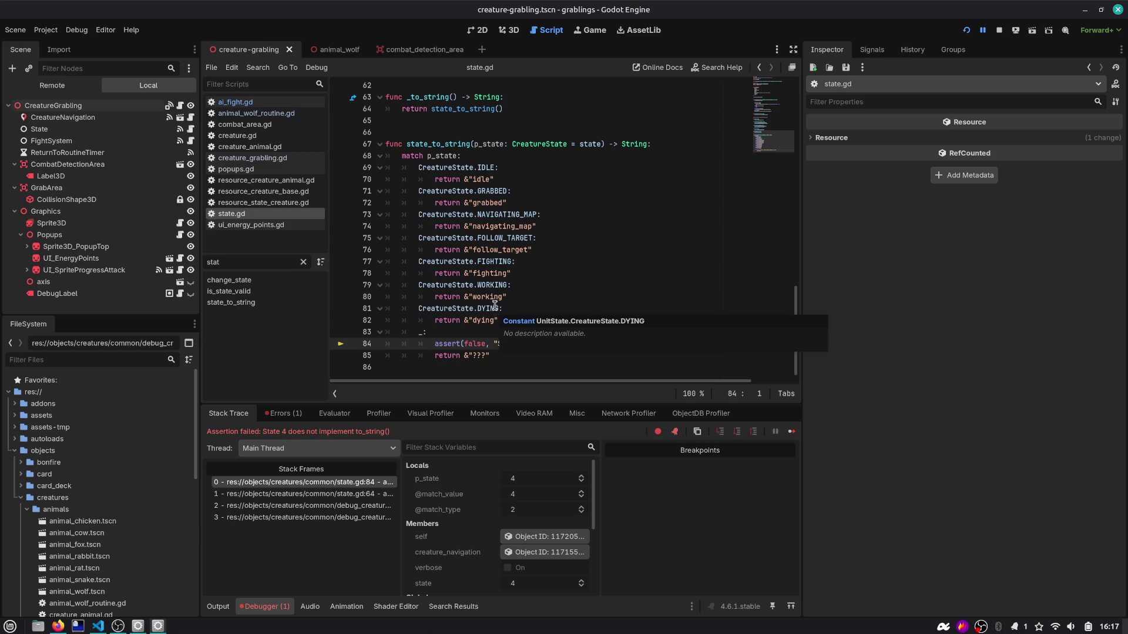
scroll(505, 282, "up", 4)
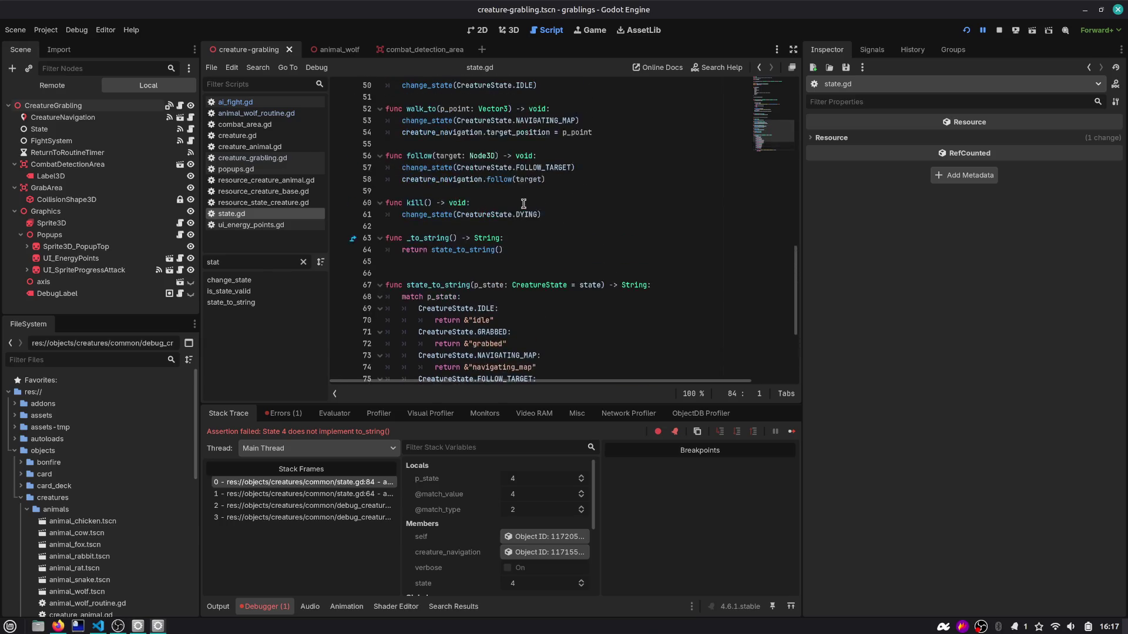
scroll(523, 204, "up", 1)
left_click(477, 261)
key("Return")
left_click(441, 226)
key("Return")
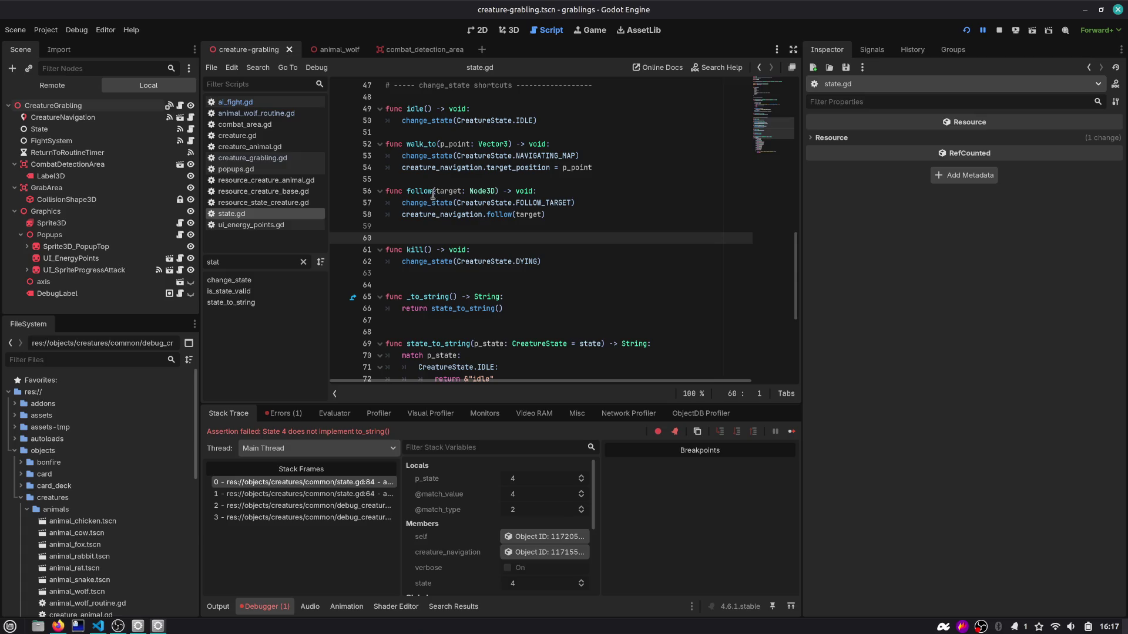
left_click(434, 180)
key("ctrl+z")
key("ctrl+z")
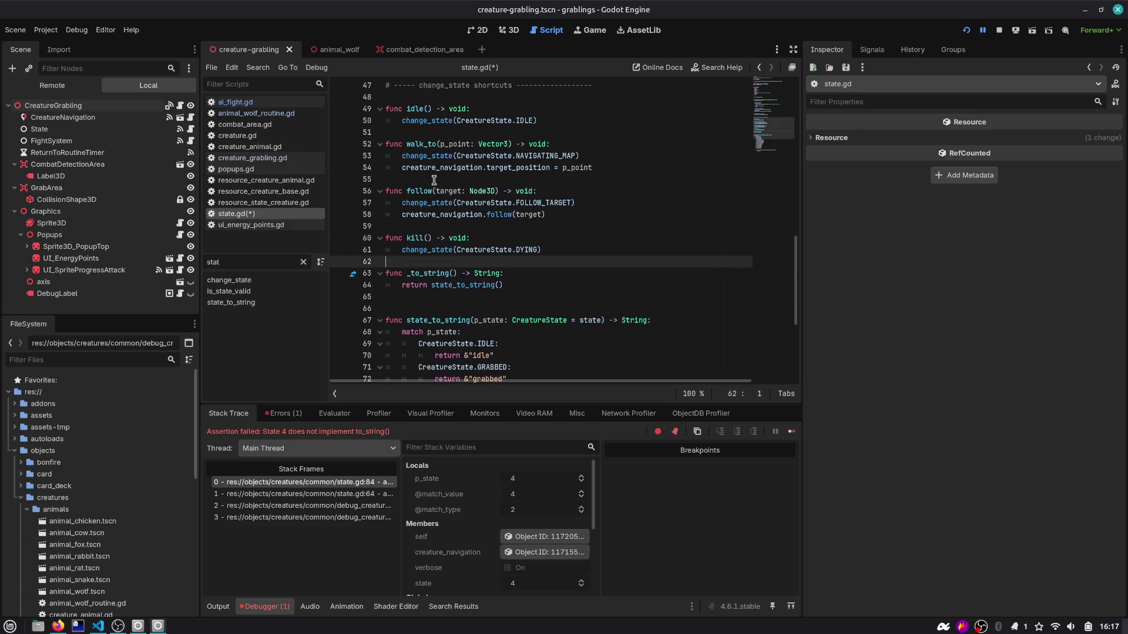
key("ctrl+s")
Step: Review the CreatureState enum, widen the script editor, and relaunch the game
scroll(559, 194, "down", 4)
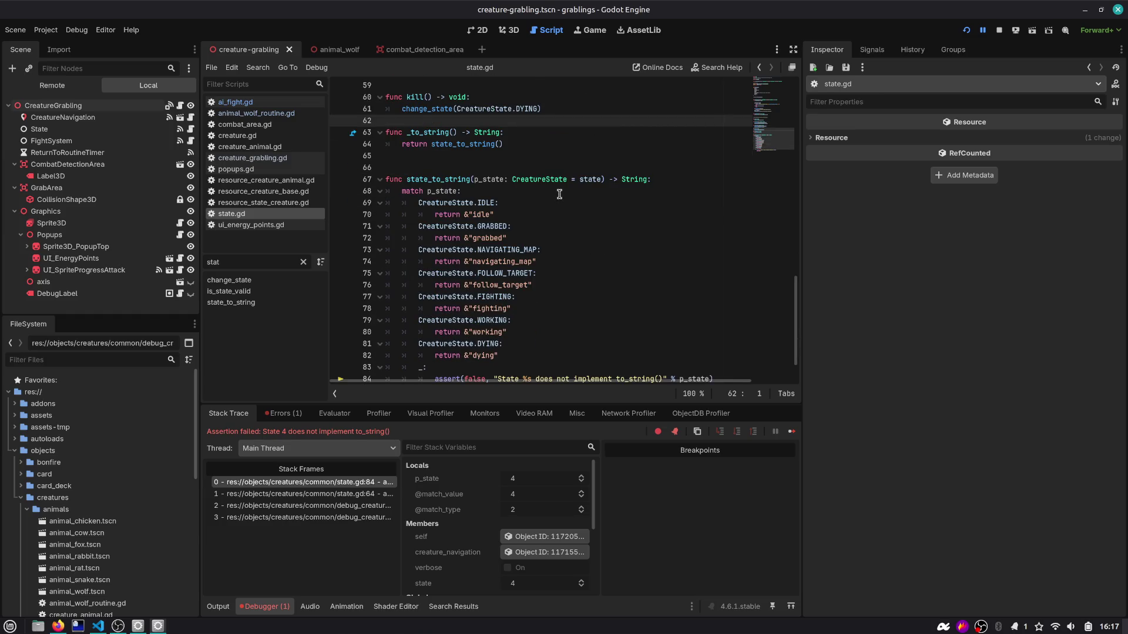
scroll(559, 194, "down", 1)
scroll(559, 194, "up", 19)
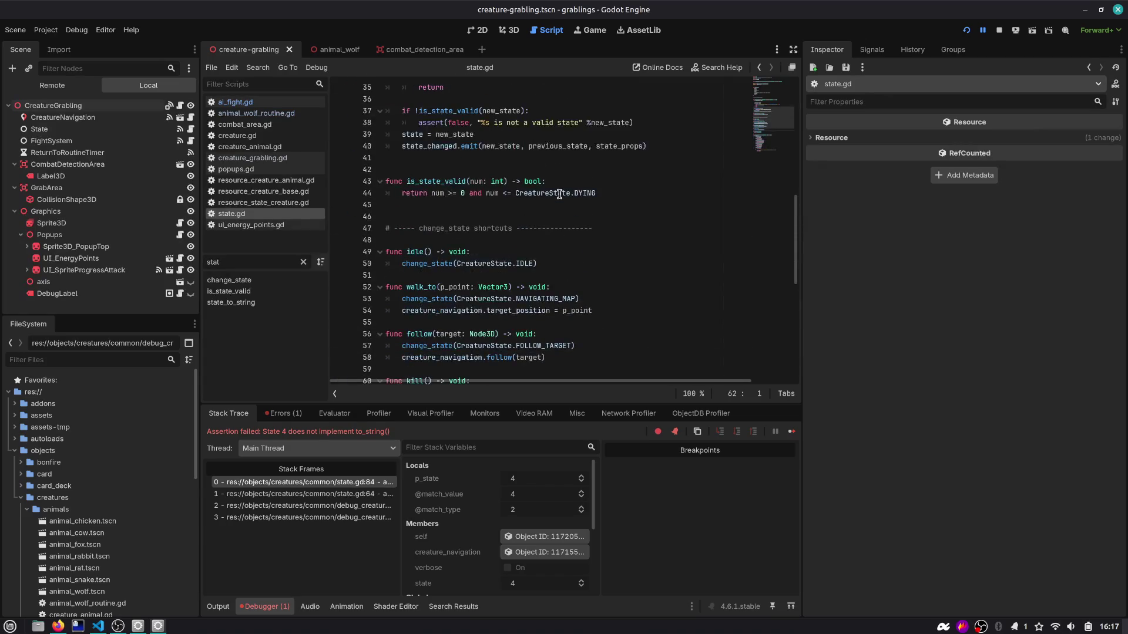
scroll(559, 194, "down", 4)
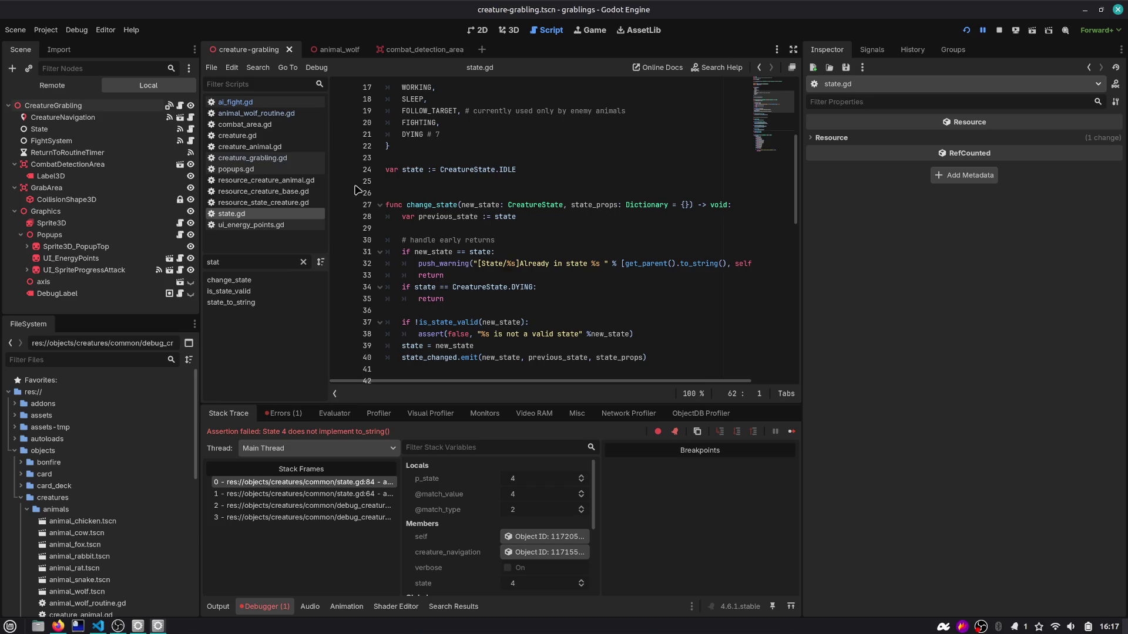
left_click_drag(199, 329, 174, 329)
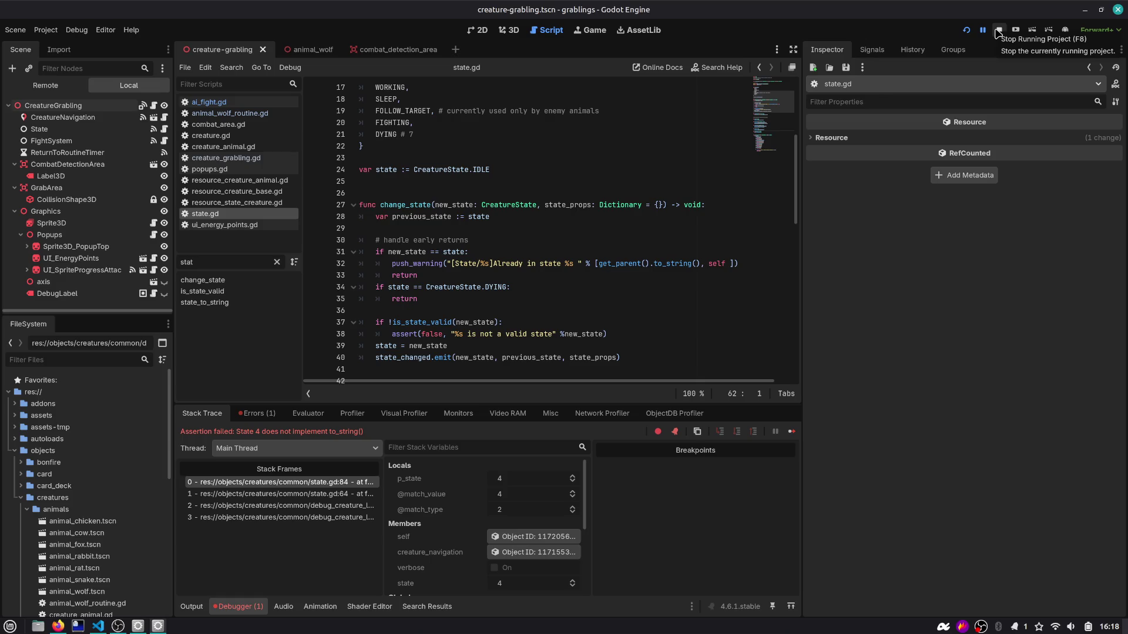
left_click(966, 31)
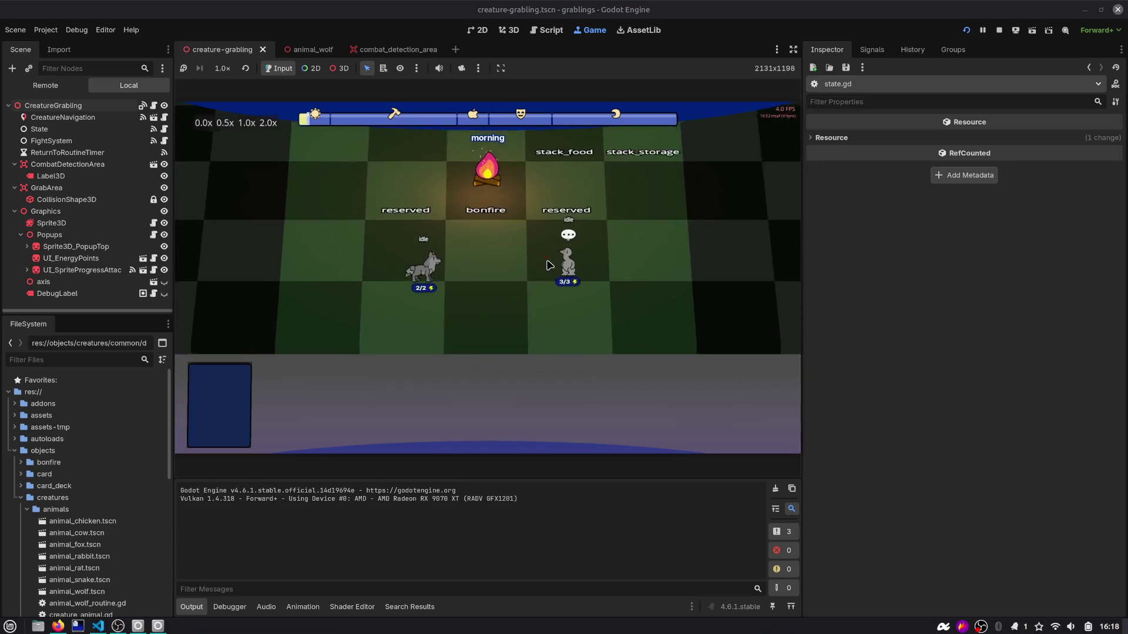
Step: Drop the chicken beside the wolf to trigger the fight, then stop the game
mouse_move(673, 224)
left_mouse_down()
mouse_move(562, 254)
mouse_move(470, 204)
left_mouse_up()
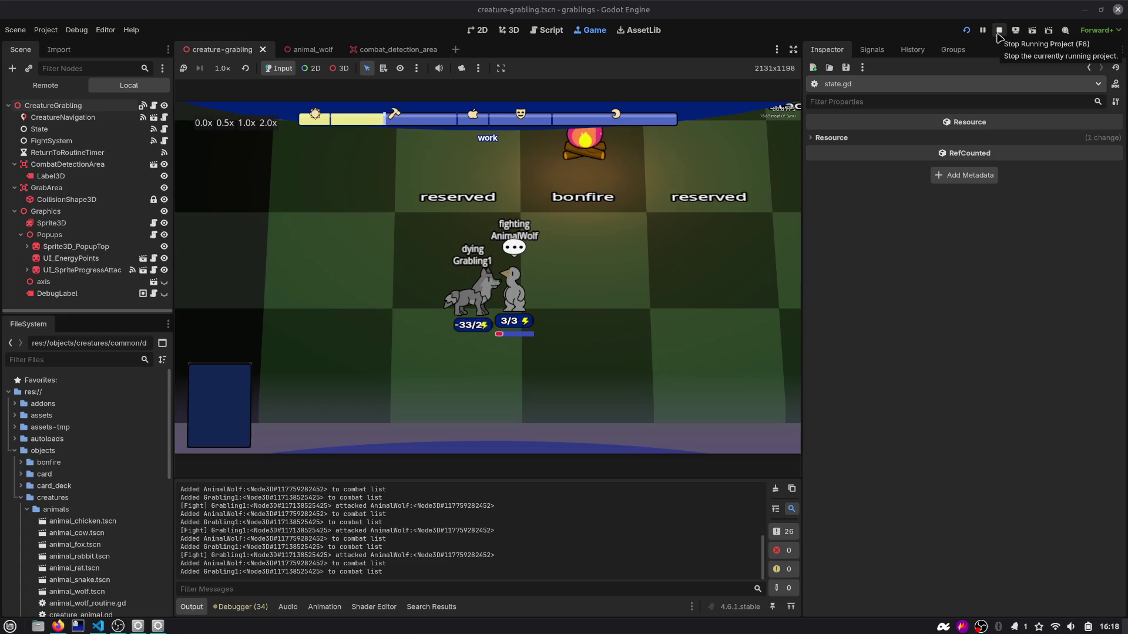
left_click(997, 32)
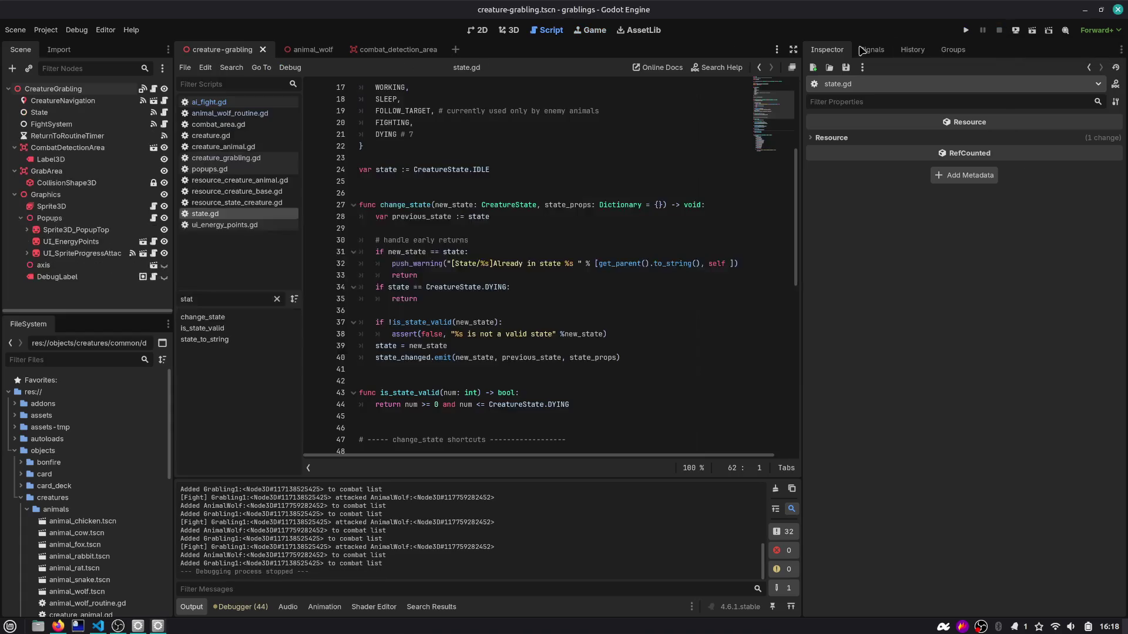
Step: Fold Graphics, GrabArea and CombatDetectionArea in the Scene dock, narrow the dock, and switch to Firefox
scroll(539, 151, "up", 4)
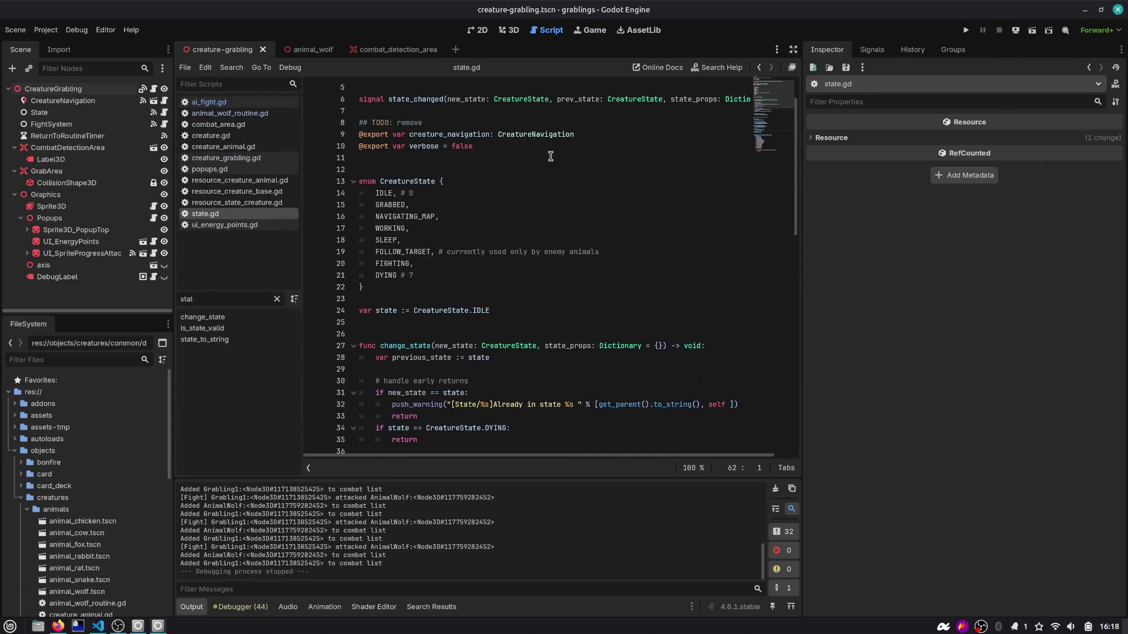
scroll(394, 286, "down", 1)
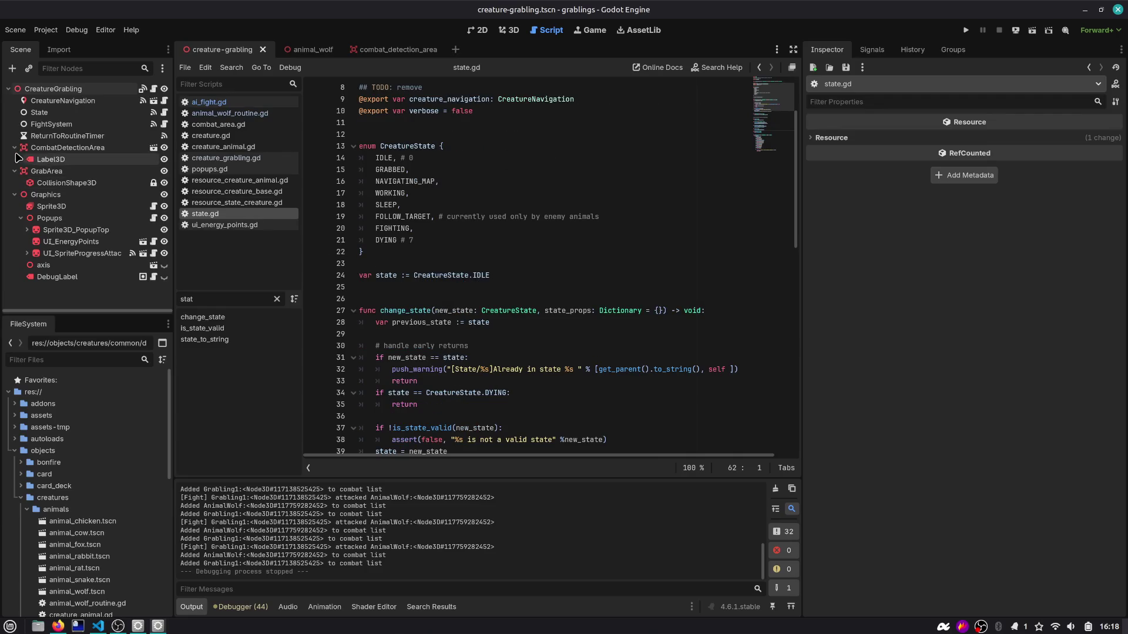
left_click(15, 194)
left_click(14, 170)
left_click(15, 148)
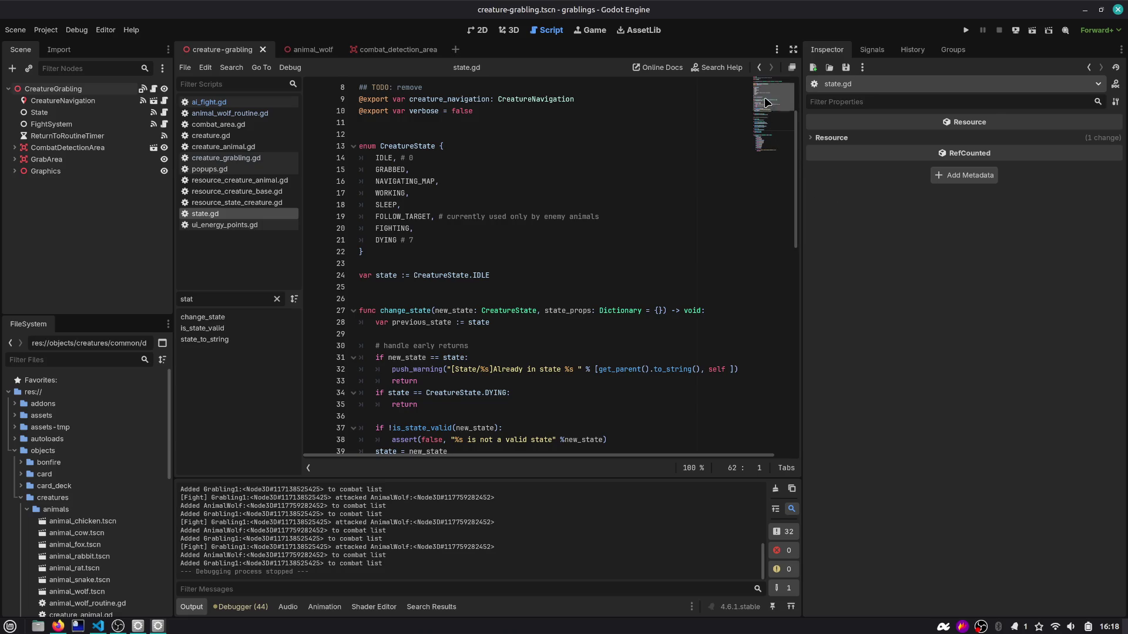
scroll(767, 99, "up", 3)
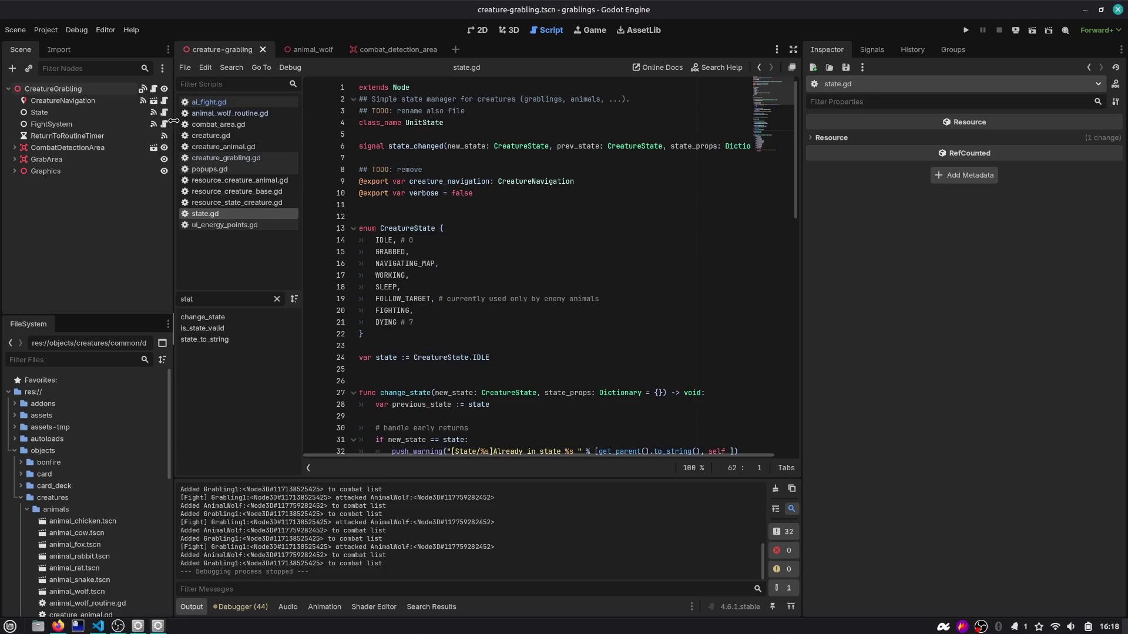
left_click_drag(180, 130, 163, 130)
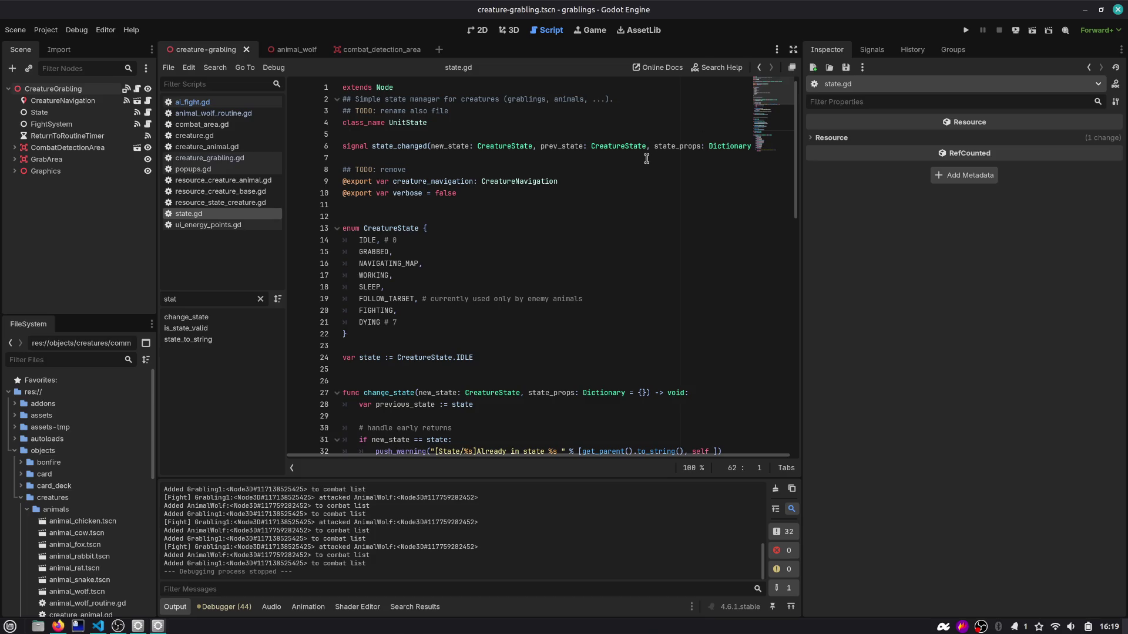
scroll(625, 209, "down", 1)
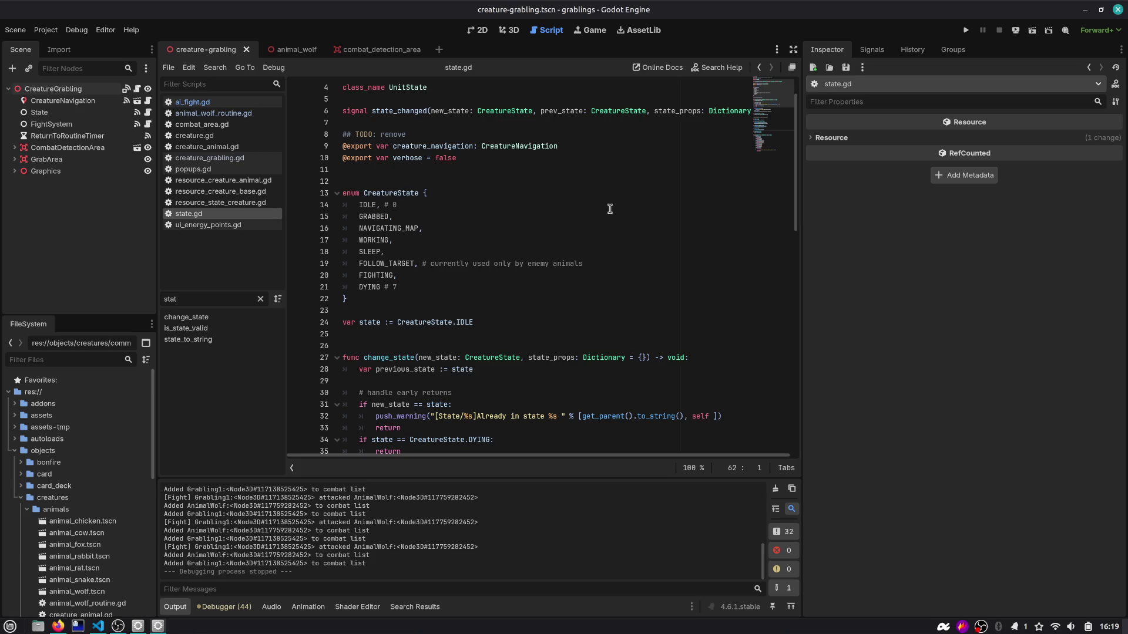
left_click(58, 626)
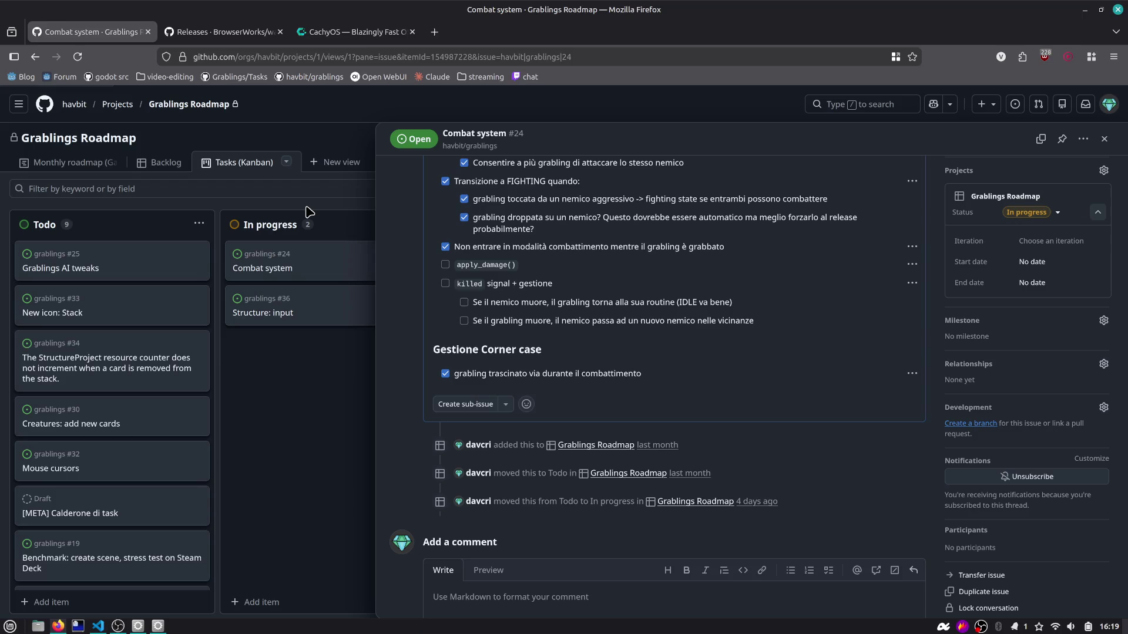
Step: Open a new Firefox tab alongside the Combat system issue
key("ctrl+t")
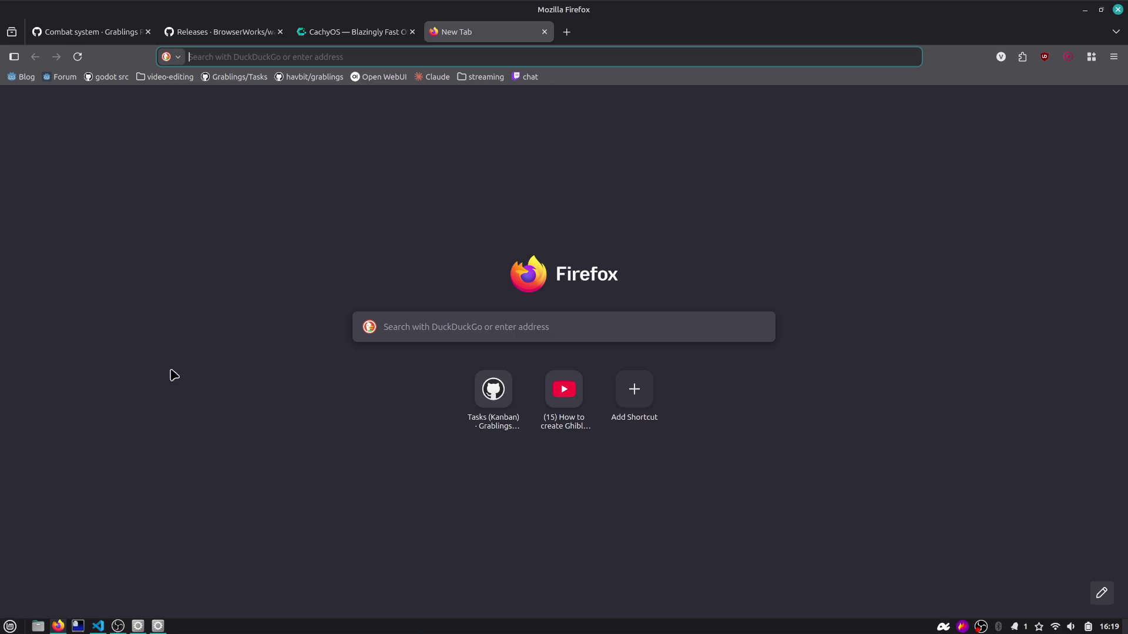
Step: Search 'bevy', open bevy.org and read its feature overview, then start another blank tab
type("bevy")
key("Return")
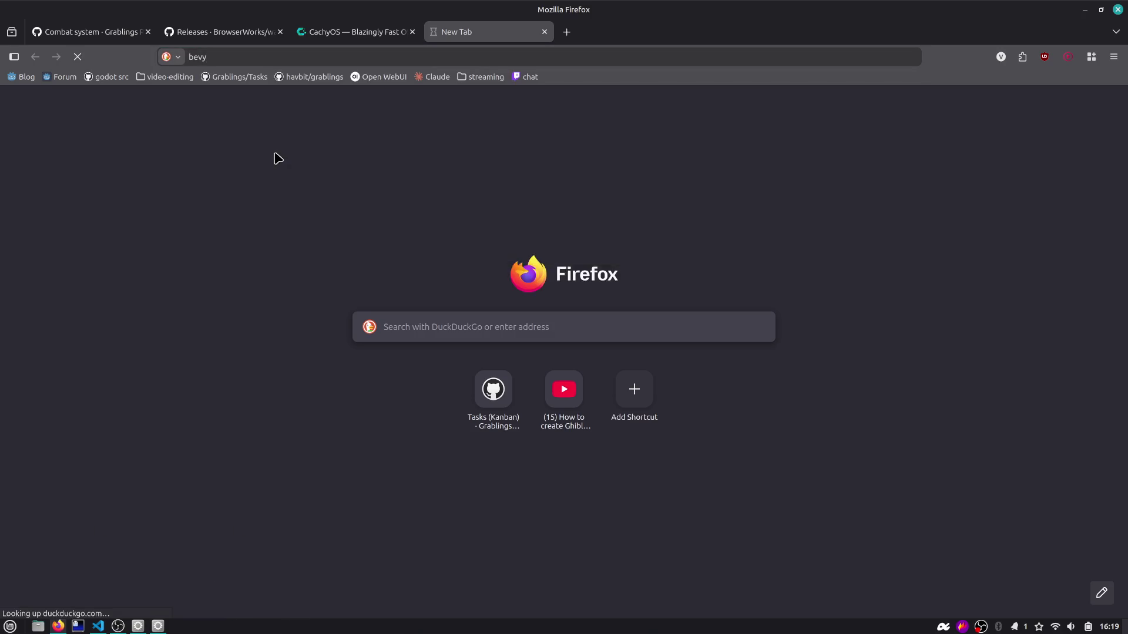
left_click(145, 216)
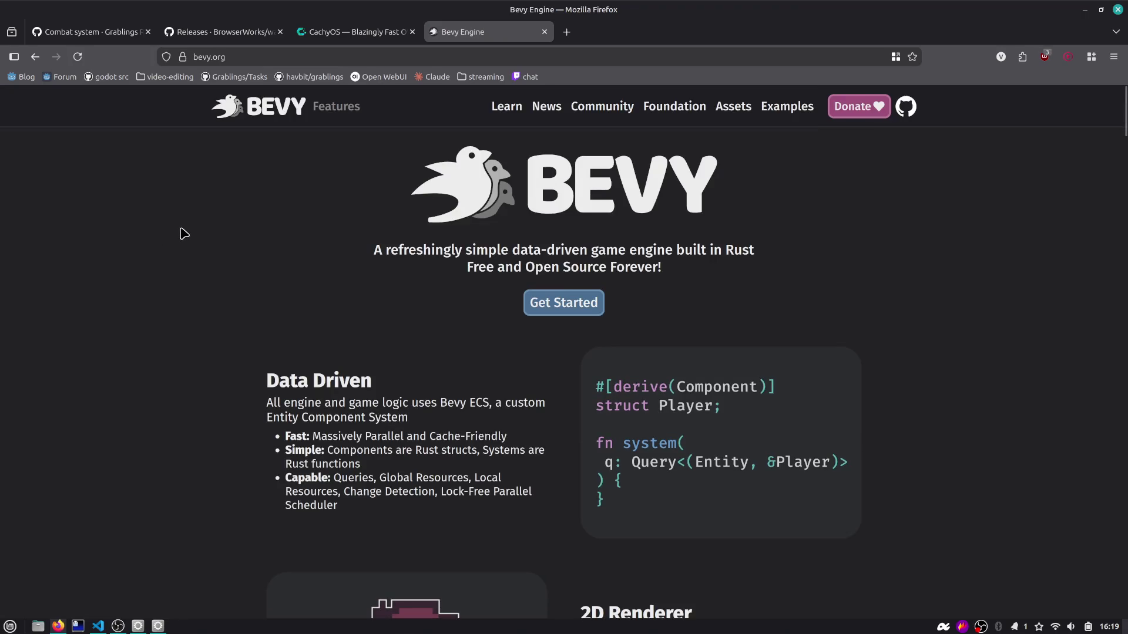
scroll(184, 233, "down", 1)
scroll(184, 234, "down", 2)
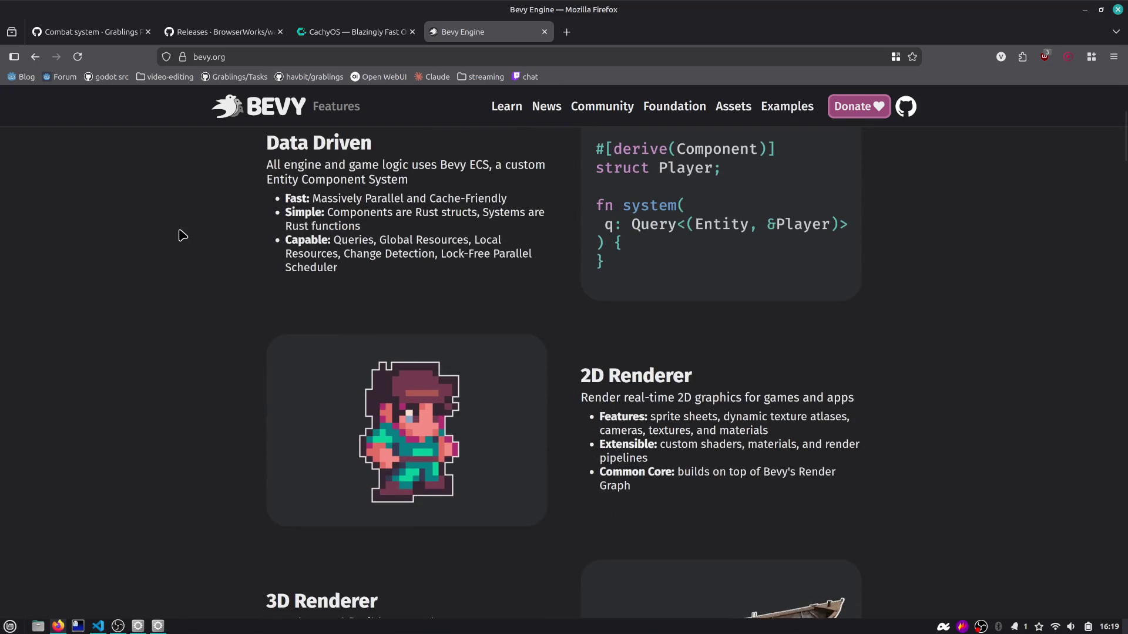
scroll(186, 238, "down", 2)
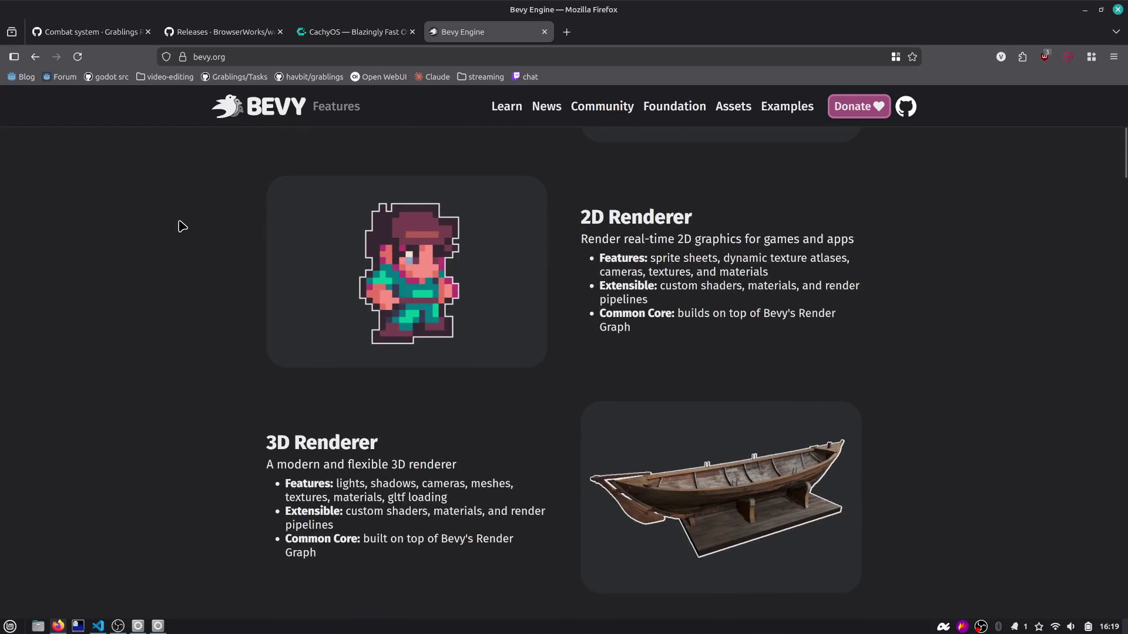
scroll(182, 226, "down", 1)
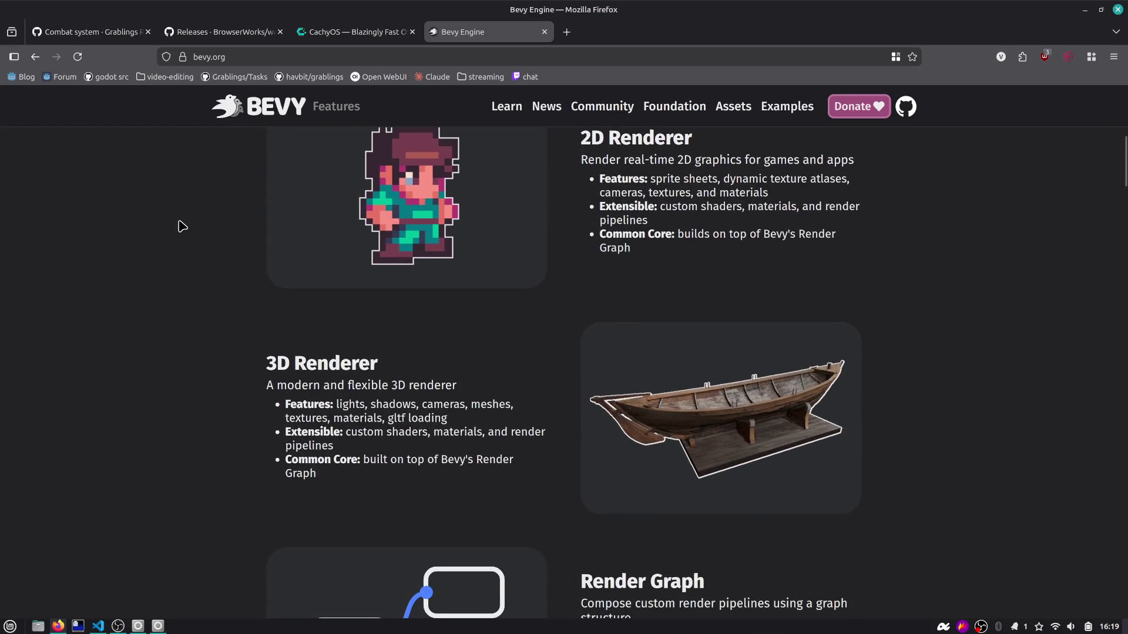
scroll(182, 226, "down", 5)
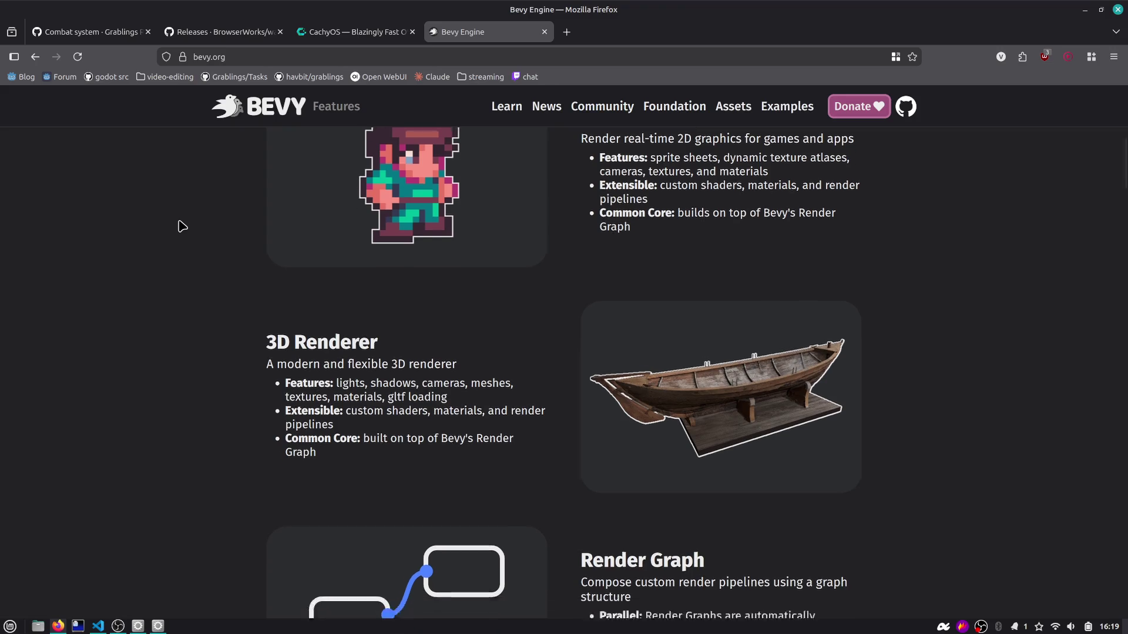
scroll(182, 226, "down", 2)
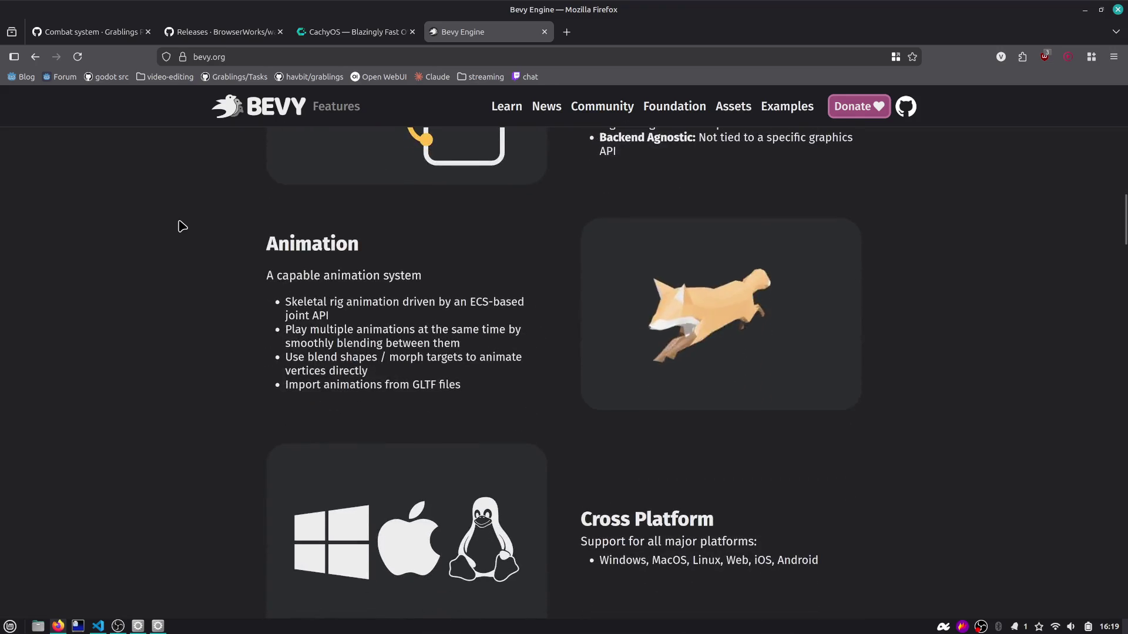
scroll(182, 226, "down", 1)
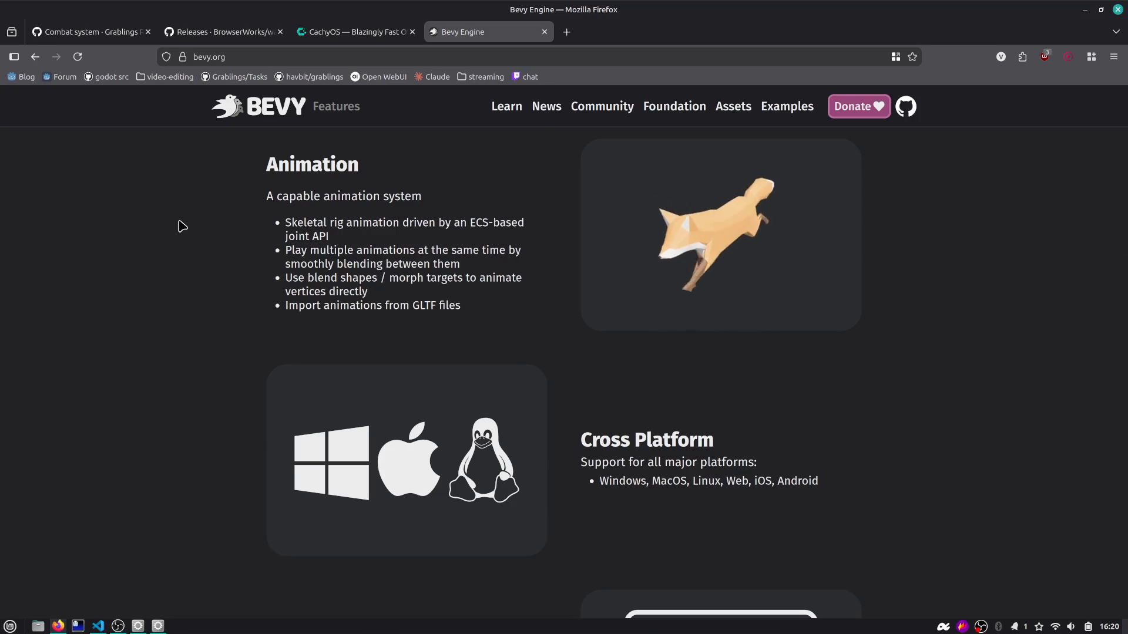
scroll(182, 229, "down", 1)
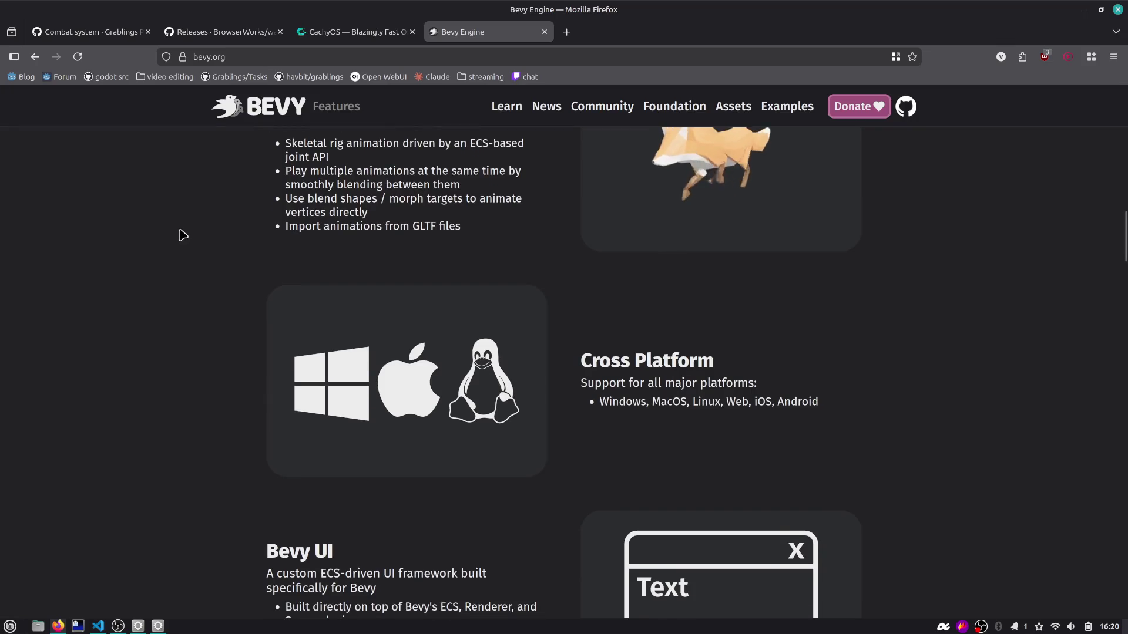
left_click(566, 33)
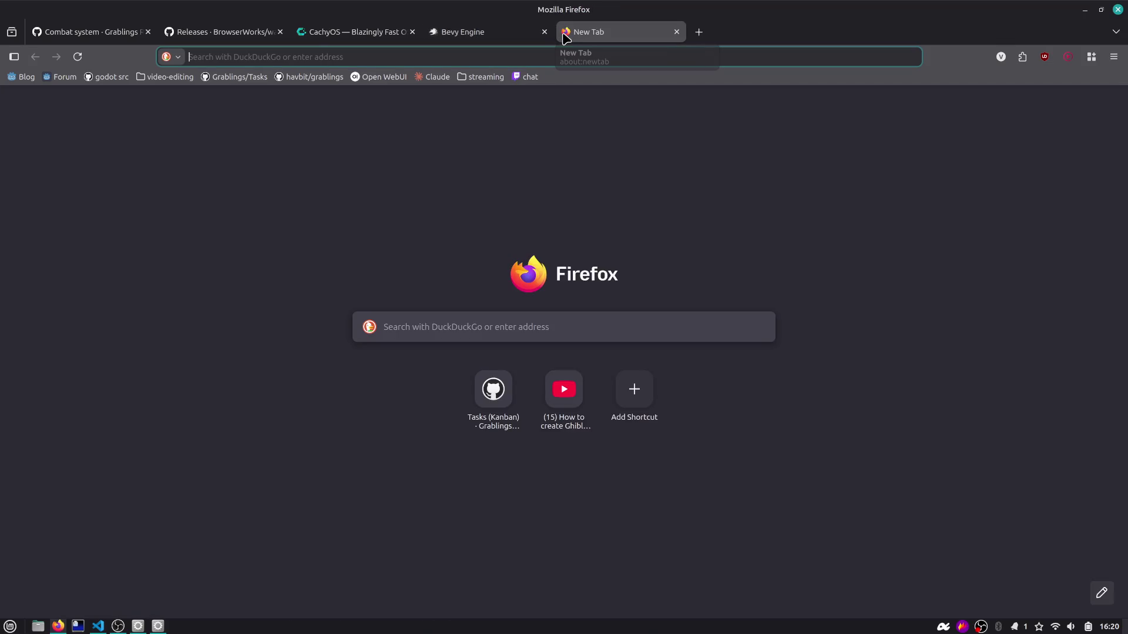
Step: Open zenc-lang.org from a 'zen c' search, highlight its tagline and 'pattern matching', then go to VS Code
type("zen c")
key("Return")
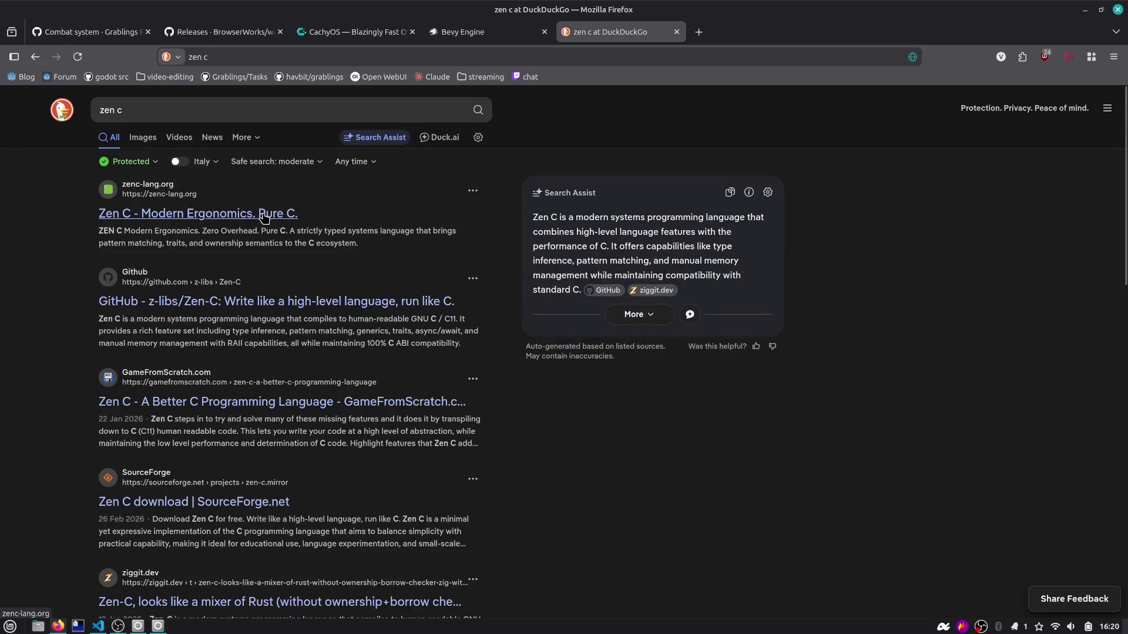
left_click(264, 214)
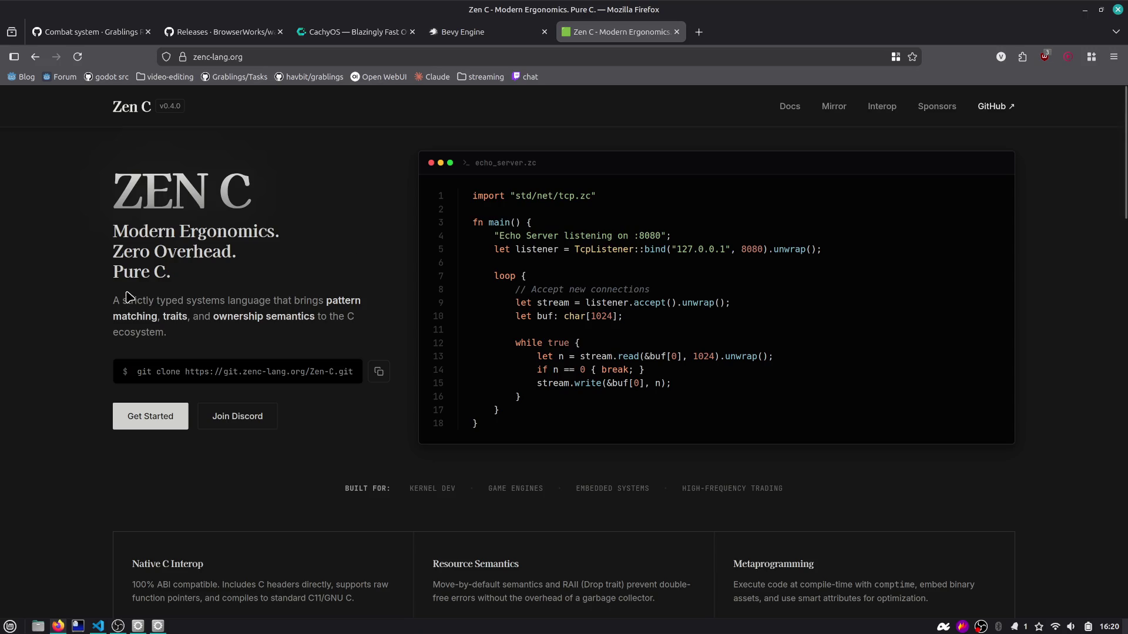
mouse_move(115, 274)
left_mouse_down()
mouse_move(209, 281)
mouse_move(326, 335)
left_mouse_up()
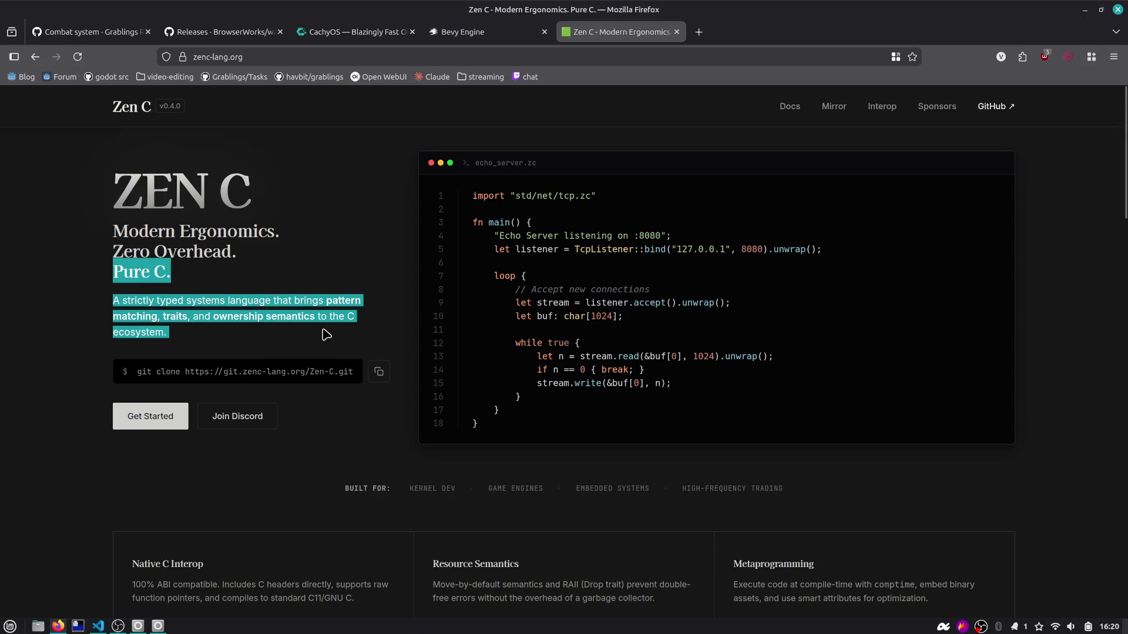
left_click(326, 335)
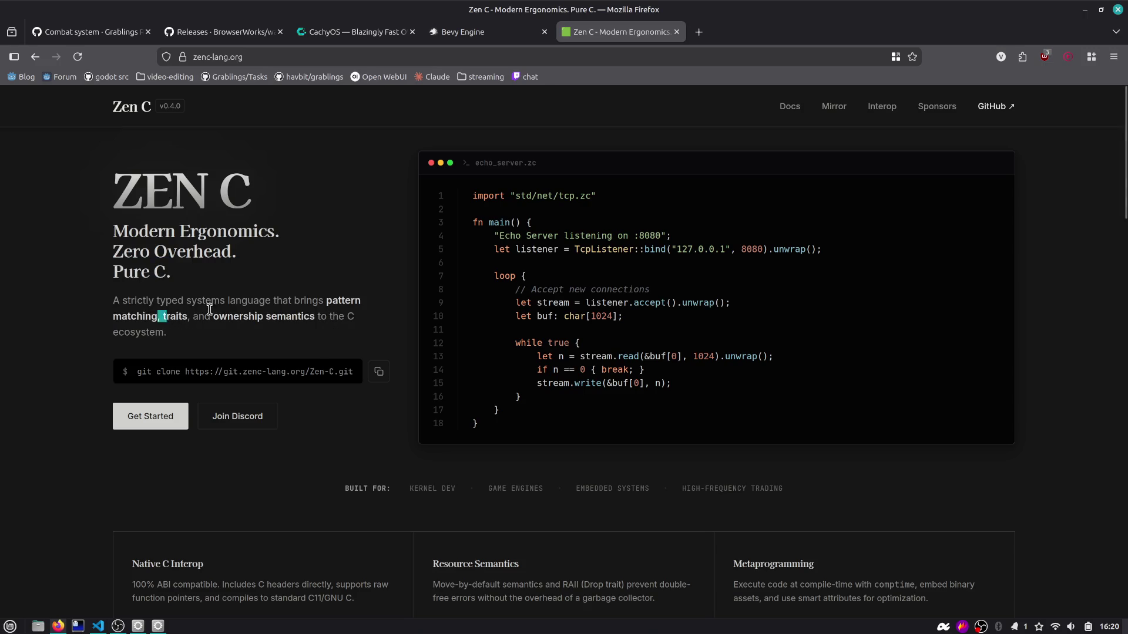
left_click_drag(158, 317, 326, 301)
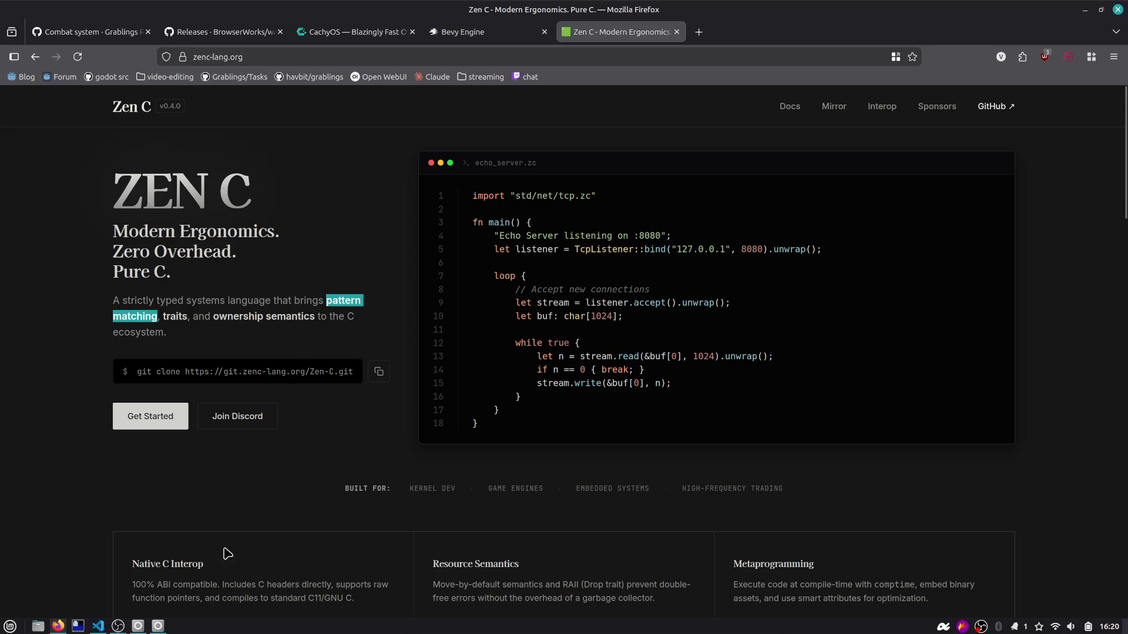
key("alt+Tab")
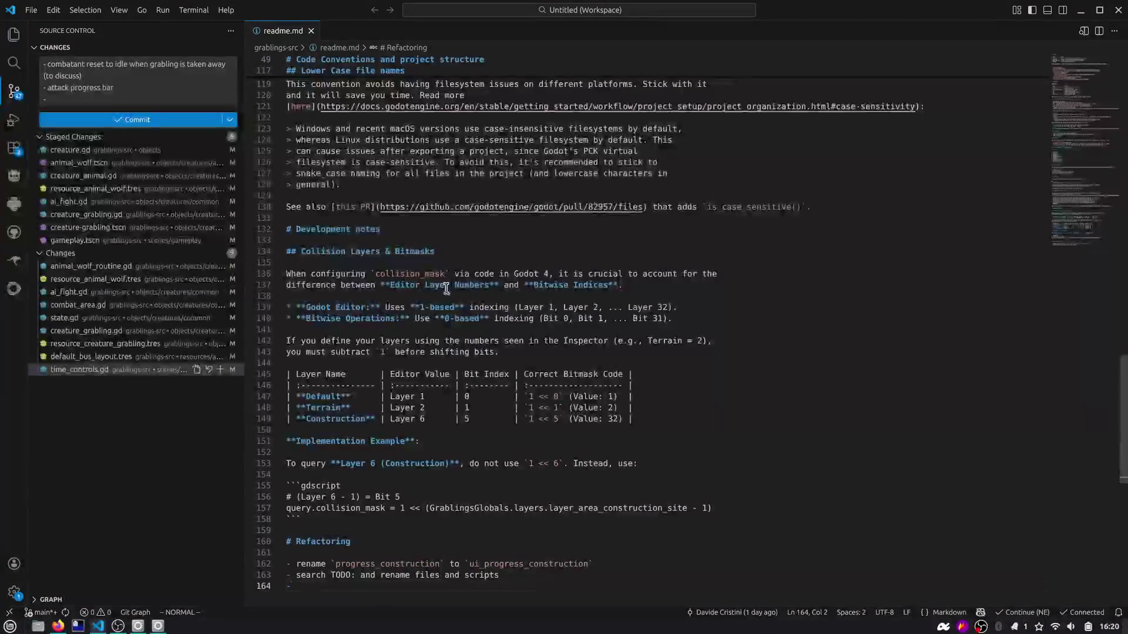
Step: In state.gd, select the state_to_string match branches, the DYING branch and the ??? fallback
key("alt+Tab")
key("alt+Tab")
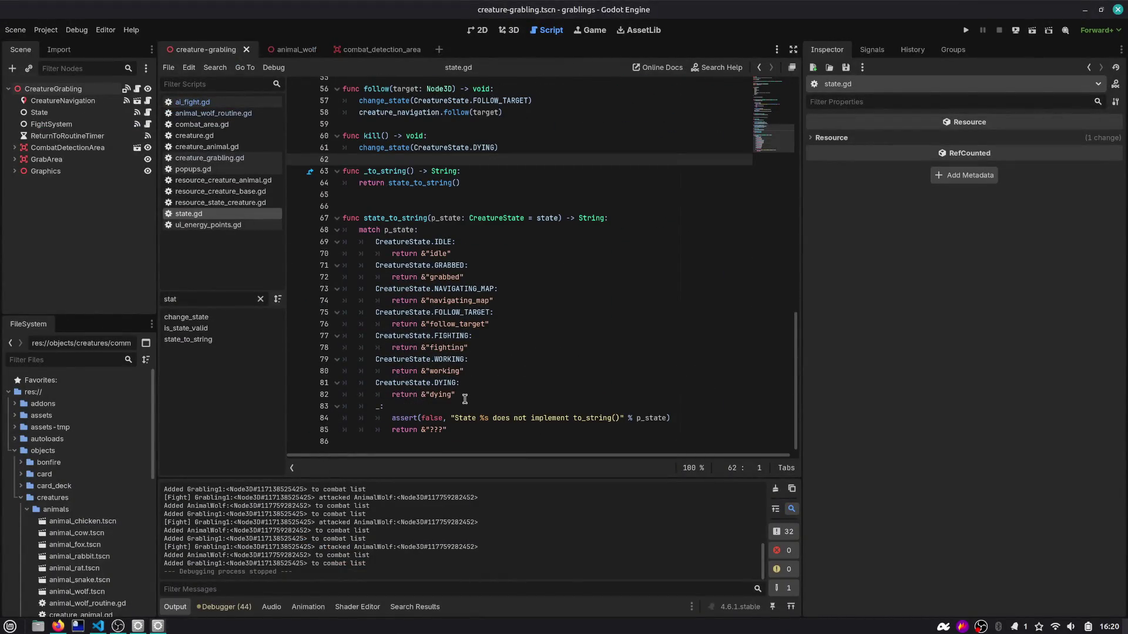
left_click_drag(465, 399, 301, 241)
left_click(435, 383)
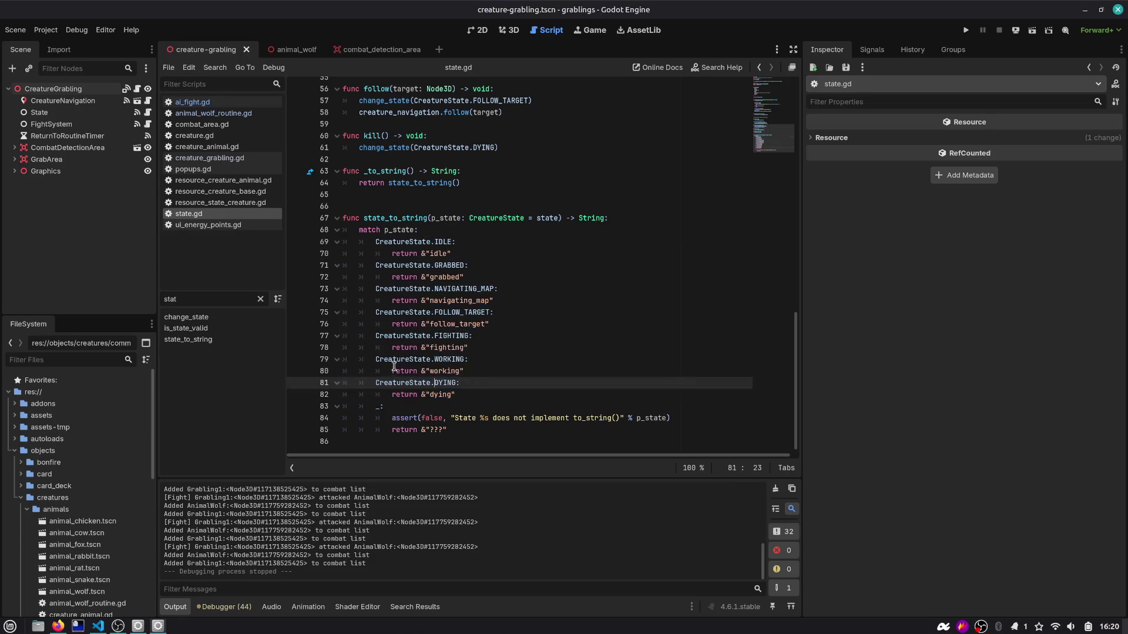
left_click_drag(421, 429, 466, 429)
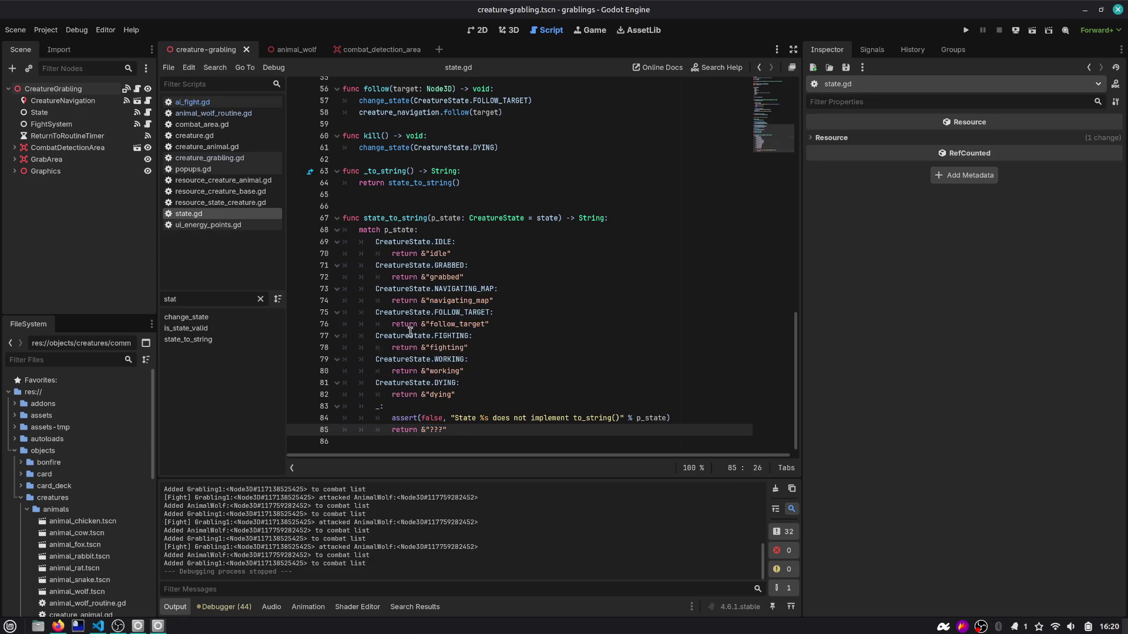
left_click(468, 397)
left_click_drag(469, 397, 339, 382)
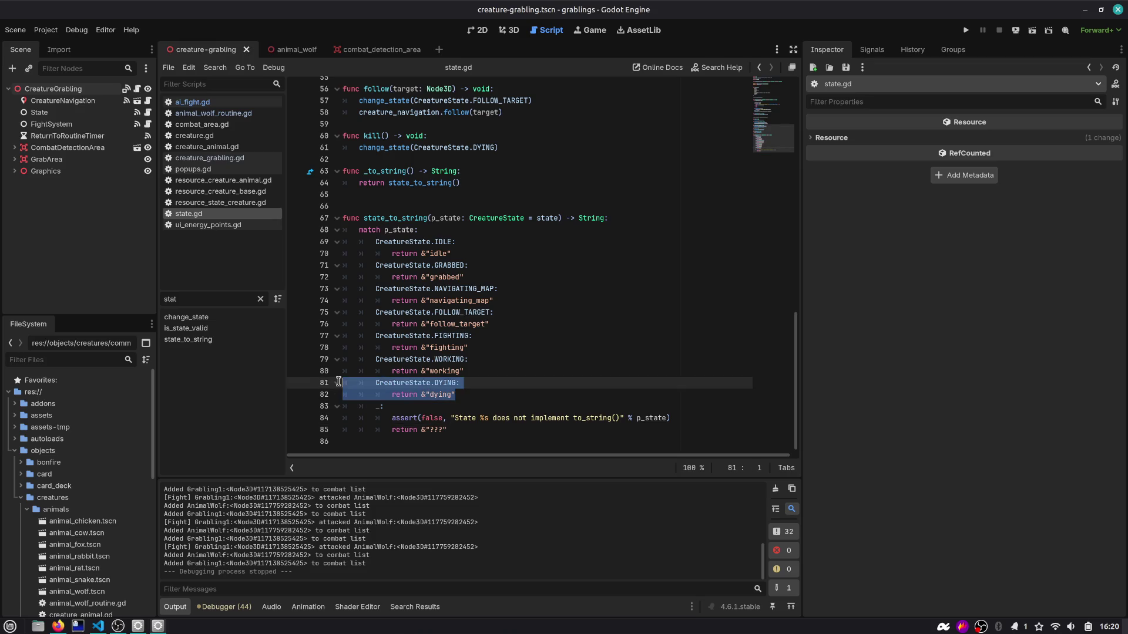
left_click(589, 293)
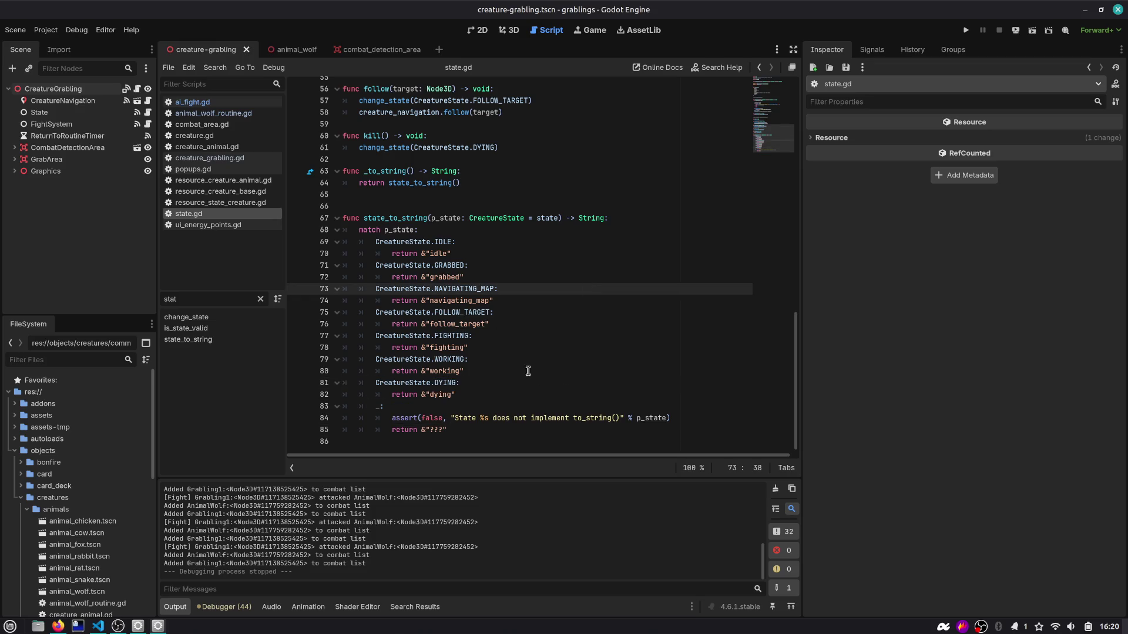
Step: Select IDLE, p_state and the fallback assert, then leave the caret at line 85's end
double_click(443, 242)
double_click(409, 230)
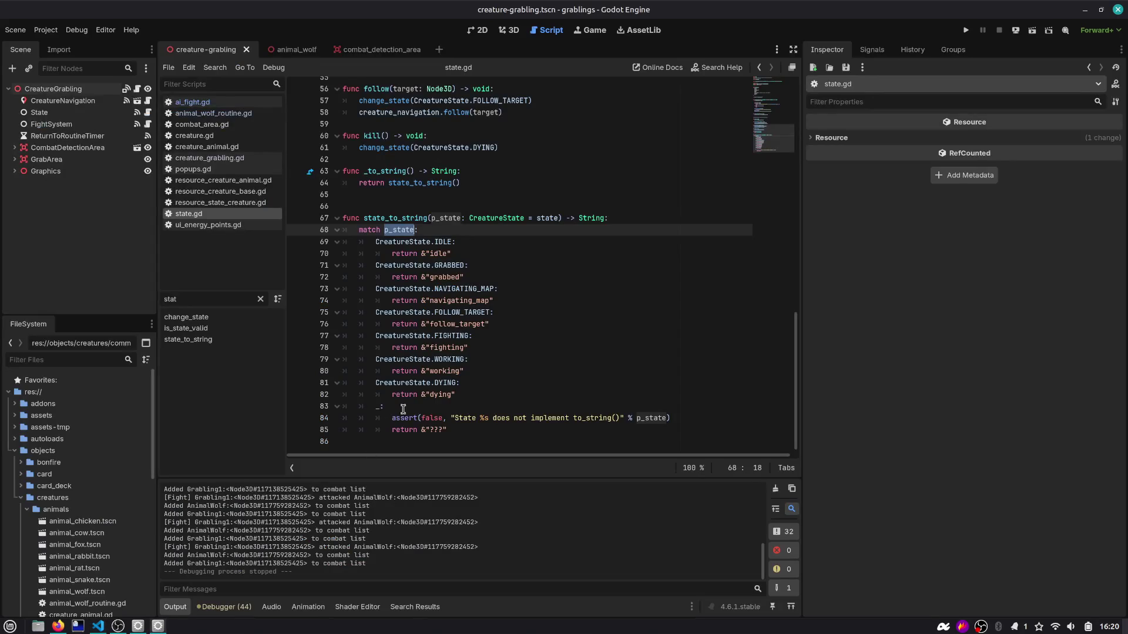
left_click_drag(464, 439, 303, 420)
left_click(488, 406)
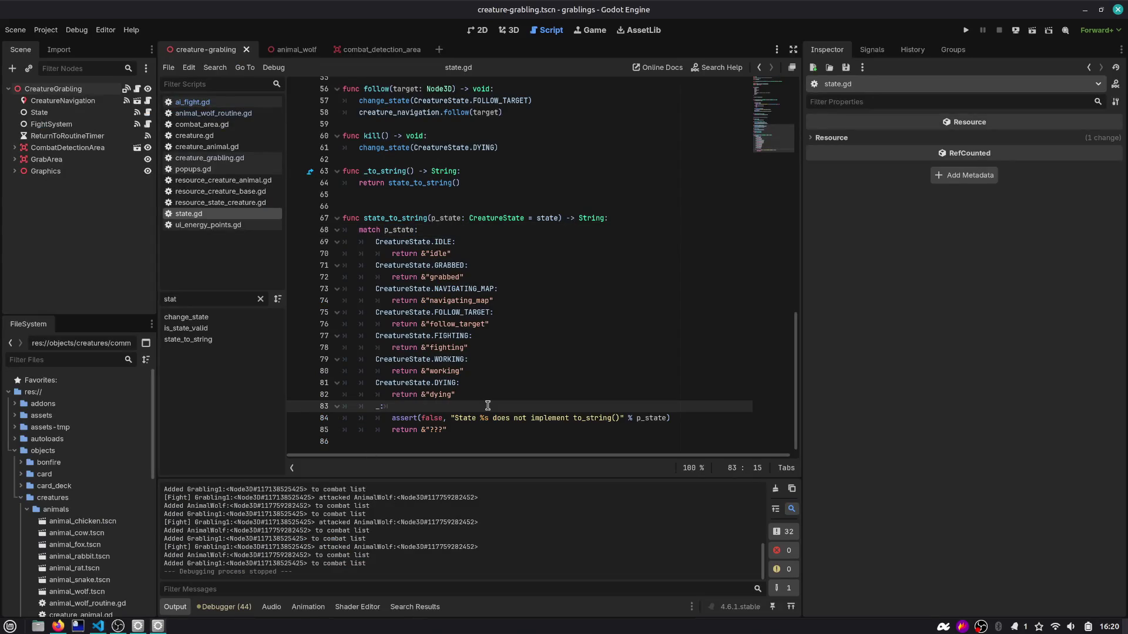
key("alt+Tab")
left_click(449, 430)
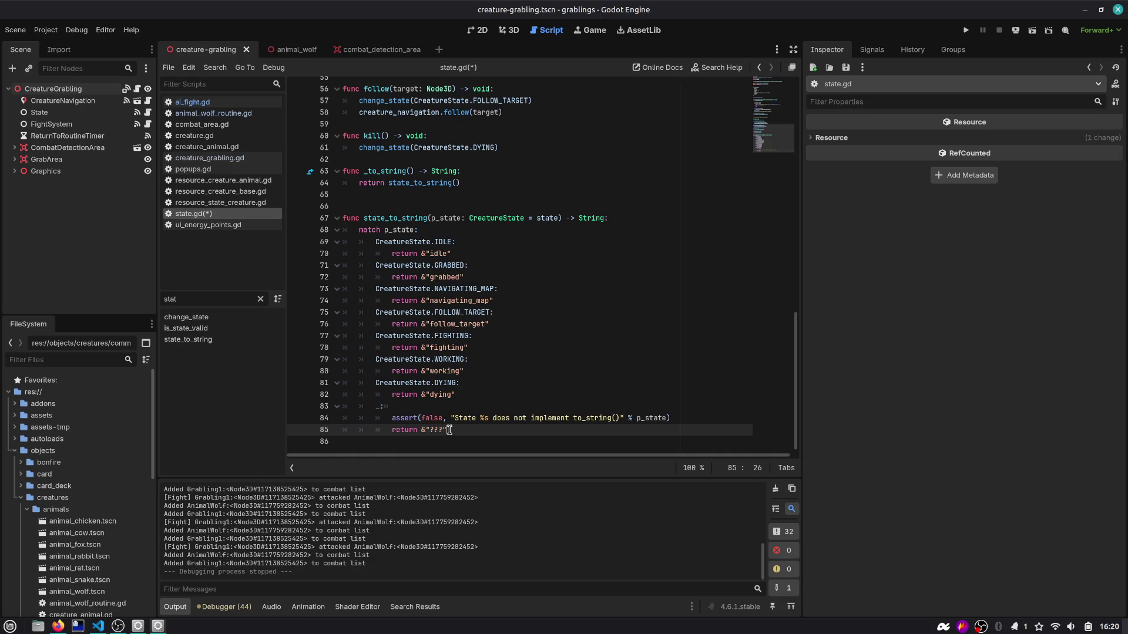
key("alt+Tab")
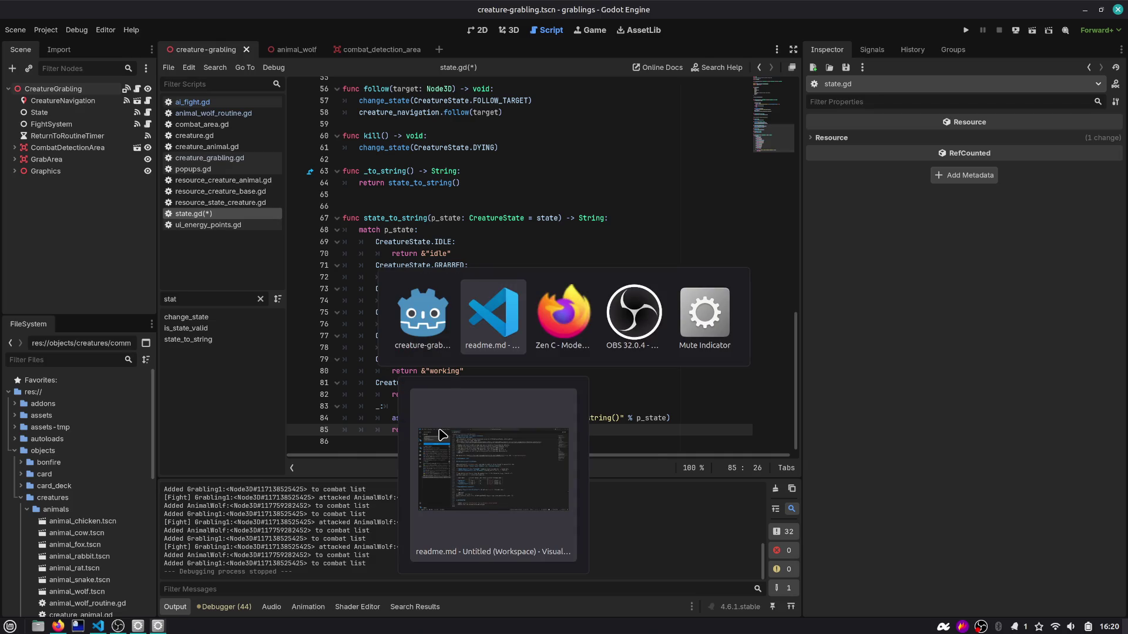
Step: On the Zen C site, highlight 'Pure C.' and the fn main() code sample
key("alt+Tab")
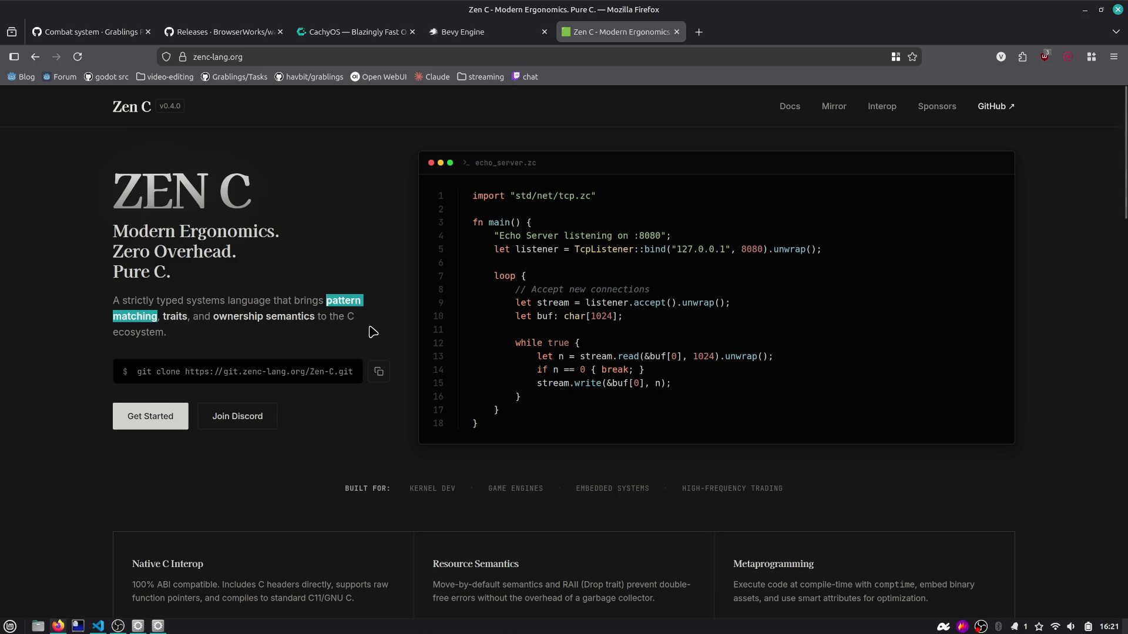
left_click(372, 333)
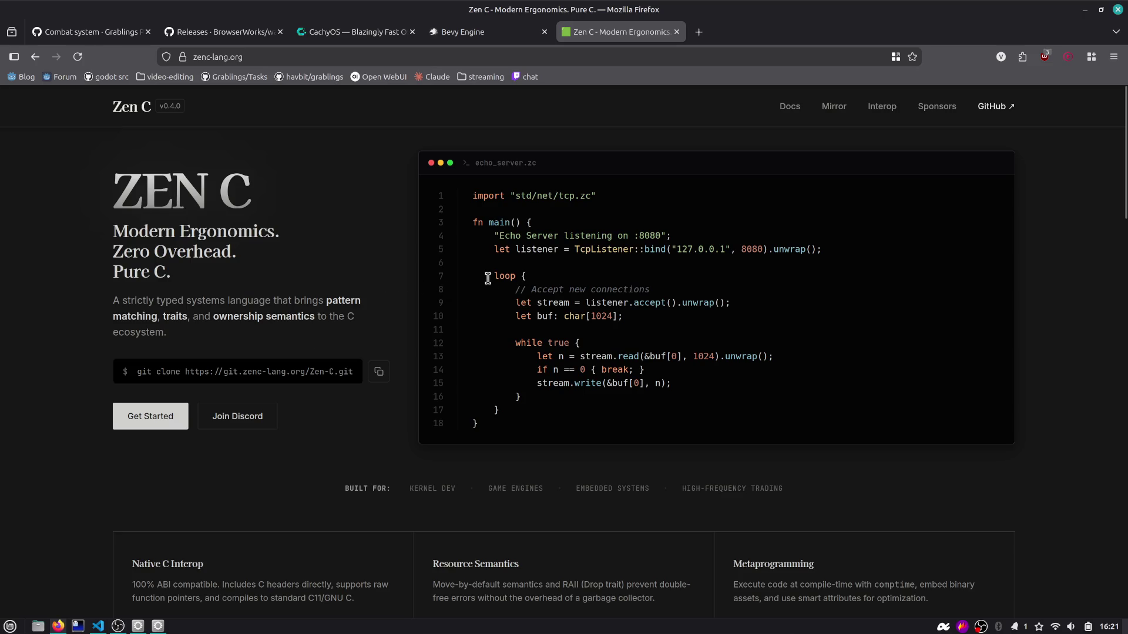
left_click_drag(471, 223, 561, 226)
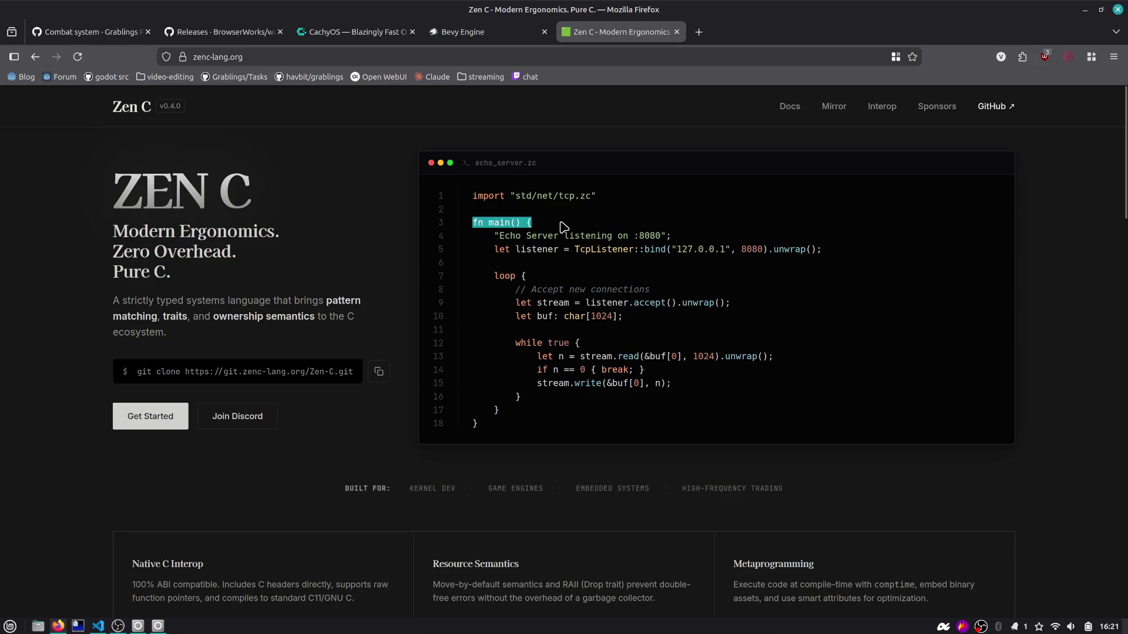
left_click_drag(122, 286, 175, 276)
left_click(180, 276)
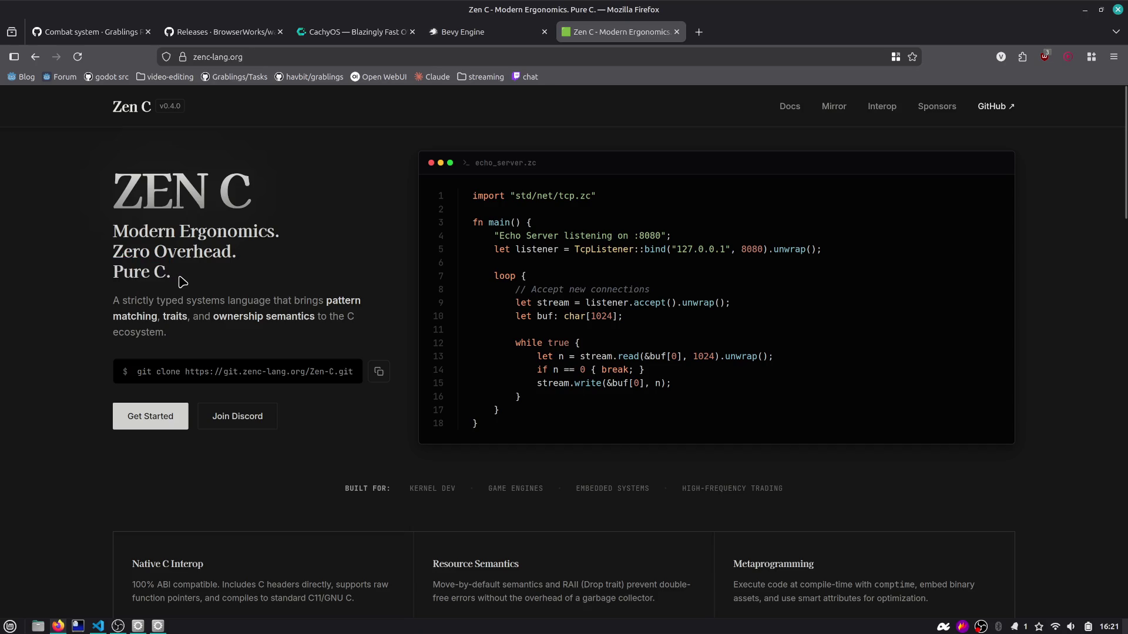
left_click_drag(564, 226, 420, 226)
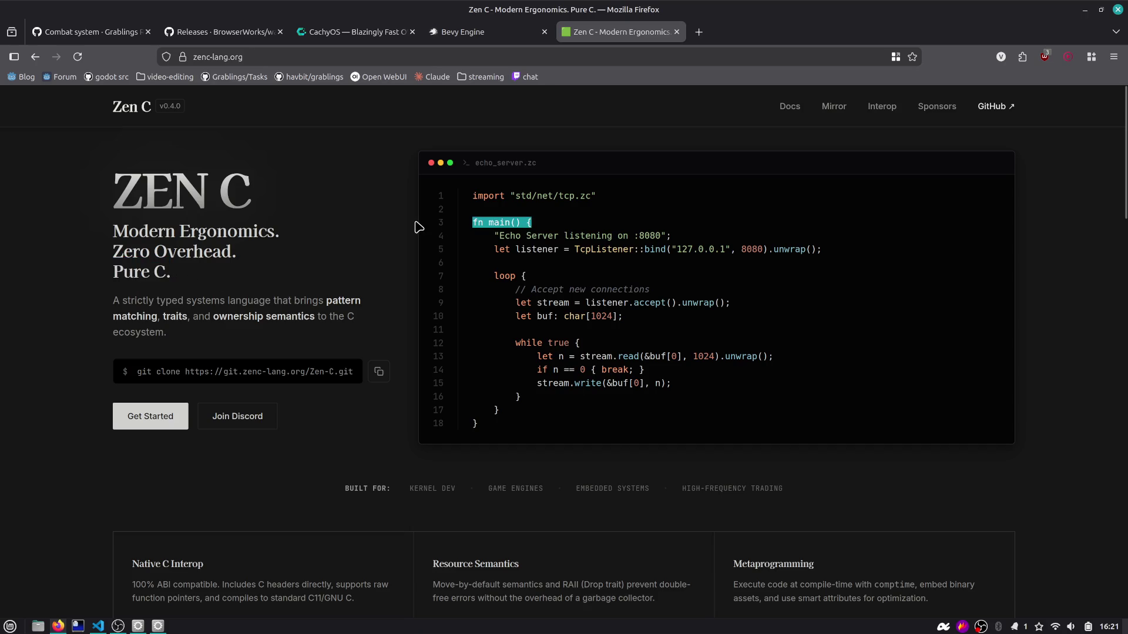
left_click(548, 221)
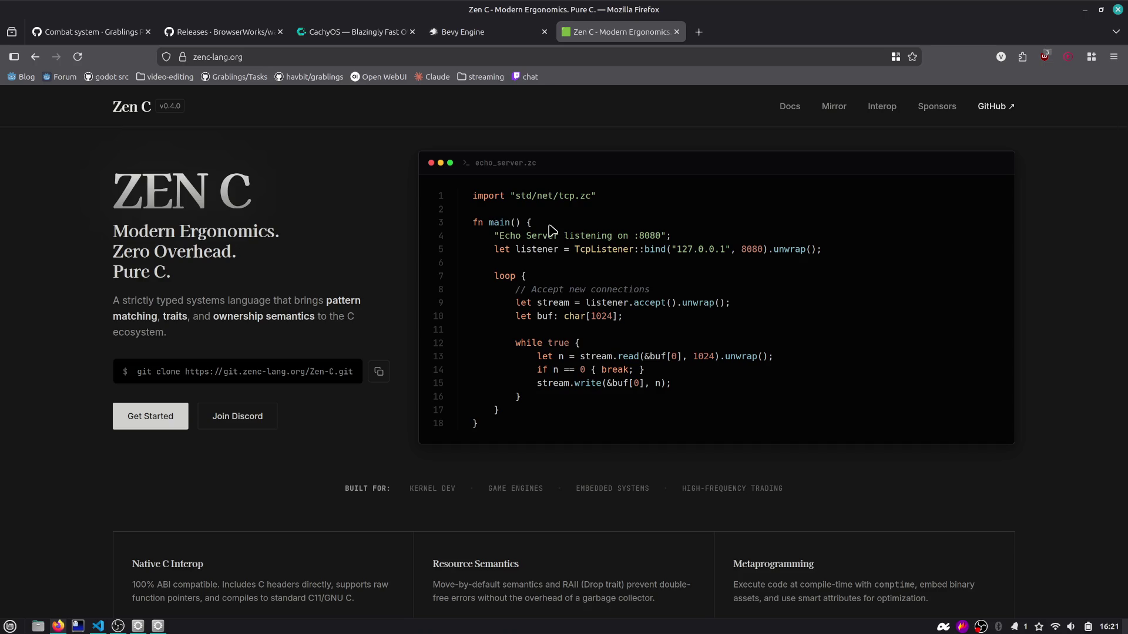
Step: Read the Native C Interop section, close the Zen C tab, and return to Godot
scroll(553, 232, "down", 3)
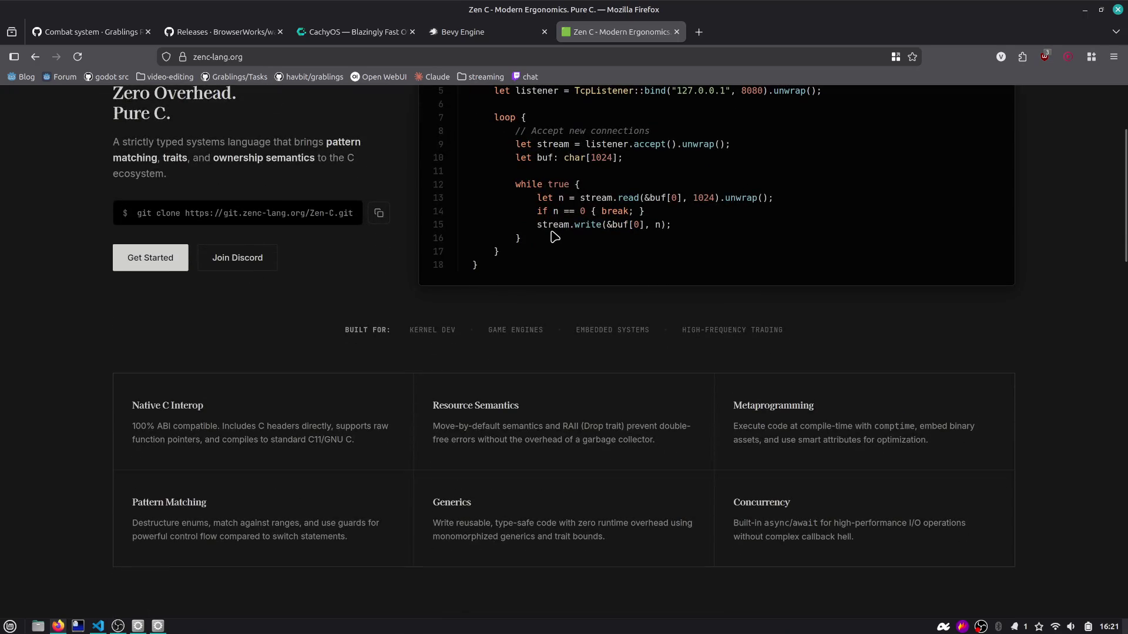
left_click_drag(132, 424, 367, 447)
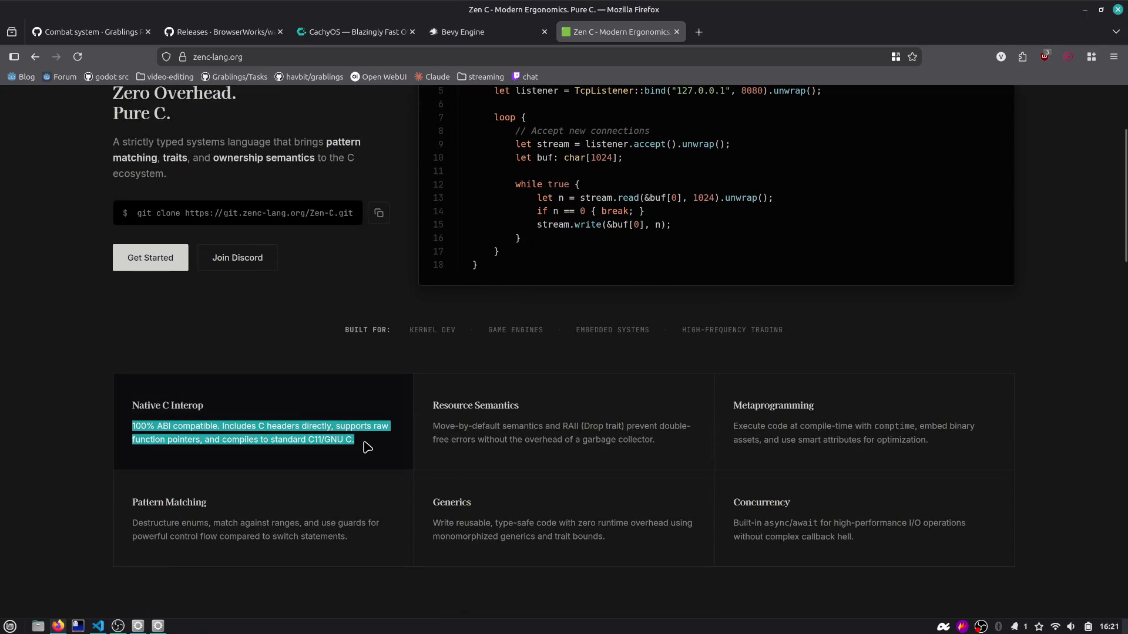
scroll(367, 447, "down", 7)
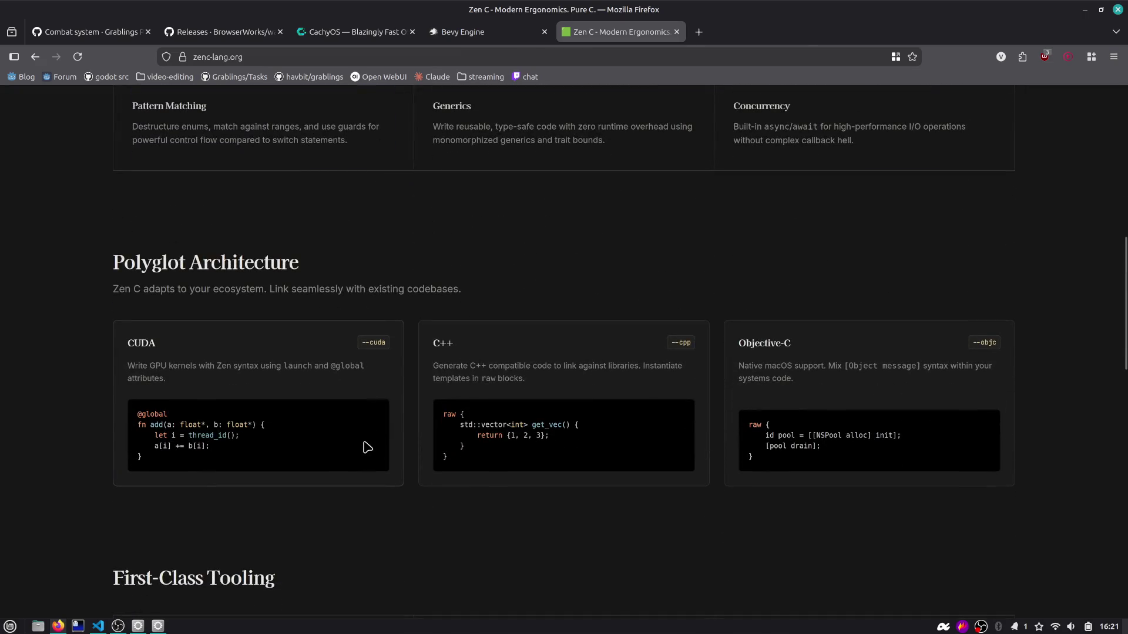
scroll(367, 447, "down", 4)
scroll(364, 445, "up", 12)
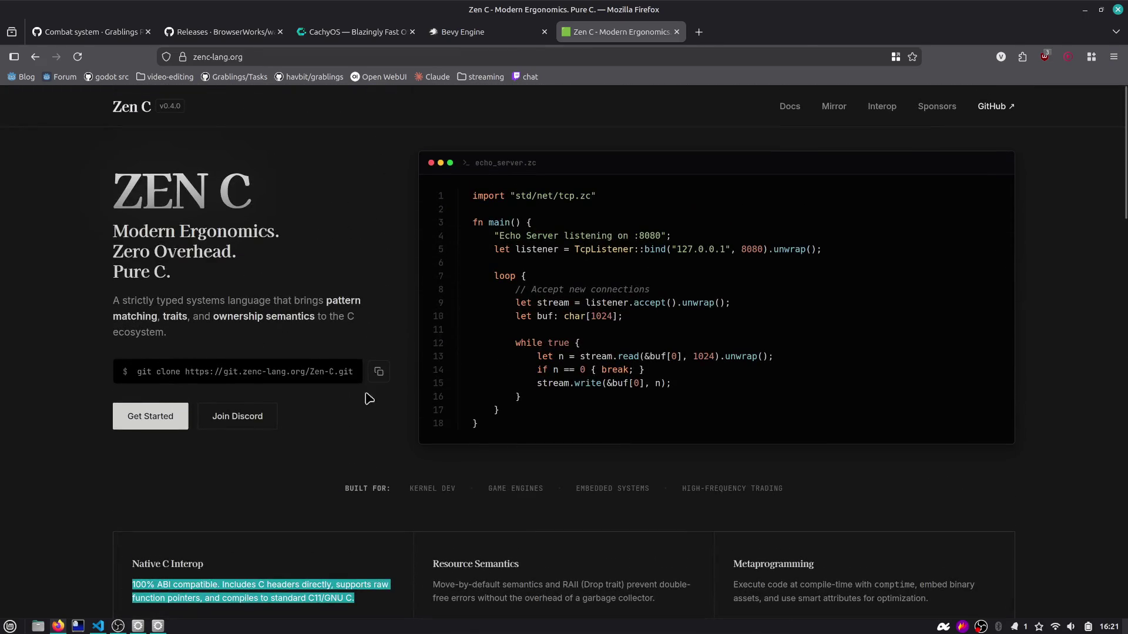
left_click(366, 395)
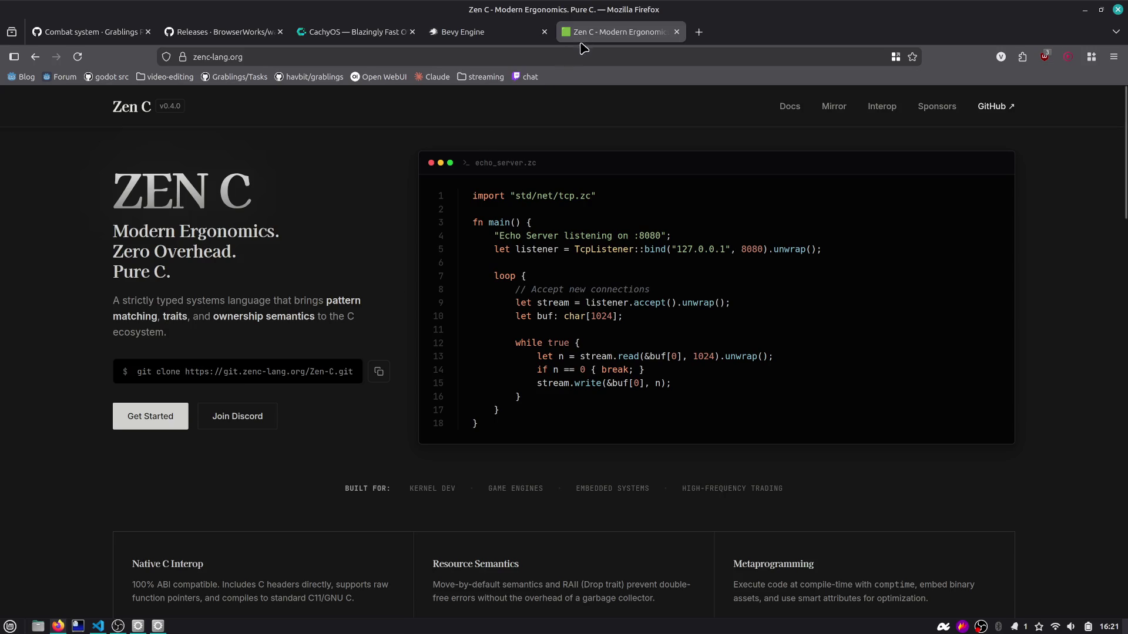
middle_click(612, 38)
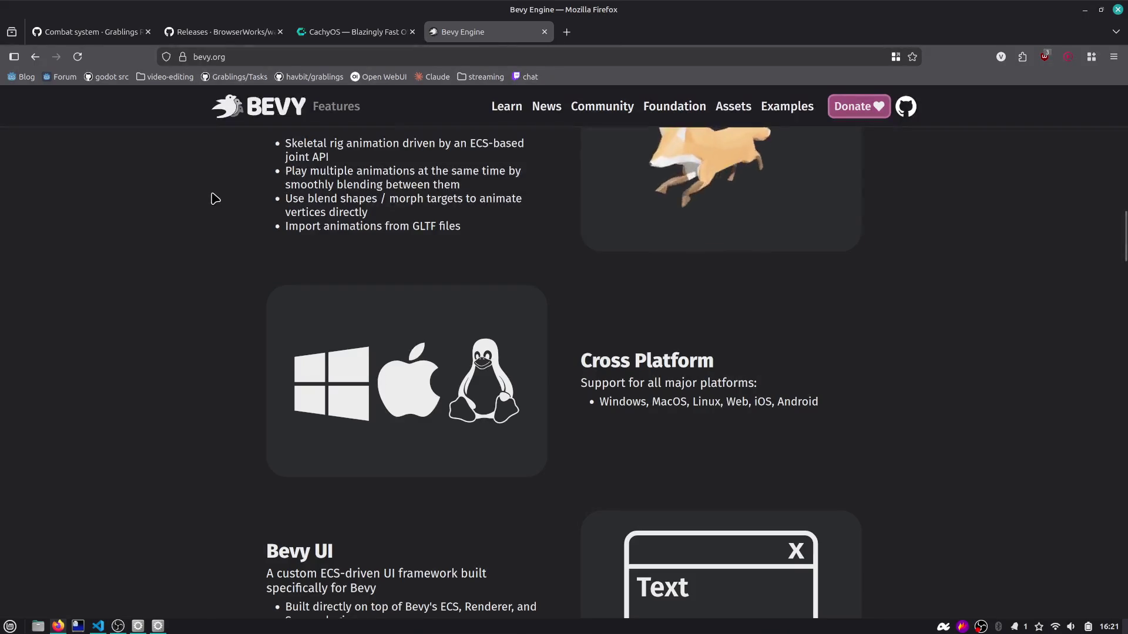
scroll(488, 110, "up", 15)
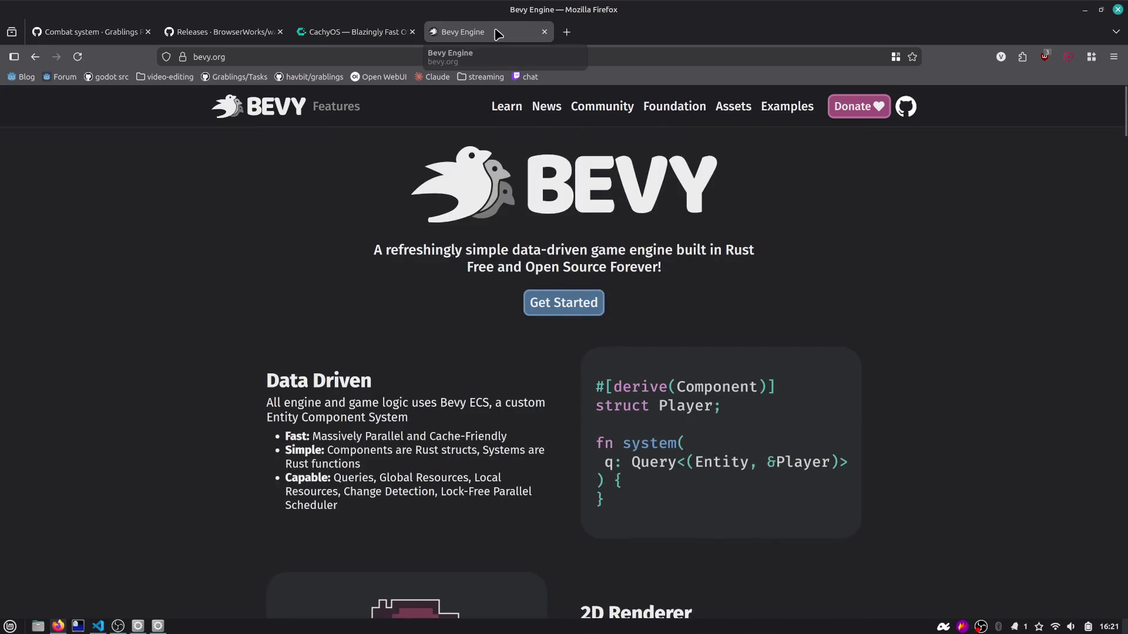
key("alt+Tab")
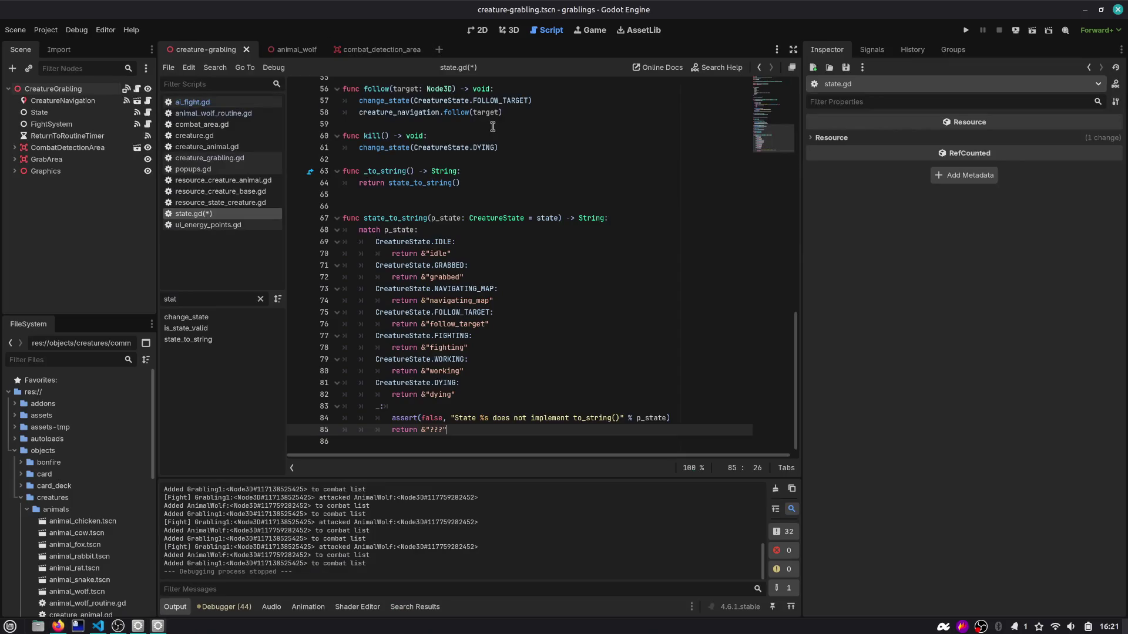
left_click(493, 125)
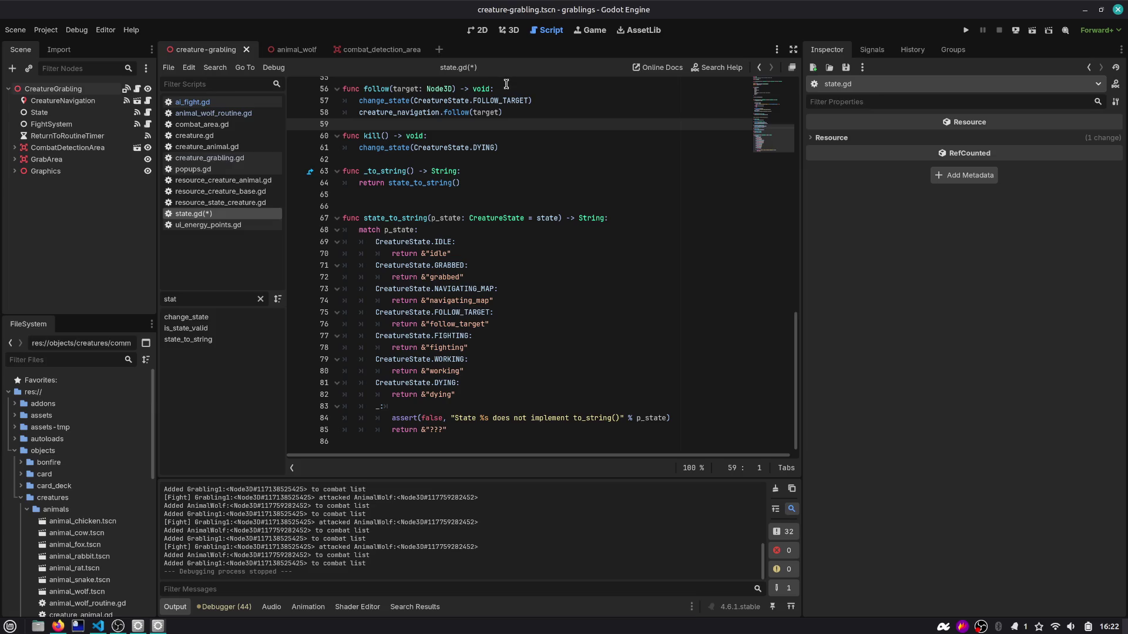
left_click(966, 29)
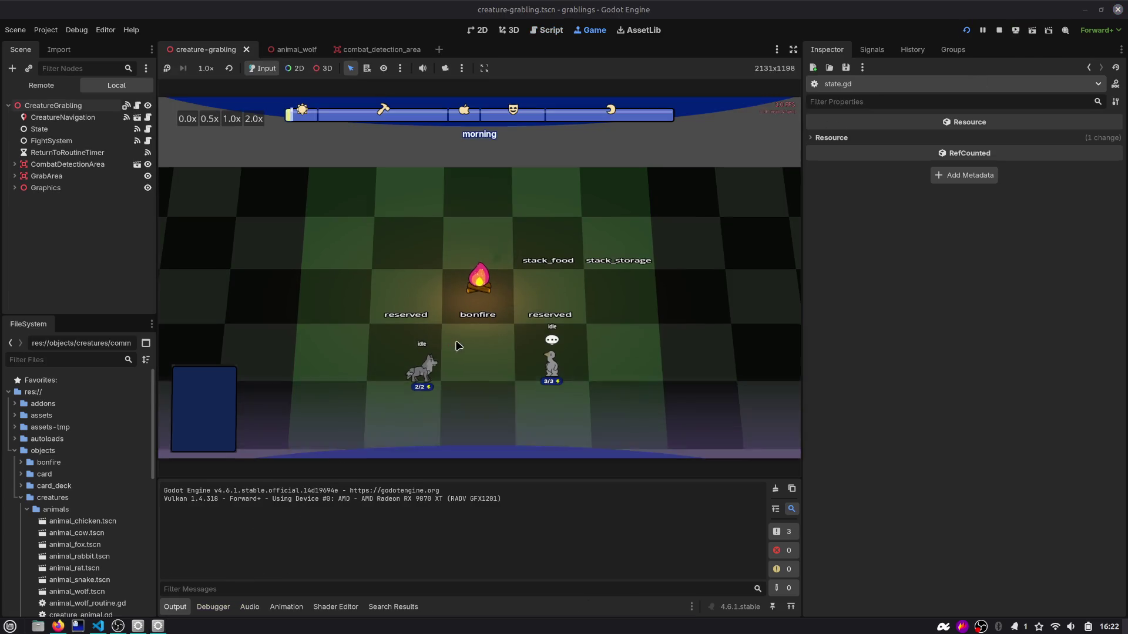
Step: In the running game, drag the grabling beside the wolf to trigger combat, then pause
left_click_drag(556, 283, 441, 293)
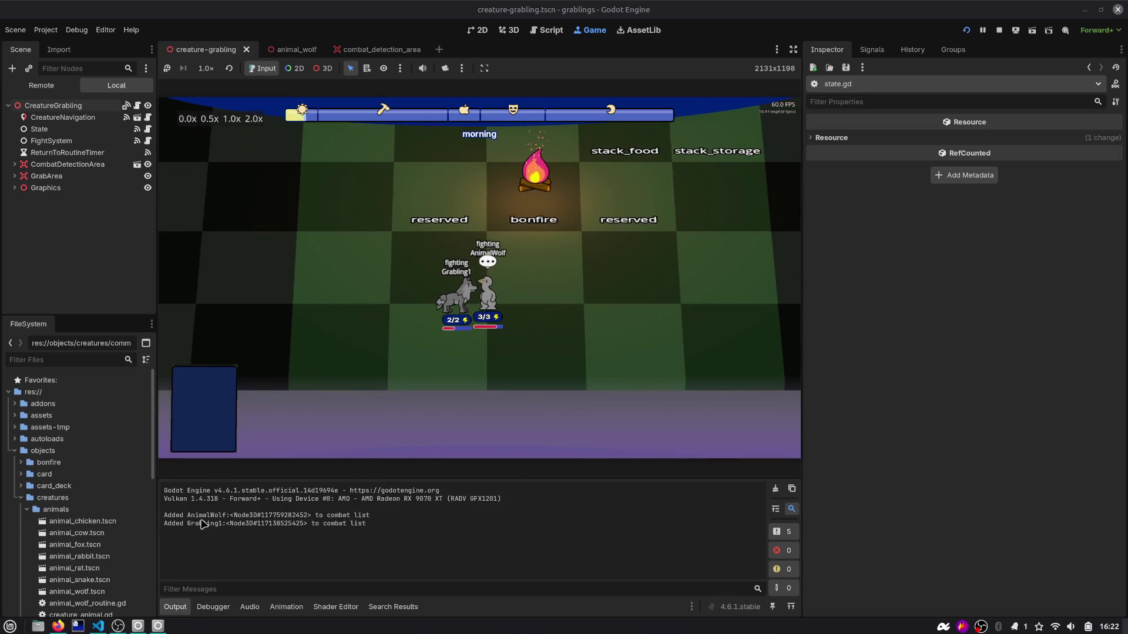
mouse_move(203, 523)
left_mouse_down()
mouse_move(369, 524)
mouse_move(370, 539)
left_mouse_up()
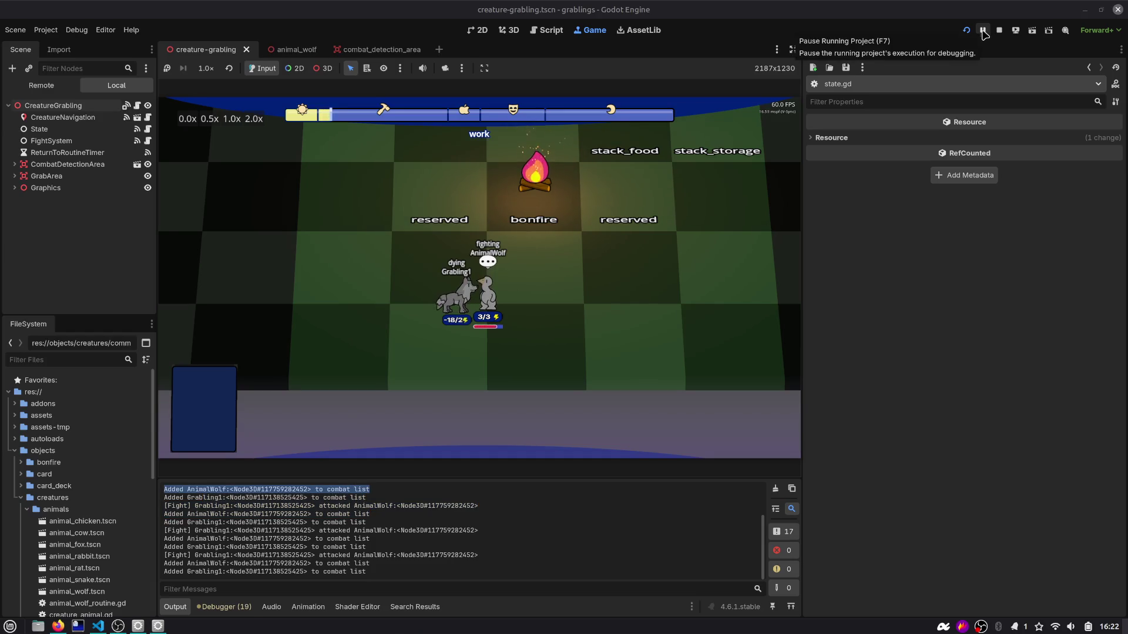
left_click(983, 30)
Step: Search the project for 'added' and comment out the combat-list print on ai_fight.gd line 26
left_click(542, 31)
key("ctrl+shift+f")
type("ad")
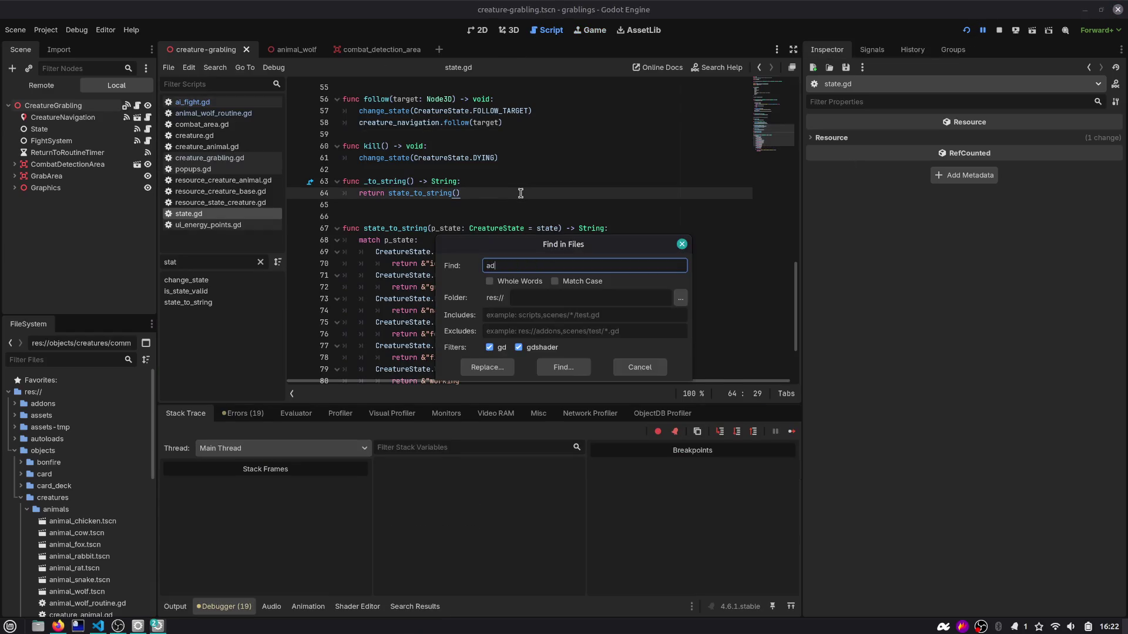
key("Return")
scroll(292, 504, "down", 2)
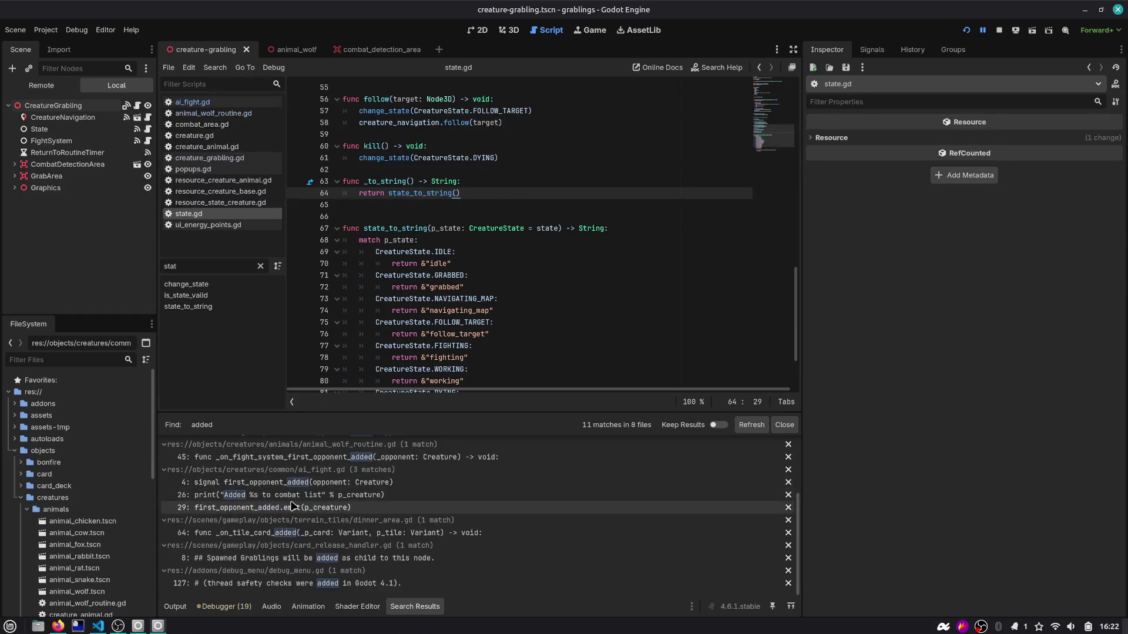
left_click(292, 497)
scroll(467, 184, "up", 2)
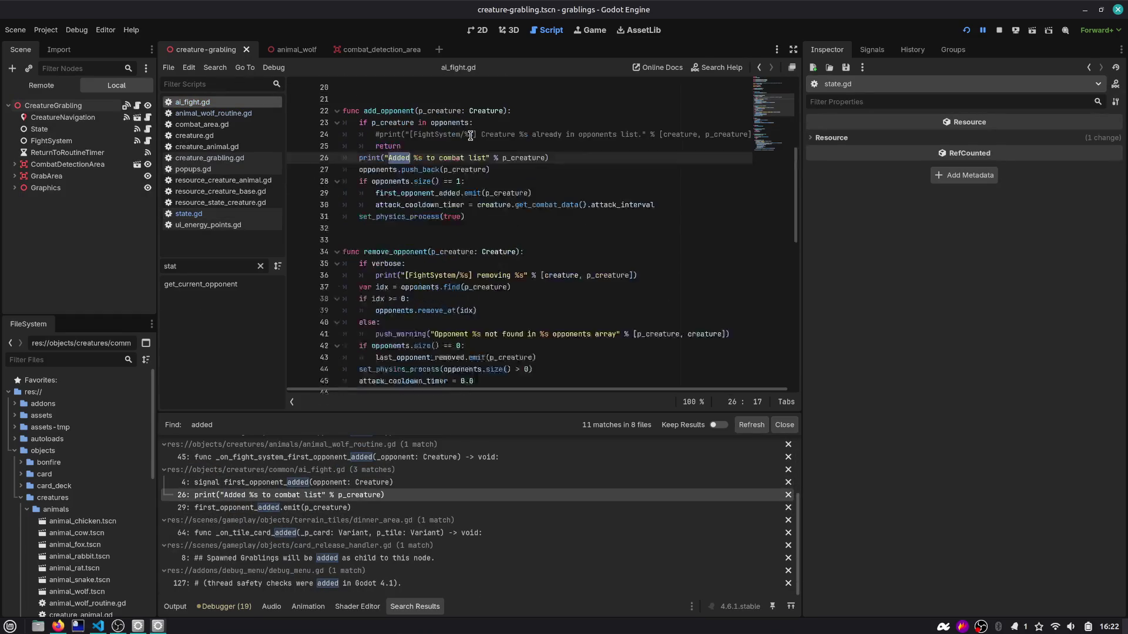
left_click(523, 158)
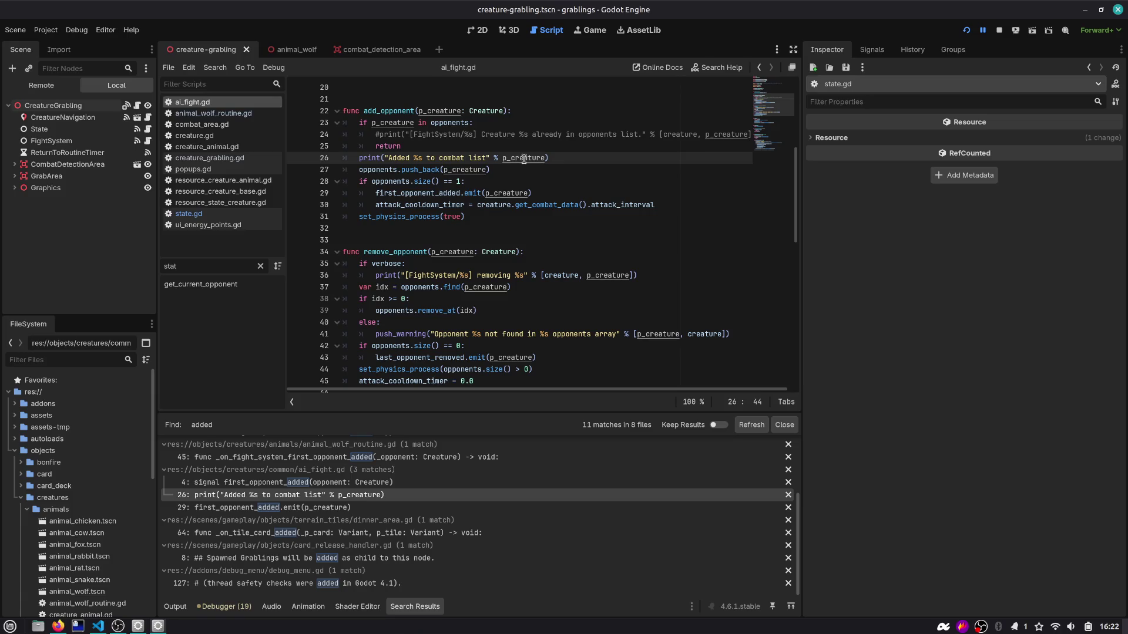
key("ctrl+k")
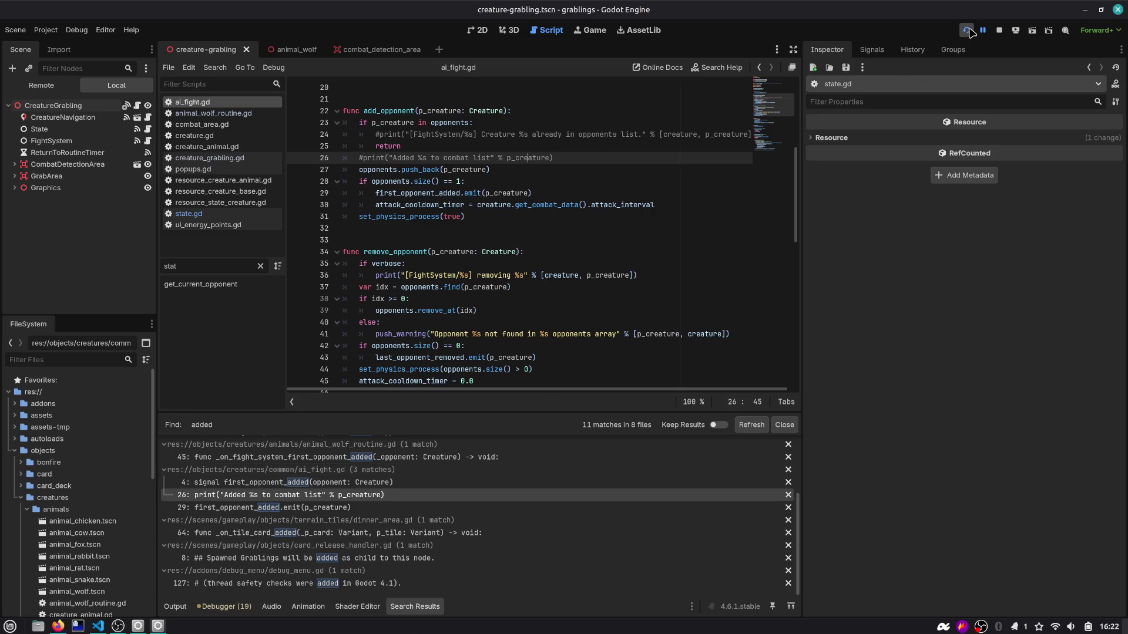
left_click(282, 49)
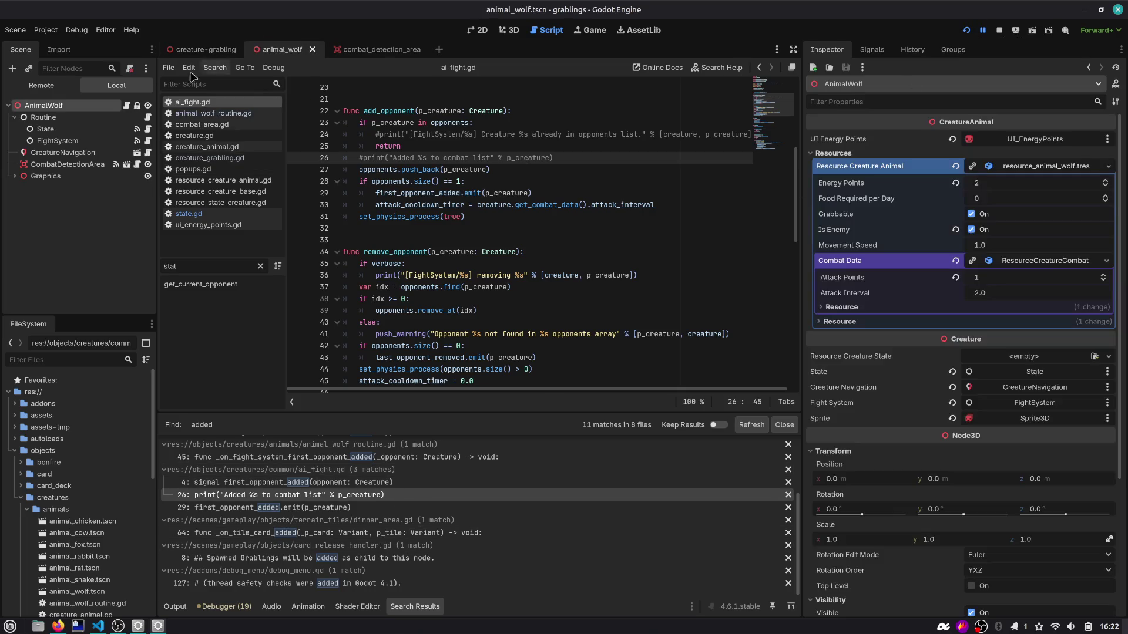
Step: Review the wolf FightSystem's signal connections and the opponent.state.kill() code in ai_fight.gd
left_click(57, 141)
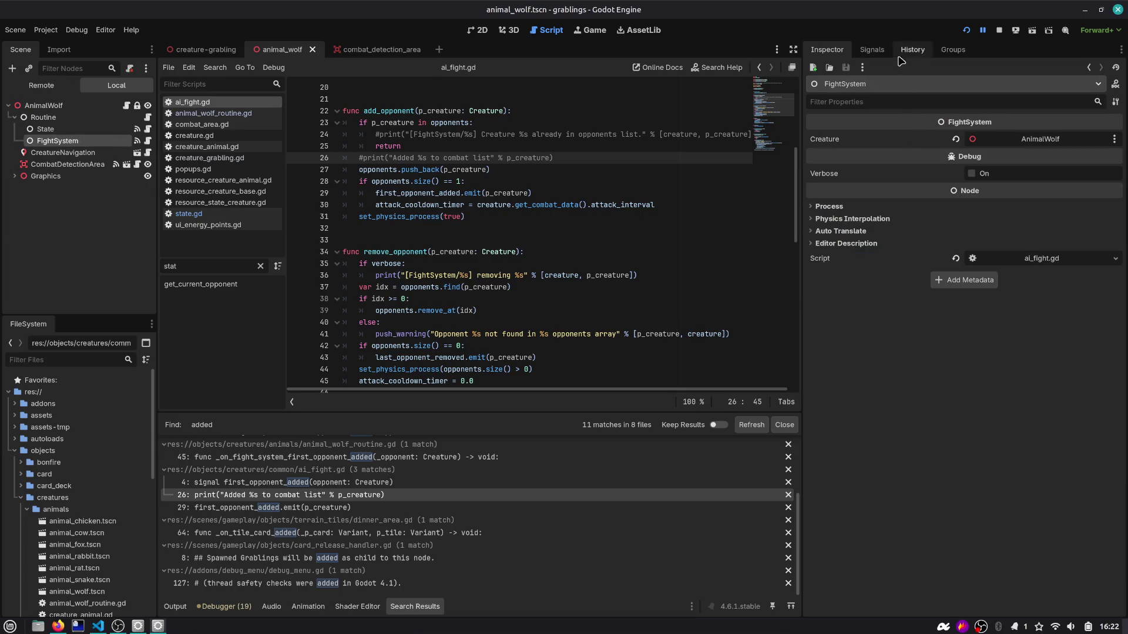
left_click(878, 50)
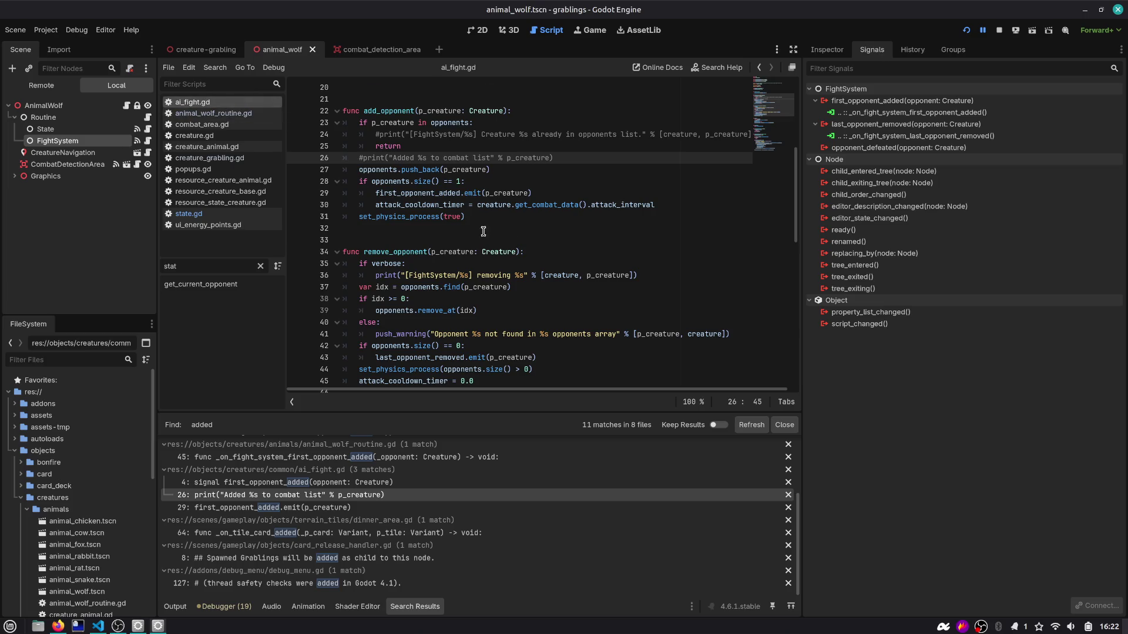
scroll(462, 341, "down", 10)
double_click(429, 299)
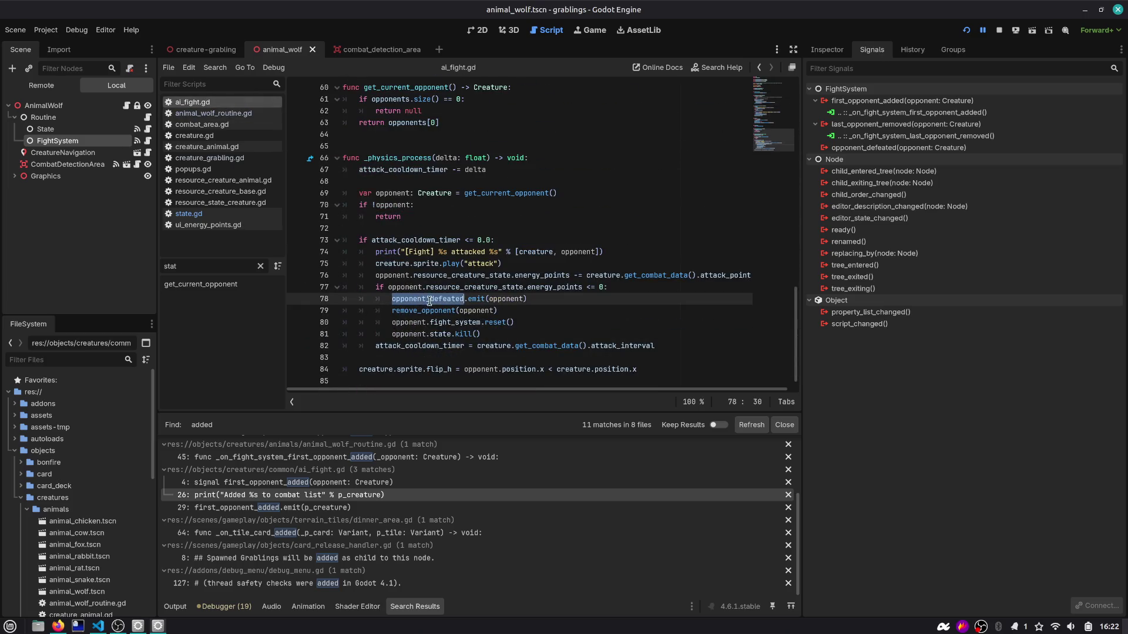
double_click(427, 311)
double_click(416, 323)
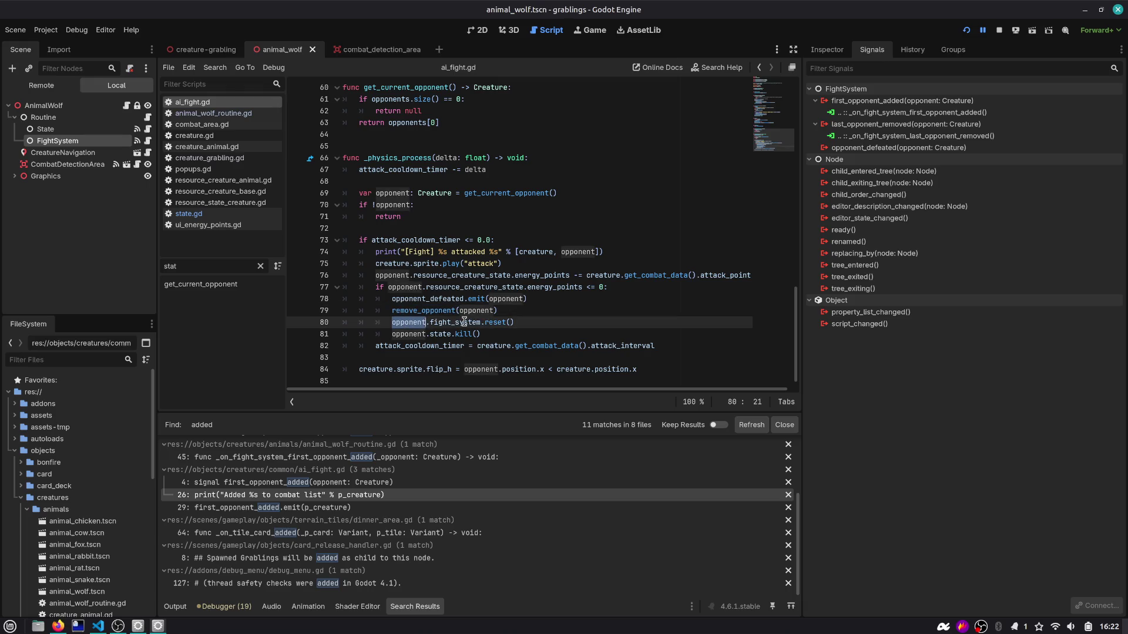
double_click(419, 334)
left_click_drag(486, 333, 356, 333)
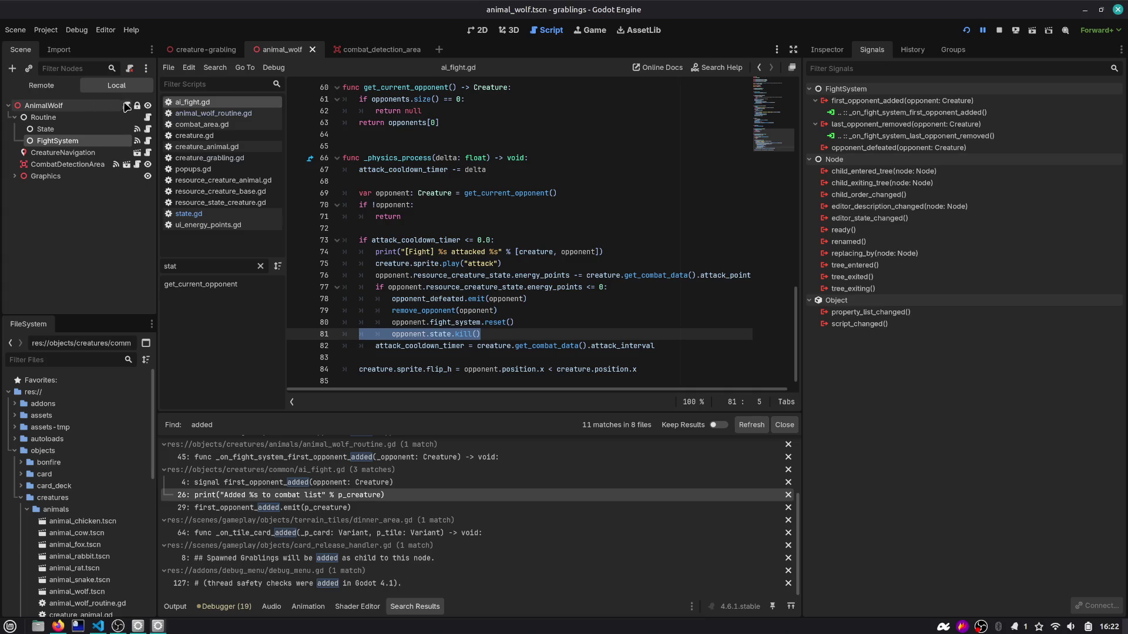
Step: Open state.gd and review the DYING case of state_to_string()
left_click(147, 129)
scroll(329, 262, "down", 2)
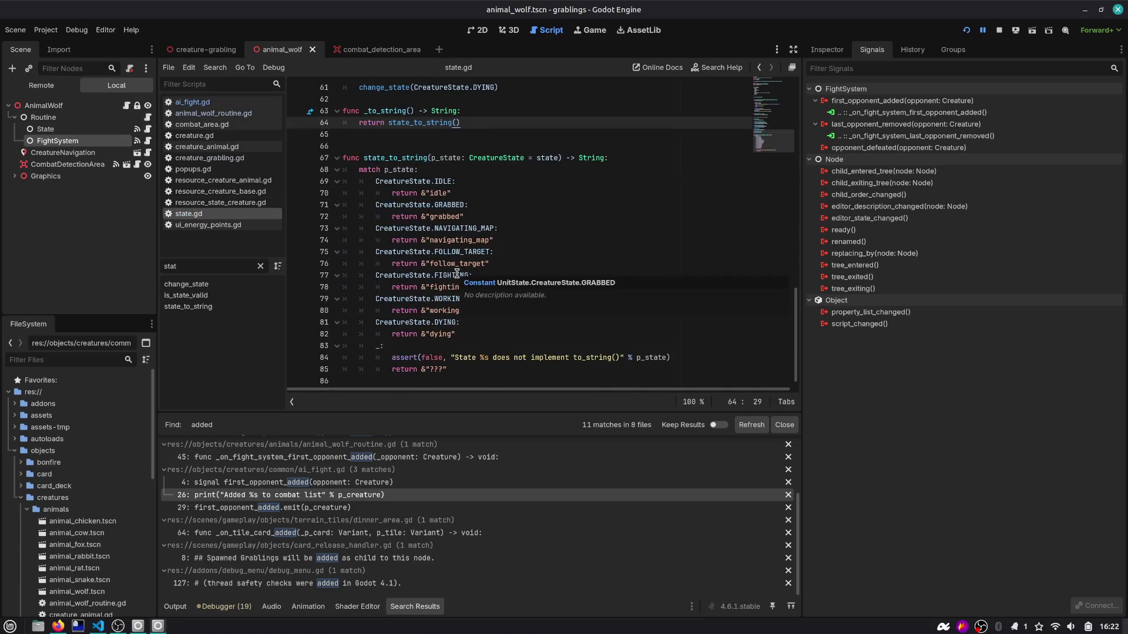
left_click(462, 334)
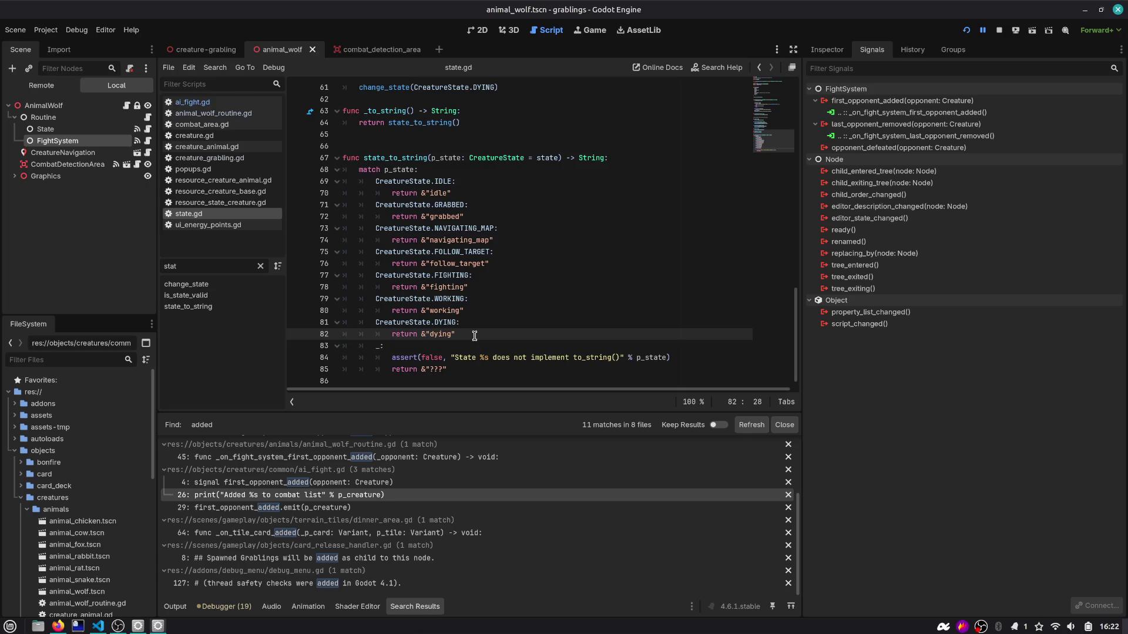
Step: In animal_wolf_routine.gd, insert a CreatureState.DYING: branch above FIGHTING in the prev_state match
scroll(474, 335, "up", 5)
left_click(147, 117)
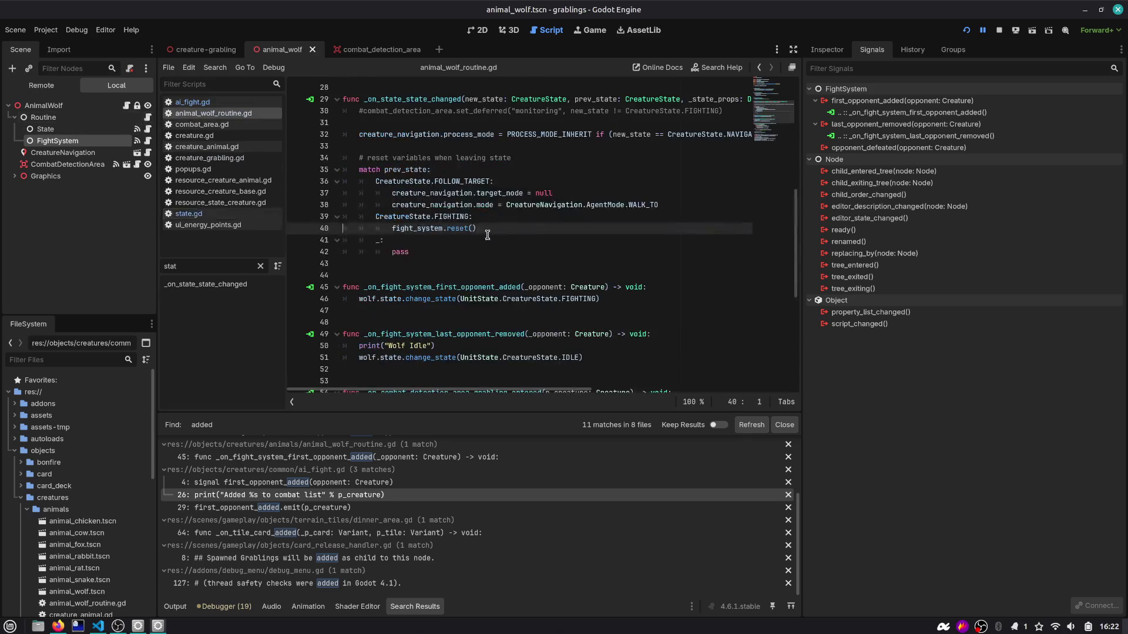
scroll(476, 208, "up", 1)
double_click(417, 134)
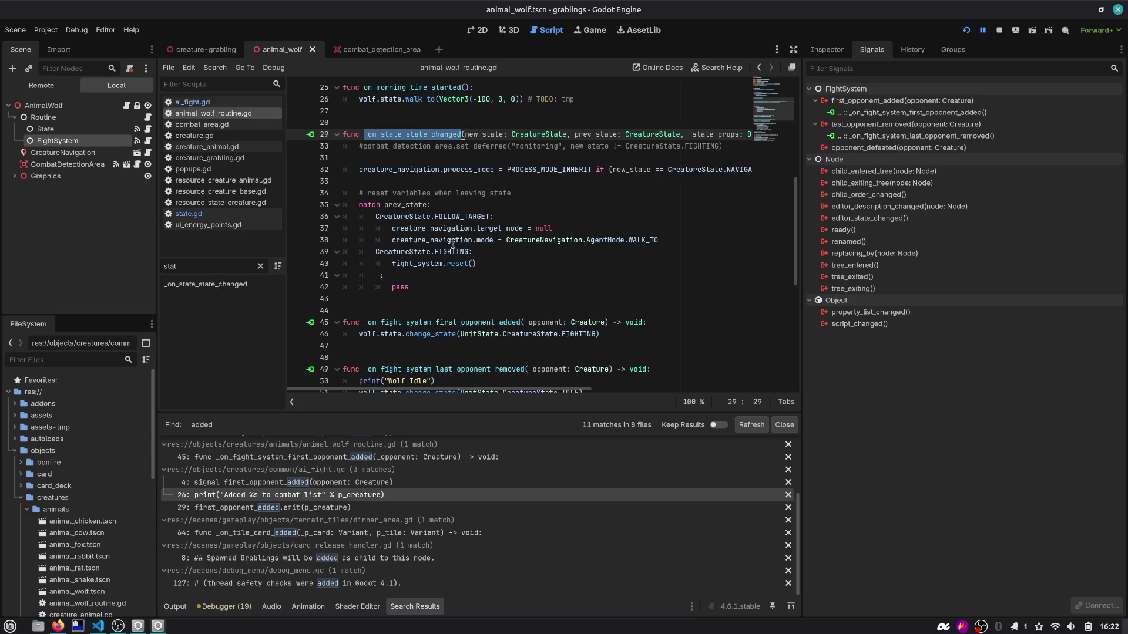
left_click(509, 248)
key("ctrl+shift+Return")
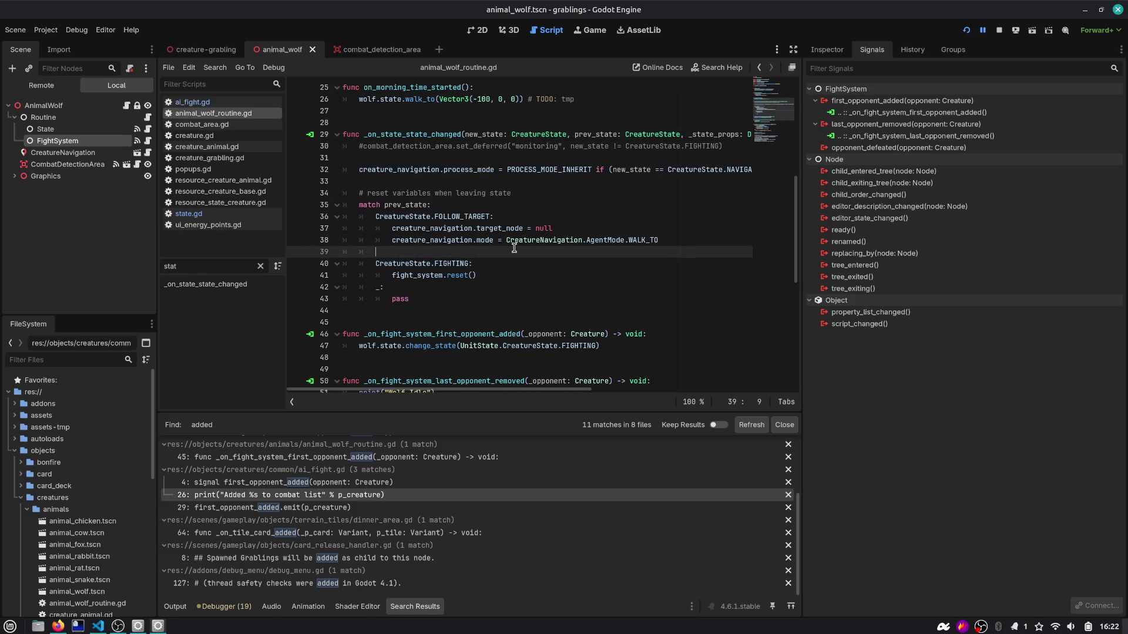
type("CreatureState.K")
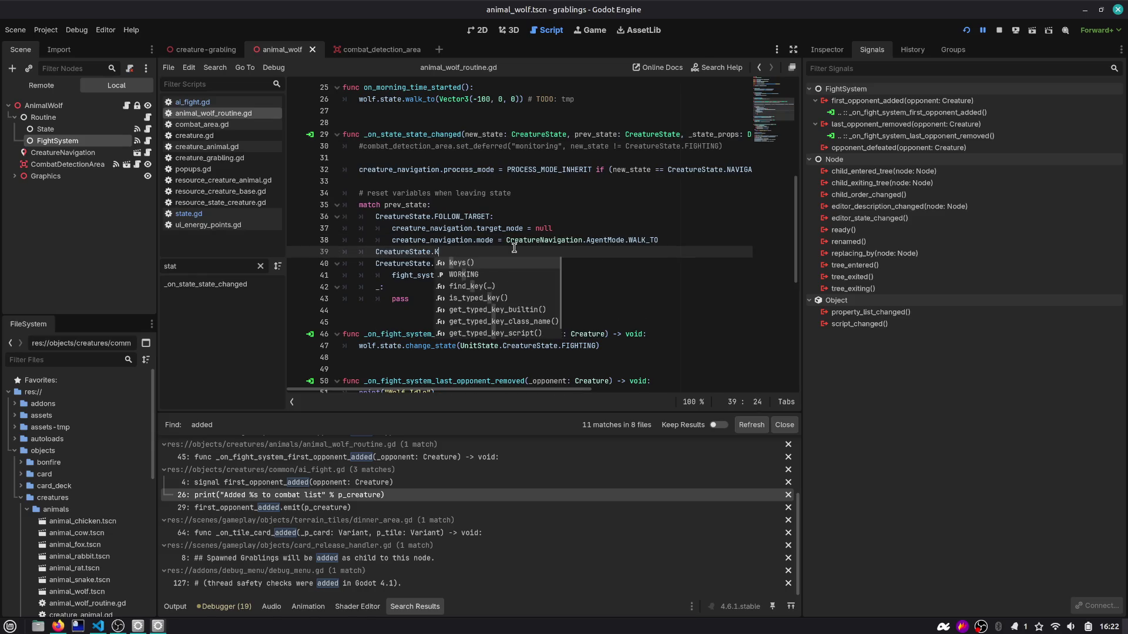
key("BackSpace")
type("D")
key("Return")
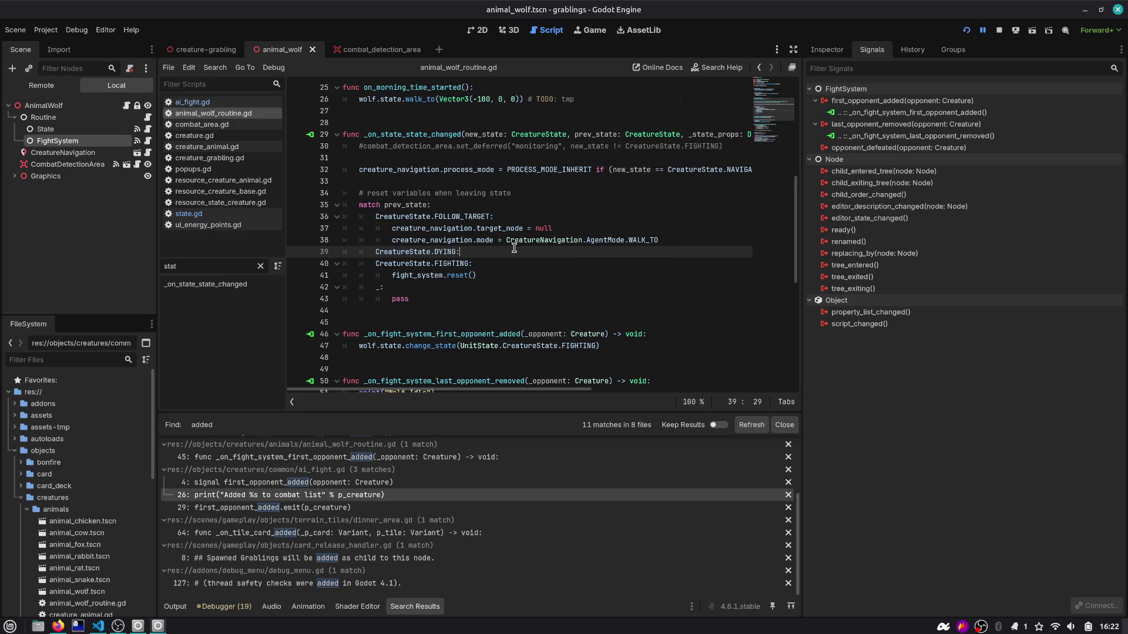
key("Return")
Step: Start the DYING branch body with wolf.sprite.play("")
type("sp")
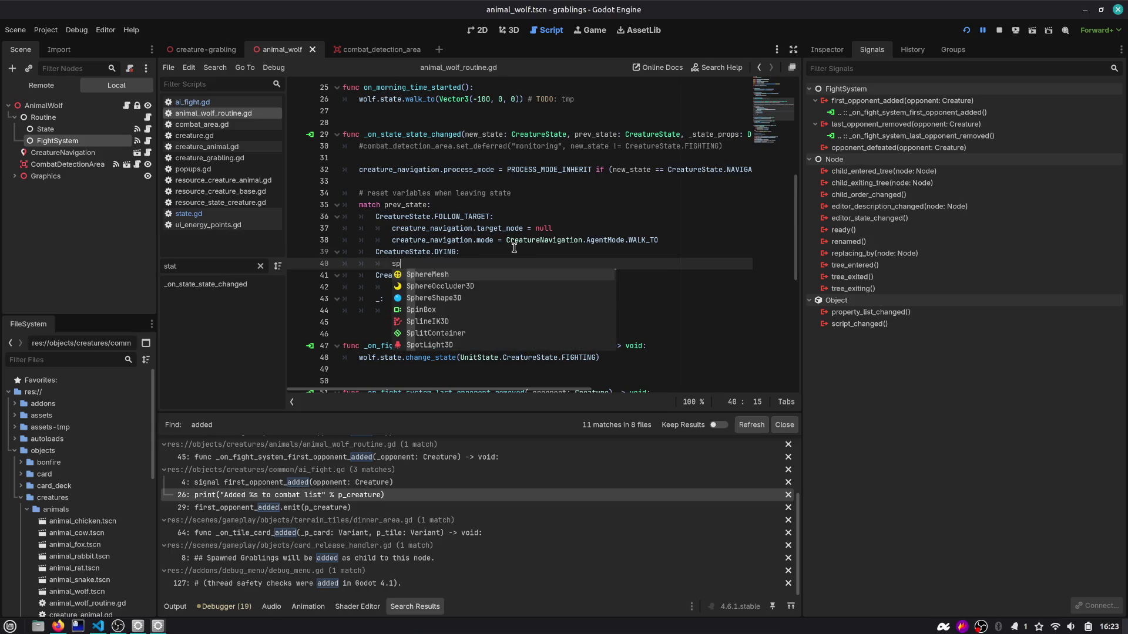
key("BackSpace")
key("BackSpace")
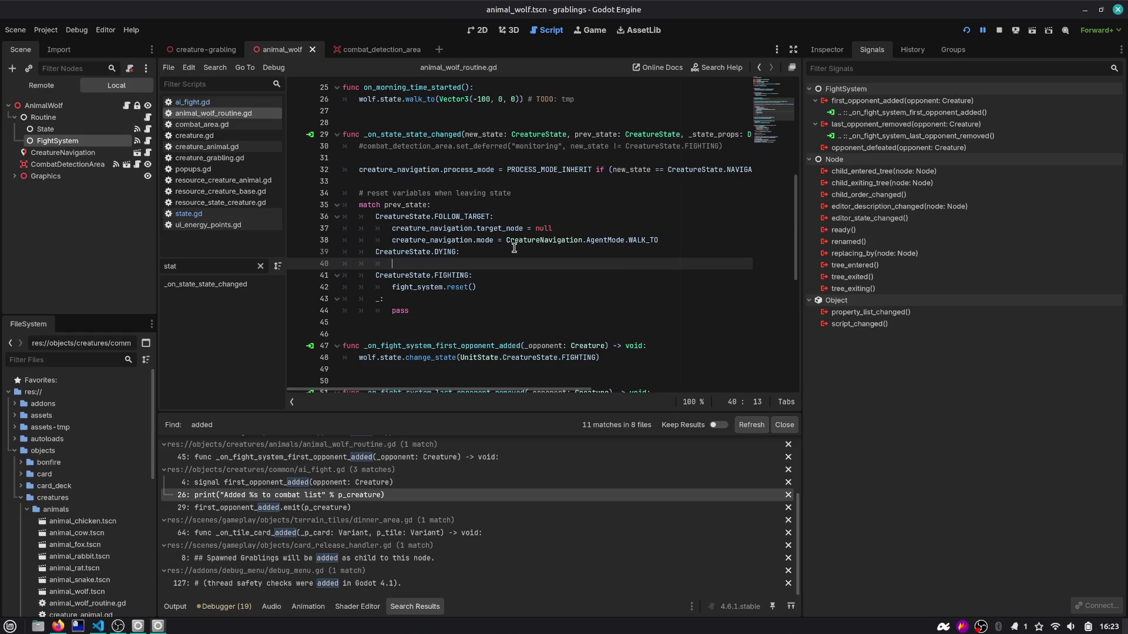
scroll(514, 248, "up", 8)
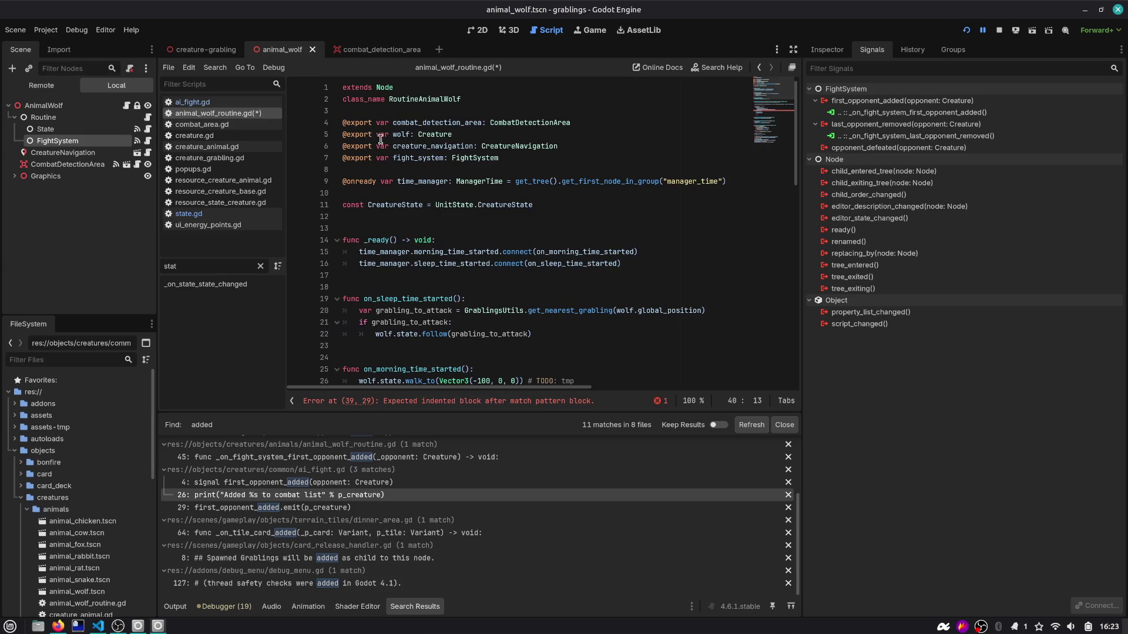
scroll(446, 194, "down", 10)
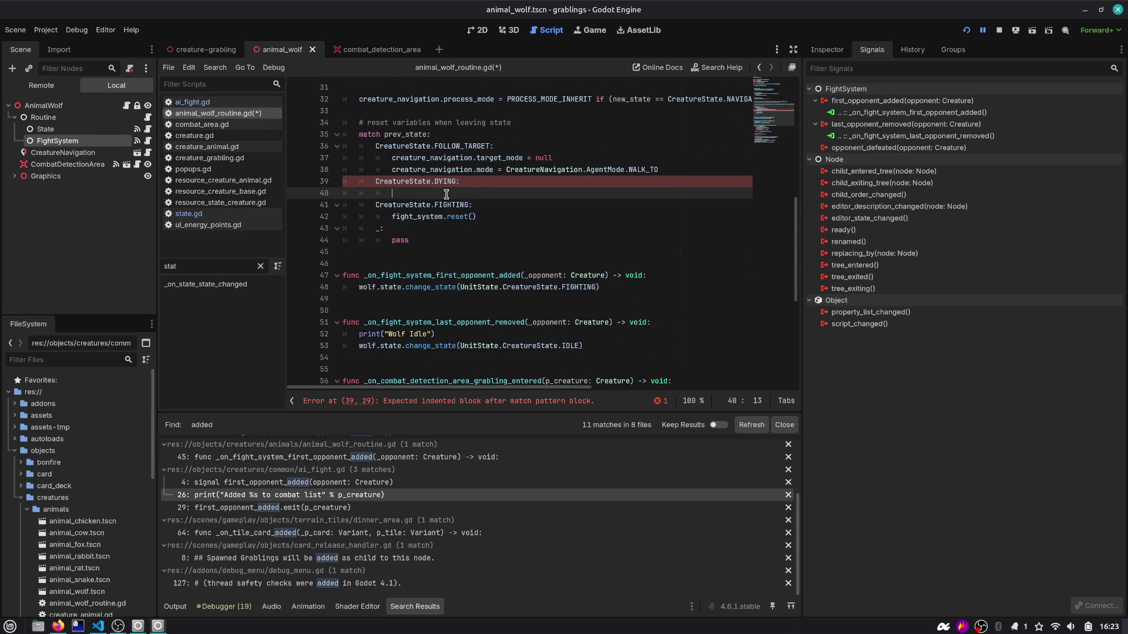
type("wolf.sprite.")
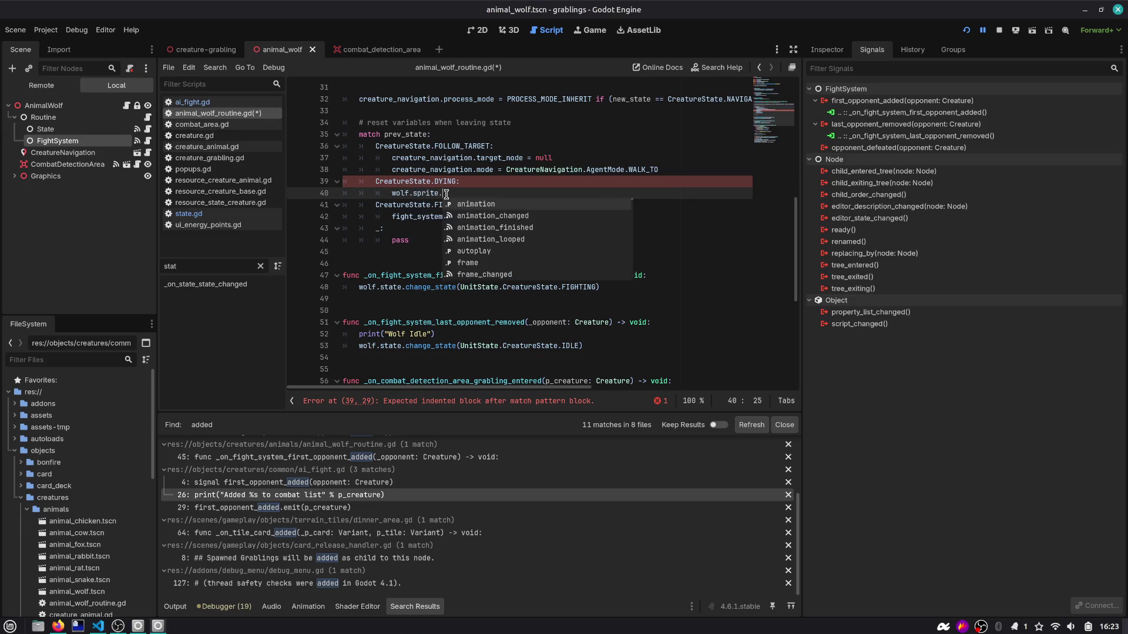
type("play(")
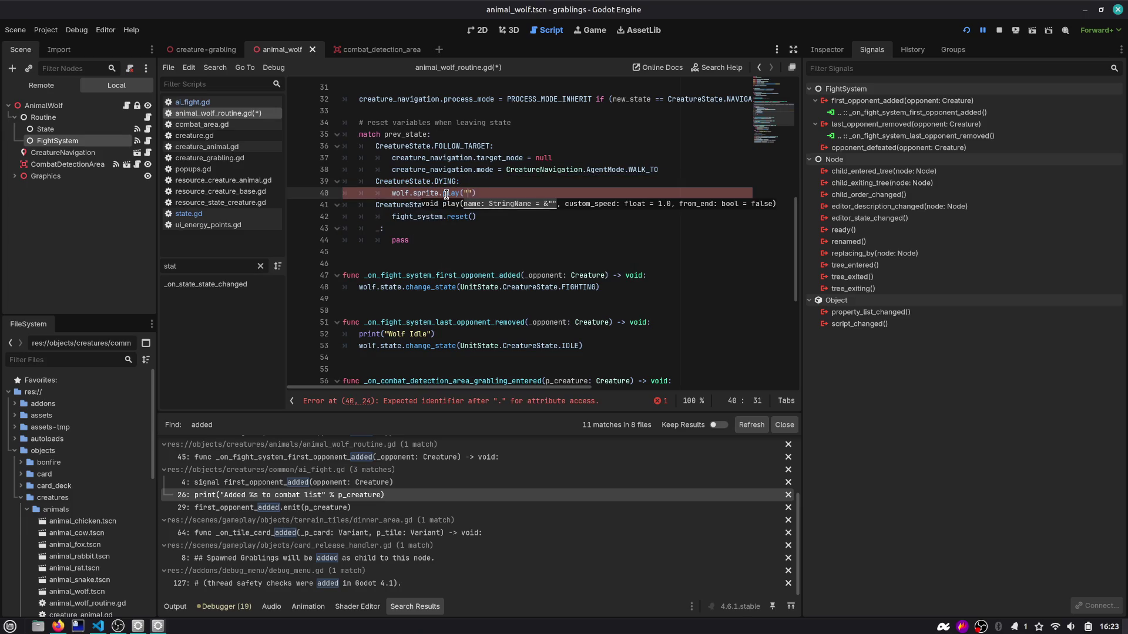
left_click(15, 176)
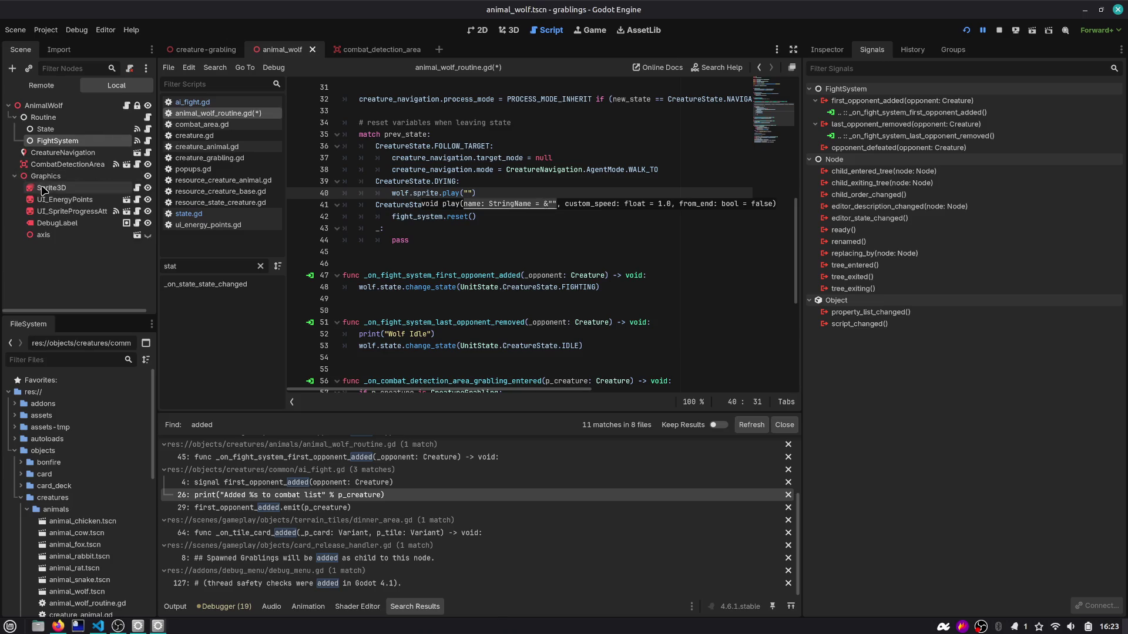
Step: After checking the wolf Sprite3D's animations, change the DYING call to wolf.sprite.stop() and begin a GlobalTweens line
left_click(43, 188)
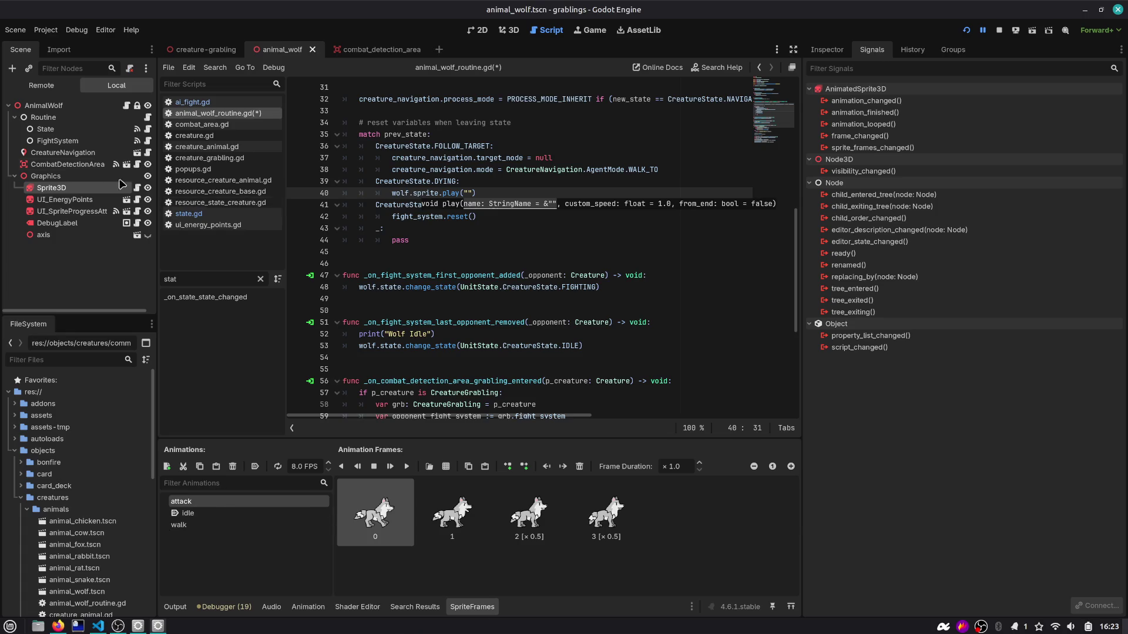
left_click(487, 195)
key("ctrl+z")
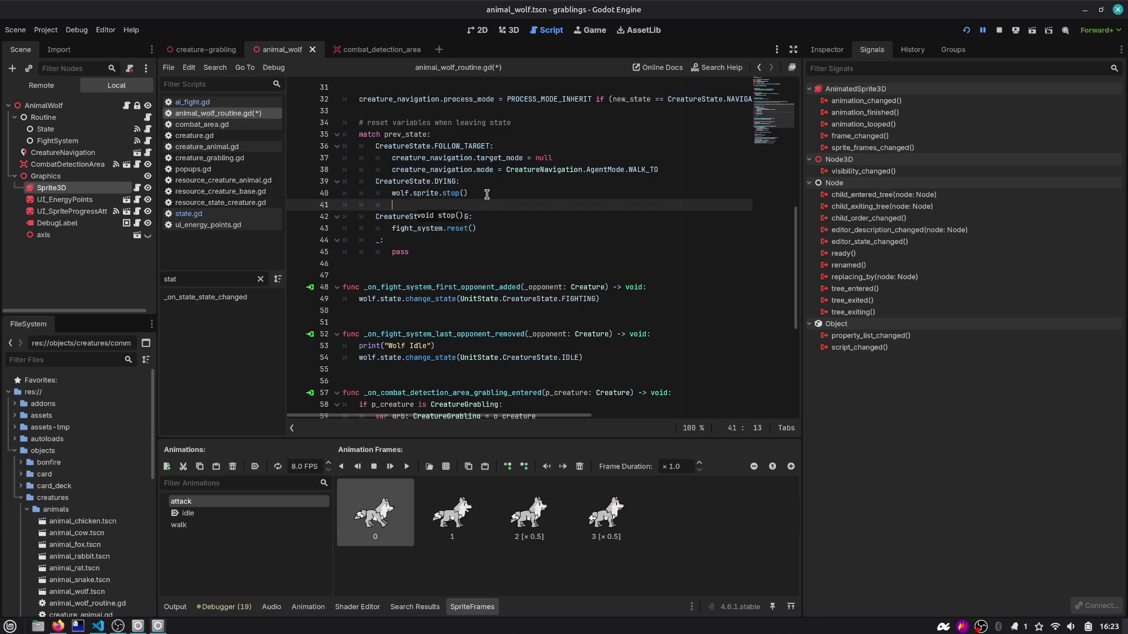
type("Glo")
key("BackSpace")
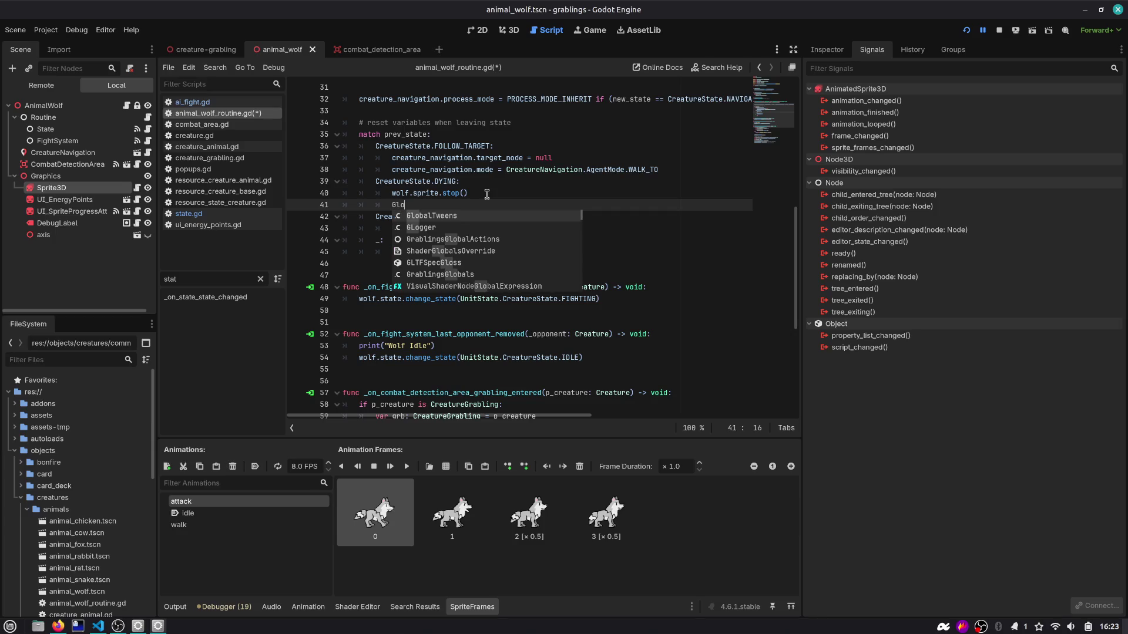
key("Return")
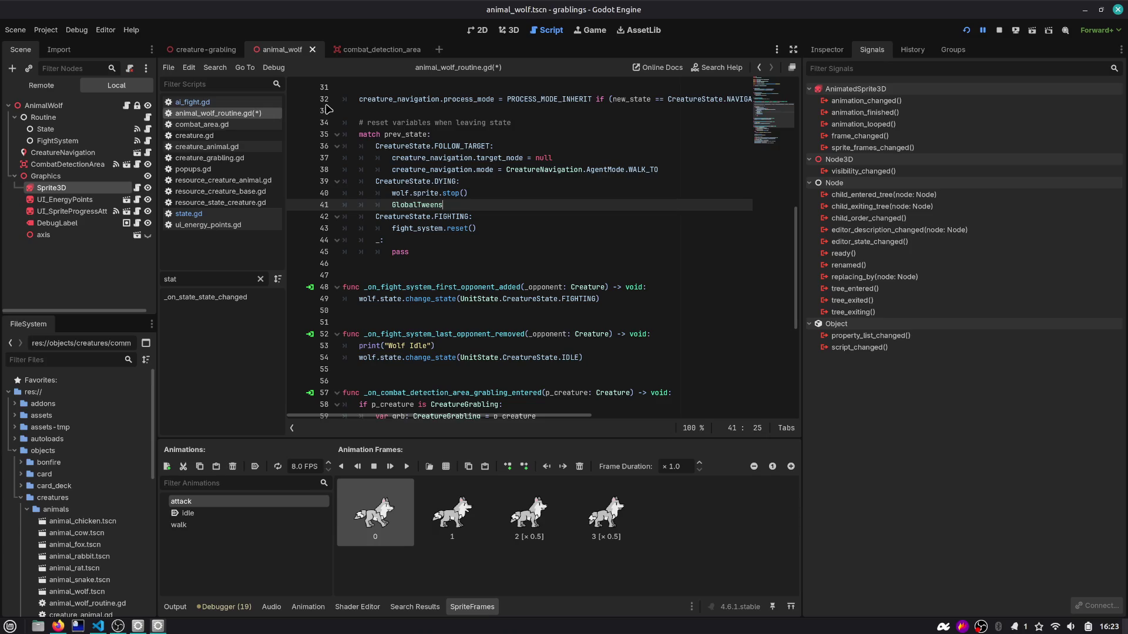
key("alt+Left")
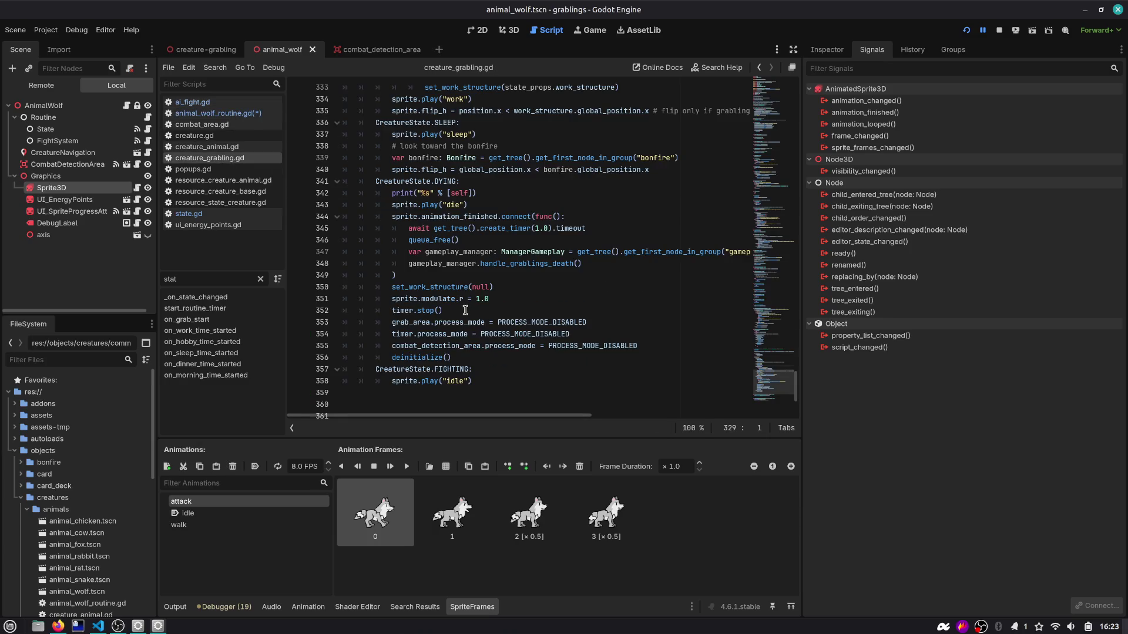
Step: Study the grabling's dying cleanup code around lines 344–356 of creature_grabling.gd
left_click(432, 290)
double_click(434, 298)
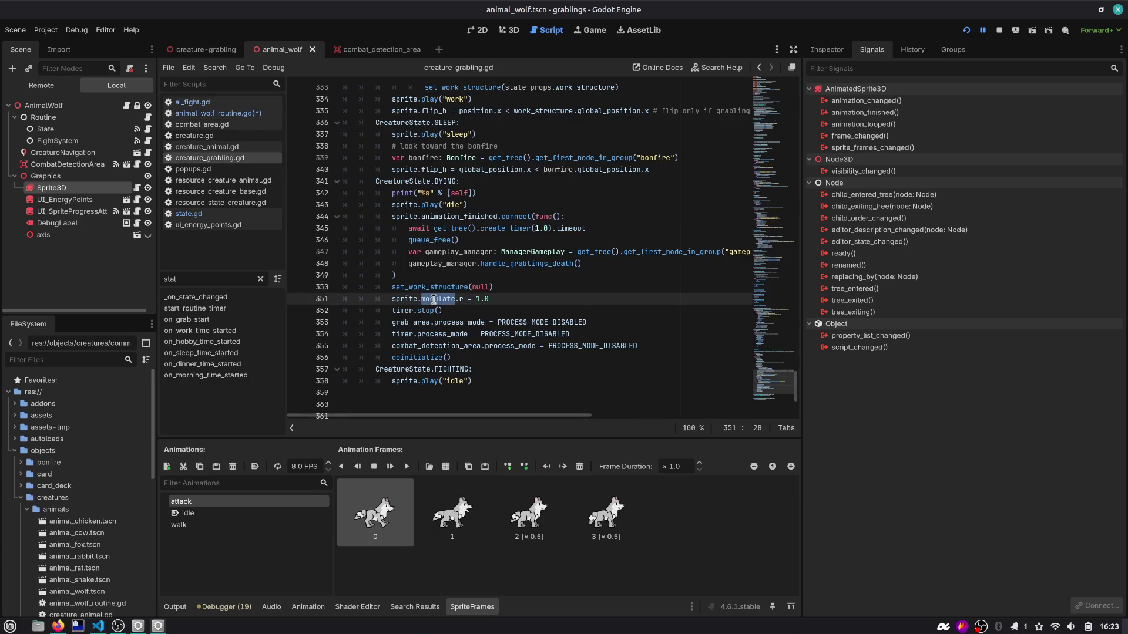
left_click(518, 295)
scroll(556, 258, "right", 5)
scroll(558, 258, "left", 5)
mouse_move(462, 357)
left_mouse_down()
mouse_move(356, 323)
mouse_move(324, 297)
left_mouse_up()
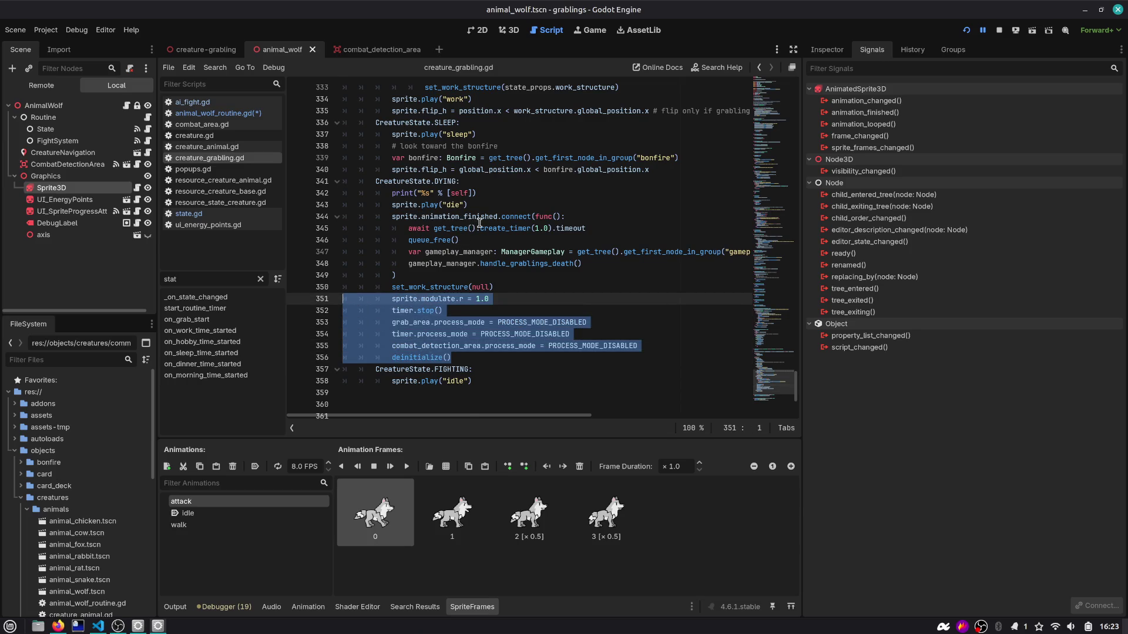
scroll(478, 223, "up", 1)
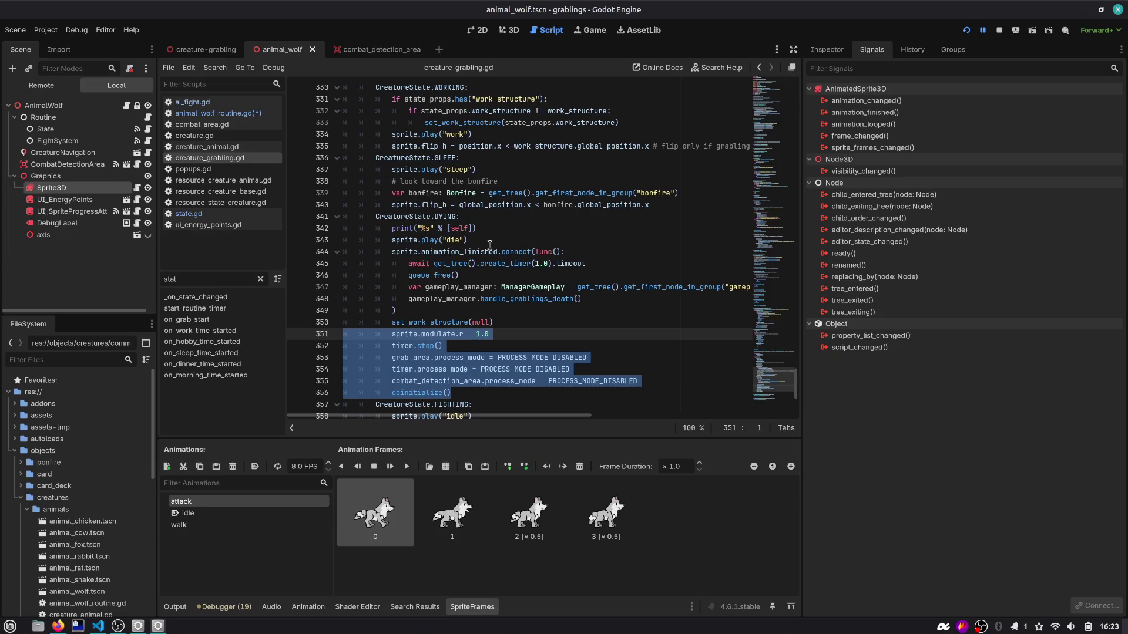
double_click(463, 254)
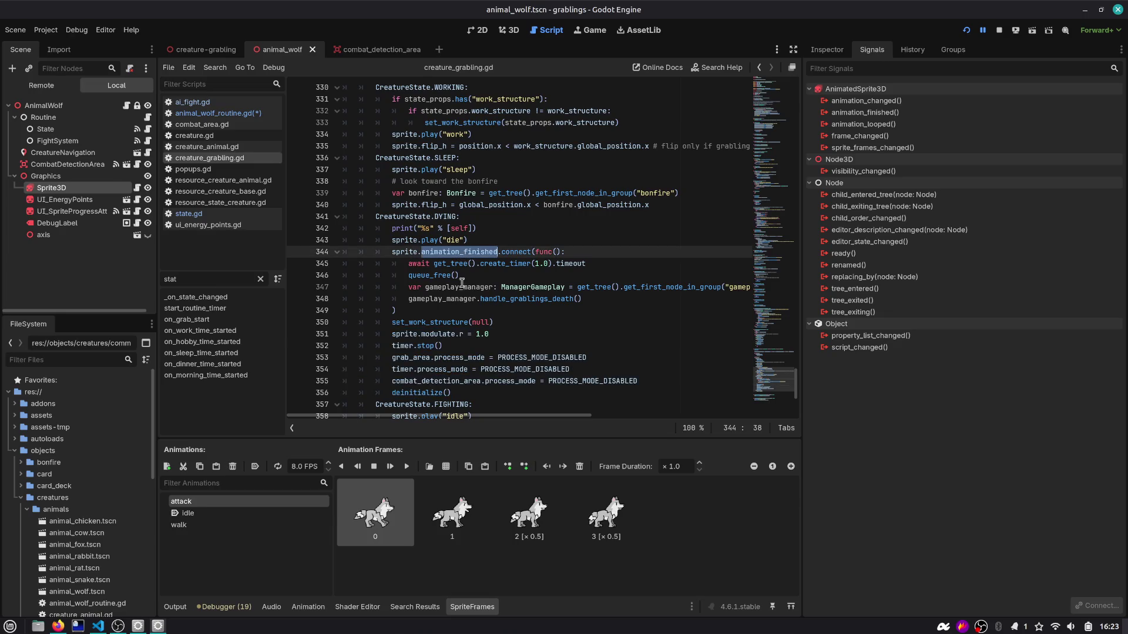
double_click(399, 253)
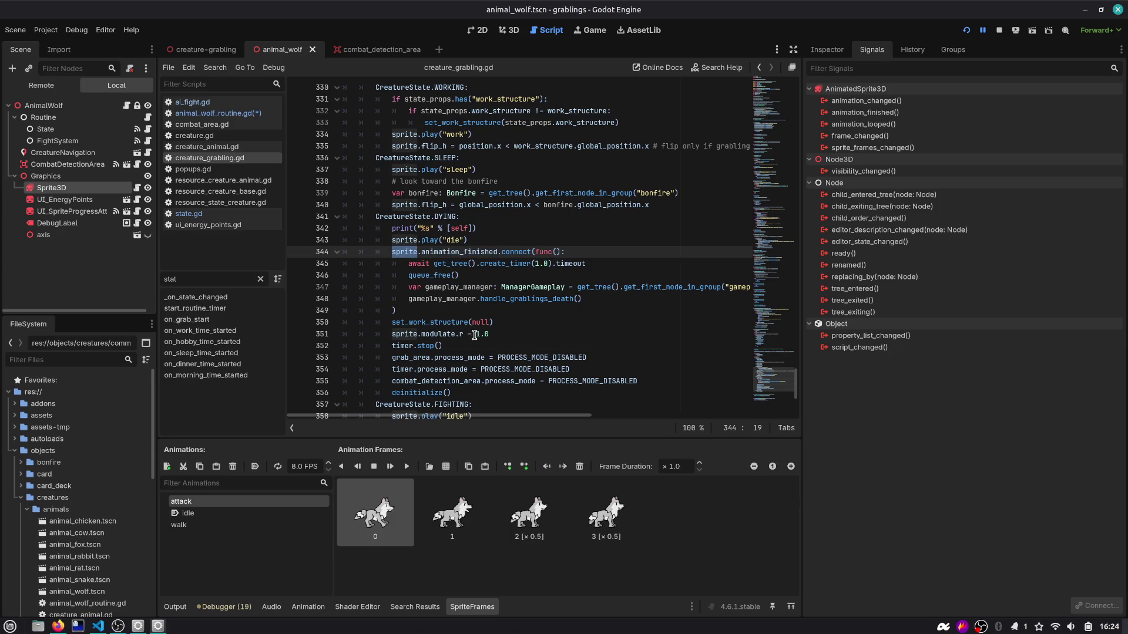
Step: Delete the GlobalTweens text on line 41 of the wolf routine's DYING branch
left_click(243, 115)
key("ctrl+shift+Left")
key("BackSpace")
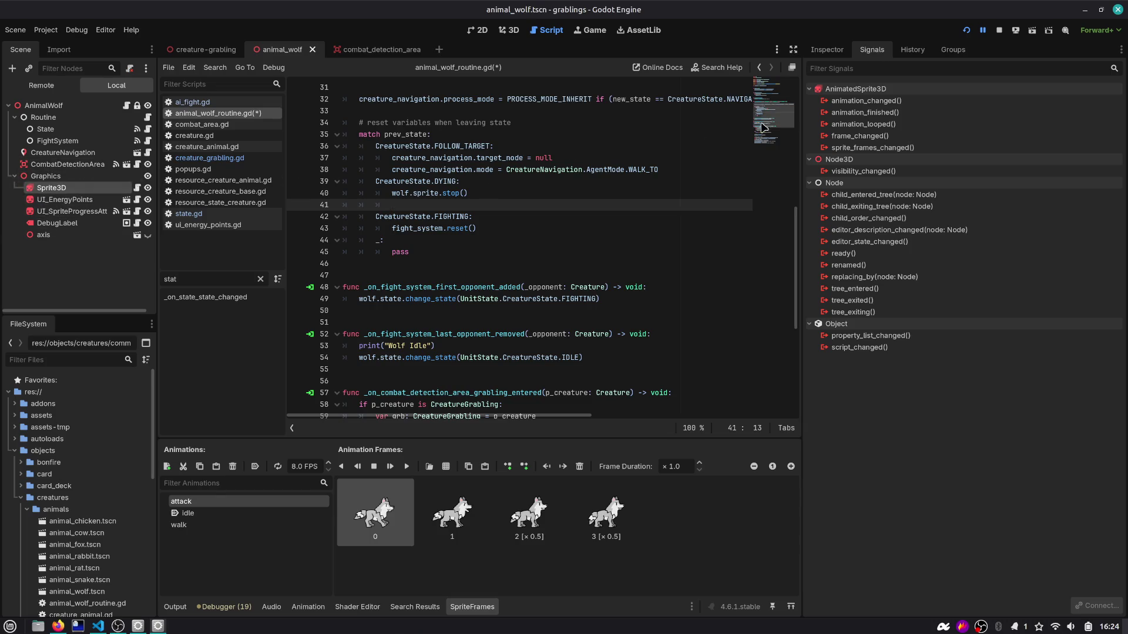
Step: Below wolf.sprite.stop(), set combat_detection_area.process_mode to PROCESS_MODE_DISABLED
scroll(758, 130, "up", 10)
double_click(423, 123)
double_click(434, 147)
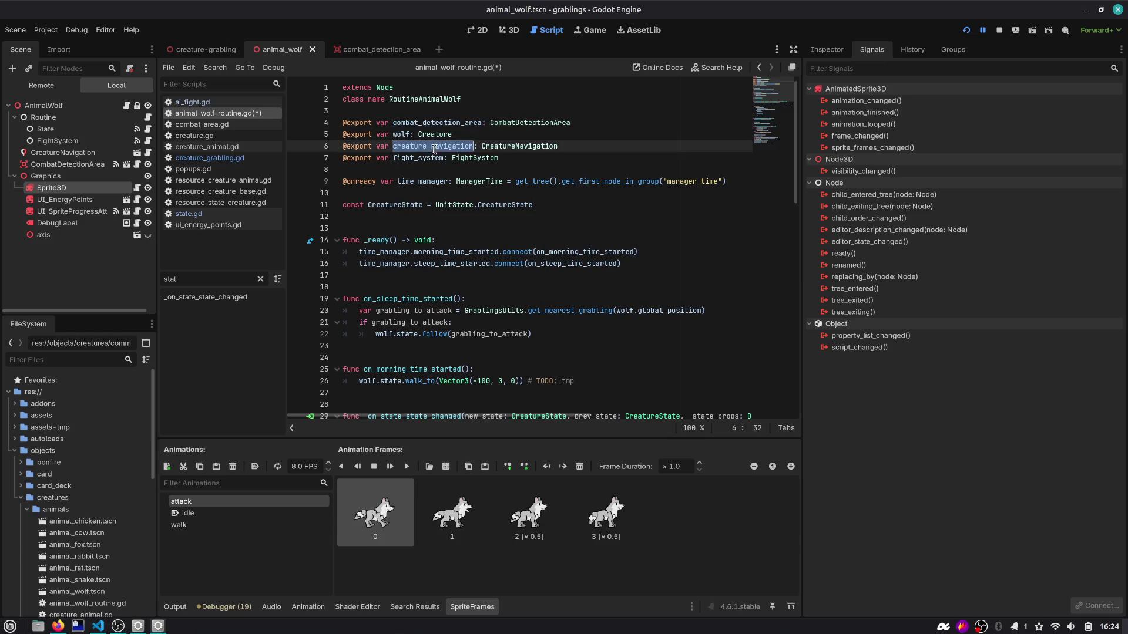
scroll(770, 137, "down", 15)
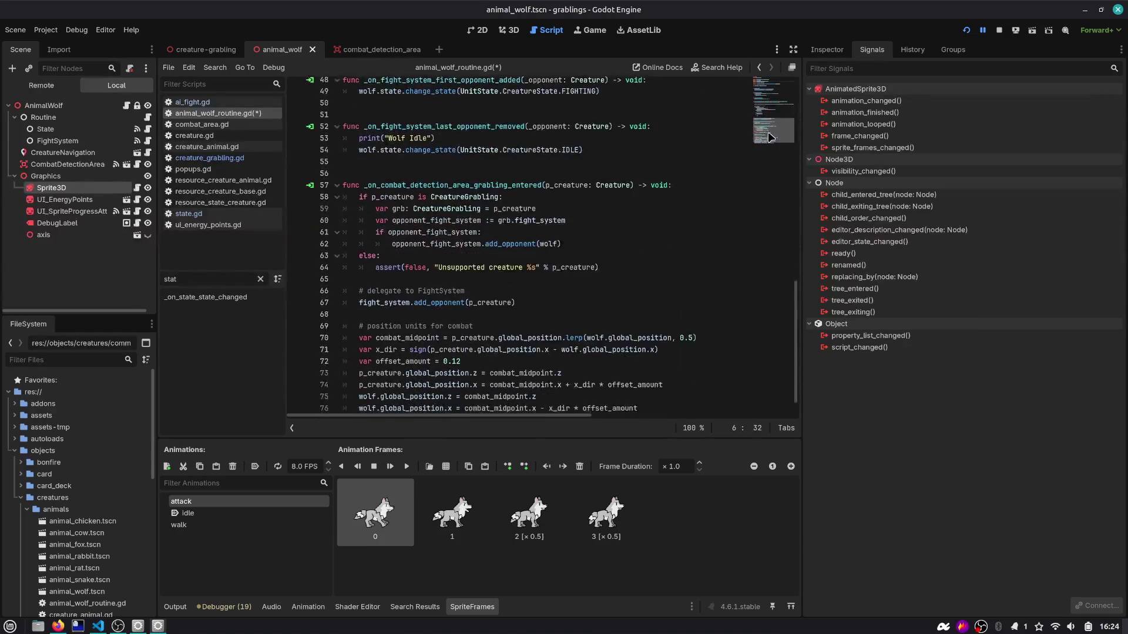
scroll(524, 187, "up", 4)
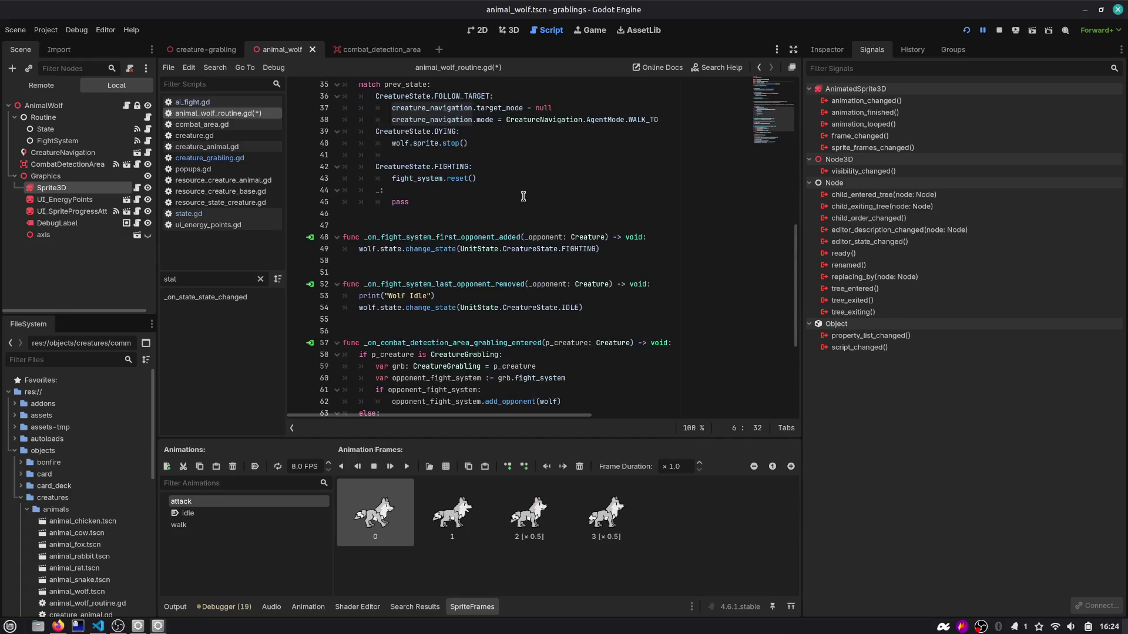
scroll(524, 197, "up", 1)
left_click(487, 179)
key("Return")
type("combat_detection_area.")
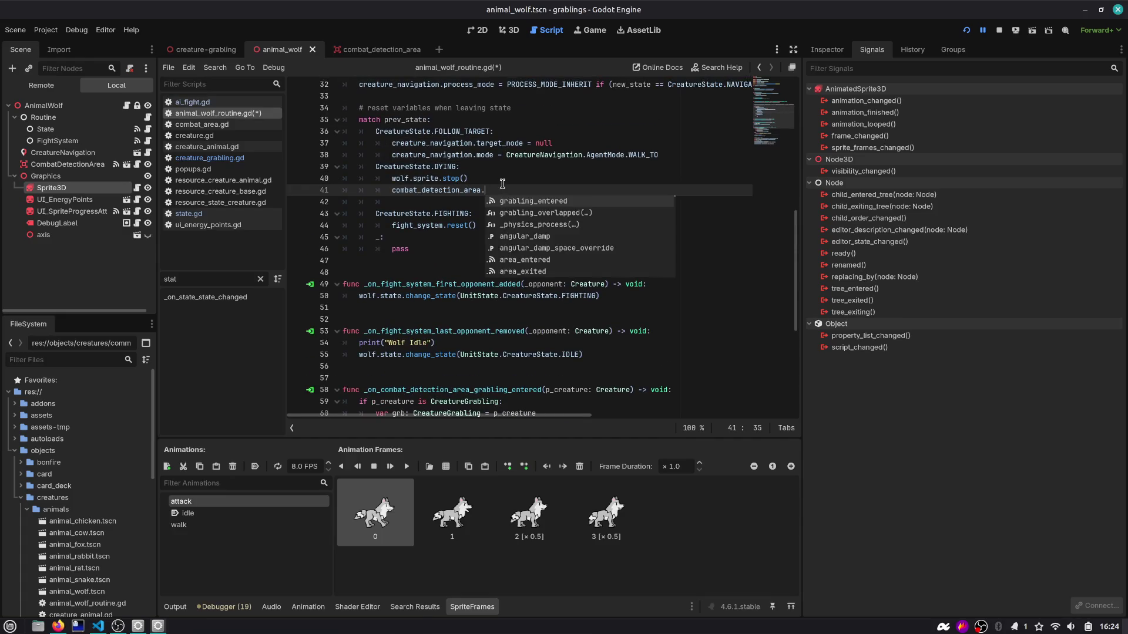
type("process_mode =")
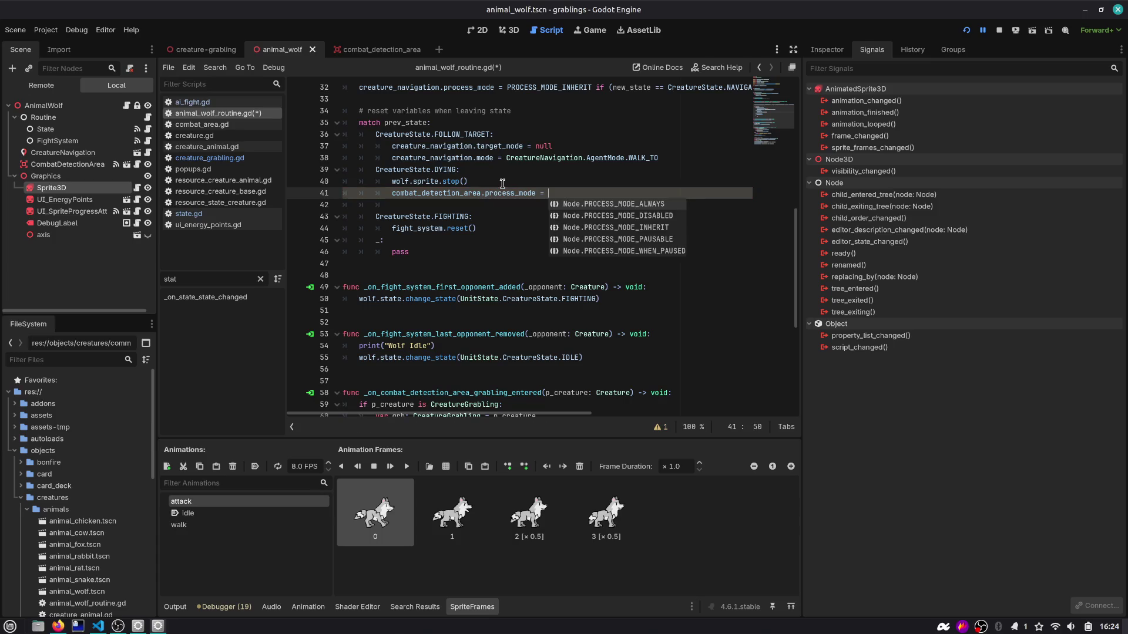
key("Down")
key("Return")
key("ctrl+Left")
key("ctrl+shift+Left")
key("ctrl+shift+Left")
key("BackSpace")
Step: Duplicate that line to disable creature_navigation's process_mode as well, and save the script
key("End")
key("shift+Home")
key("ctrl+shift+d")
key("ctrl+shift+Right")
key("Delete")
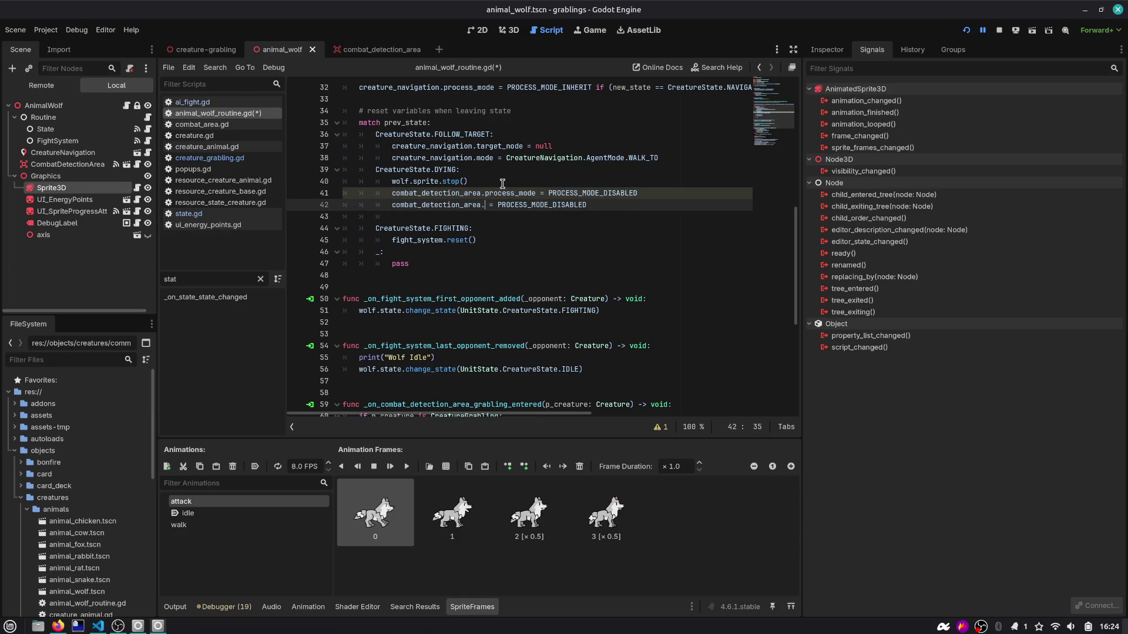
type("cre")
key("ctrl+BackSpace")
key("ctrl+BackSpace")
key("ctrl+BackSpace")
type("creature_navigation.pro")
key("Return")
key("ctrl+s")
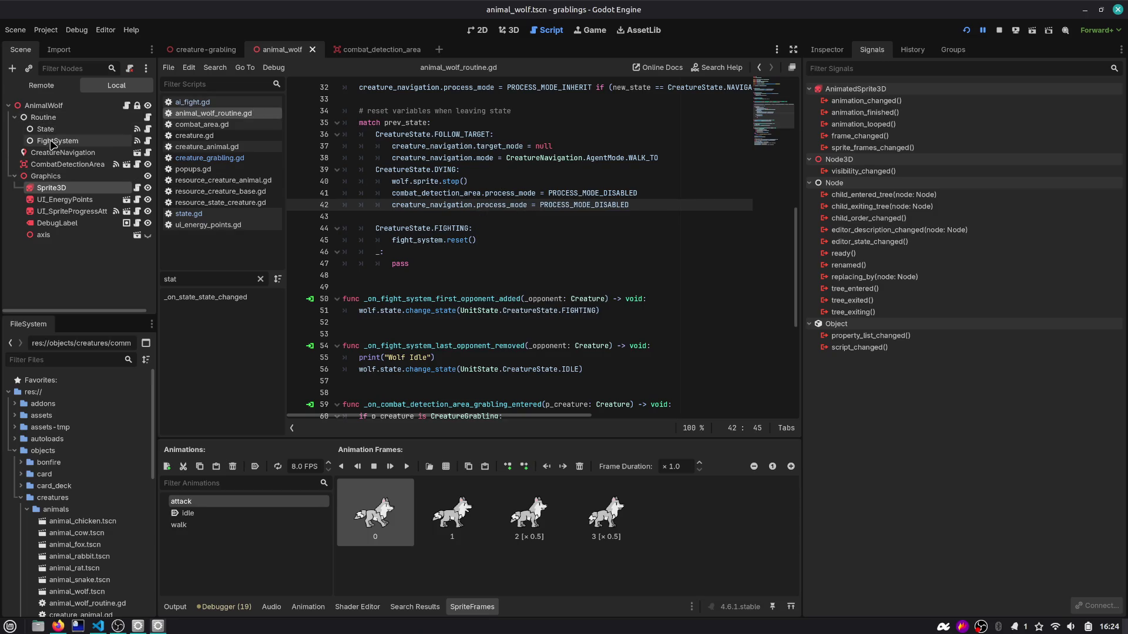
Step: Disable fight_system's process_mode too, leaving a new indented line in the DYING branch
key("Return")
type("fig")
key("Return")
type(".pro")
key("Return")
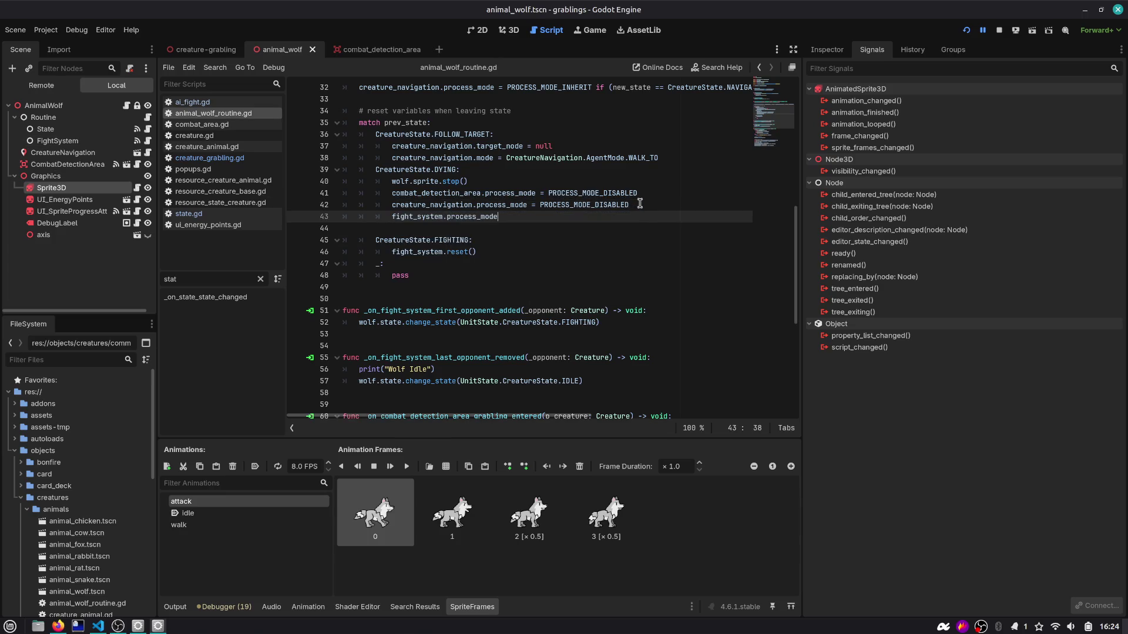
type("= Node.PROCESS_MODE_DISABLED")
key("Return")
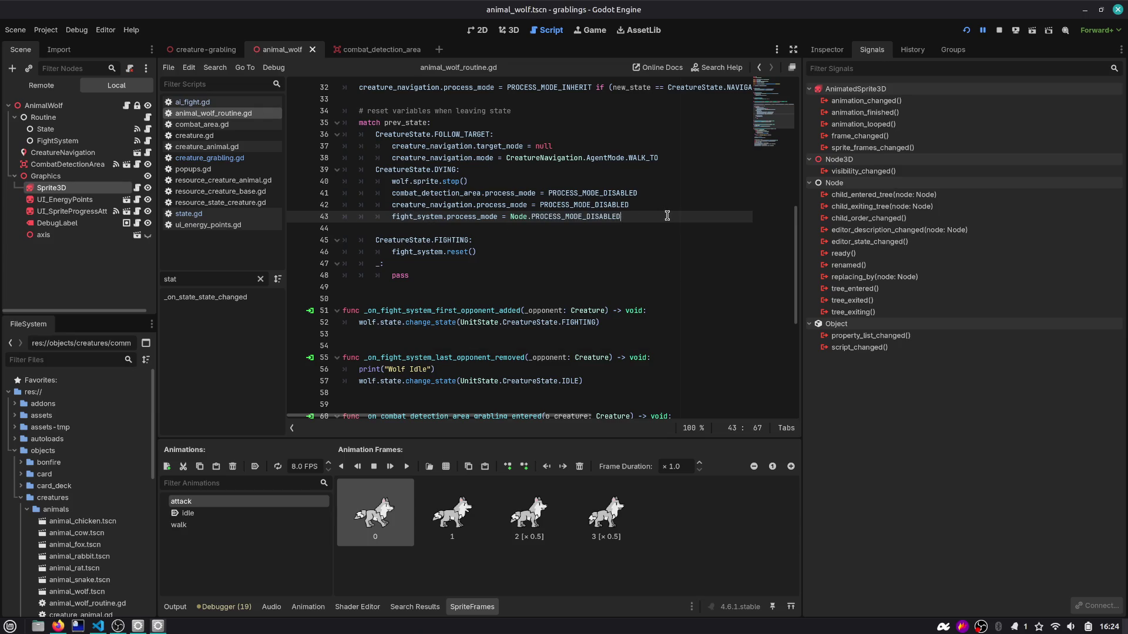
key("Return")
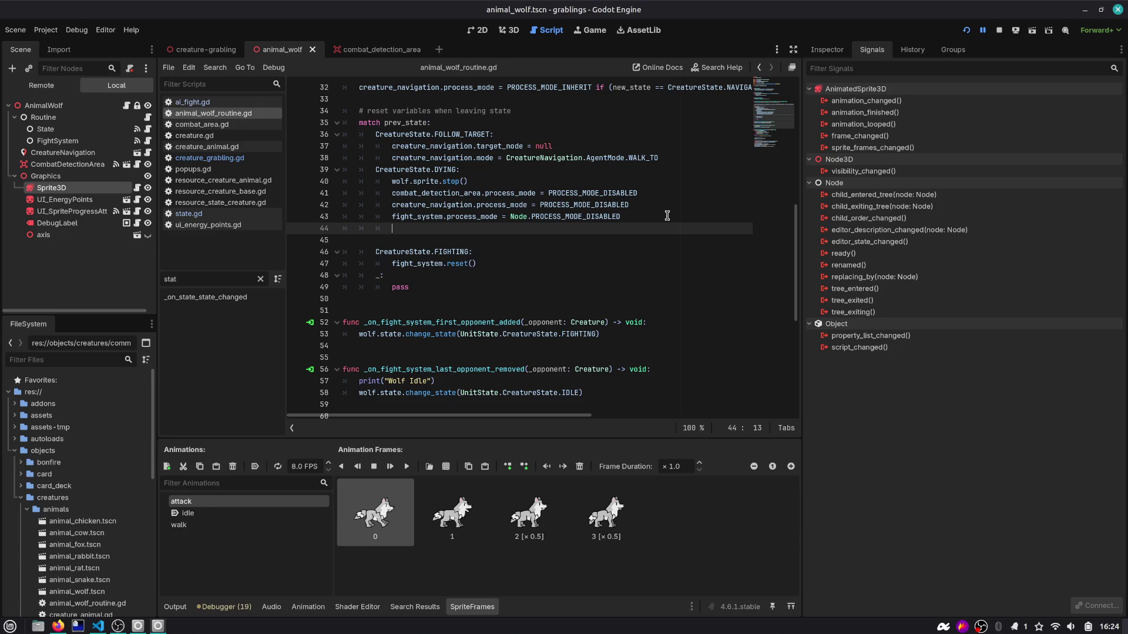
scroll(628, 226, "up", 3)
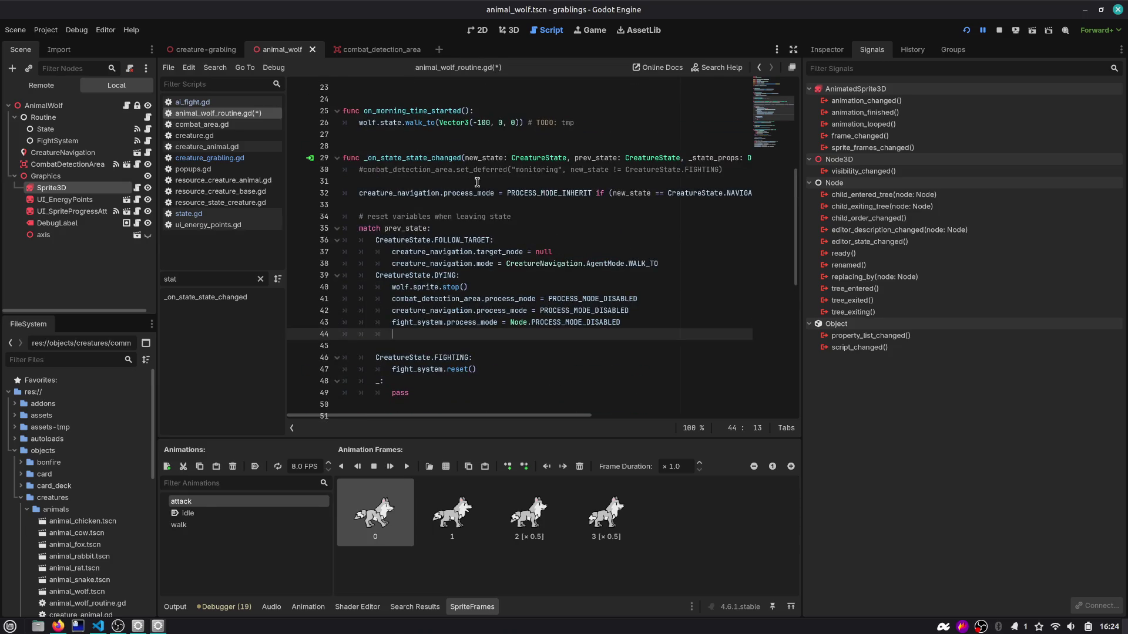
Step: Add 'await get_tree().create_timer(0.2).timeout' at the end of the DYING branch
left_click(484, 180)
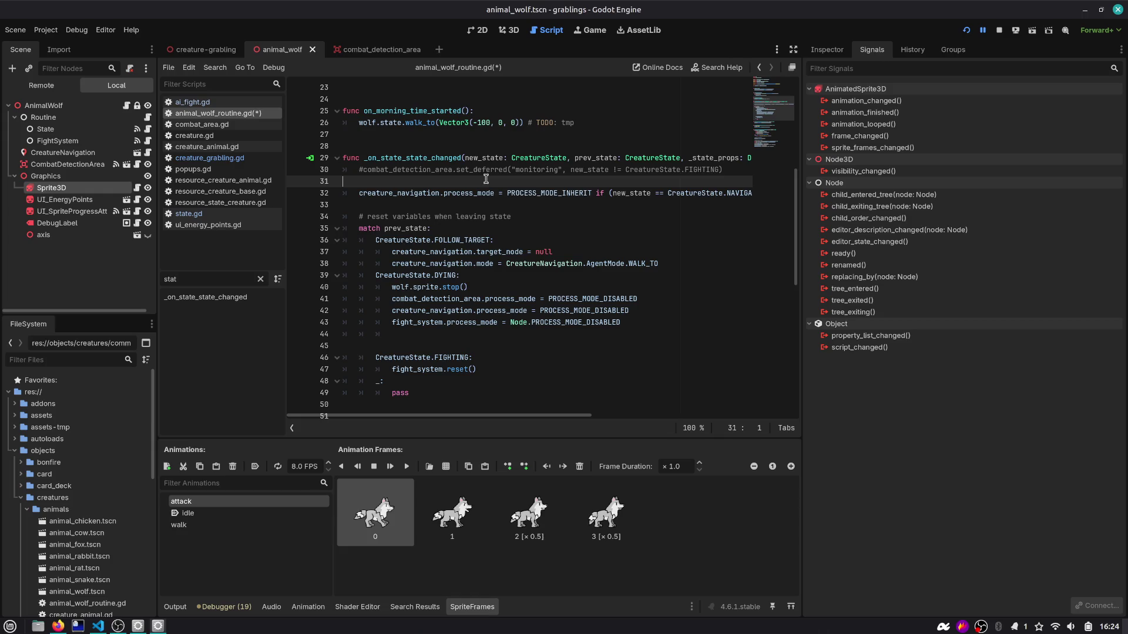
left_click(638, 324)
key("Down")
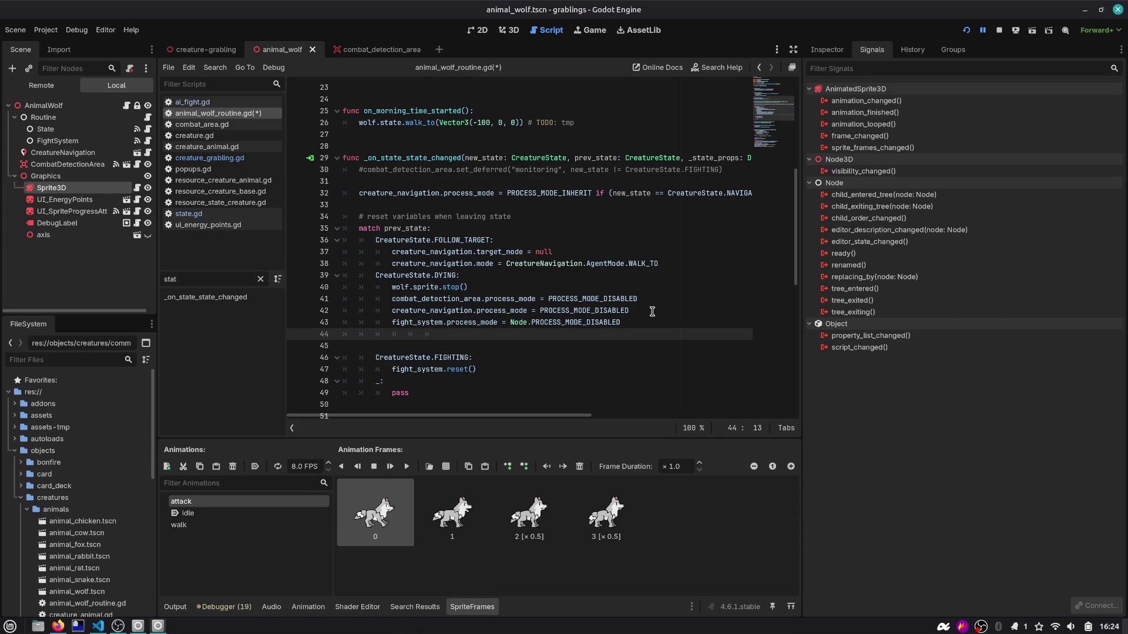
type("get_")
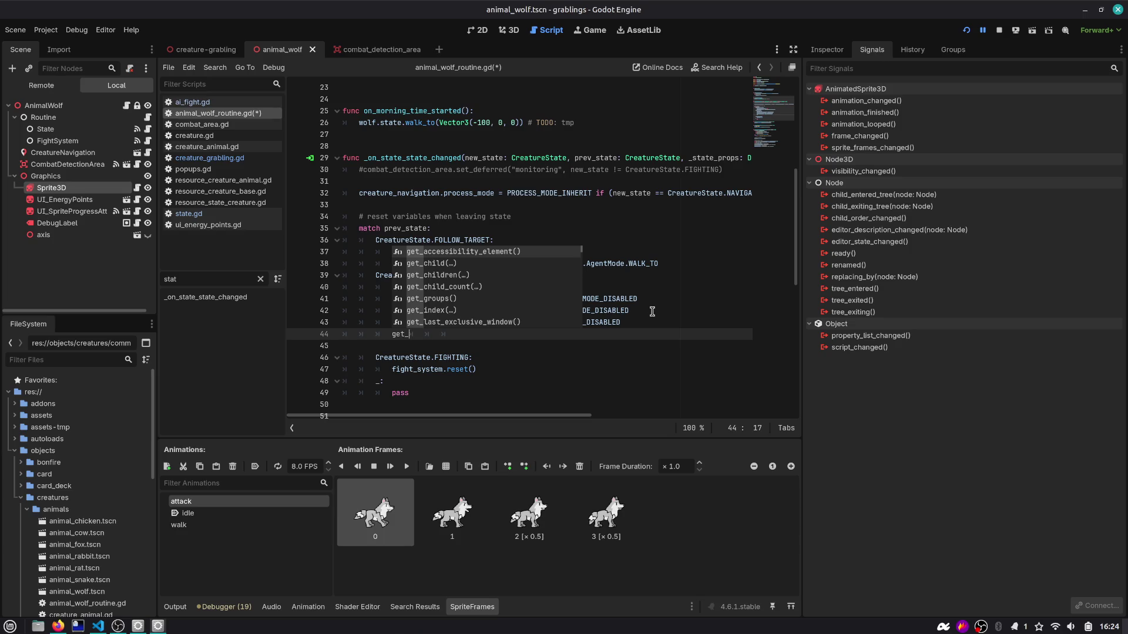
type("tre")
key("Return")
type(".")
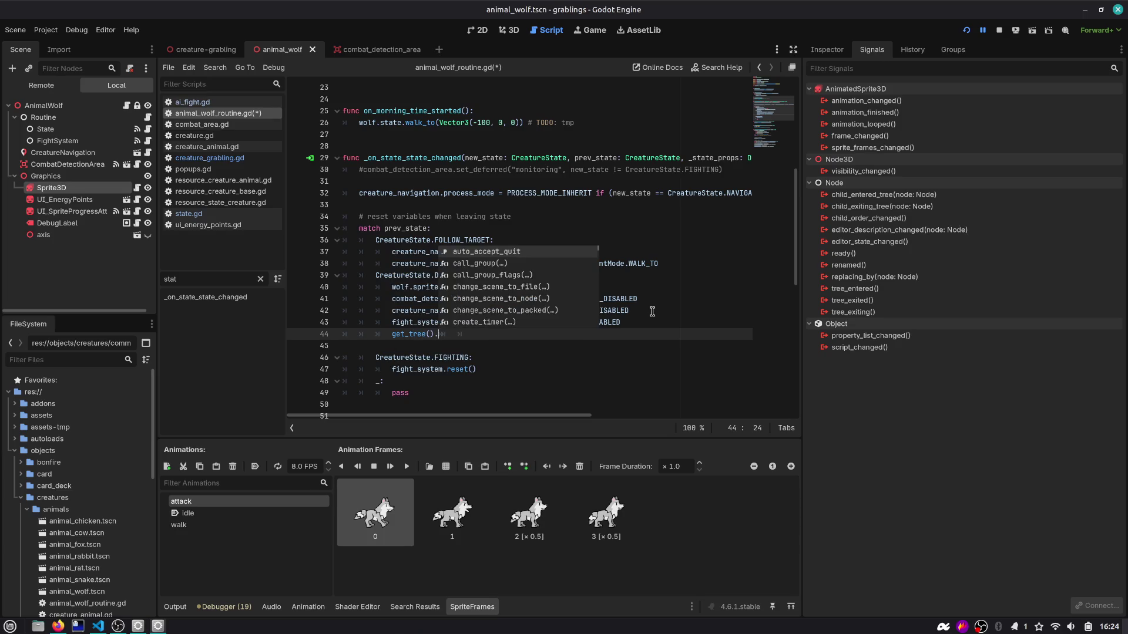
type("cre")
key("Return")
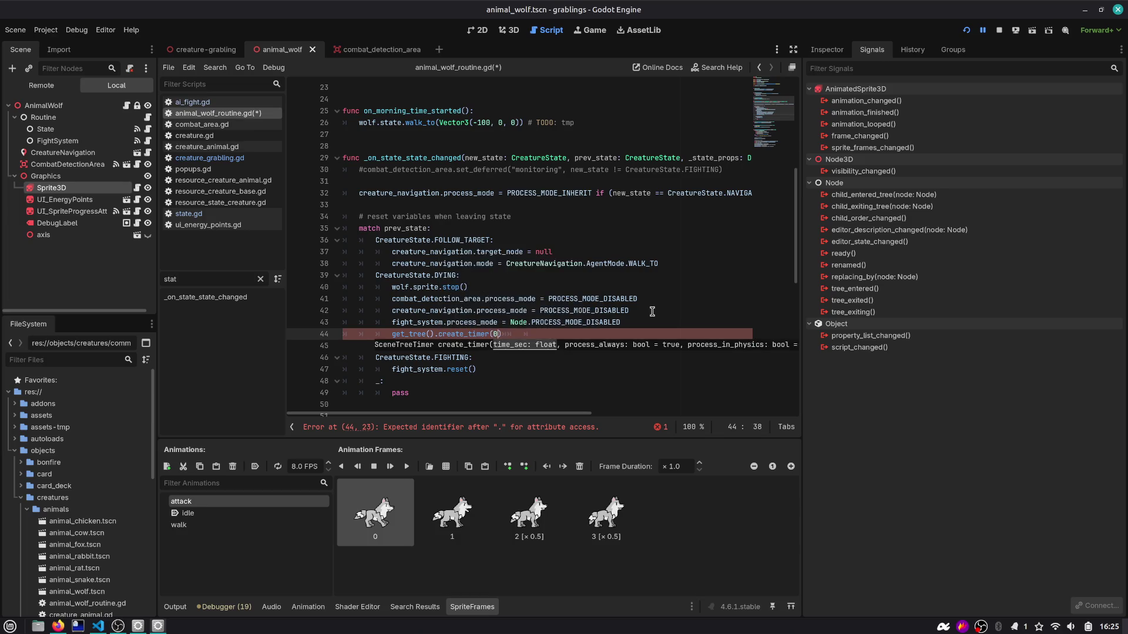
type(".awa")
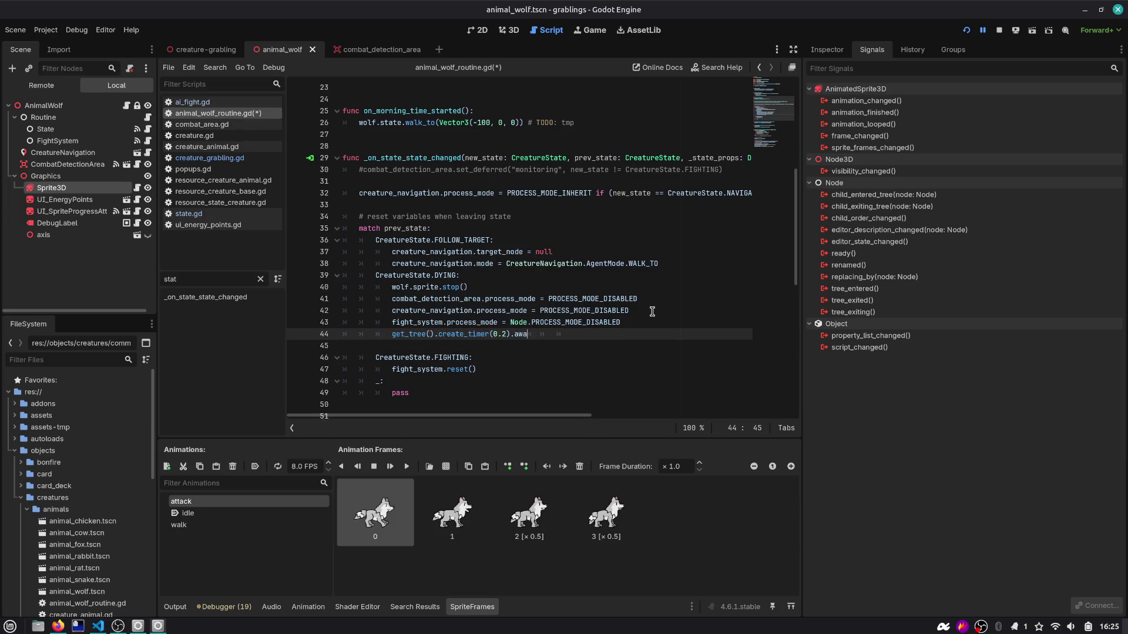
key("BackSpace")
key("BackSpace")
key("BackSpace")
type("ti")
key("Return")
key("Home")
type("await")
key("End")
Step: Follow it with queue_free(), save, and remove the blank line before FIGHTING
key("Return")
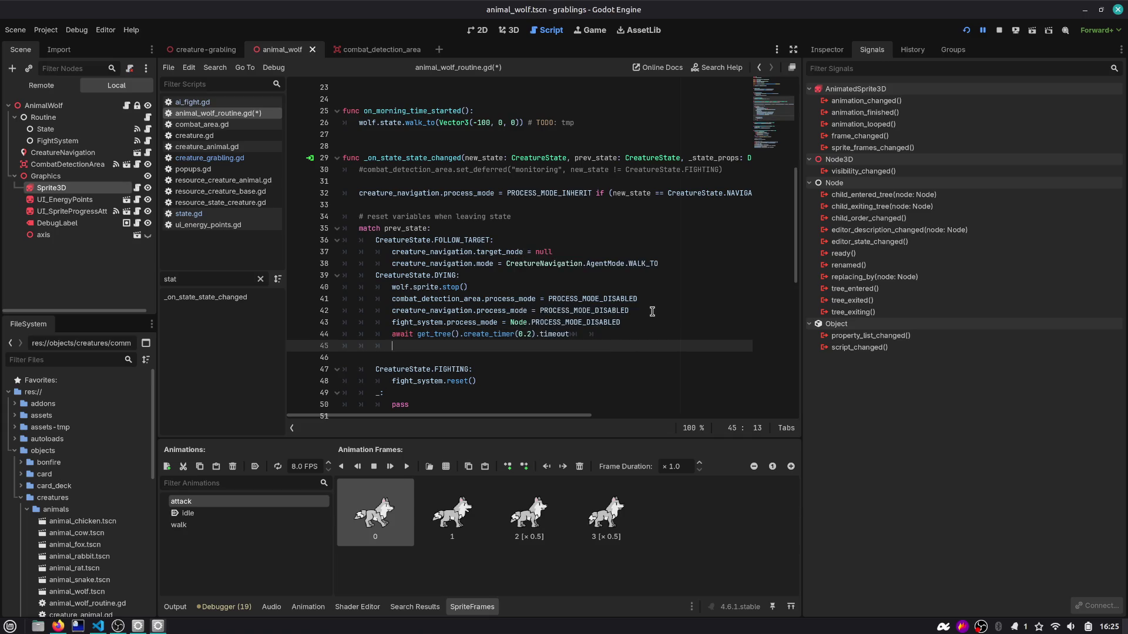
type("_q")
key("BackSpace")
key("BackSpace")
type("que")
key("Return")
key("ctrl+s")
key("Down")
key("Delete")
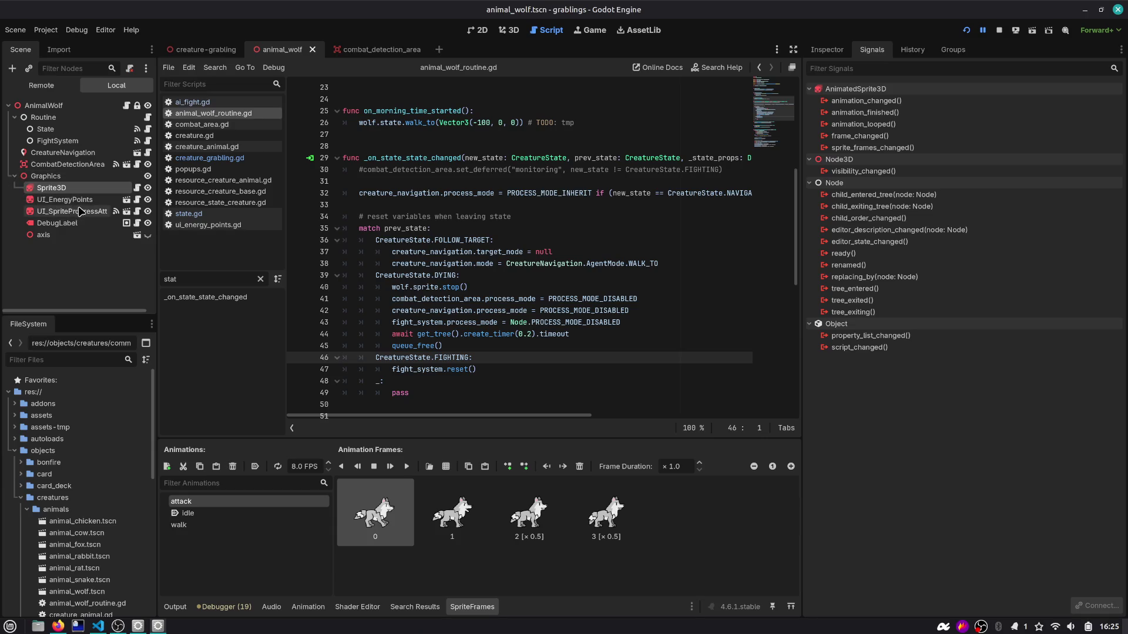
Step: In state.gd, move the 'if state == CreatureState.DYING: return' check directly under '# handle early returns'
left_click(14, 176)
left_click(61, 106)
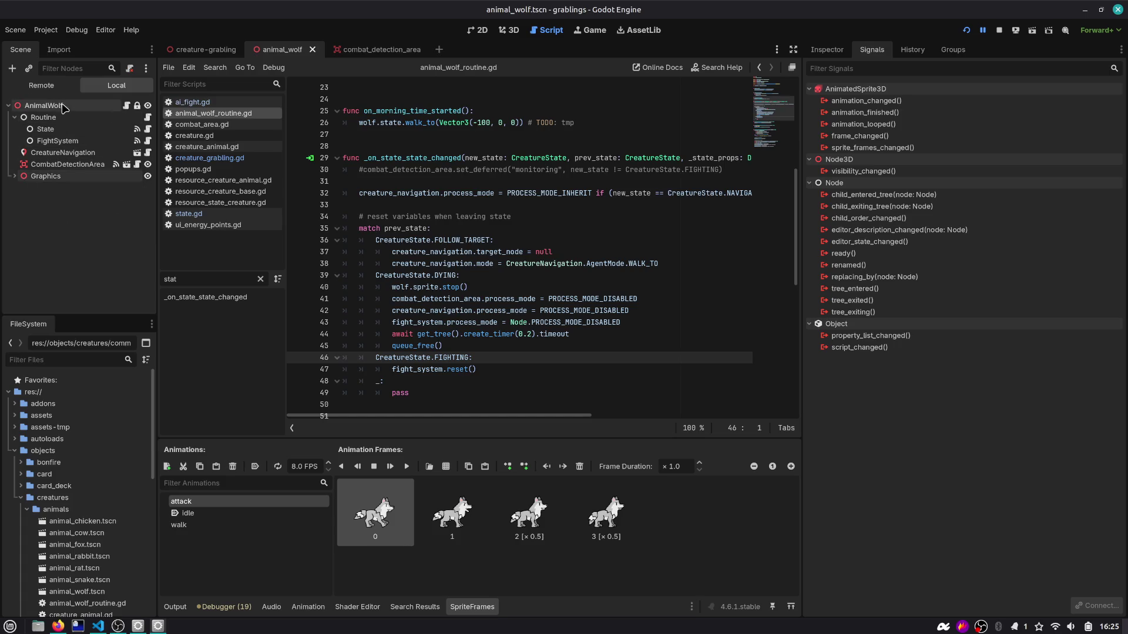
left_click(61, 120)
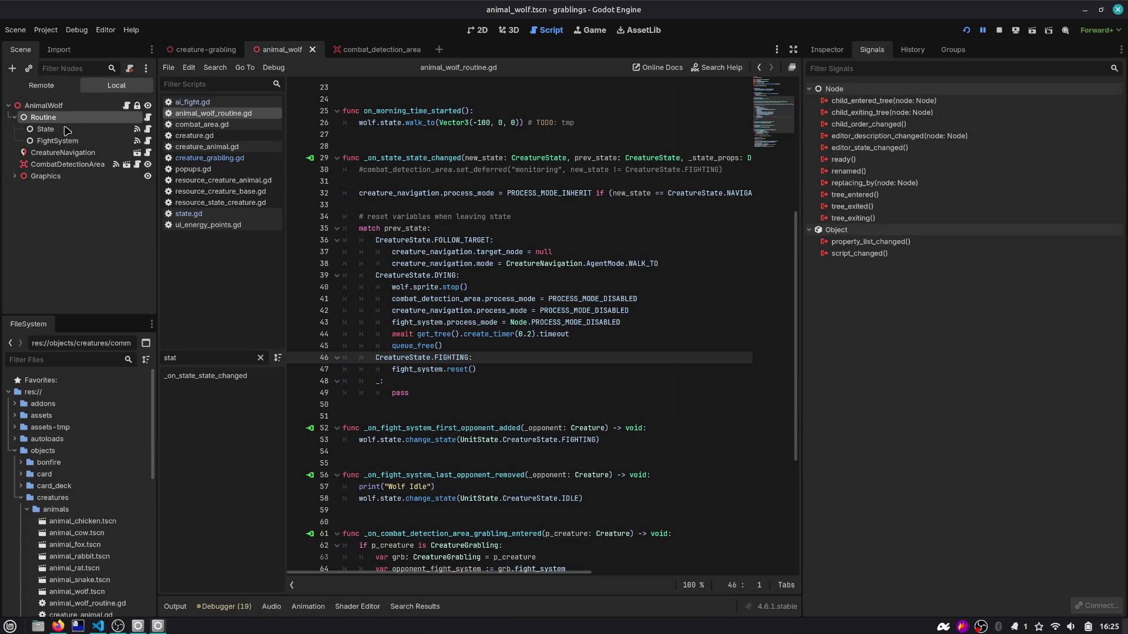
scroll(417, 307, "down", 4)
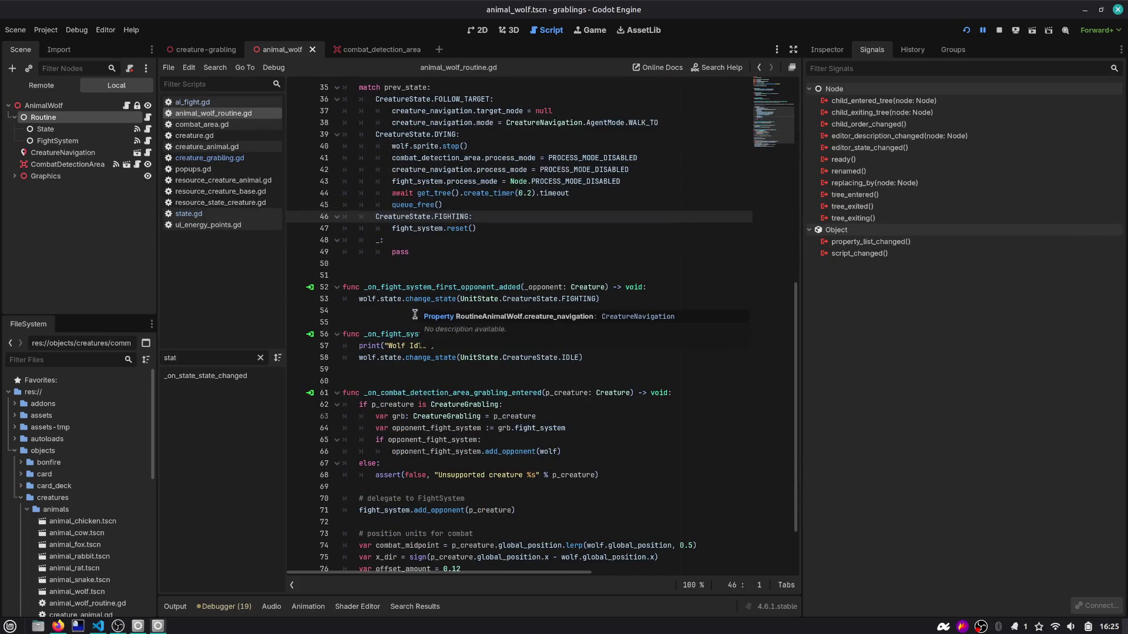
left_click(197, 213)
scroll(413, 325, "up", 15)
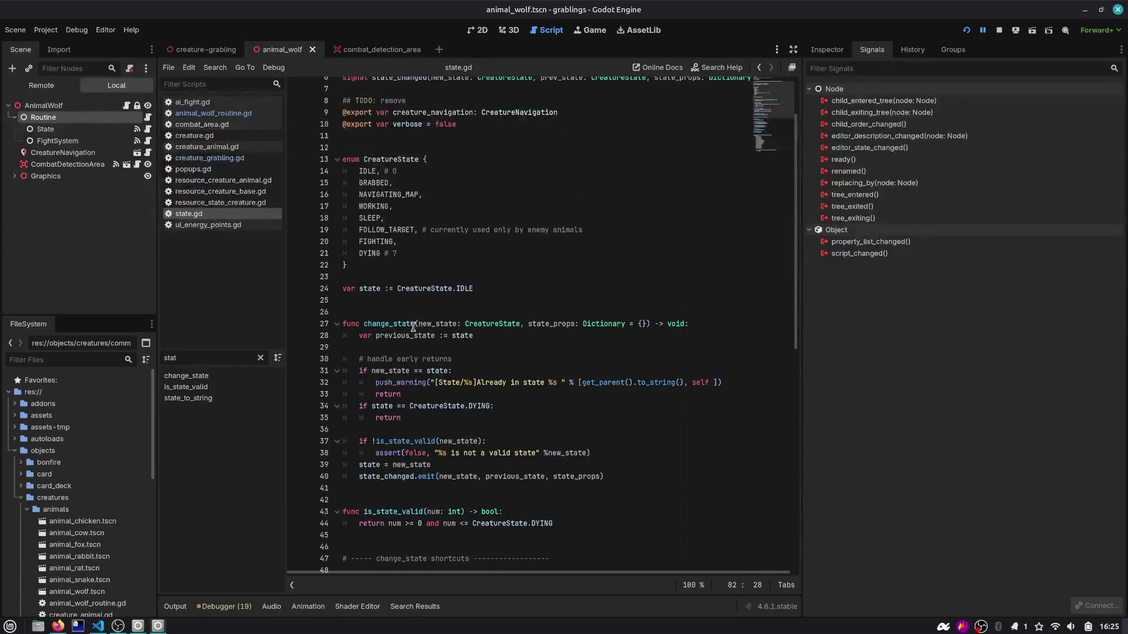
left_click_drag(495, 406, 299, 402)
mouse_move(424, 420)
left_mouse_down()
mouse_move(329, 400)
mouse_move(302, 409)
left_mouse_up()
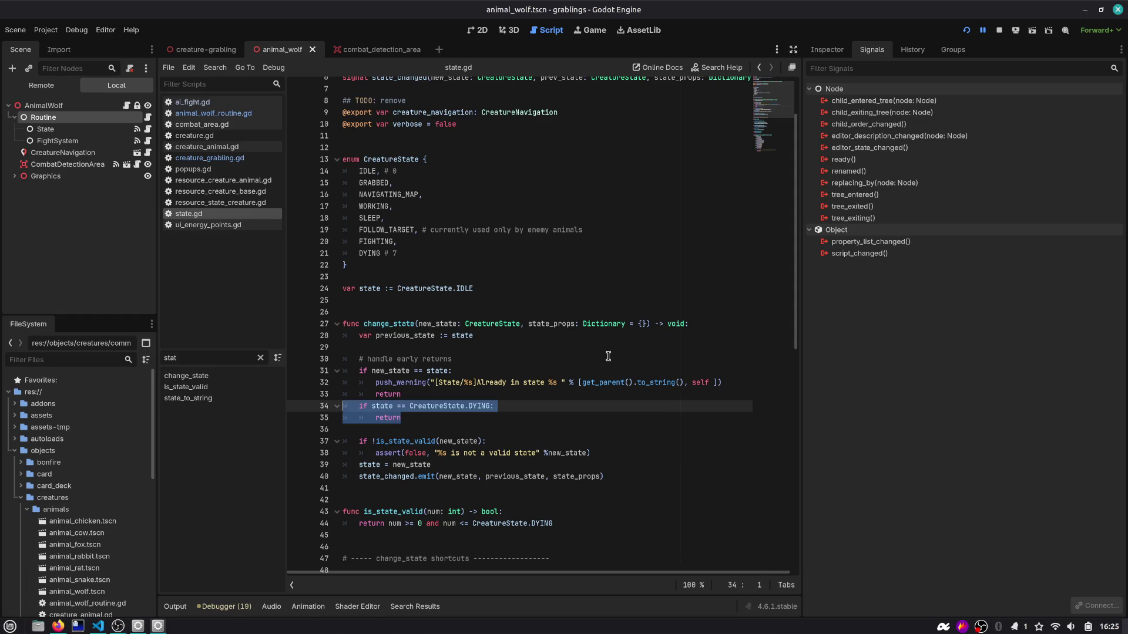
key("Delete")
left_click(492, 361)
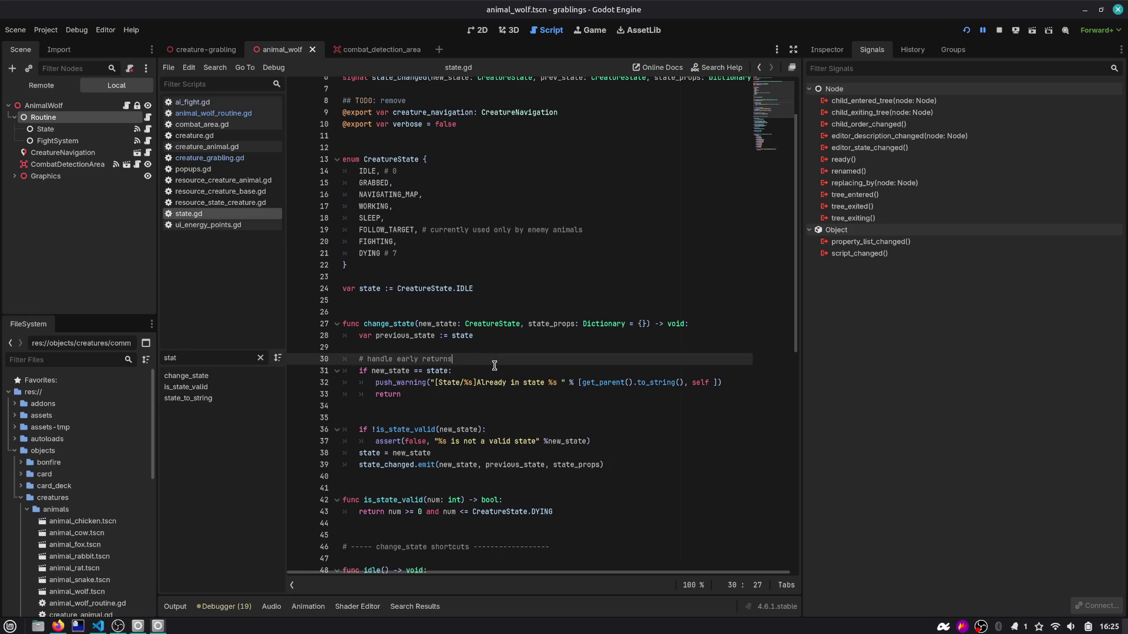
key("Return")
type("if state == CreatureState.DYING: \t\treturn")
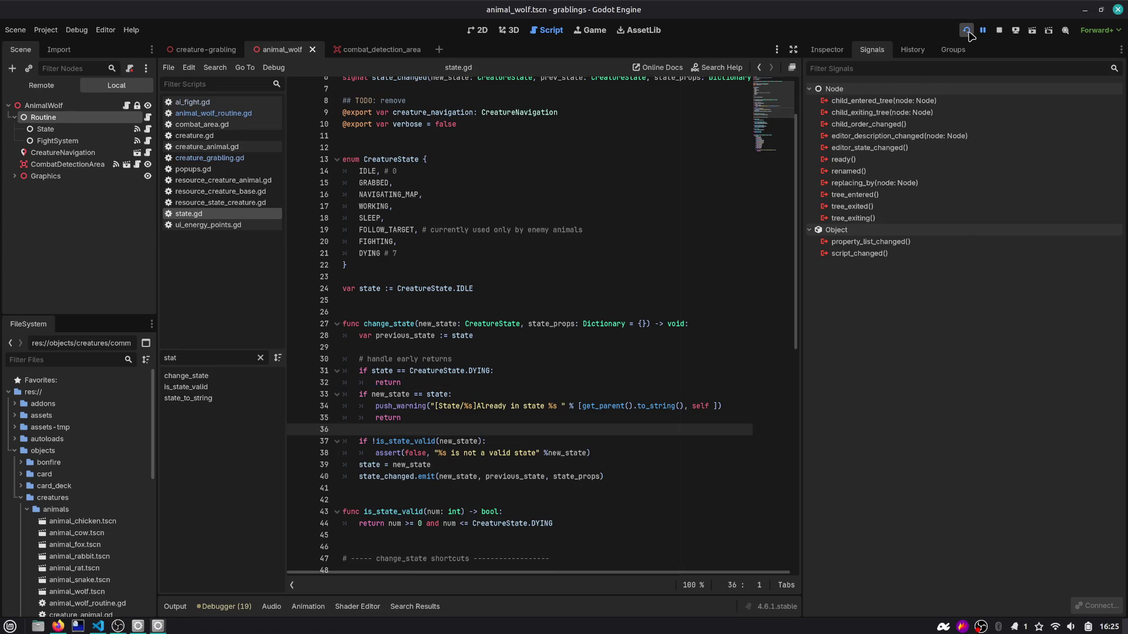
Step: Stop the running game and launch it again
scroll(464, 176, "down", 7)
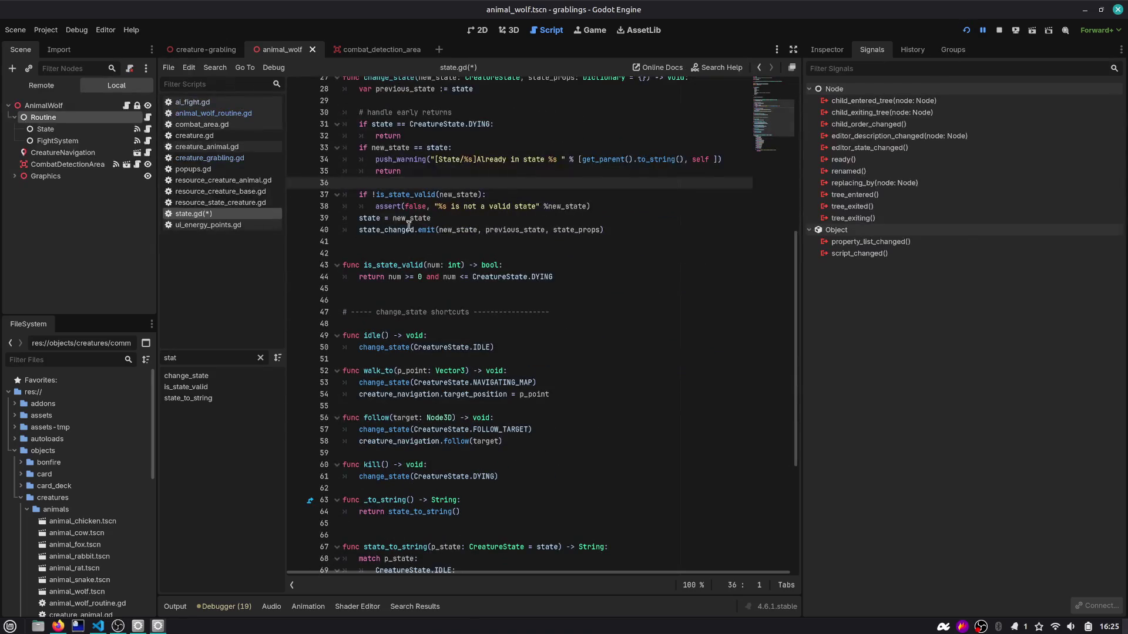
scroll(463, 176, "up", 2)
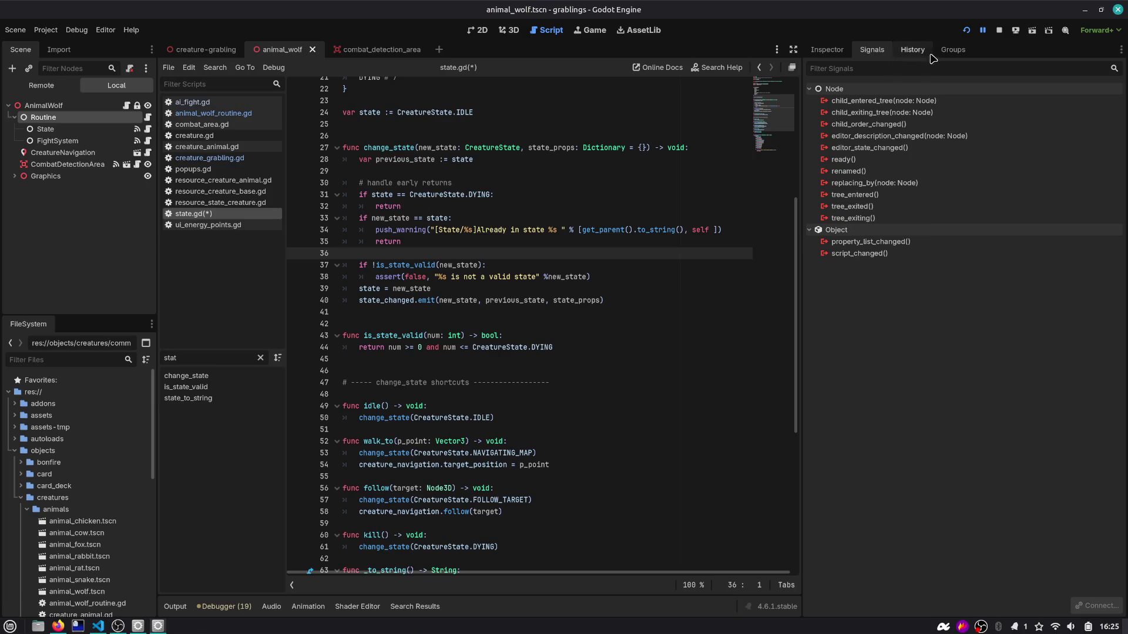
left_click(966, 32)
left_click(967, 33)
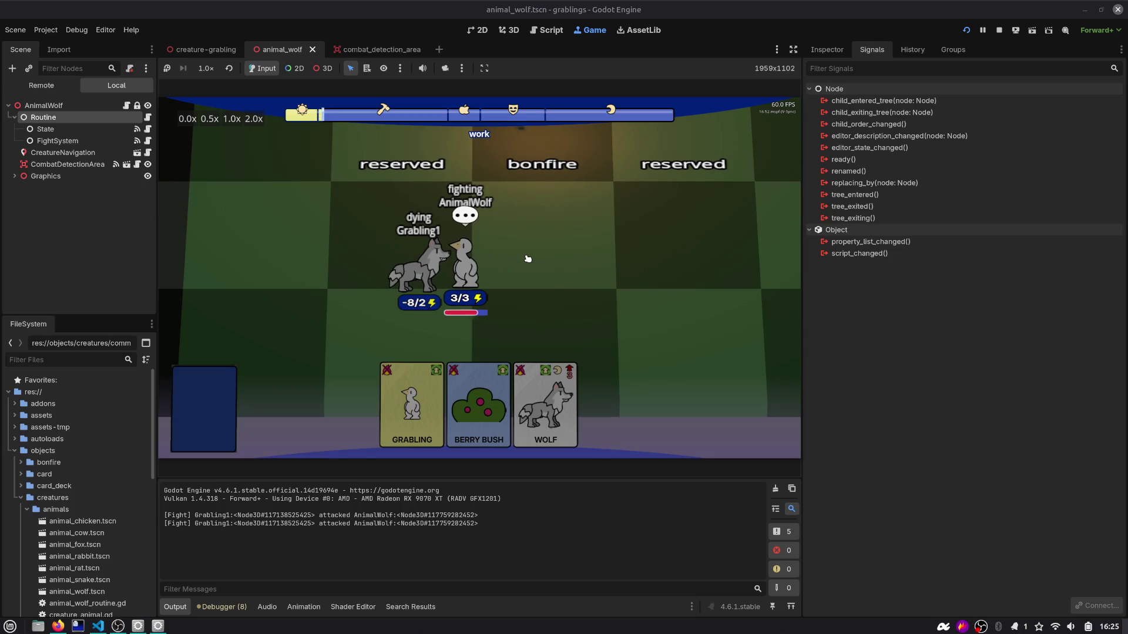
Step: Stop the game and open _on_state_state_changed through the State node's state_changed connection
key("F8")
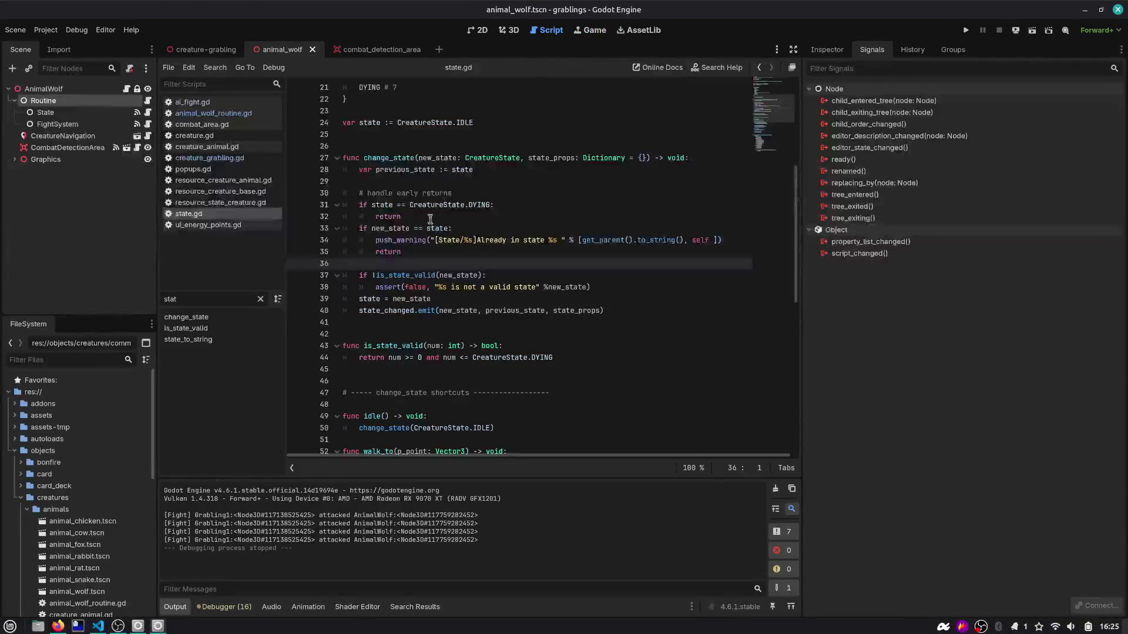
left_click(69, 93)
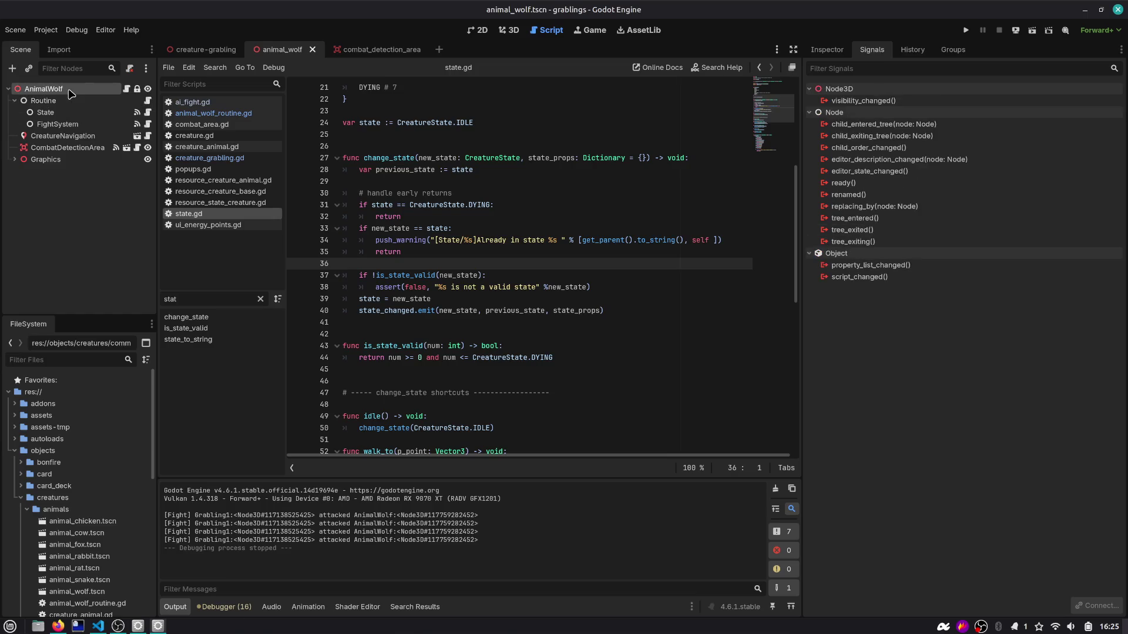
left_click(75, 113)
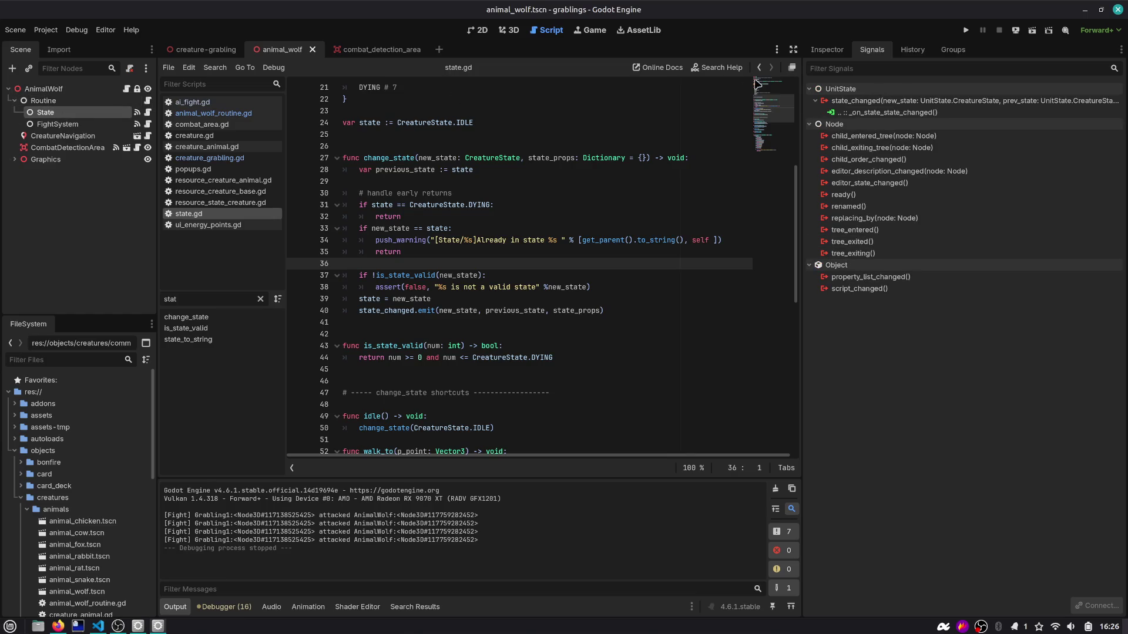
left_click(863, 113)
double_click(863, 113)
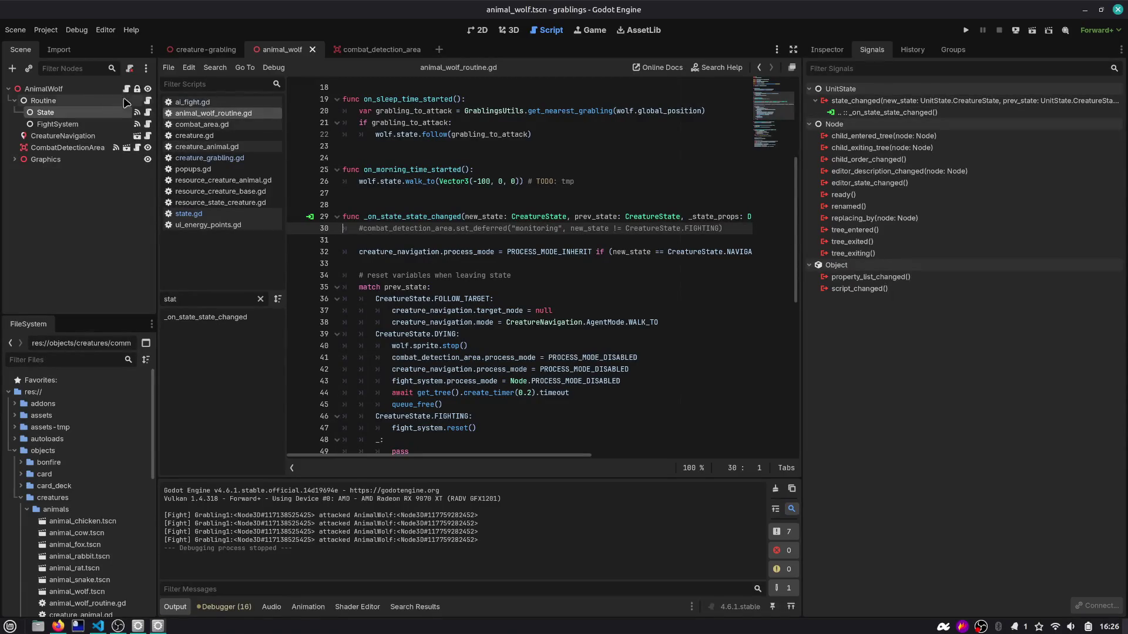
Step: Bring up the creature-grabling scene and put the caret on line 32
key("ctrl+Tab")
key("ctrl+Tab")
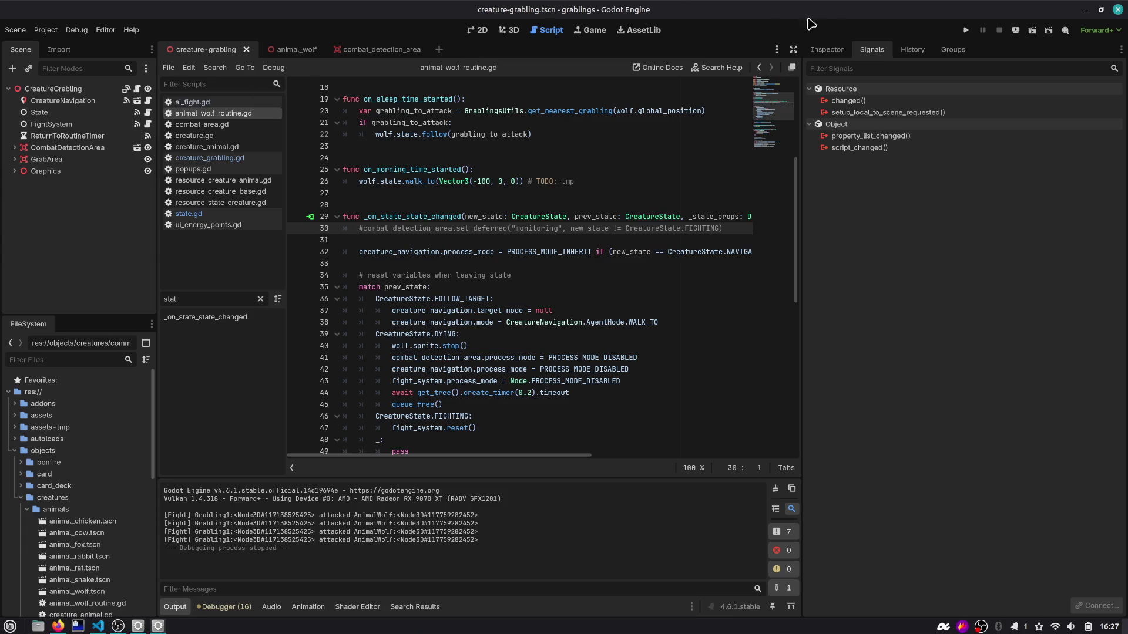
left_click(578, 251)
Step: In VS Code, expand scenes/gameplay/ui and open day_time_progress.gd and time_controls.gd
key("alt+Tab")
key("alt+Tab")
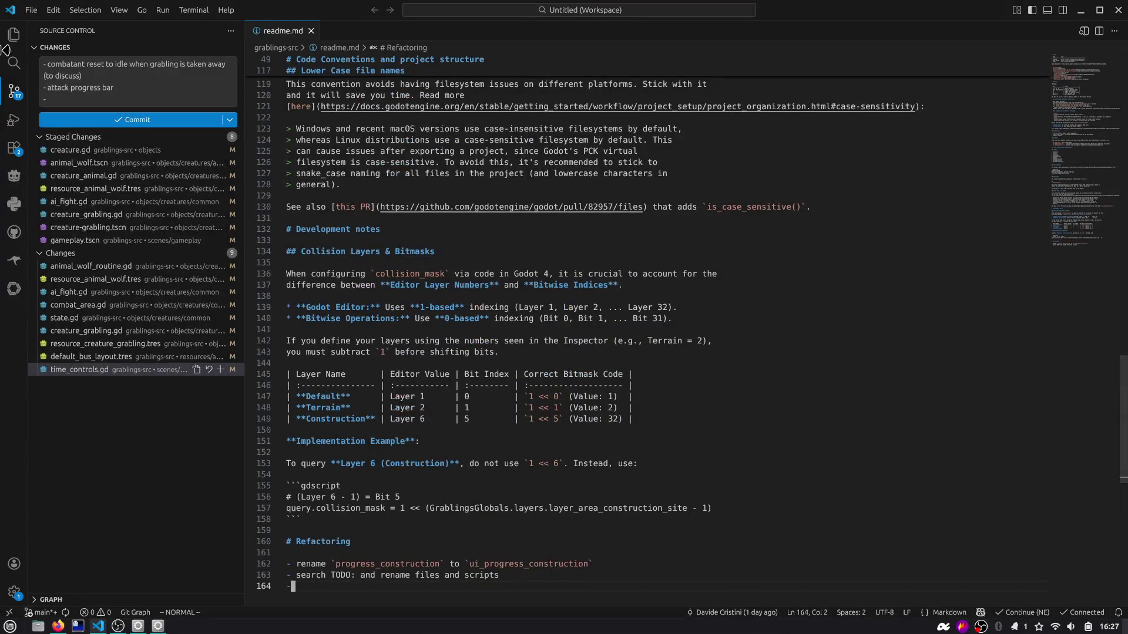
left_click(14, 34)
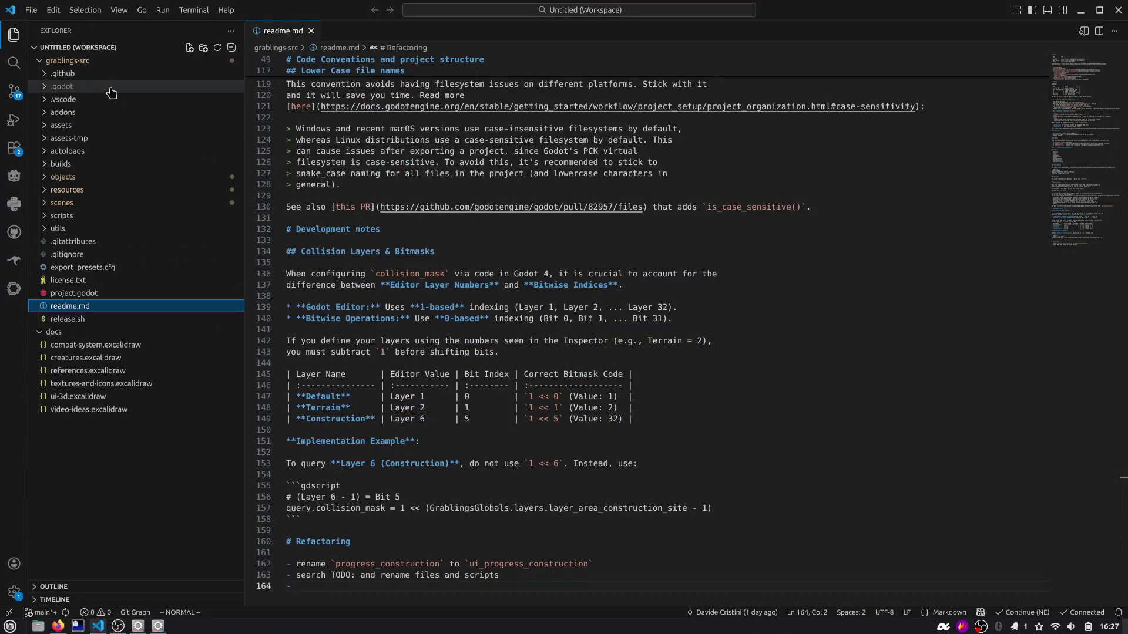
left_click(112, 202)
left_click(111, 229)
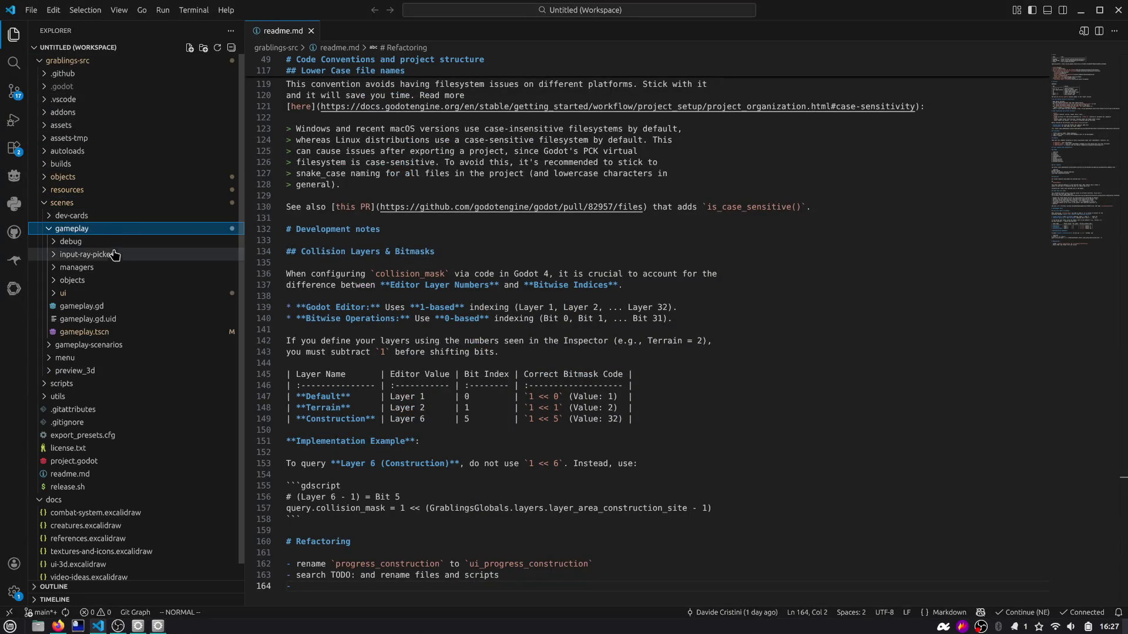
left_click(111, 293)
left_click(111, 306)
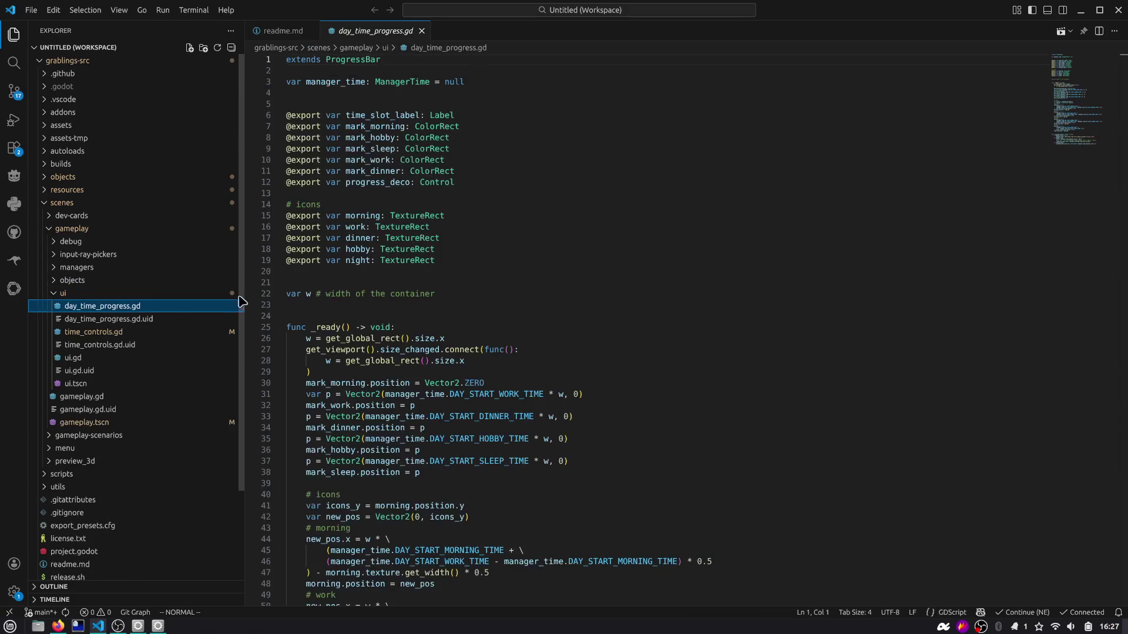
scroll(478, 228, "down", 10)
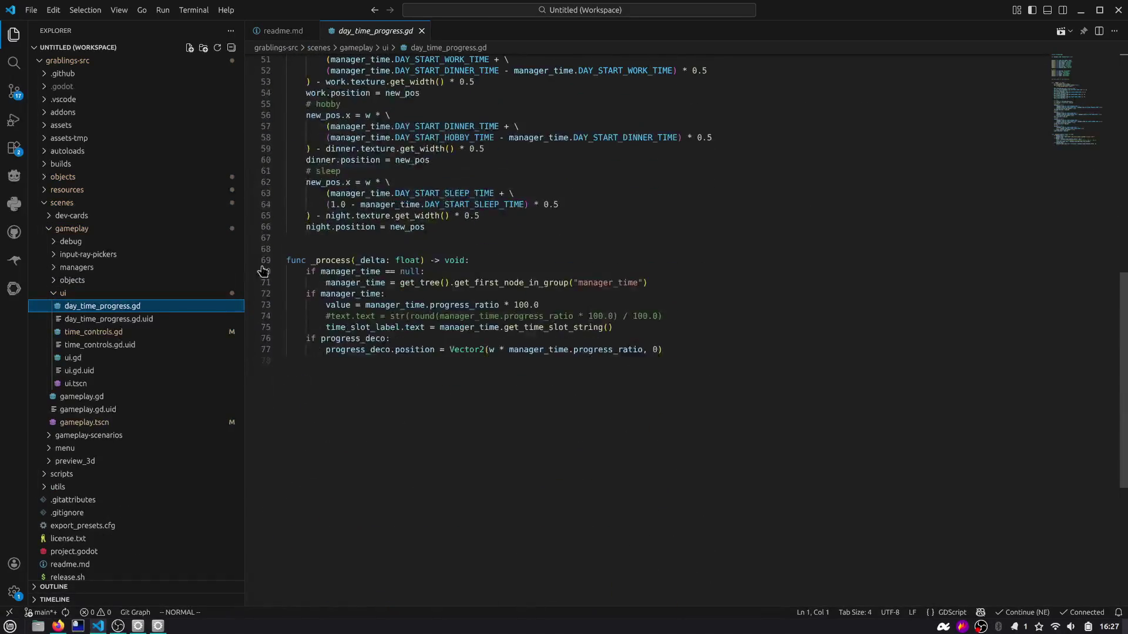
left_click(120, 335)
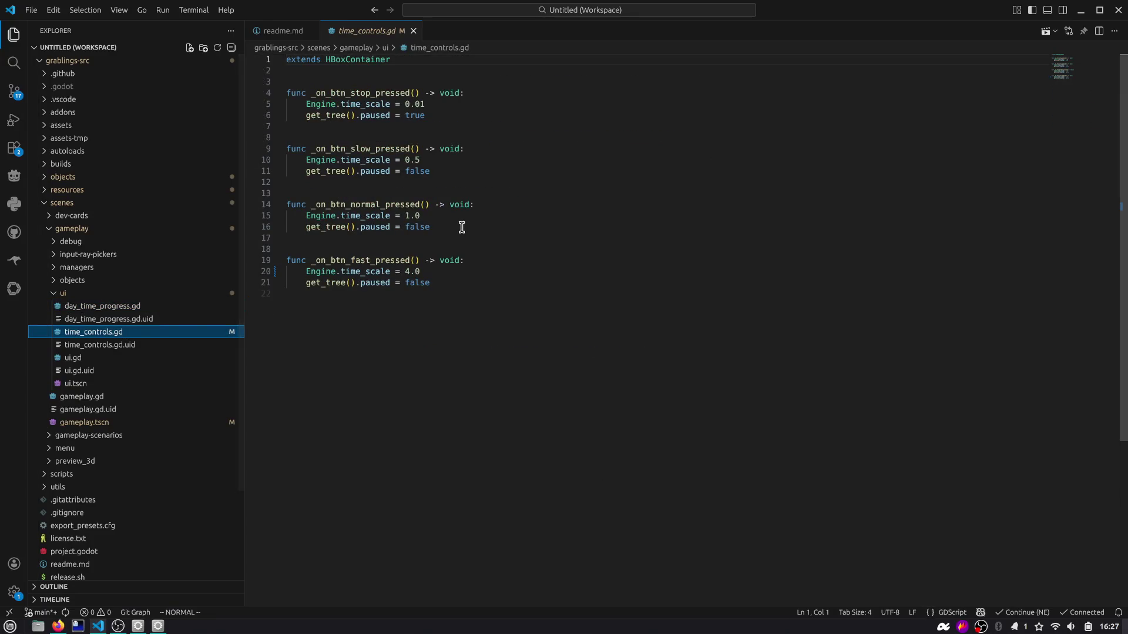
Step: Add and then delete a temporary '#reference' comment, close time_controls.gd, and return to Godot
left_click_drag(460, 229, 286, 205)
left_click(385, 192)
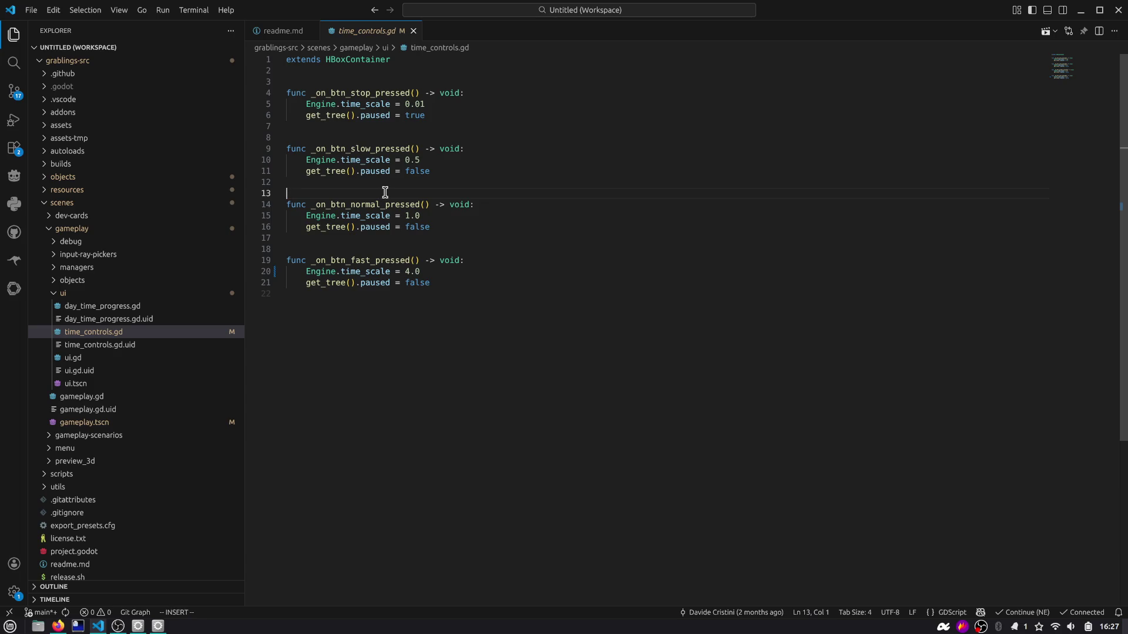
type("# 43")
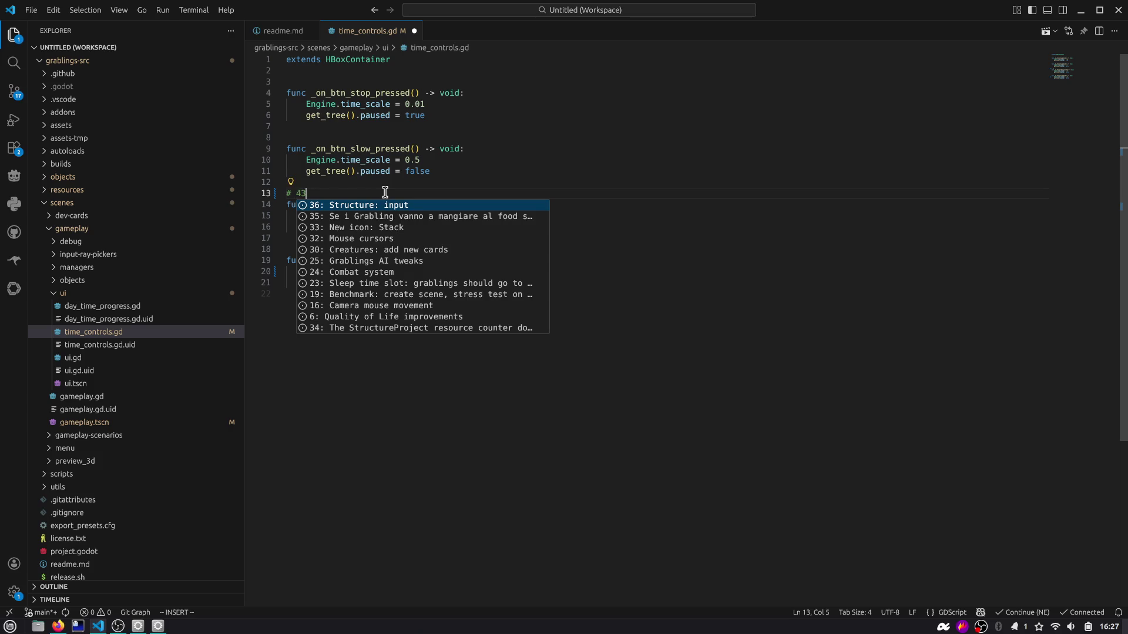
key("BackSpace")
type("reference")
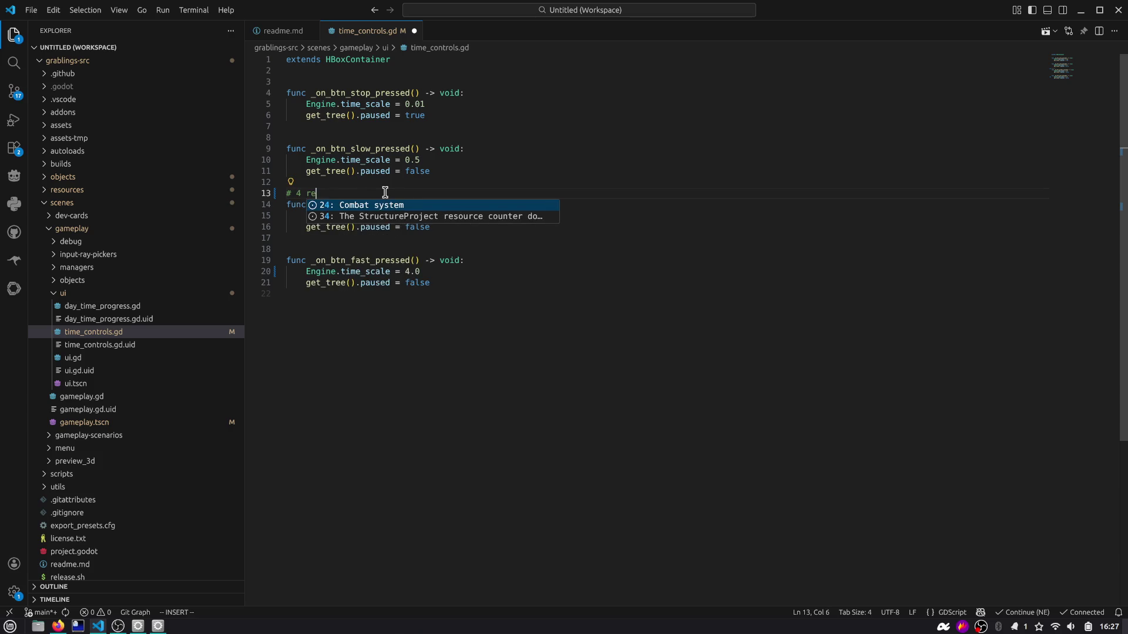
key("Escape")
key("j")
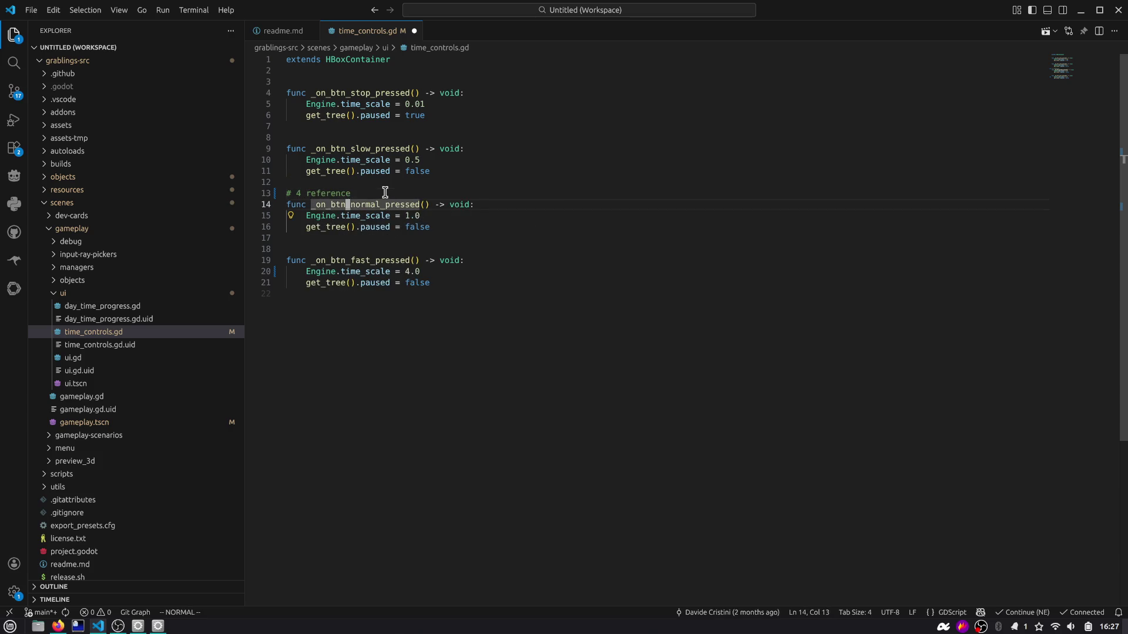
key("k")
key("V")
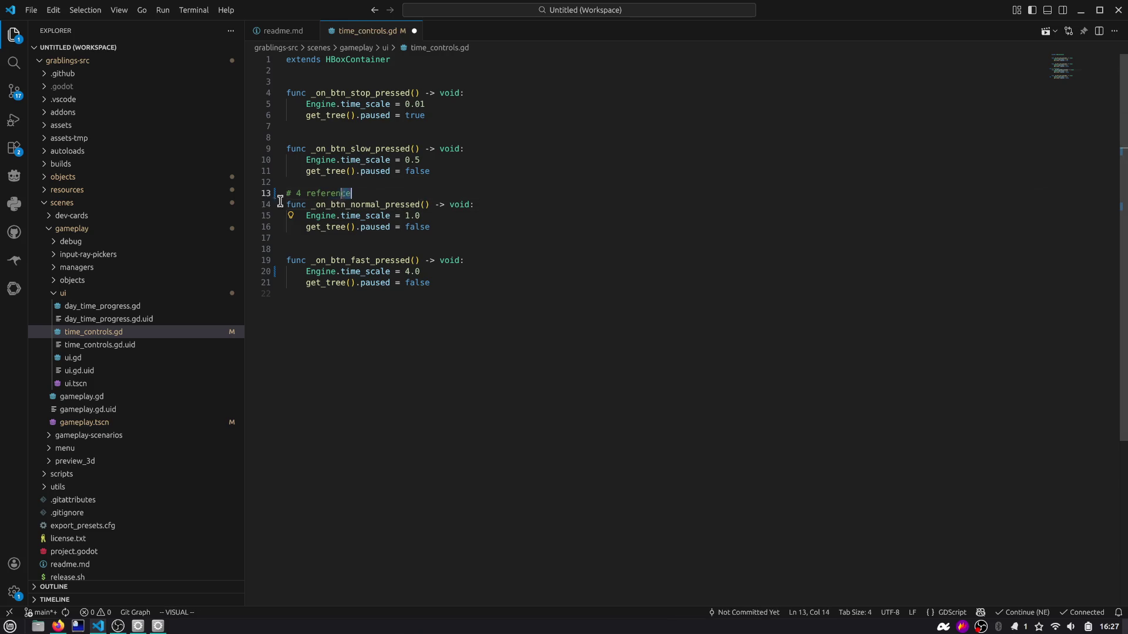
key("c")
key("Escape")
key("d")
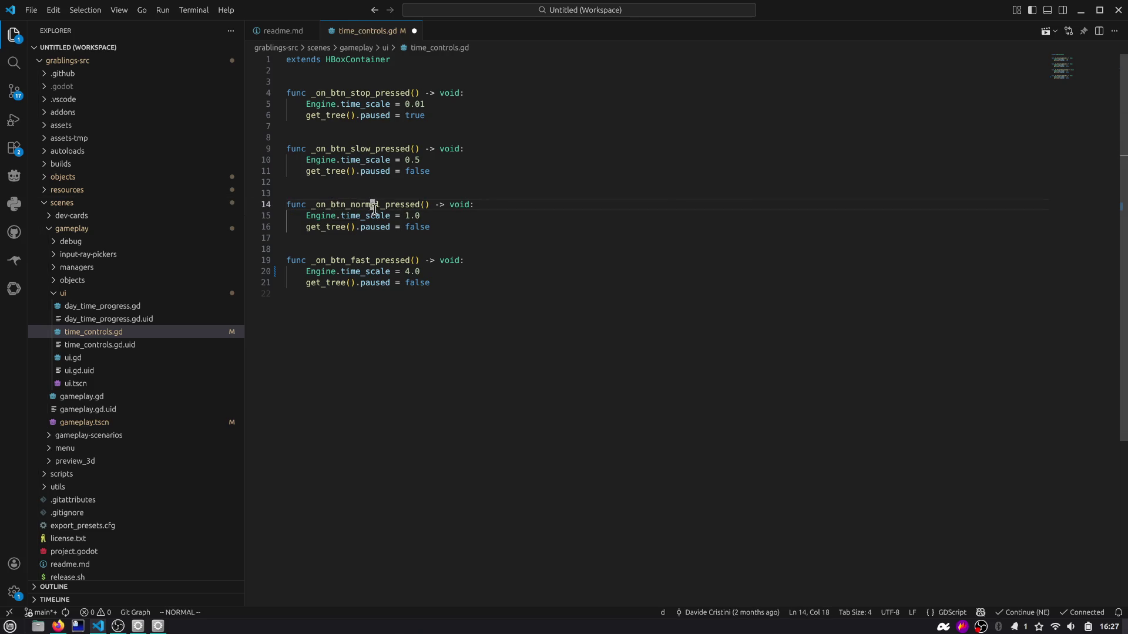
left_click(377, 216)
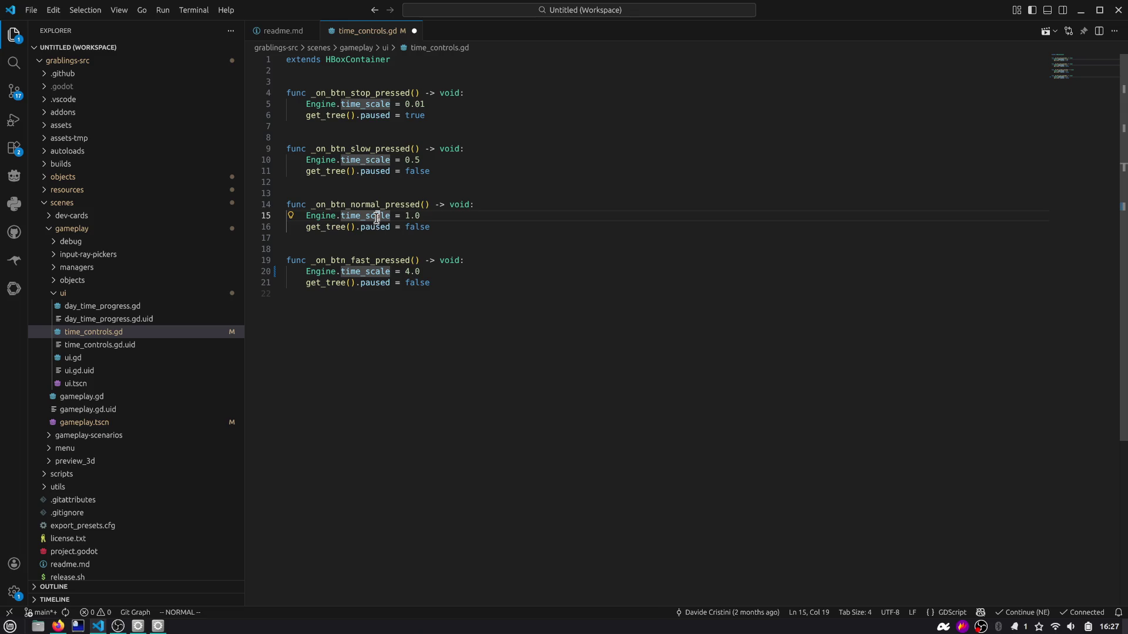
middle_click(373, 36)
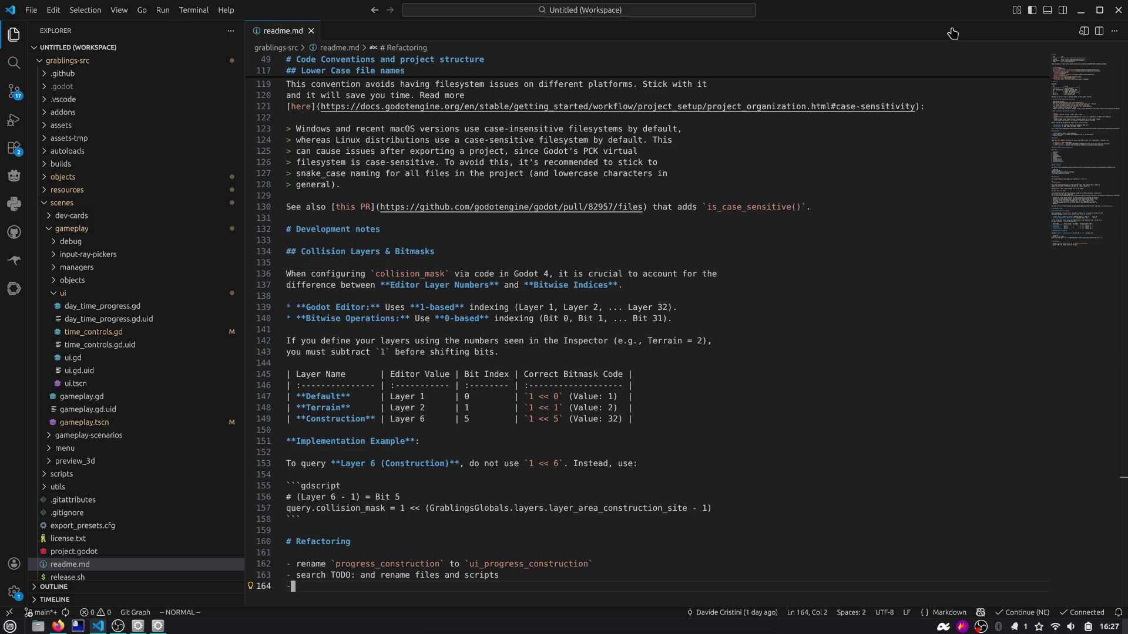
key("alt+Tab")
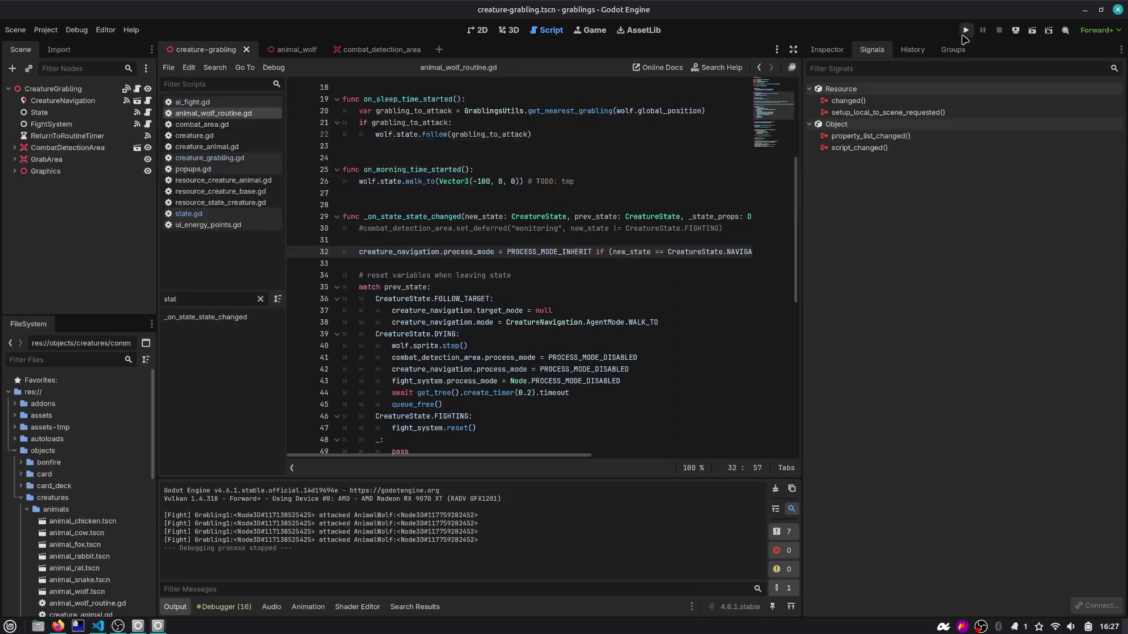
Step: Run the game, drop the bird grabling onto the wolf to fight, then return to Script
left_click(966, 30)
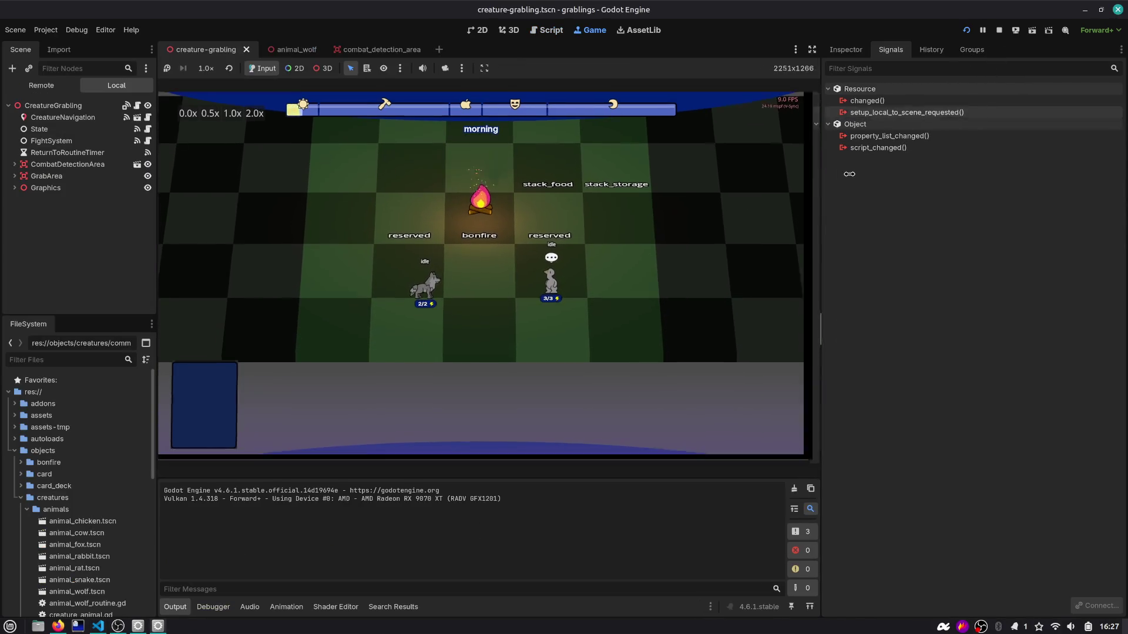
left_click_drag(611, 283, 459, 284)
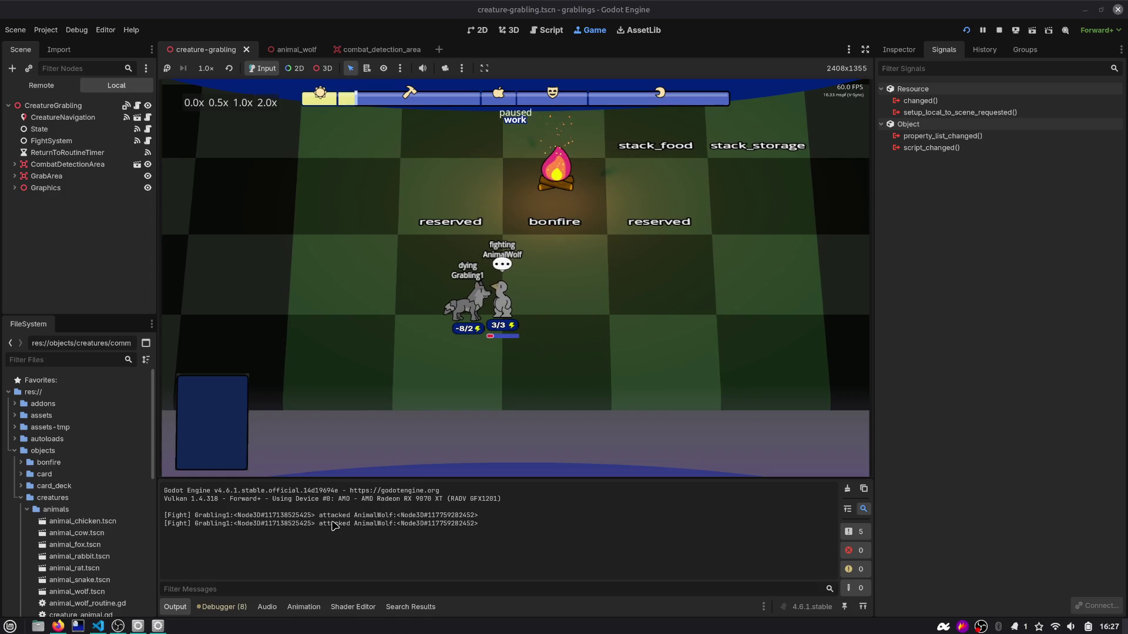
left_click(534, 32)
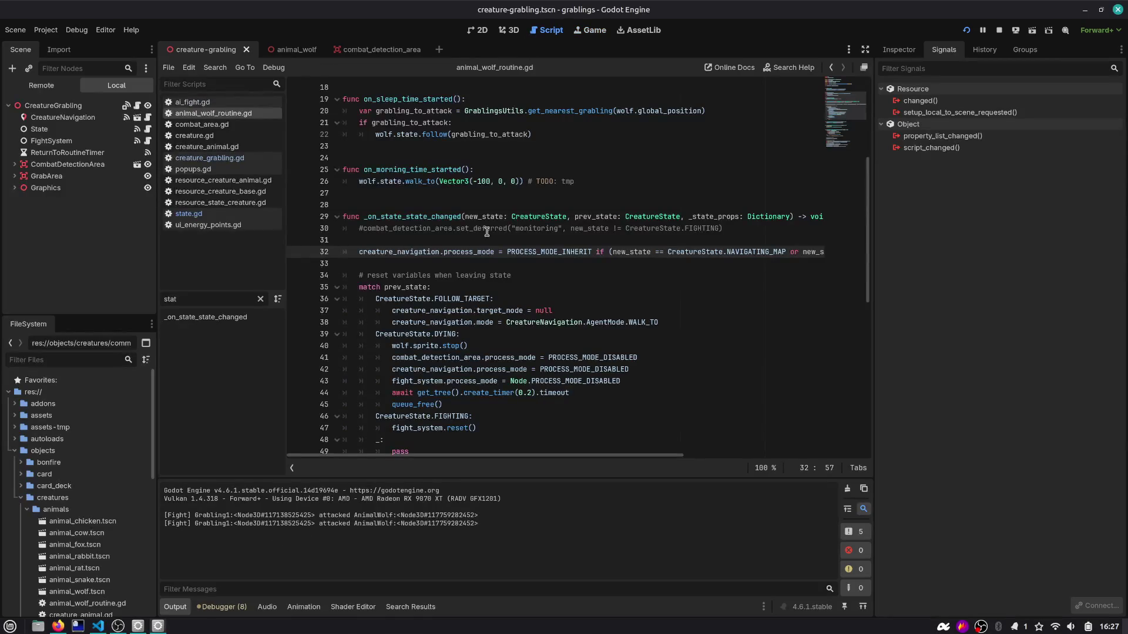
Step: Open ai_fight.gd from the animal_wolf scene's FightSystem node
scroll(487, 232, "down", 5)
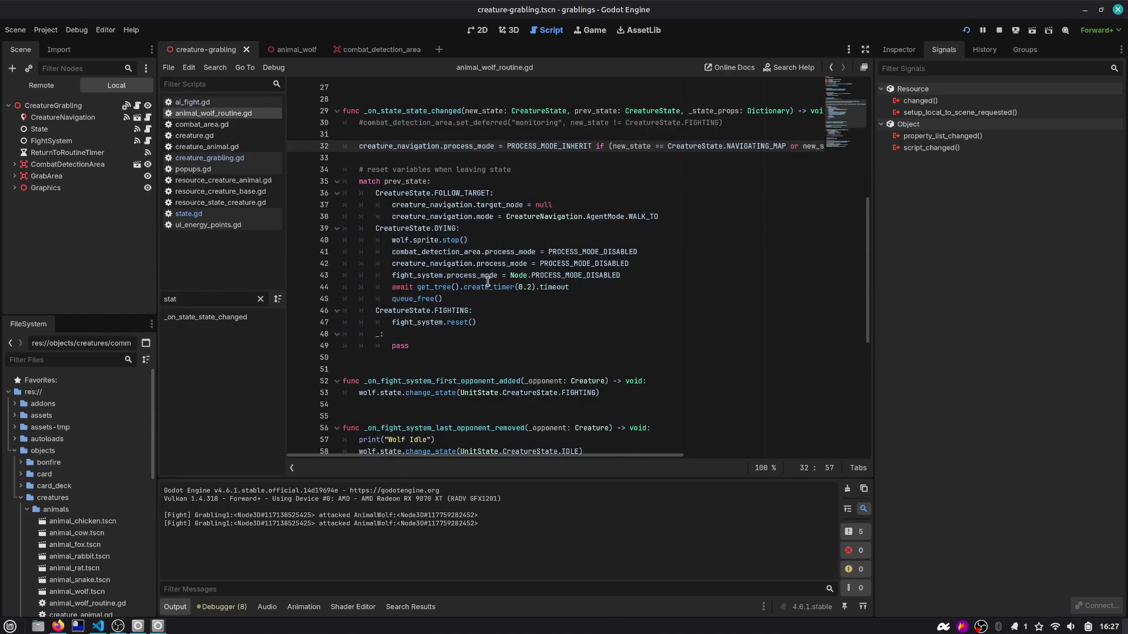
scroll(487, 282, "up", 3)
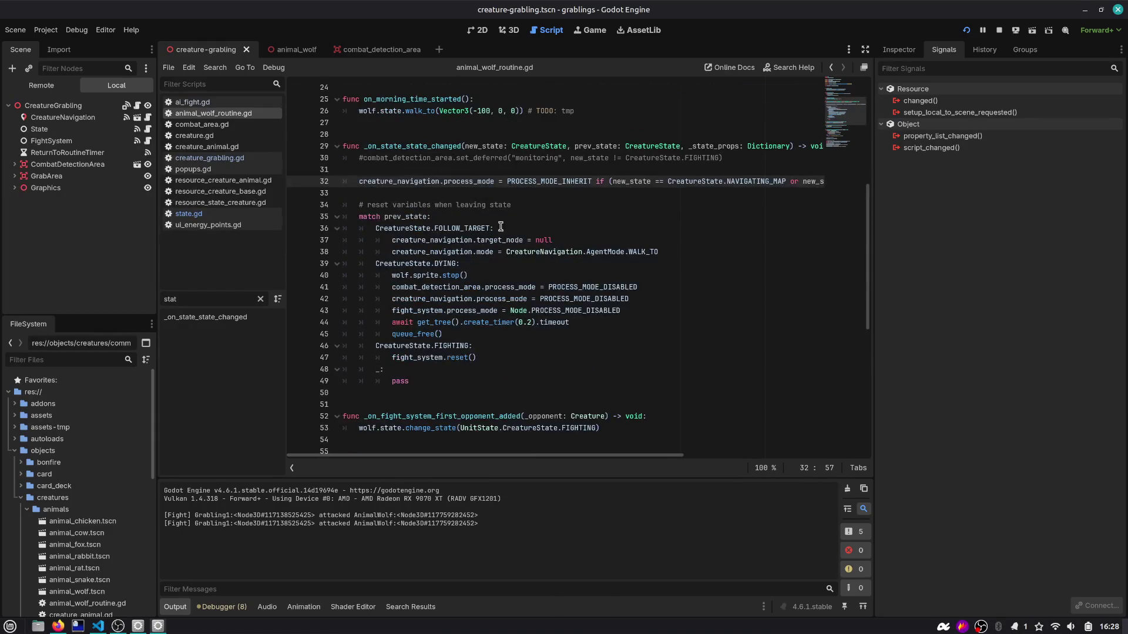
scroll(506, 216, "down", 4)
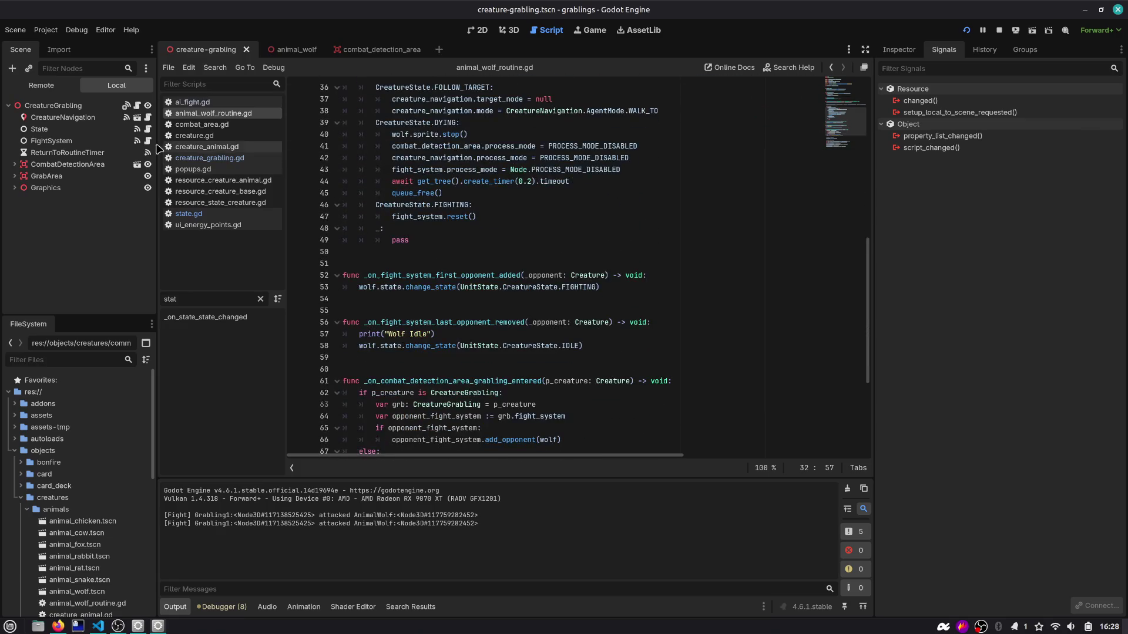
left_click(127, 106)
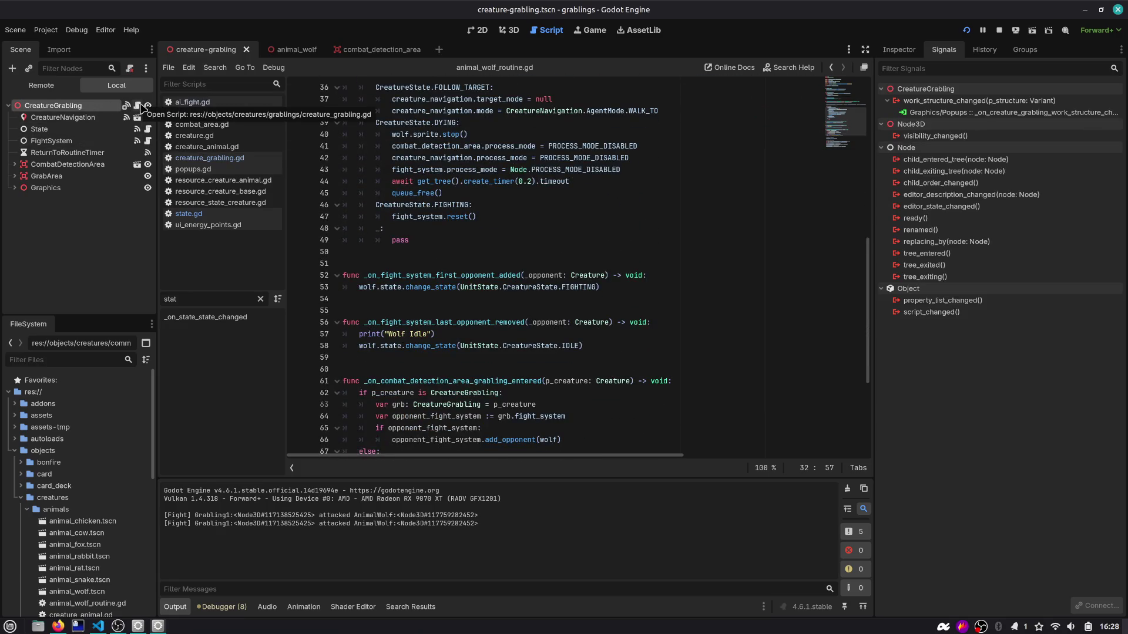
scroll(443, 226, "down", 5)
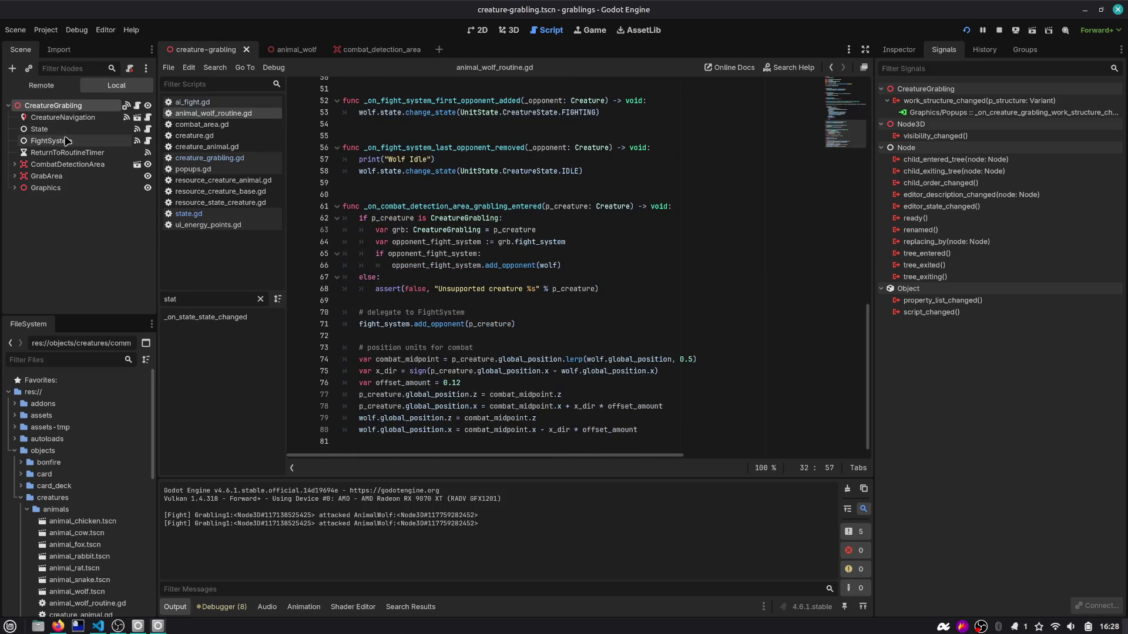
left_click(288, 49)
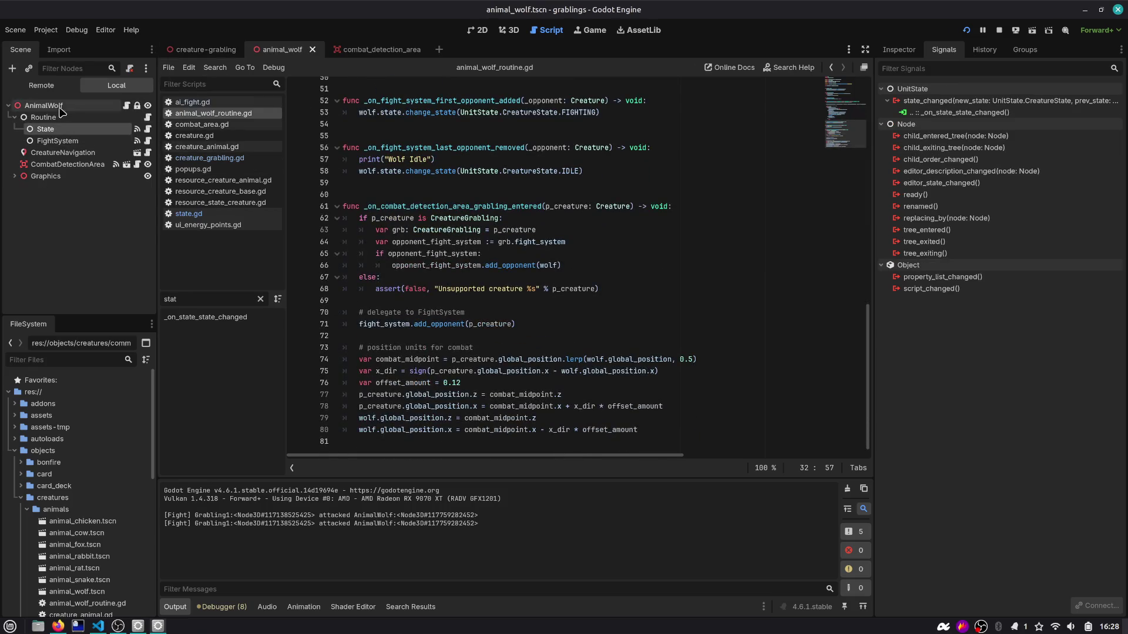
left_click(57, 142)
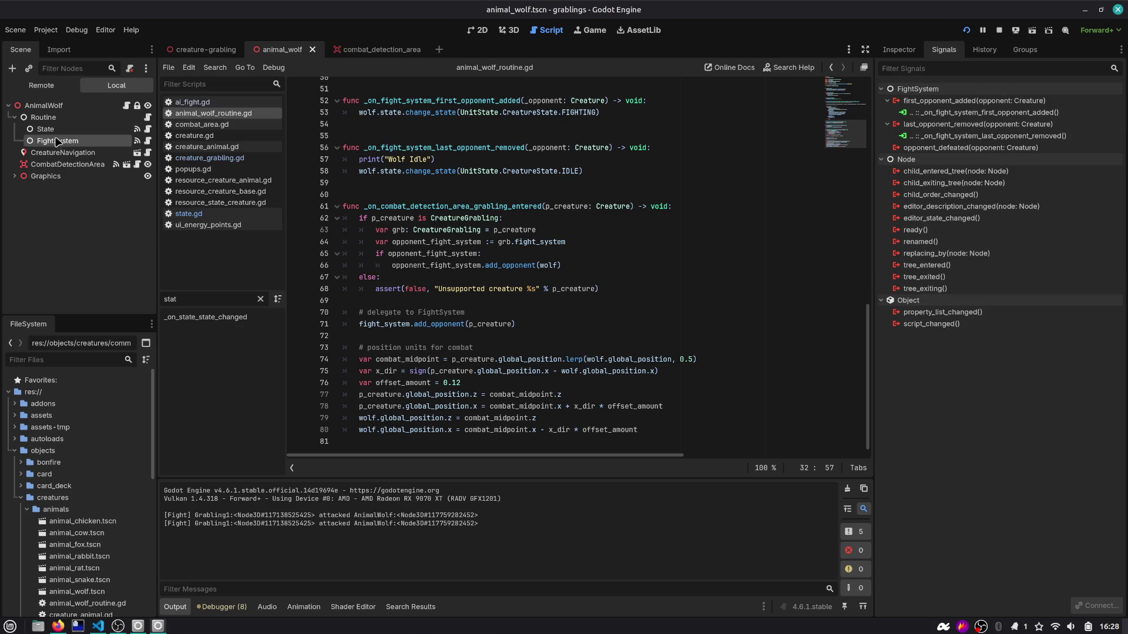
left_click(14, 176)
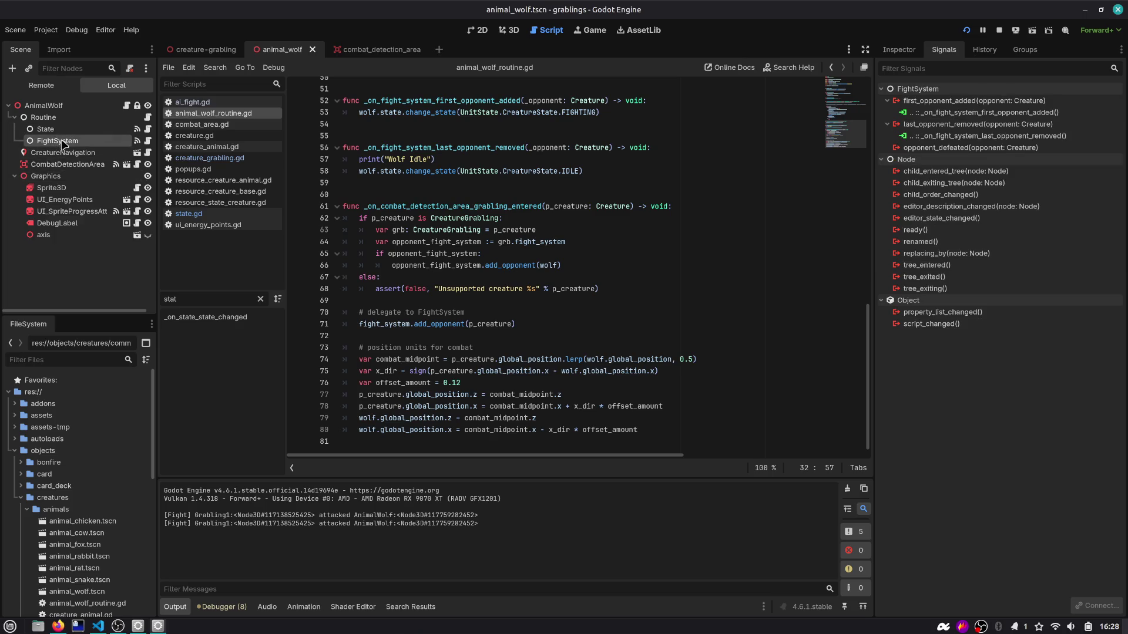
left_click(147, 141)
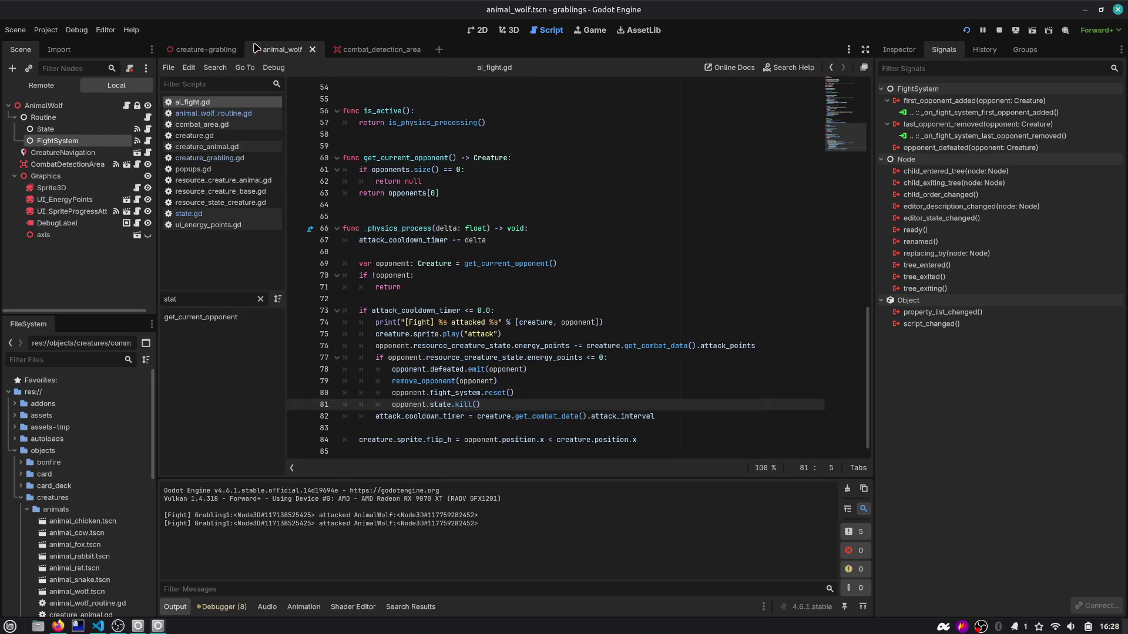
left_click(205, 49)
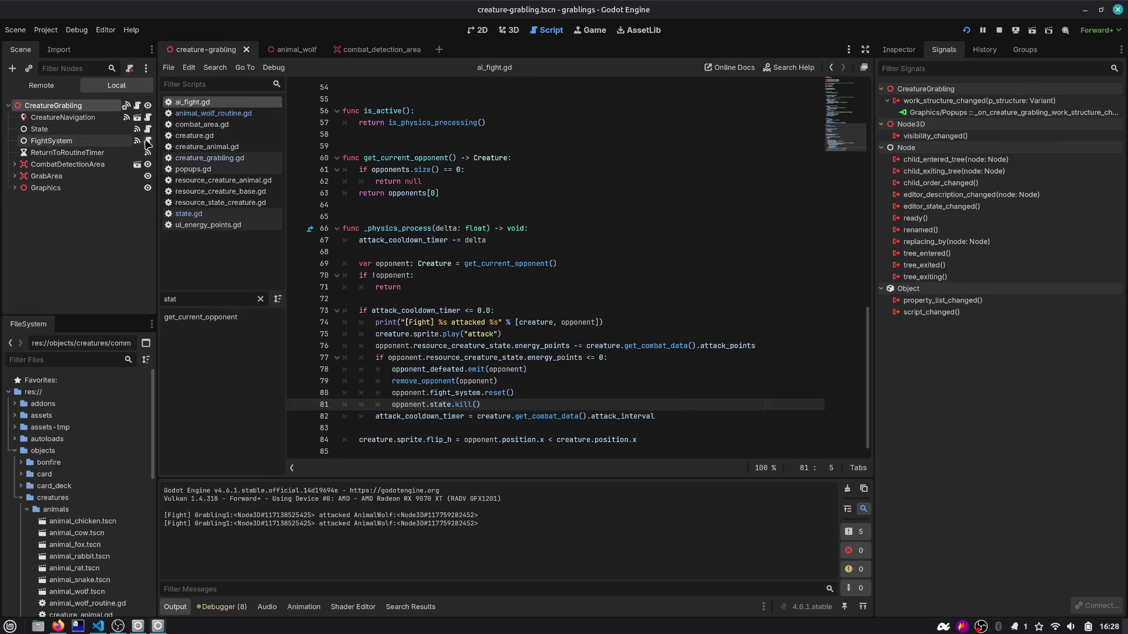
Step: Put a breakpoint on line 74's attack print and restart the game with F5
left_click(493, 404)
left_click(408, 360)
key("ctrl+z")
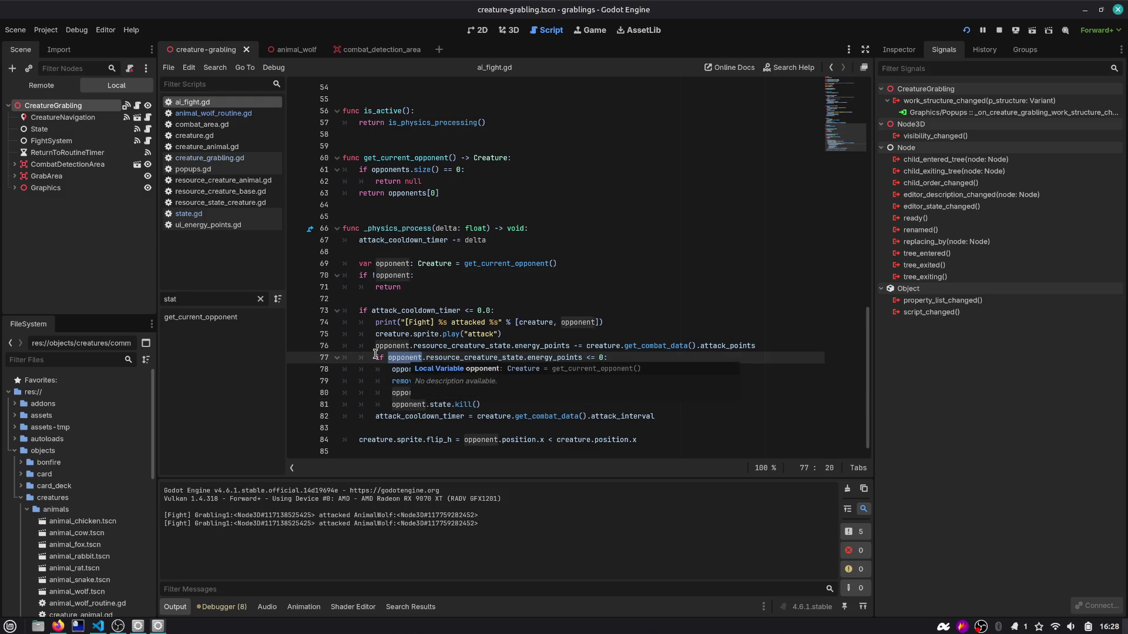
key("ctrl+shift+z")
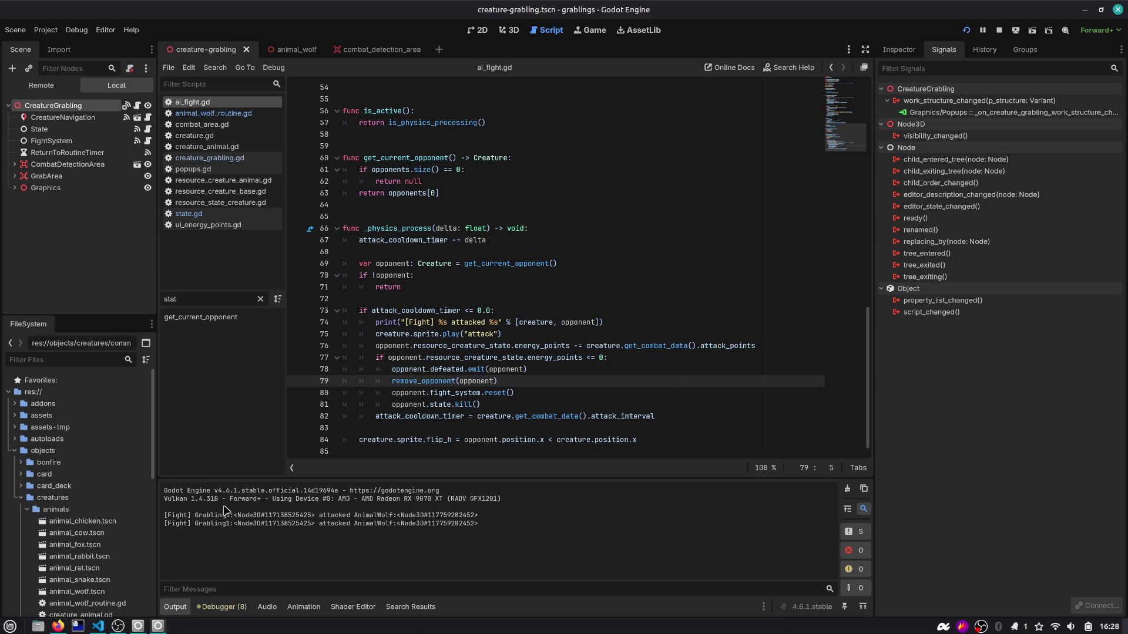
left_click_drag(262, 515, 470, 523)
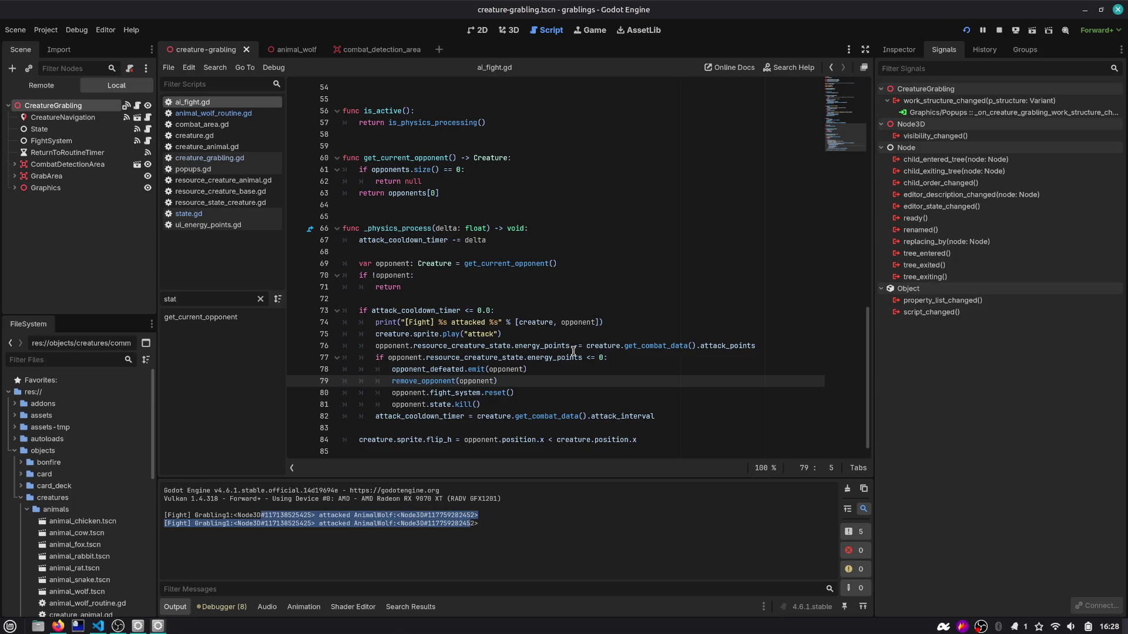
left_click_drag(605, 322, 299, 324)
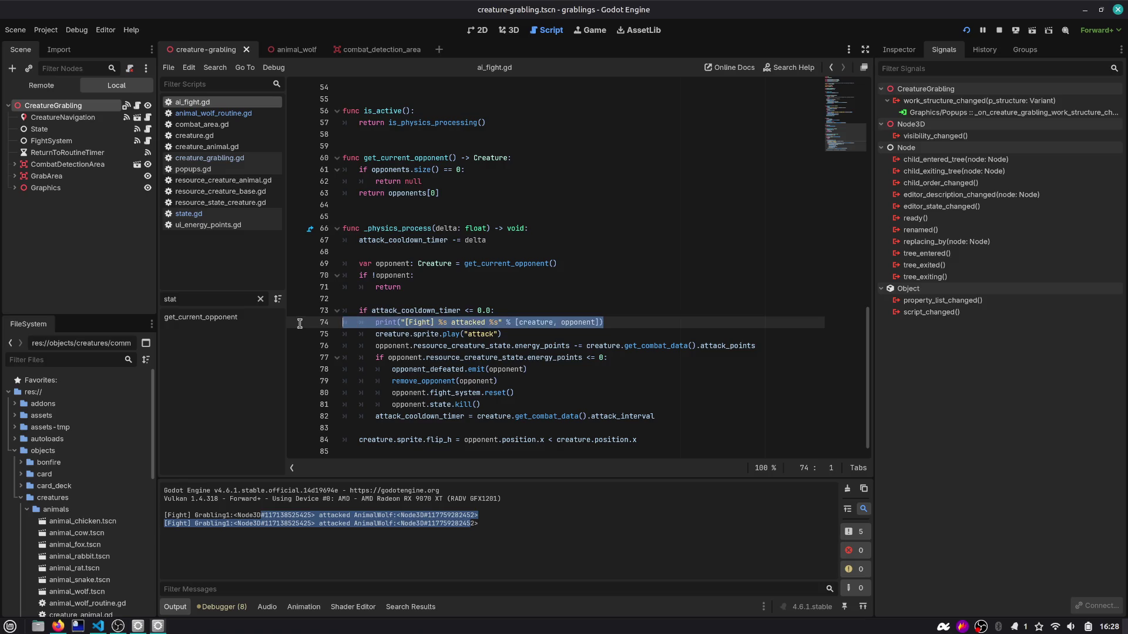
left_click(638, 358)
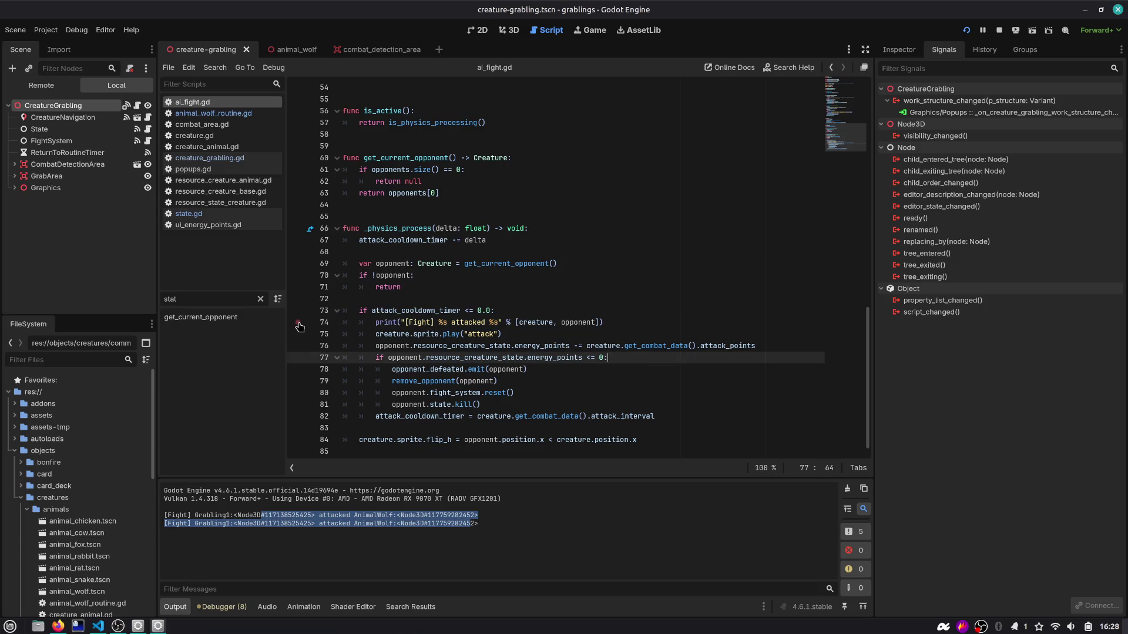
key("F5")
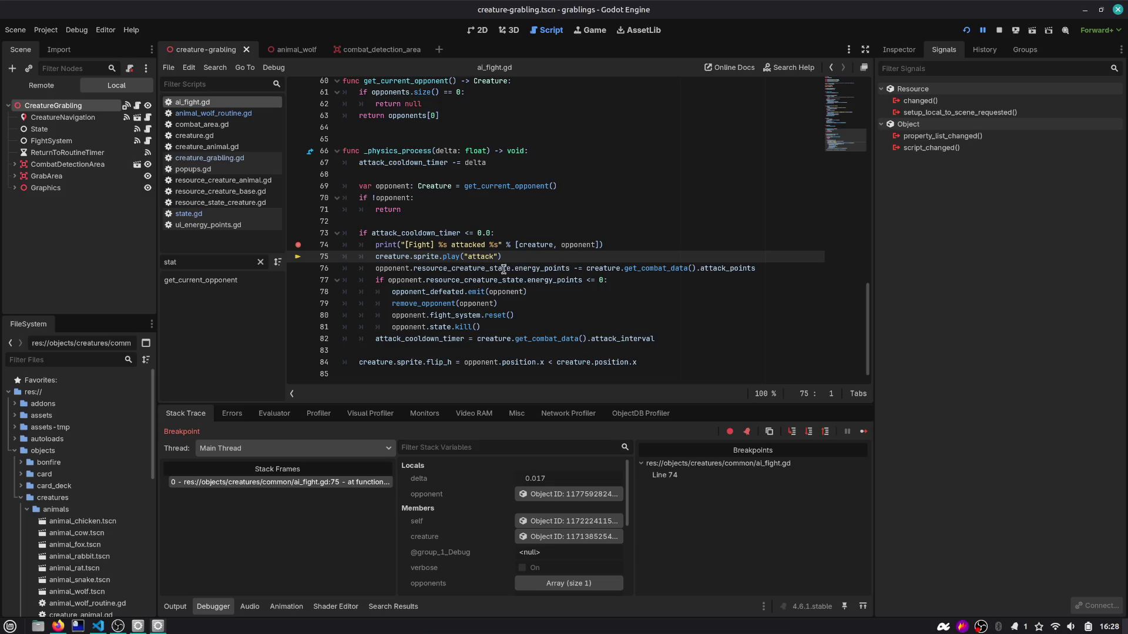
Step: Step over once, then inspect the opponent wolf and its creature state resource
key("F10")
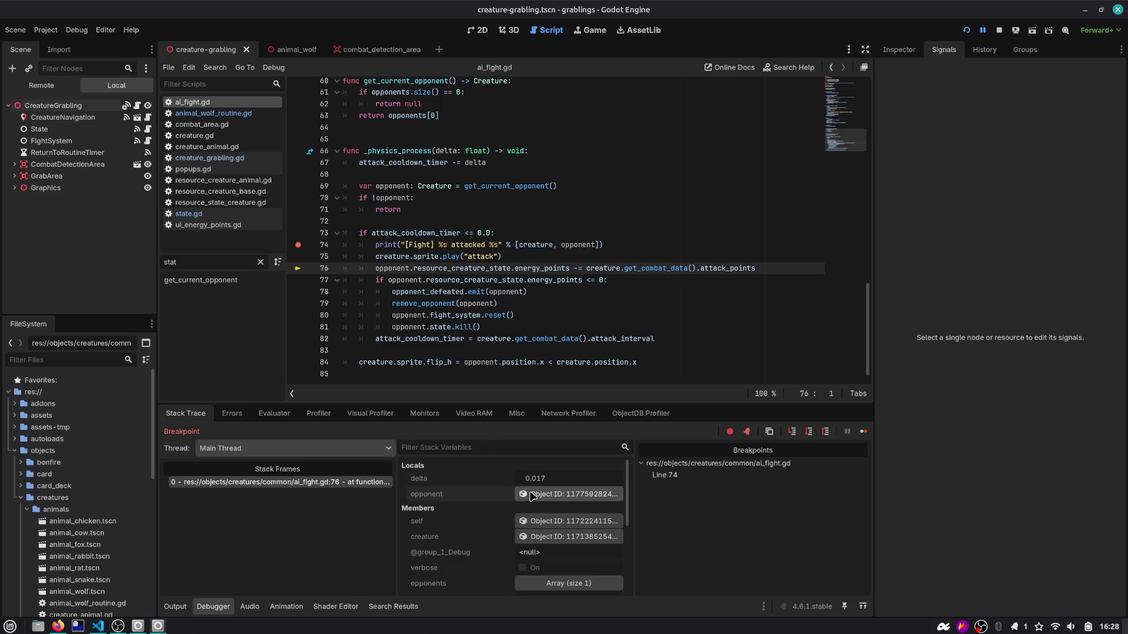
left_click_drag(874, 148, 921, 117)
left_click(940, 49)
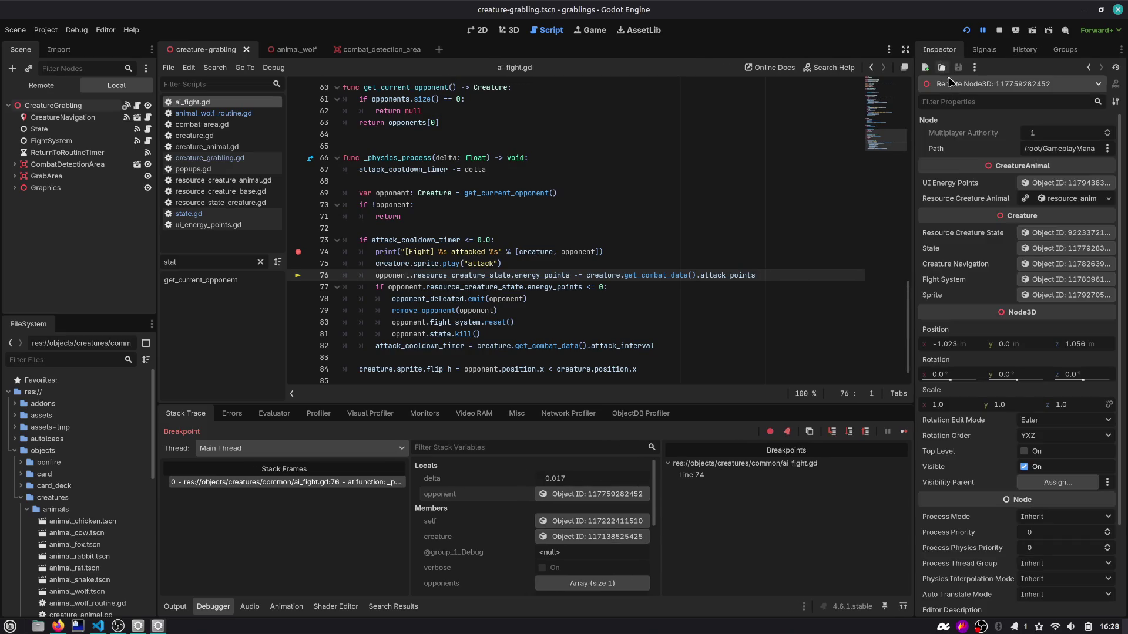
left_click(1035, 235)
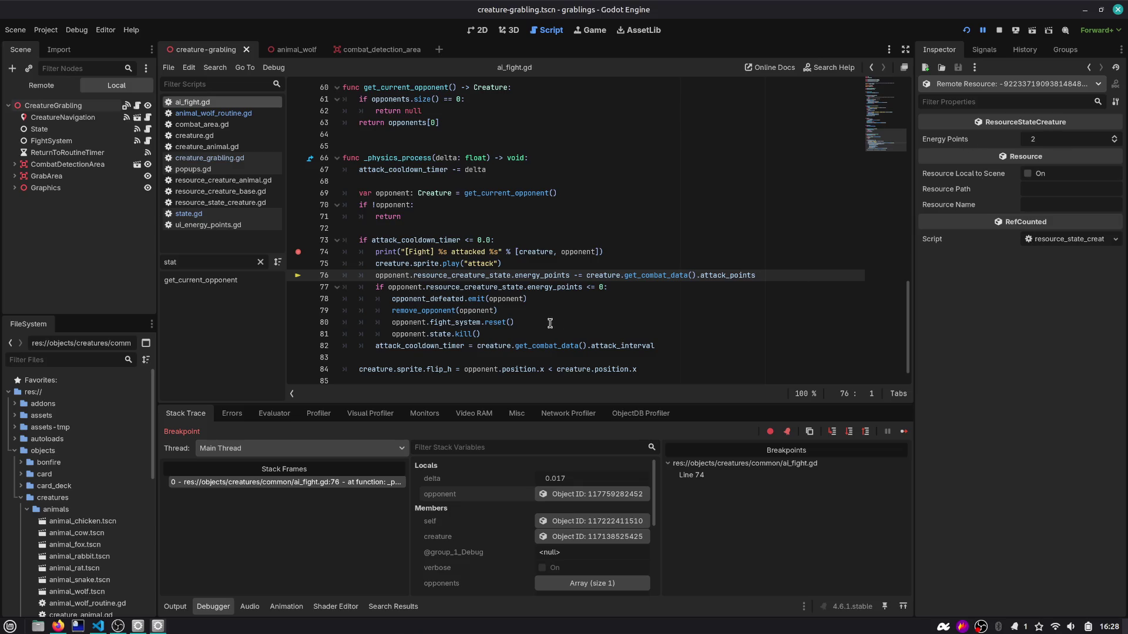
left_click(1088, 66)
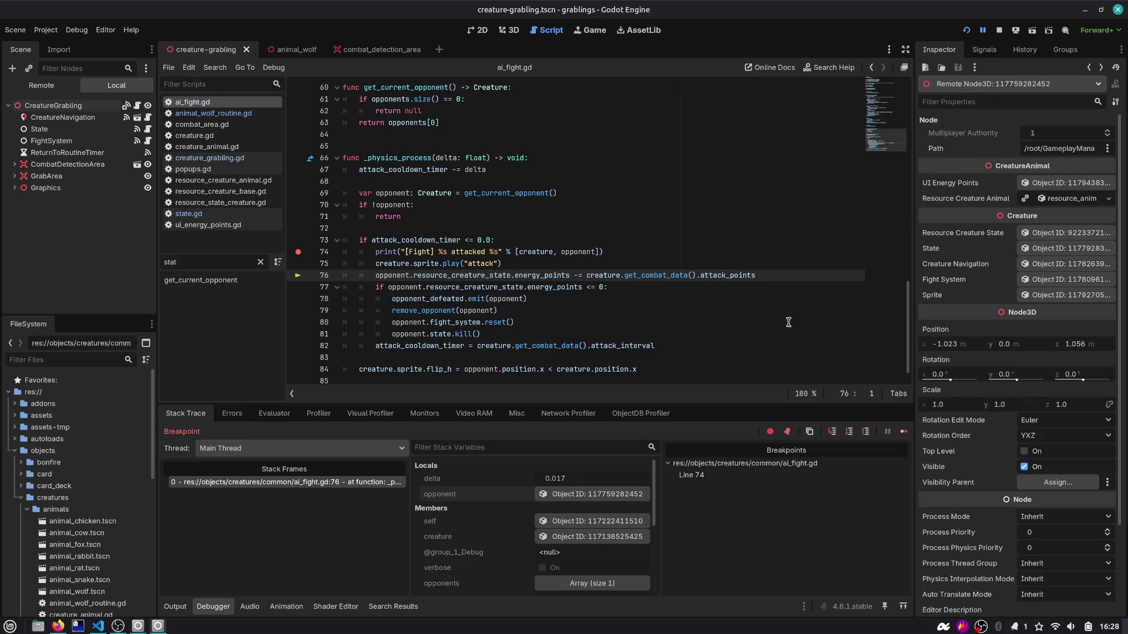
Step: Inspect the attacking creature's grabling resource, then step over to line 77
left_click(545, 521)
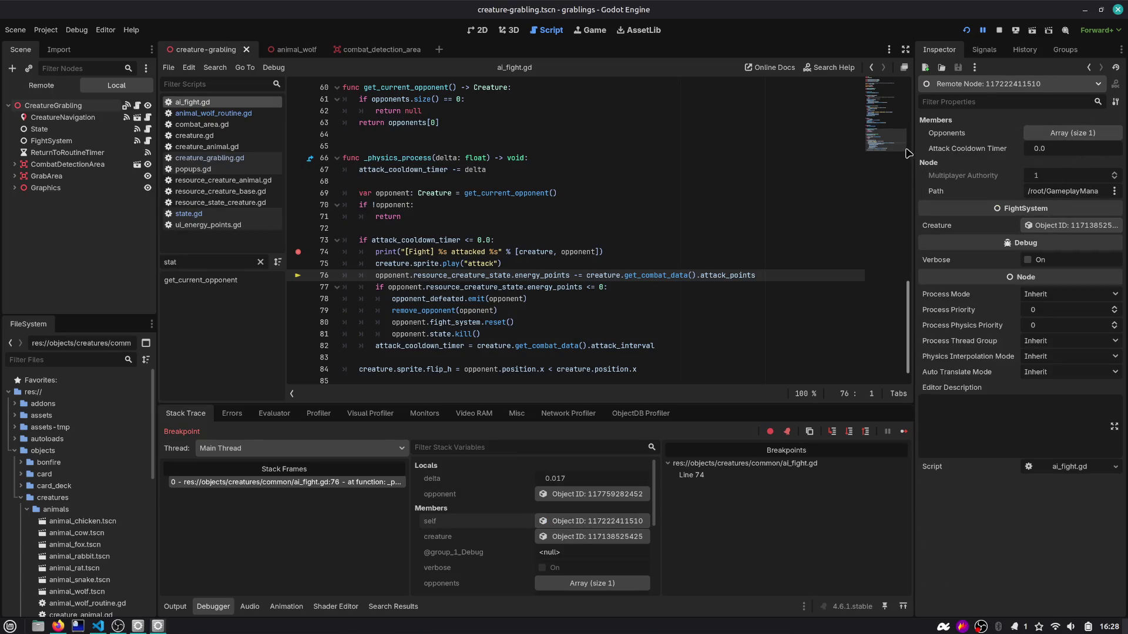
left_click_drag(914, 147, 893, 147)
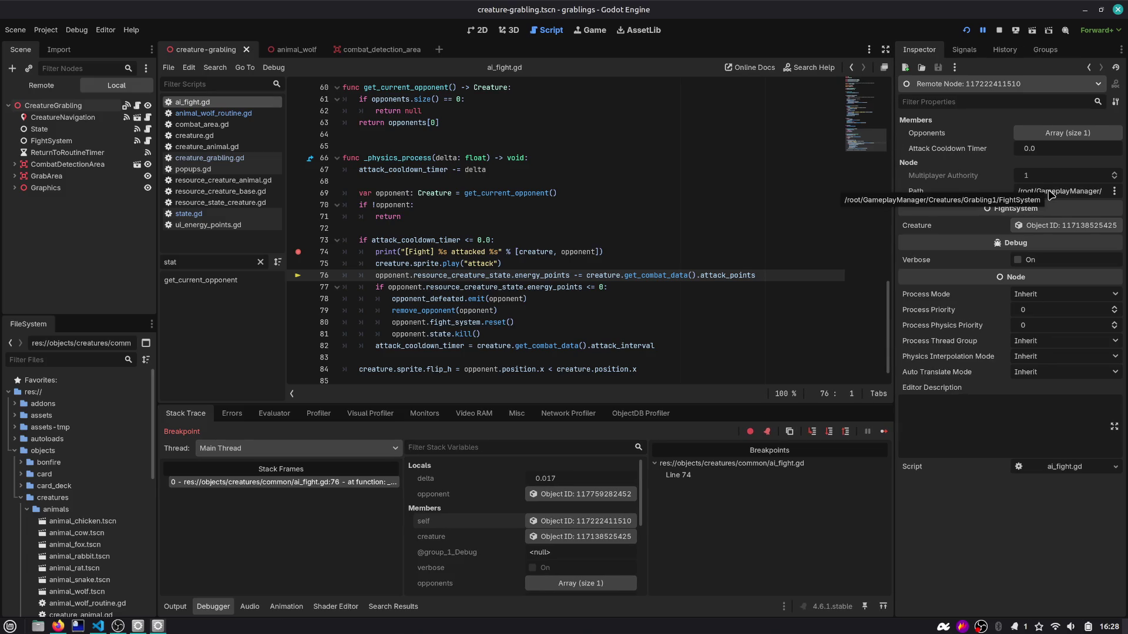
left_click(1040, 222)
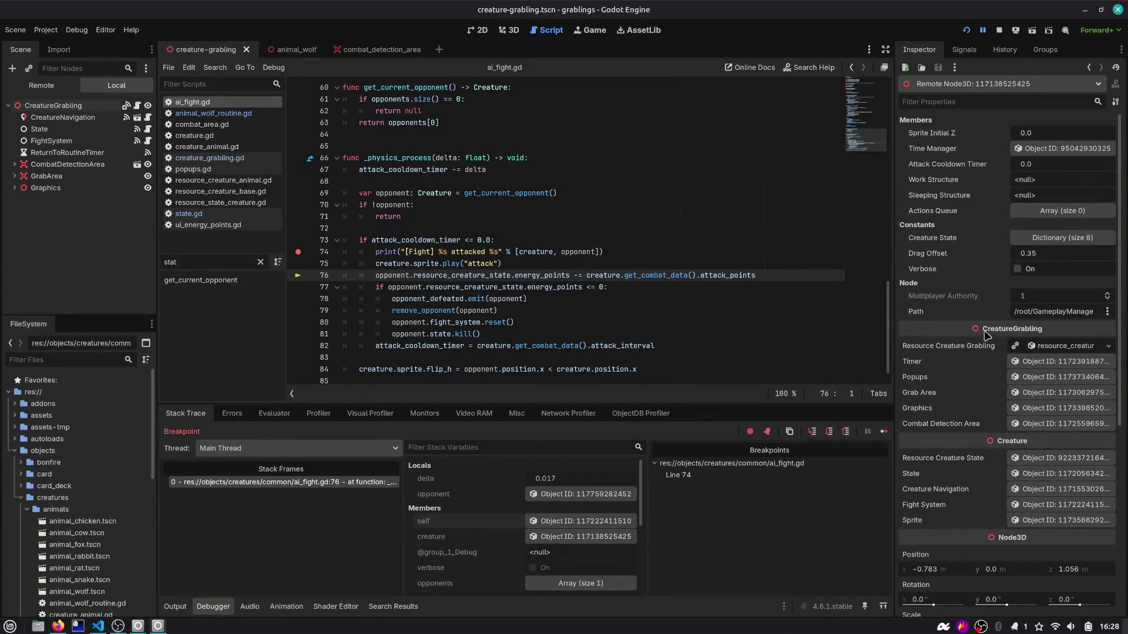
left_click(1043, 349)
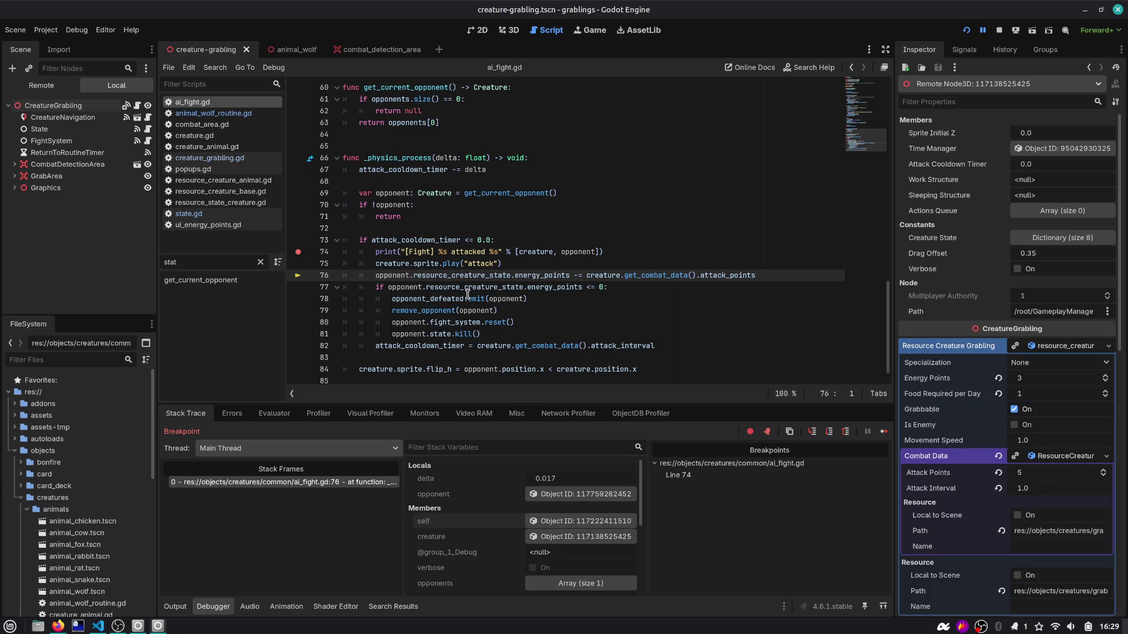
left_click_drag(393, 275, 576, 275)
left_click(576, 274)
key("F10")
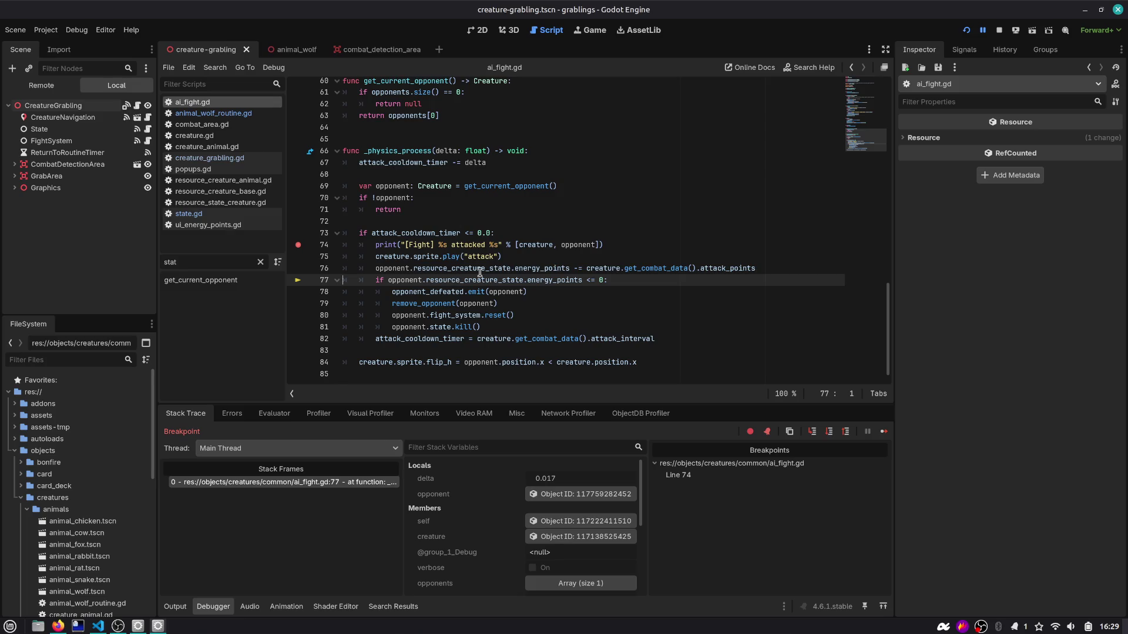
Step: Check the Game view, then inspect the opponent's ResourceStateCreature at -3 energy
left_click(588, 34)
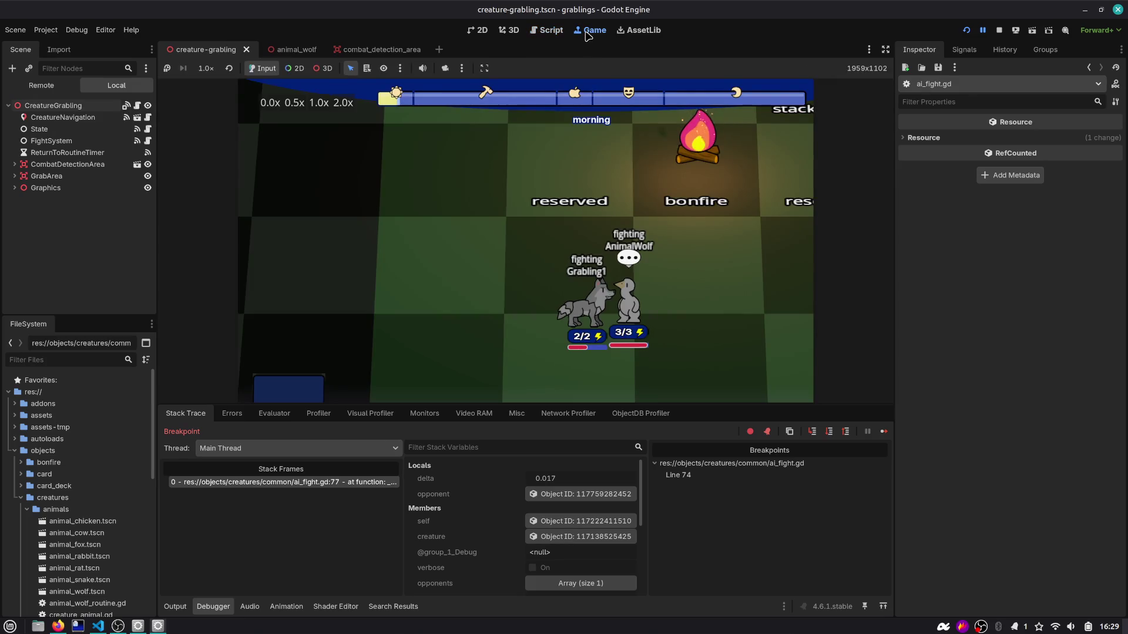
left_click(551, 33)
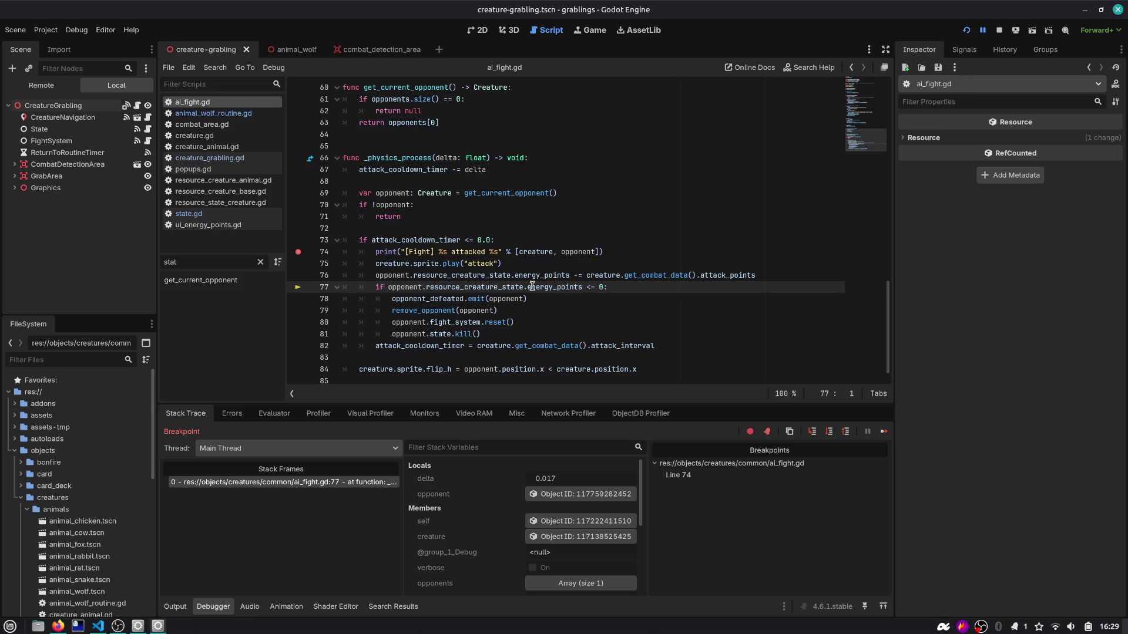
left_click(581, 494)
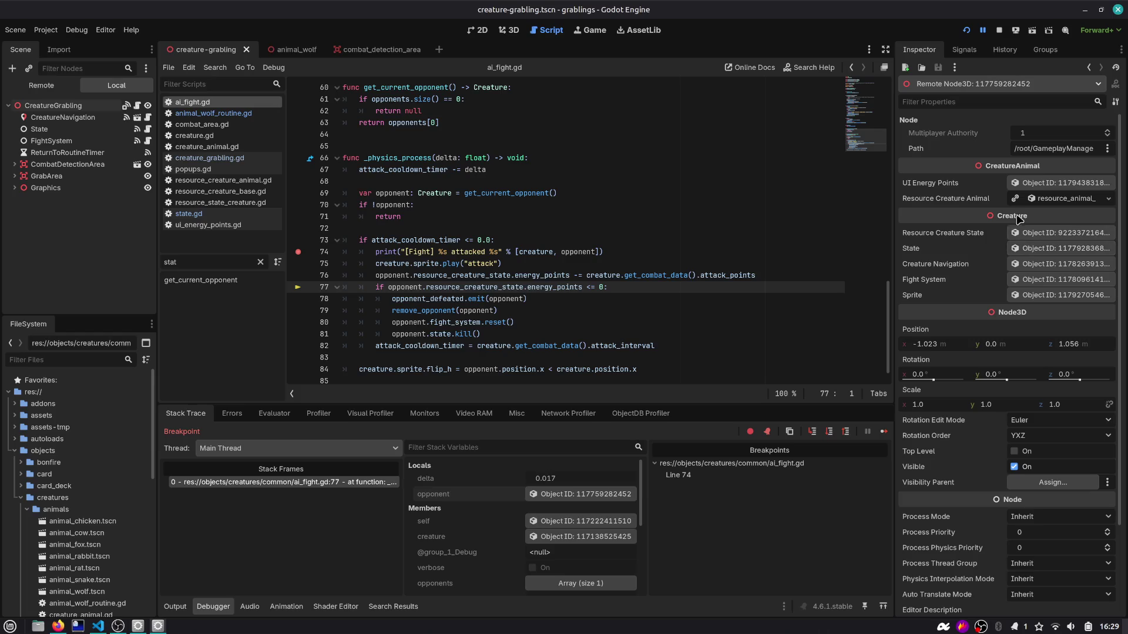
left_click(1038, 233)
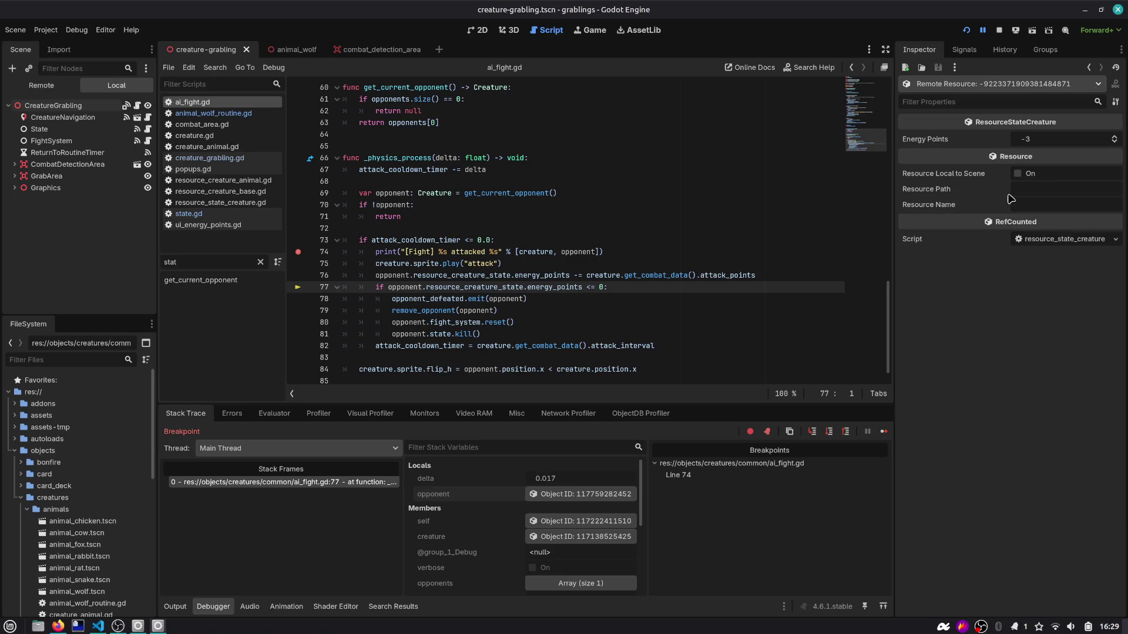
Step: Step past remove_opponent to line 80 and show the 'last opponente removed' error
key("F10")
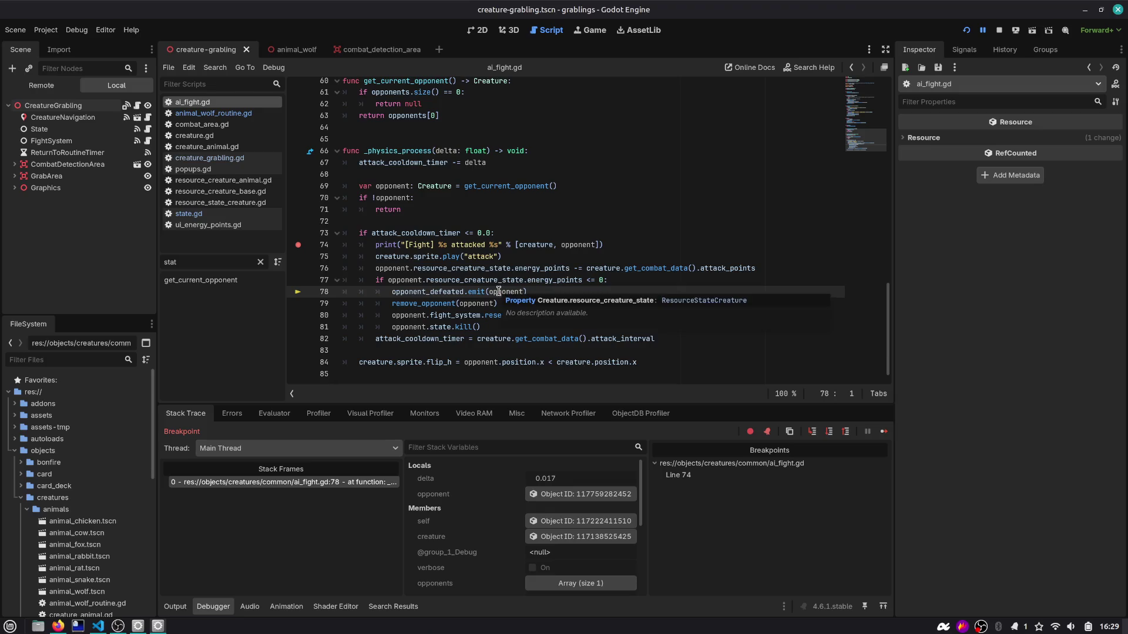
key("F10")
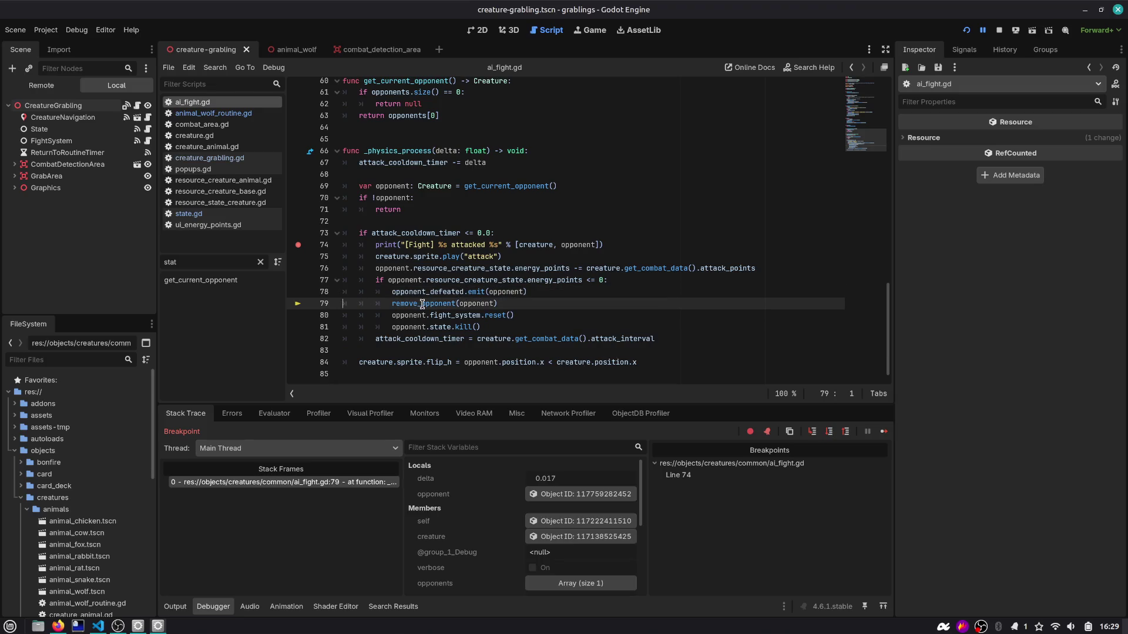
mouse_move(430, 304)
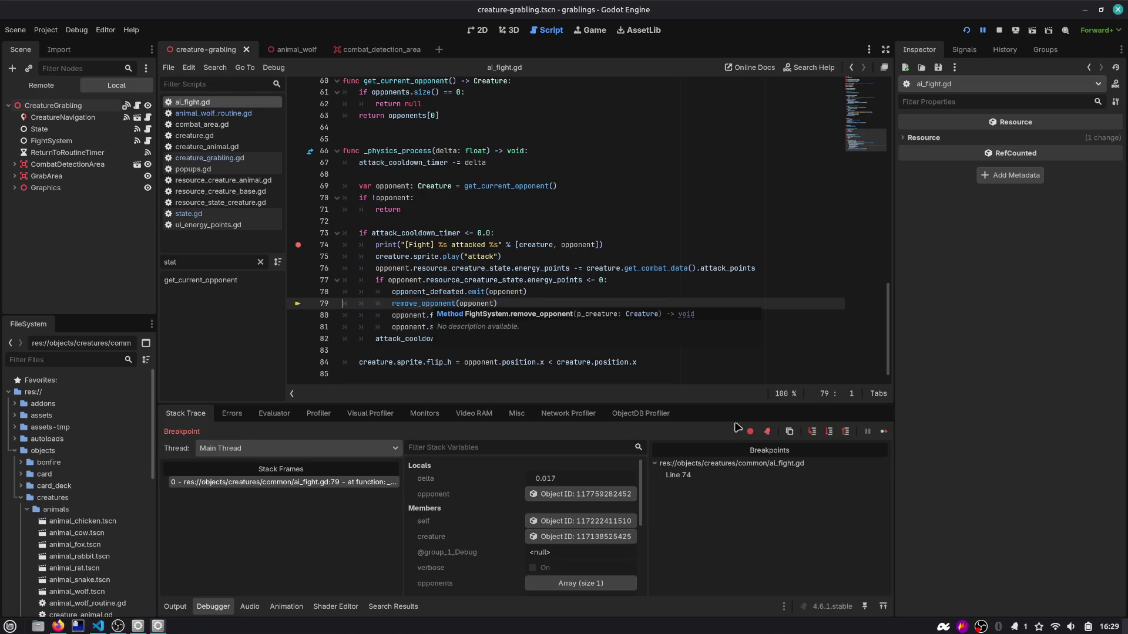
key("F10")
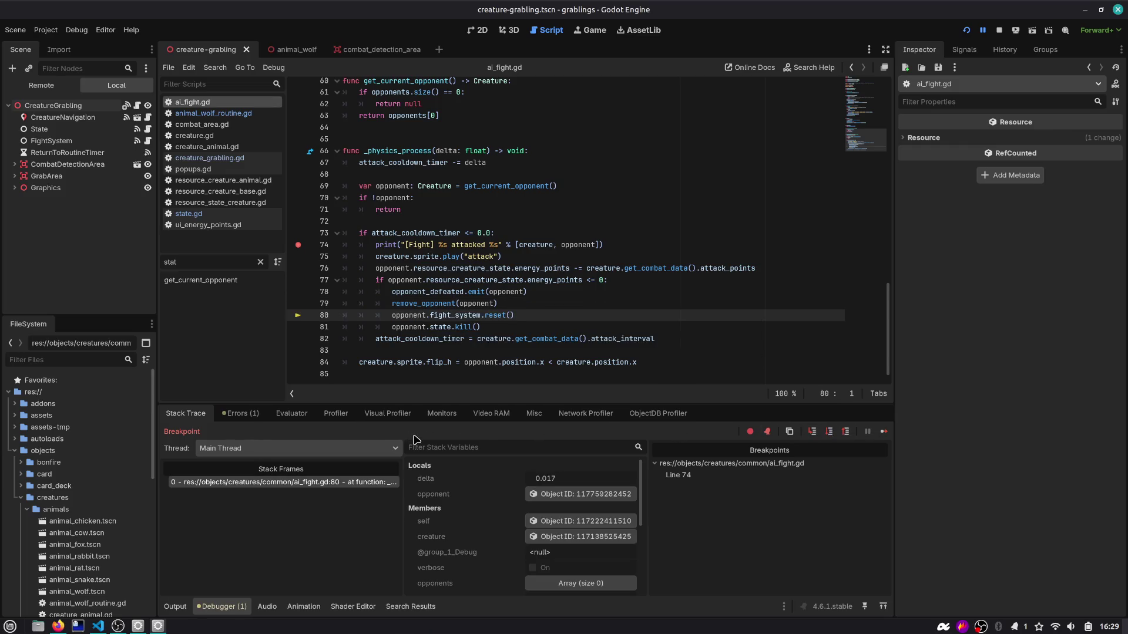
left_click(244, 414)
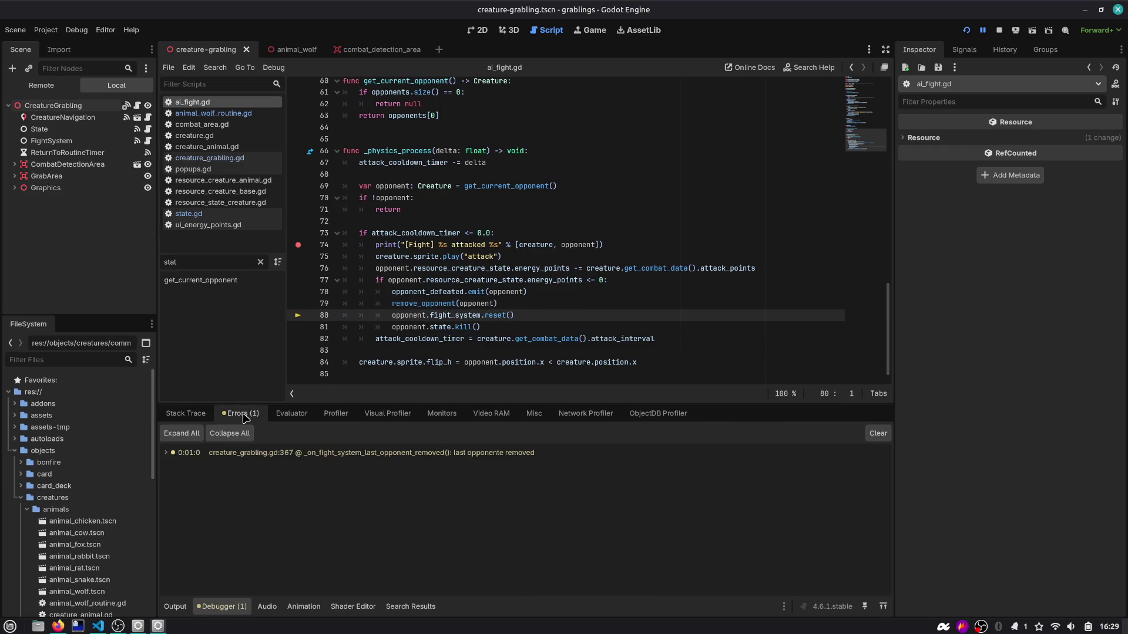
Step: Delete the push_warning line 367 in creature_grabling.gd, then go back to ai_fight.gd
double_click(513, 454)
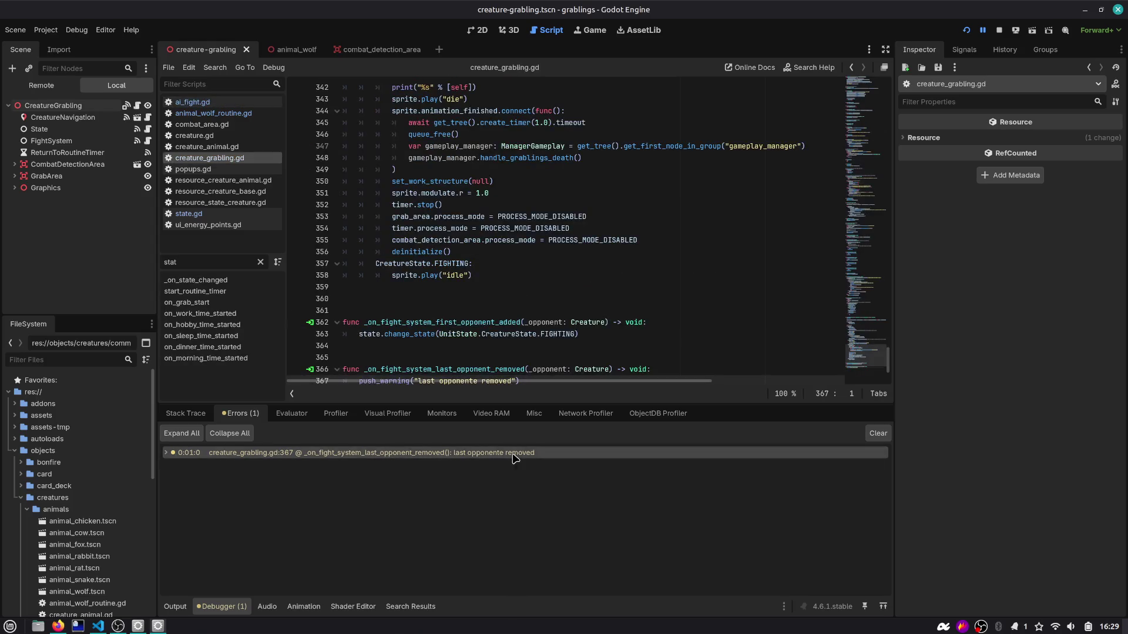
left_click_drag(536, 351, 343, 347)
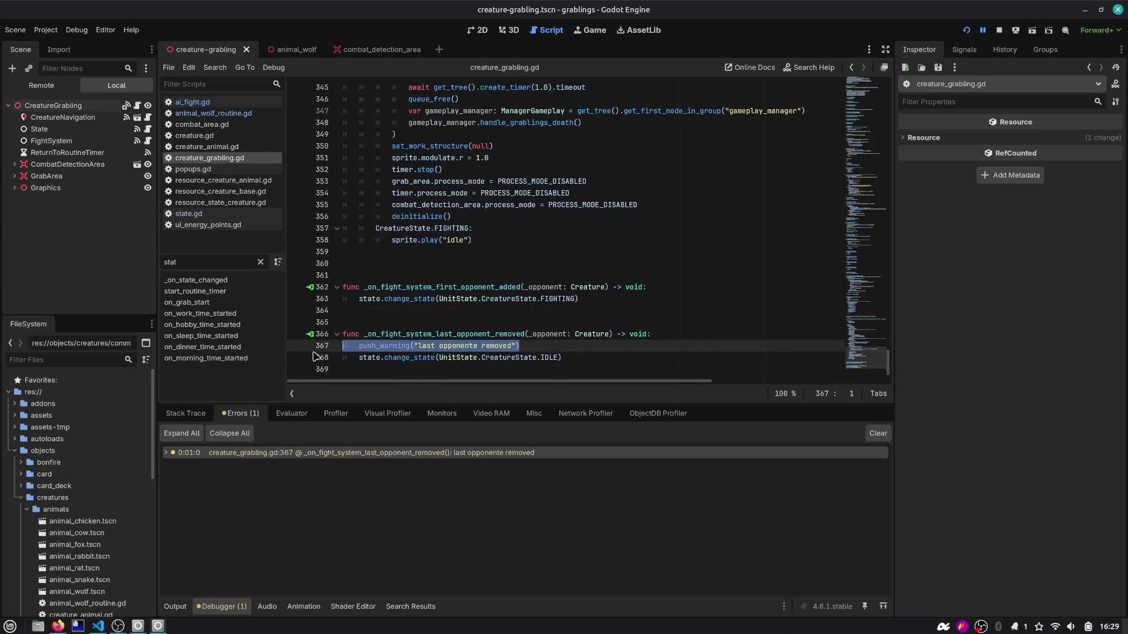
key("BackSpace")
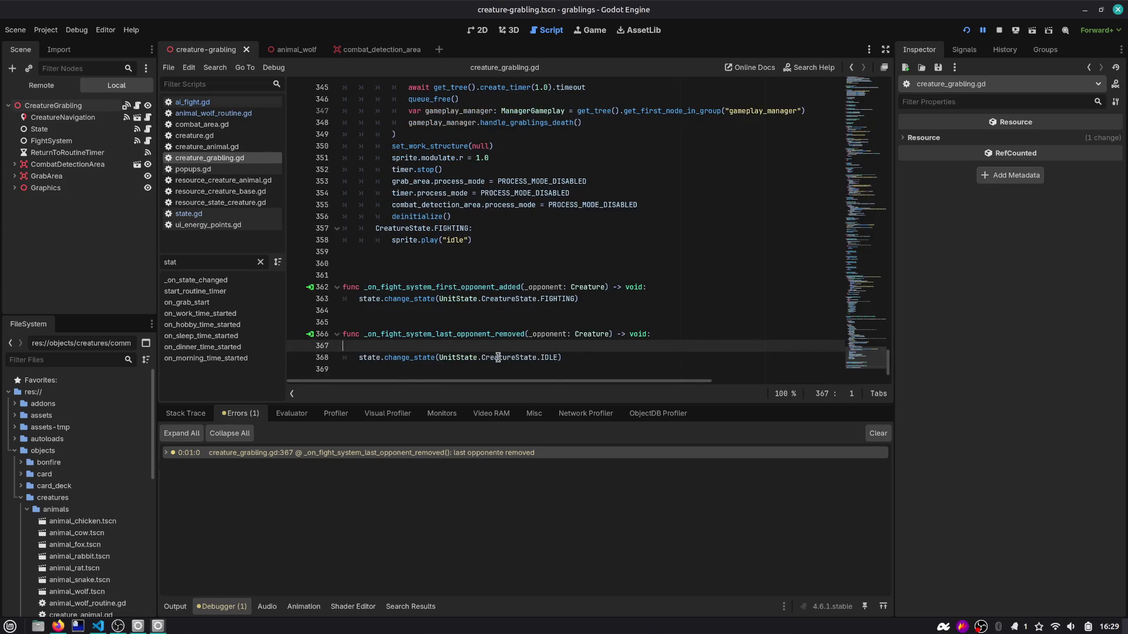
key("BackSpace")
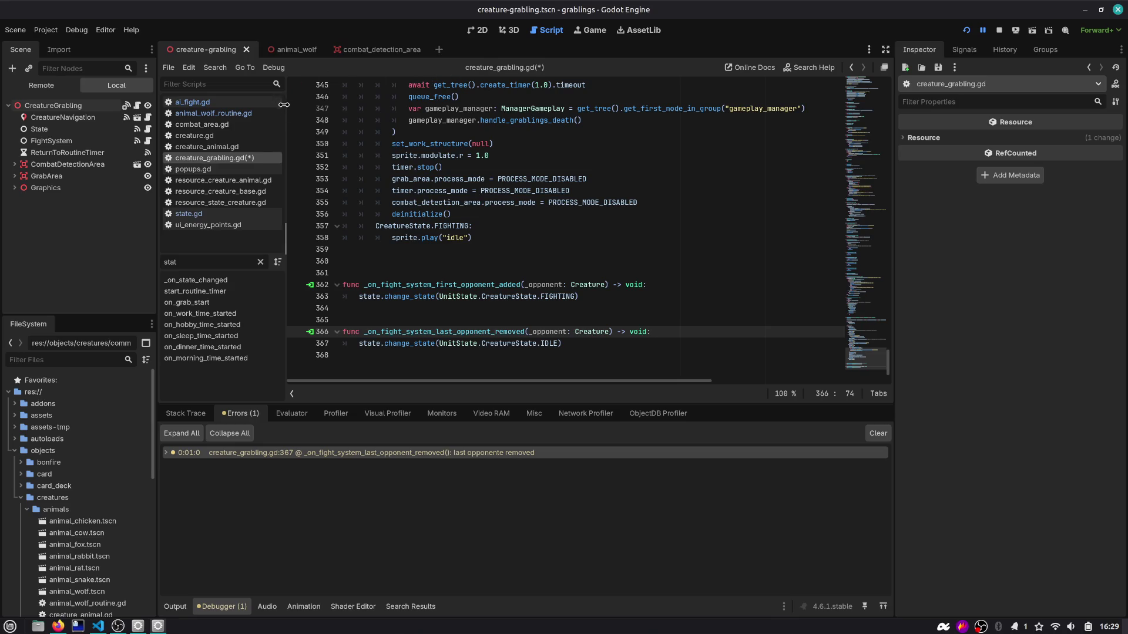
left_click(851, 68)
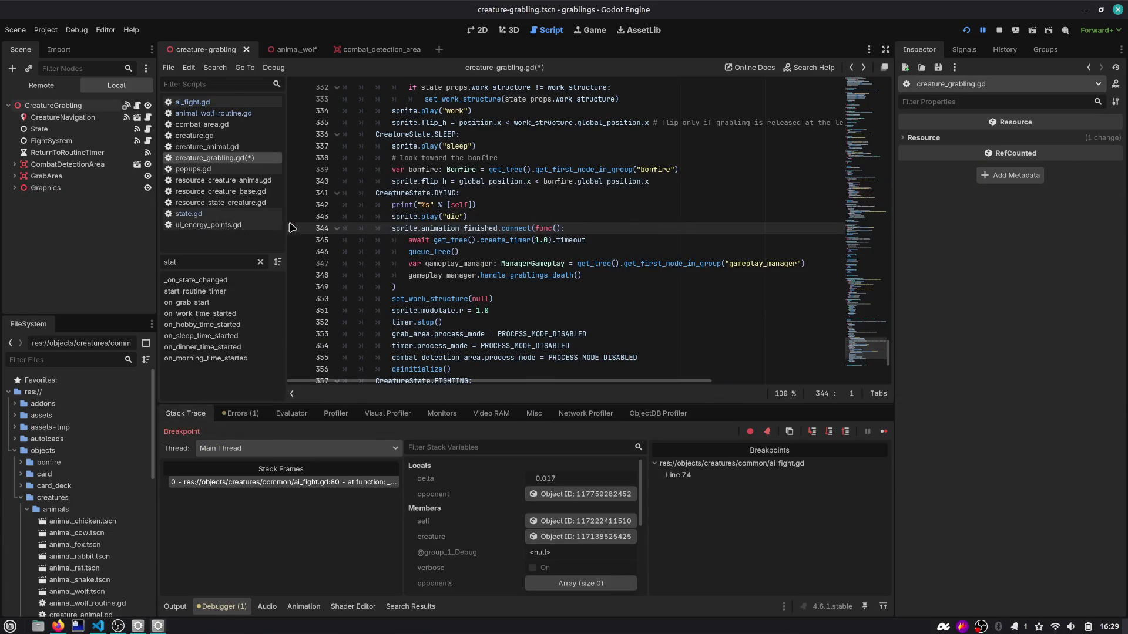
scroll(441, 265, "down", 4)
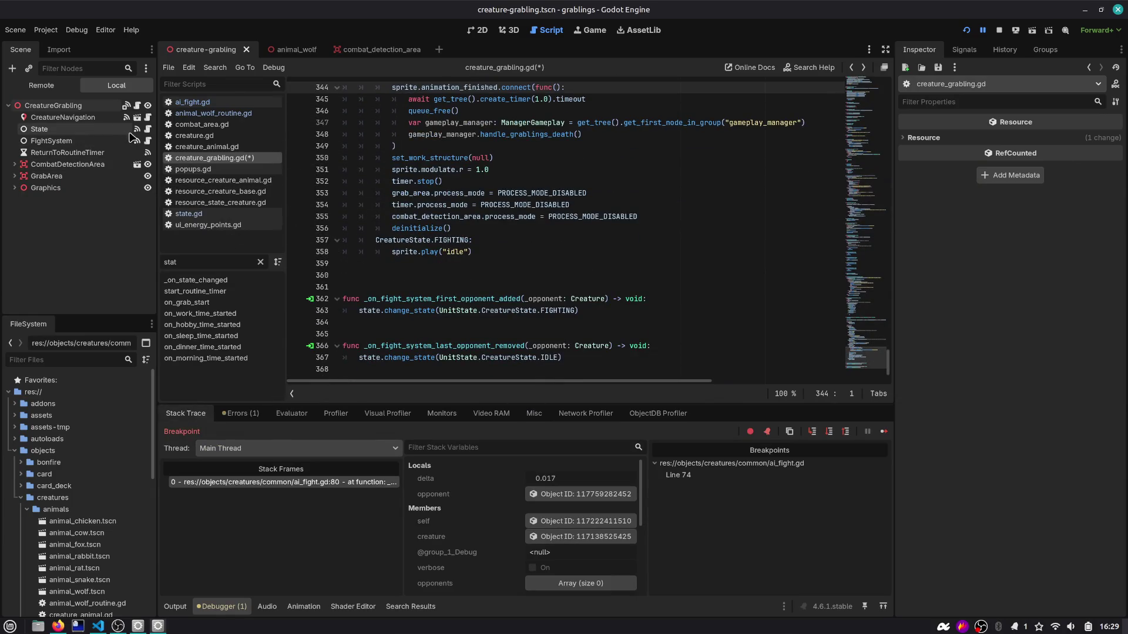
left_click(147, 141)
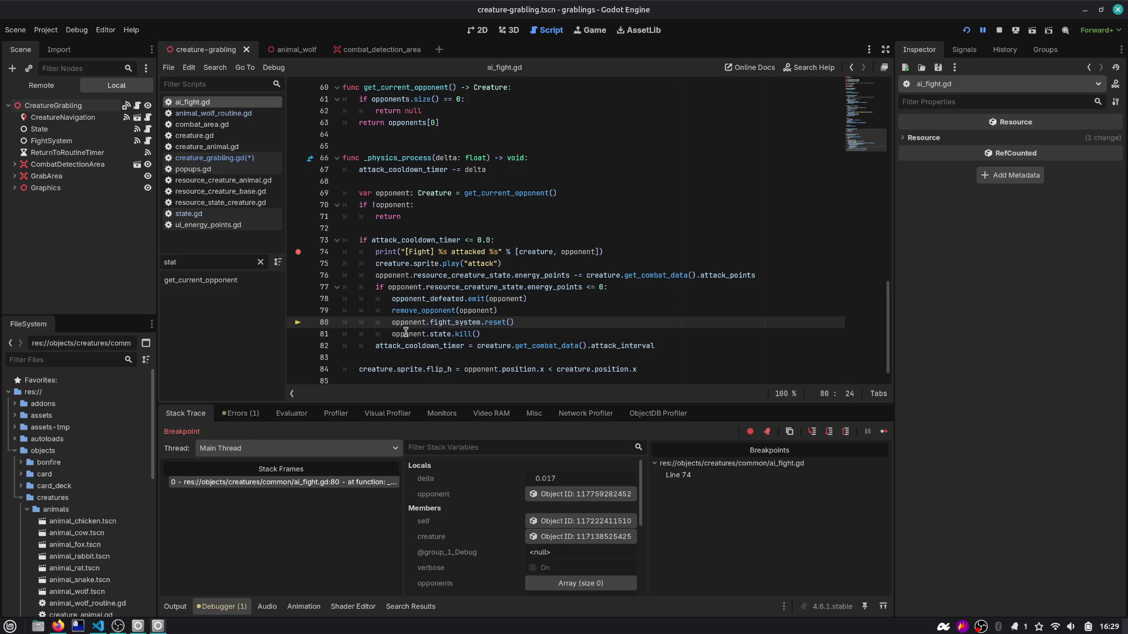
Step: Step past fight_system.reset() to ai_fight.gd line 81
mouse_move(502, 323)
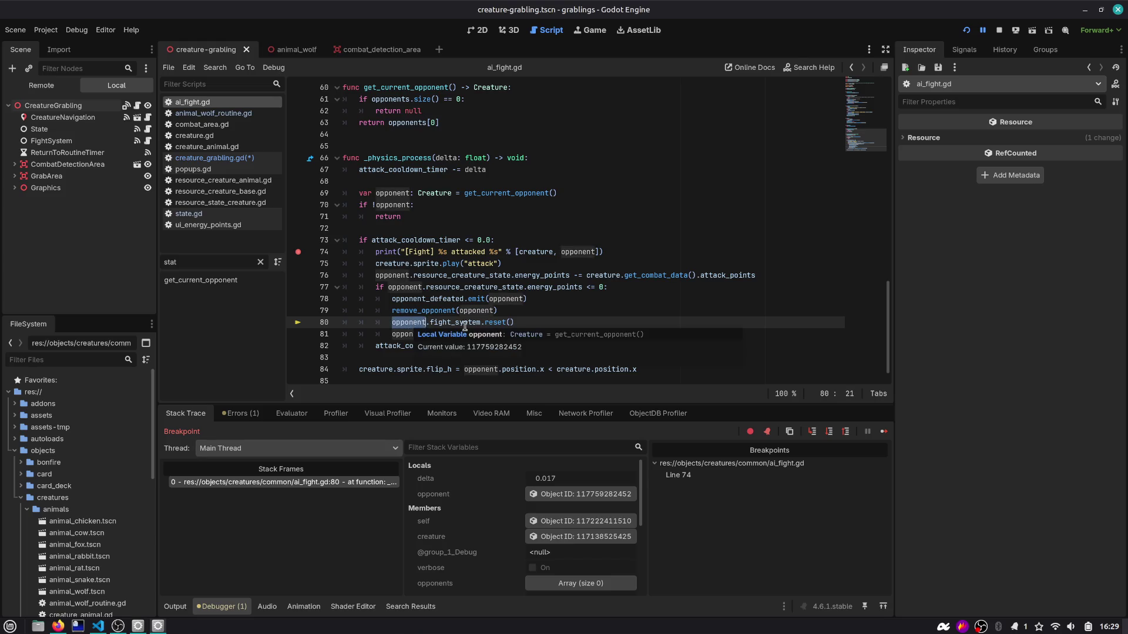
key("F10")
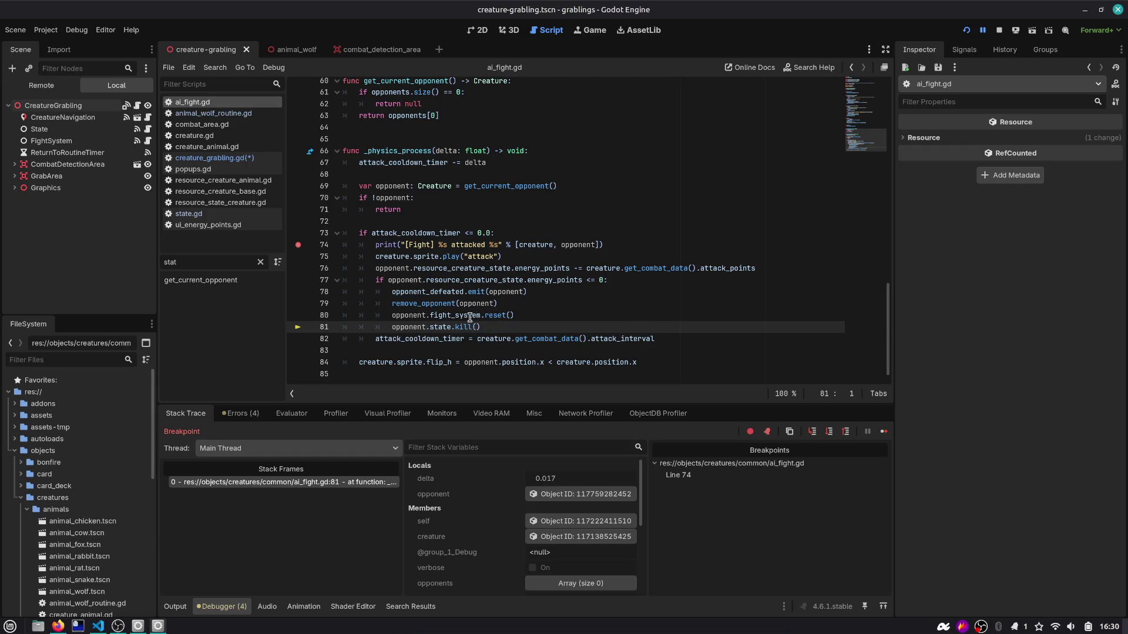
left_click(511, 316)
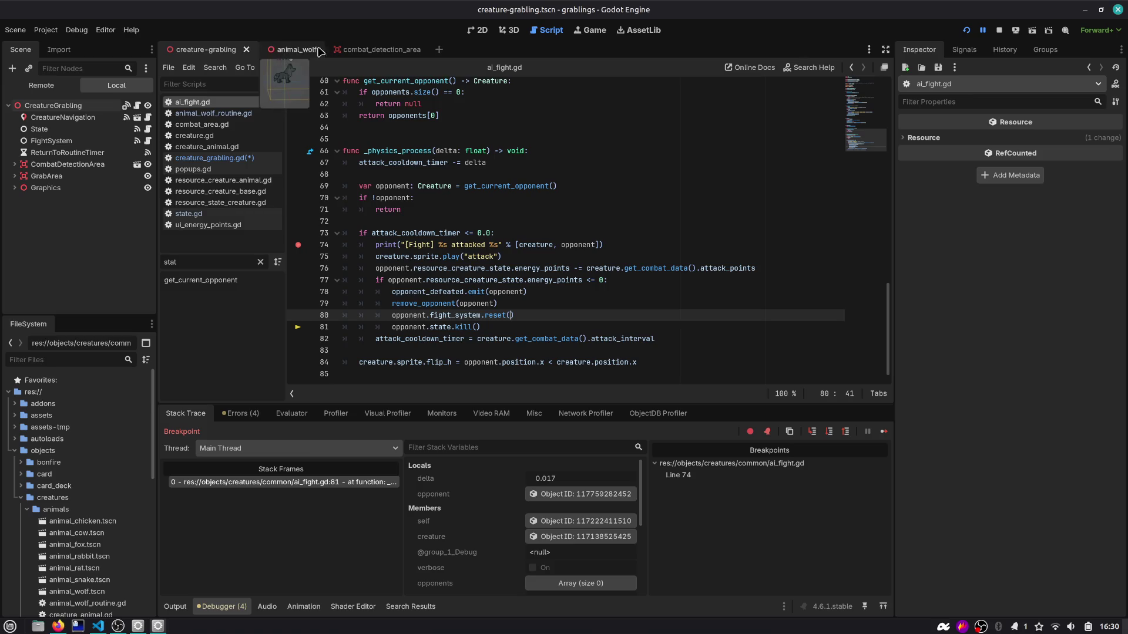
Step: Review creature_animal.gd and the fight_system.reset() call on line 47 of animal_wolf_routine.gd
left_click(288, 50)
left_click(205, 146)
scroll(353, 263, "down", 4)
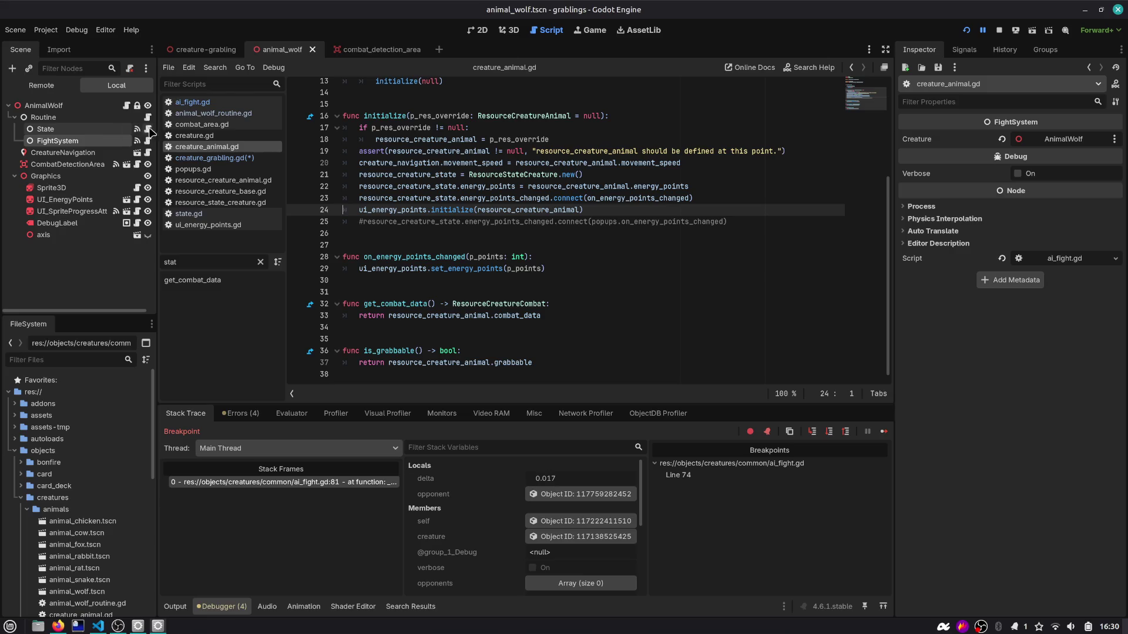
left_click(148, 117)
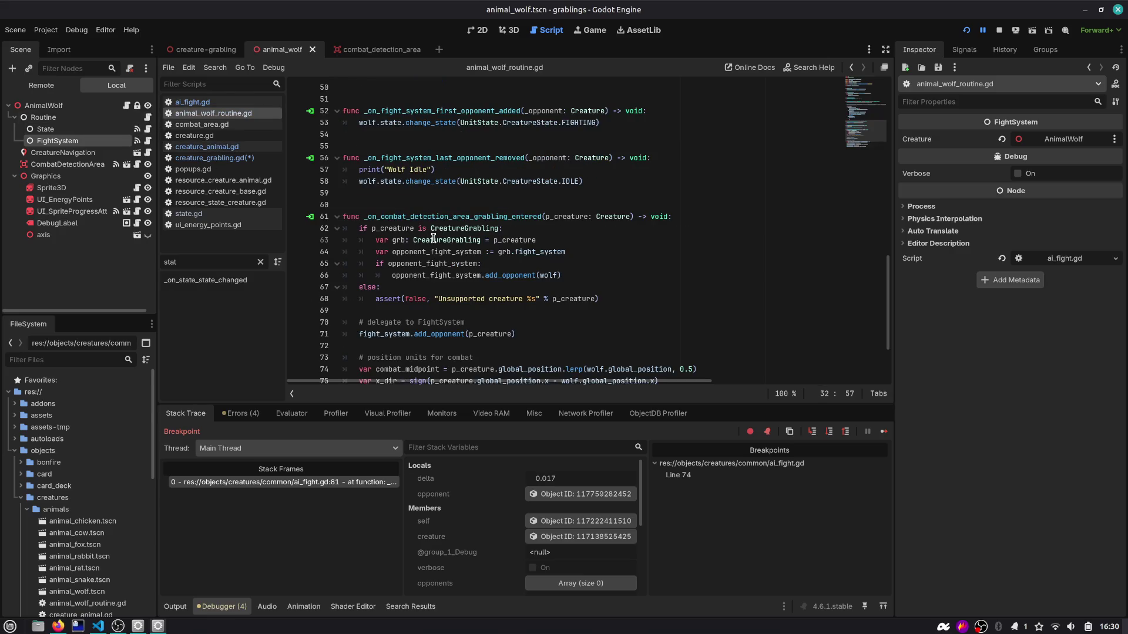
scroll(433, 238, "up", 4)
scroll(433, 238, "up", 4)
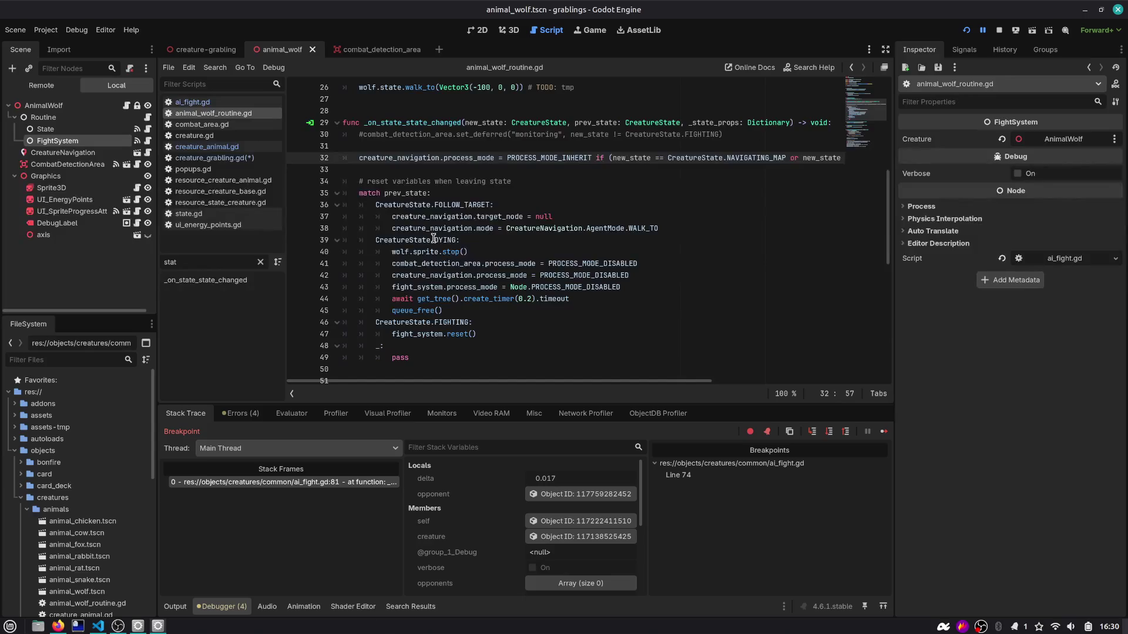
double_click(424, 158)
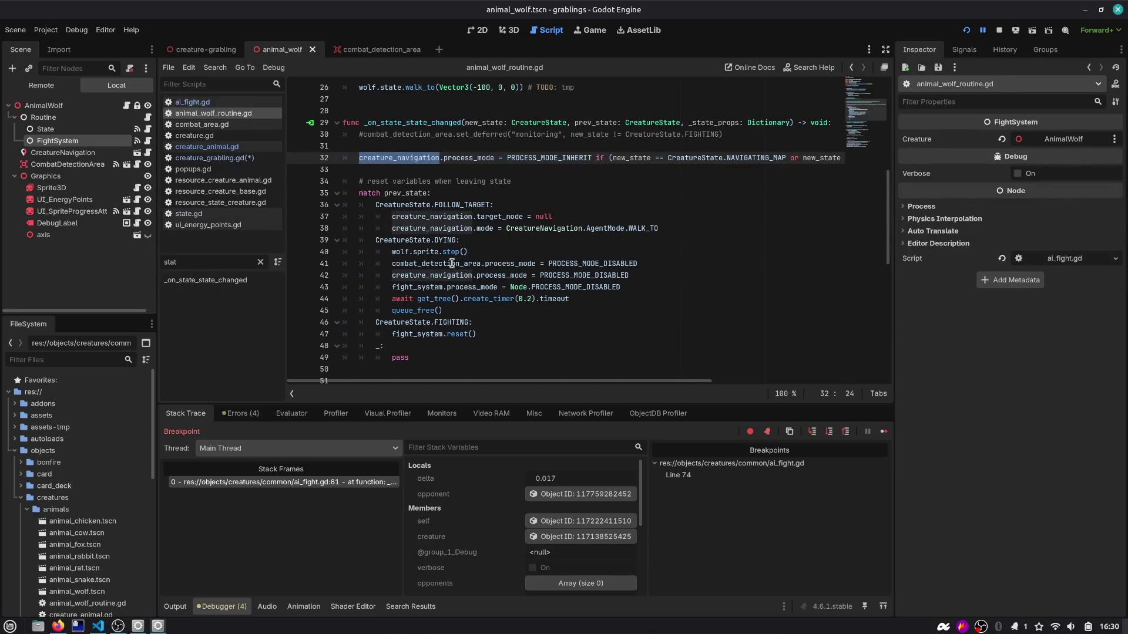
left_click_drag(490, 334, 326, 337)
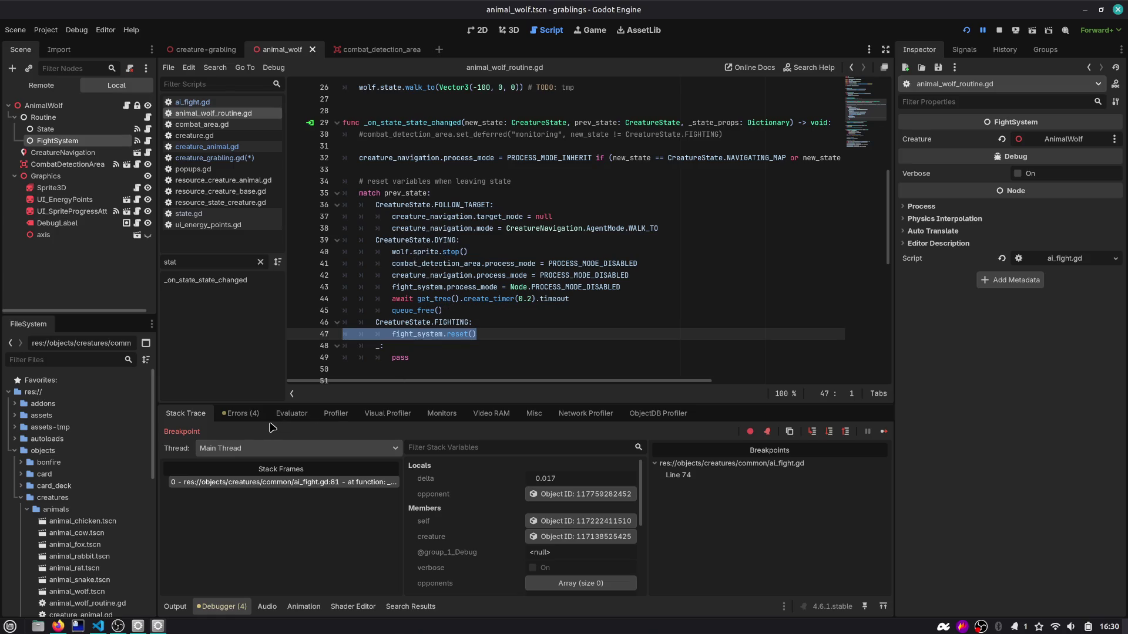
Step: Check the output log, review the opponent.state.kill() call on line 81, then open state.gd
left_click(180, 605)
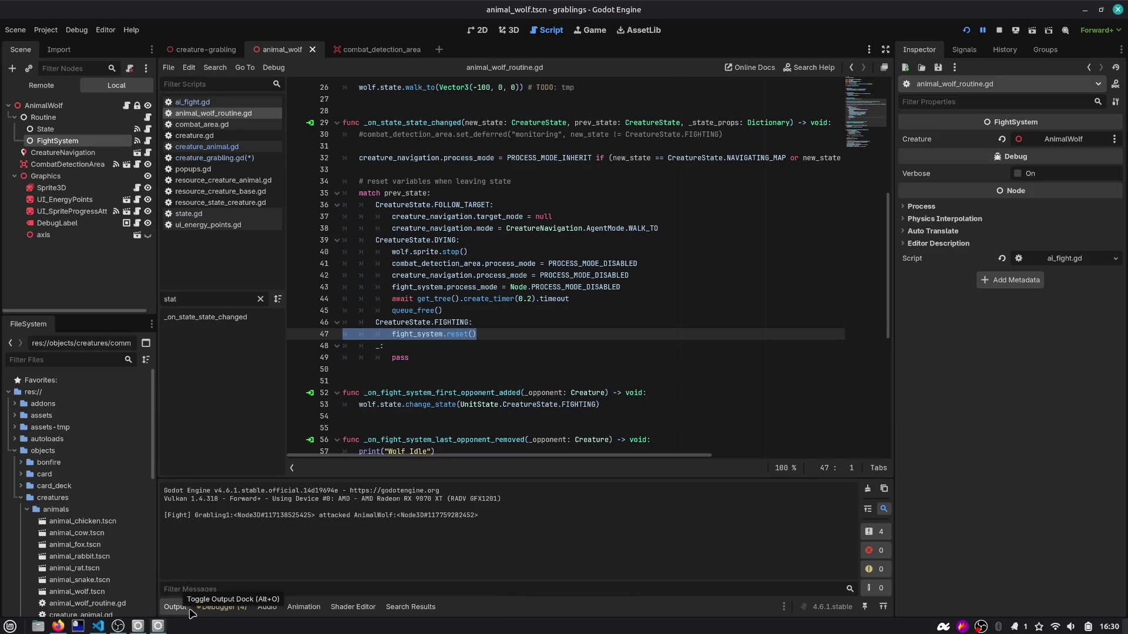
left_click(211, 608)
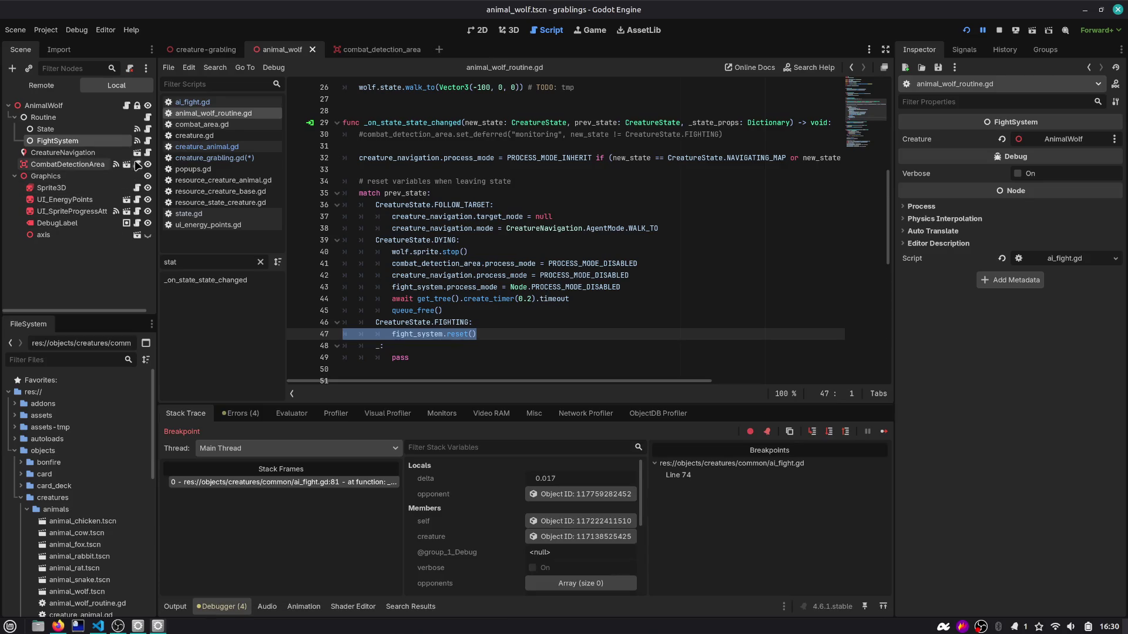
left_click(147, 141)
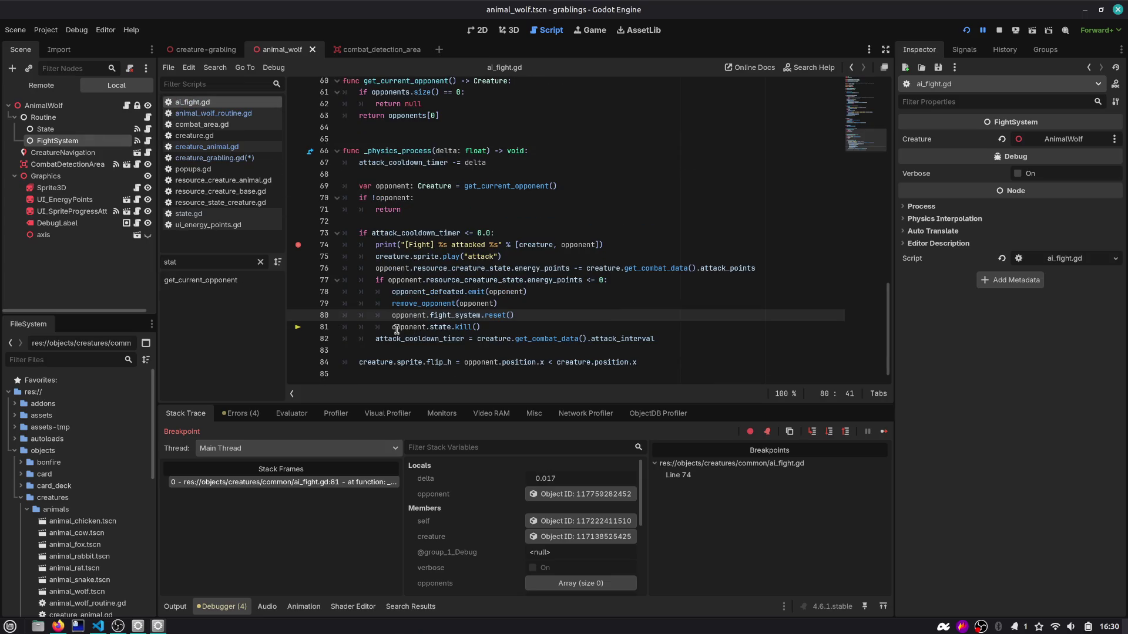
left_click_drag(392, 327, 493, 326)
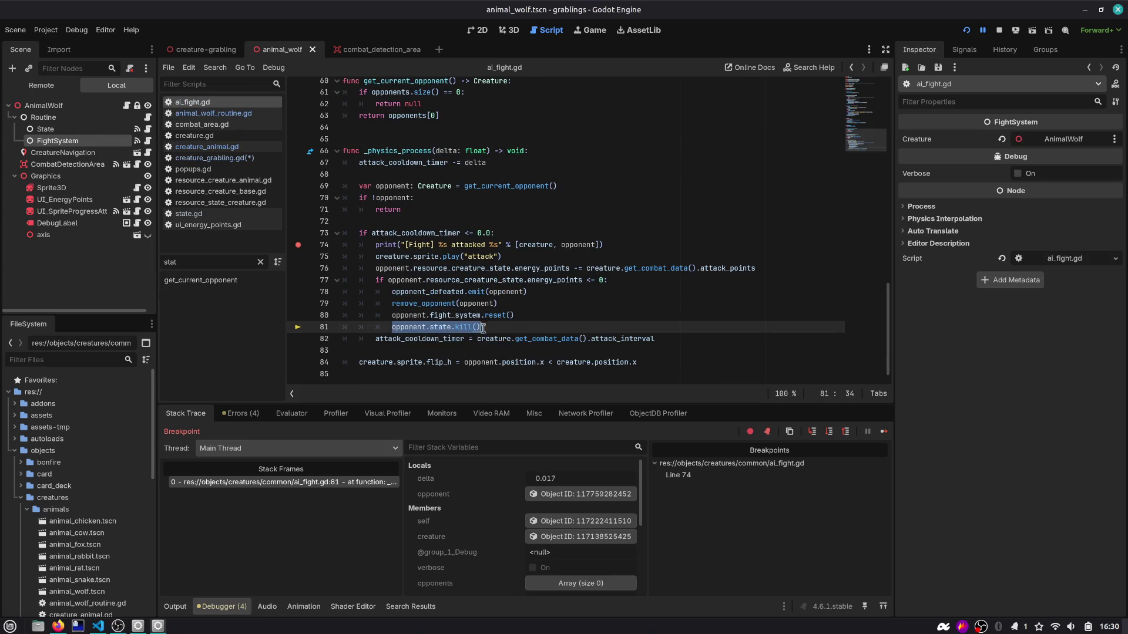
left_click(488, 329)
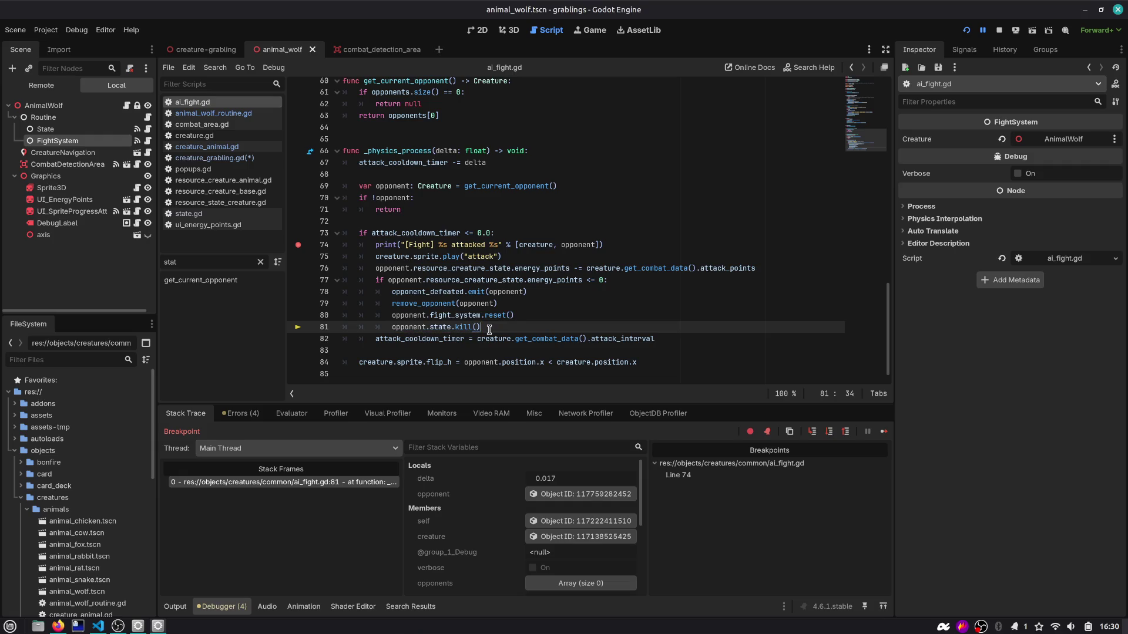
left_click(147, 128)
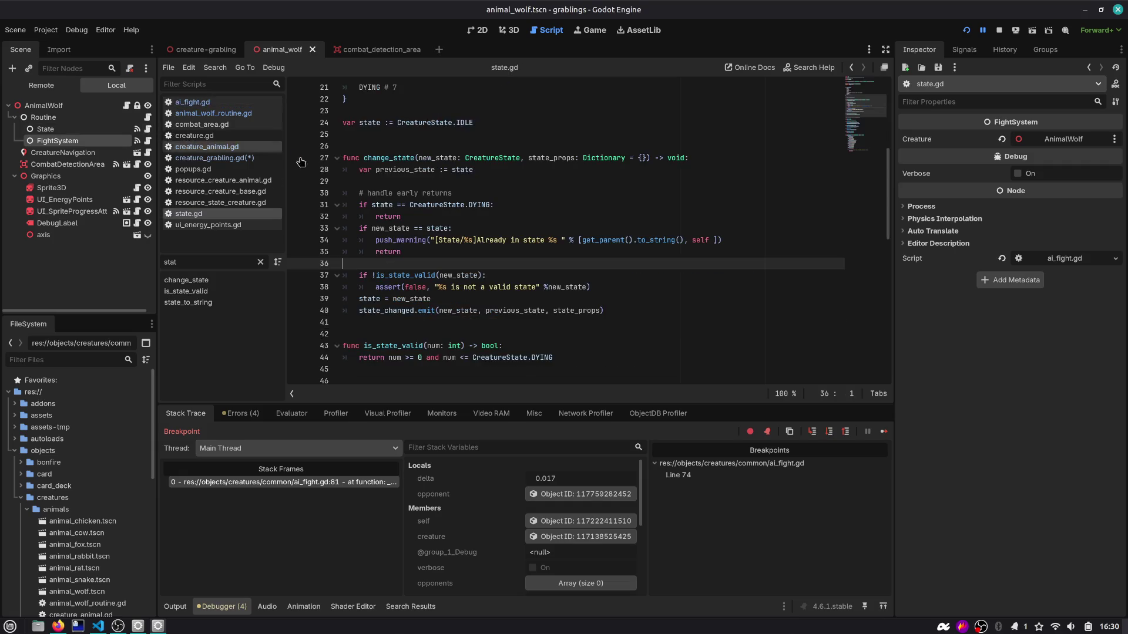
Step: Look at creature_animal.gd, then return to ai_fight.gd
scroll(402, 186, "down", 10)
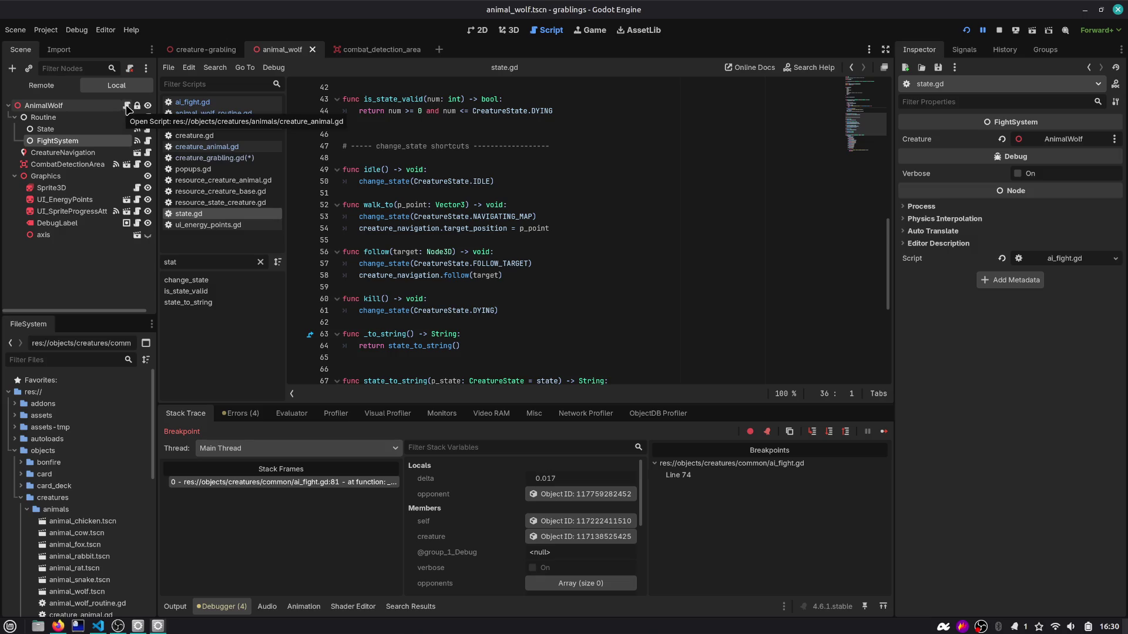
left_click(127, 106)
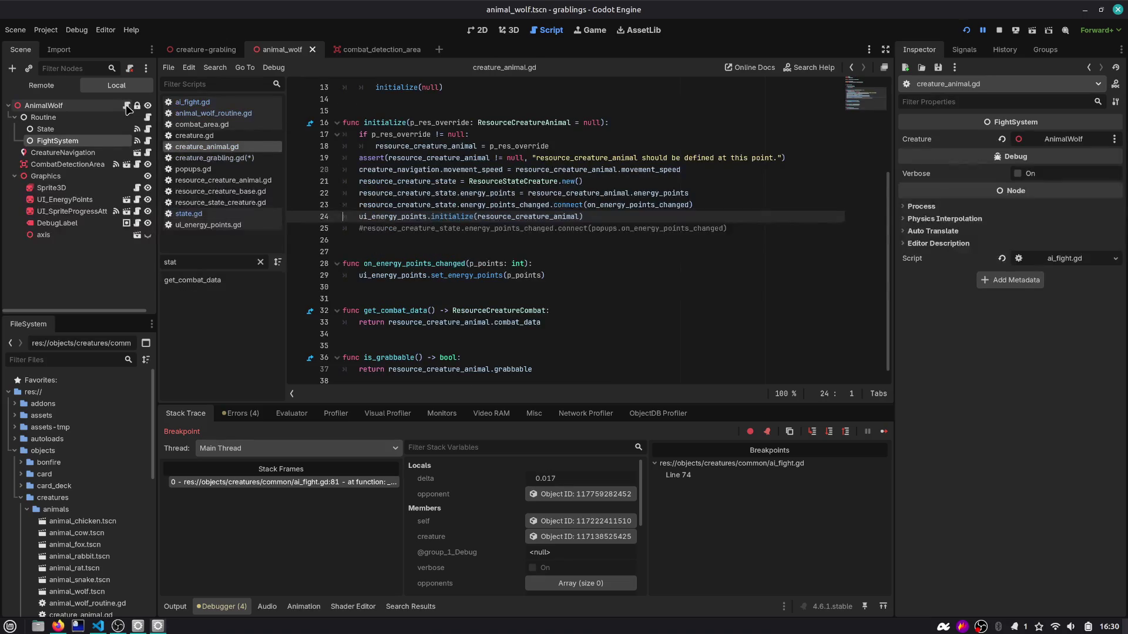
scroll(305, 329, "up", 3)
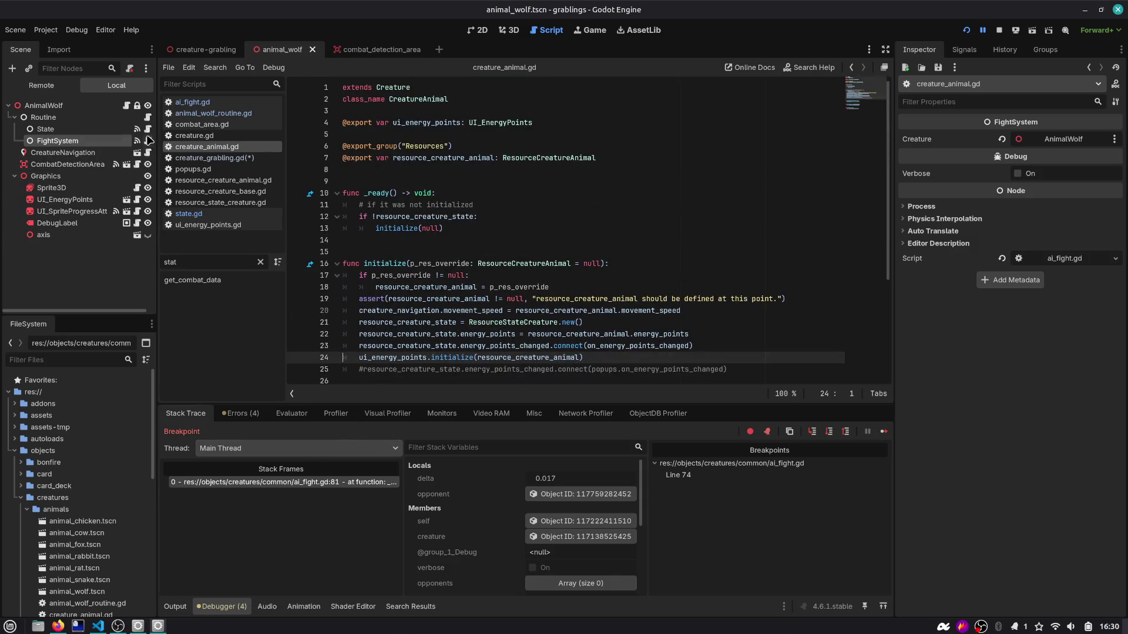
left_click(137, 141)
Step: Toggle a breakpoint on line 77 and step until paused at combat_area.gd line 11
left_click(464, 287)
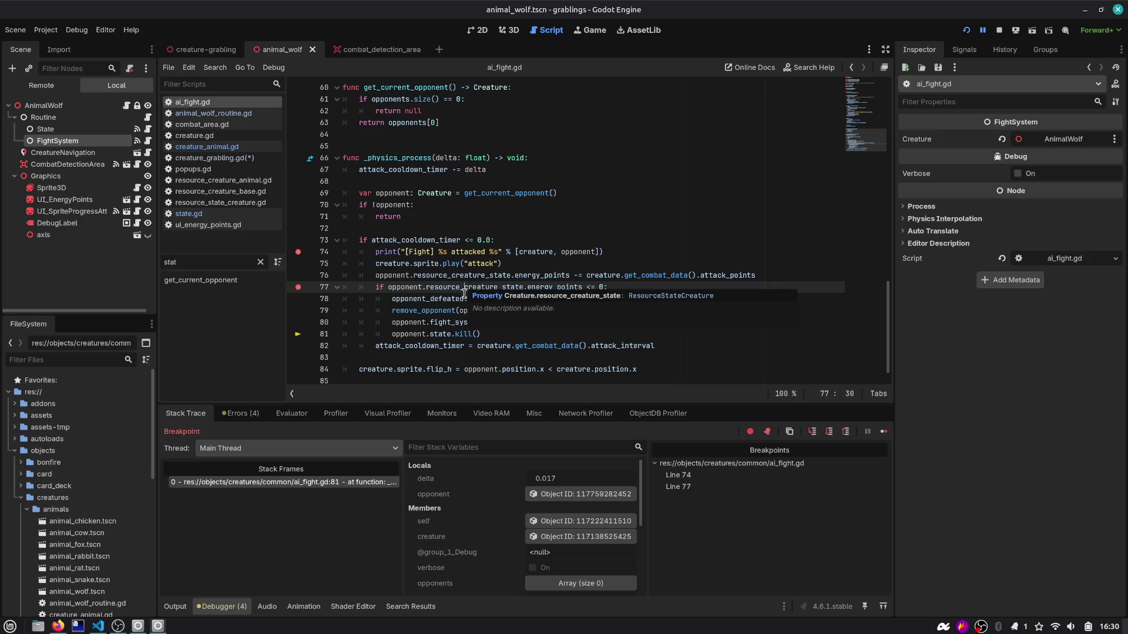
left_click(297, 288)
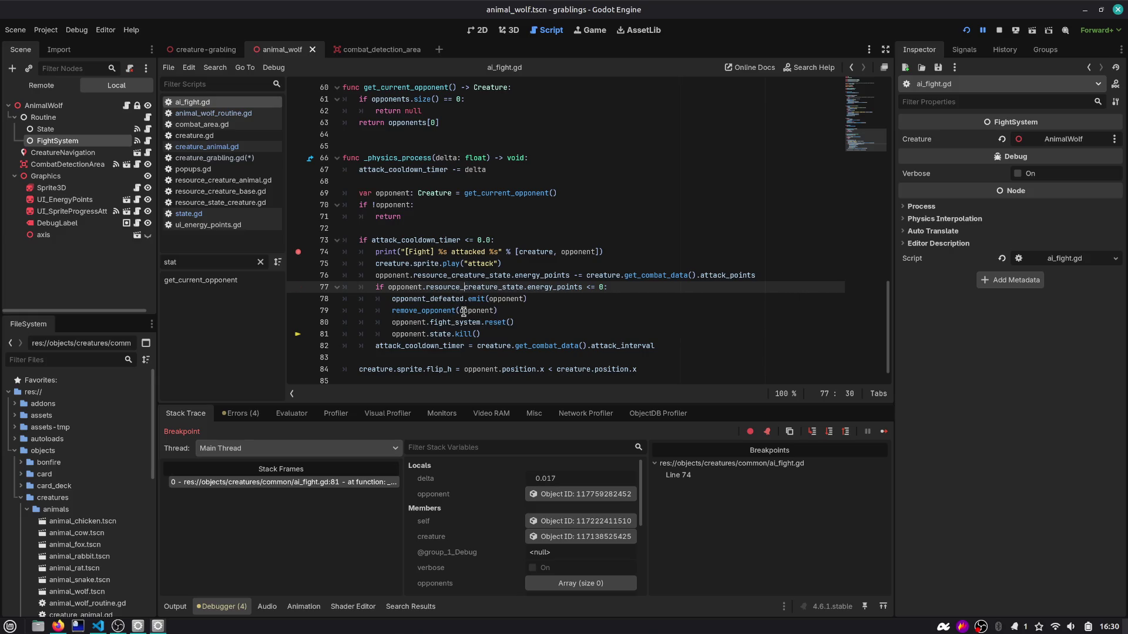
key("F9")
left_click(510, 347)
key("F10")
key("F10")
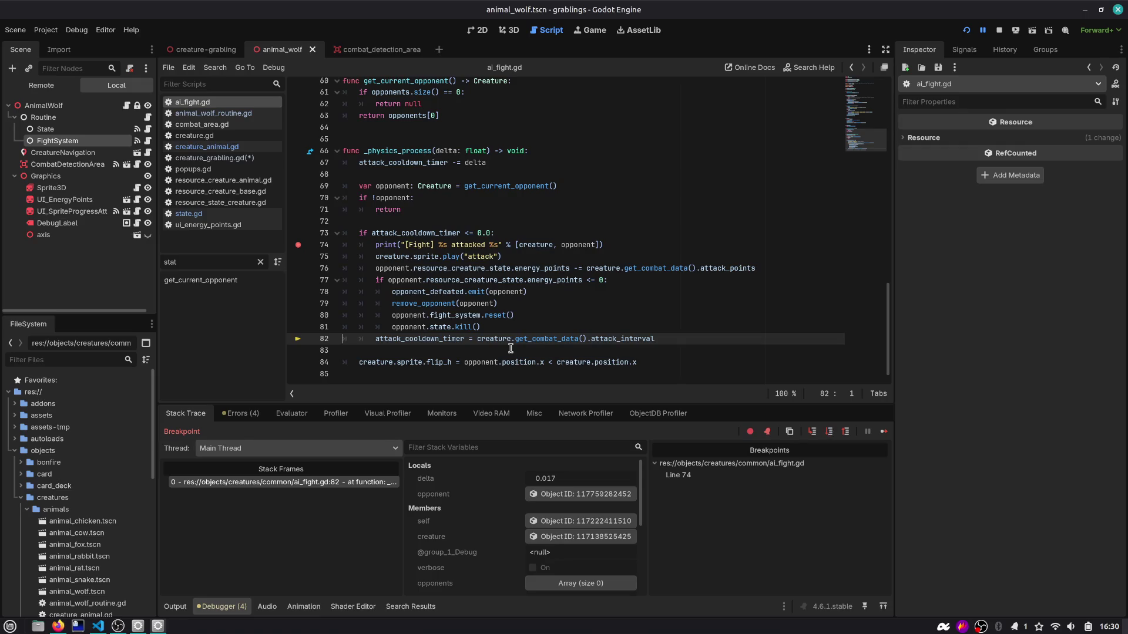
key("F10")
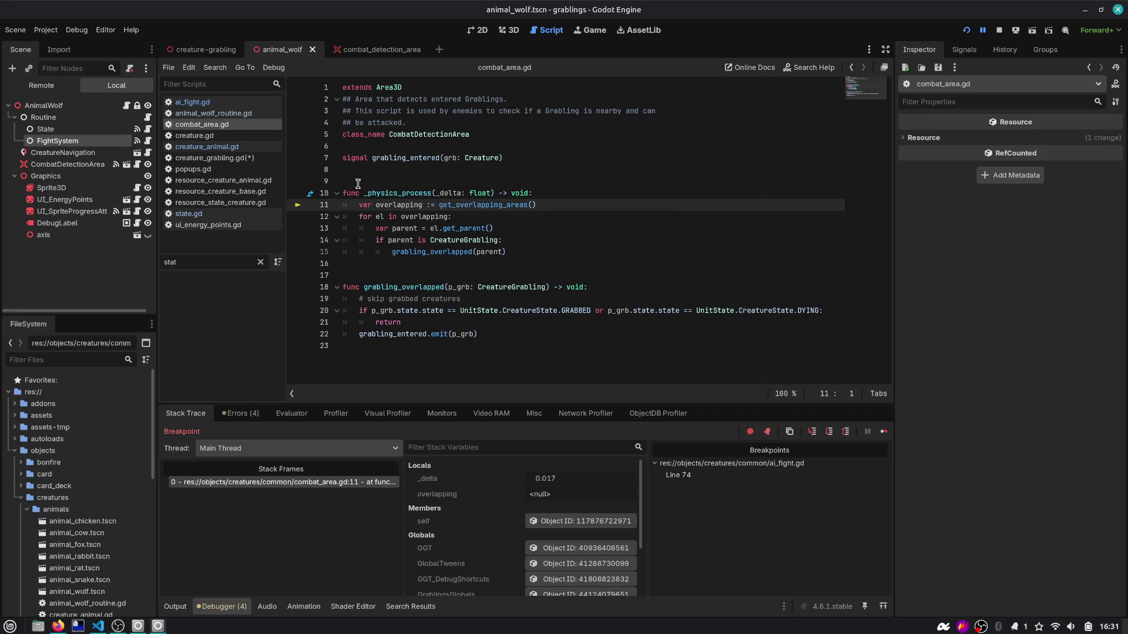
Step: Remove the line 11 and line 74 breakpoints, resume, and restart the game
left_click(299, 206)
left_click(299, 205)
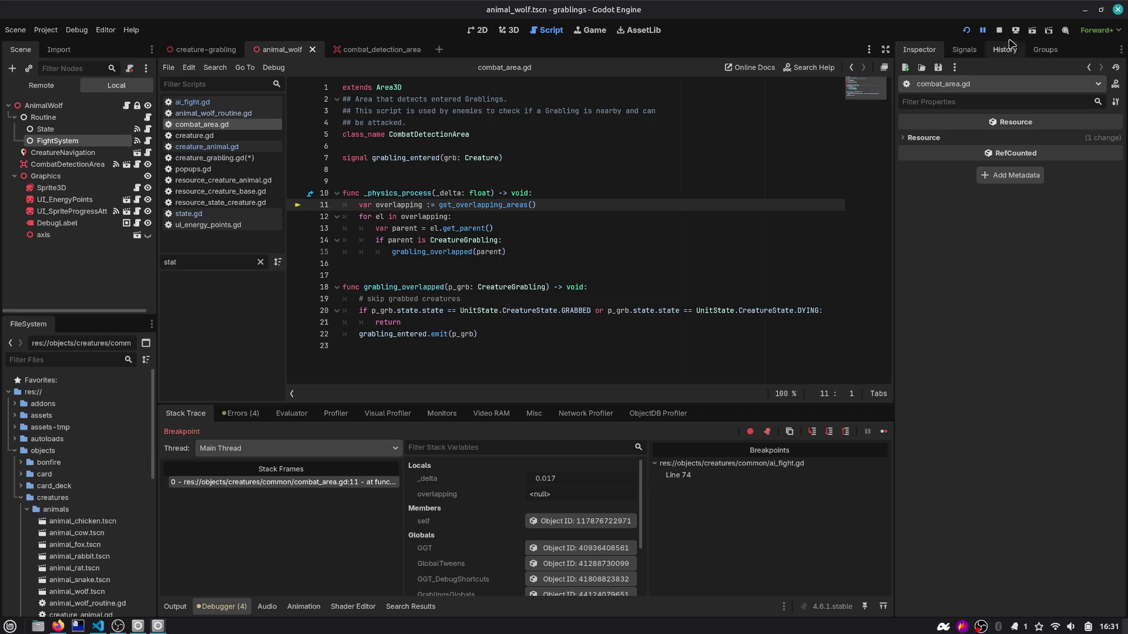
left_click(982, 30)
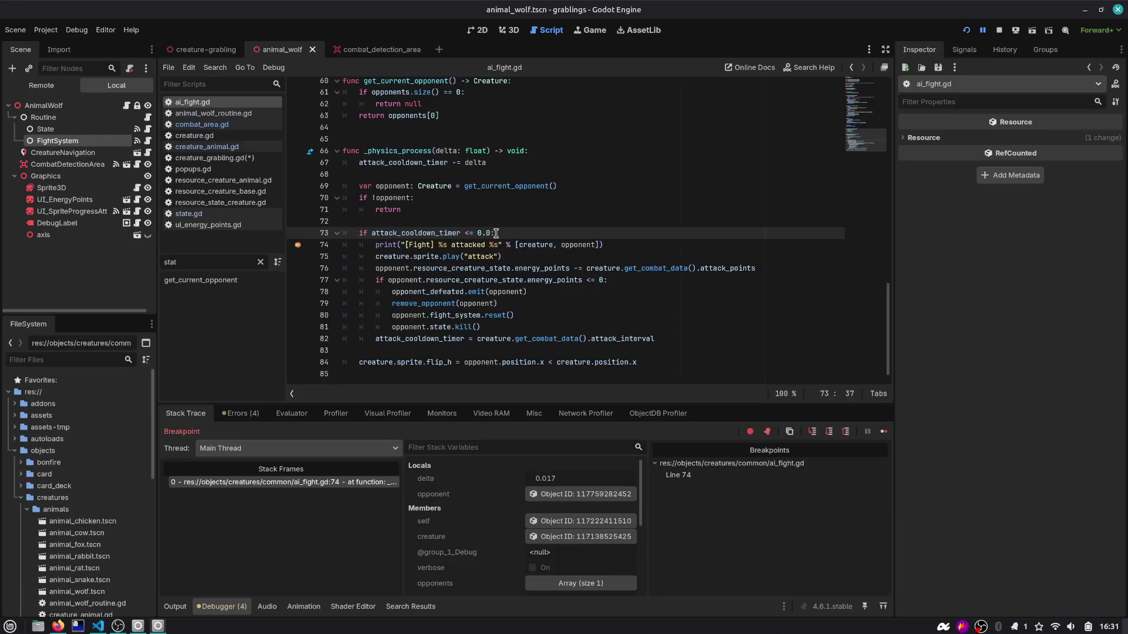
left_click(298, 245)
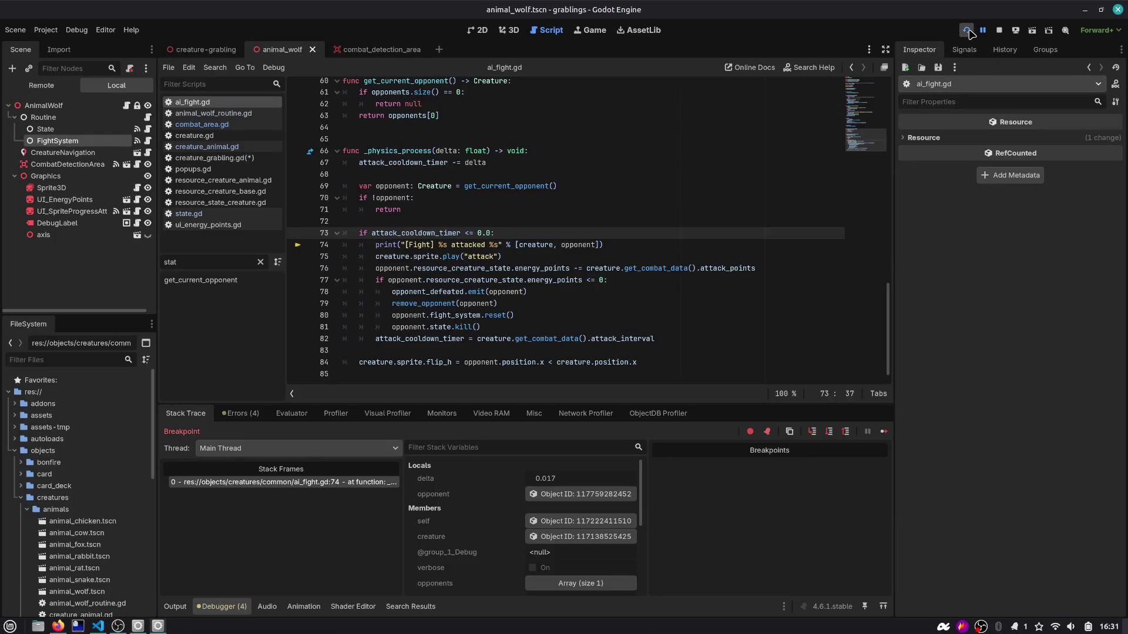
left_click(966, 30)
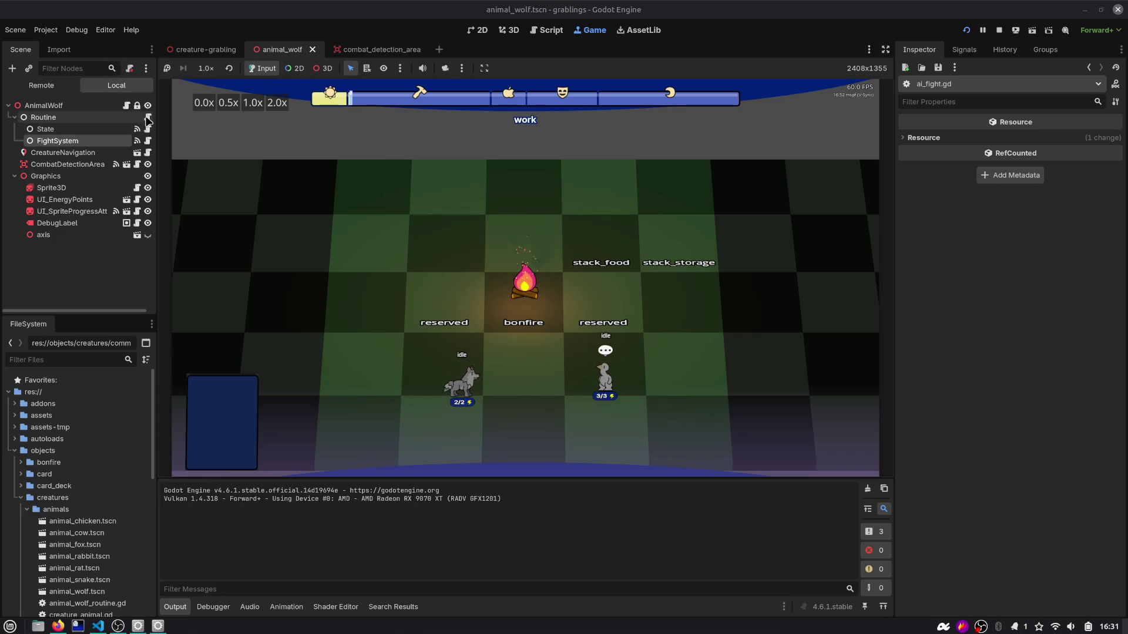
Step: Add a print of "WOLF DYING" under the DYING case and rerun with F5
left_click(147, 117)
left_click(489, 241)
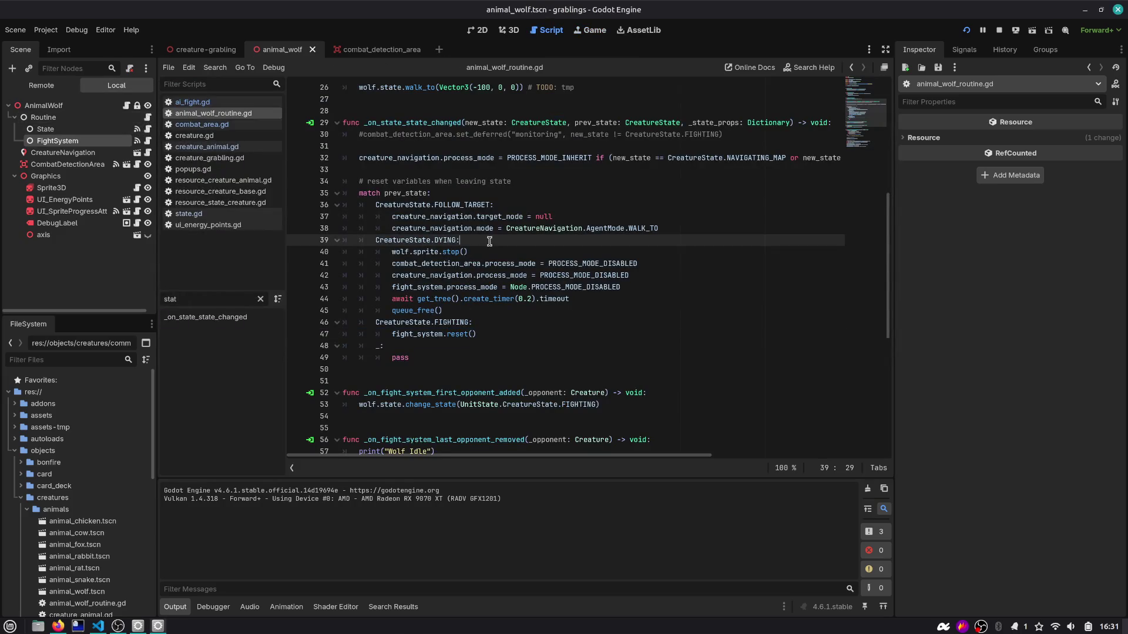
key("Return")
type("(\"")
type("DYIN")
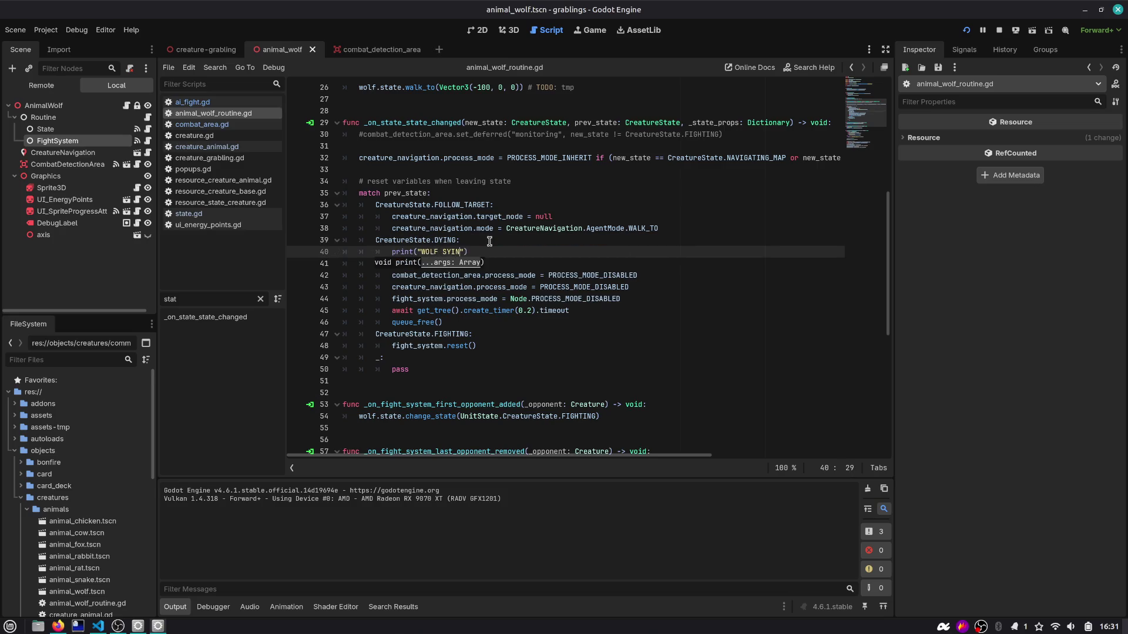
type("G")
key("F5")
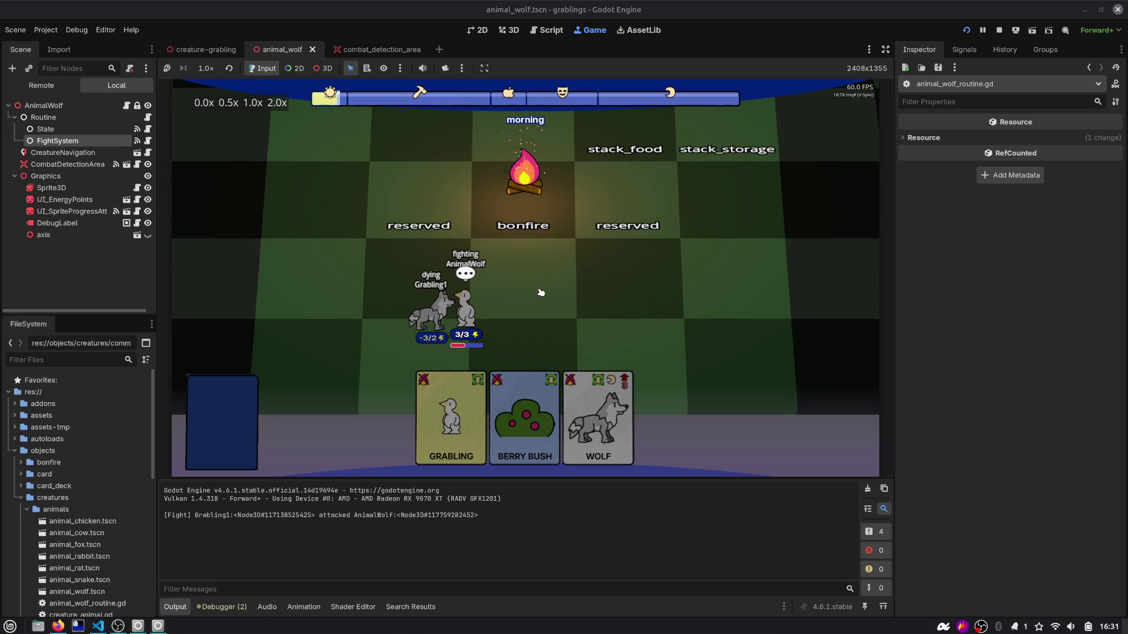
Step: Back in animal_wolf_routine.gd, check CreatureState, then view the State node's signal connections
left_click(546, 30)
double_click(404, 240)
scroll(403, 240, "up", 1)
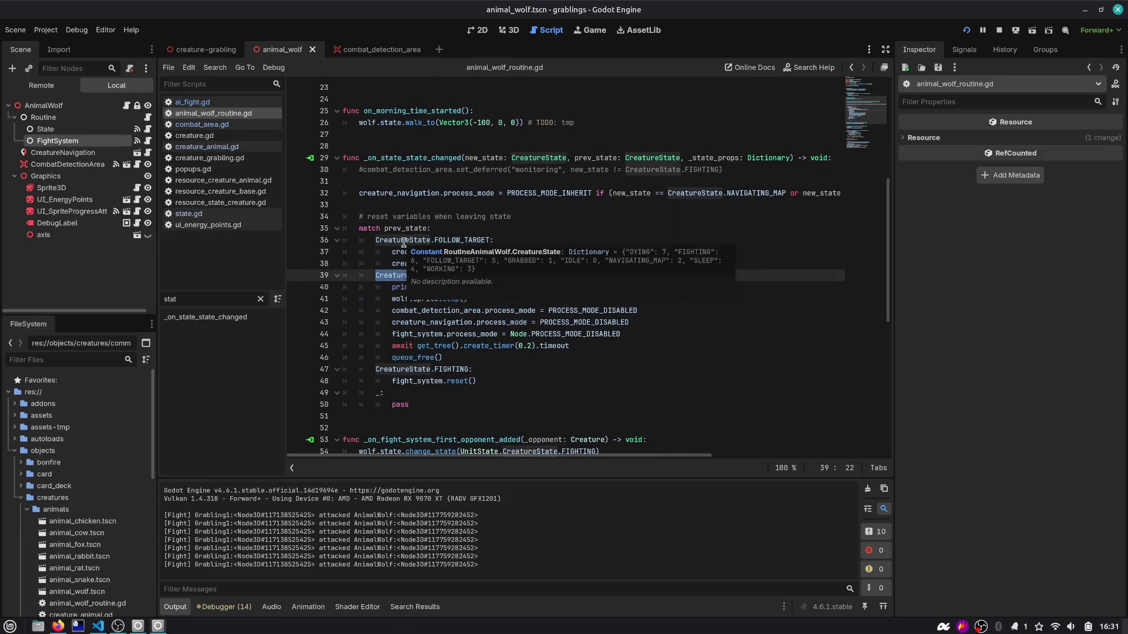
left_click(486, 289)
left_click(423, 184)
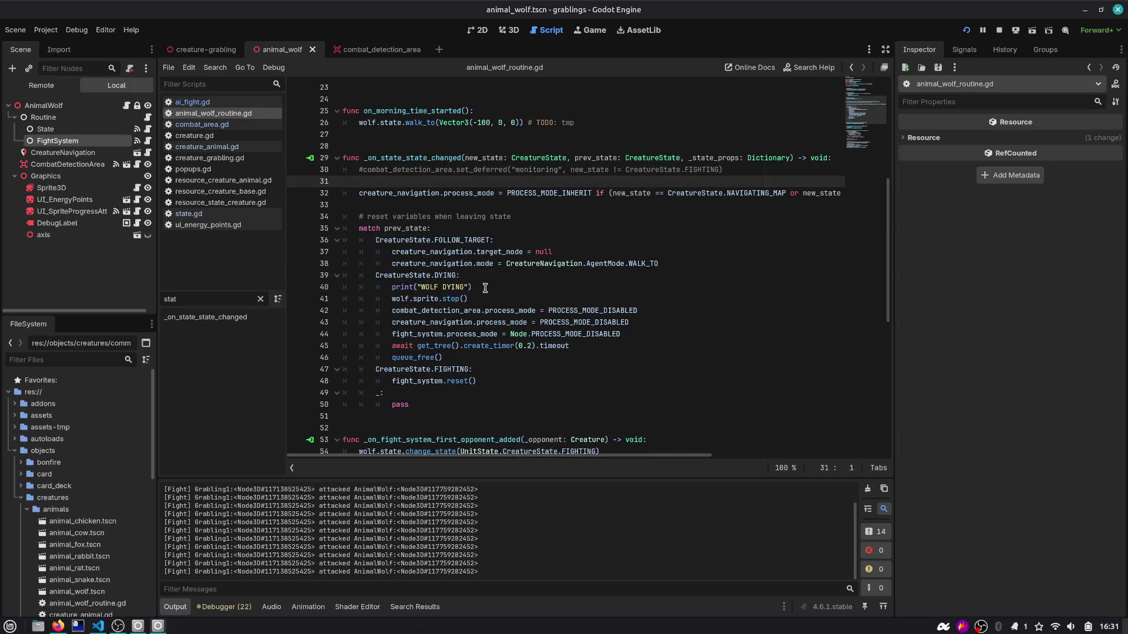
scroll(359, 187, "up", 1)
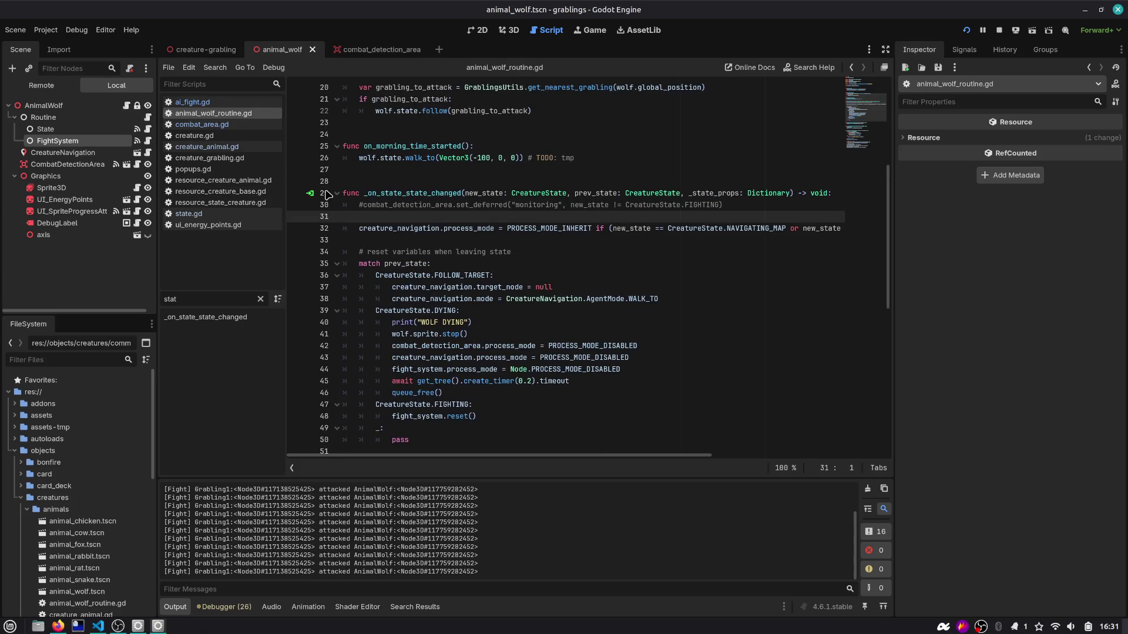
left_click(45, 128)
left_click(964, 49)
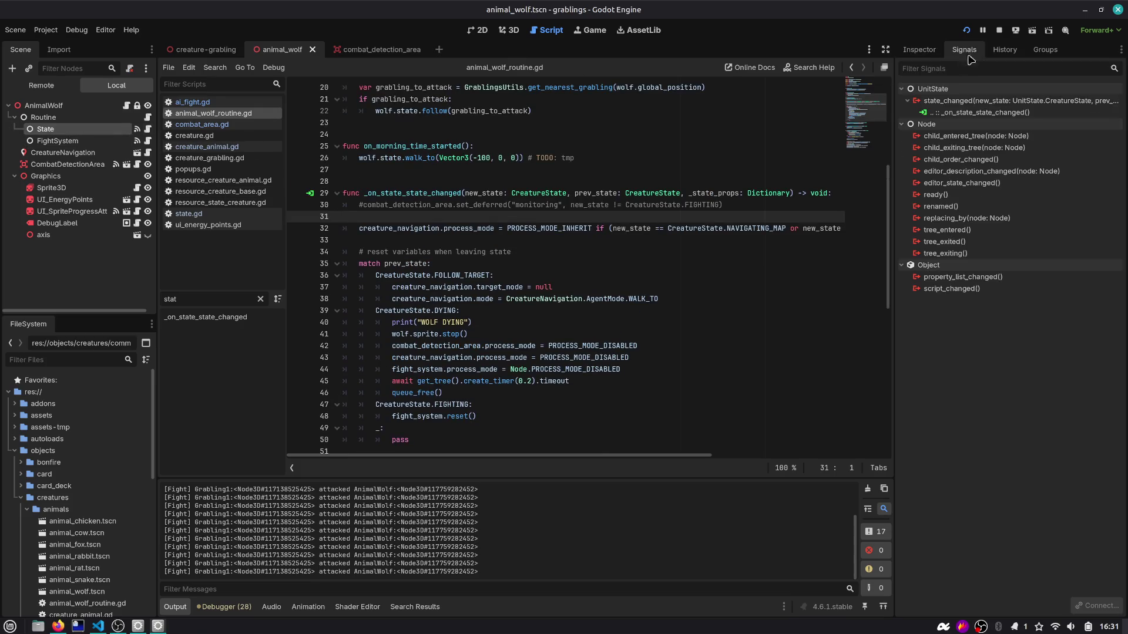
Step: Add a push_warning "killed" line inside the State script's kill function and save
double_click(967, 112)
left_click(147, 129)
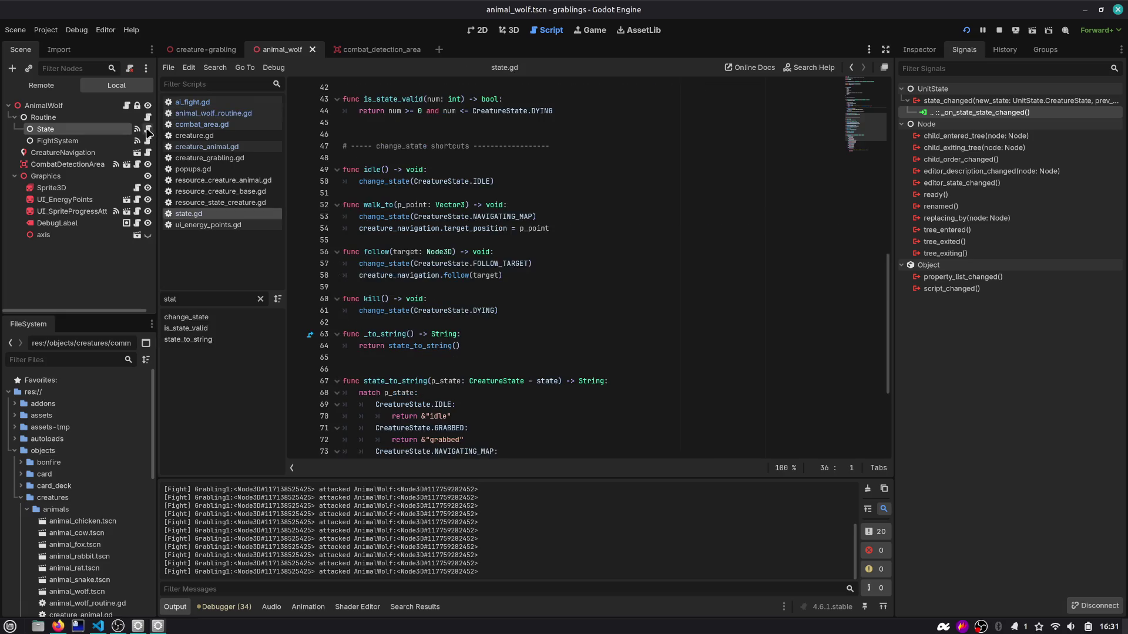
left_click(539, 303)
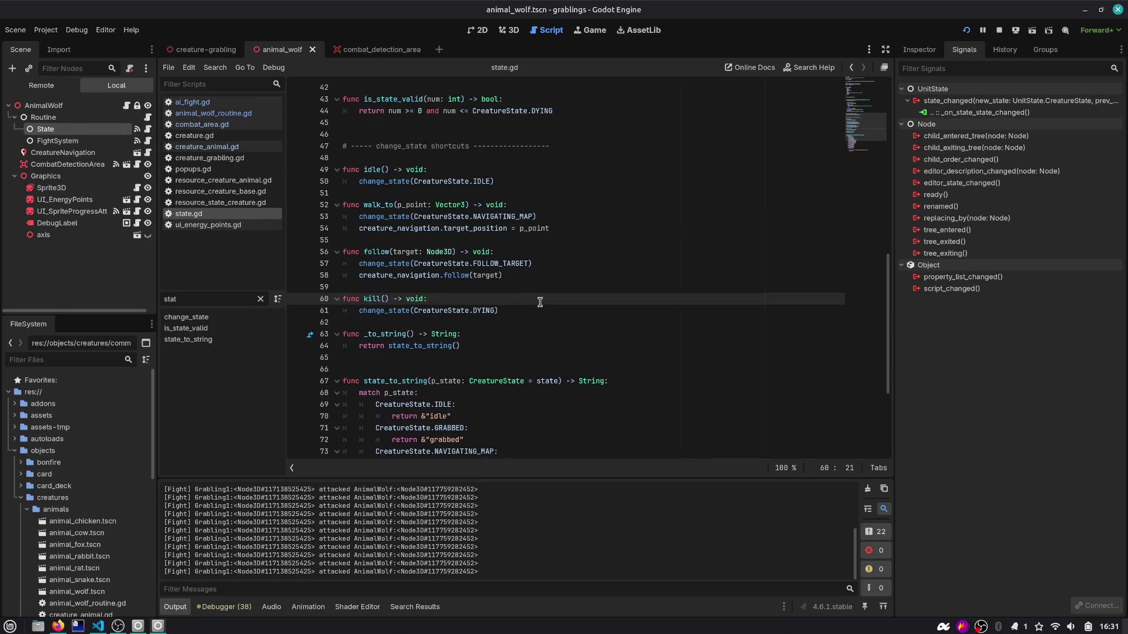
key("Return")
type("push_w")
key("Return")
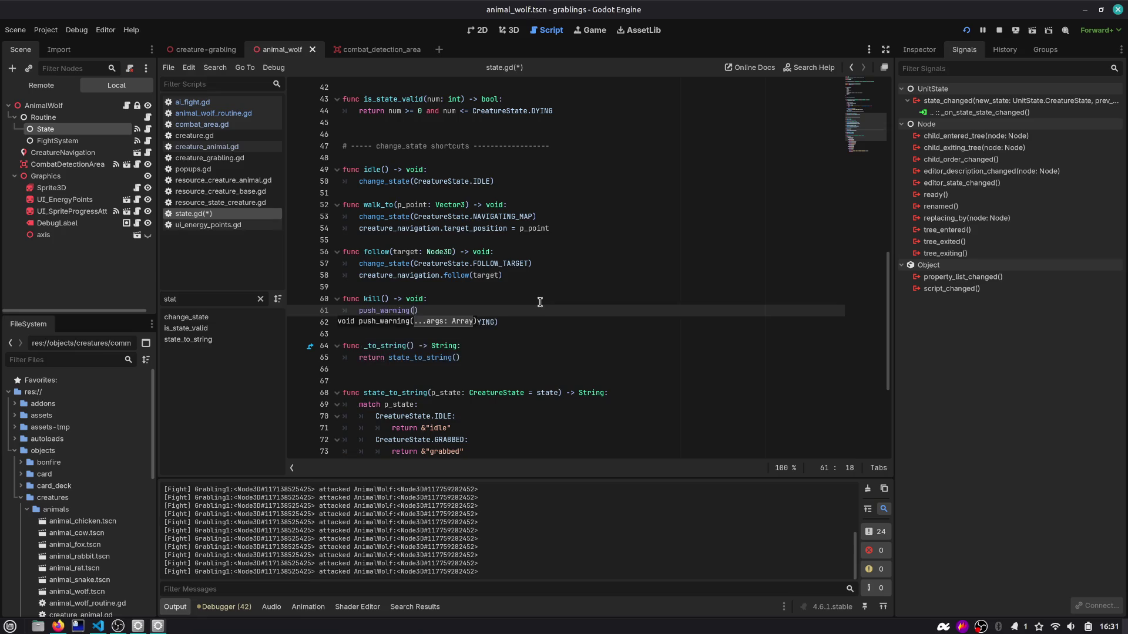
type("killed")
left_click(534, 288)
key("ctrl+s")
left_click(524, 305)
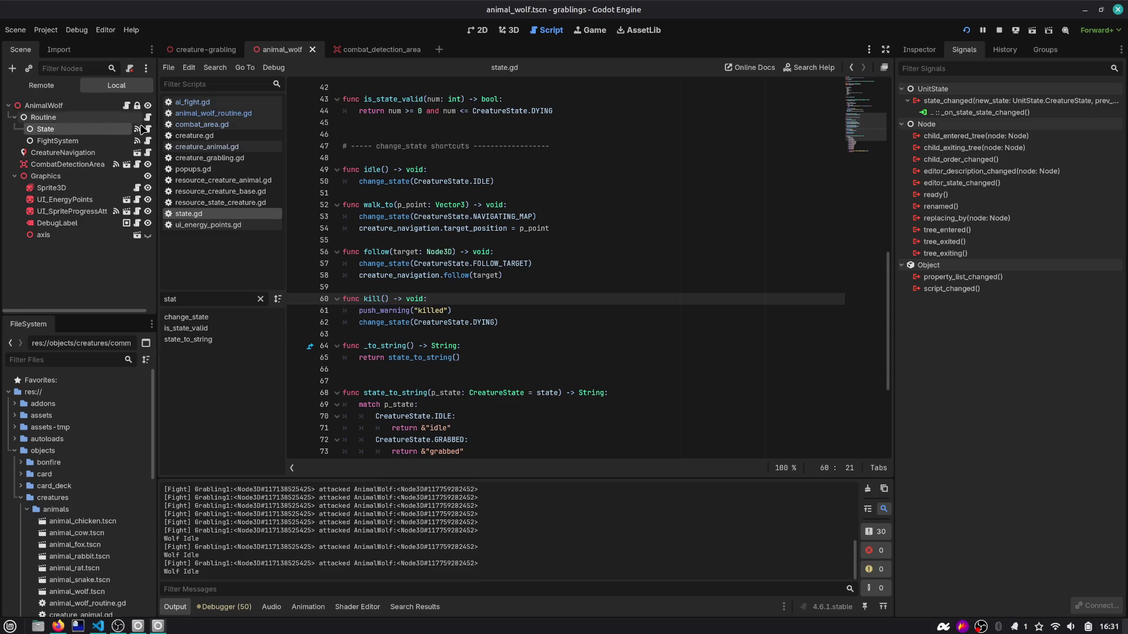
Step: In ai_fight.gd, comment out the attack print and add print("%s defeated" % opponent), then save
left_click(148, 141)
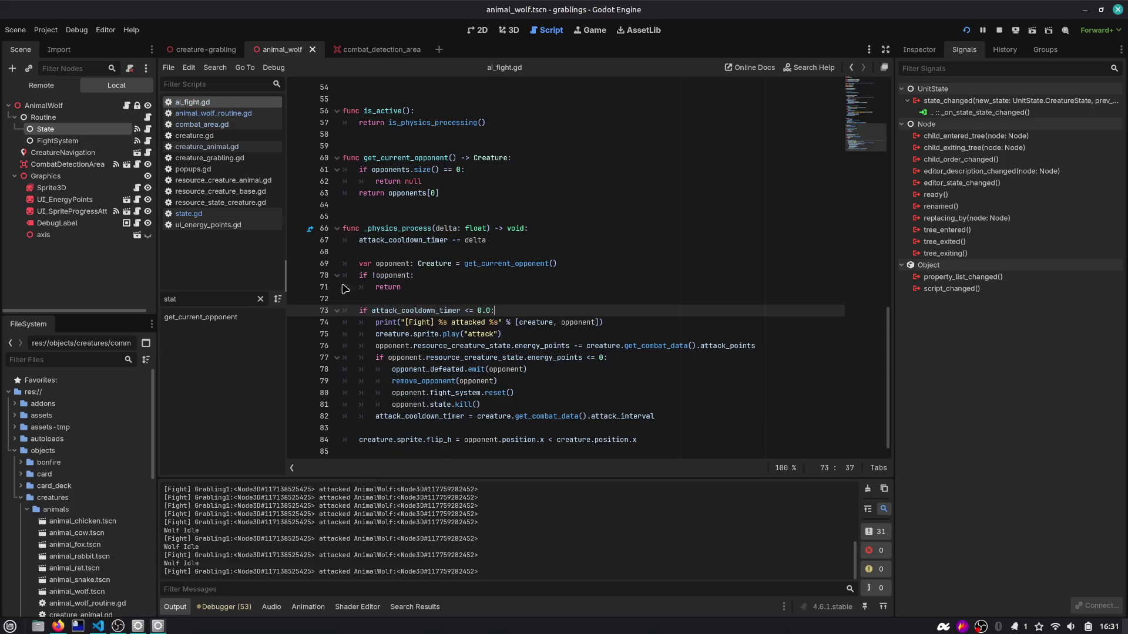
left_click(442, 322)
key("ctrl+k")
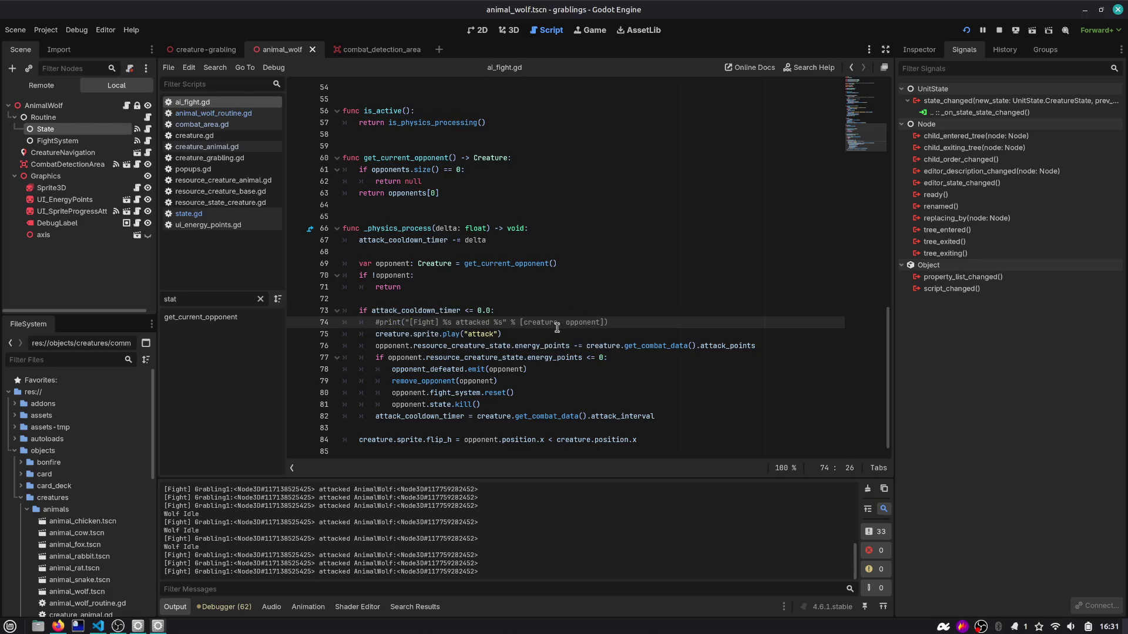
mouse_move(623, 345)
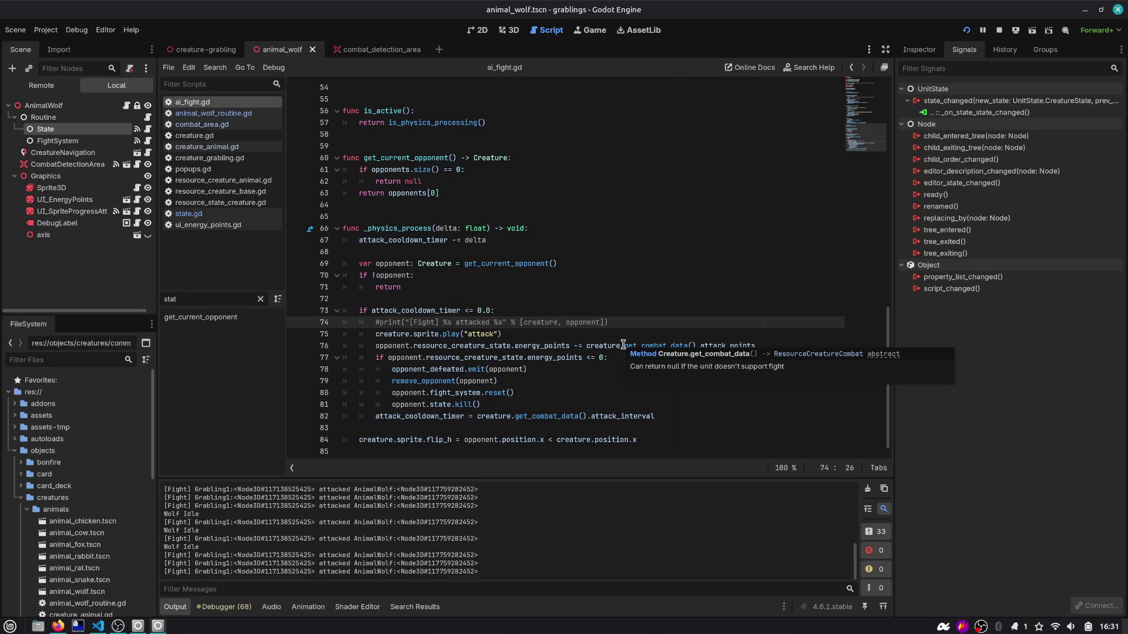
key("Down")
key("Down")
key("Down")
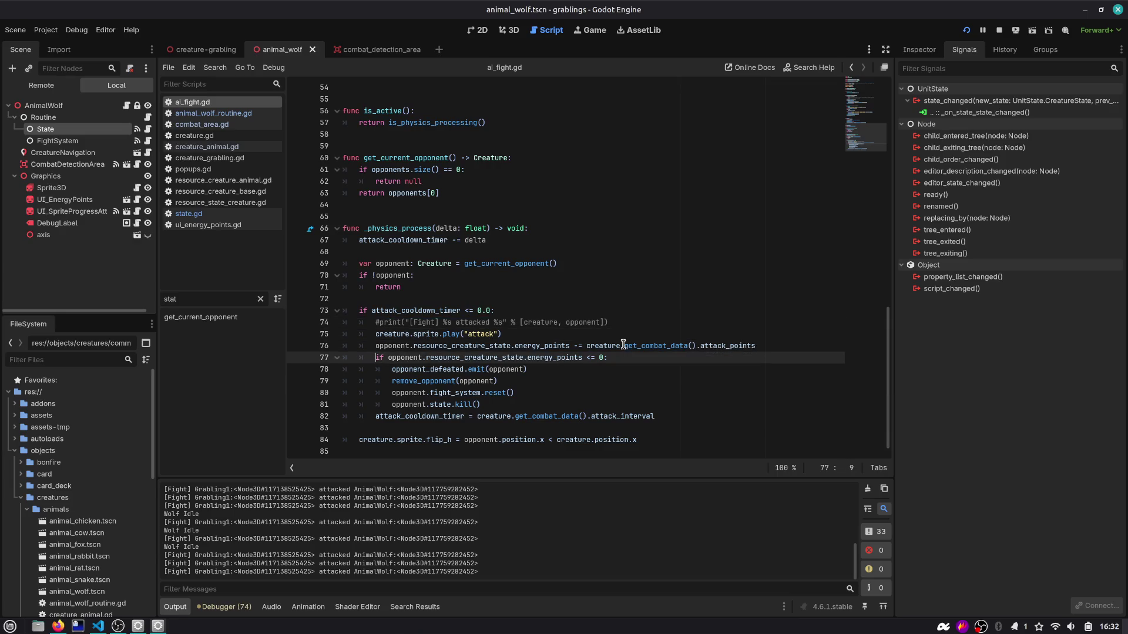
key("ctrl+Return")
type("p")
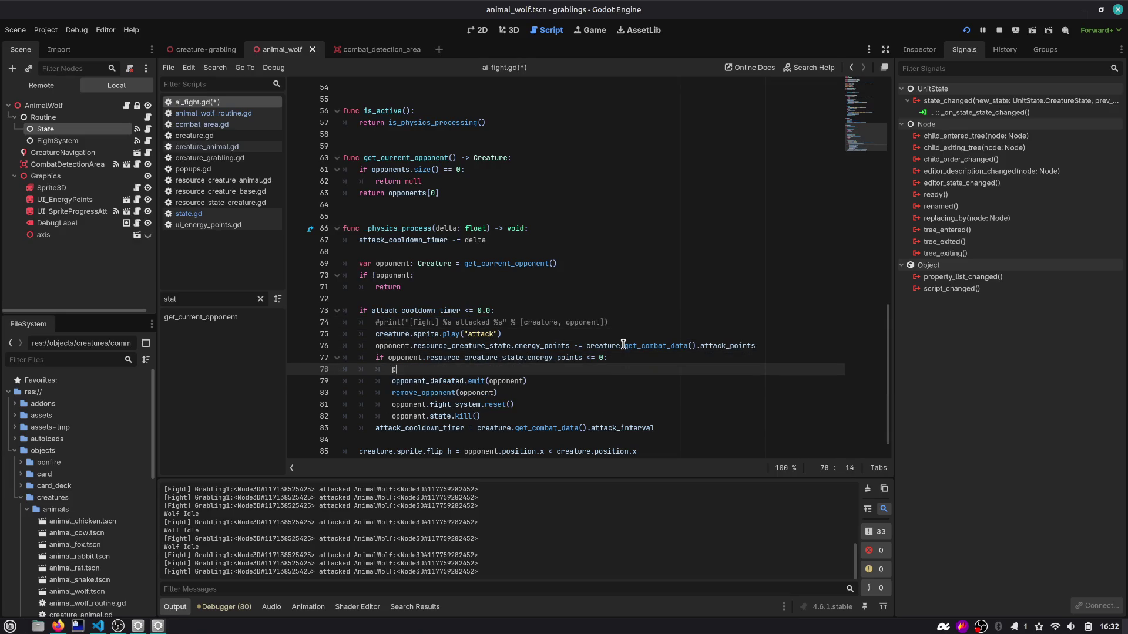
type("rint(\"%")
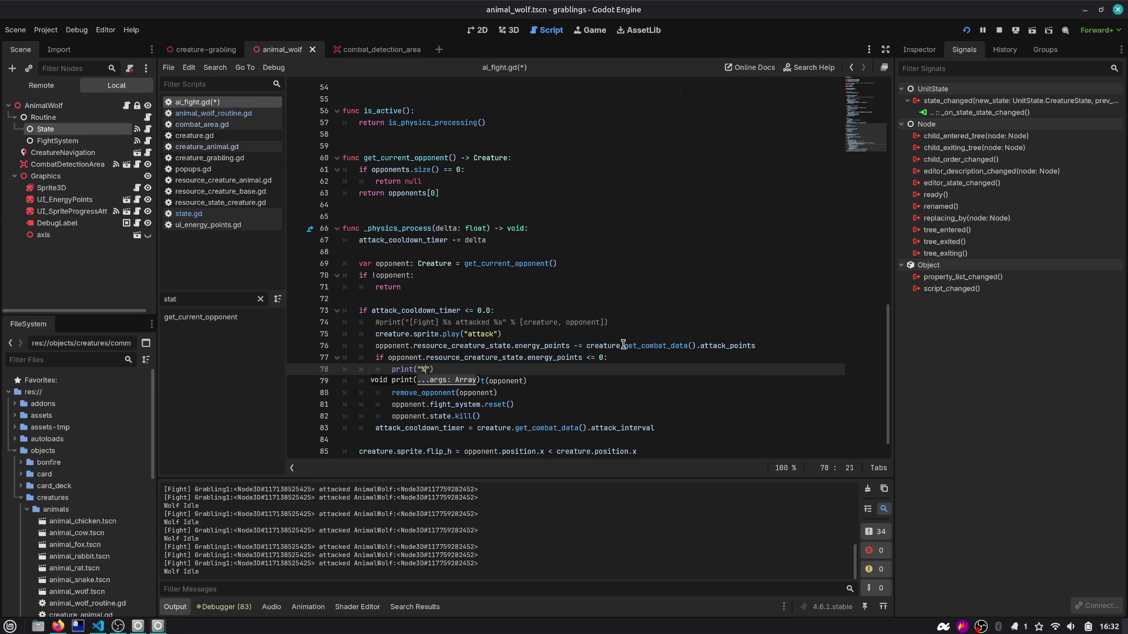
type("defeated")
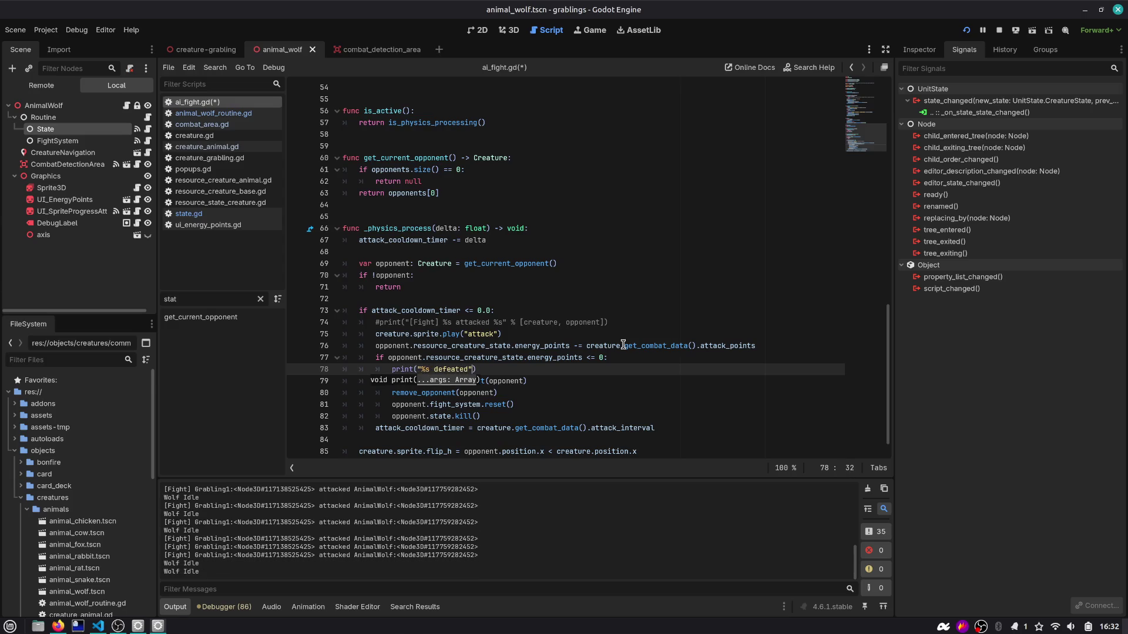
key("BackSpace")
key("BackSpace")
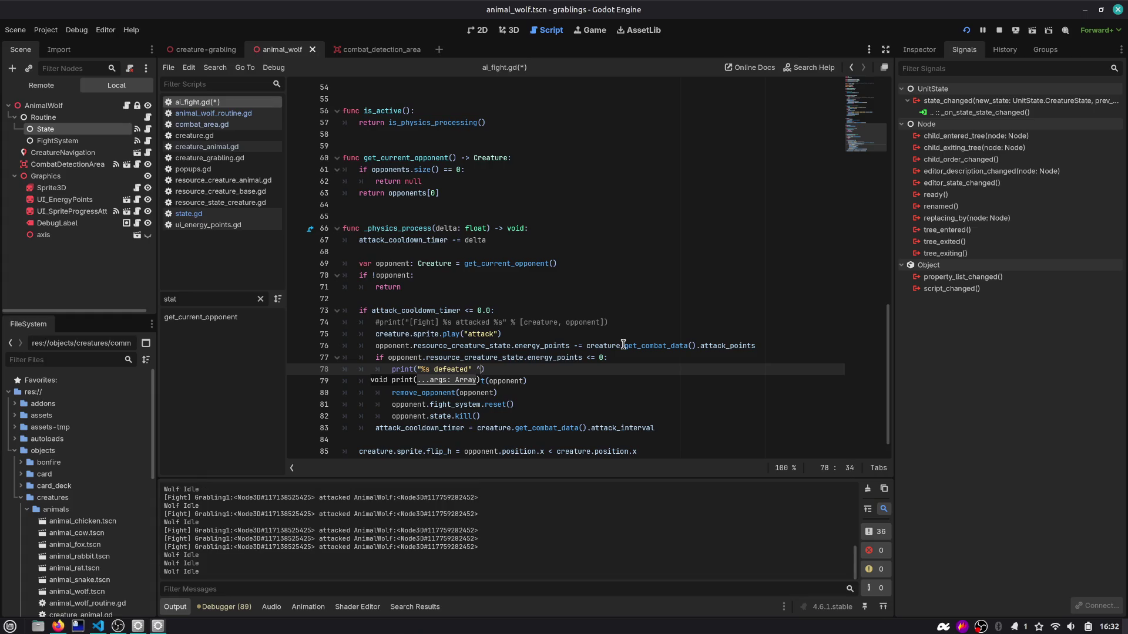
type(" opponent")
key("ctrl+s")
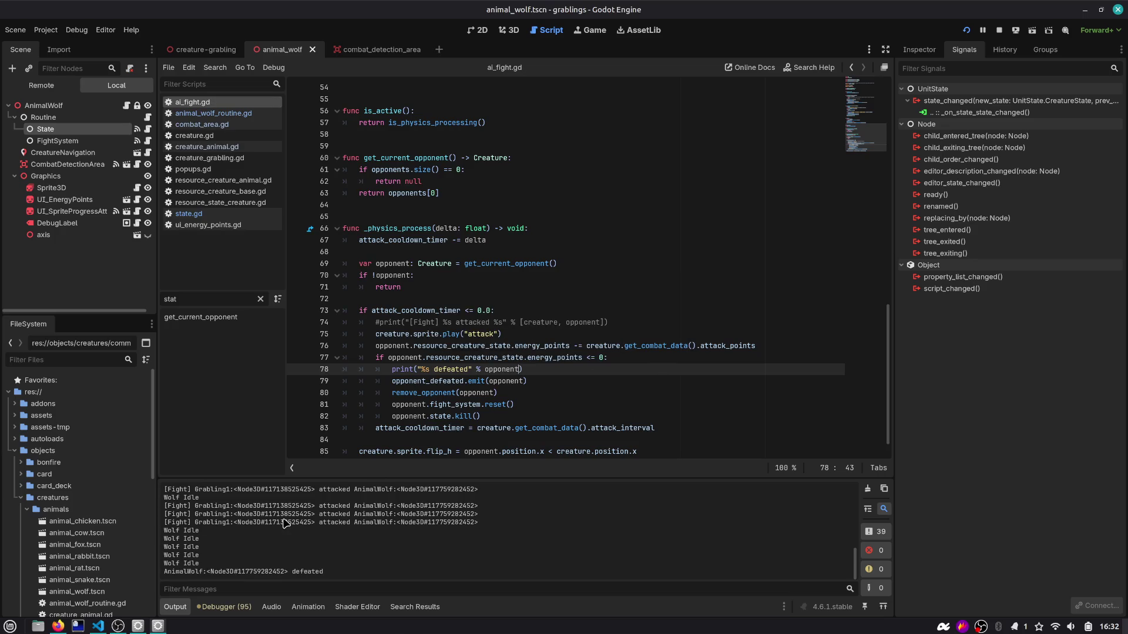
Step: Find 'Wolf' across project files, open the Wolf Idle match, and run the game
left_click(553, 357)
key("ctrl+shift+f")
type("Wolf")
left_click(553, 361)
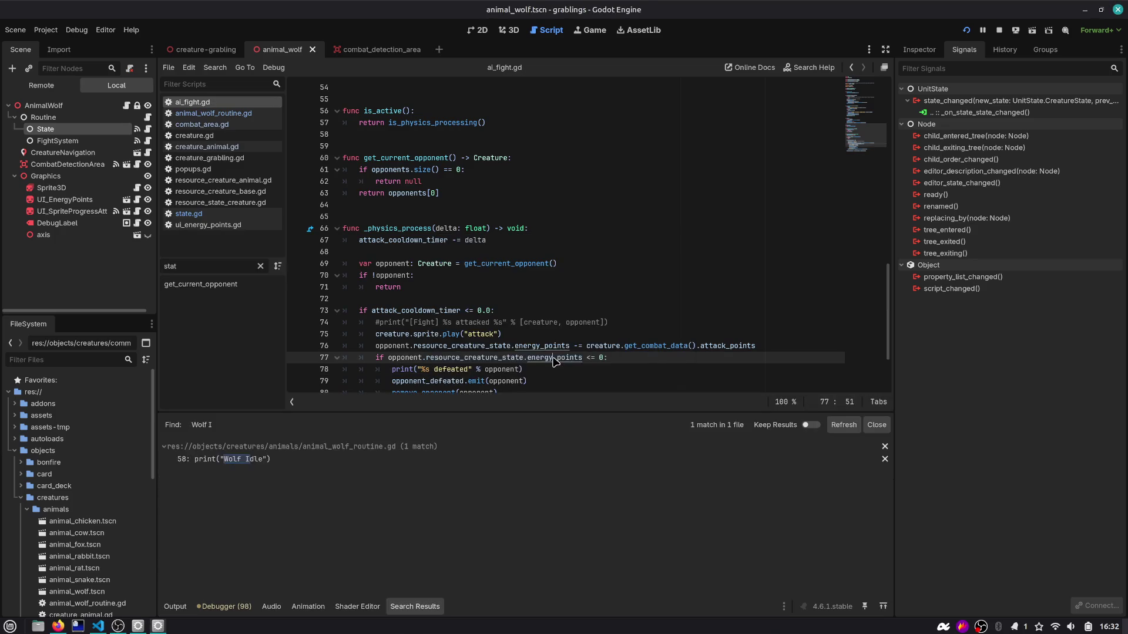
left_click(367, 459)
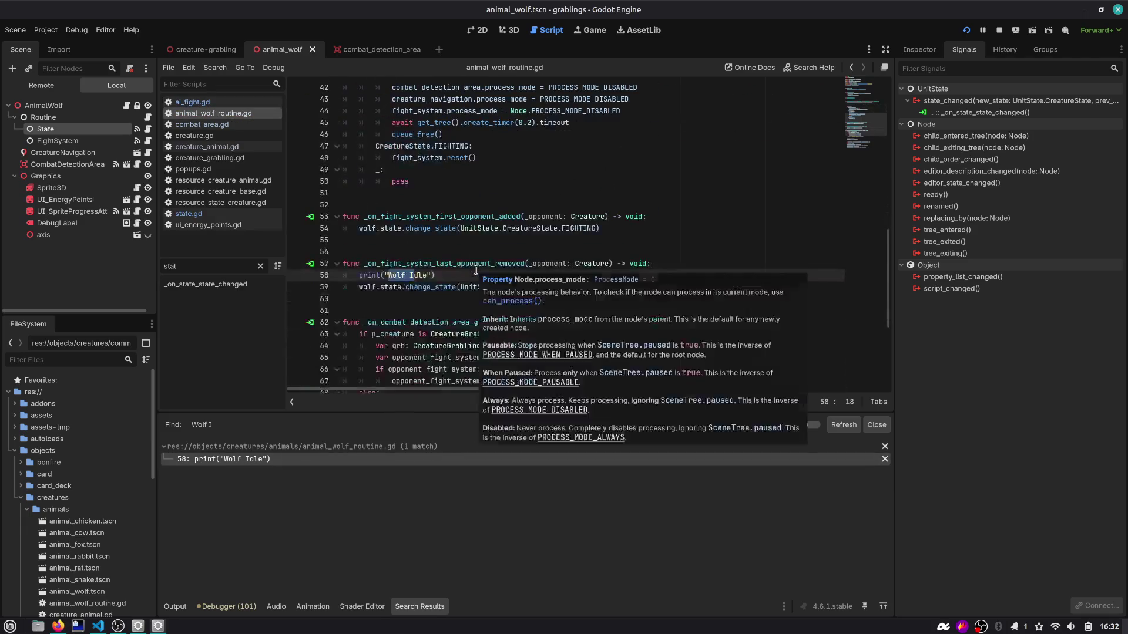
key("F5")
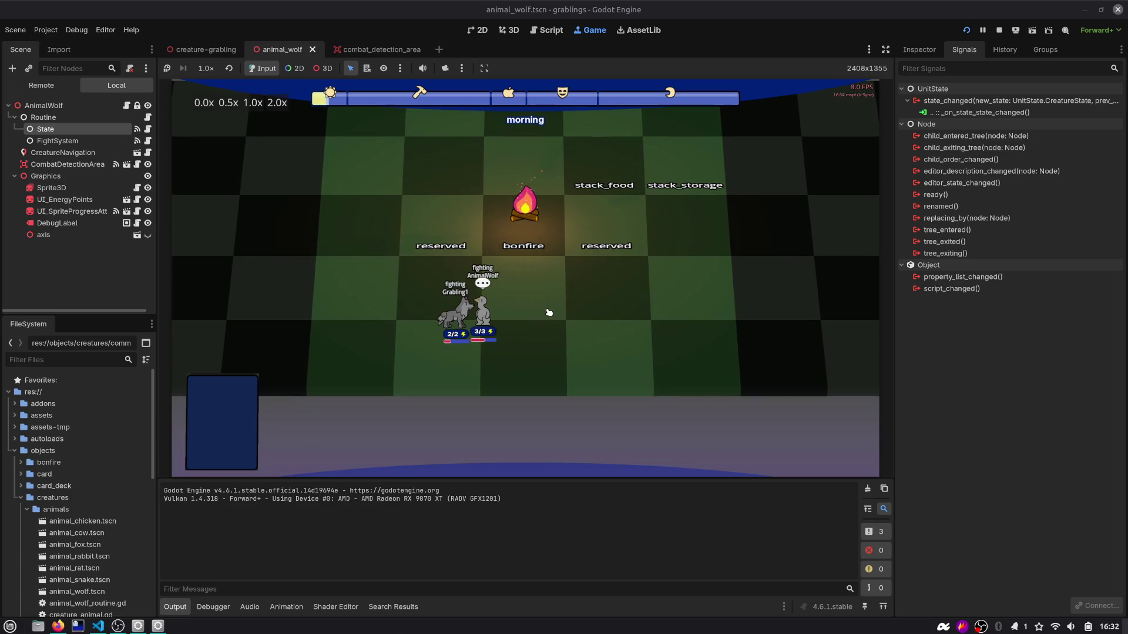
Step: Pause the running fight and bring up FightSystem's ai_fight.gd script
left_click(549, 310)
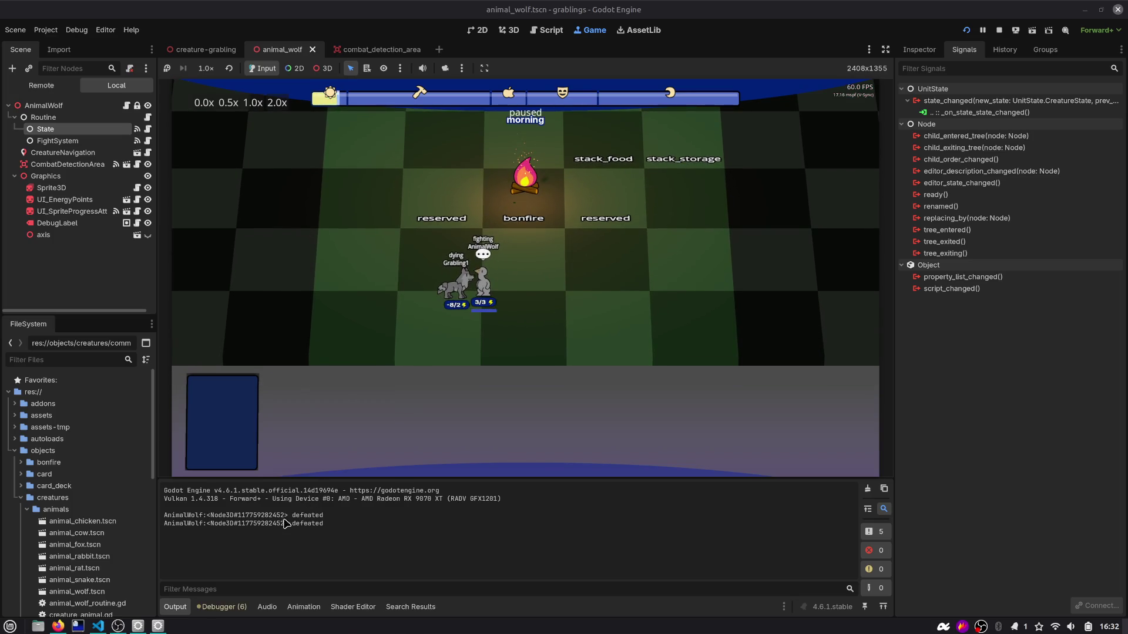
left_click(549, 33)
scroll(456, 328, "down", 3)
left_click(147, 141)
Step: Select the opponent.state.kill() line, then jump to the wolf's _on_state_state_changed handler
double_click(500, 369)
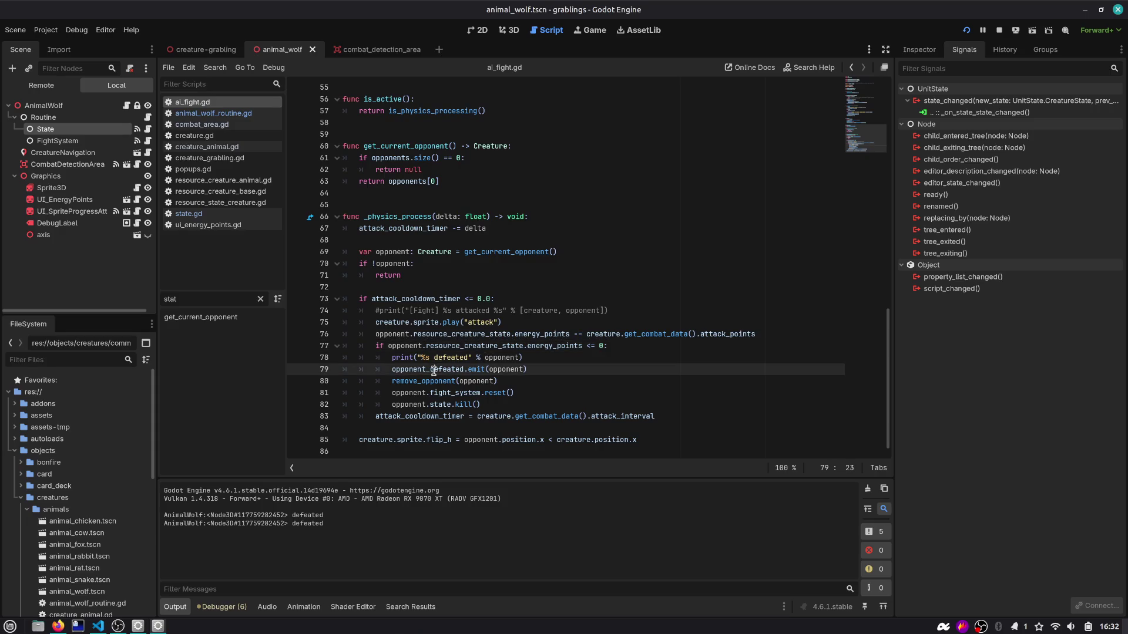
left_click(409, 404)
left_click_drag(480, 404, 351, 407)
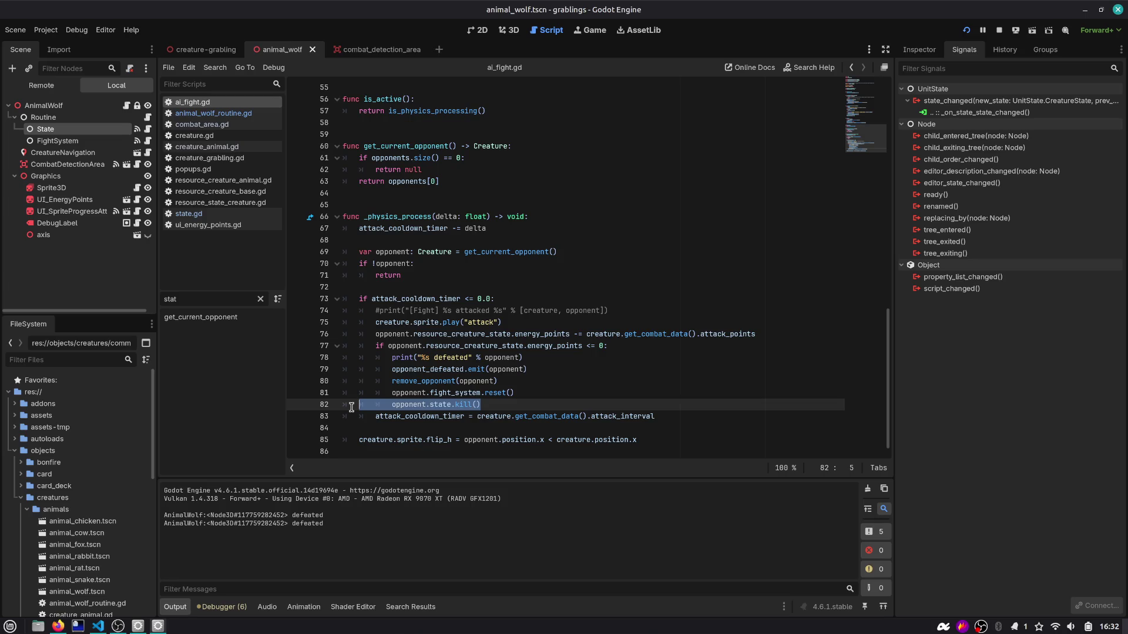
left_click_drag(501, 405, 334, 405)
left_click(957, 102)
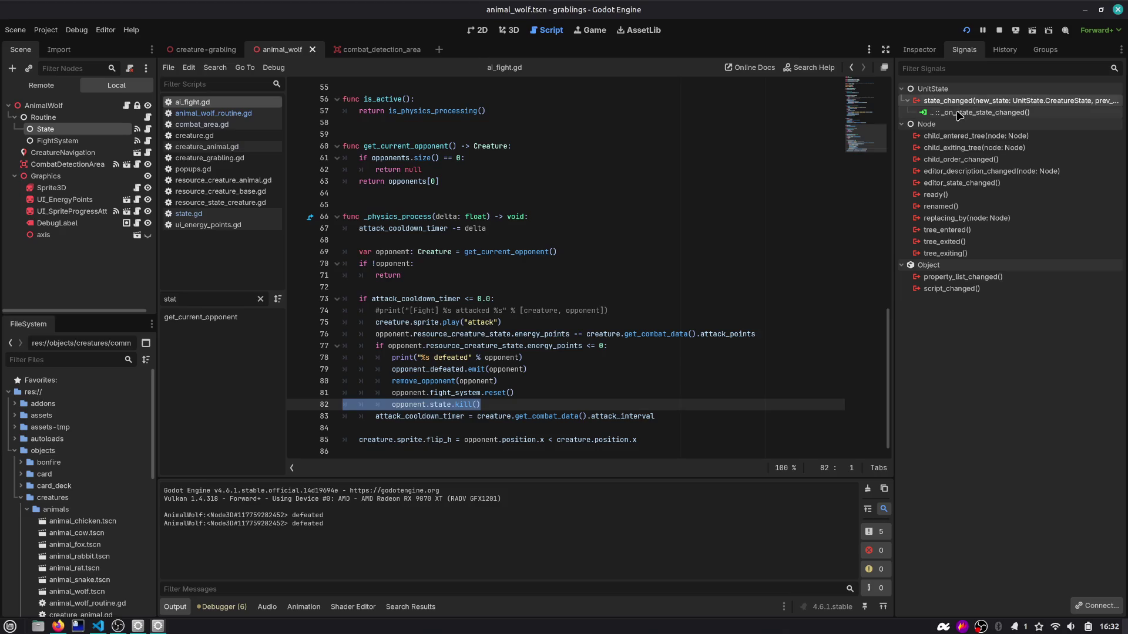
double_click(958, 113)
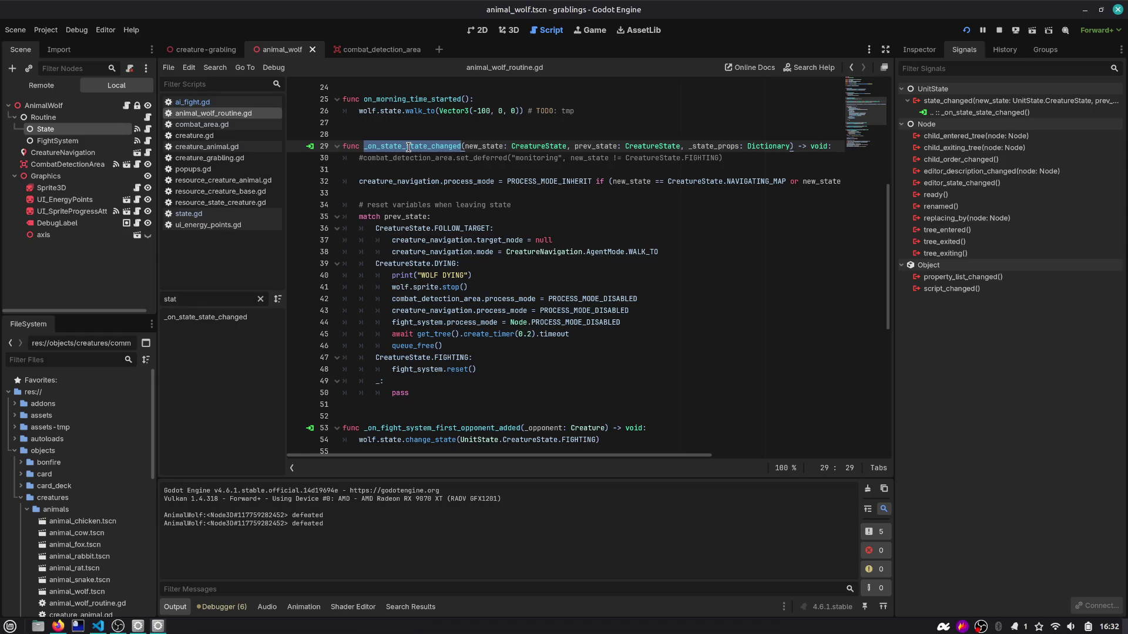
Step: Add a state-changed debug print with new_state to the handler and save
key("End")
key("Return")
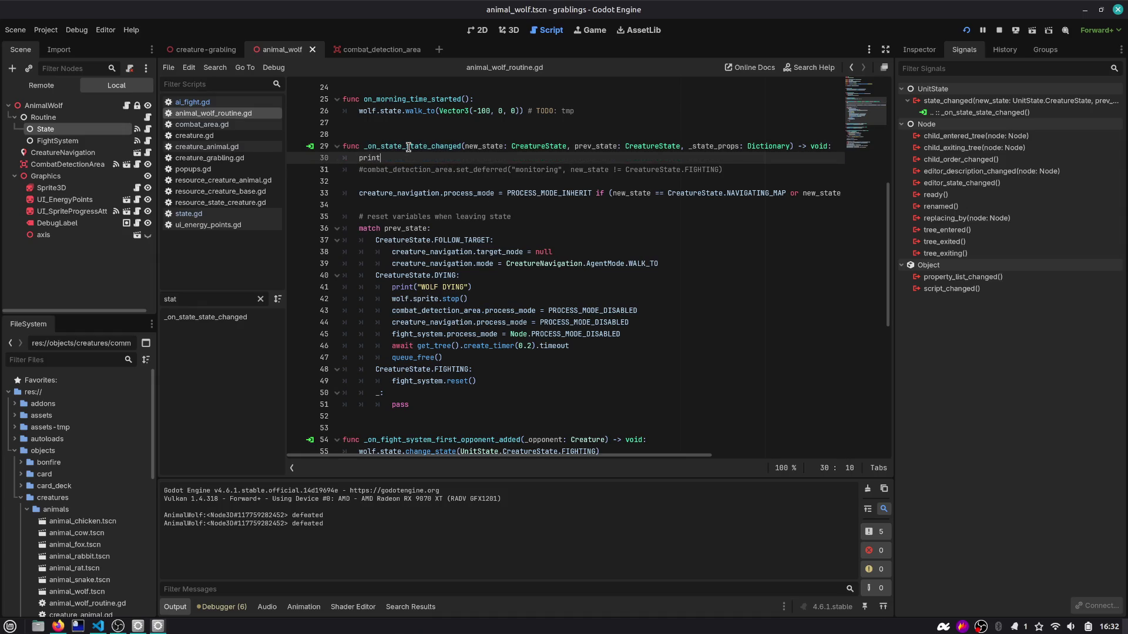
type("(\"wolf sa")
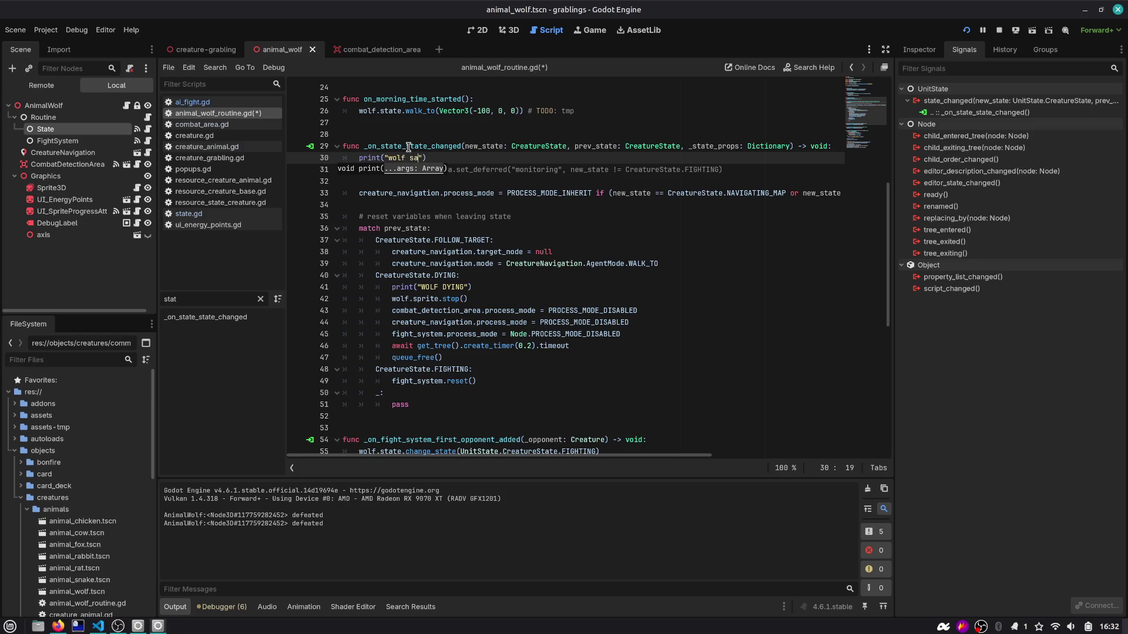
type("te changed: ")
type("tate")
key("ctrl+s")
Step: Cut the CreatureState.DYING case out of the prev_state match and paste it under a new 'match new_state:'
left_click_drag(470, 287, 303, 287)
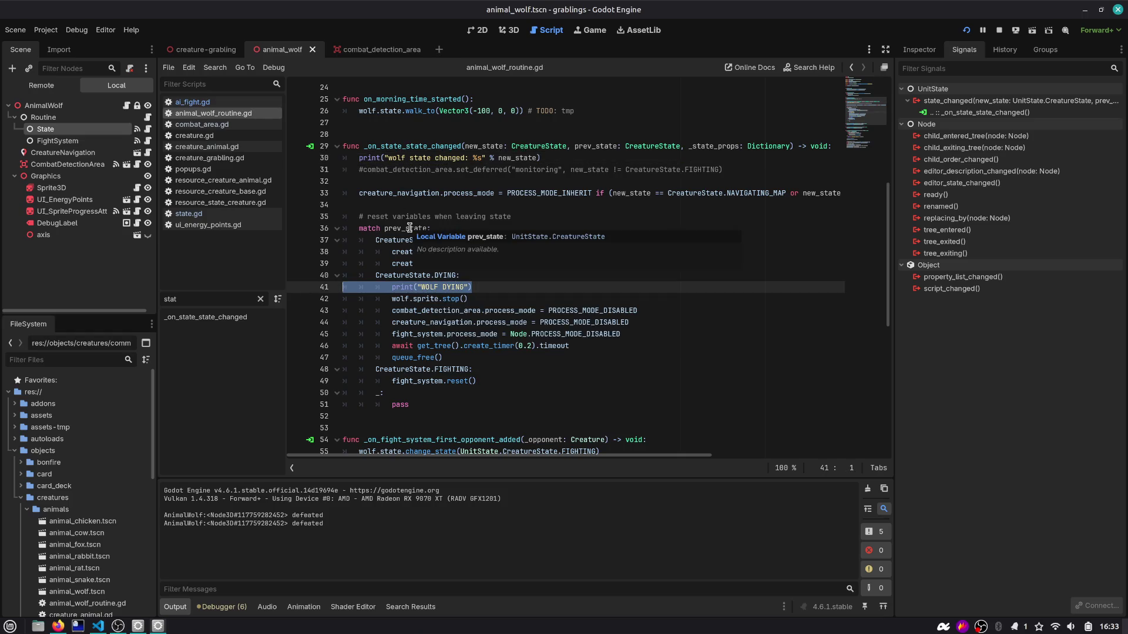
left_click(465, 287)
left_click_drag(487, 357, 312, 275)
key("BackSpace")
key("BackSpace")
key("Up")
key("Up")
key("Up")
key("ctrl+shift+Return")
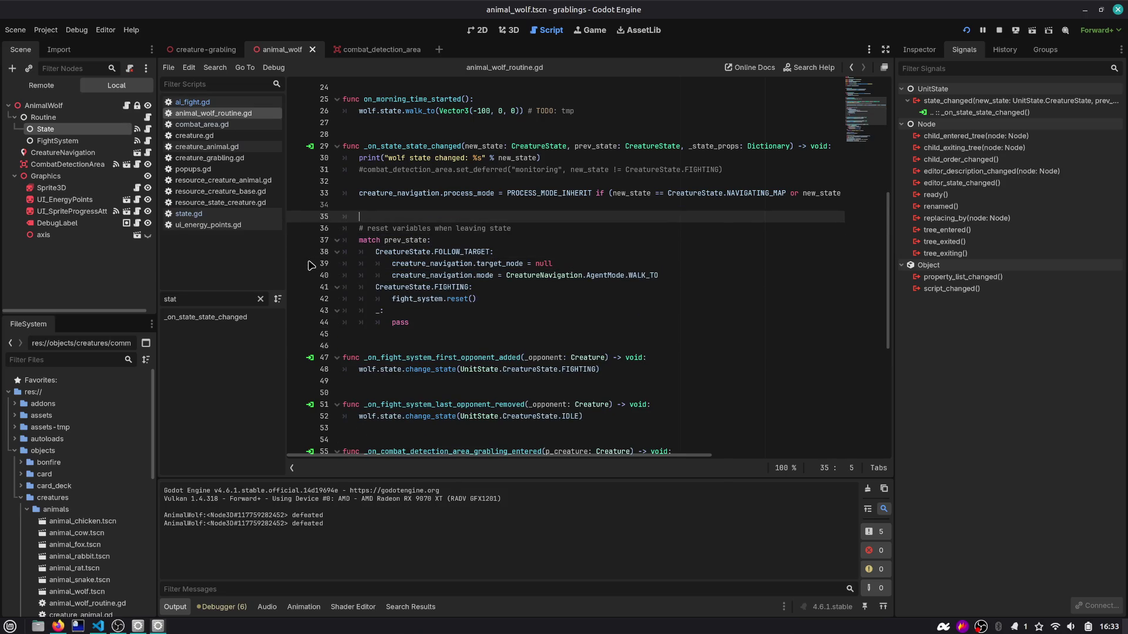
type("_state:")
key("Return")
key("ctrl+v")
key("Up")
key("Up")
key("Up")
key("shift+Tab")
key("Down")
key("Down")
key("Down")
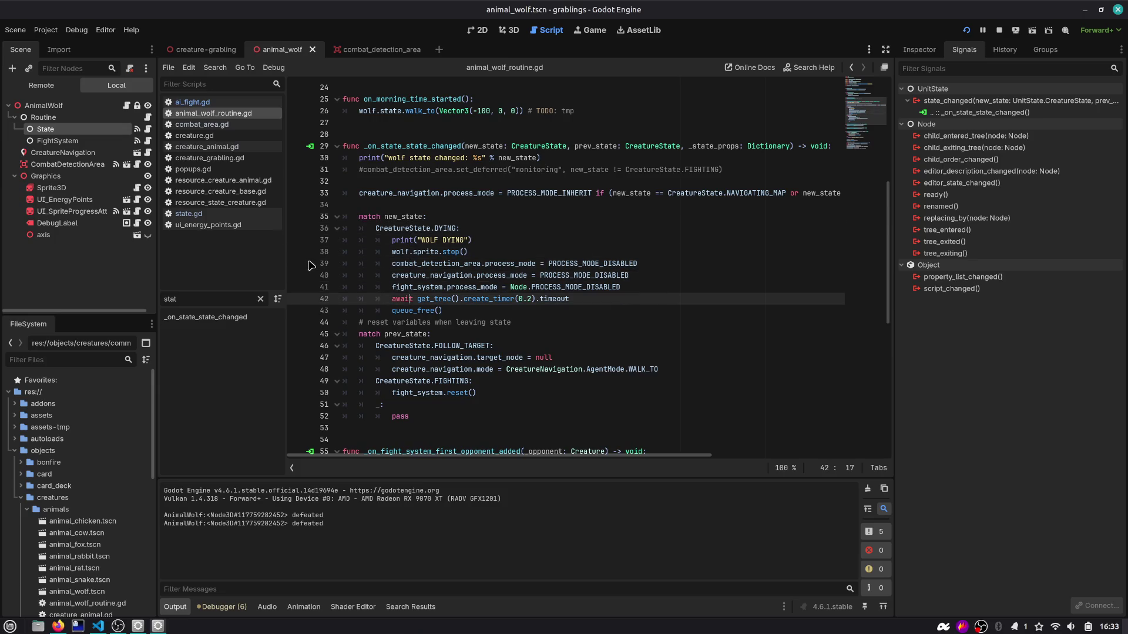
key("Down")
key("ctrl+Return")
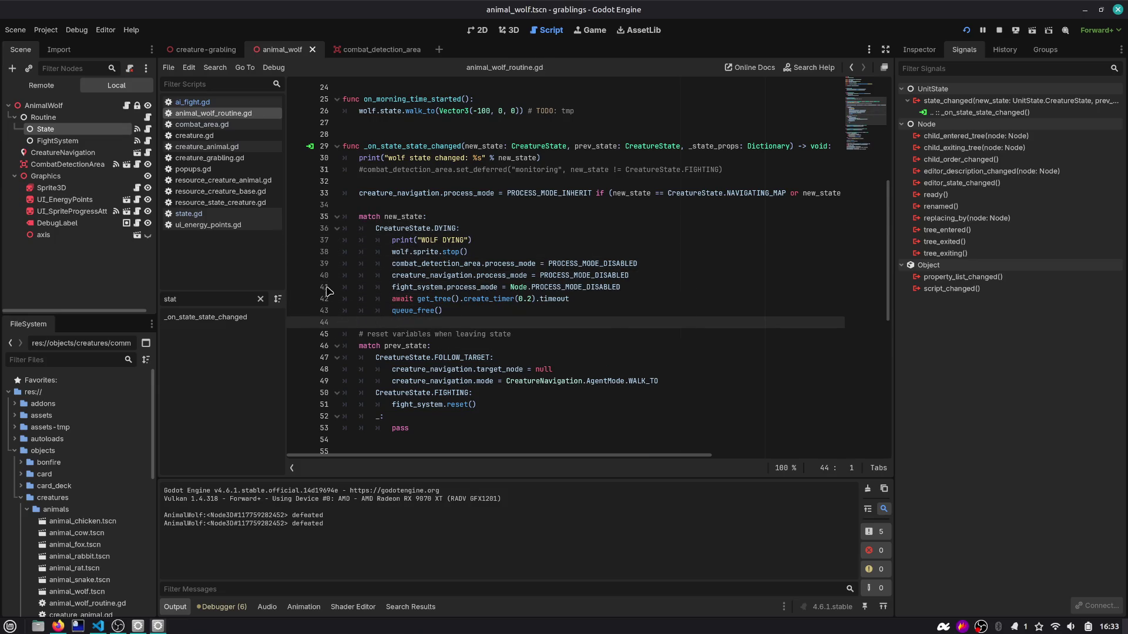
Step: Move the match new_state block below the prev_state match and save the script
left_click_drag(451, 312, 278, 226)
key("shift+Up")
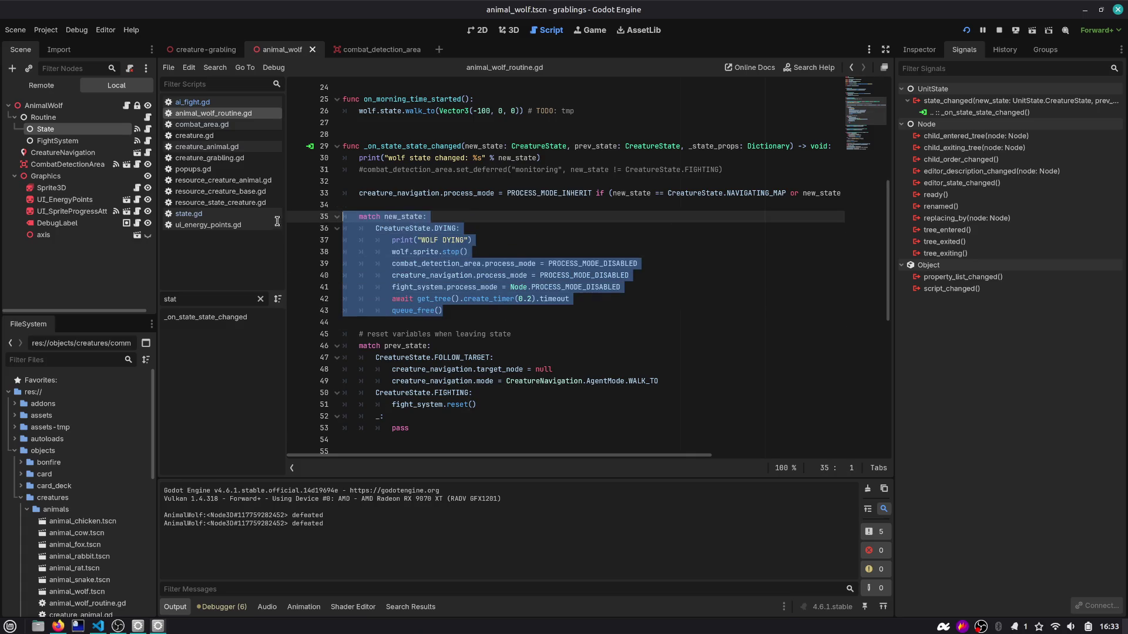
key("ctrl+shift+k")
key("ctrl+shift+k")
key("Down")
key("Down")
key("Down")
key("Up")
key("Down")
key("Down")
type("match new_state: \t\tCreatureState.DYING: \t\t\tprint(\"WOLF DYING\") \t\t\twolf.sprite.stop() \t\t\tcombat_detection_area.process_mode = PROCESS_MODE_DISABLED \t\t\tcreature_navigation.process_mode = PROCESS_MODE_DISABLED \t\t\tfight_system.process_mode = Node.PROCESS_MODE_DISABLED \t\t\tawait get_tree().create_timer(0.2).timeout \t\t\tqueue_free()")
key("Up")
key("Up")
key("Up")
left_click(413, 233)
key("ctrl+s")
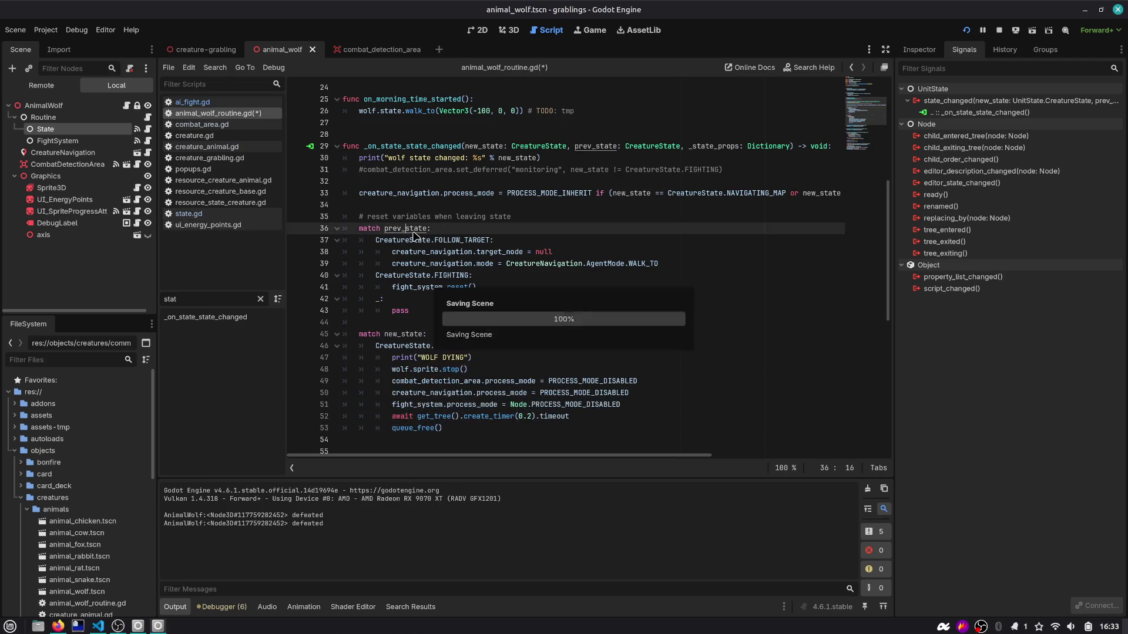
Step: Review the reorganised handler: FOLLOW_TARGET, the navigation reset lines, and both match blocks
double_click(482, 241)
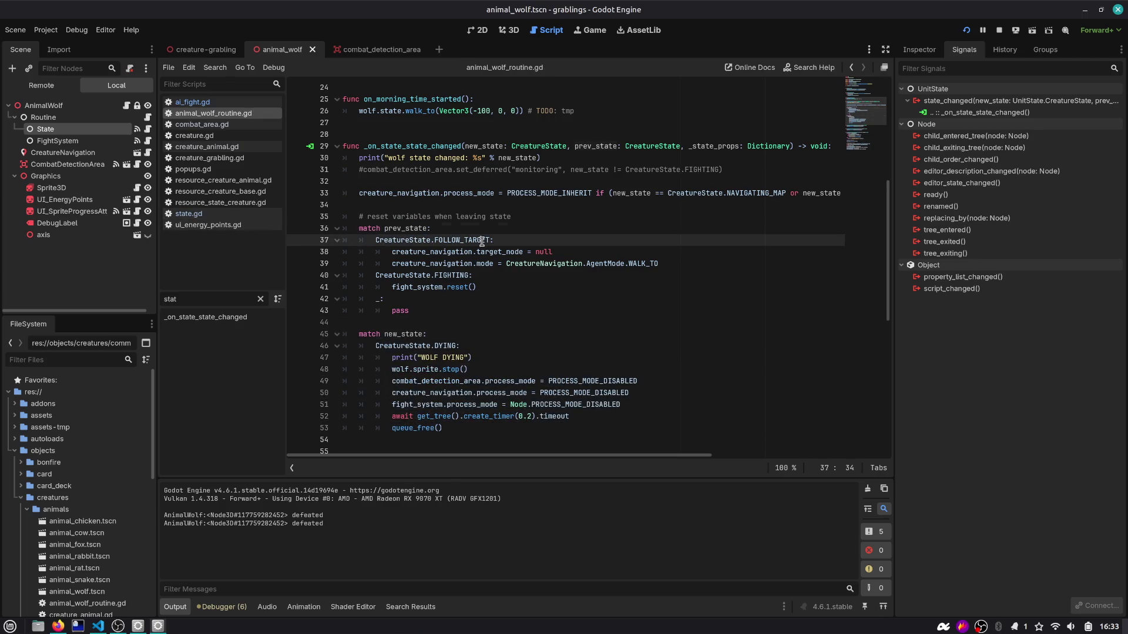
left_click(434, 275)
left_click_drag(376, 222, 516, 216)
mouse_move(404, 253)
left_mouse_down()
mouse_move(555, 252)
mouse_move(537, 263)
left_mouse_up()
double_click(406, 335)
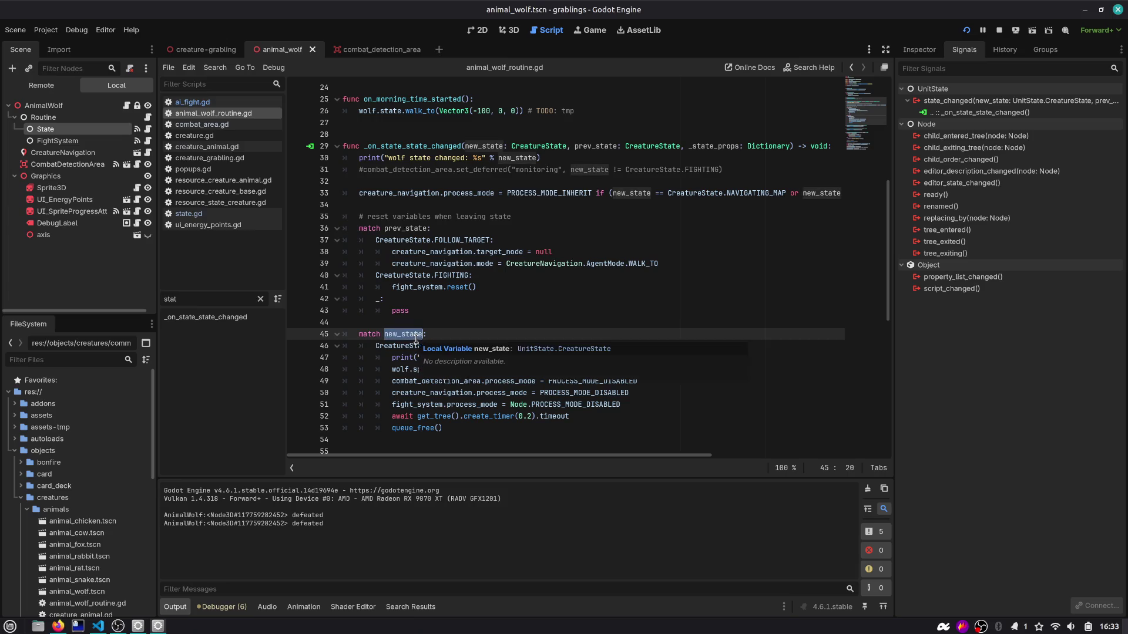
left_click_drag(410, 311, 327, 229)
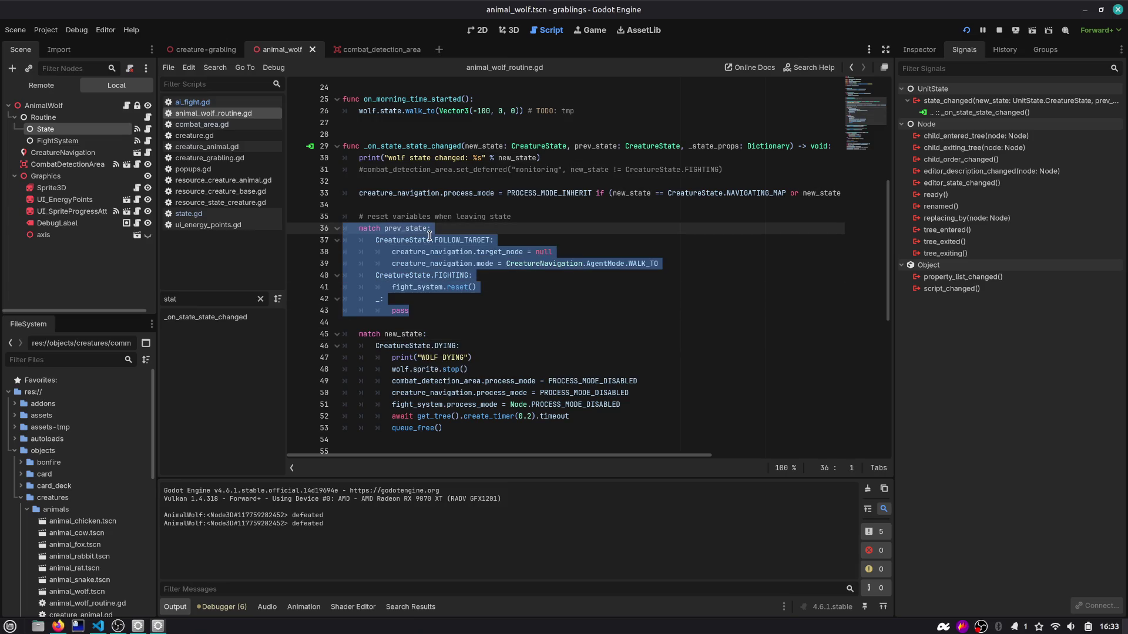
mouse_move(358, 334)
left_mouse_down()
mouse_move(446, 453)
mouse_move(459, 279)
left_mouse_up()
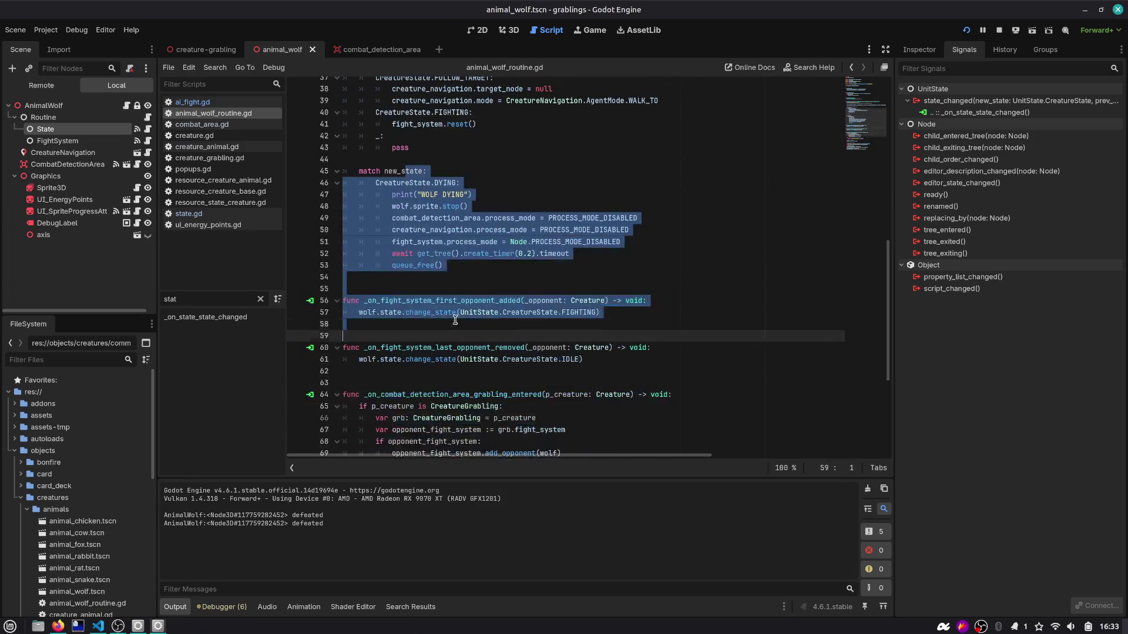
left_click(459, 268)
left_click(483, 195)
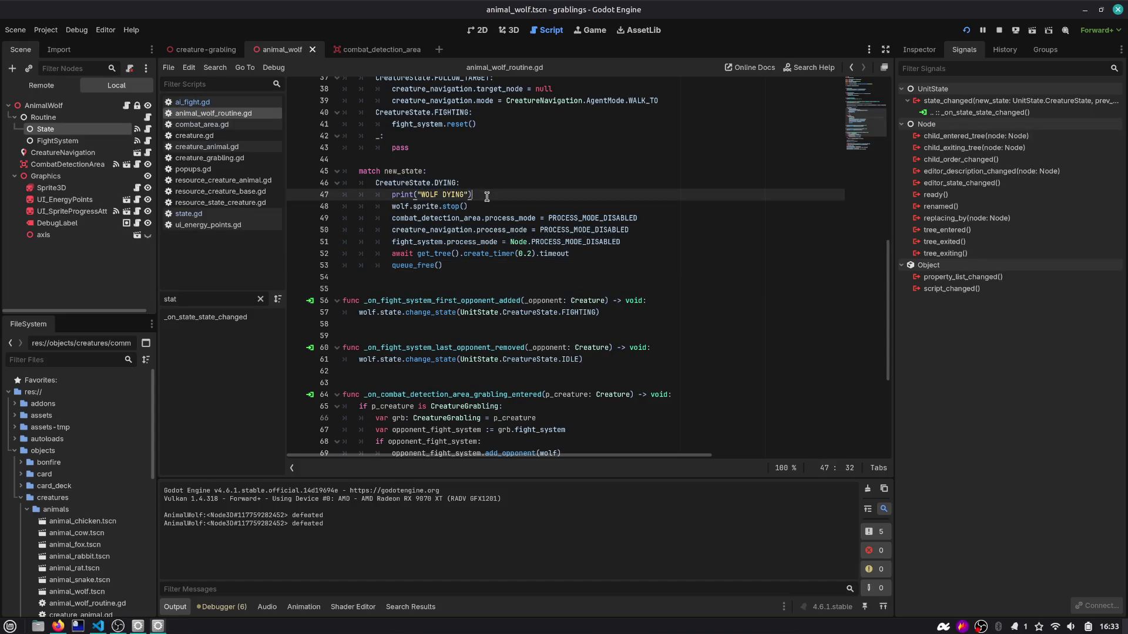
Step: Delete the state-changed debug print and its leftover blank line, then rerun the game
scroll(476, 198, "up", 5)
left_click(448, 171)
key("ctrl+shift+k")
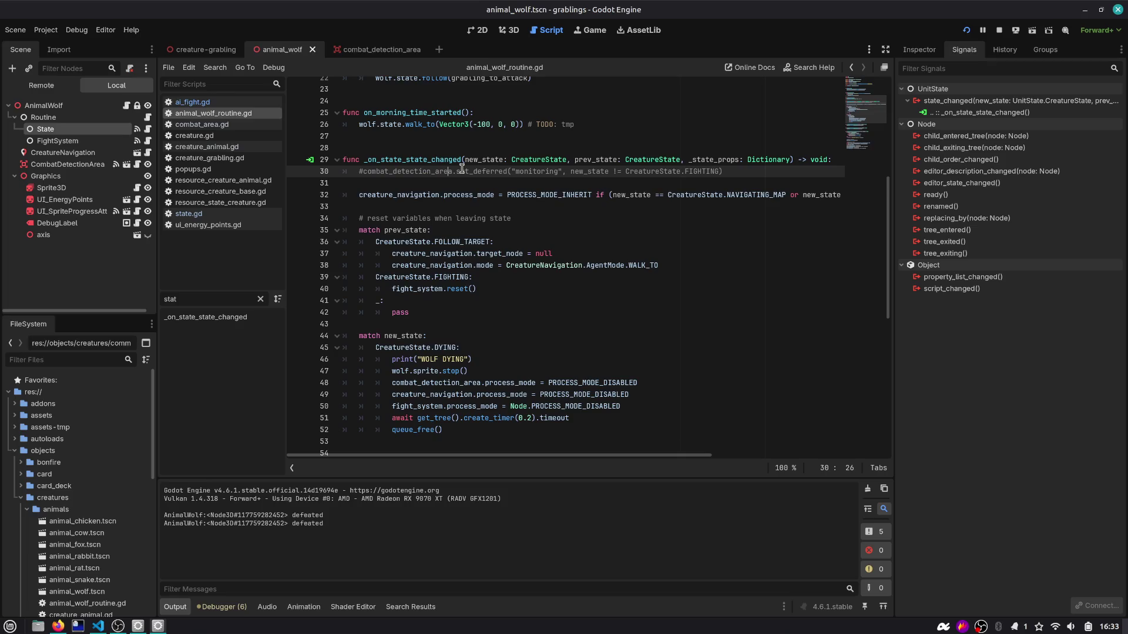
left_click(442, 183)
key("ctrl+shift+k")
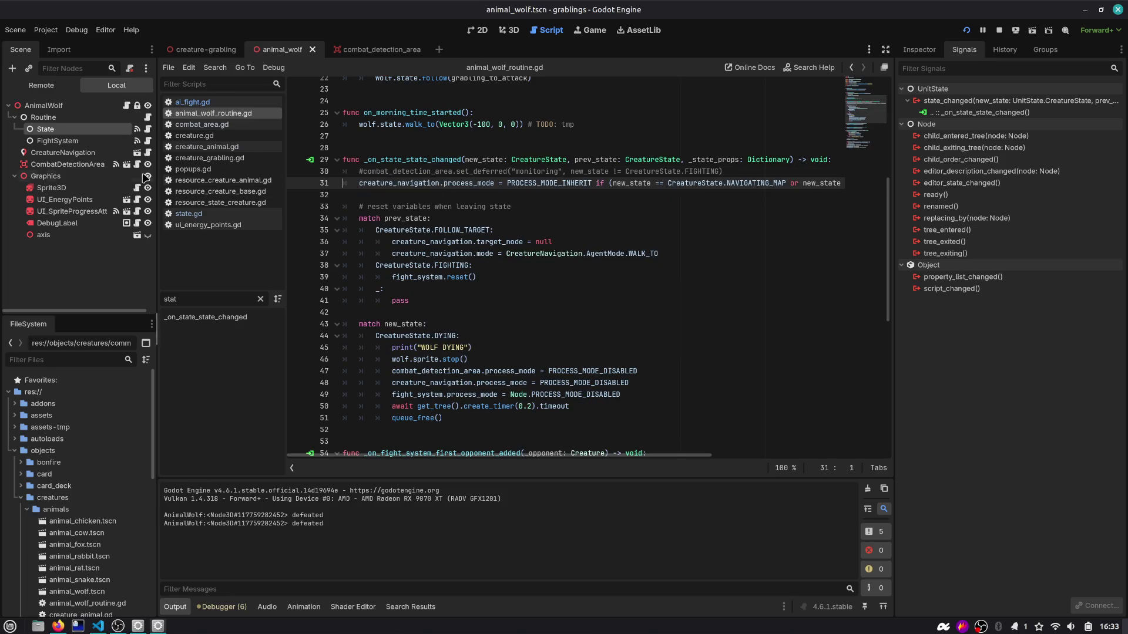
left_click(966, 30)
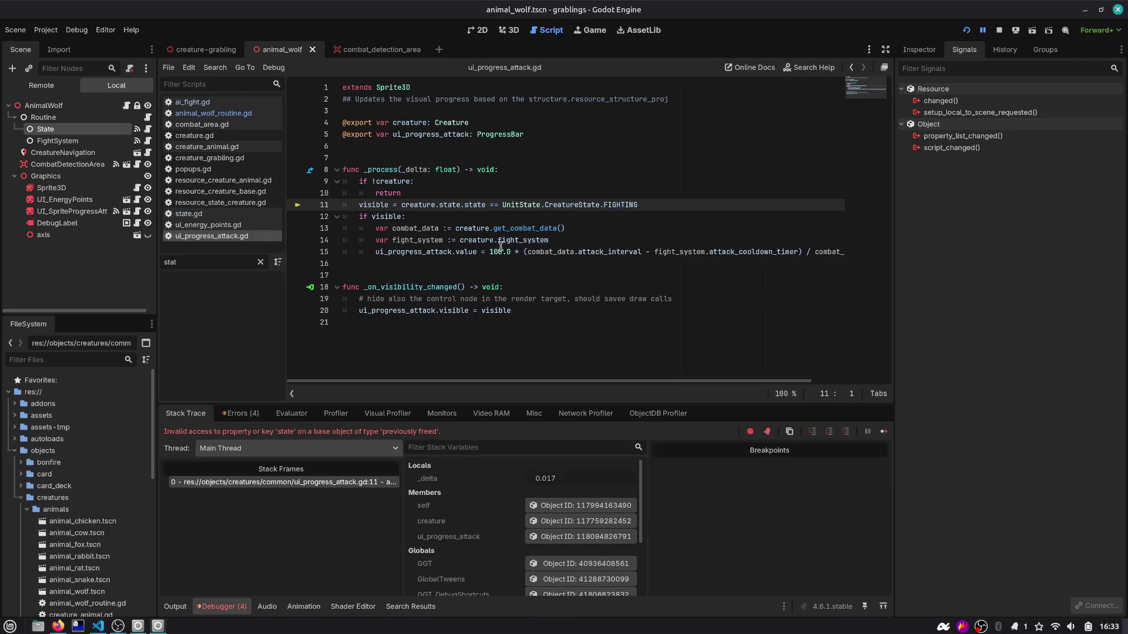
Step: Inspect _process in ui_progress_attack.gd, highlighting creature and the failing creature.state read on line 11
left_click(384, 172)
double_click(392, 181)
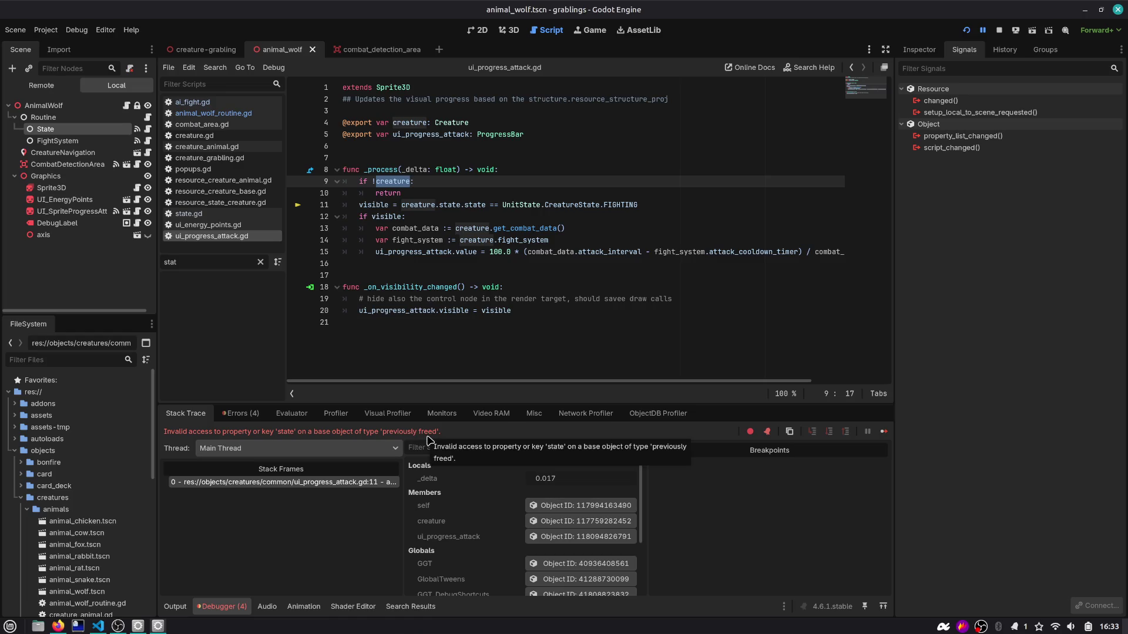
left_click(450, 191)
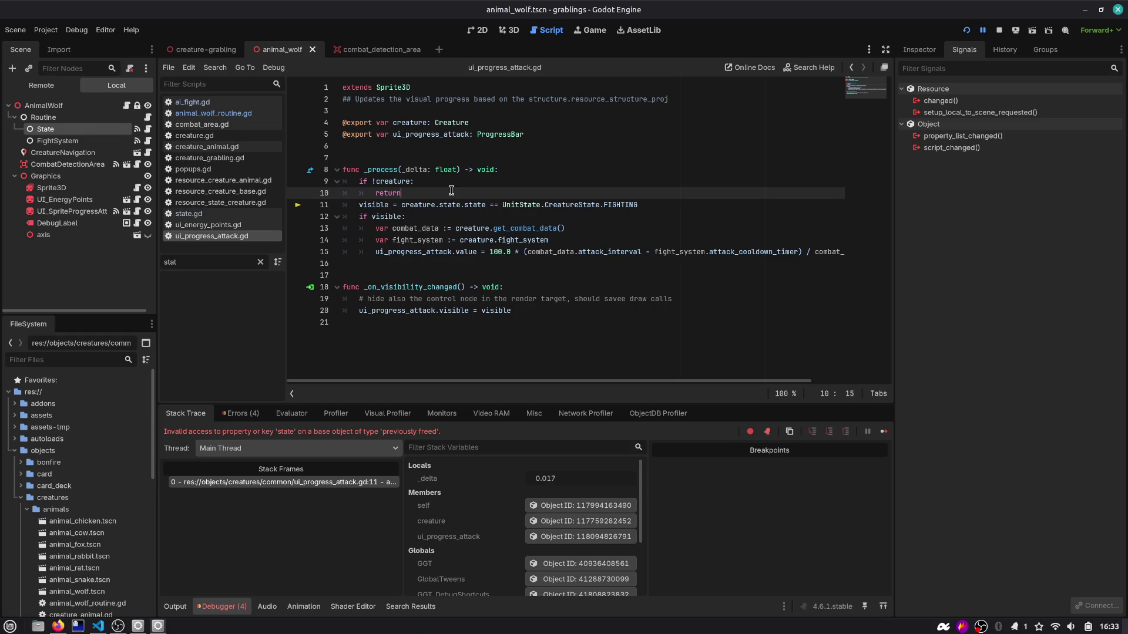
key("Down")
key("Down")
key("Down")
key("Down")
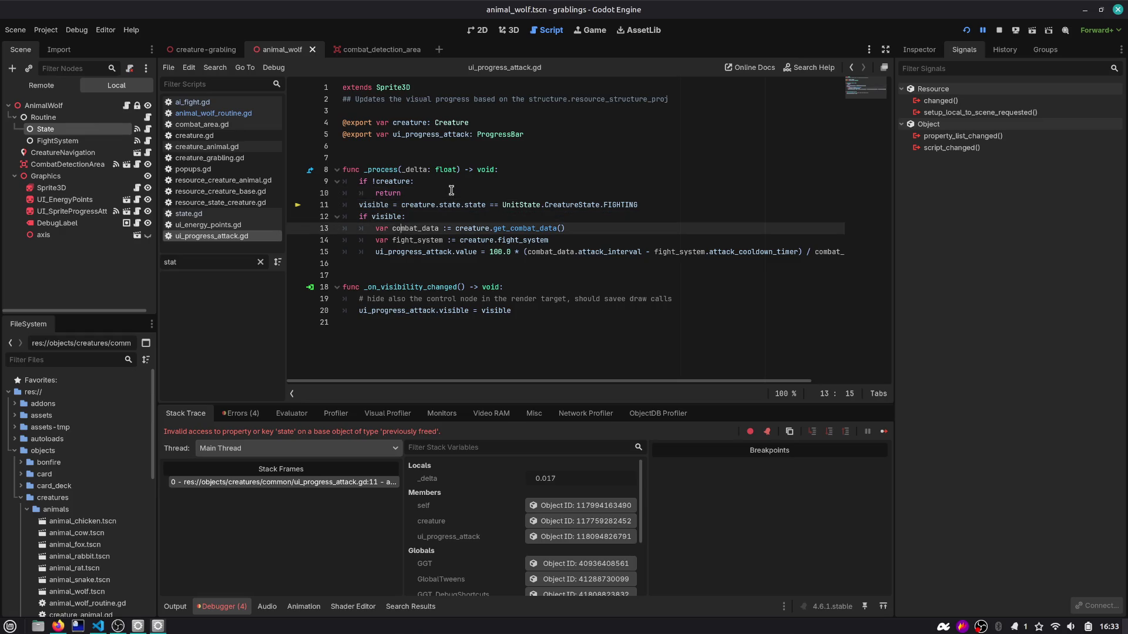
key("Up")
key("Up")
key("Up")
key("ctrl+shift+Right")
key("ctrl+shift+Right")
key("Right")
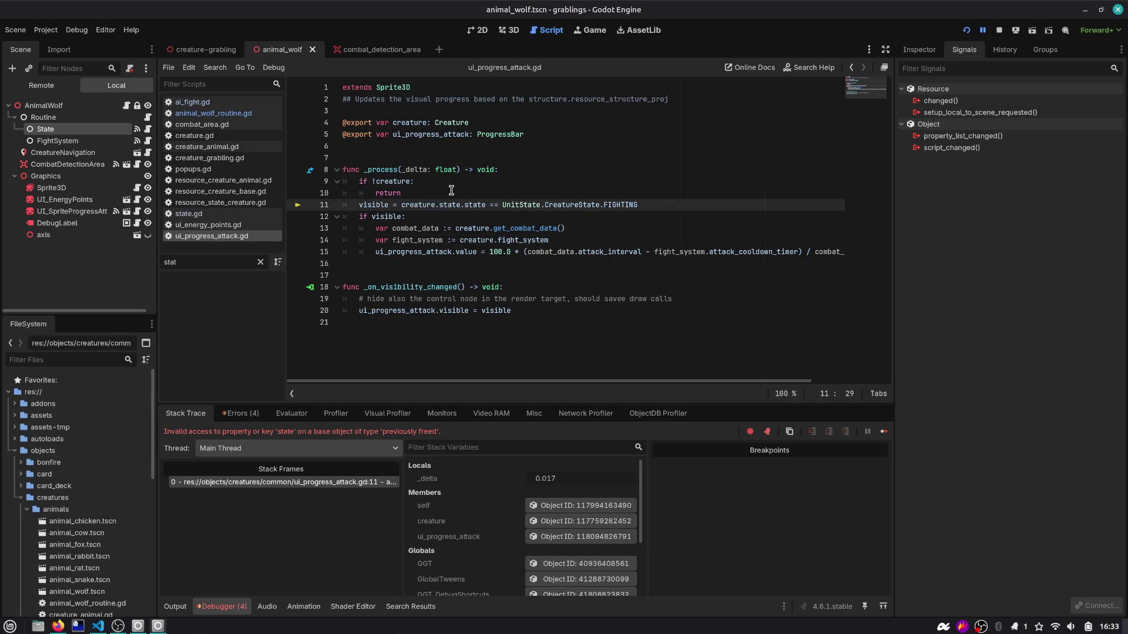
key("Up")
key("Up")
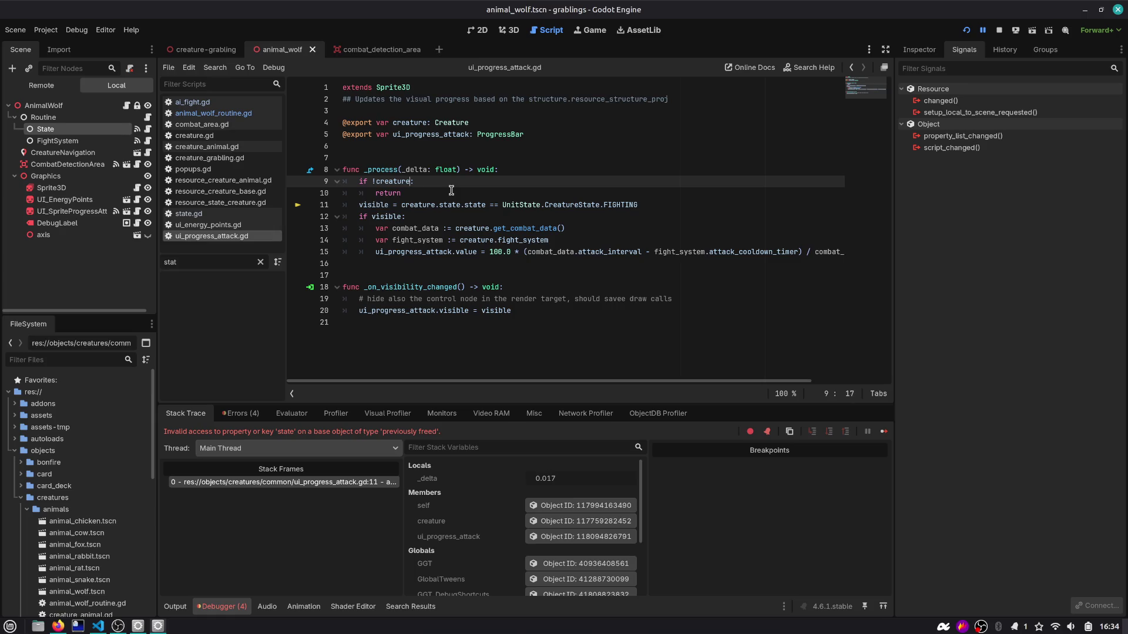
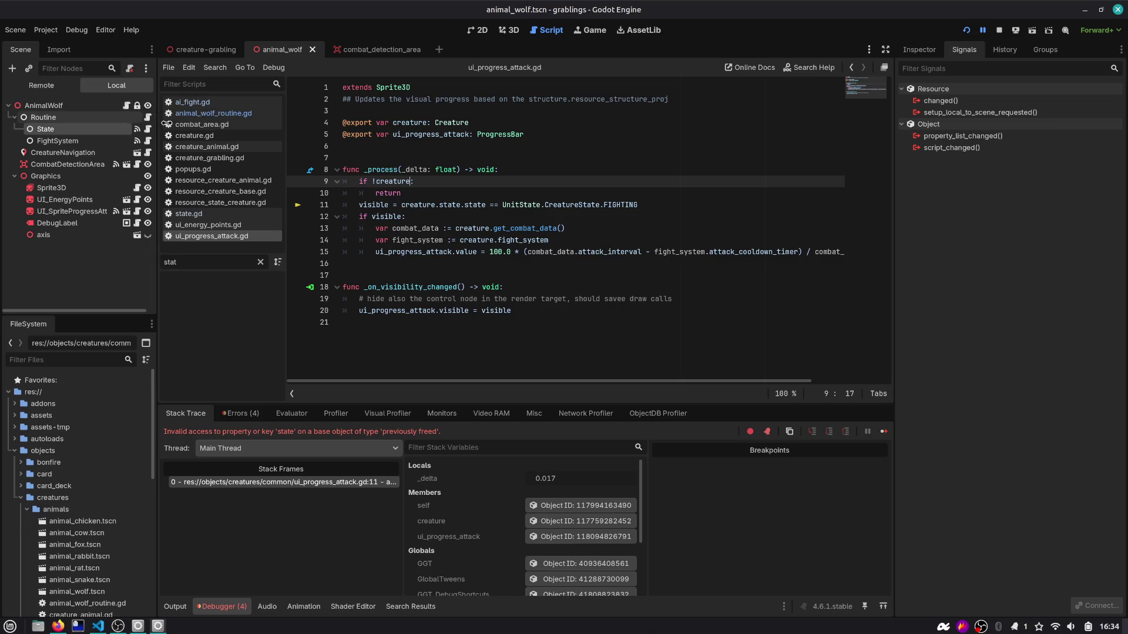
Step: Inspect the creature variable in the debugger and put the caret at line 9's return check
double_click(386, 182)
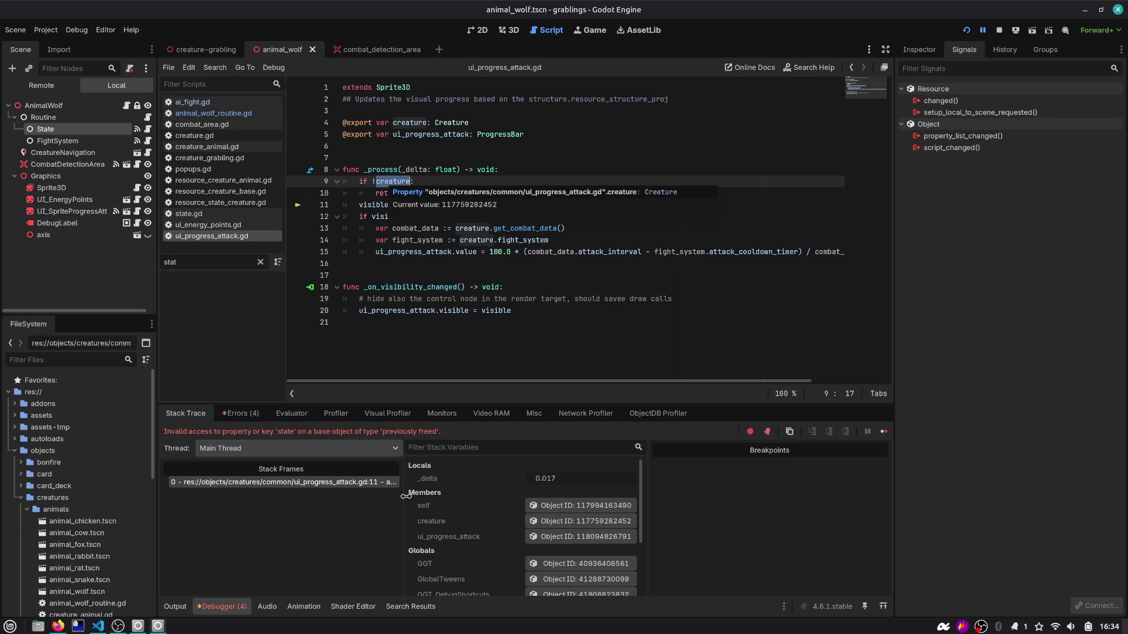
left_click(563, 520)
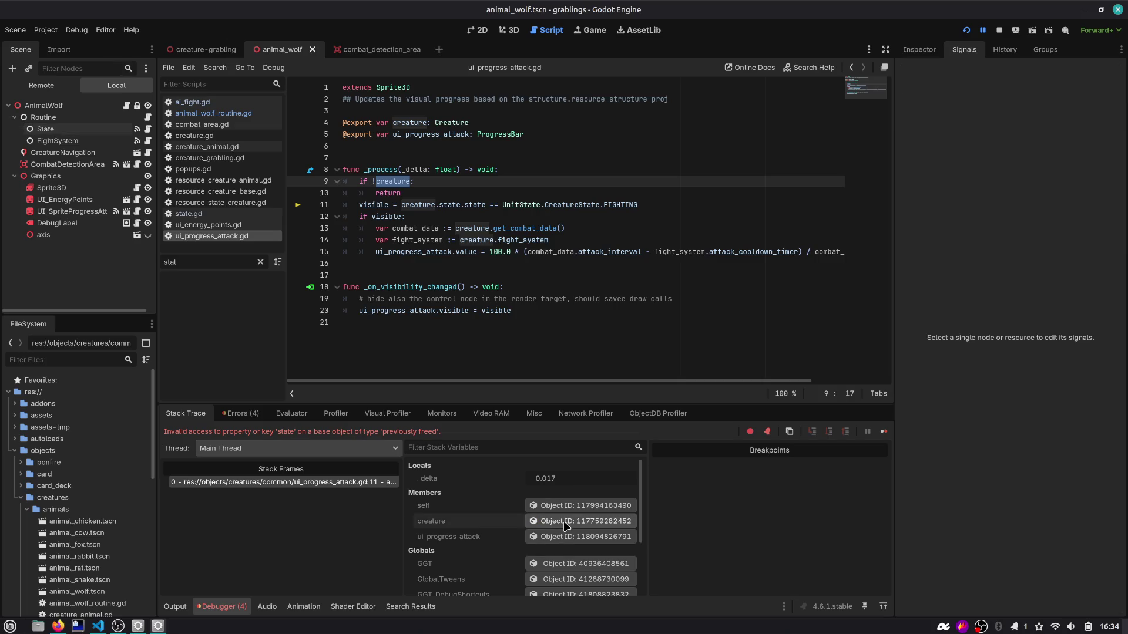
left_click(432, 196)
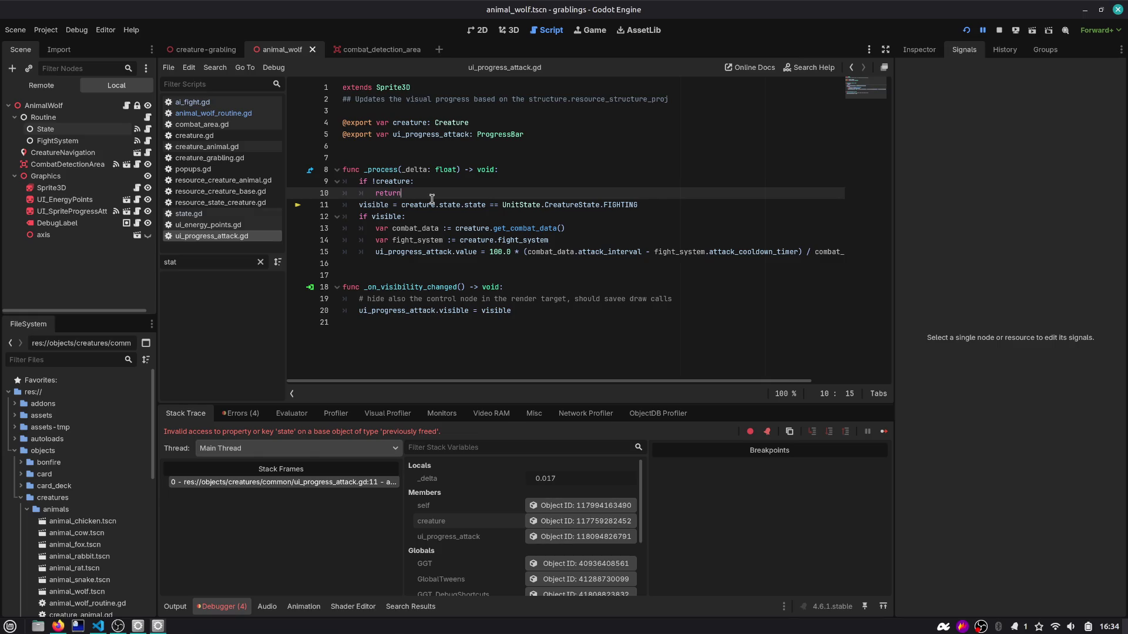
key("Return")
type("crea")
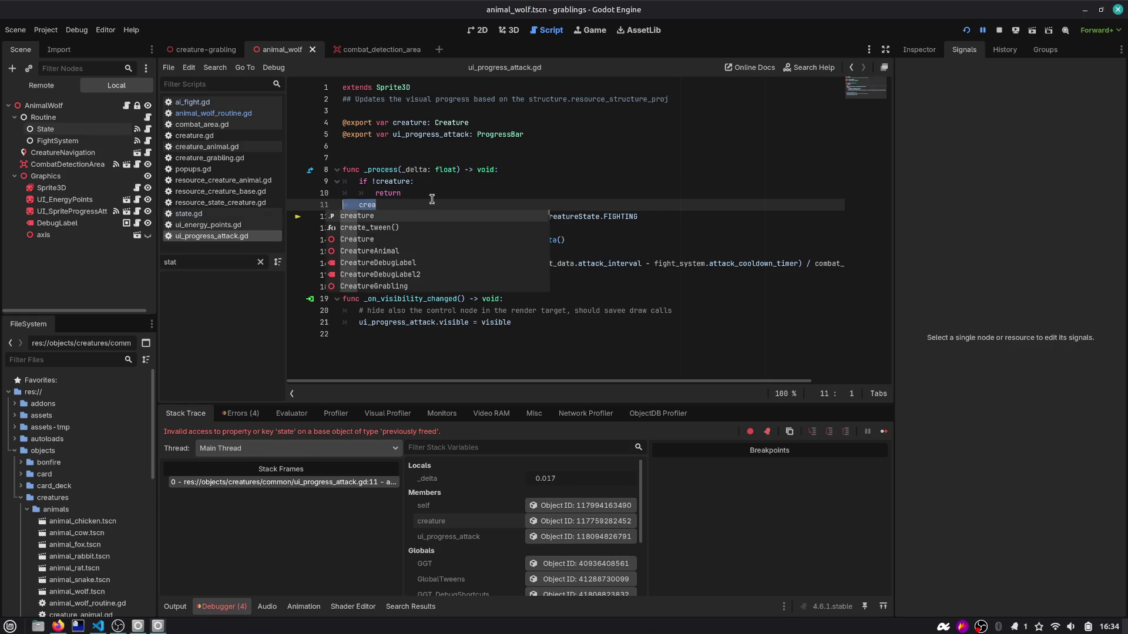
key("ctrl+z")
key("ctrl+z")
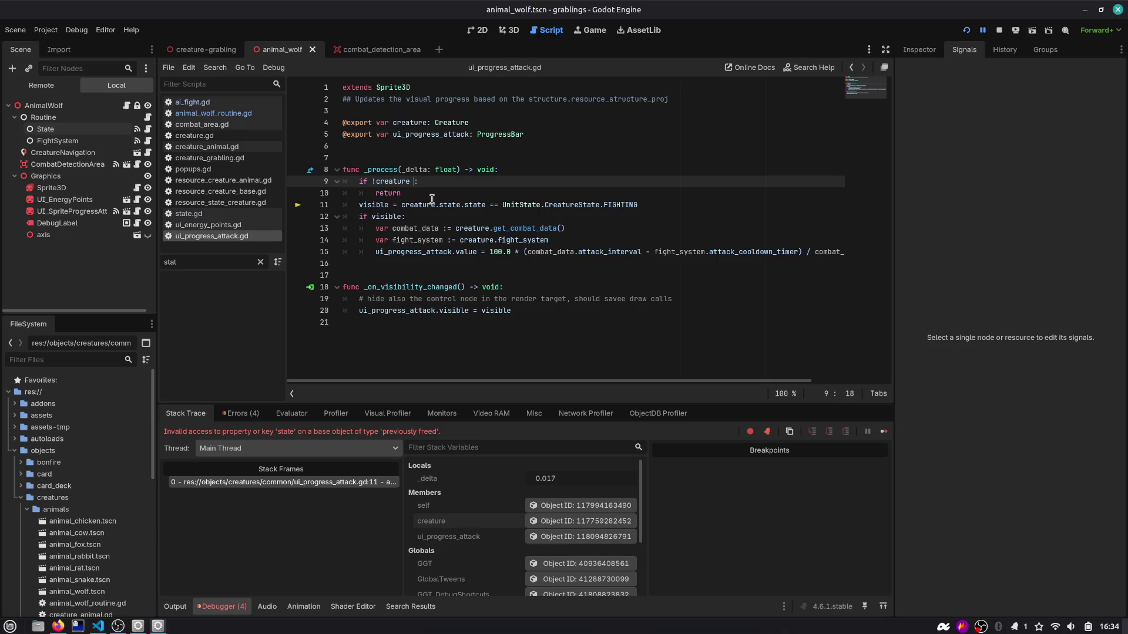
Step: Extend line 9 to 'if !creature and creature.queue_free():' and view queue_free()'s documentation
type("and creature.is_fr")
key("BackSpace")
key("BackSpace")
key("BackSpace")
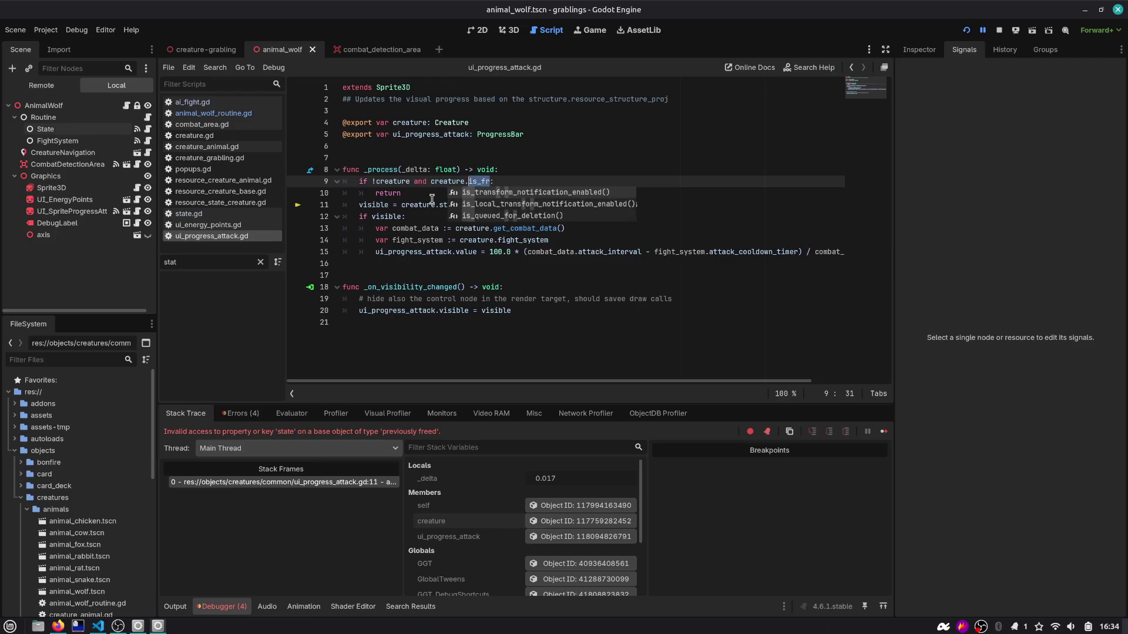
type("free")
key("BackSpace")
key("BackSpace")
key("BackSpace")
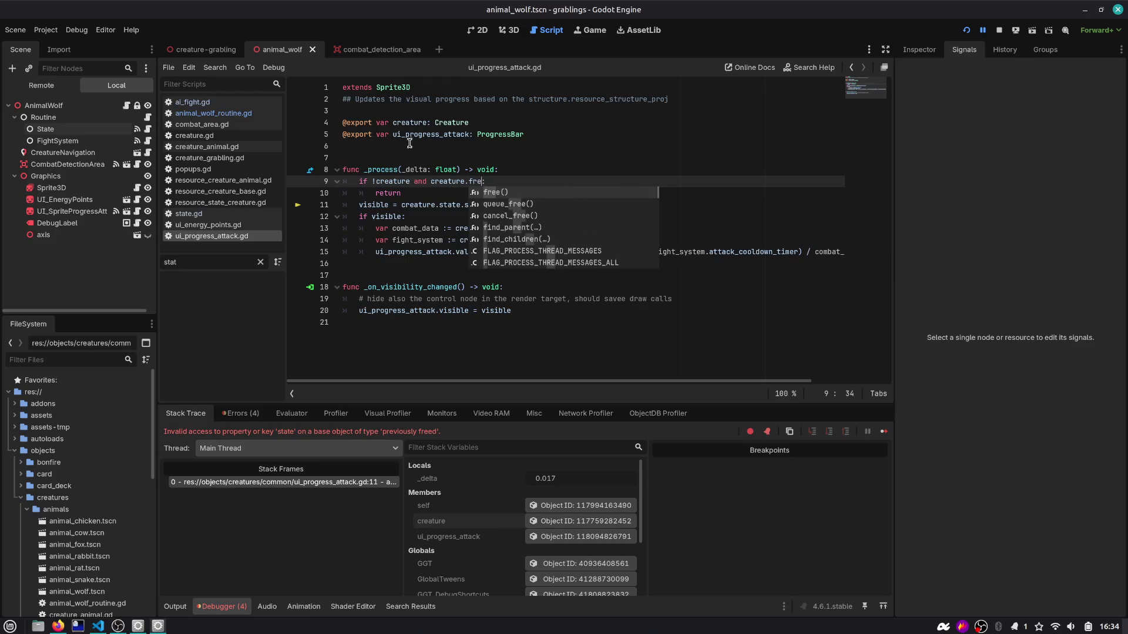
type("qu")
key("Return")
left_click(494, 182, "ctrl")
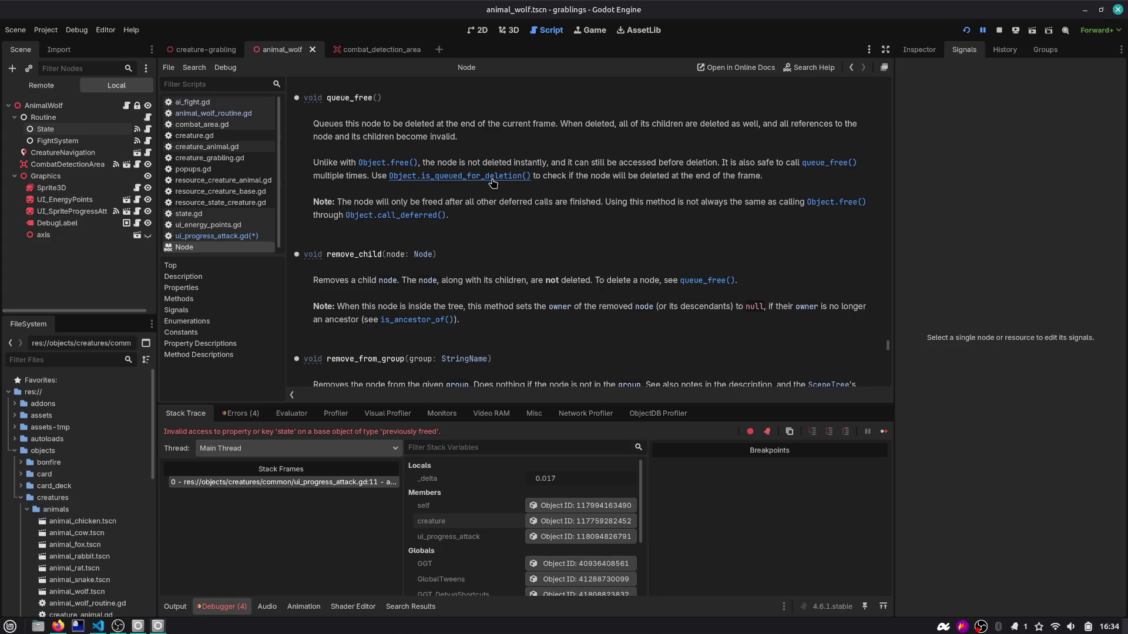
left_click_drag(454, 124, 512, 135)
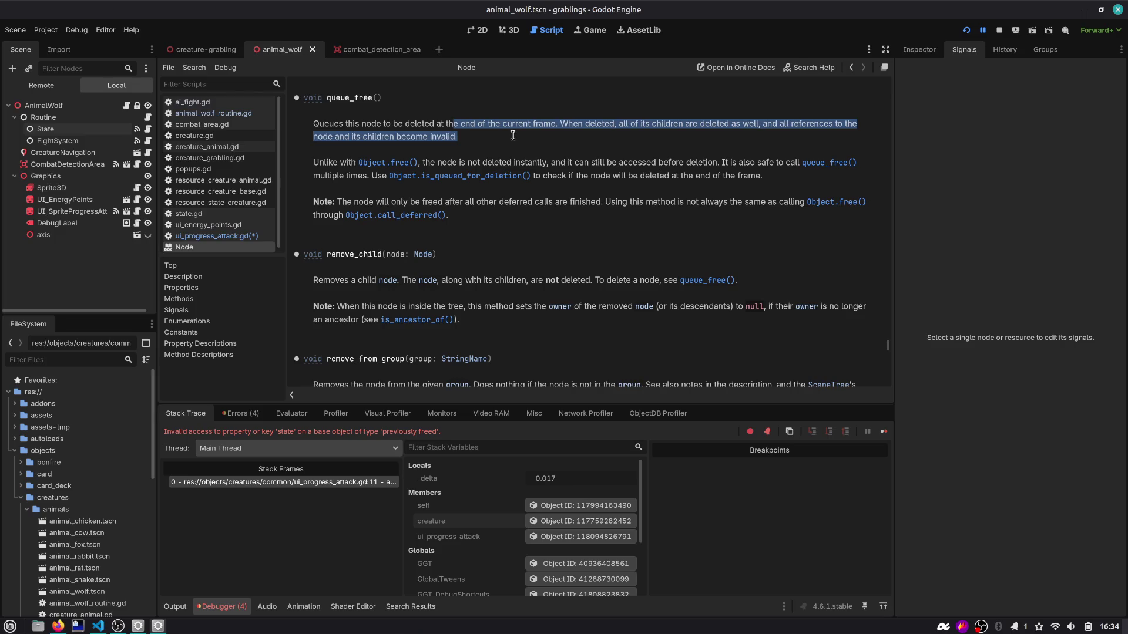
left_click_drag(500, 162, 721, 176)
scroll(734, 188, "down", 5)
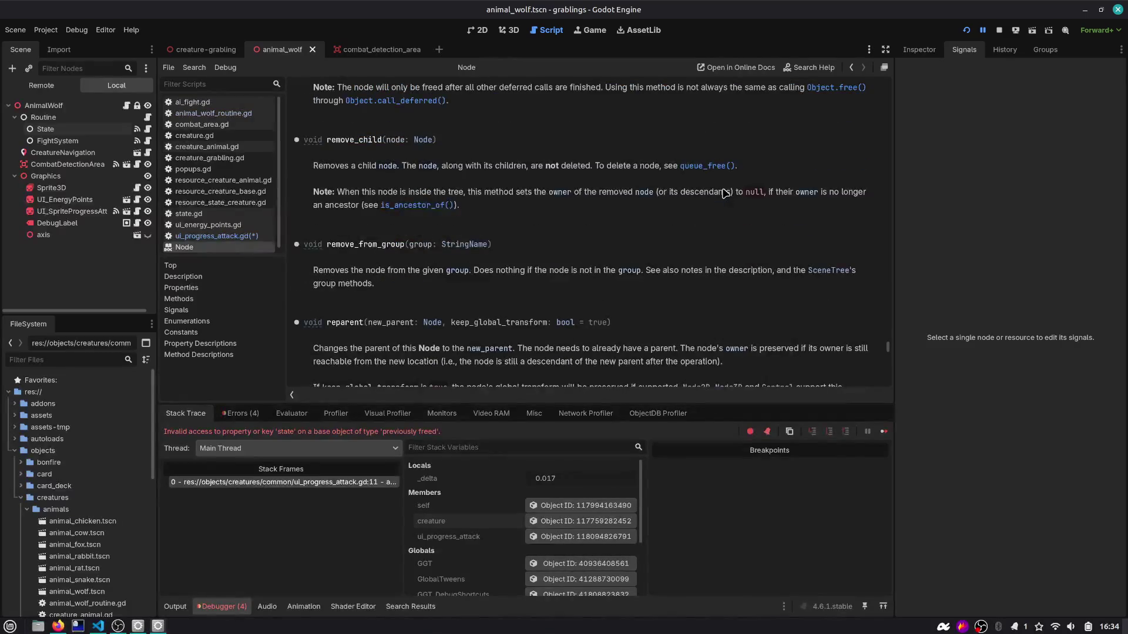
scroll(725, 194, "down", 4)
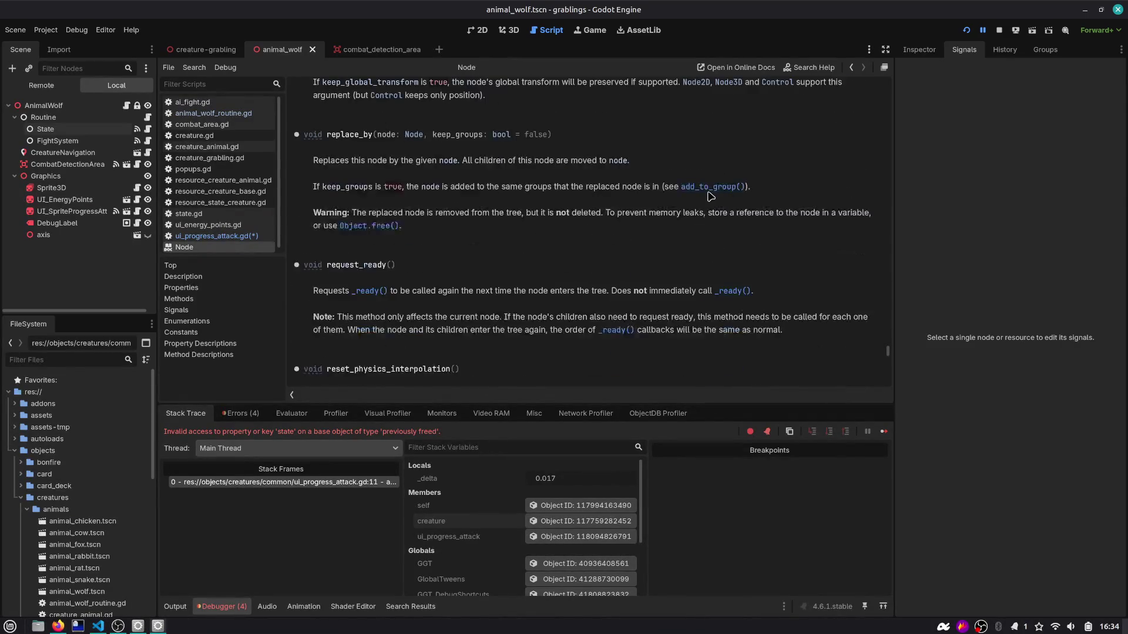
left_click_drag(888, 347, 888, 88)
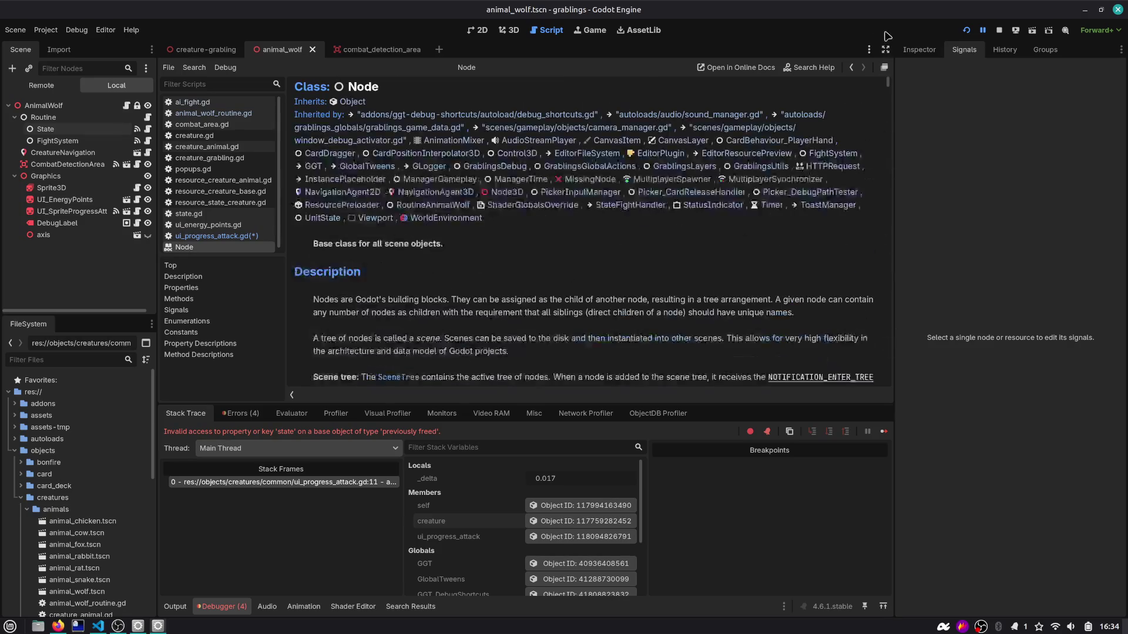
scroll(365, 254, "down", 1)
scroll(370, 246, "down", 1)
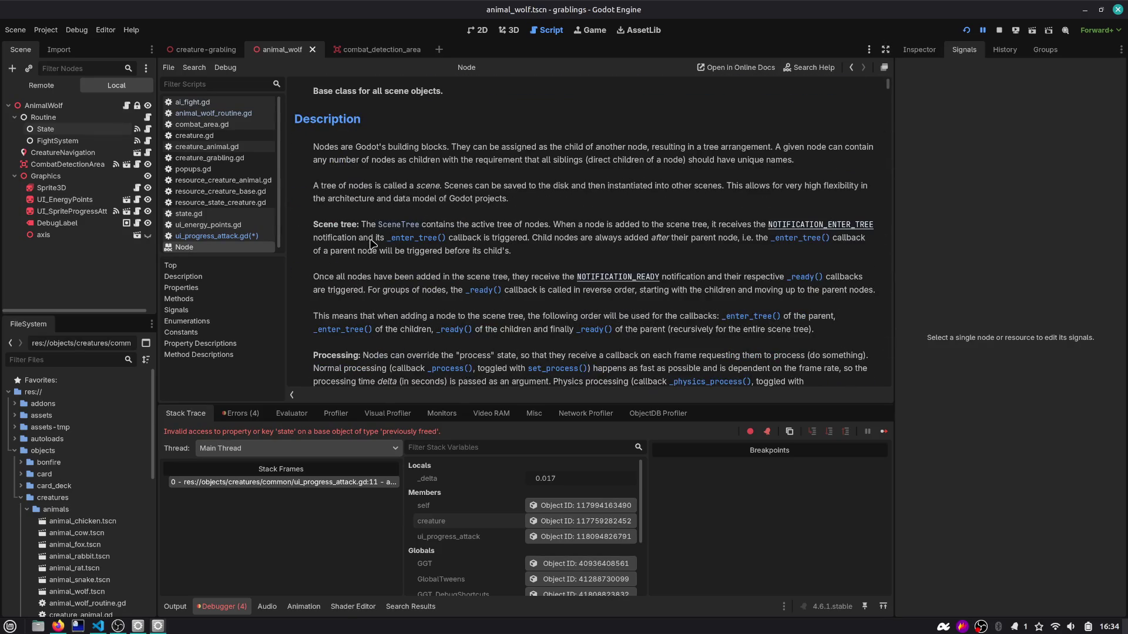
scroll(384, 234, "down", 4)
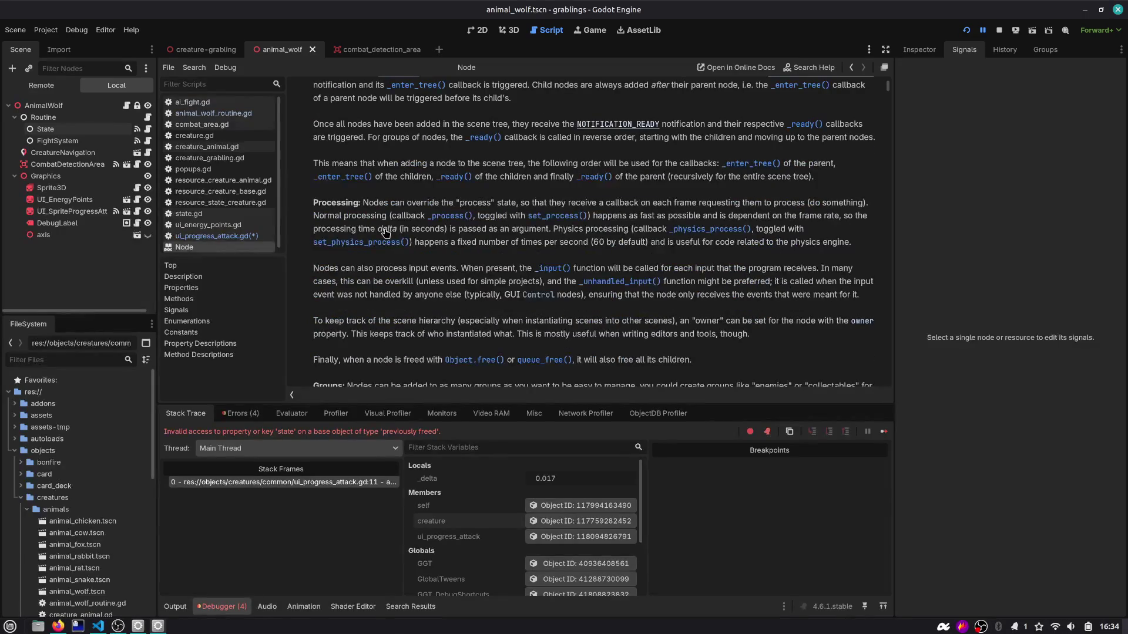
scroll(384, 234, "down", 2)
scroll(384, 234, "up", 8)
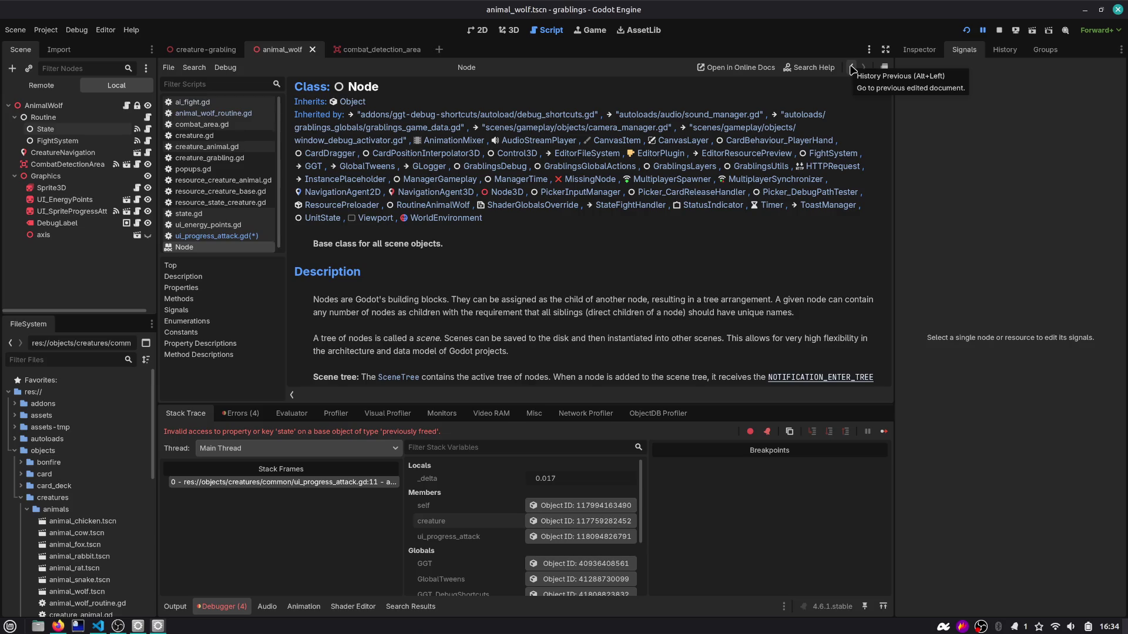
Step: Open the Object class reference and jump through its Description, Signals and Methods sections
left_click(359, 103)
scroll(329, 153, "down", 10)
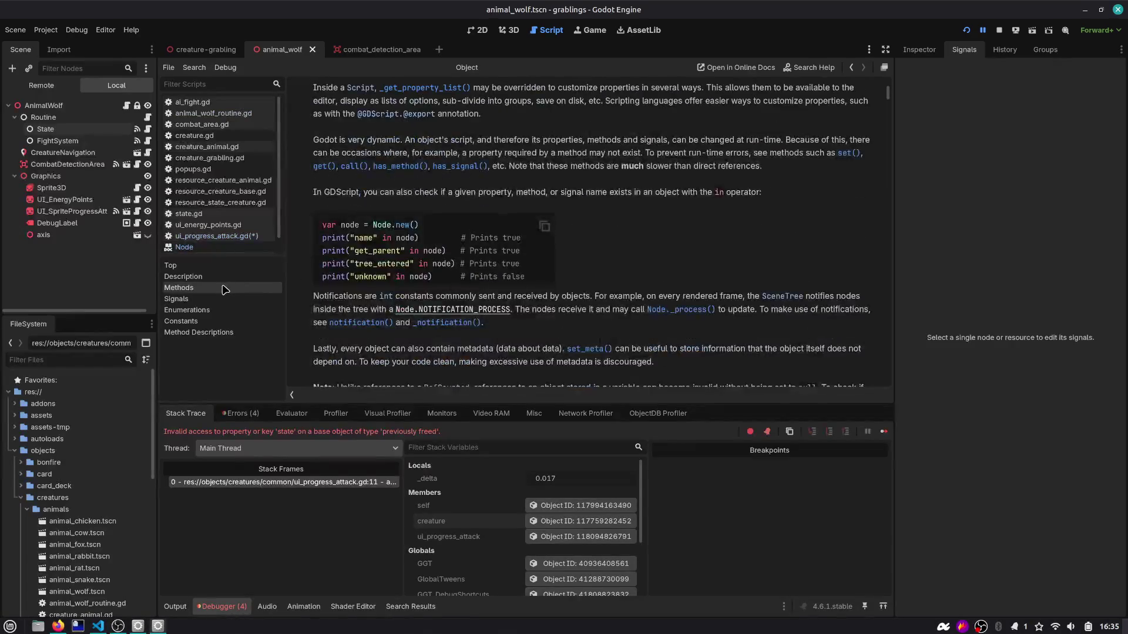
scroll(363, 255, "down", 3)
left_click(215, 277)
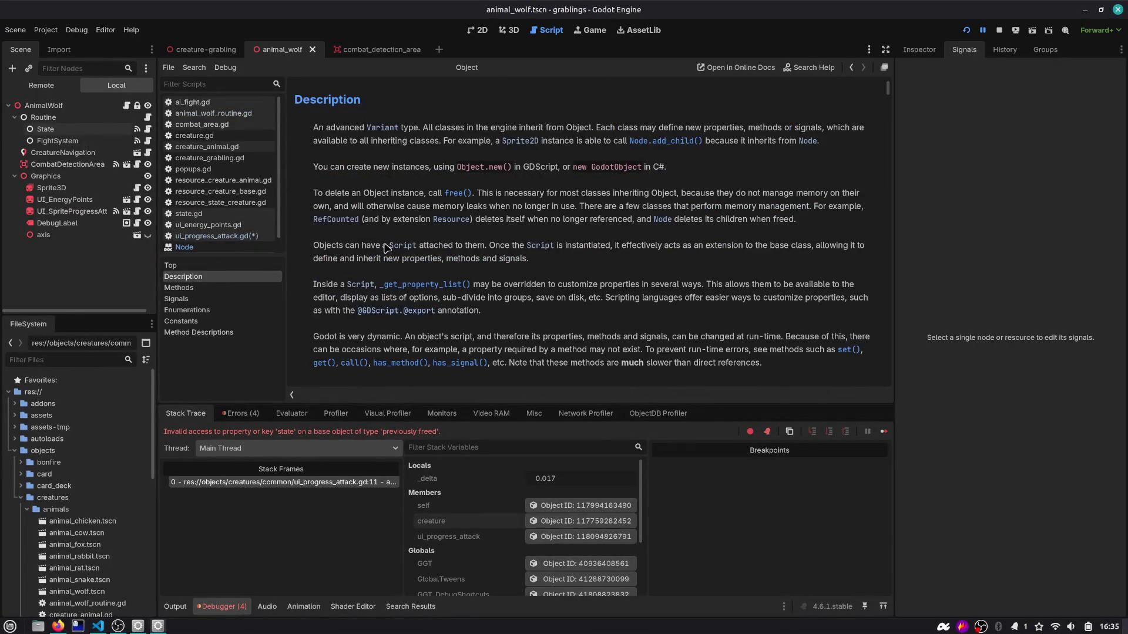
left_click(187, 298)
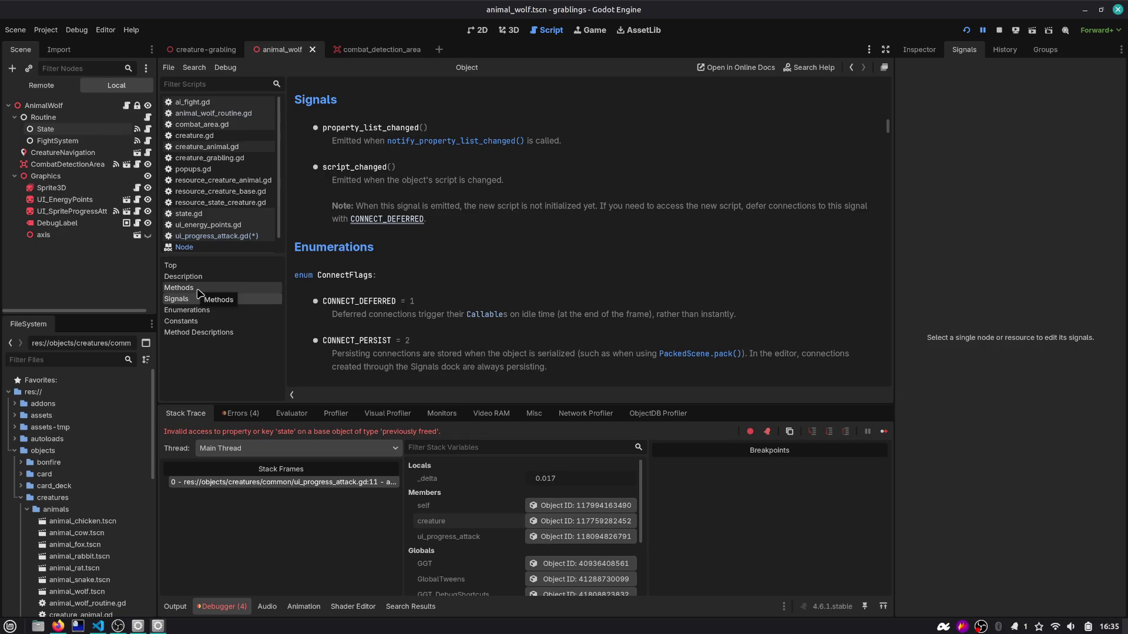
left_click(197, 290)
scroll(428, 197, "up", 3)
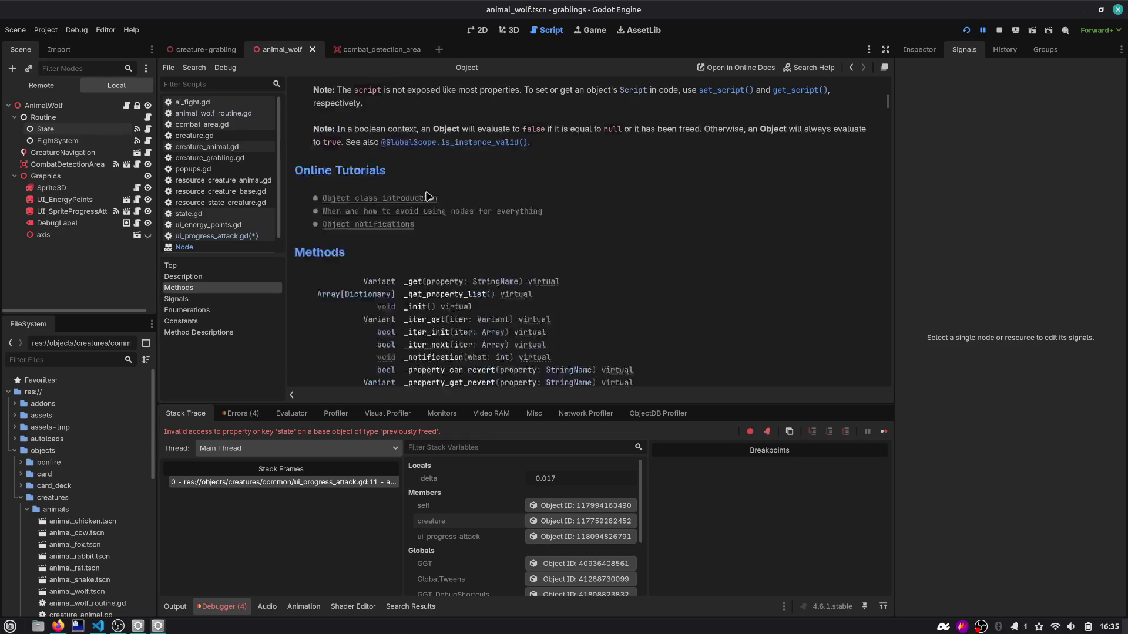
scroll(393, 233, "up", 8)
scroll(392, 233, "down", 15)
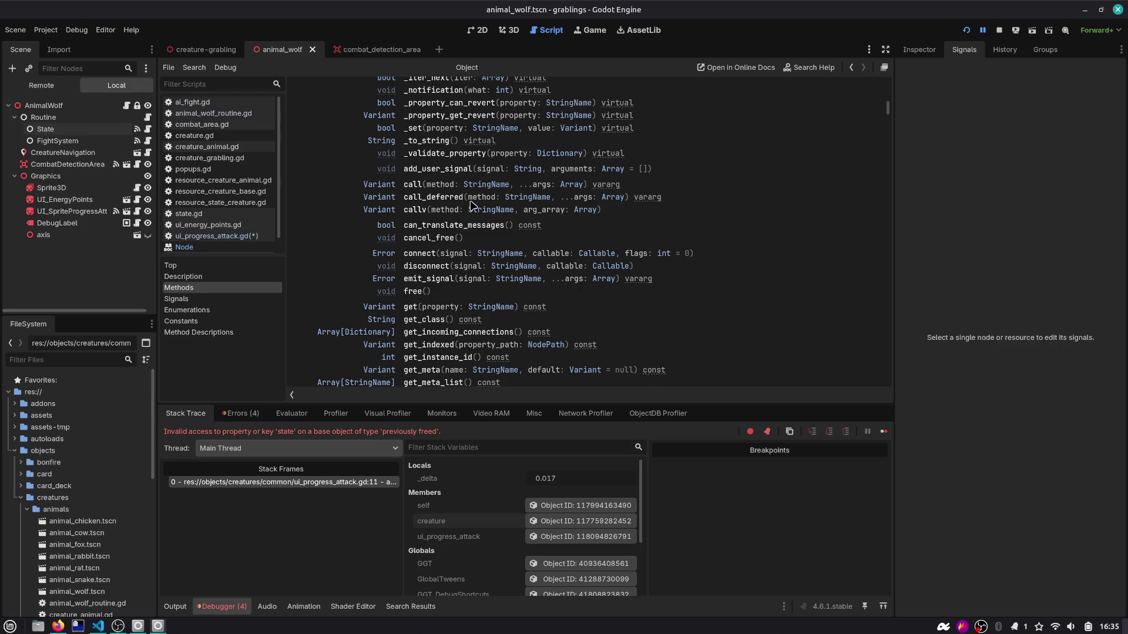
Step: Scroll through the Object class reference to read its method descriptions
scroll(691, 191, "up", 2)
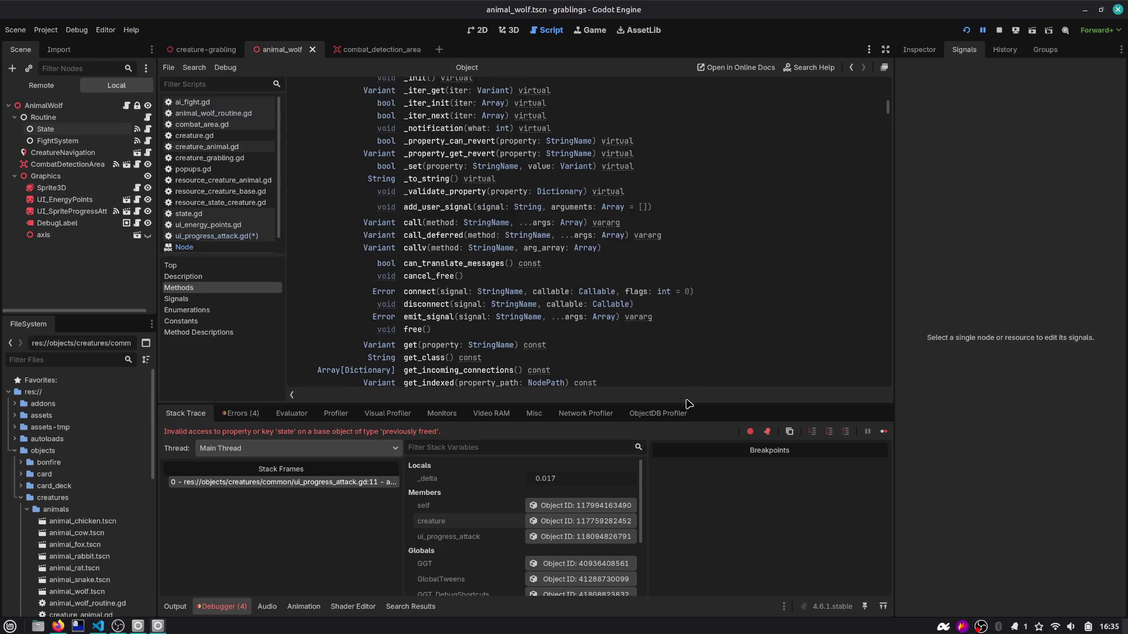
left_click_drag(688, 404, 688, 451)
scroll(653, 270, "up", 3)
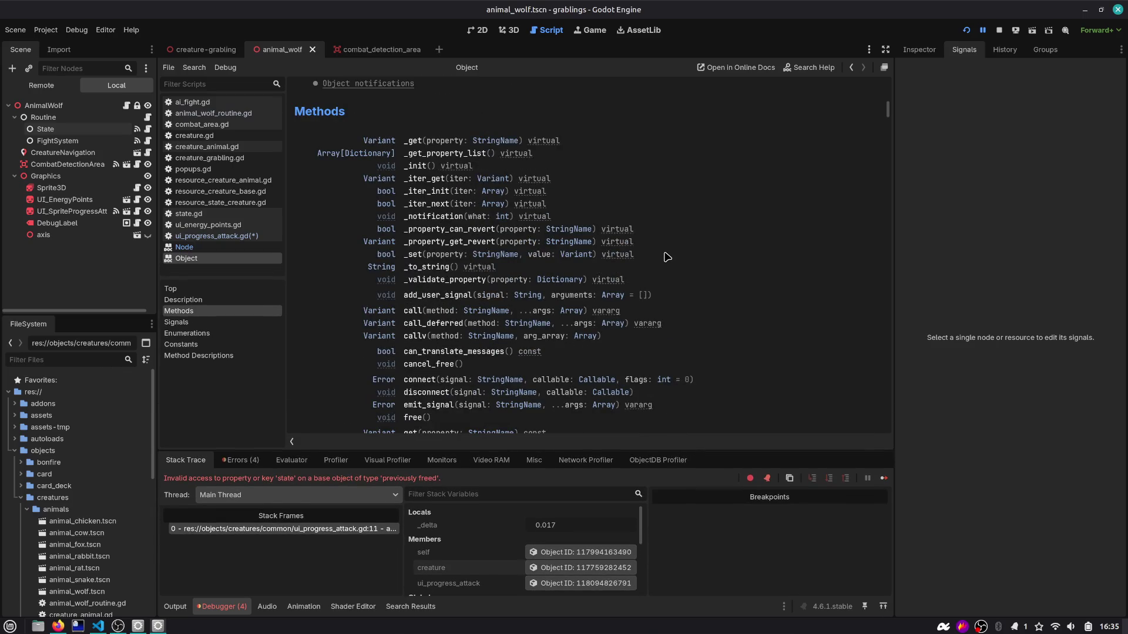
scroll(671, 250, "down", 1)
scroll(686, 235, "down", 2)
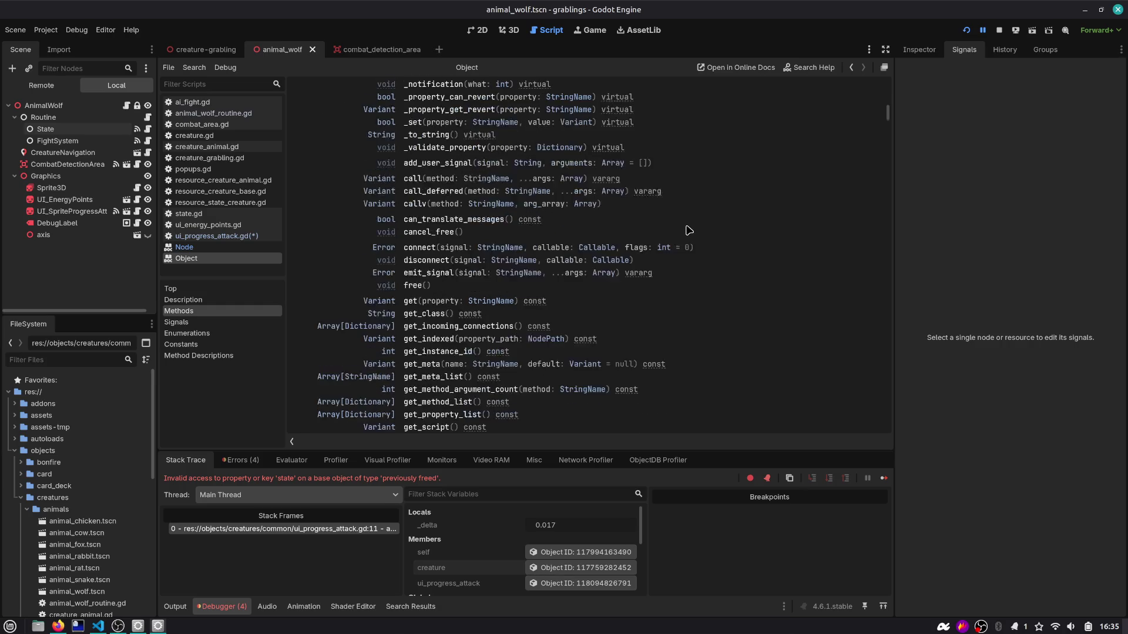
scroll(685, 222, "down", 1)
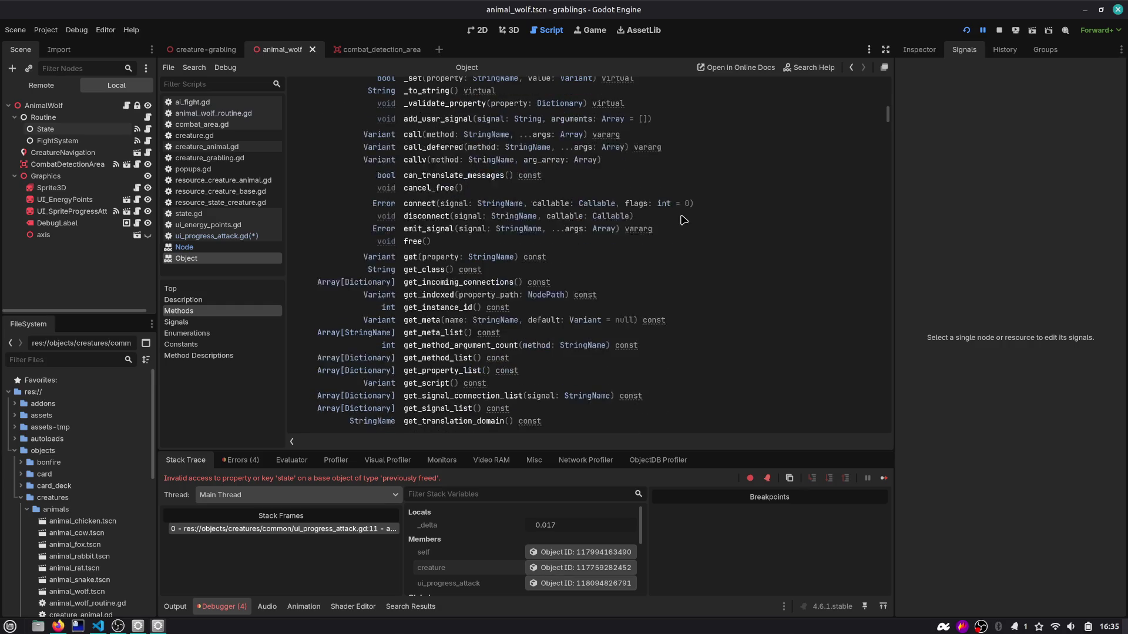
scroll(701, 204, "down", 1)
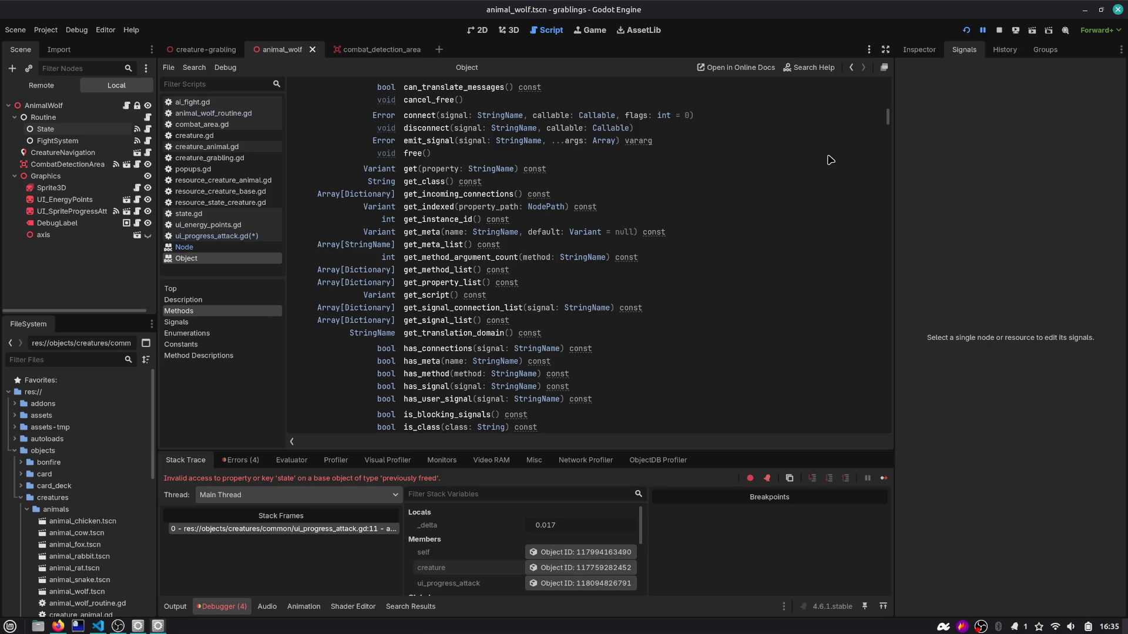
scroll(826, 160, "down", 2)
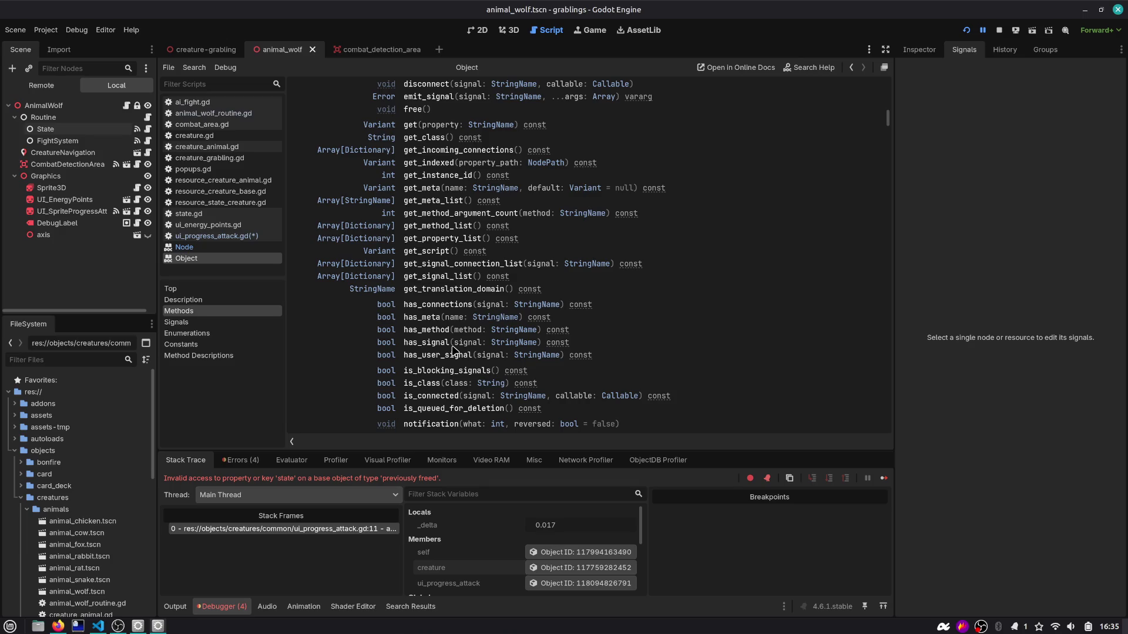
scroll(570, 263, "down", 3)
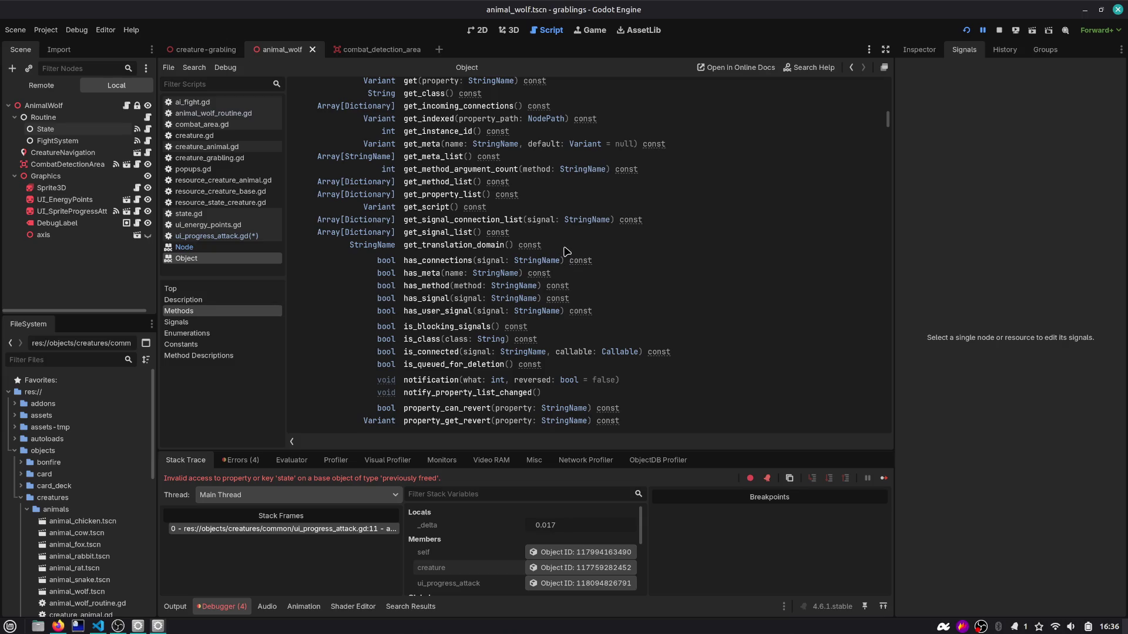
scroll(566, 252, "down", 9)
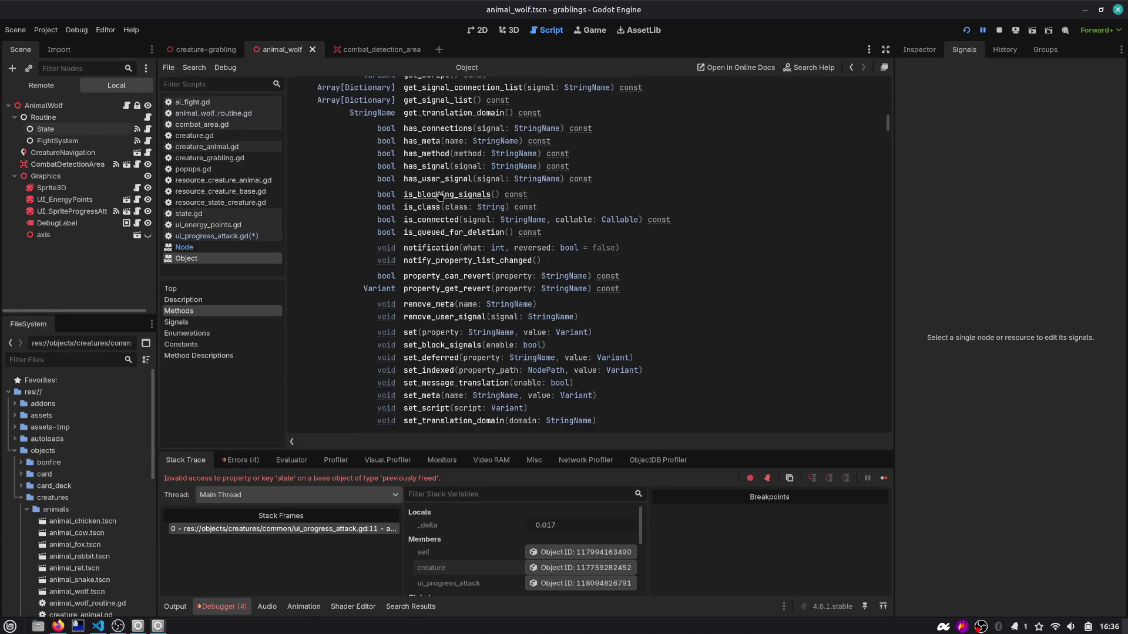
scroll(436, 302, "down", 5)
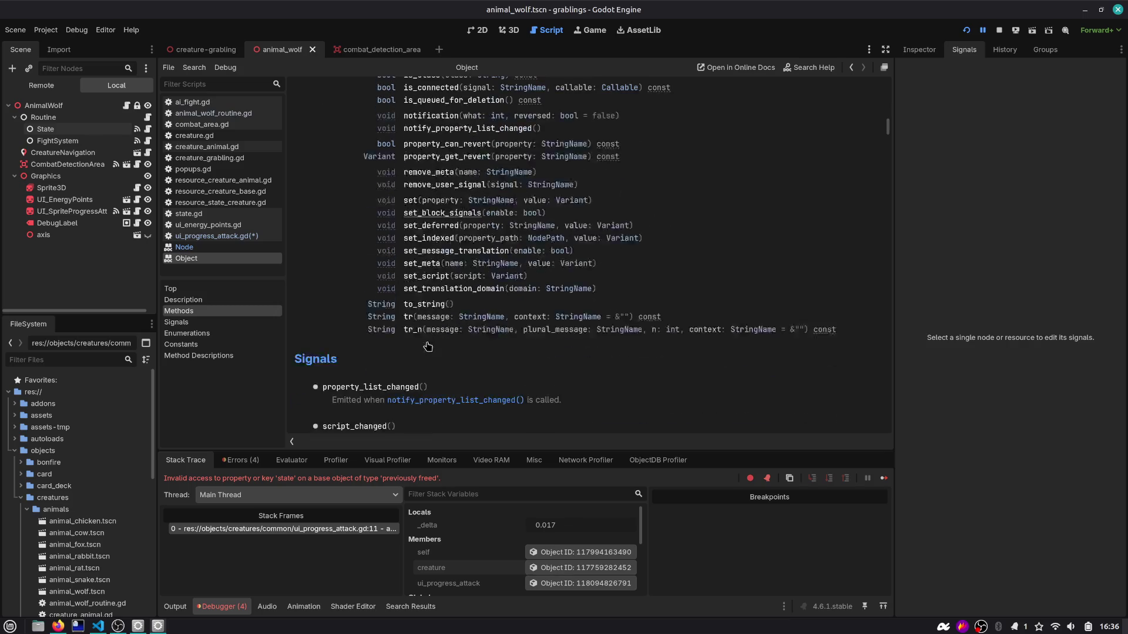
scroll(541, 302, "down", 4)
scroll(546, 301, "up", 20)
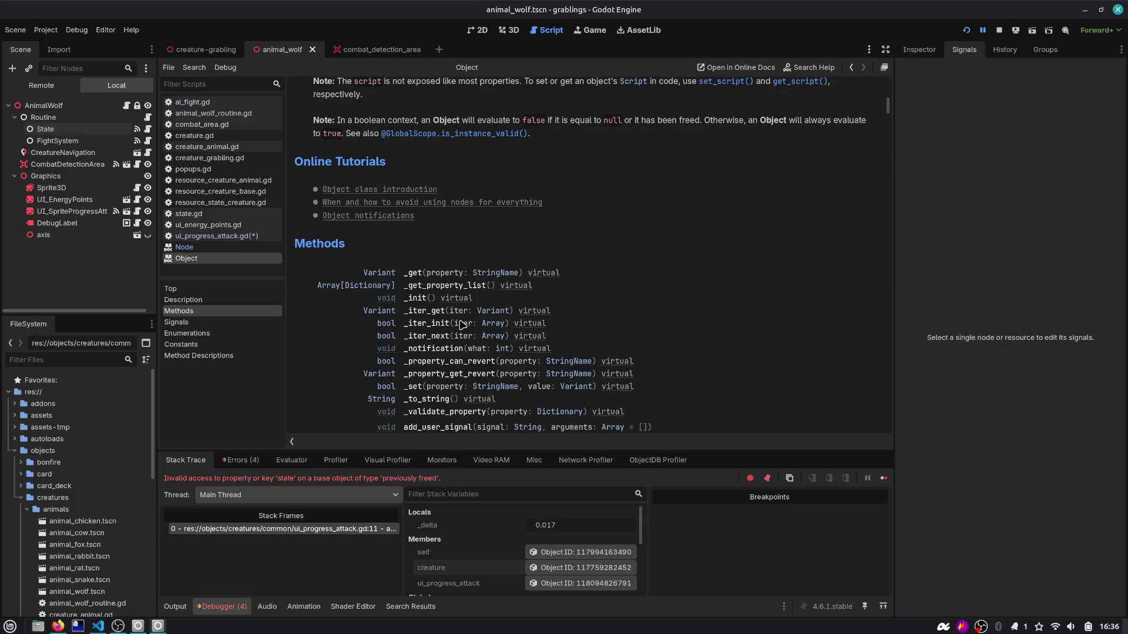
scroll(455, 338, "down", 3)
scroll(455, 341, "down", 5)
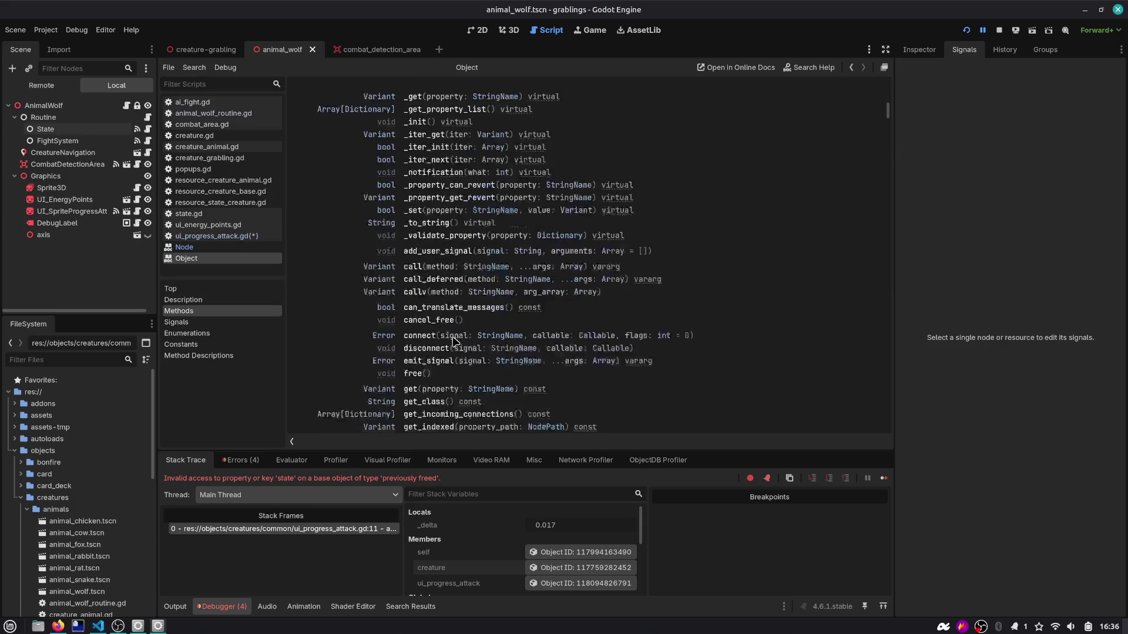
scroll(455, 339, "up", 15)
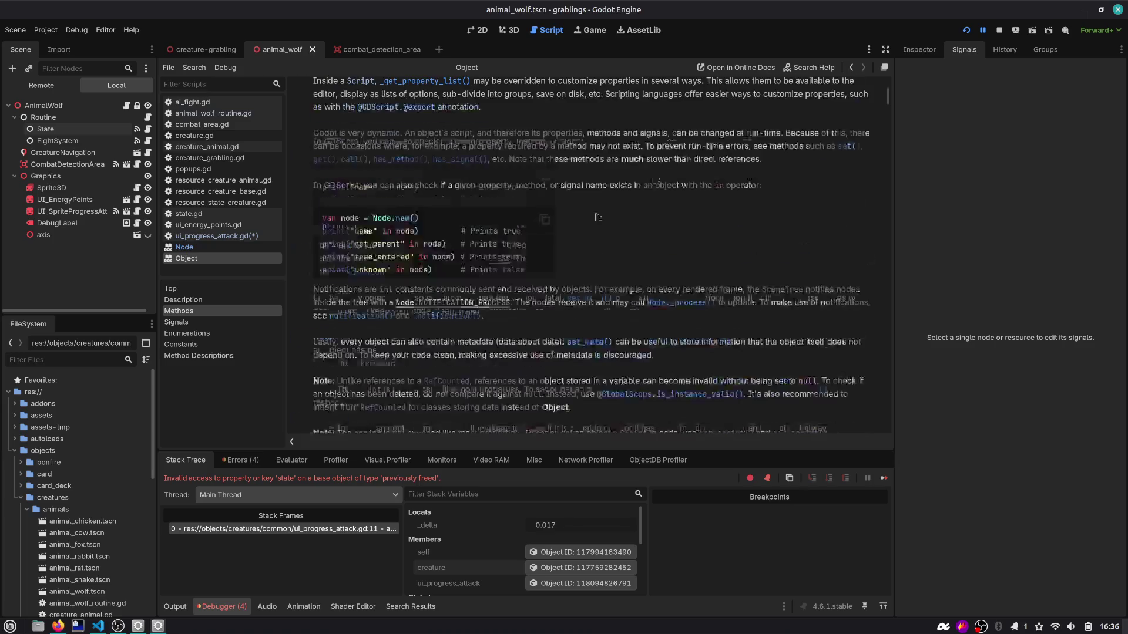
Step: Stop the game, show the debugger Errors list, and copy the 'previously freed' error
left_click(998, 30)
left_click(241, 460)
left_click(296, 534)
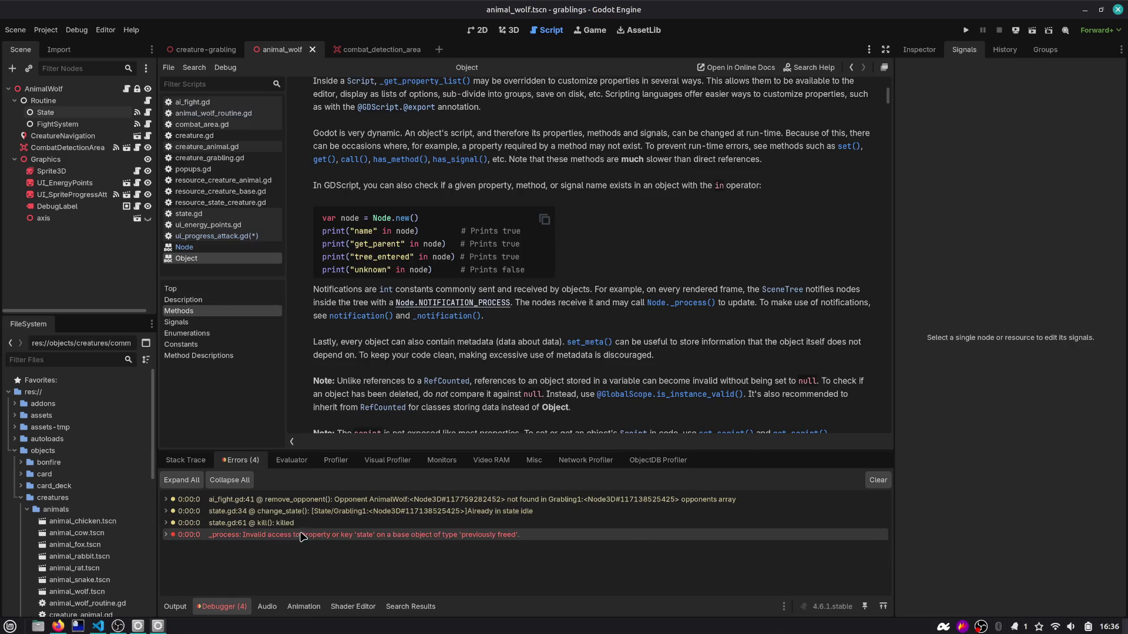
right_click(311, 535)
left_click(328, 540)
key("alt+Tab")
key("Escape")
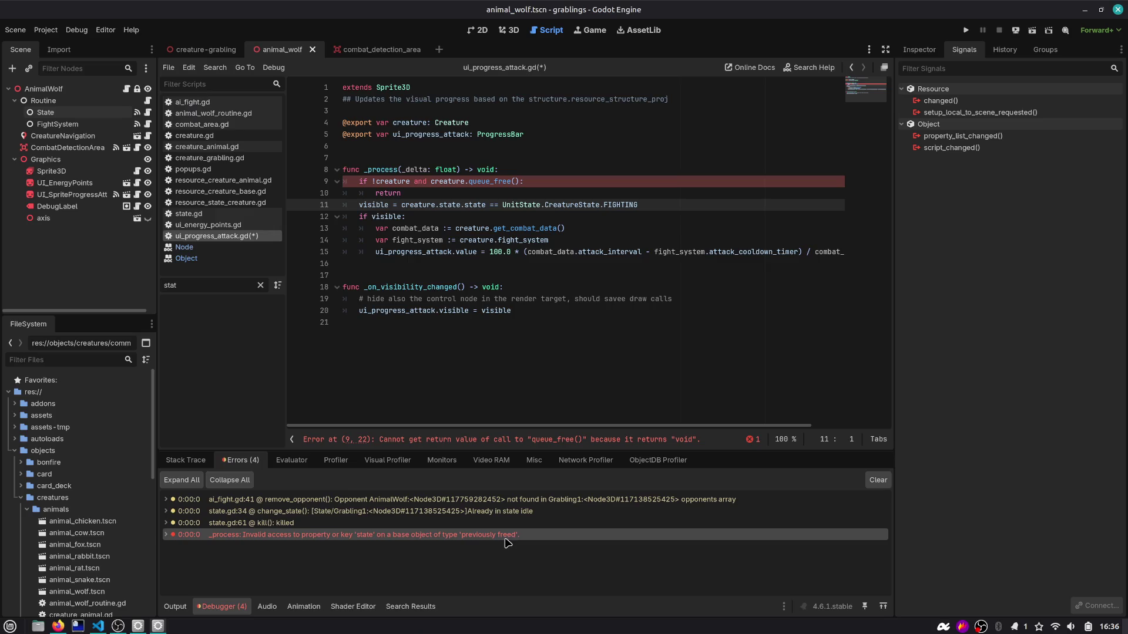
Step: Search the web for 'godoto engine previously freed check', then return to line 9 in Godot
key("alt+Tab")
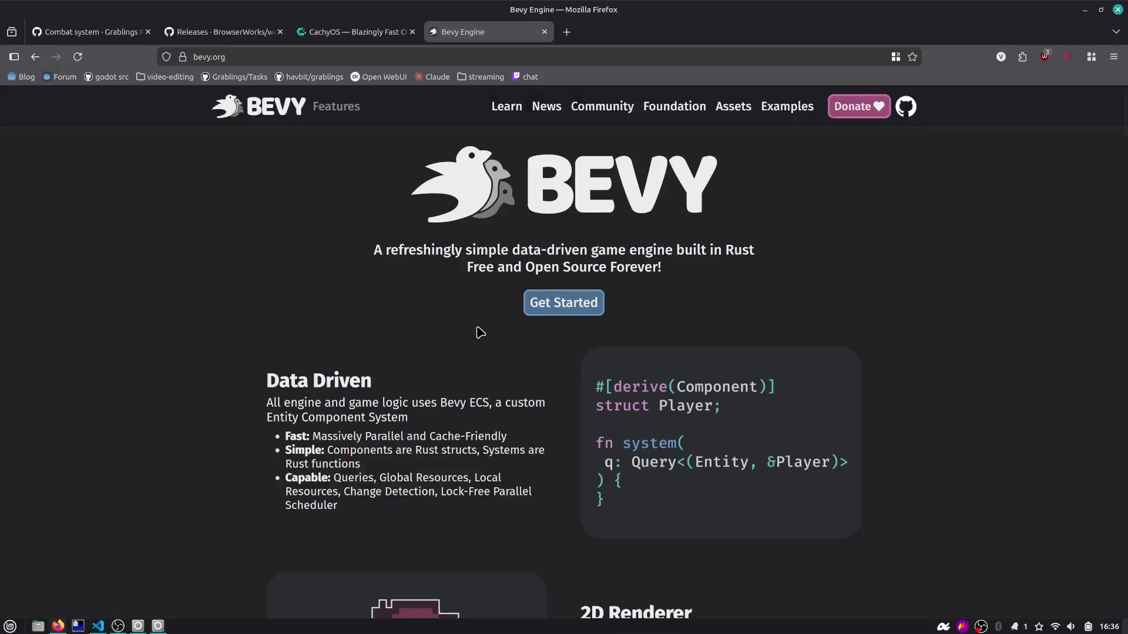
key("ctrl+t")
type("godoto ")
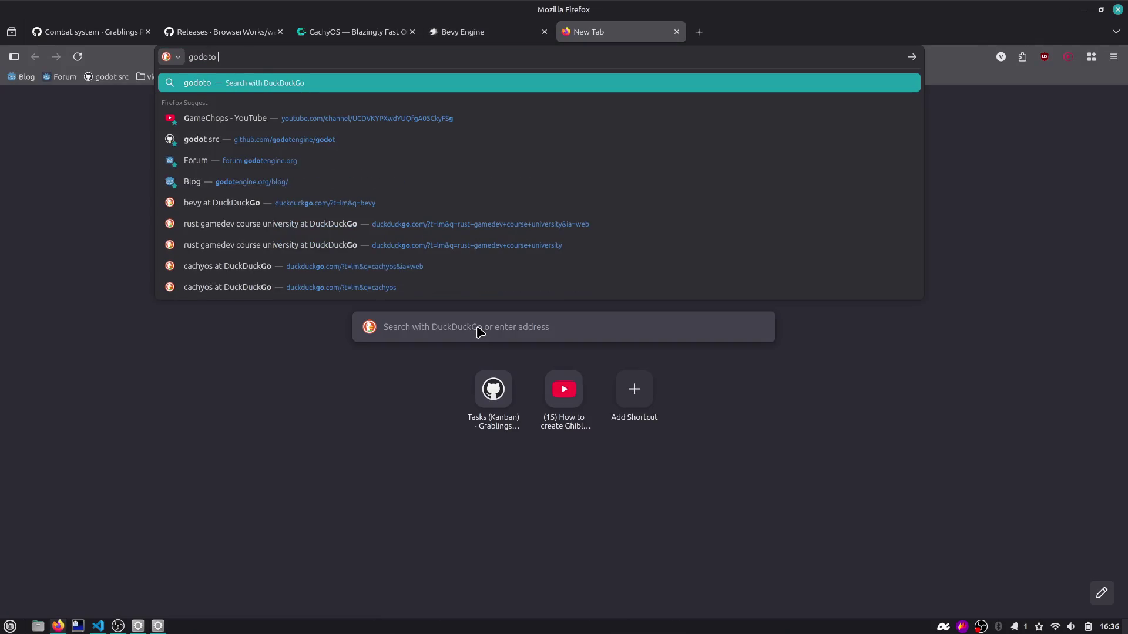
type("engine")
key("ctrl+v")
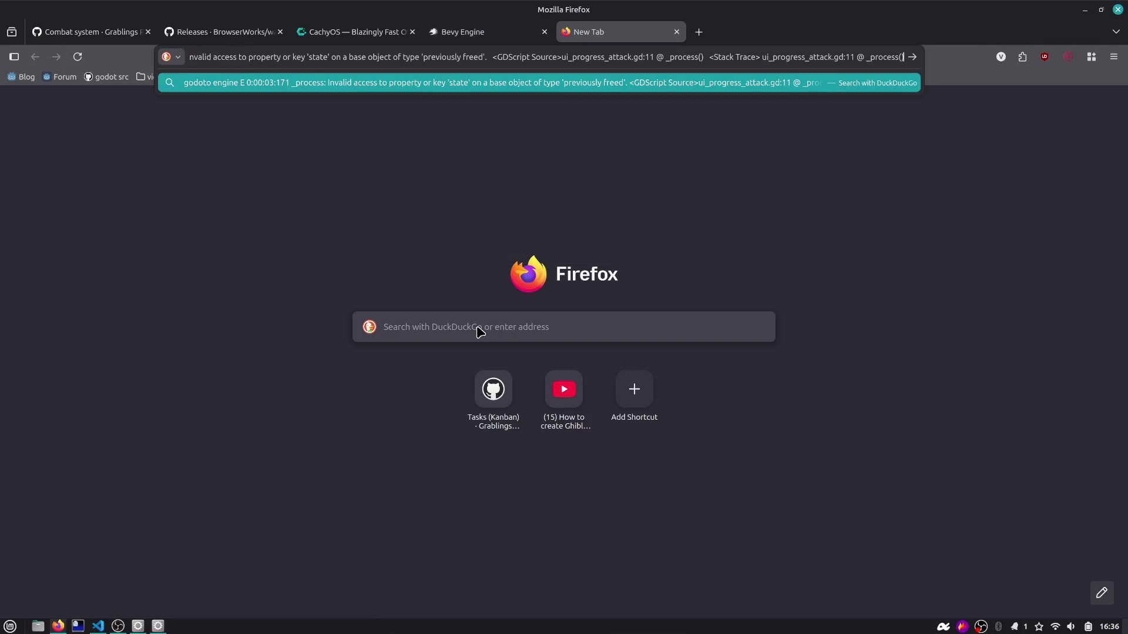
key("ctrl+z")
type("previously freed check")
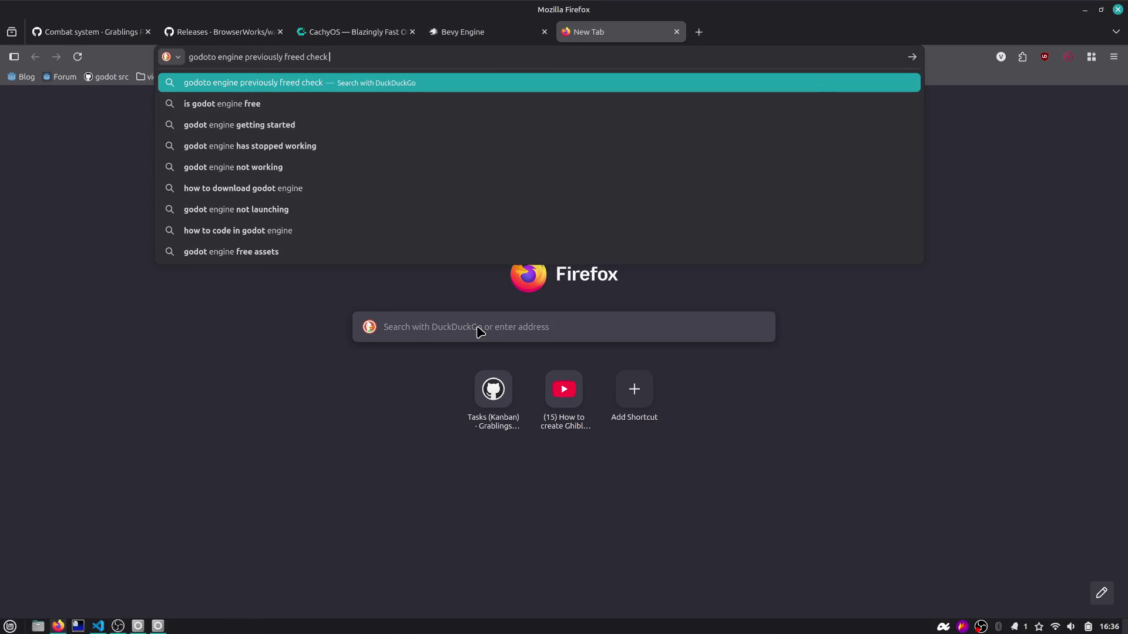
key("Return")
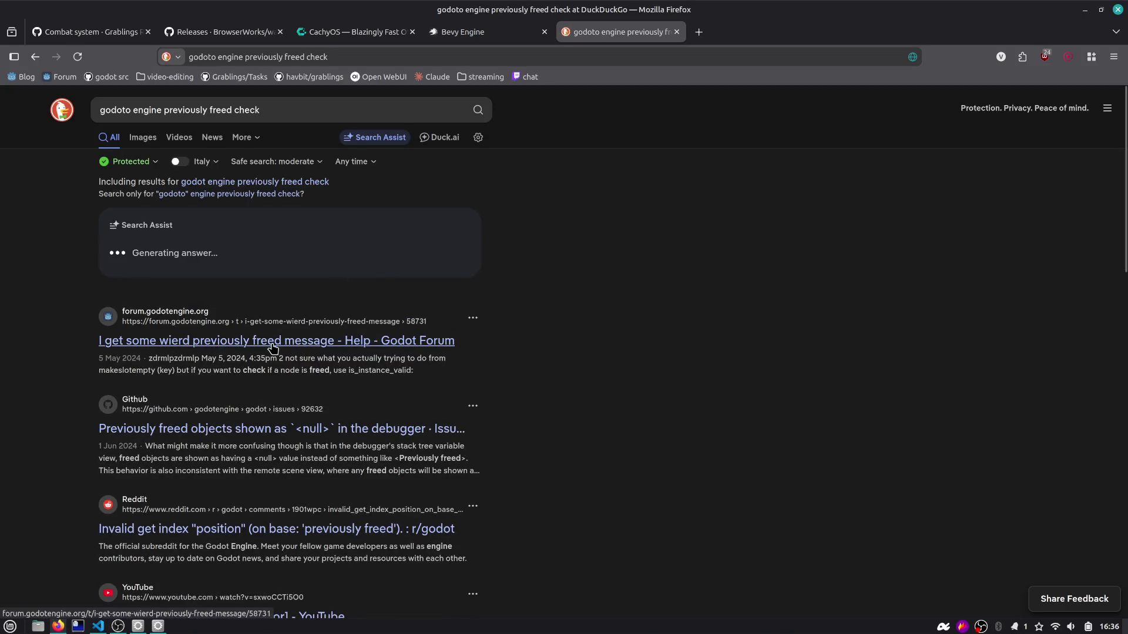
scroll(277, 376, "down", 2)
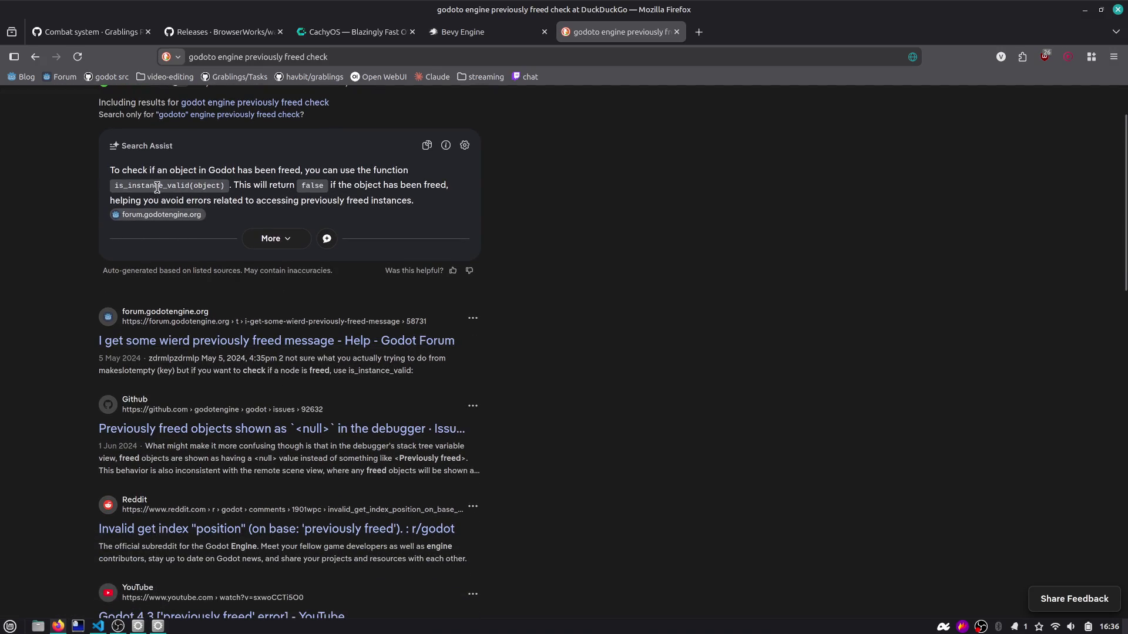
key("alt+Tab")
left_click(518, 182)
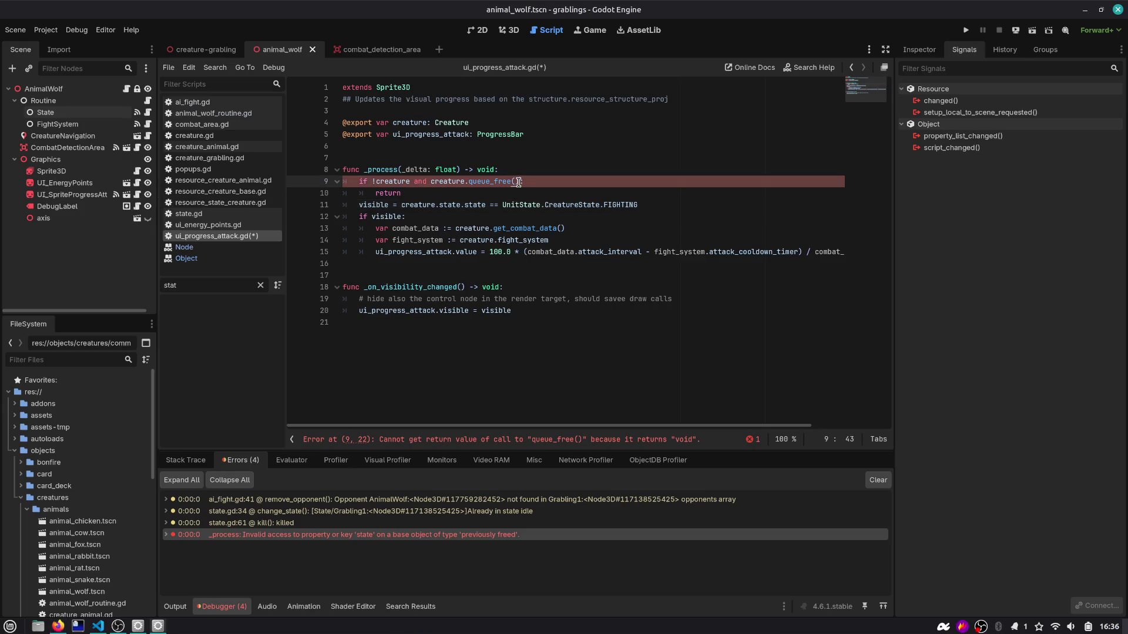
Step: Change line 9 to check is_instance_valid(creature), save, and view is_instance_valid's documentation
key("BackSpace")
key("BackSpace")
key("BackSpace")
key("ctrl+Left")
key("Left")
type("is_")
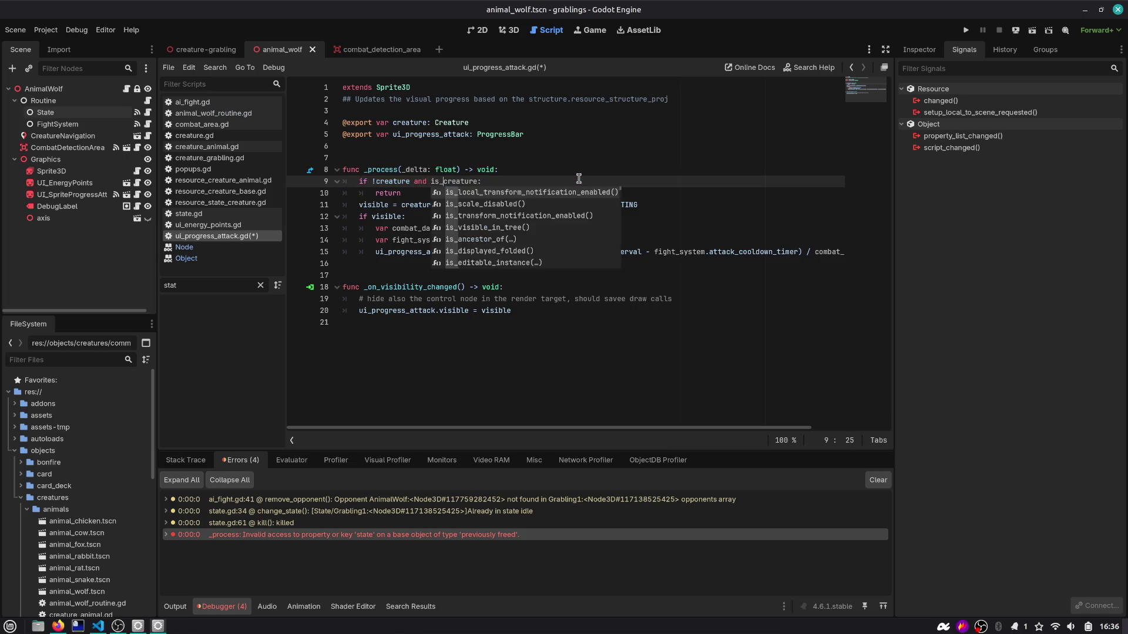
type("insta")
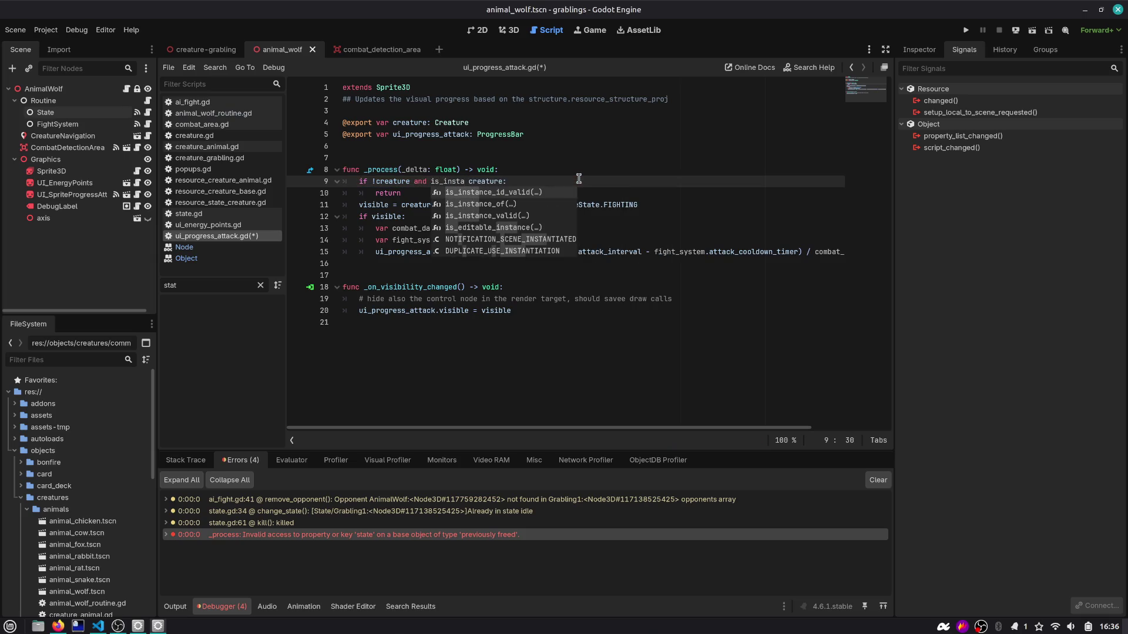
key("Return")
key("Delete")
key("Delete")
key("ctrl+Right")
type(")")
key("ctrl+s")
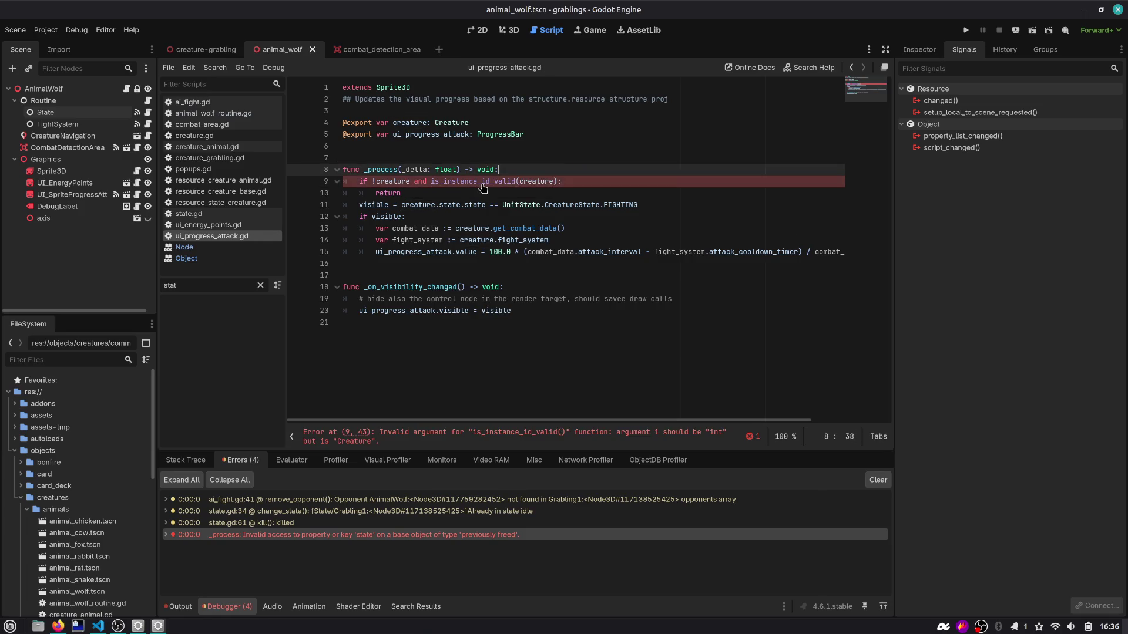
left_click(482, 182)
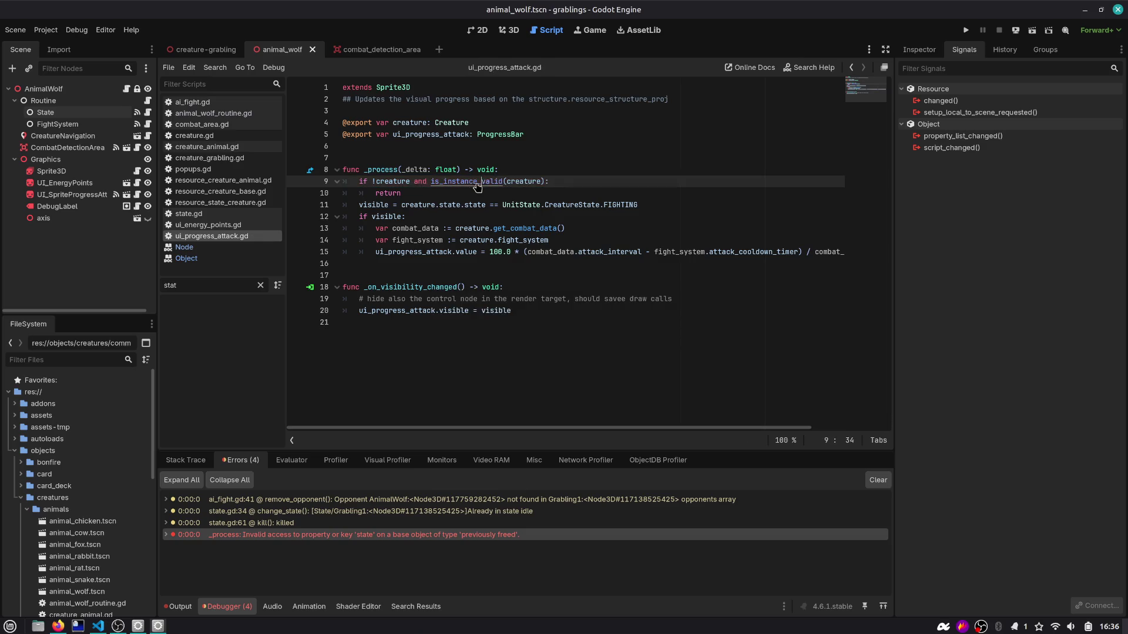
left_click(477, 183, "ctrl")
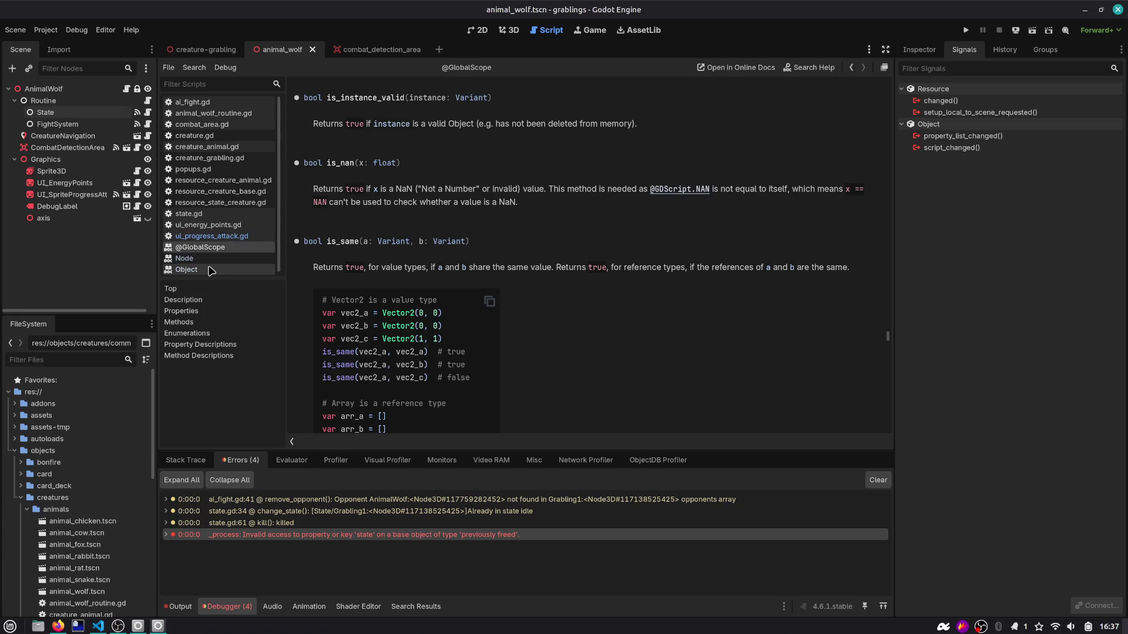
left_click_drag(387, 124, 652, 125)
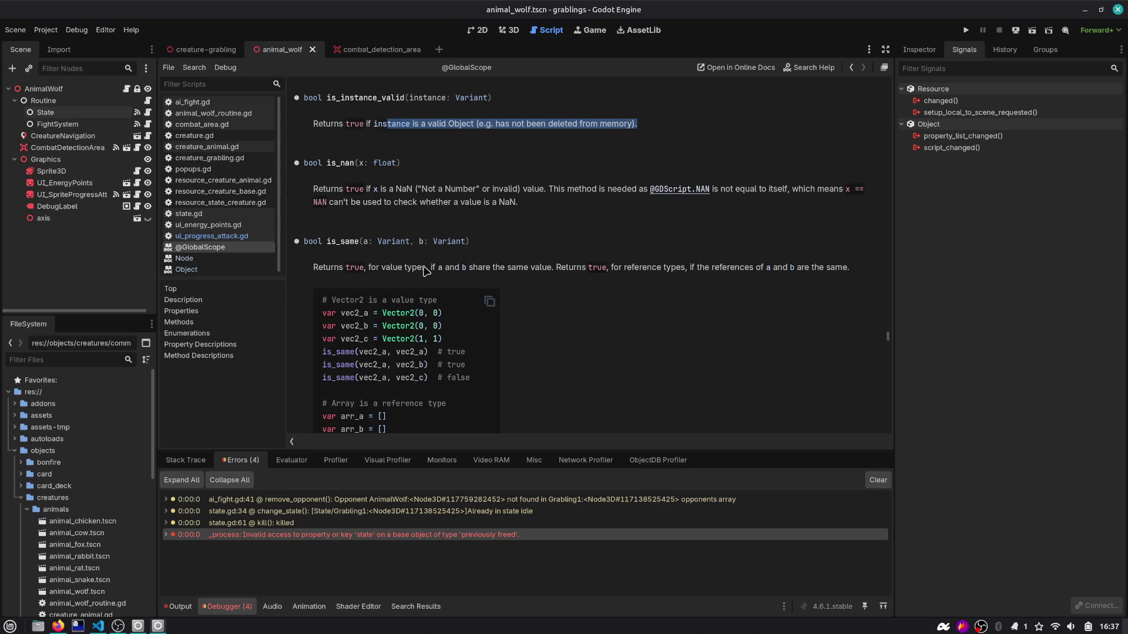
left_click_drag(429, 271, 525, 274)
scroll(346, 260, "down", 5)
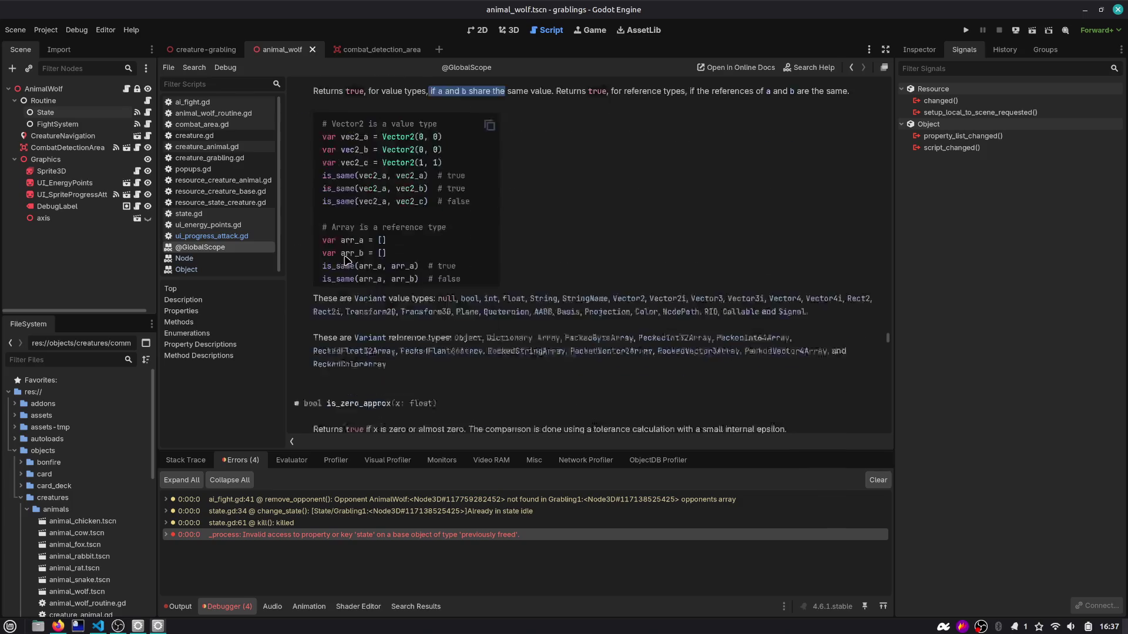
left_click(854, 68)
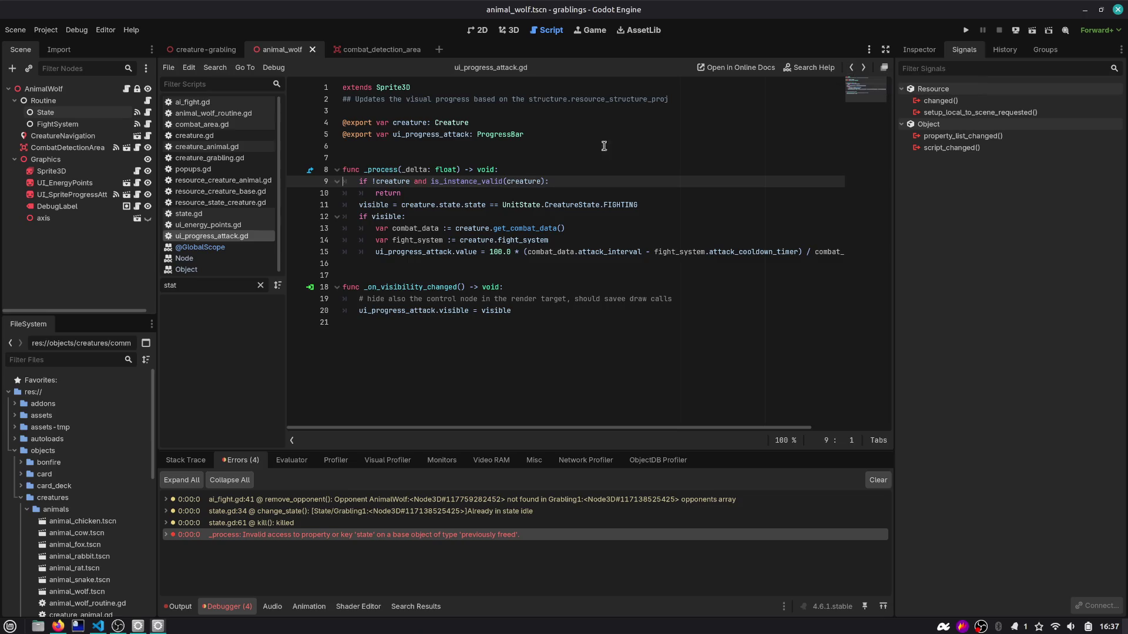
Step: Review is_instance_valid(creature) on line 9, then switch to animal_wolf_routine.gd
double_click(482, 181)
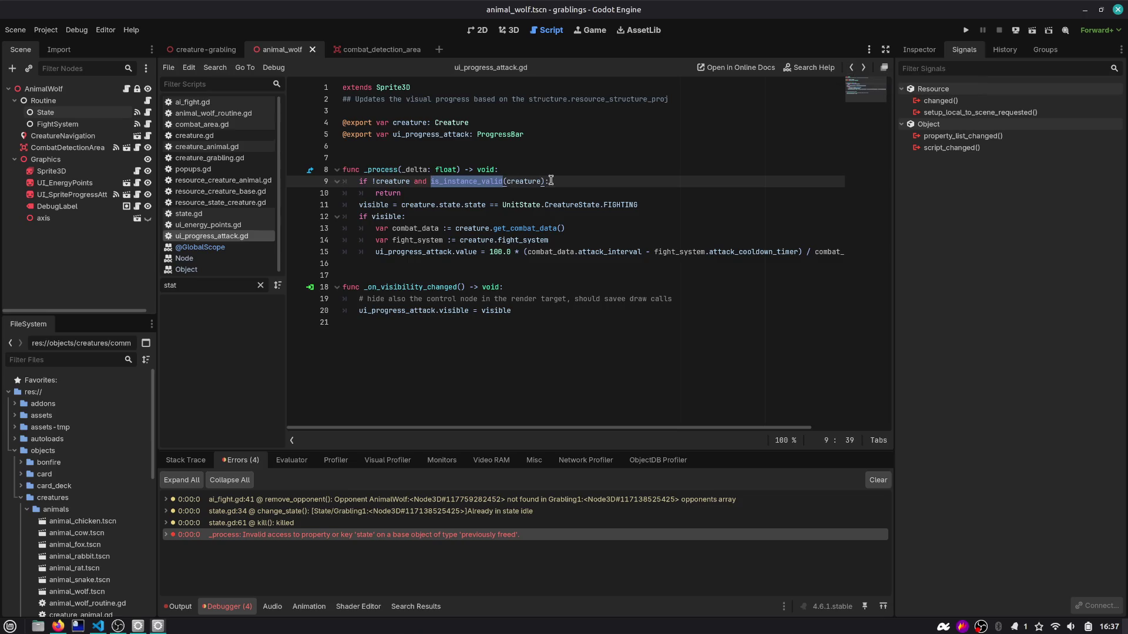
double_click(394, 181)
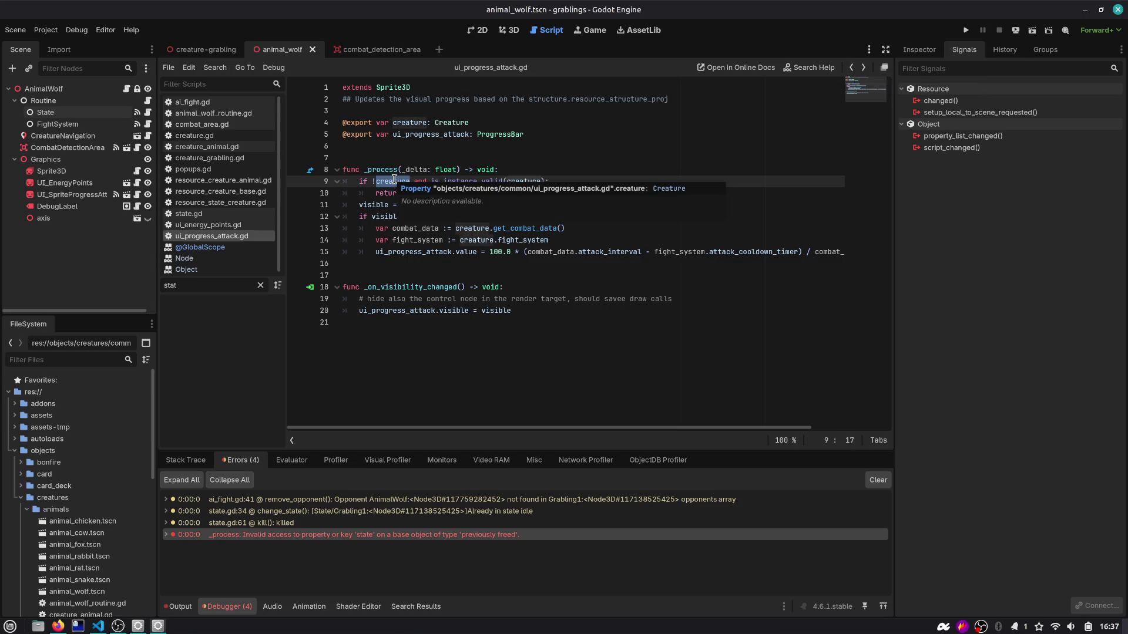
double_click(387, 169)
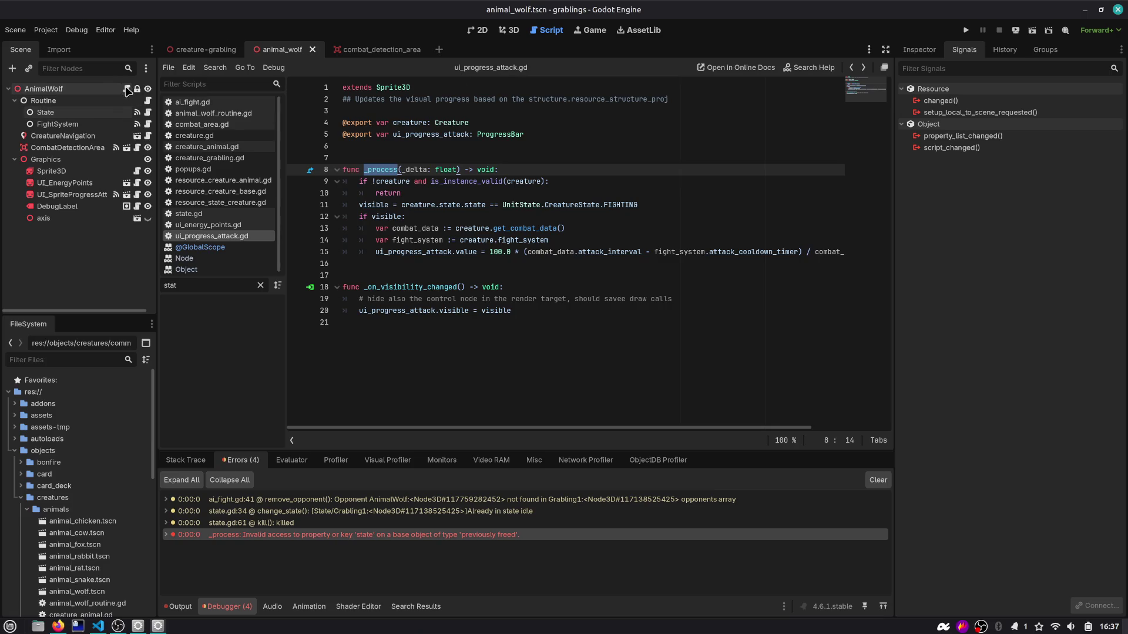
left_click(147, 101)
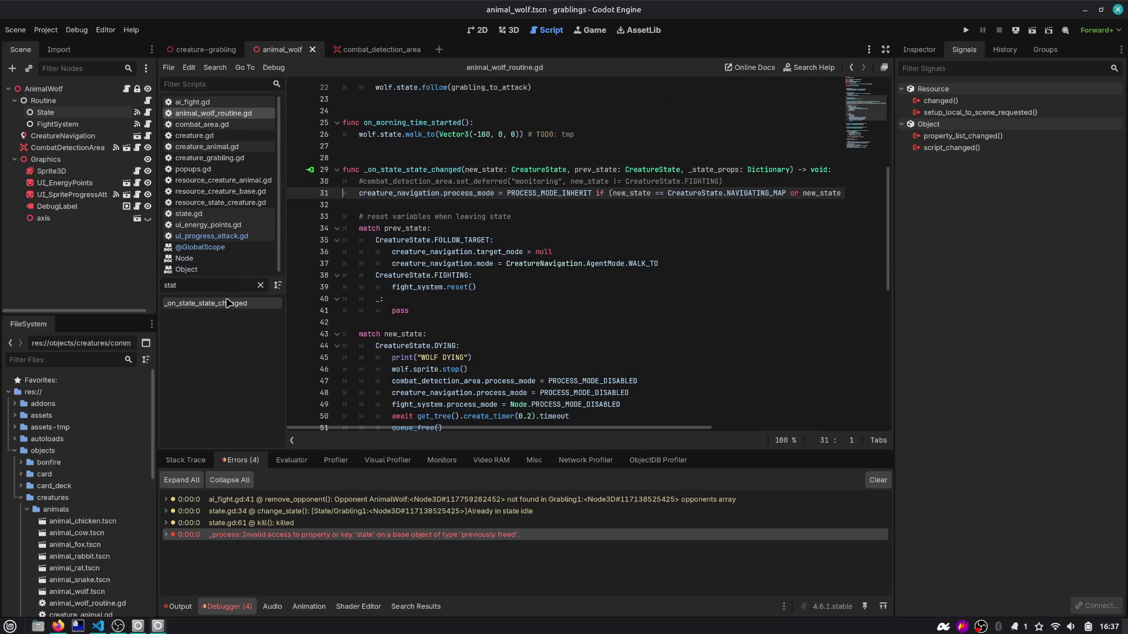
Step: Review the DYING case, then drag the Graphics node into line 8 as an exported Node3D variable
left_click(205, 303)
left_click(260, 285)
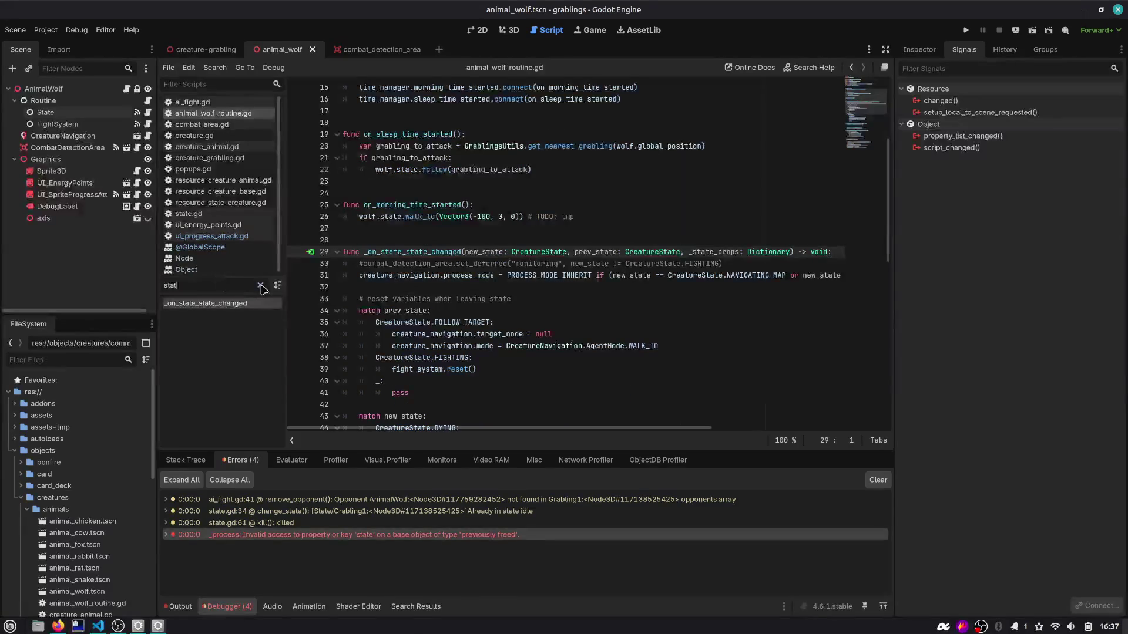
scroll(463, 290, "down", 2)
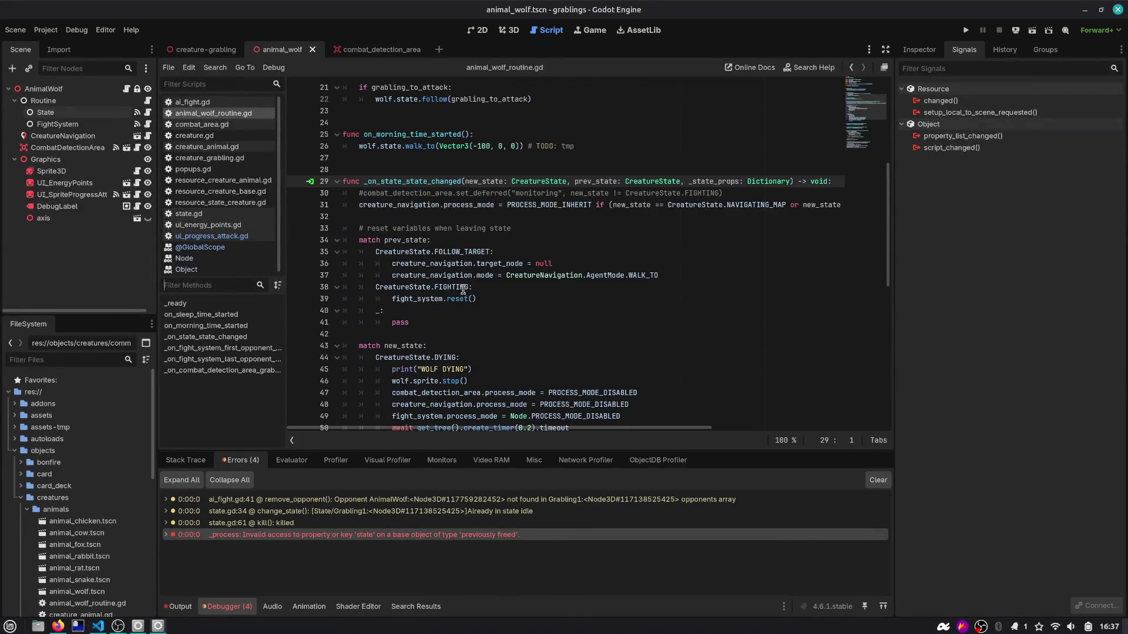
double_click(387, 241)
scroll(387, 245, "down", 4)
double_click(433, 217)
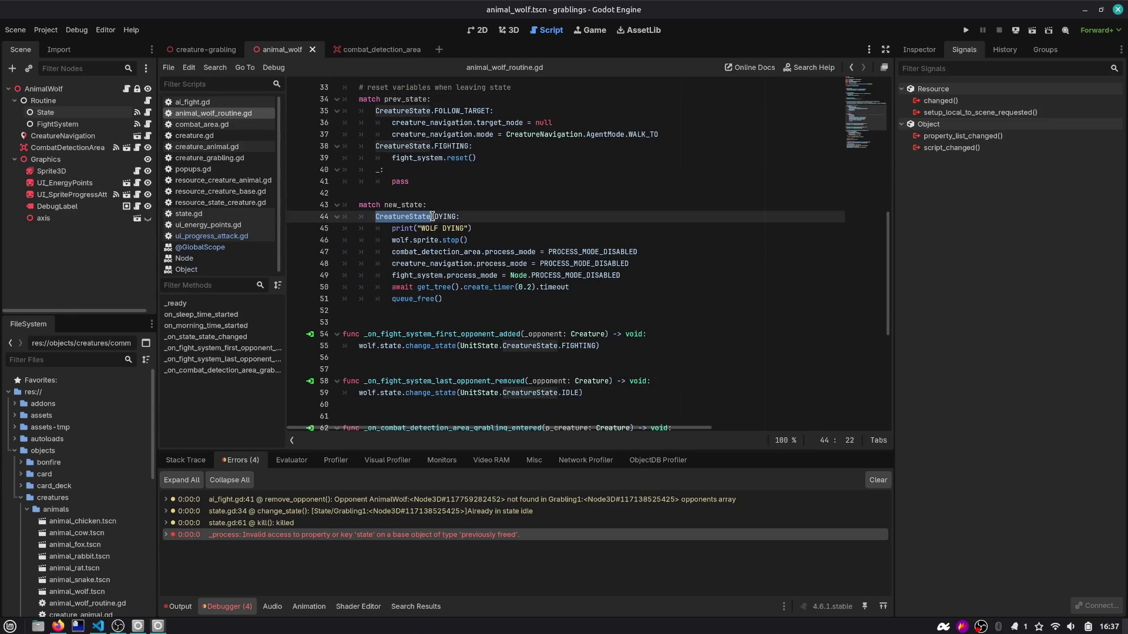
left_click(443, 278)
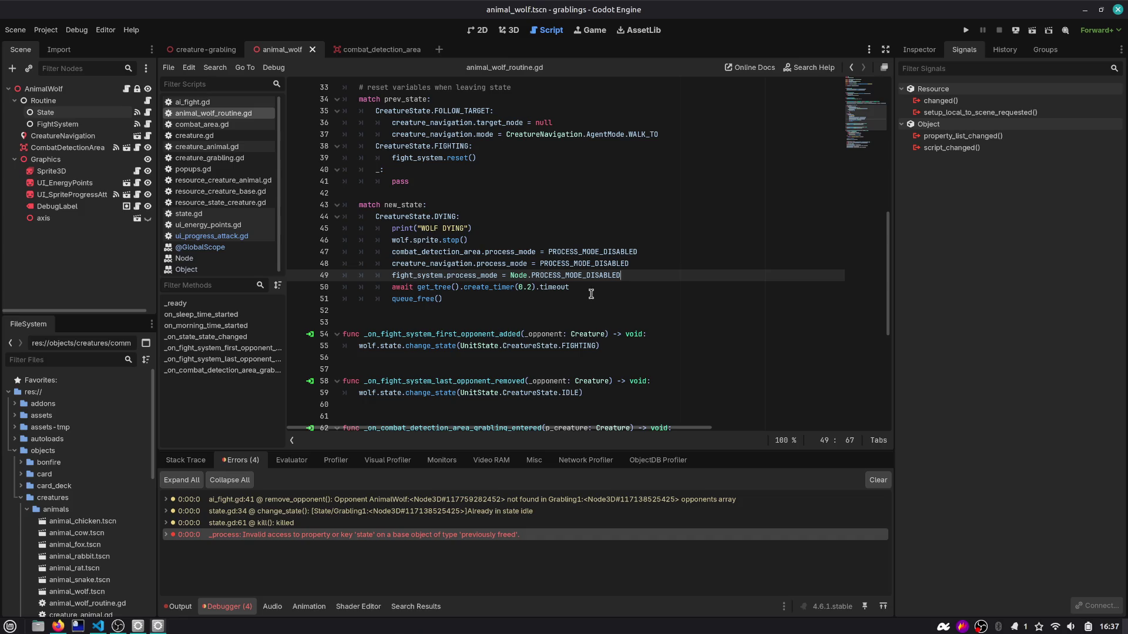
scroll(594, 293, "up", 10)
mouse_move(130, 155)
left_mouse_down()
mouse_move(247, 176)
mouse_move(378, 181)
mouse_move(404, 171)
left_mouse_up()
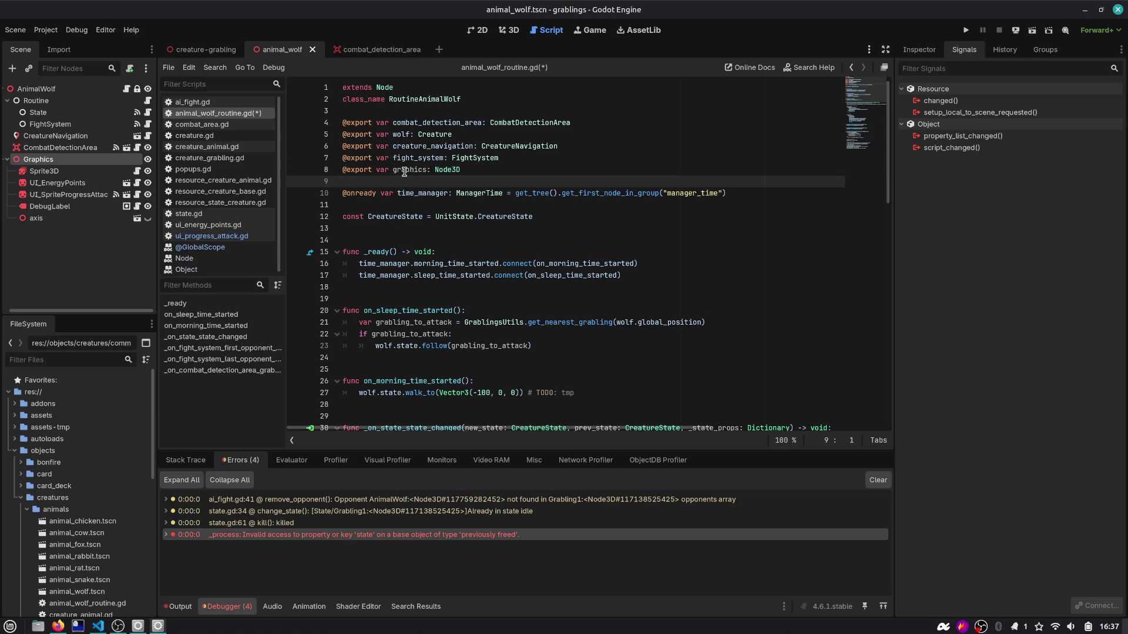
Step: Add 'graphics.process_mode = PROCESS_MODE_DISABLED' below the fight_system line in the DYING case
scroll(787, 147, "down", 15)
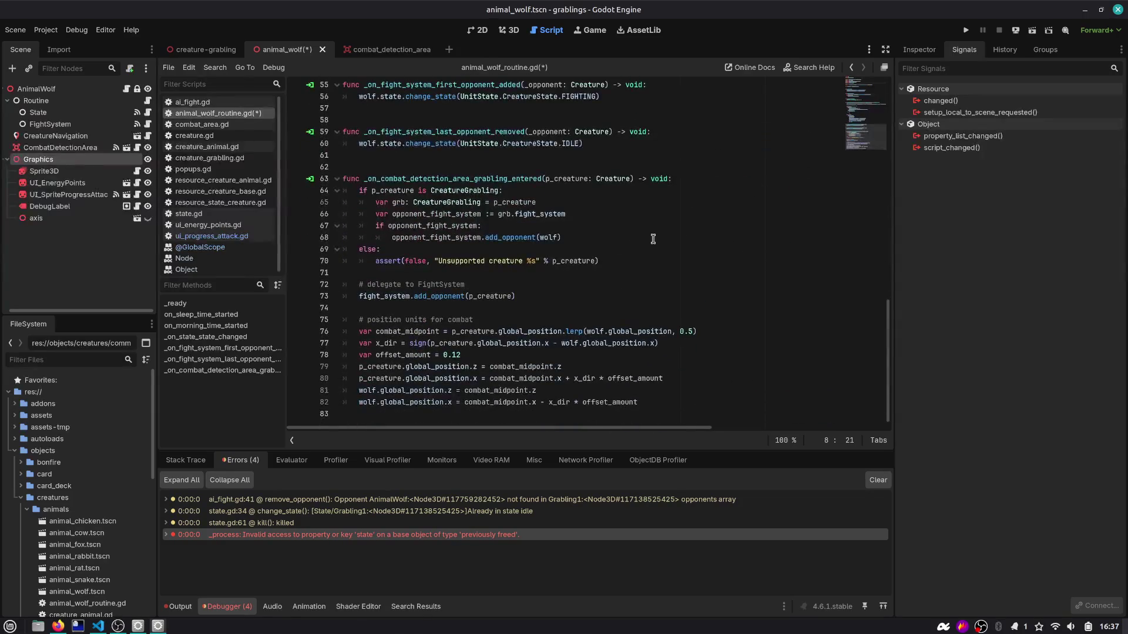
scroll(586, 191, "up", 4)
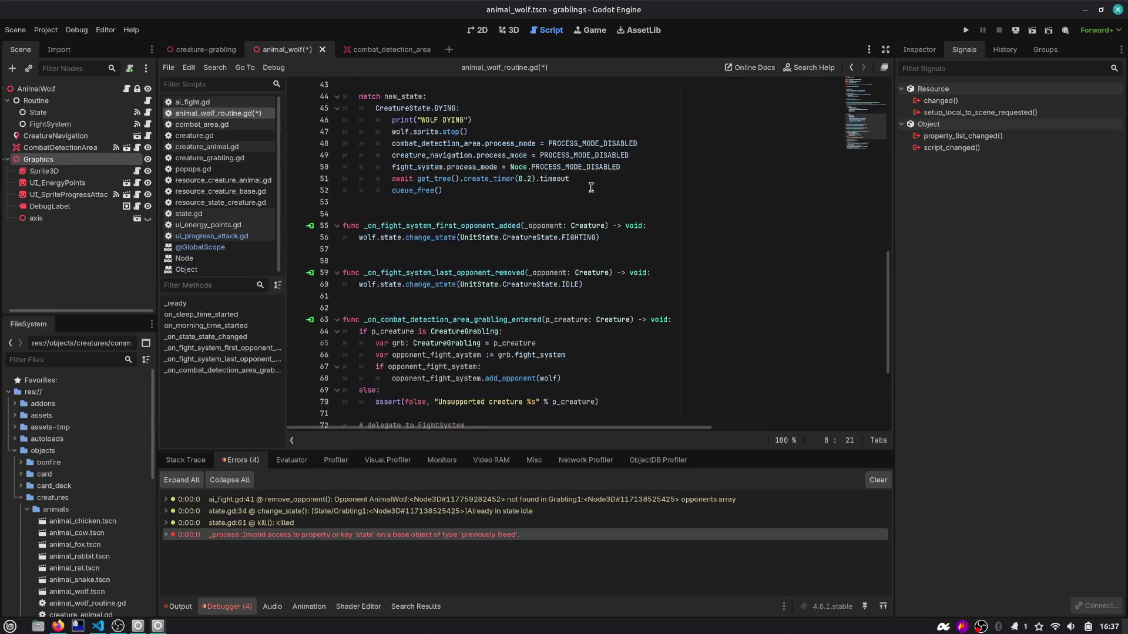
double_click(433, 143)
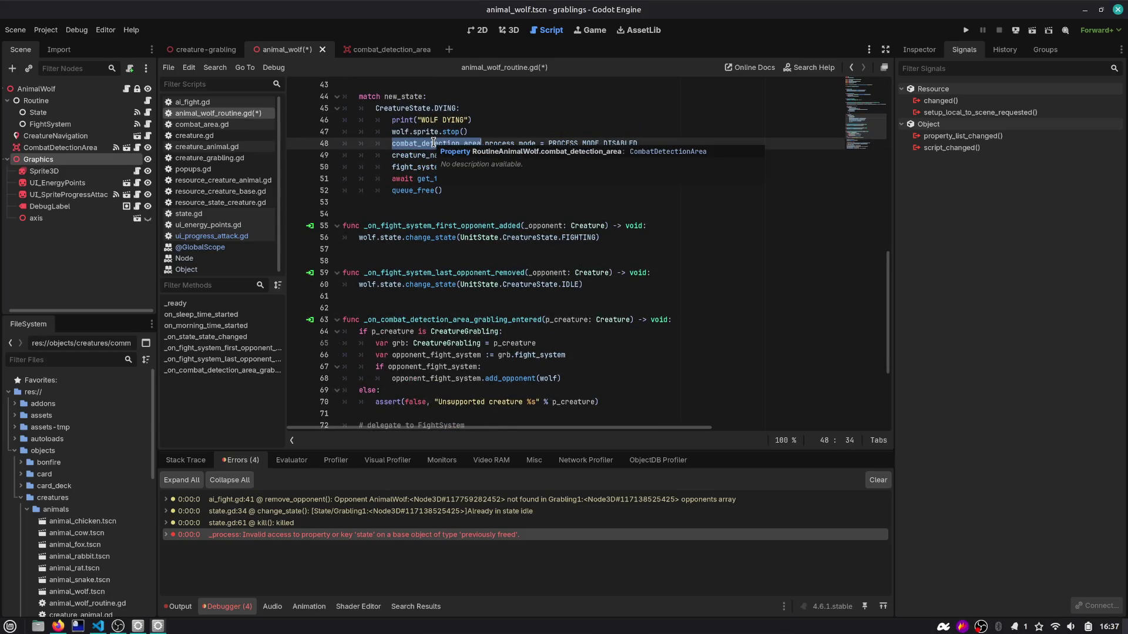
key("Down")
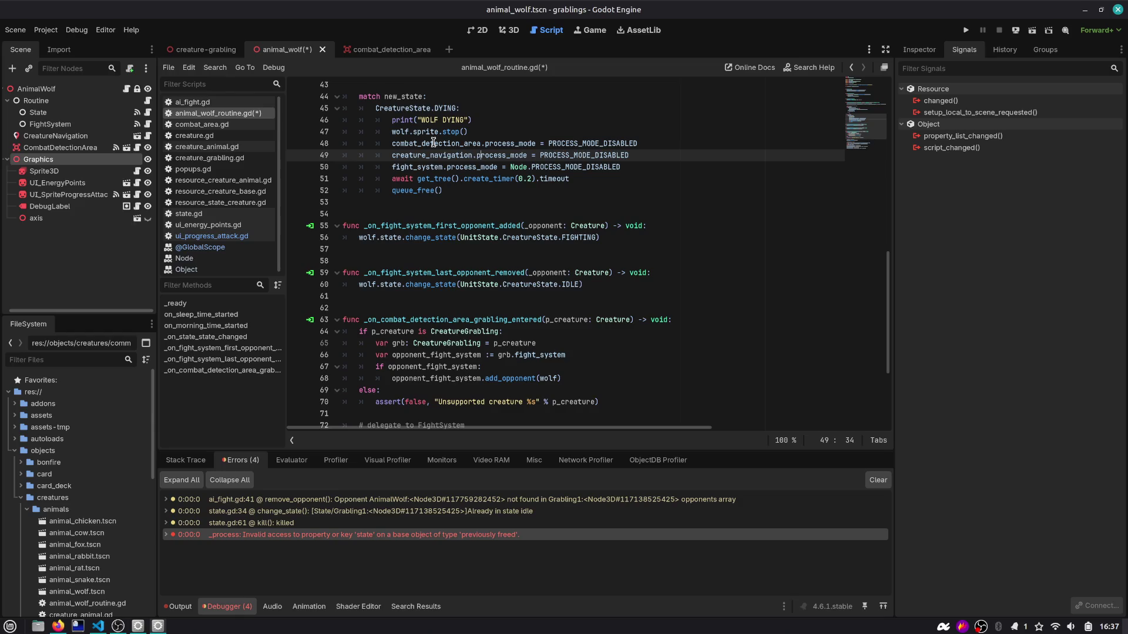
key("Down")
key("ctrl+Left")
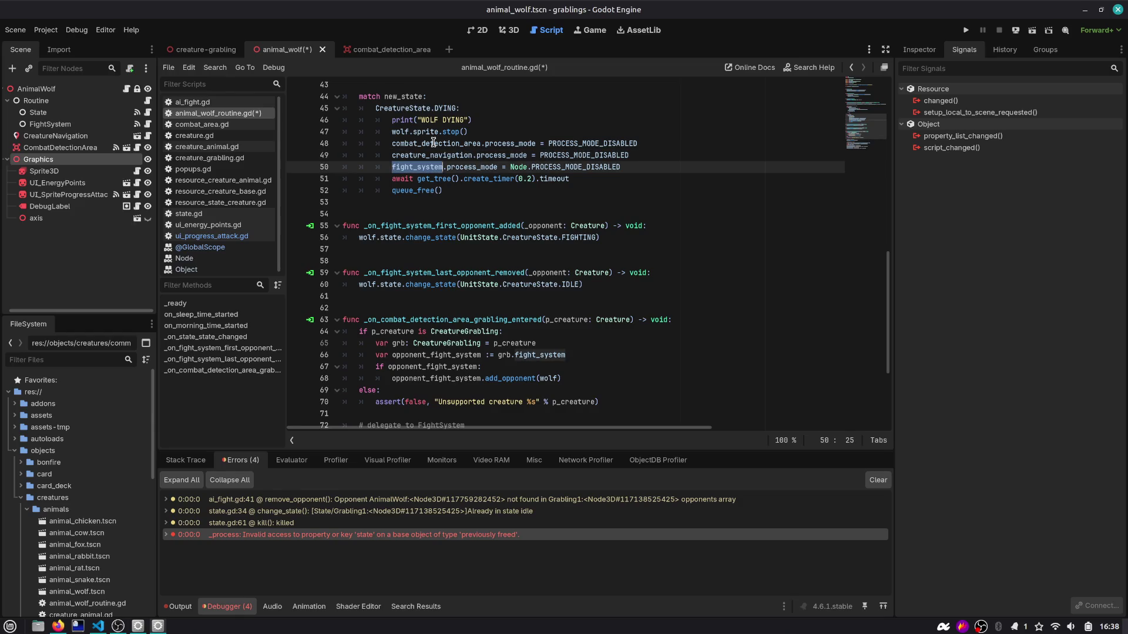
key("End")
key("Return")
type("graphics.pr")
key("Down")
key("Down")
key("Down")
key("Return")
key("BackSpace")
type("PRO")
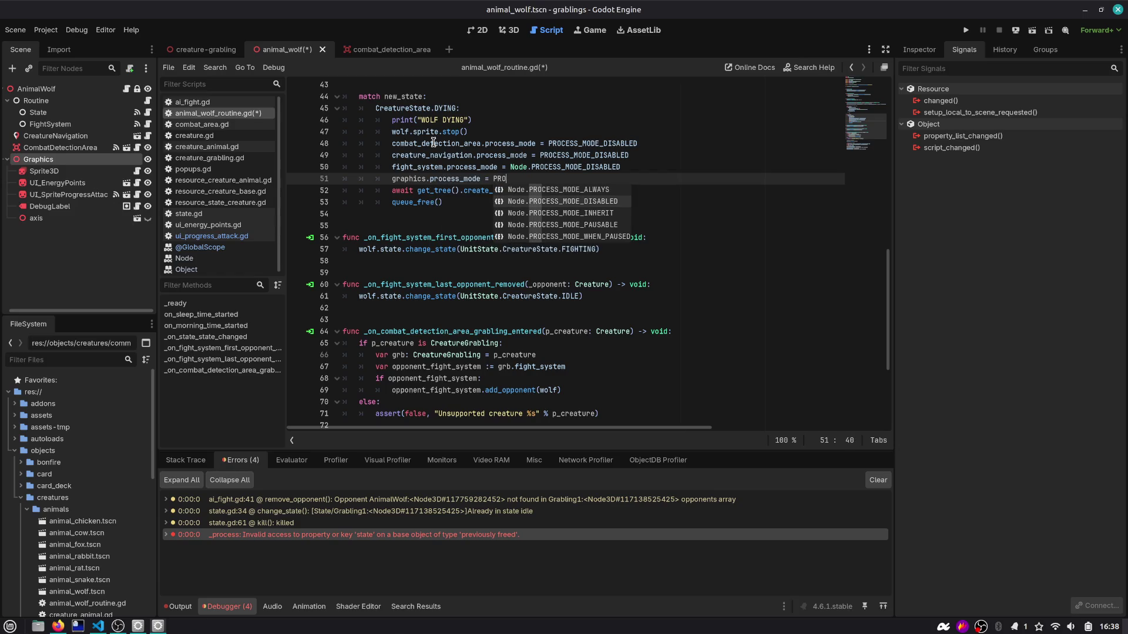
key("Return")
Step: Remove the Node. prefixes from lines 50 and 51 and save the script
key("Up")
key("shift+ctrl+Right")
key("Delete")
key("Down")
key("BackSpace")
key("BackSpace")
key("BackSpace")
key("ctrl+s")
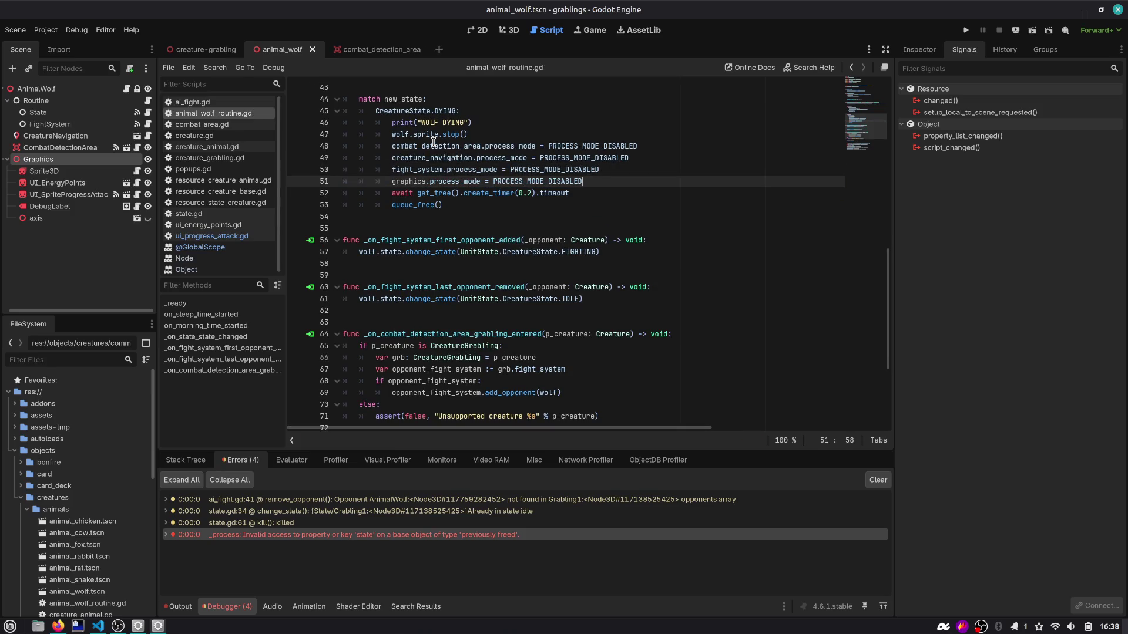
key("shift+Up")
key("shift+Up")
key("shift+Up")
key("shift+Home")
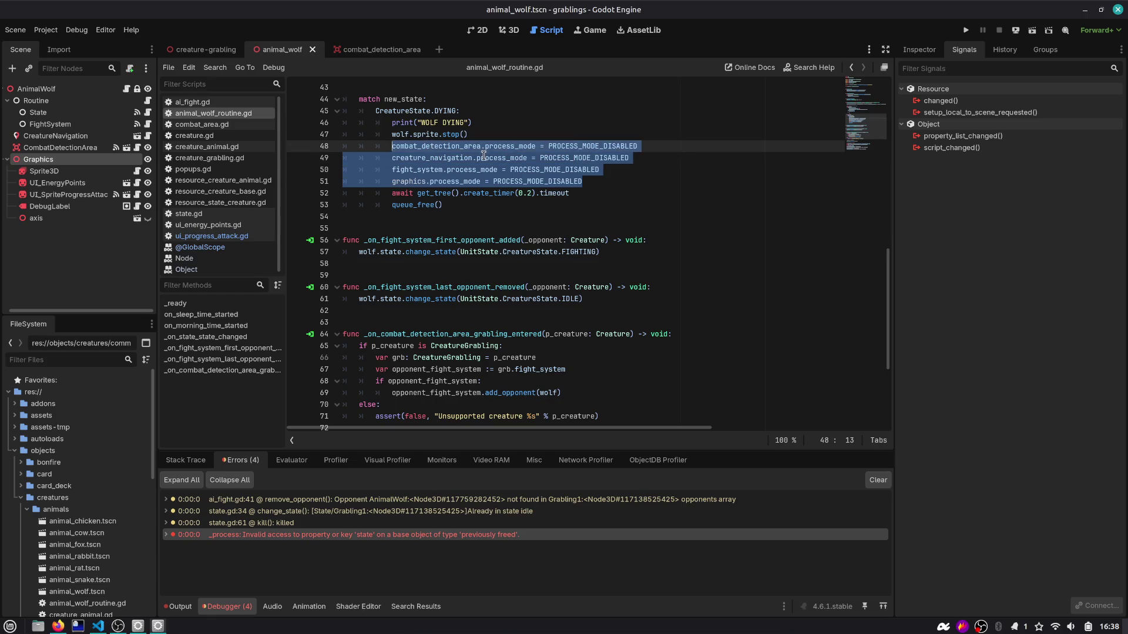
left_click(483, 155)
Step: Collapse the Graphics node in the Scene dock, recheck the DYING block, and run the project
left_click(59, 92)
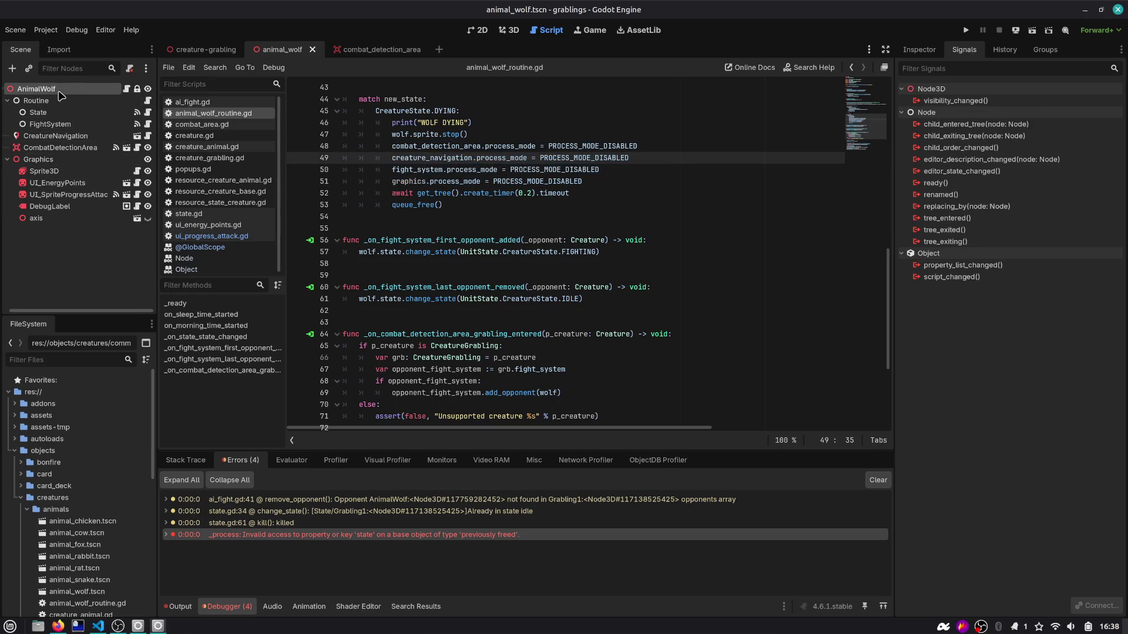
left_click(71, 259)
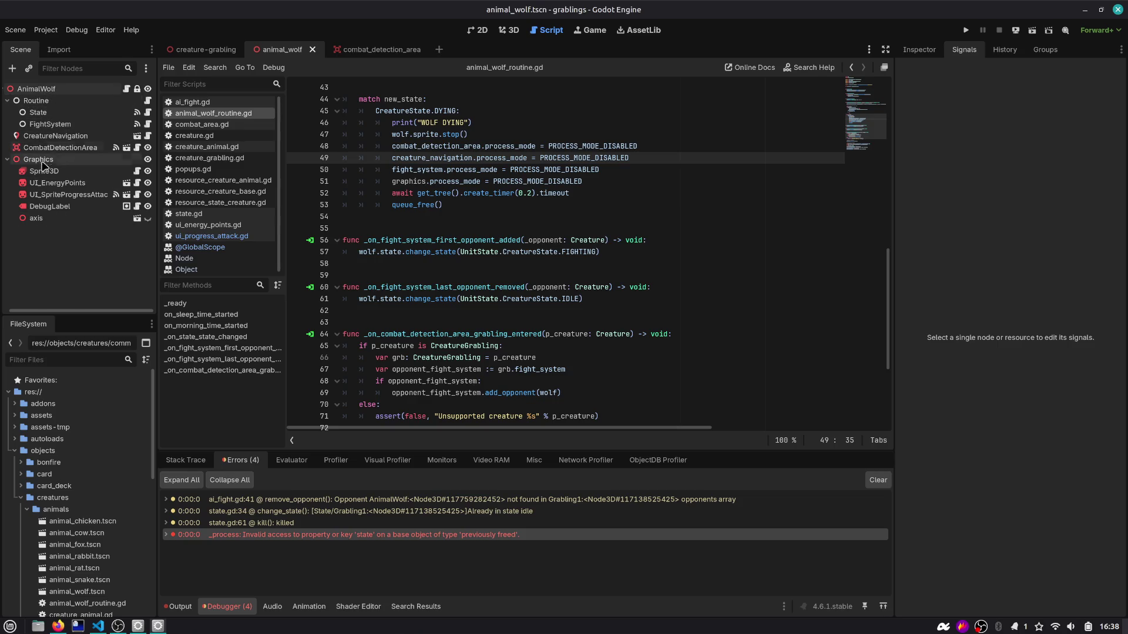
left_click(7, 159)
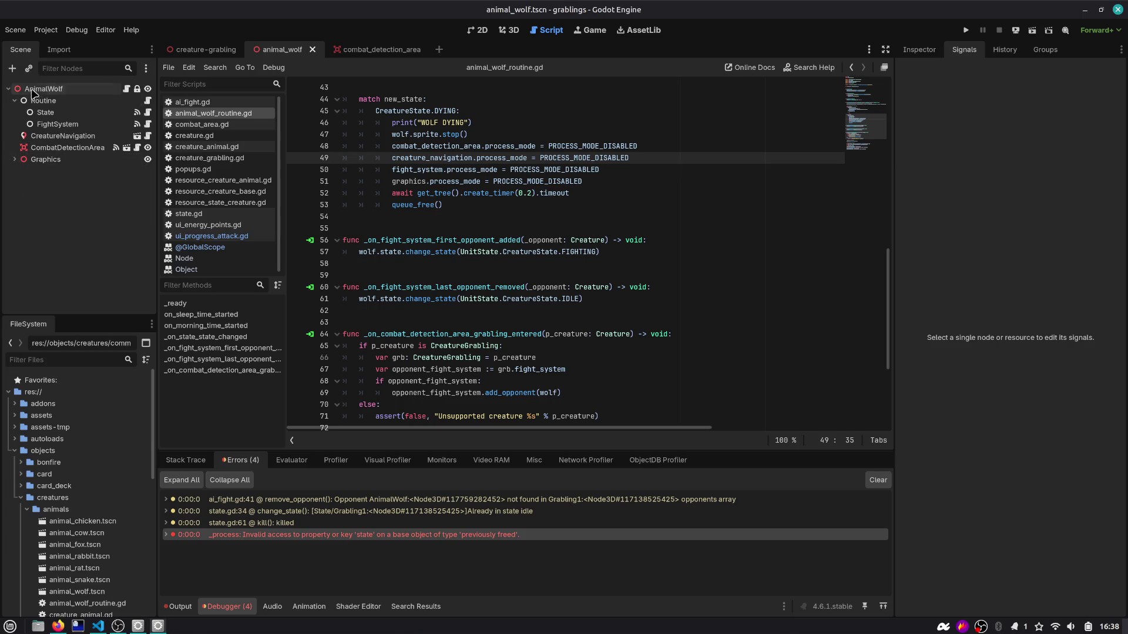
scroll(451, 175, "up", 2)
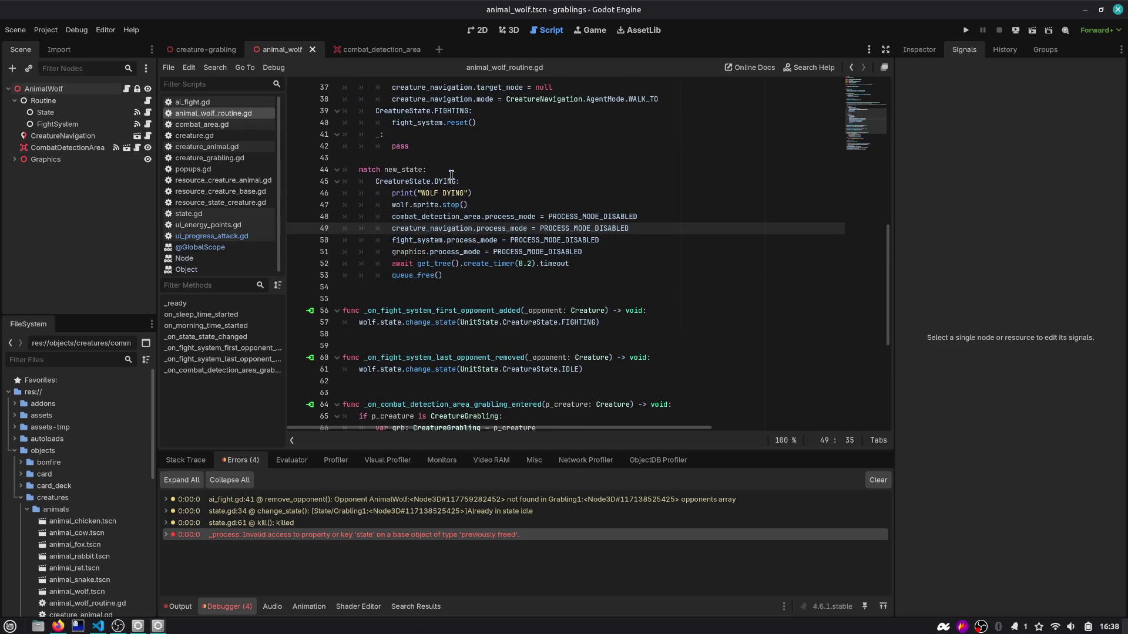
double_click(438, 181)
left_click(475, 183)
triple_click(602, 265)
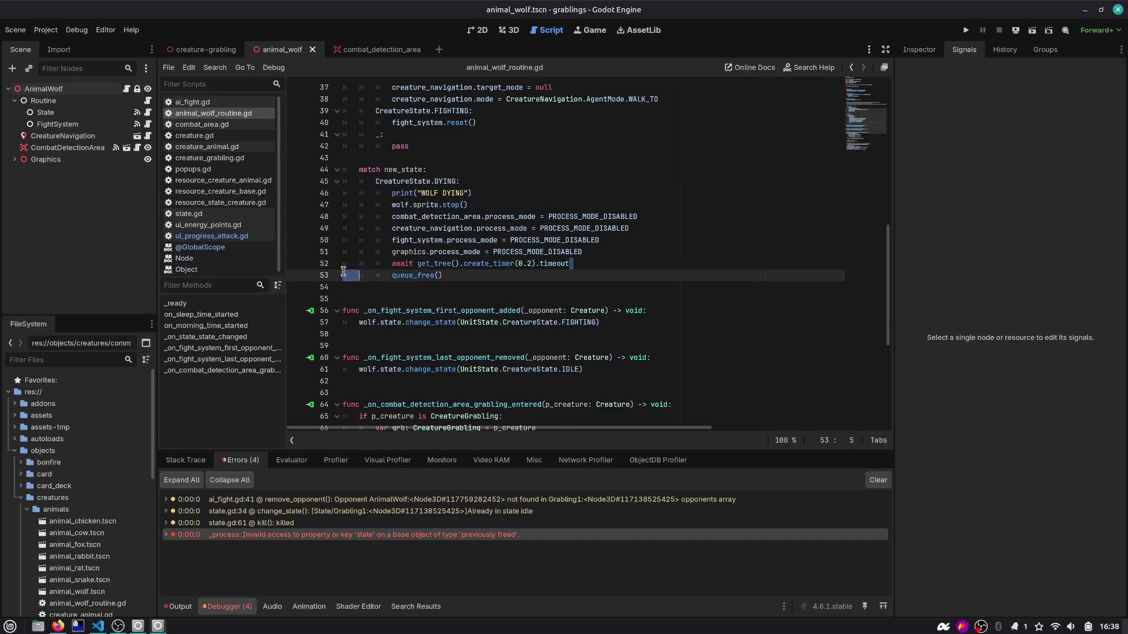
left_click(527, 182)
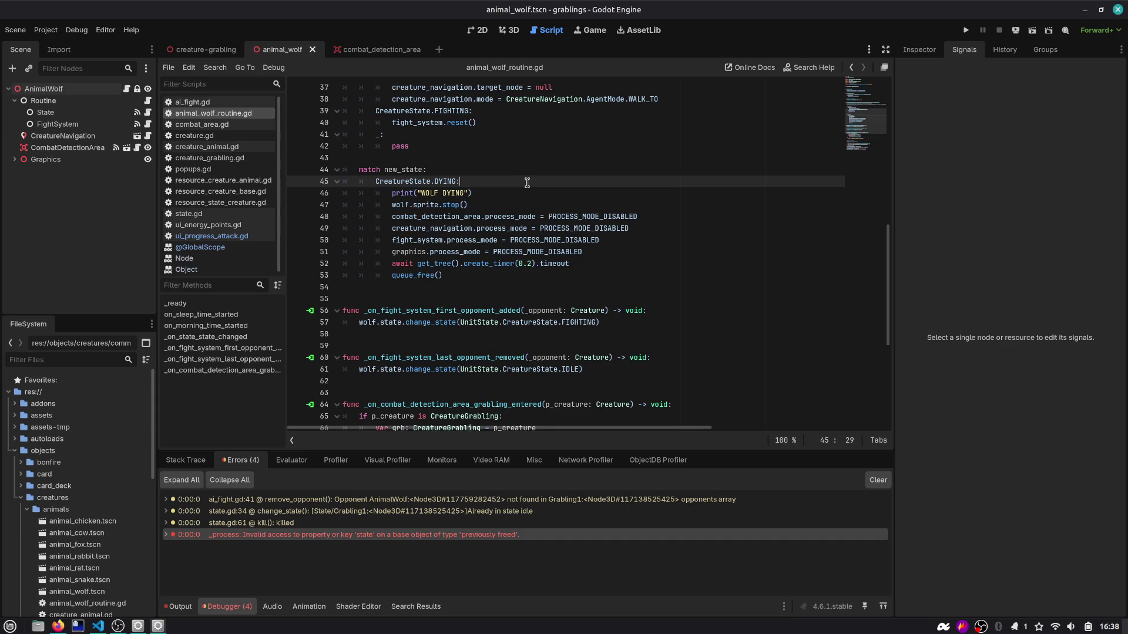
key("F5")
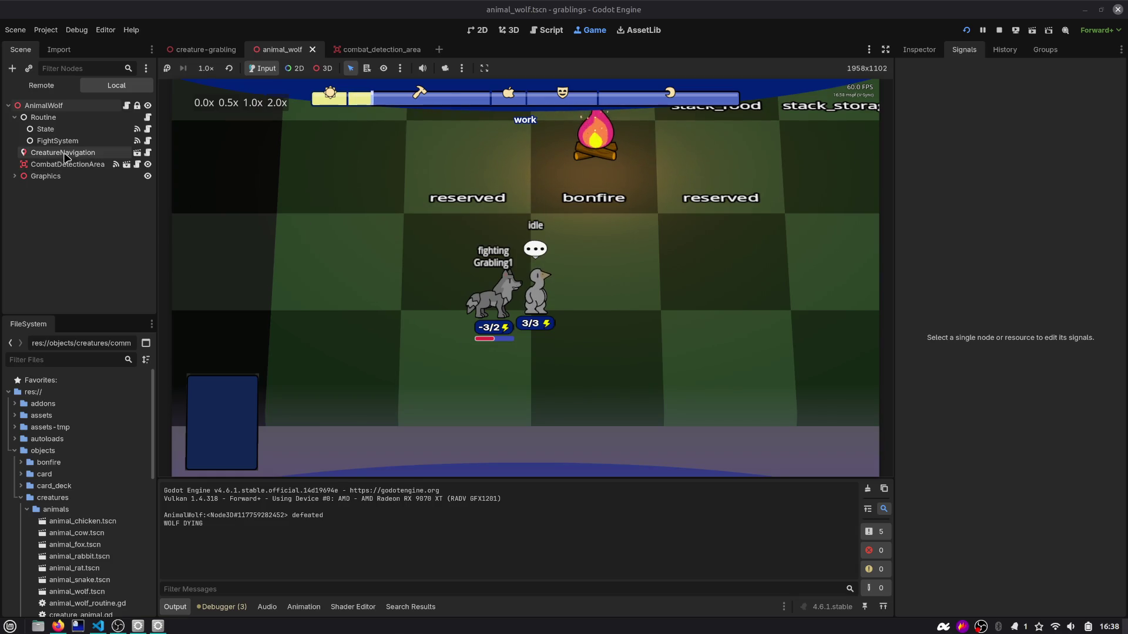
Step: Open creature_animal.gd, then state.gd, and scroll down to its kill() function
left_click(126, 105)
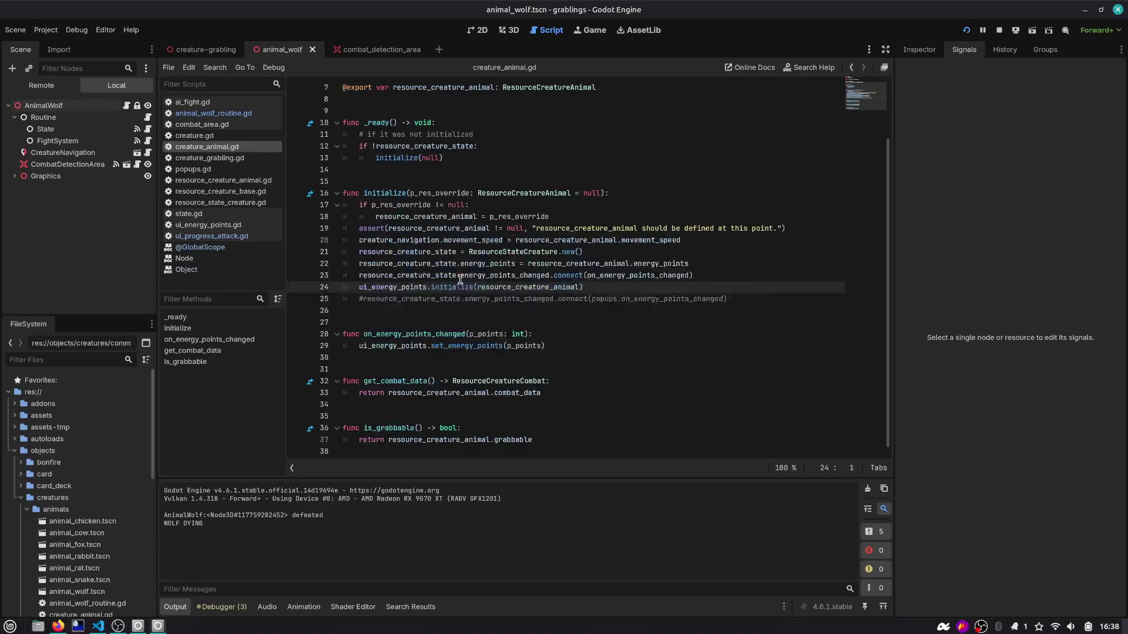
left_click(147, 129)
scroll(414, 241, "down", 5)
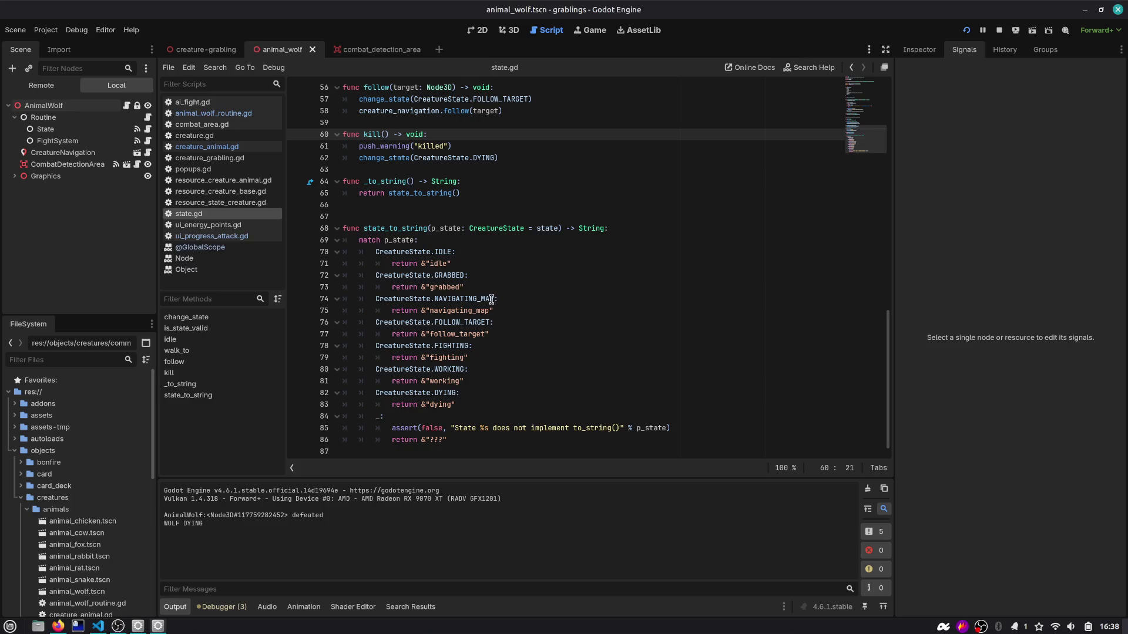